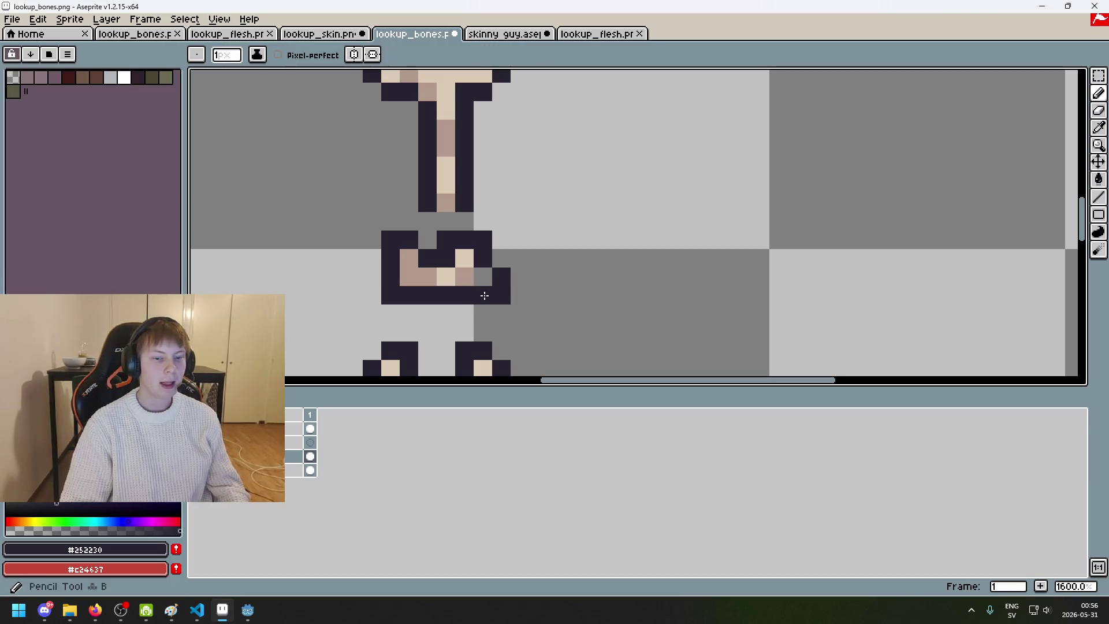
# Step: Paint the empty pelvis pixel in mauve #b19a8e, undoing a stray tan pixel
pyautogui.keyDown('alt'); pyautogui.click(463, 256); pyautogui.keyUp('alt')
pyautogui.click(484, 277)
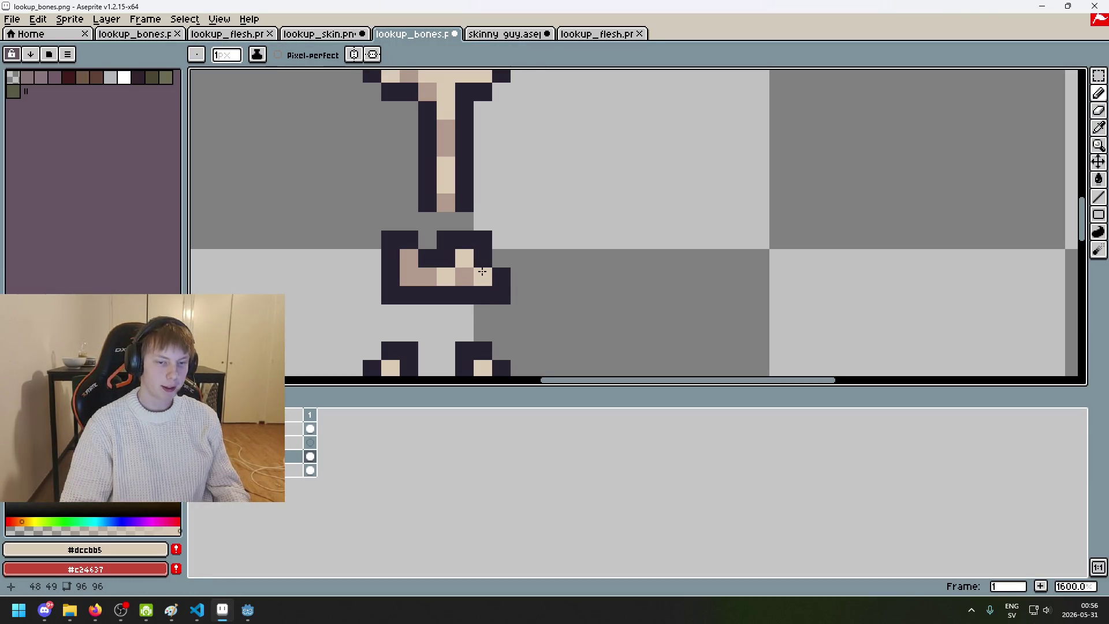
pyautogui.hotkey('ctrl', 'z')
pyautogui.keyDown('alt'); pyautogui.click(462, 275); pyautogui.keyUp('alt')
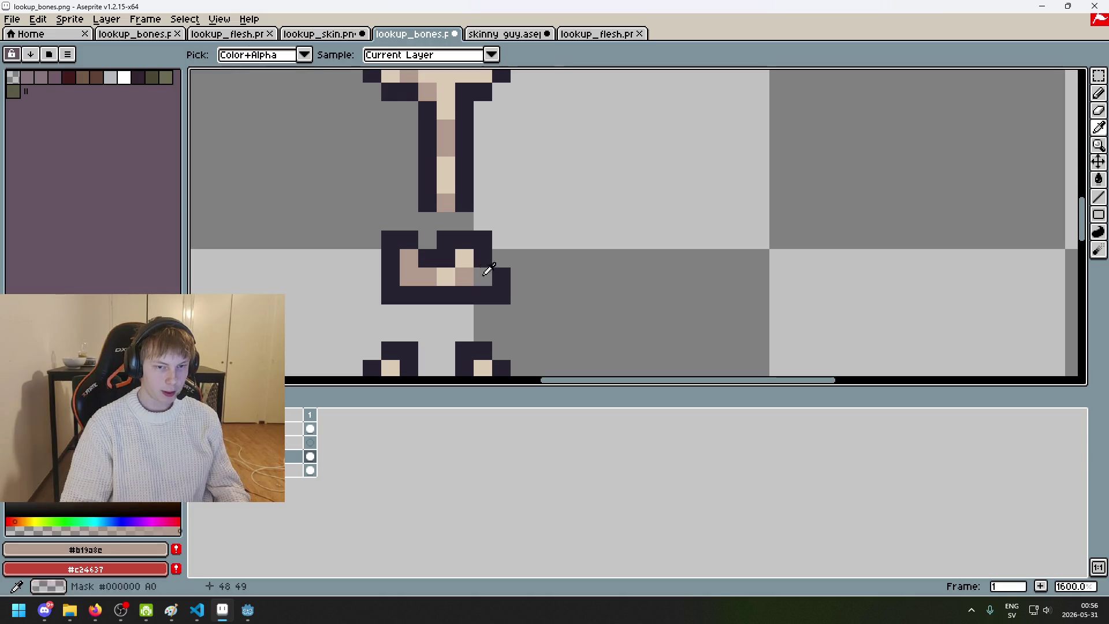
pyautogui.click(487, 276)
pyautogui.scroll(-6, 486, 276)
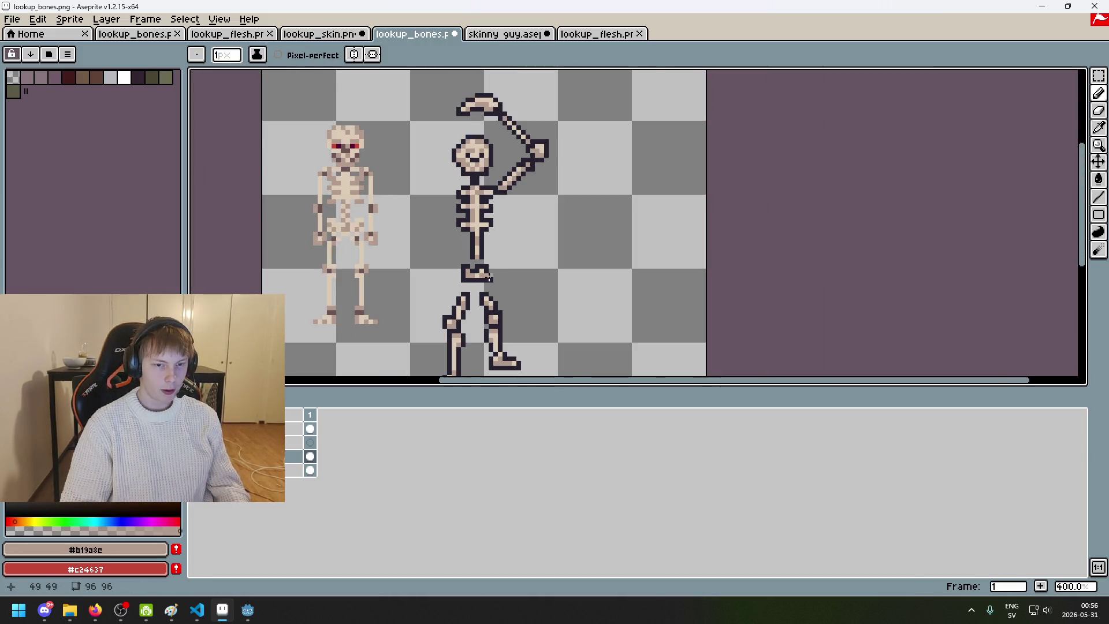
pyautogui.scroll(3, 518, 269)
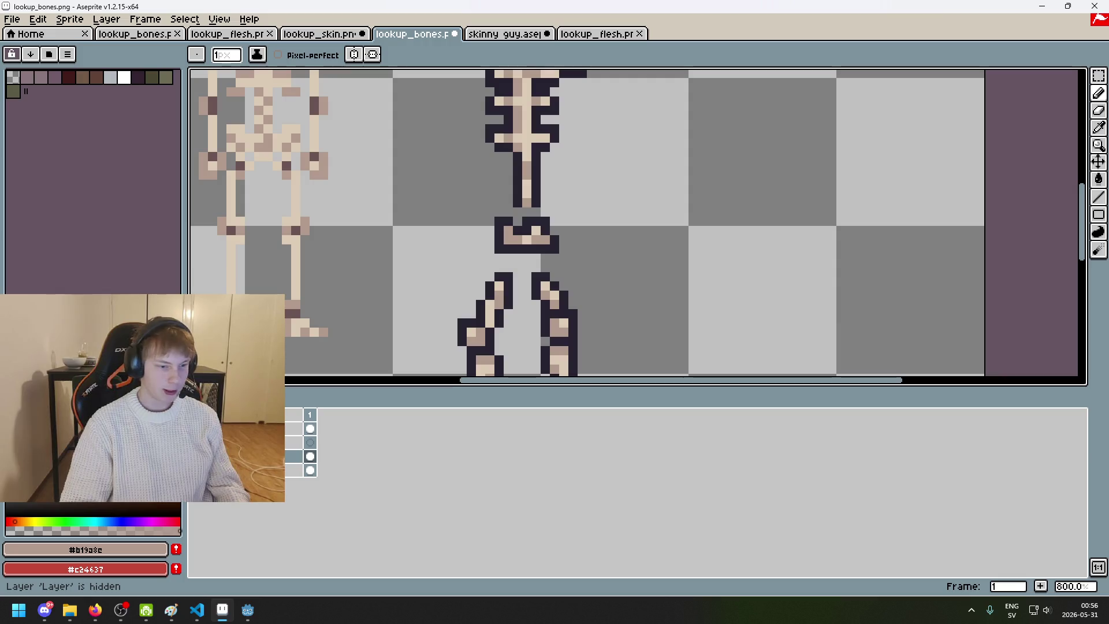
# Step: Toggle the flesh layer on and off to compare it with the bones, leaving it hidden
pyautogui.click(197, 428)
pyautogui.click(196, 428)
pyautogui.click(197, 429)
pyautogui.click(196, 429)
pyautogui.click(196, 429)
pyautogui.click(196, 428)
pyautogui.scroll(2, 602, 245)
pyautogui.scroll(-5, 601, 244)
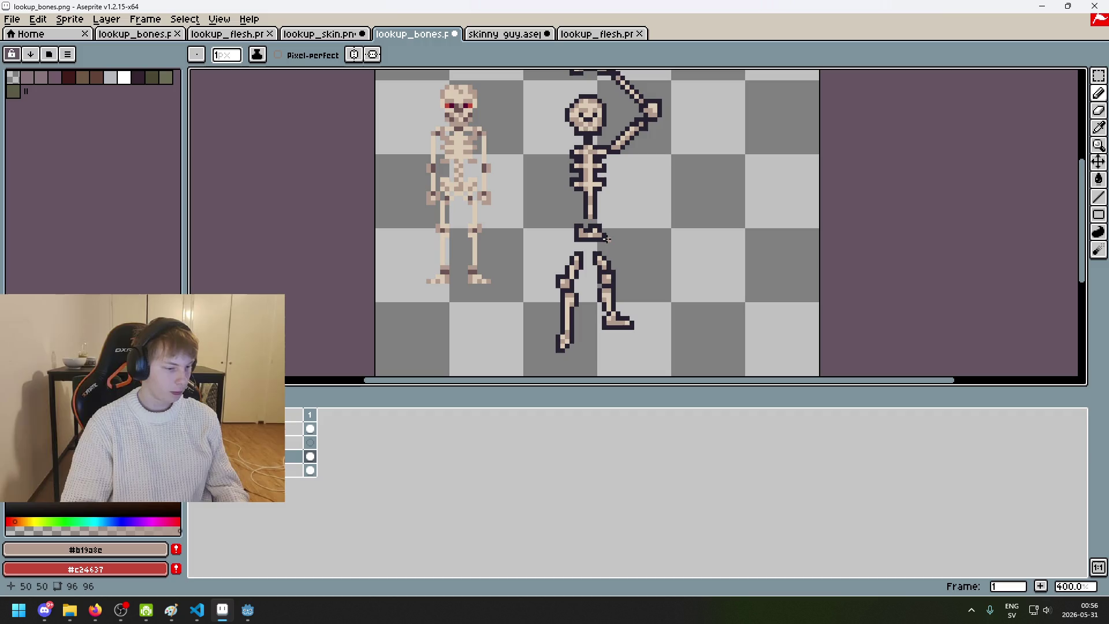
pyautogui.scroll(9, 633, 223)
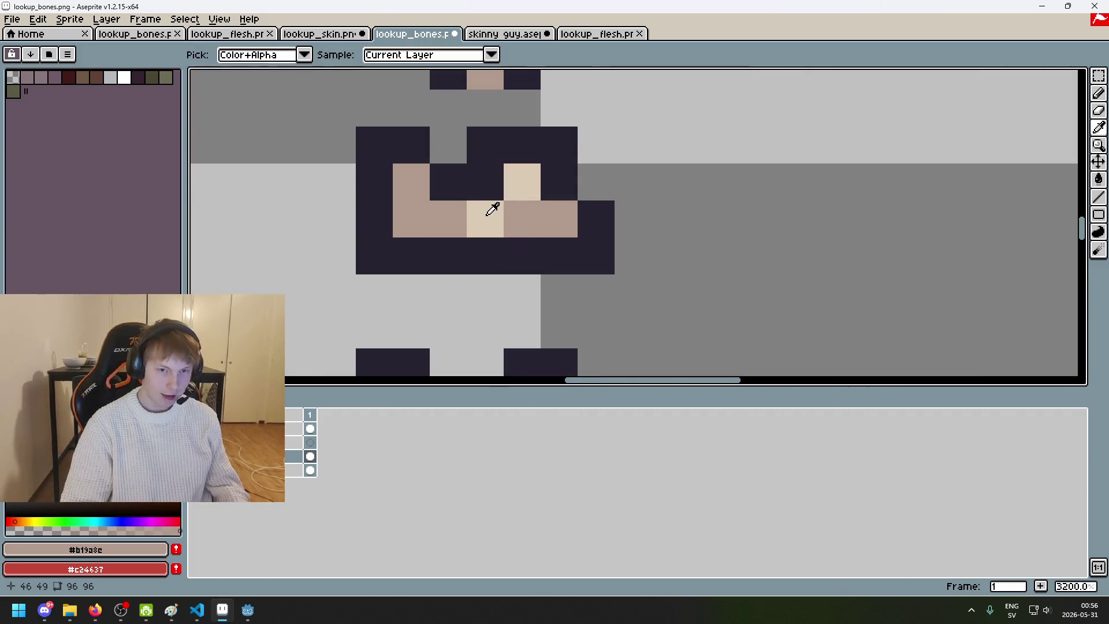
# Step: Pick the light bone colour #dccbb5 from the canvas
pyautogui.keyDown('alt'); pyautogui.click(492, 208); pyautogui.keyUp('alt')
pyautogui.scroll(-8, 439, 197)
pyautogui.scroll(4, 479, 207)
pyautogui.scroll(-7, 479, 206)
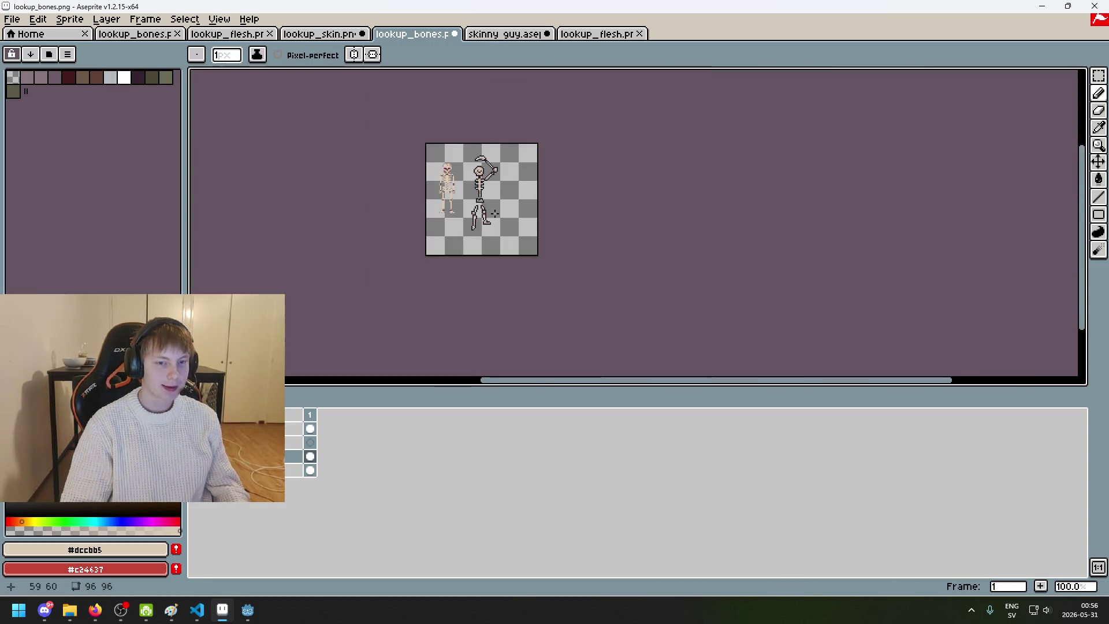
pyautogui.scroll(4, 448, 190)
pyautogui.scroll(1, 448, 191)
pyautogui.scroll(2, 448, 190)
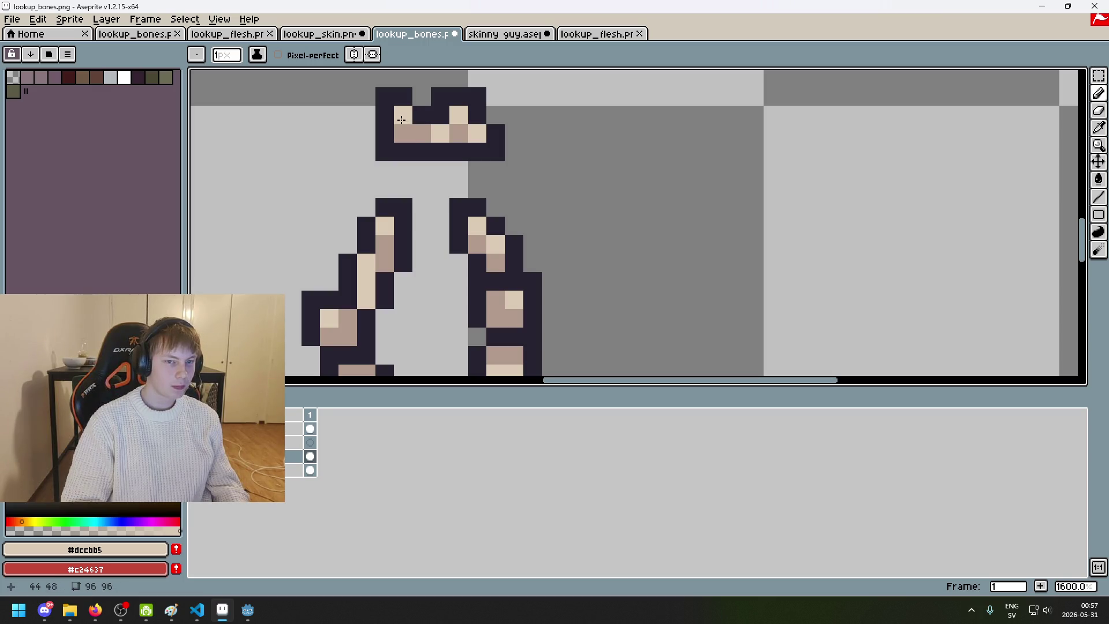
pyautogui.scroll(-1, 413, 150)
# Step: Save lookup_bones.png as a flattened PNG and pan toward the hips and legs
pyautogui.hotkey('ctrl', 's')
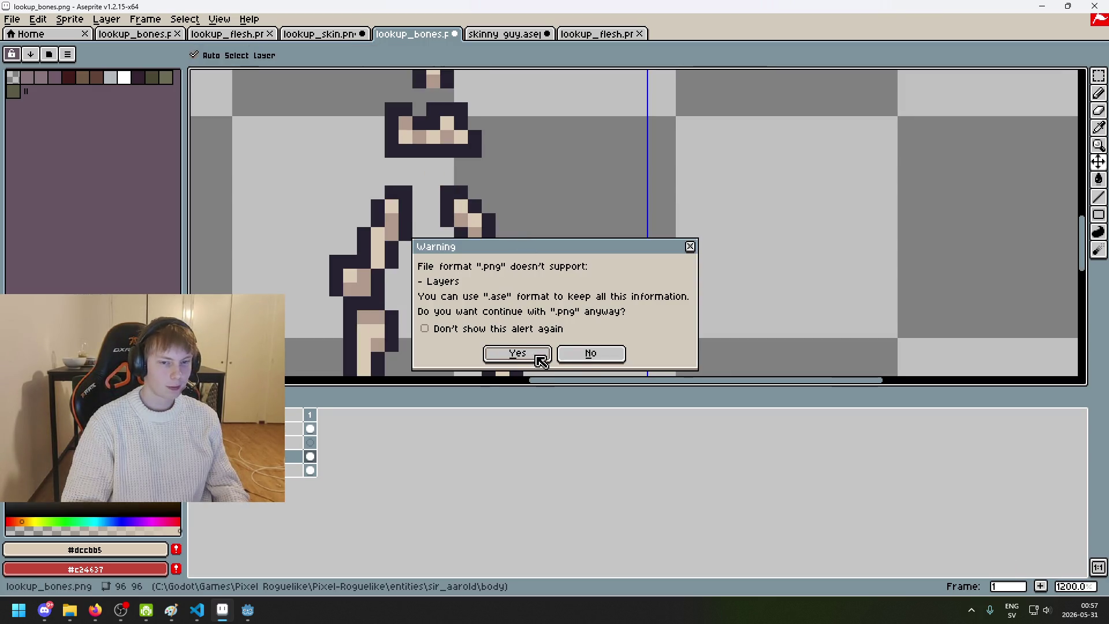
pyautogui.click(537, 354)
pyautogui.moveTo(529, 258); pyautogui.dragTo(587, 289)
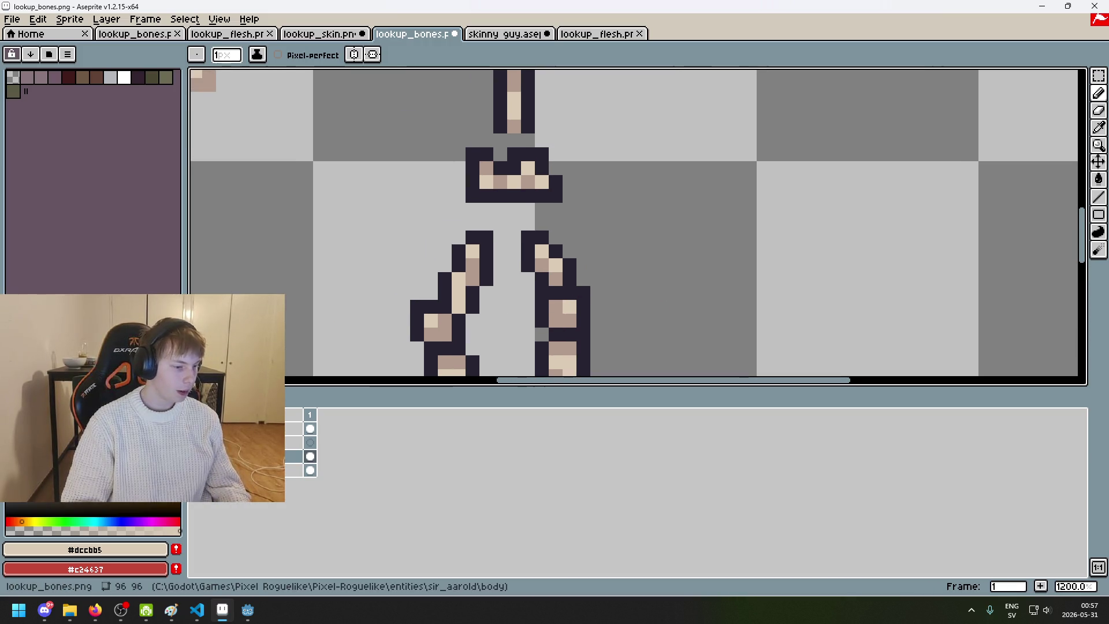
pyautogui.moveTo(247, 610)
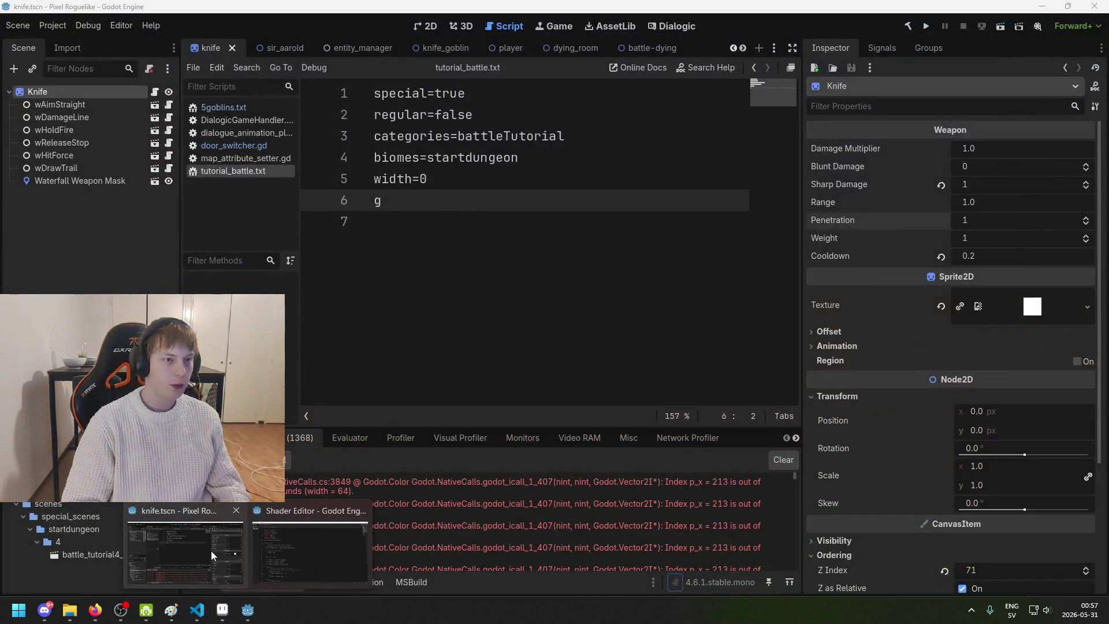
pyautogui.click(210, 550)
pyautogui.click(152, 26)
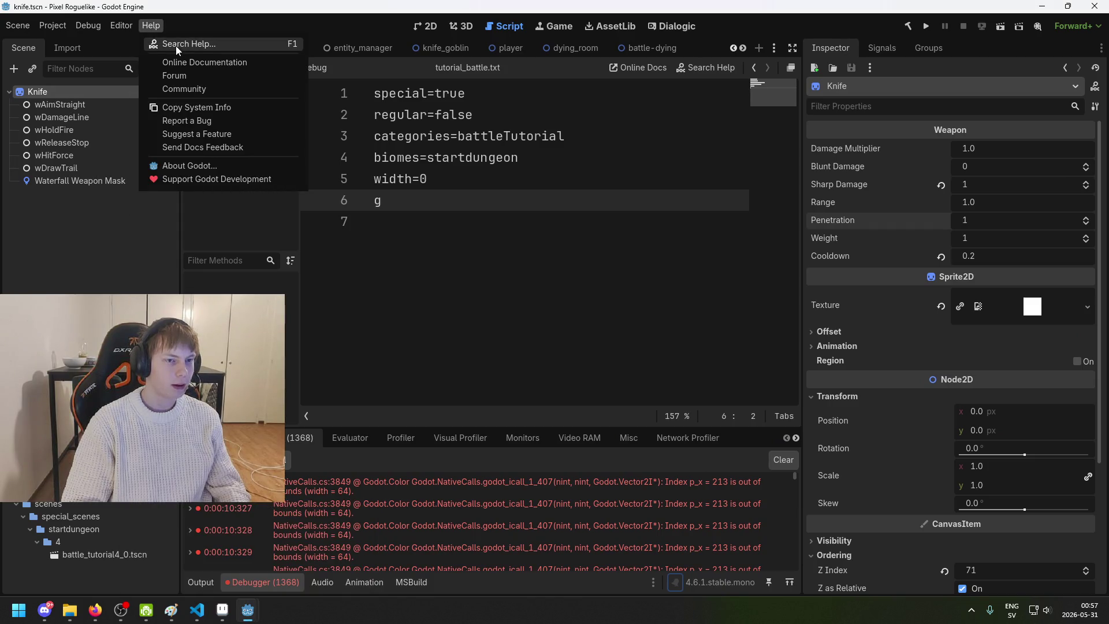
pyautogui.click(217, 166)
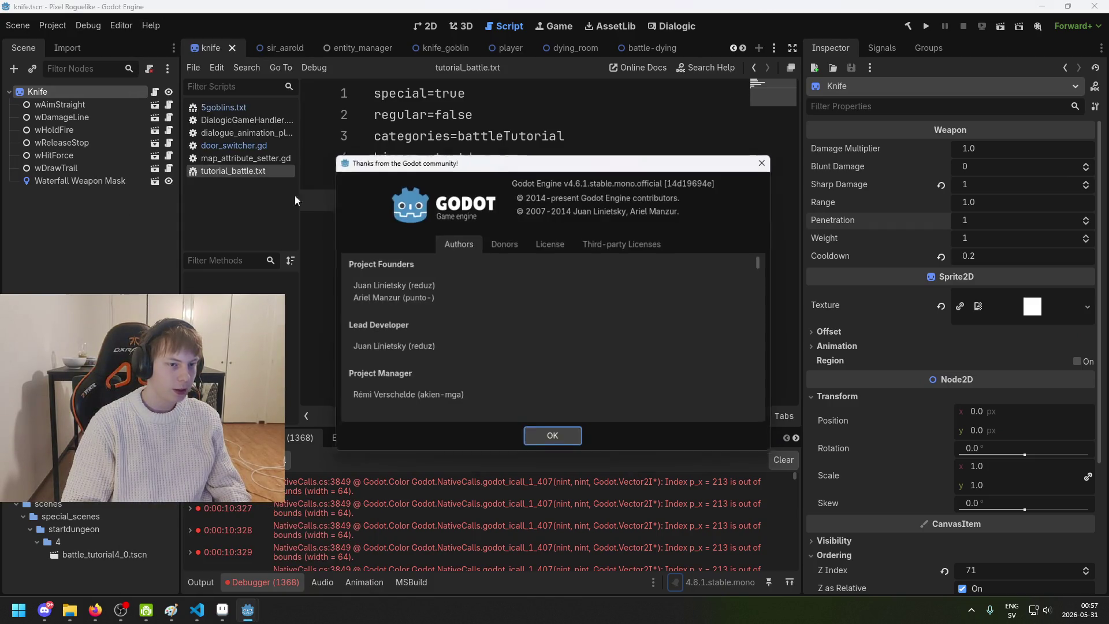
pyautogui.click(554, 442)
pyautogui.click(222, 610)
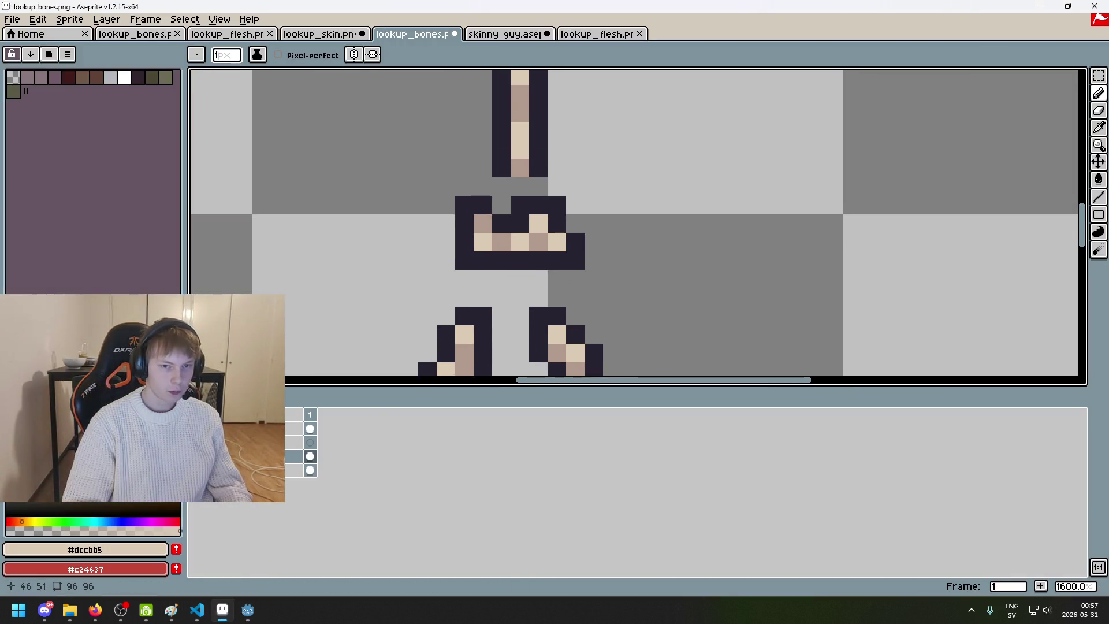
# Step: Toggle the flesh layer repeatedly to compare, ending with it hidden over the bones
pyautogui.scroll(-5, 564, 268)
pyautogui.scroll(6, 483, 334)
pyautogui.click(196, 429)
pyautogui.click(197, 428)
pyautogui.click(196, 429)
pyautogui.click(196, 429)
pyautogui.click(196, 429)
pyautogui.click(196, 428)
pyautogui.click(196, 428)
pyautogui.click(197, 428)
# Step: Erase a stray pixel on the pelvis
pyautogui.press('e')
pyautogui.click(486, 247)
pyautogui.scroll(-3, 507, 263)
pyautogui.scroll(2, 506, 262)
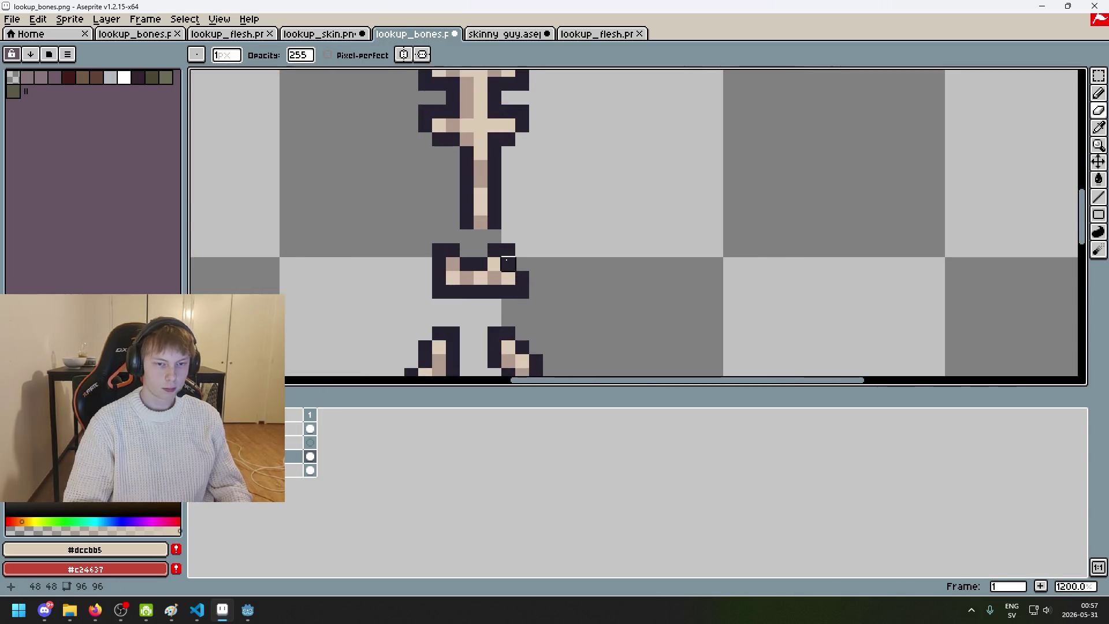
pyautogui.scroll(1, 506, 263)
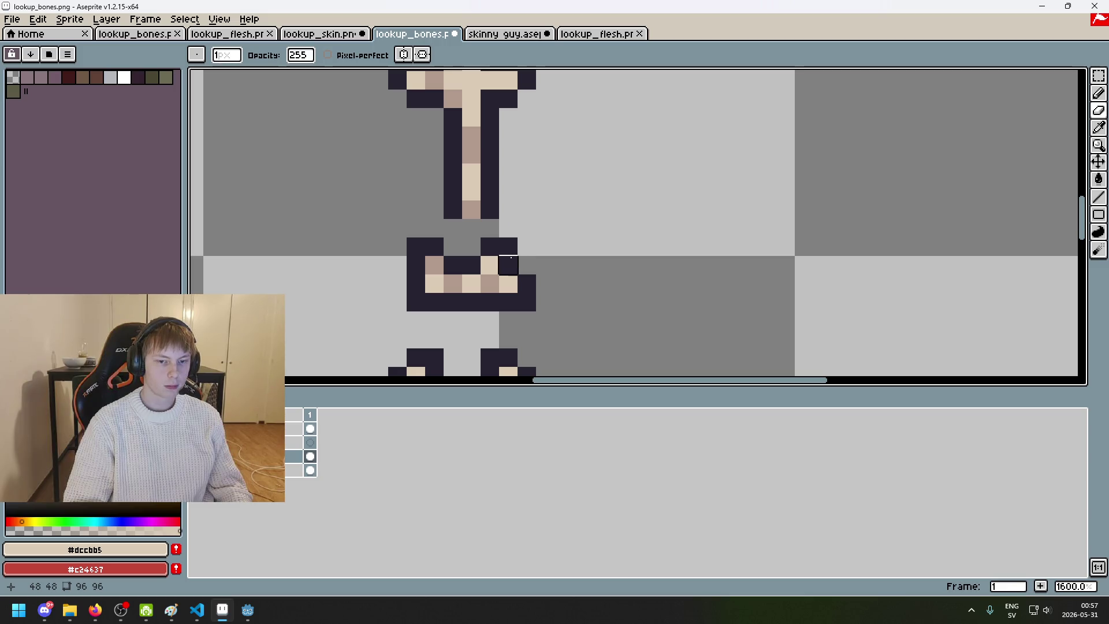
# Step: Outline the gap under the spine with dark #252230 pixels
pyautogui.press('i')
pyautogui.click(459, 203)
pyautogui.press('b')
pyautogui.click(469, 242)
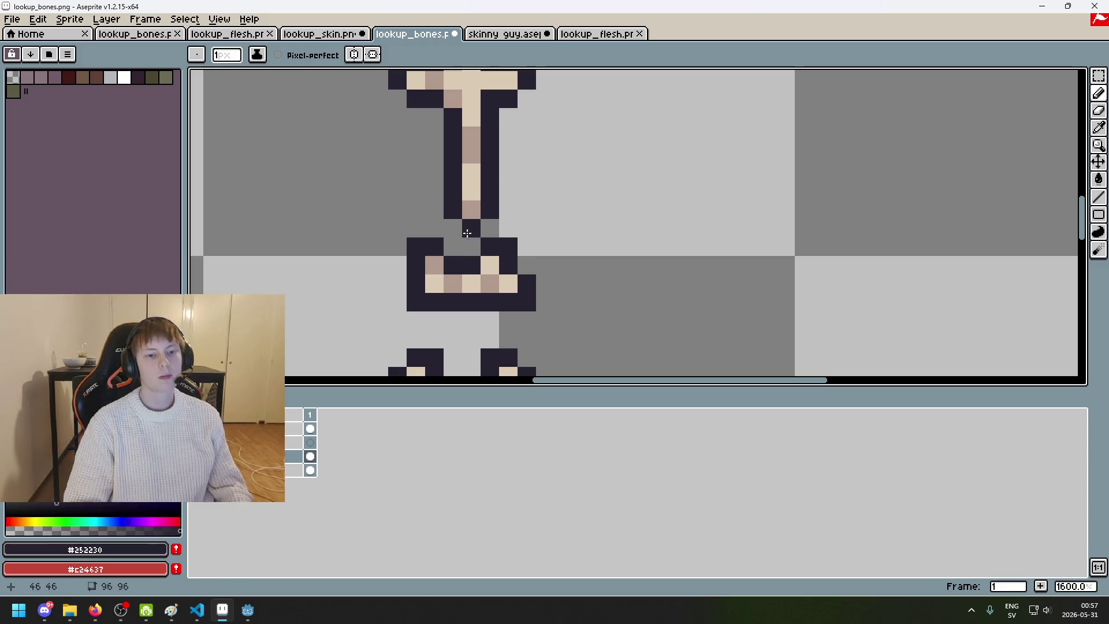
pyautogui.moveTo(453, 227); pyautogui.dragTo(489, 227)
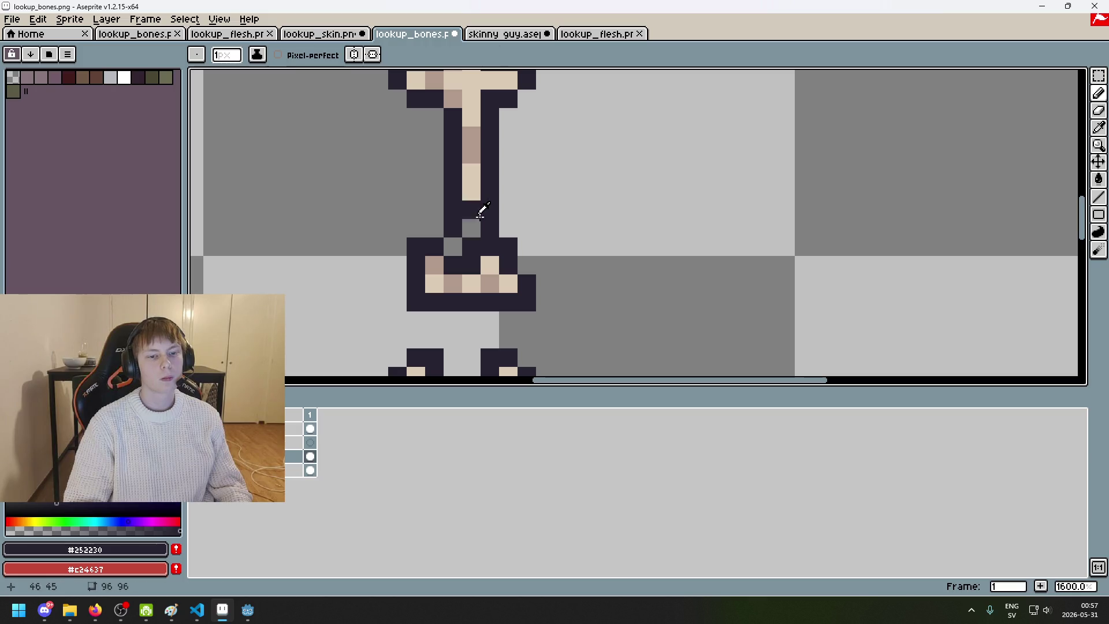
# Step: Paint a mauve #b19a8c pixel at the base of the spine
pyautogui.keyDown('alt'); pyautogui.click(477, 210); pyautogui.keyUp('alt')
pyautogui.click(472, 227)
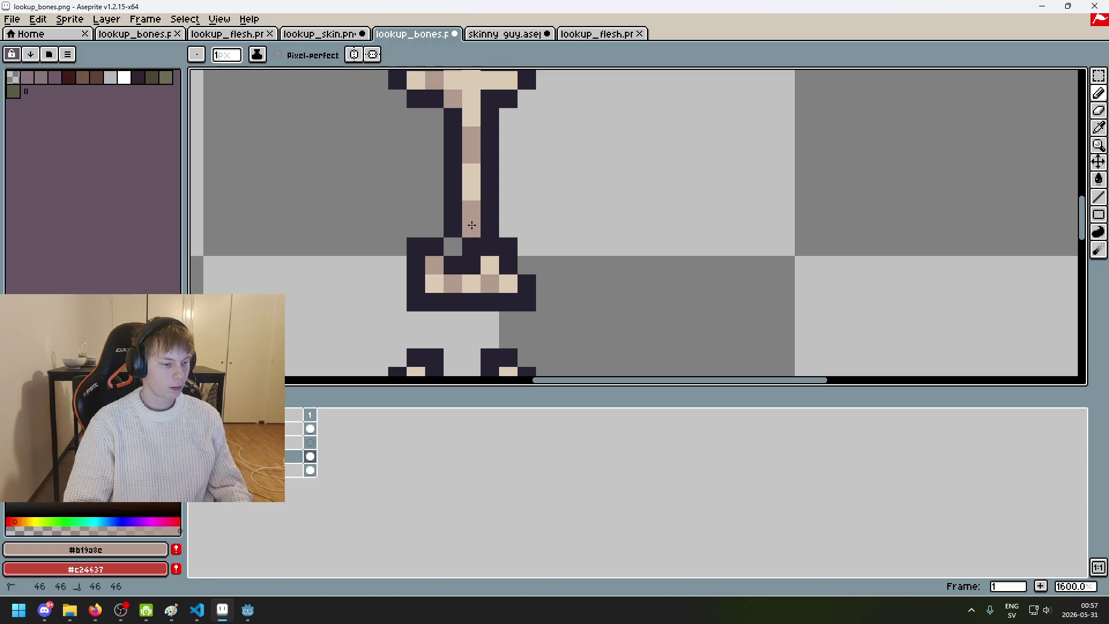
pyautogui.hotkey('alt', 'Tab')
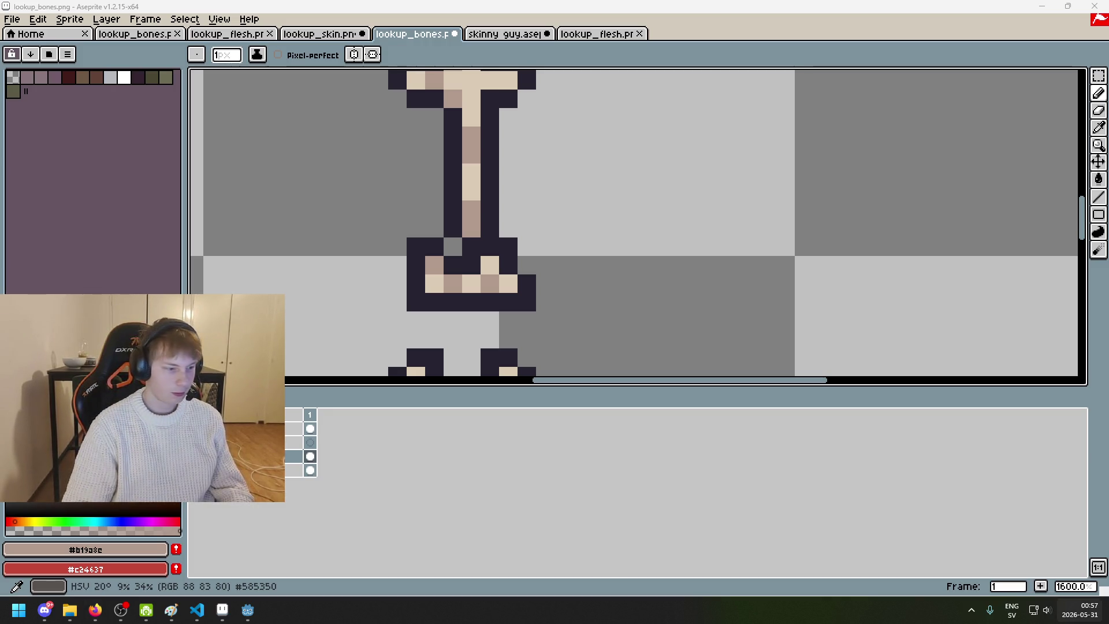
pyautogui.scroll(-3, 452, 255)
pyautogui.scroll(-1, 451, 254)
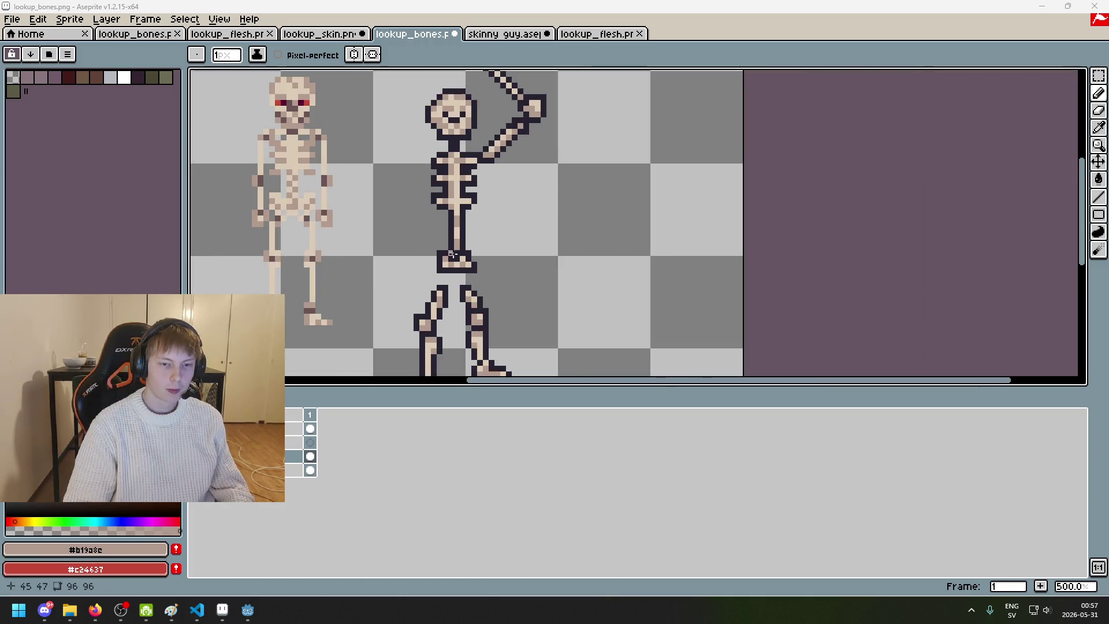
pyautogui.scroll(2, 456, 257)
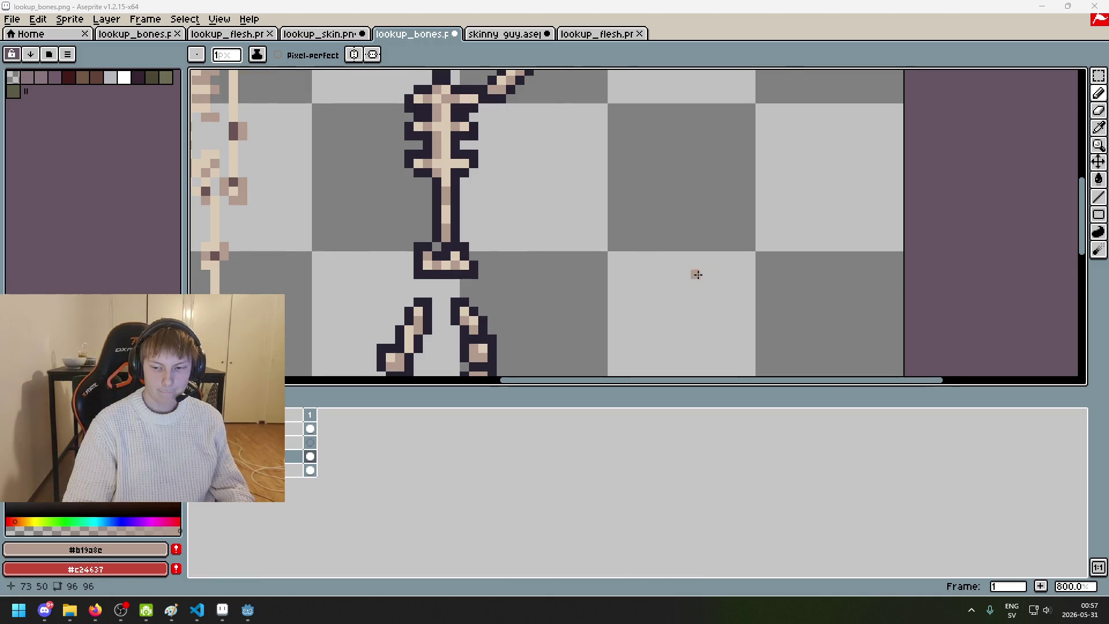
pyautogui.scroll(-2, 690, 276)
pyautogui.scroll(4, 582, 250)
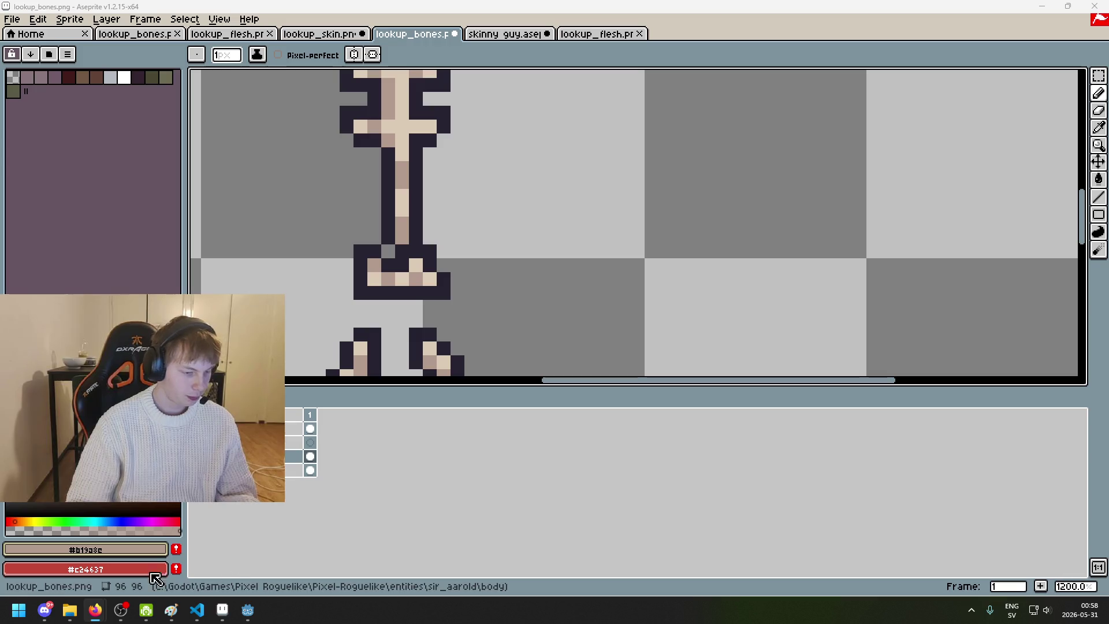
pyautogui.click(557, 5)
pyautogui.hotkey('ctrl', 's')
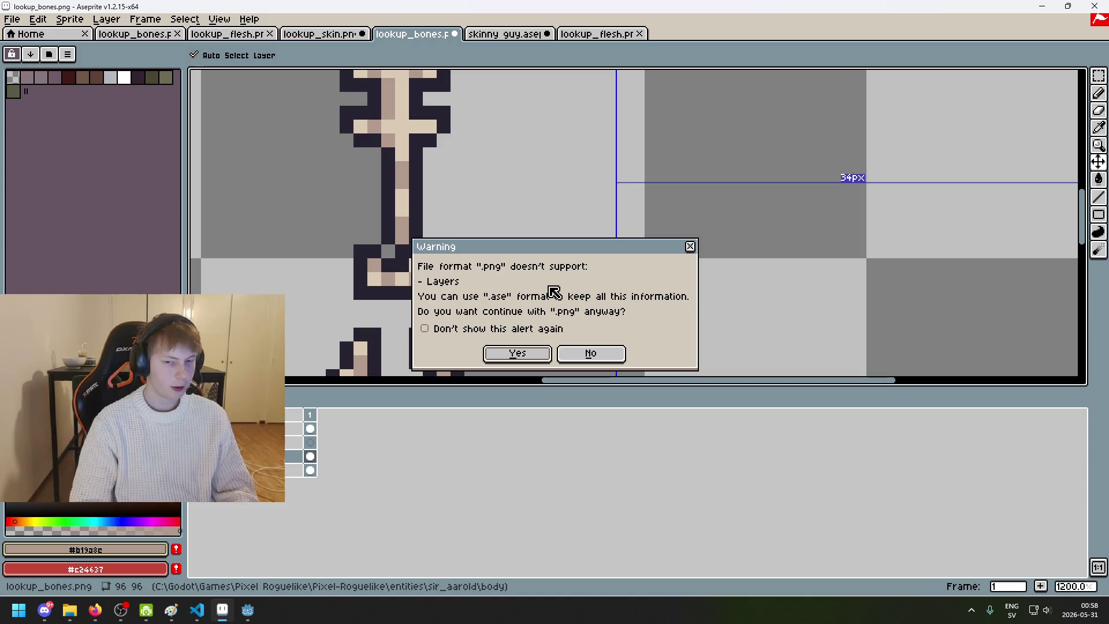
pyautogui.press('Escape')
pyautogui.scroll(-4, 552, 313)
pyautogui.scroll(1, 508, 290)
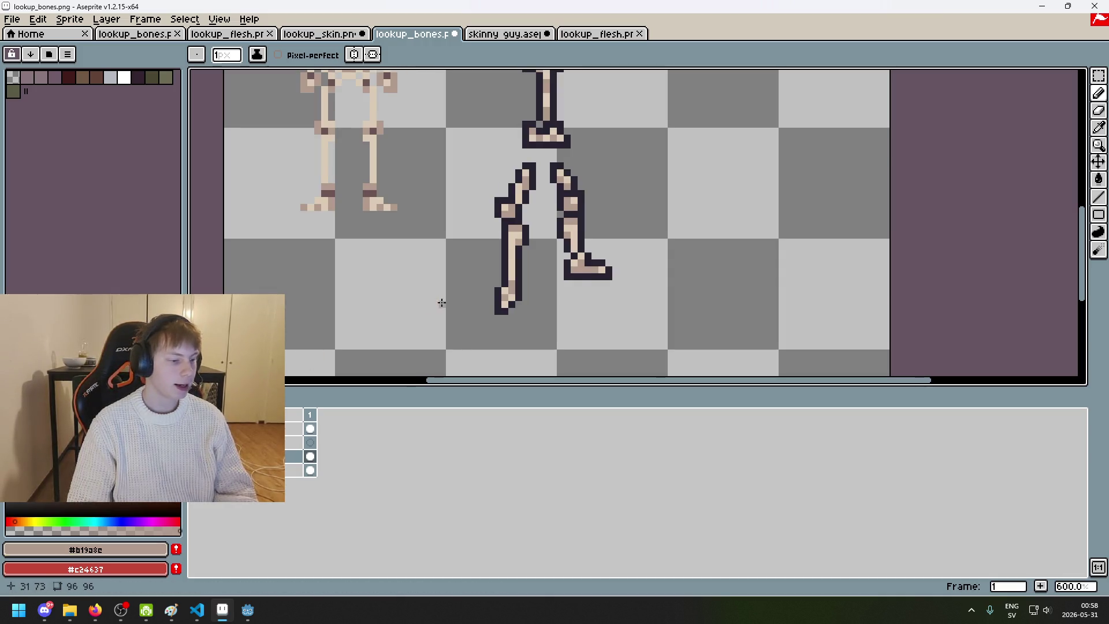
pyautogui.scroll(-2, 469, 313)
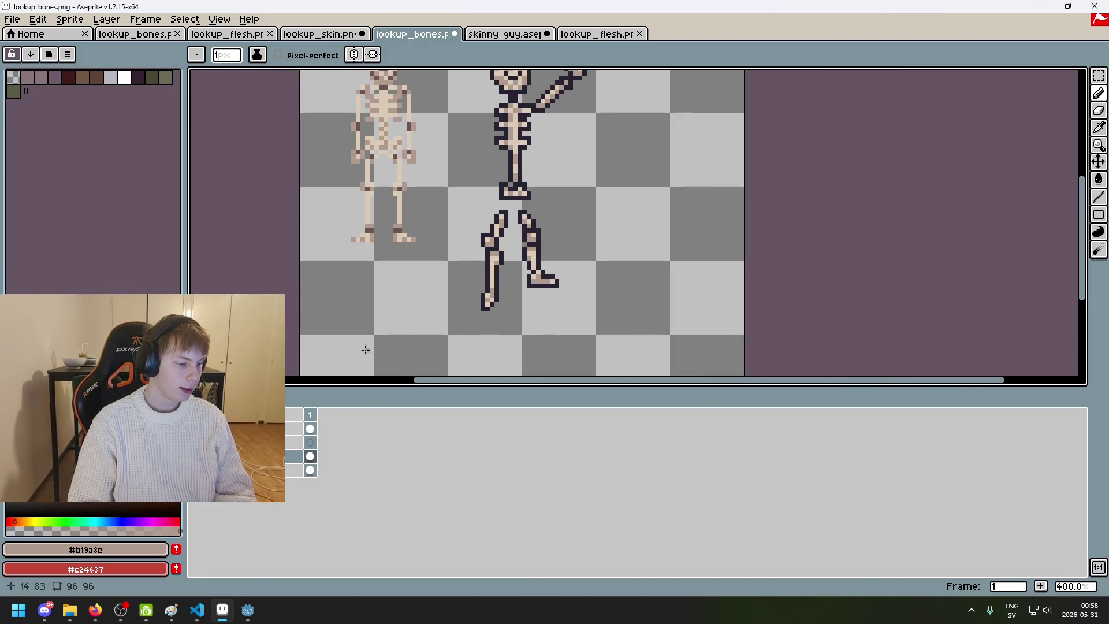
pyautogui.hotkey('alt', 'Tab')
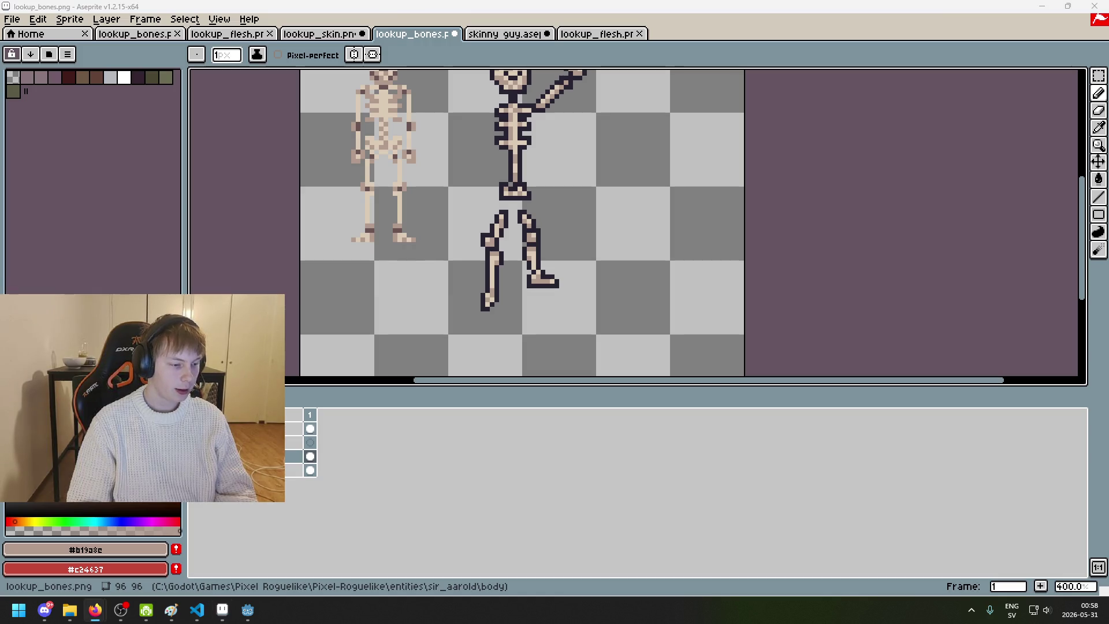
pyautogui.hotkey('alt', 'Tab')
pyautogui.scroll(2, 561, 209)
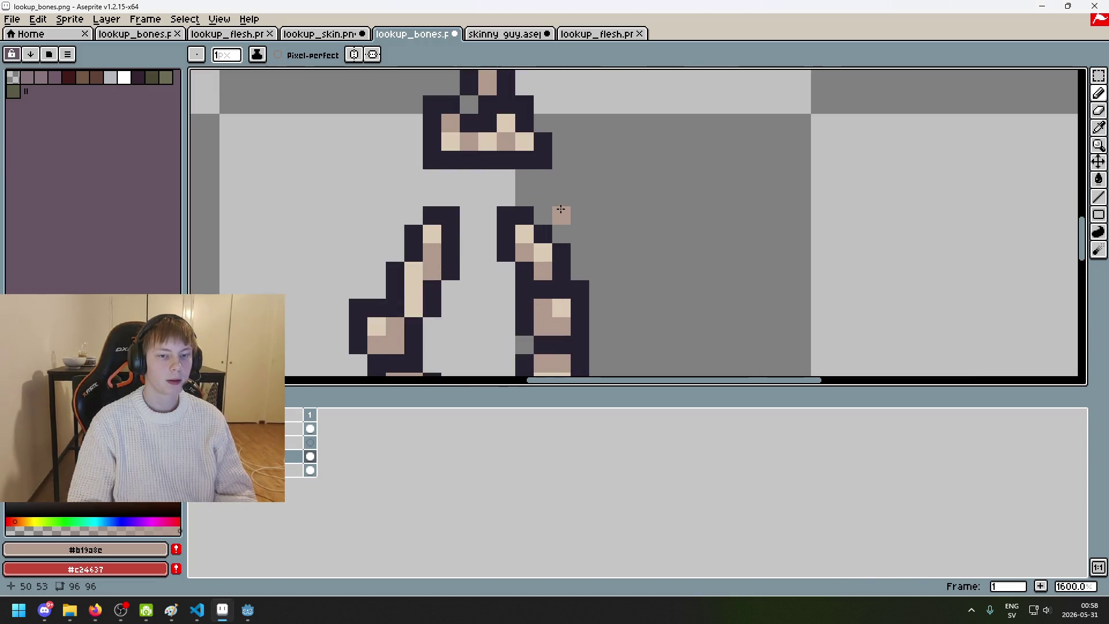
pyautogui.scroll(-2, 559, 204)
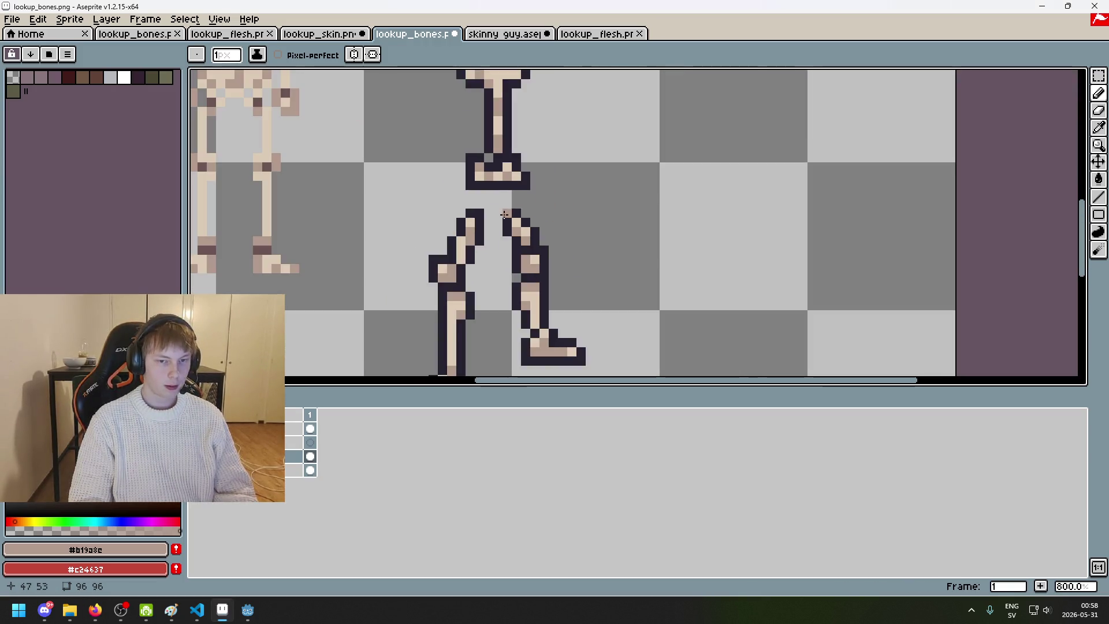
pyautogui.press('alt')
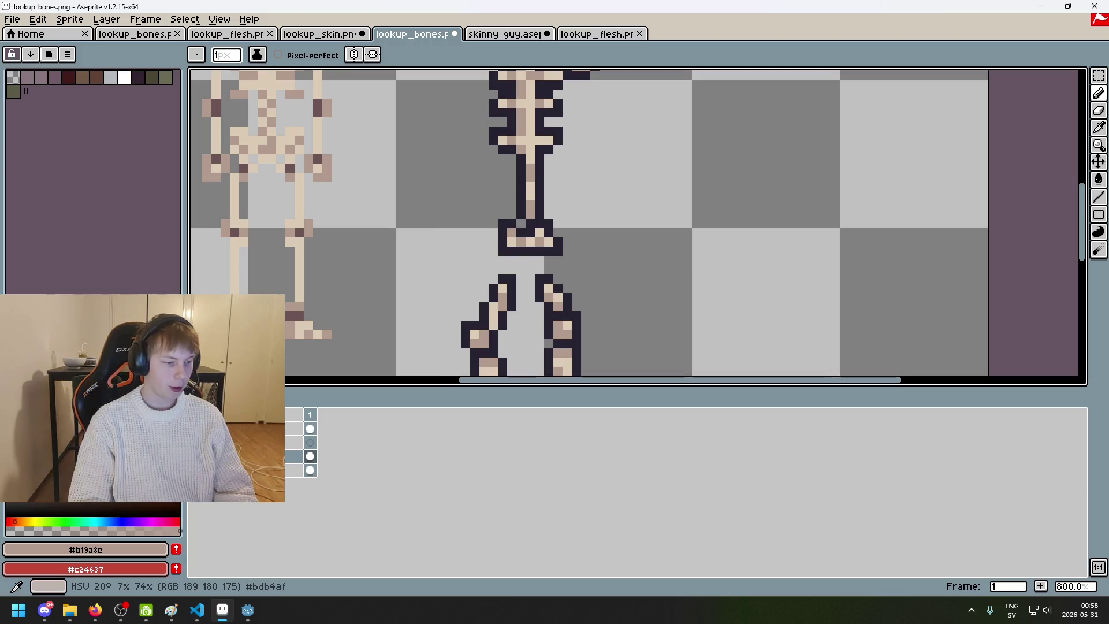
pyautogui.hotkey('alt', 'Tab')
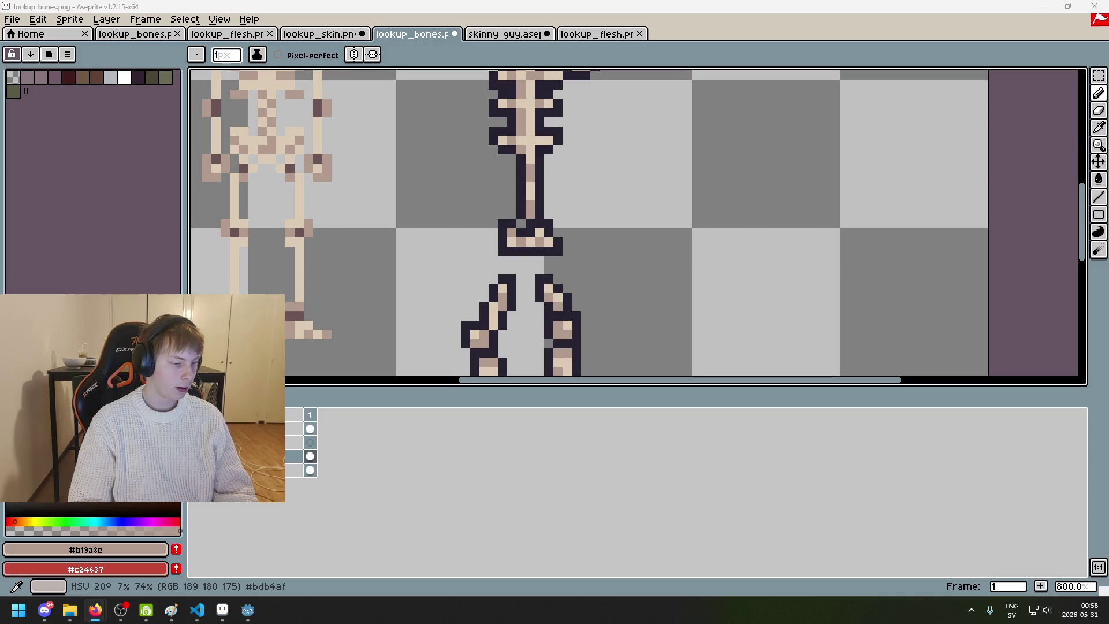
pyautogui.scroll(1, 439, 327)
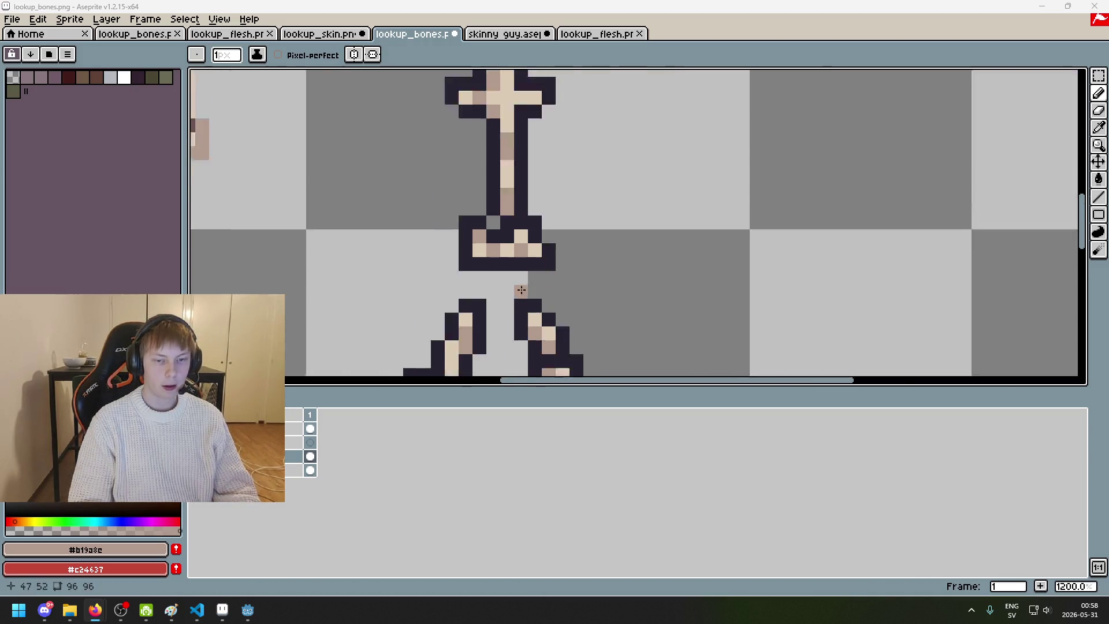
pyautogui.scroll(-1, 924, 144)
pyautogui.click(1098, 76)
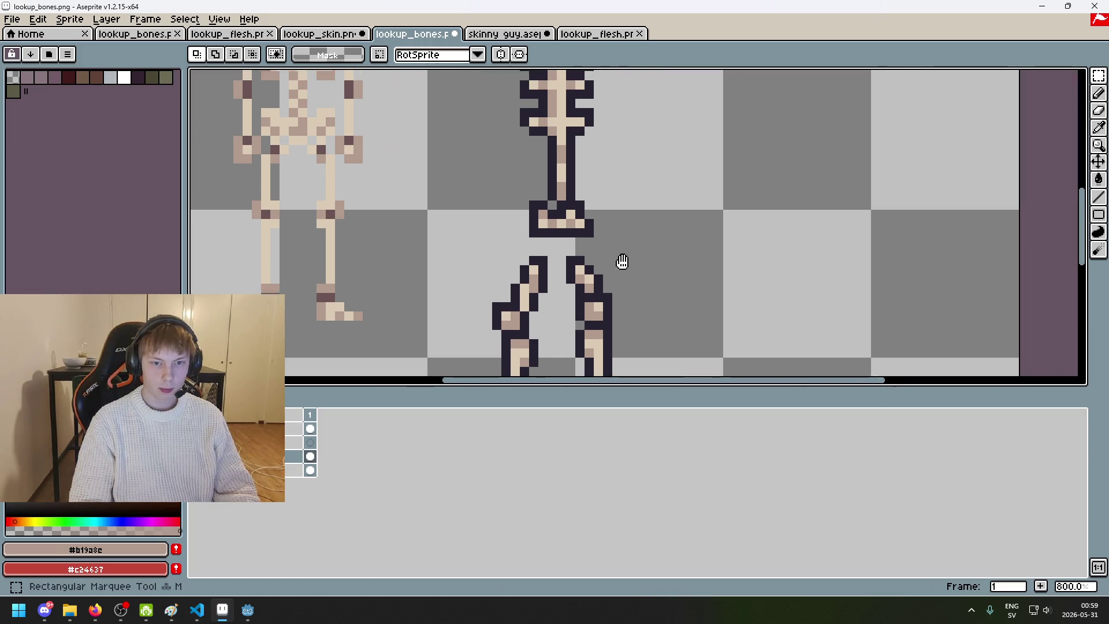
# Step: Sample the dark outline colour #252230 from the canvas
pyautogui.scroll(1, 506, 279)
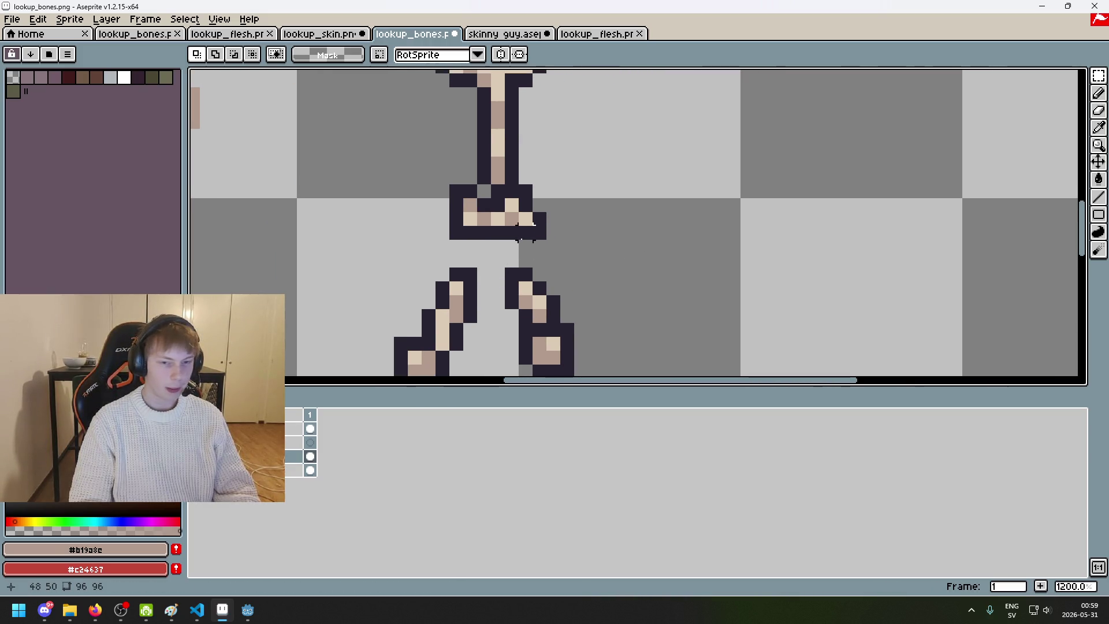
pyautogui.scroll(-1, 510, 268)
pyautogui.scroll(1, 510, 268)
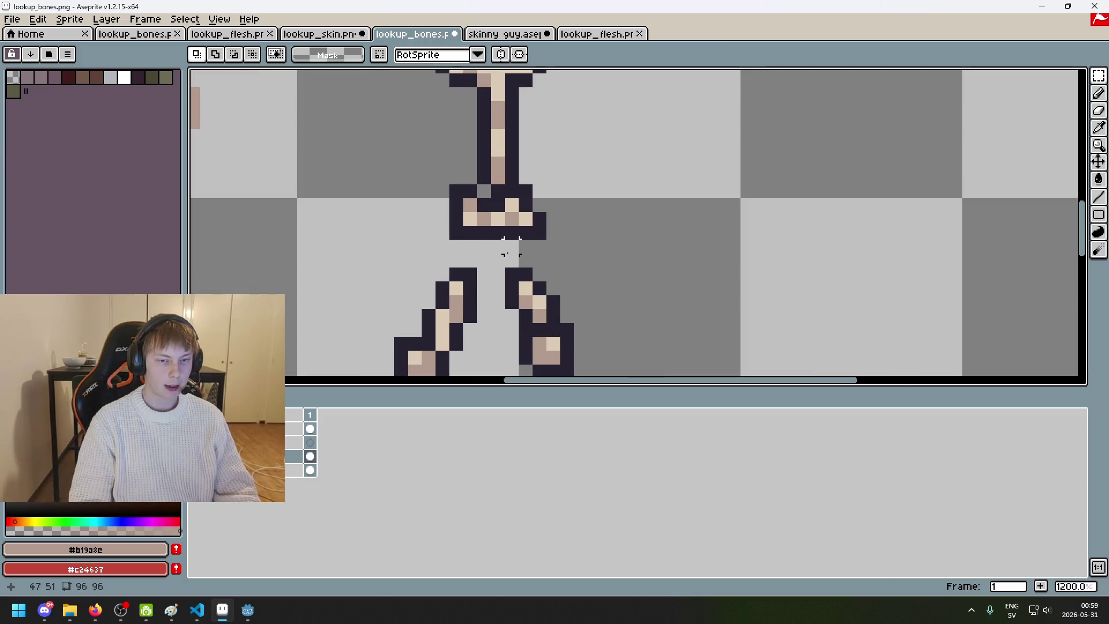
pyautogui.scroll(-3, 512, 246)
pyautogui.scroll(3, 511, 247)
pyautogui.scroll(-3, 489, 322)
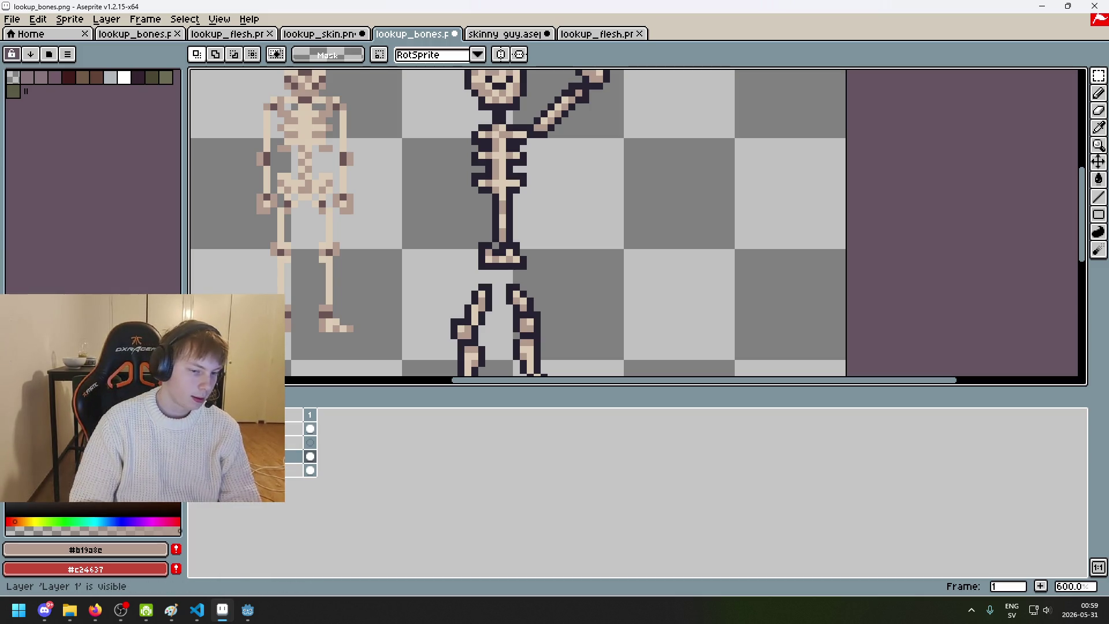
pyautogui.scroll(2, 511, 257)
pyautogui.press('i')
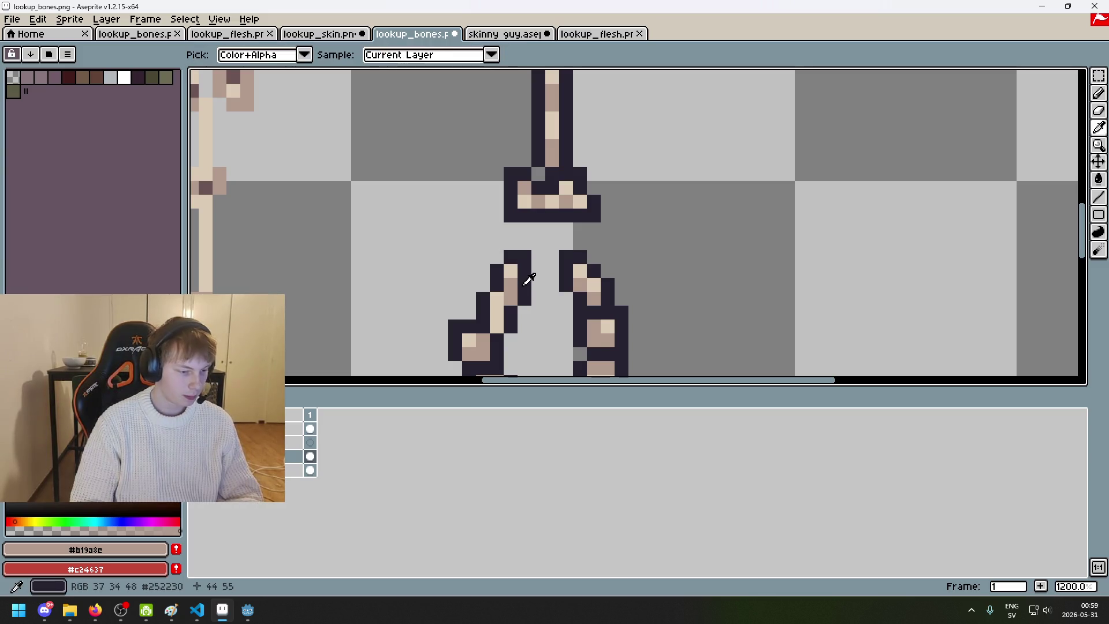
pyautogui.click(526, 283)
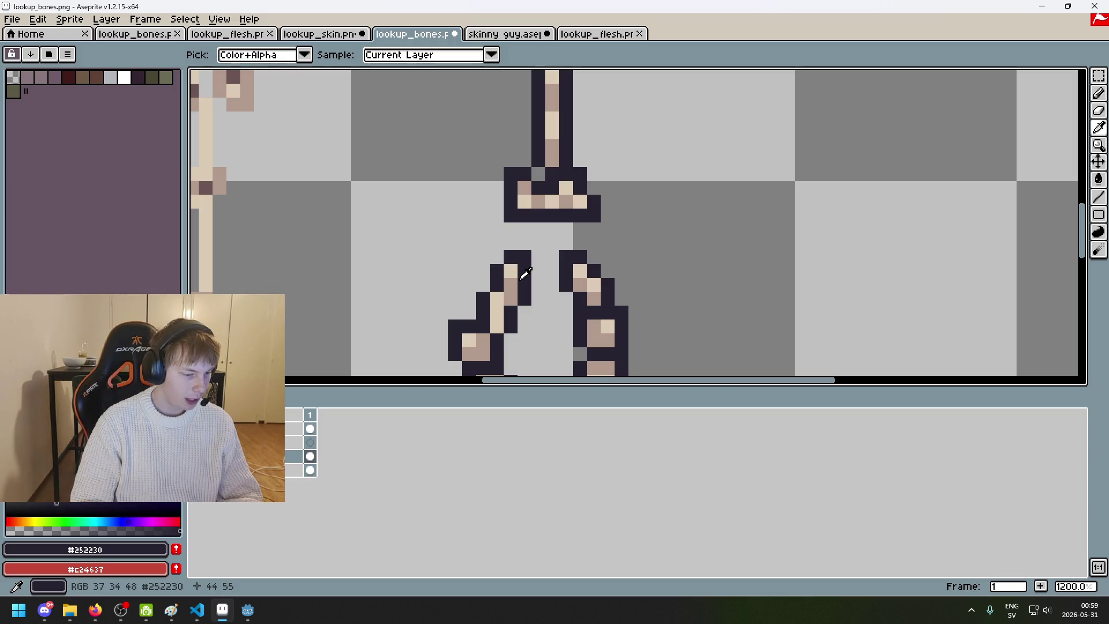
pyautogui.press('m')
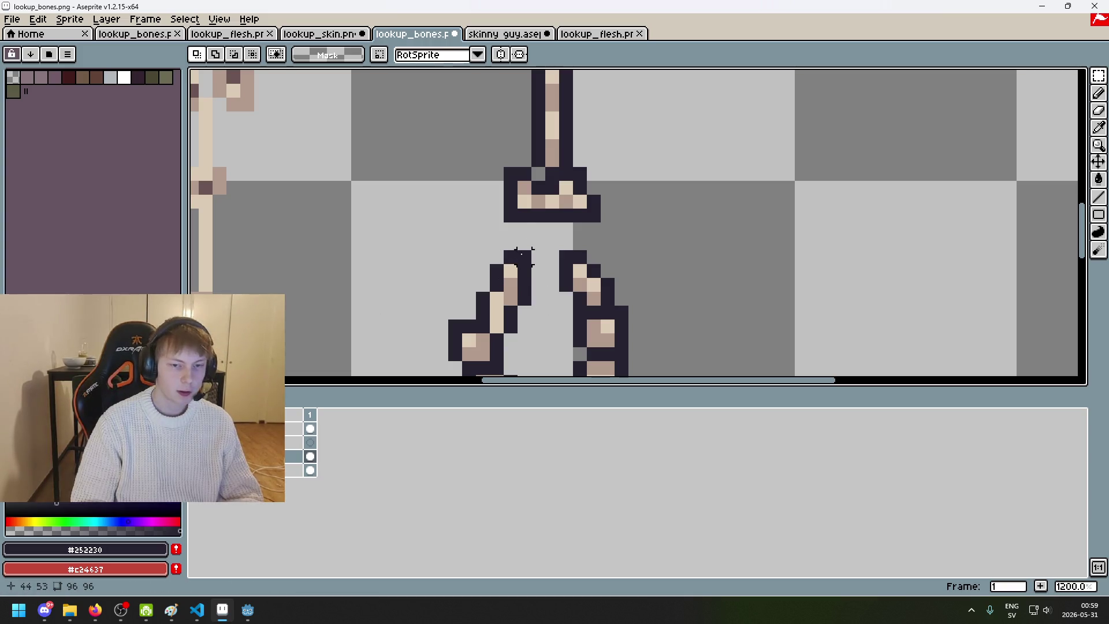
# Step: Draw dark outline pixels below the hip block, undoing misplaced ones
pyautogui.press('b')
pyautogui.click(530, 233)
pyautogui.moveTo(530, 233)
pyautogui.mouseDown()
pyautogui.moveTo(537, 243)
pyautogui.moveTo(520, 233)
pyautogui.mouseUp()
pyautogui.hotkey('ctrl', 'z')
pyautogui.click(525, 231)
pyautogui.hotkey('ctrl', 'z')
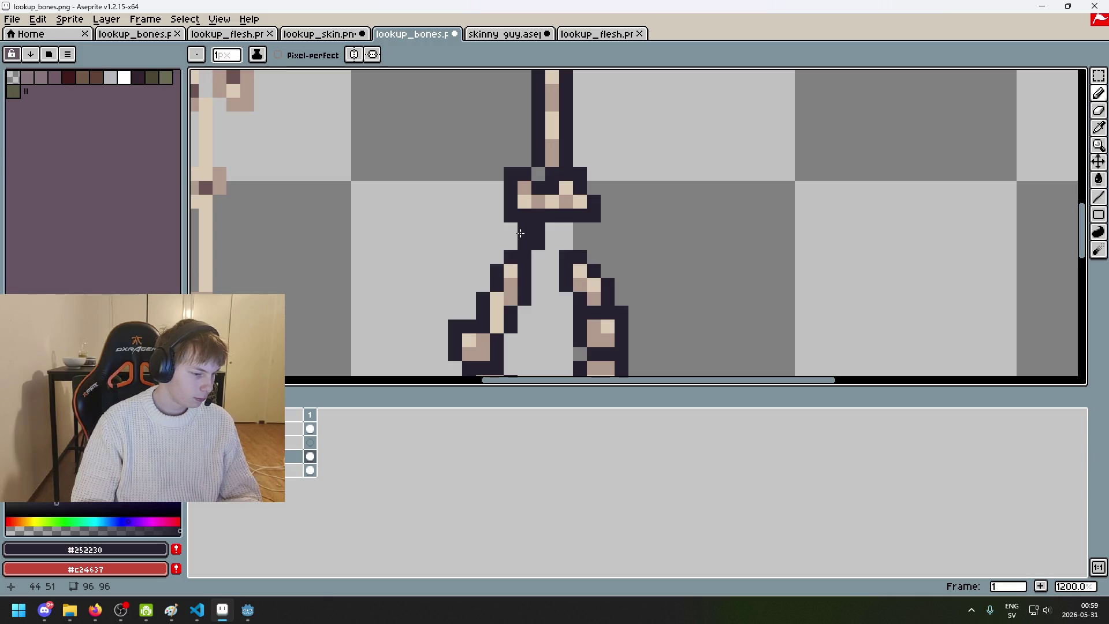
# Step: Add a dark pixel beside the hip gap and light tan #dccbb5 pixels in the left thigh
pyautogui.click(510, 243)
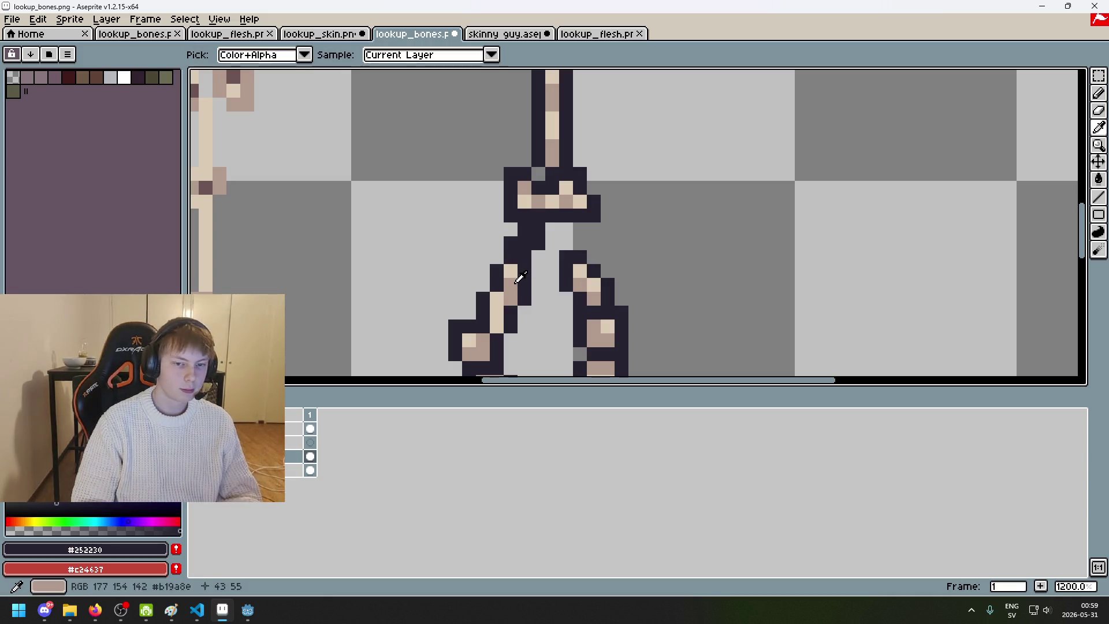
pyautogui.keyDown('alt'); pyautogui.click(511, 270); pyautogui.keyUp('alt')
pyautogui.click(527, 245)
pyautogui.keyDown('alt'); pyautogui.click(511, 270); pyautogui.keyUp('alt')
pyautogui.click(525, 243)
pyautogui.click(524, 271)
# Step: Add dark #252230 outline pixels around the hip gap and check the fit against the clothing layer
pyautogui.keyDown('alt'); pyautogui.click(537, 255); pyautogui.keyUp('alt')
pyautogui.click(537, 256)
pyautogui.click(525, 272)
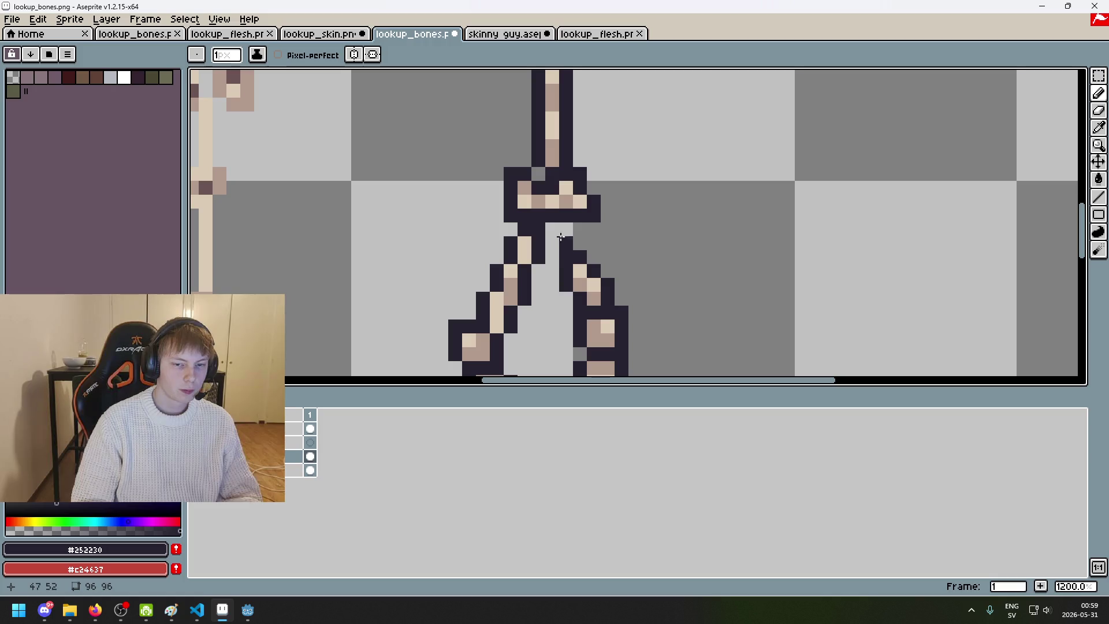
pyautogui.click(563, 230)
pyautogui.scroll(4, 561, 230)
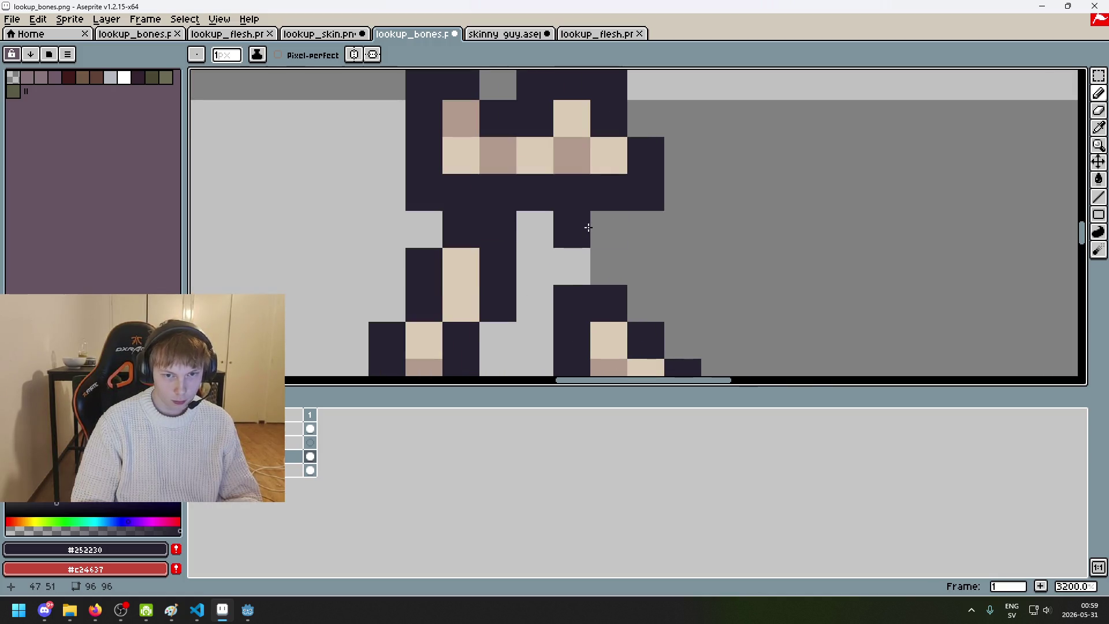
pyautogui.scroll(-7, 574, 272)
pyautogui.click(196, 442)
pyautogui.click(197, 442)
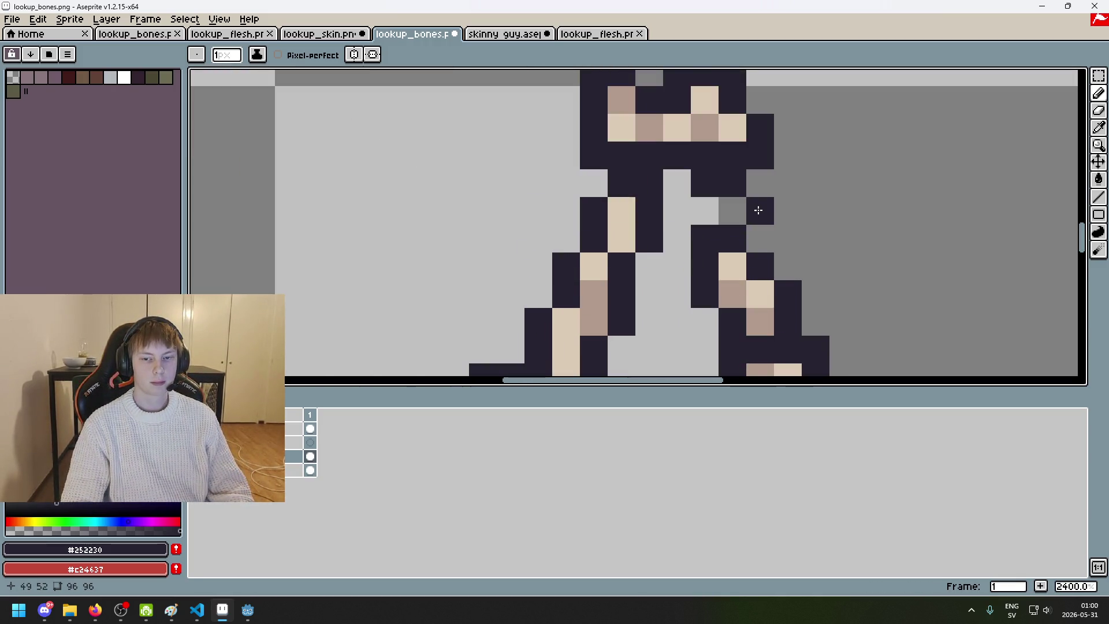
# Step: Paint a light tan #dccbb5 bone pixel in the right thigh
pyautogui.scroll(-4, 758, 210)
pyautogui.scroll(3, 774, 218)
pyautogui.keyDown('alt'); pyautogui.click(679, 232); pyautogui.keyUp('alt')
pyautogui.click(683, 220)
# Step: Pick dark #252230 and toggle the clothing layer to compare, leaving it hidden
pyautogui.keyDown('alt'); pyautogui.click(661, 222); pyautogui.keyUp('alt')
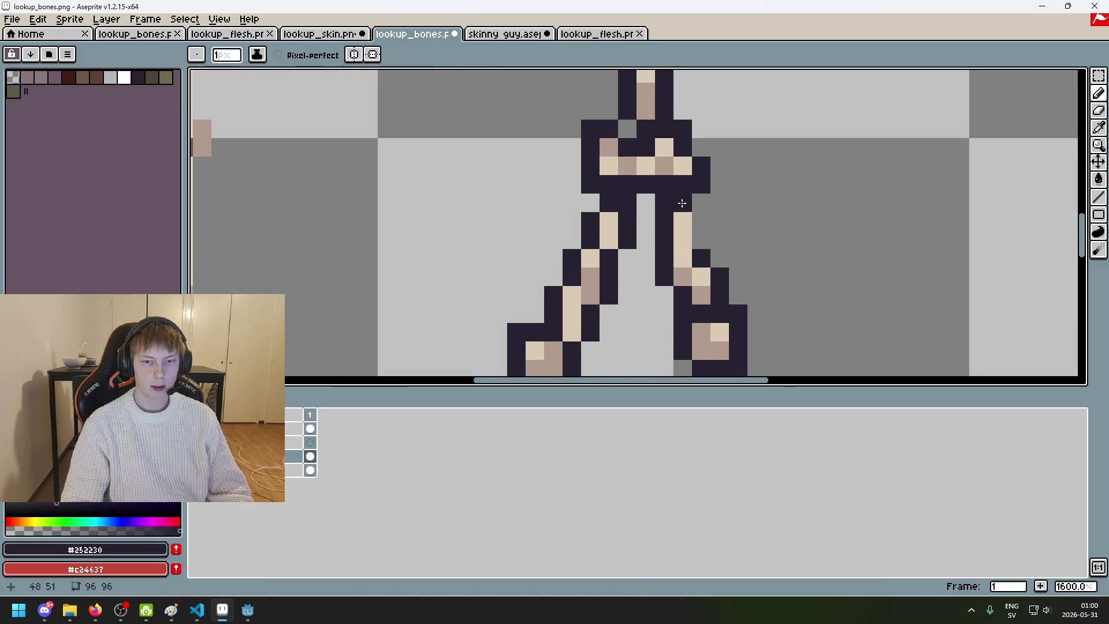
pyautogui.scroll(-3, 683, 203)
pyautogui.click(196, 443)
pyautogui.click(197, 443)
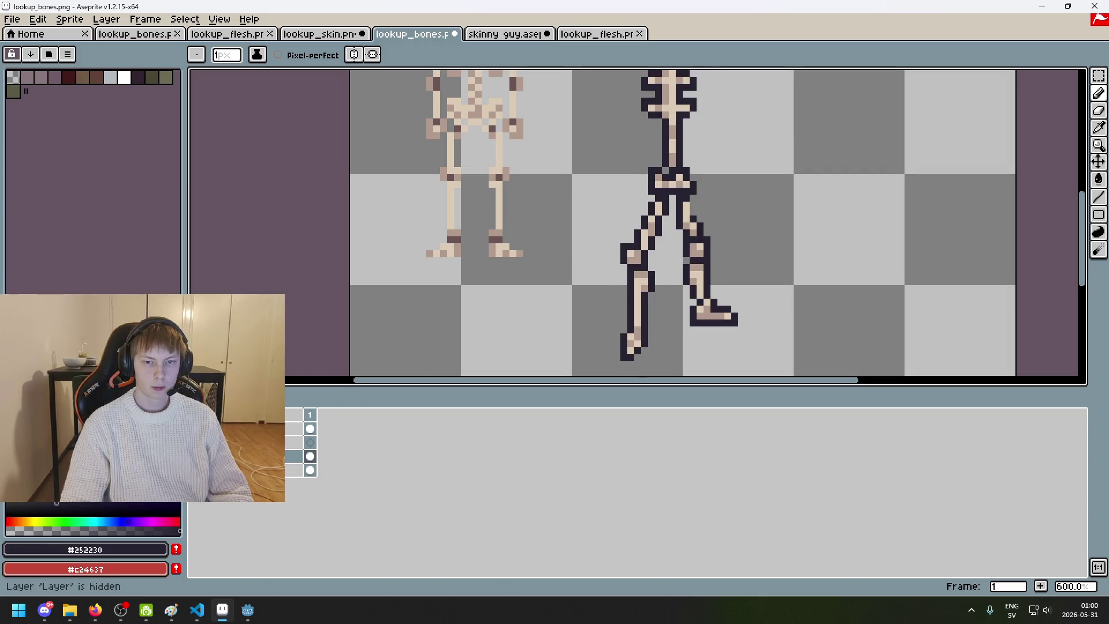
pyautogui.scroll(3, 713, 210)
pyautogui.click(196, 442)
pyautogui.click(196, 443)
# Step: Fill the last hip gap between the legs with a dark pixel
pyautogui.click(664, 214)
pyautogui.scroll(-5, 662, 214)
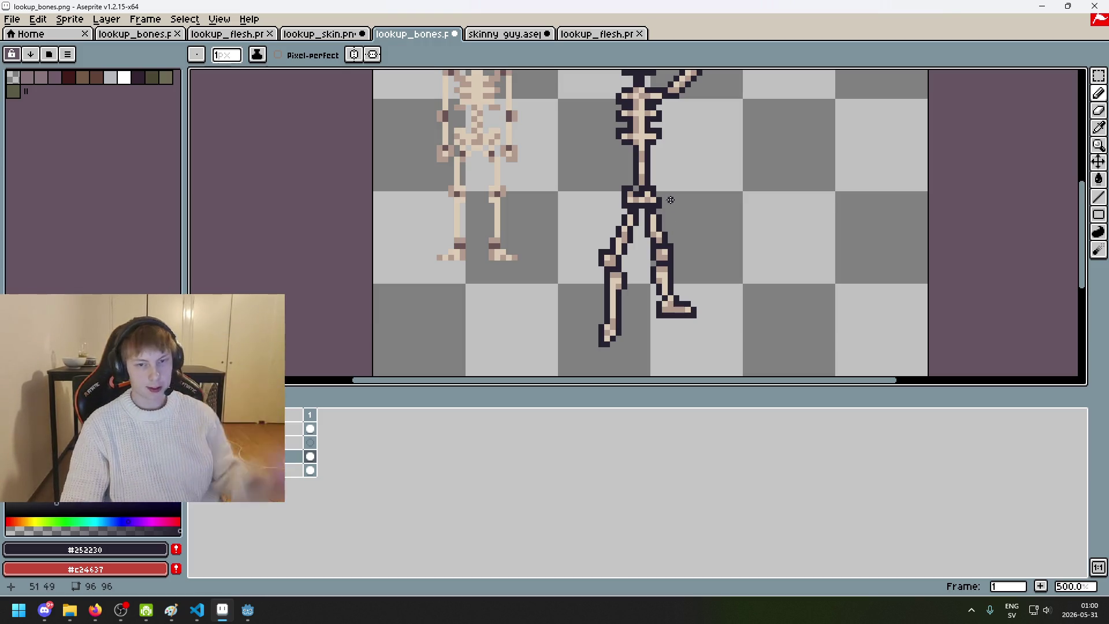
pyautogui.scroll(5, 686, 199)
pyautogui.scroll(-3, 575, 305)
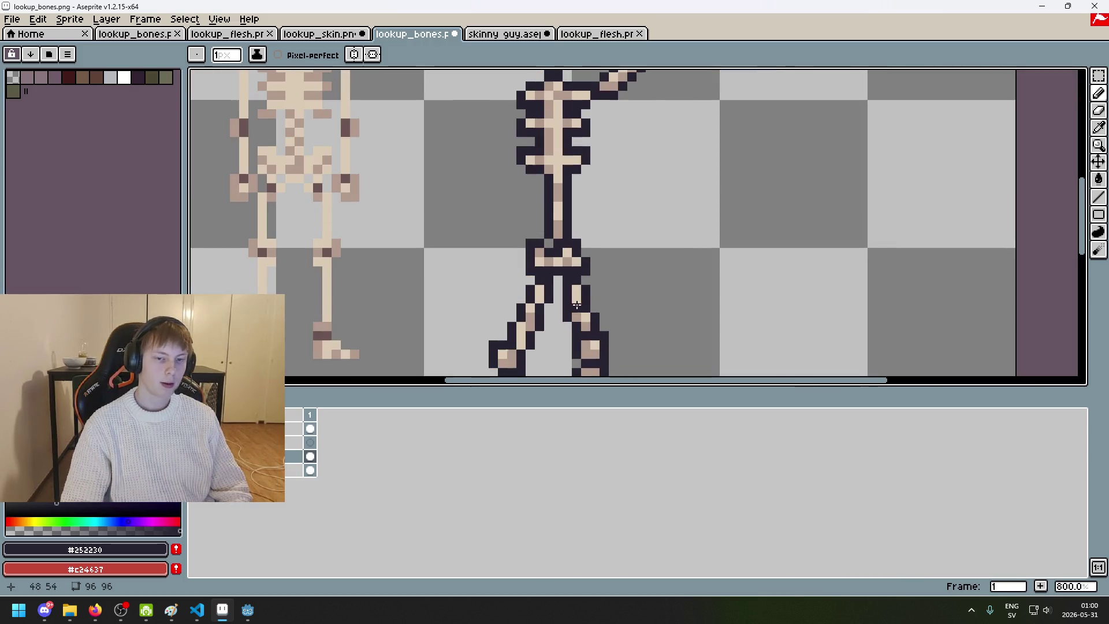
pyautogui.scroll(2, 598, 298)
pyautogui.scroll(-5, 577, 260)
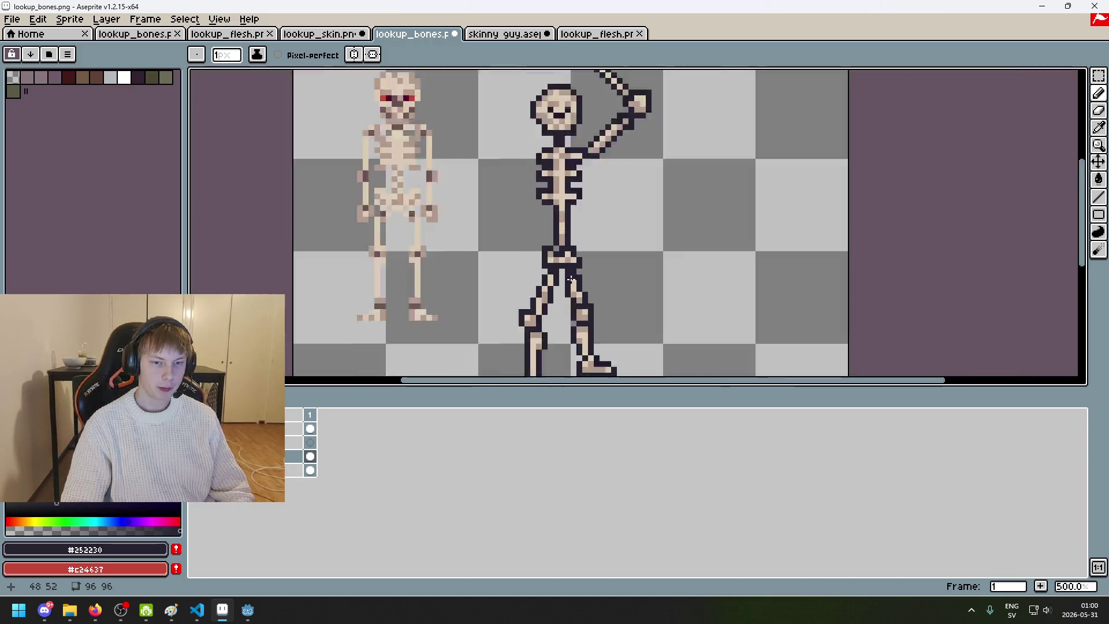
pyautogui.scroll(3, 524, 223)
pyautogui.scroll(3, 524, 224)
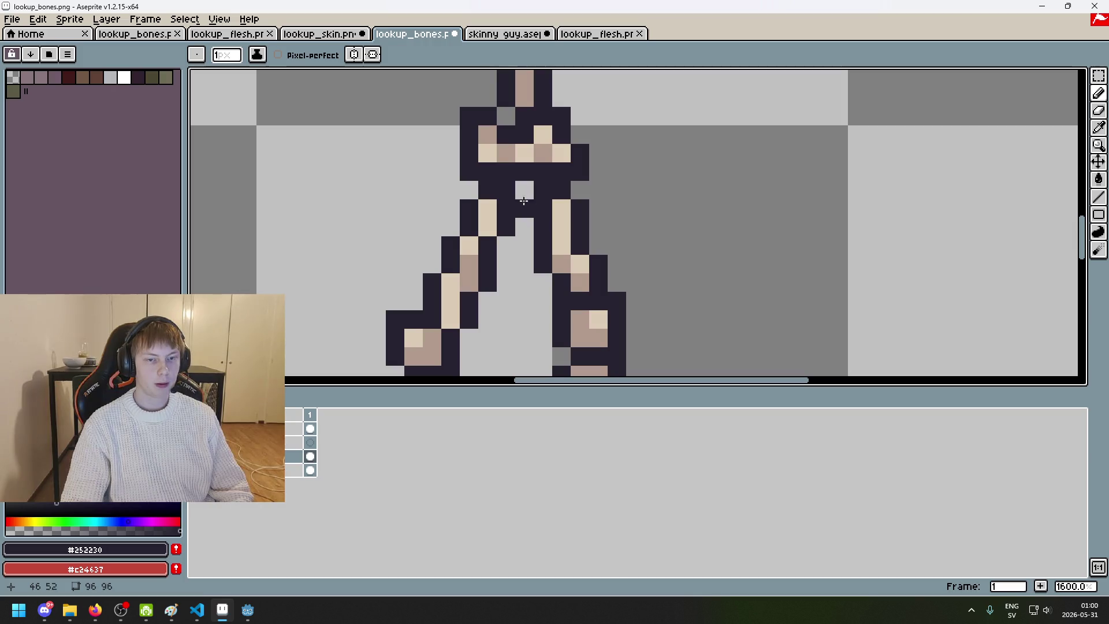
pyautogui.press('alt')
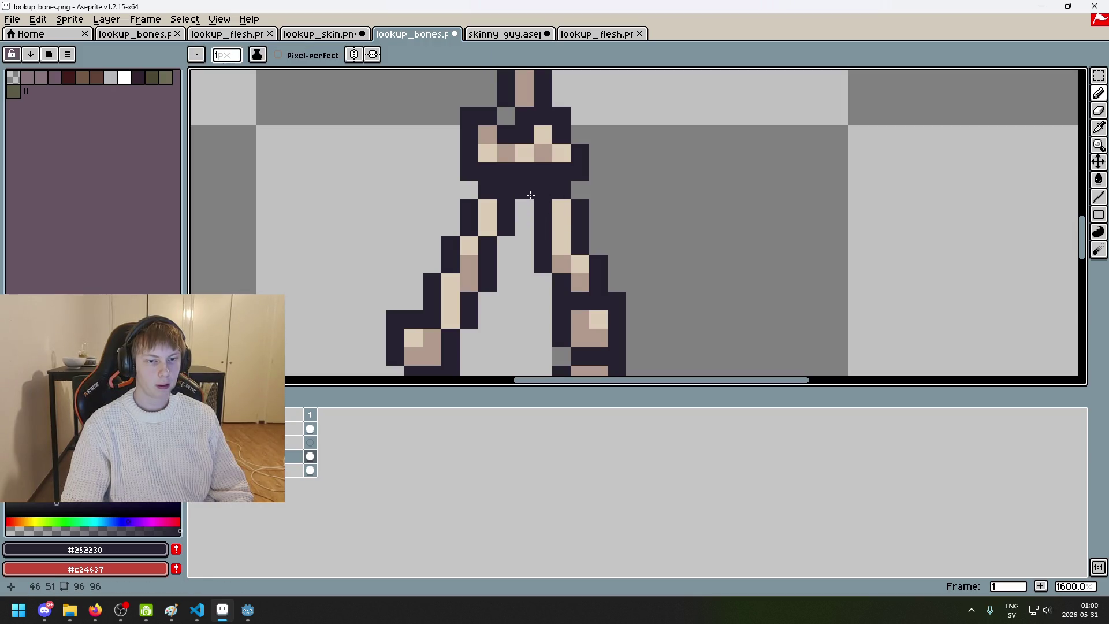
pyautogui.scroll(-7, 528, 198)
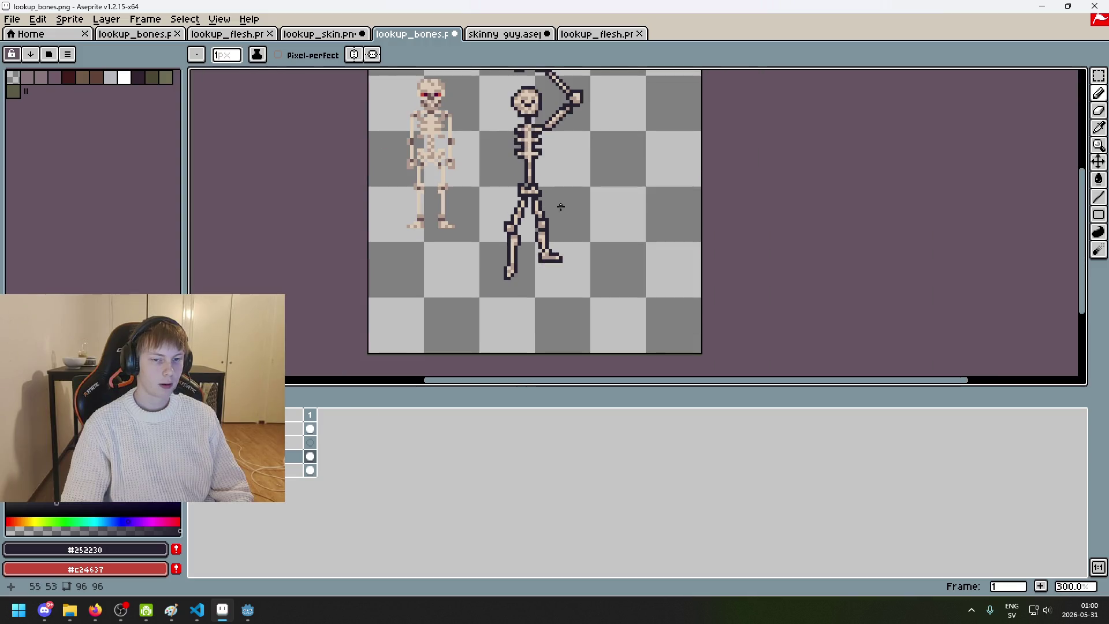
# Step: Zoom in on the legs, briefly switching to the Eraser and back to the Pencil
pyautogui.scroll(-1, 579, 206)
pyautogui.scroll(1, 579, 206)
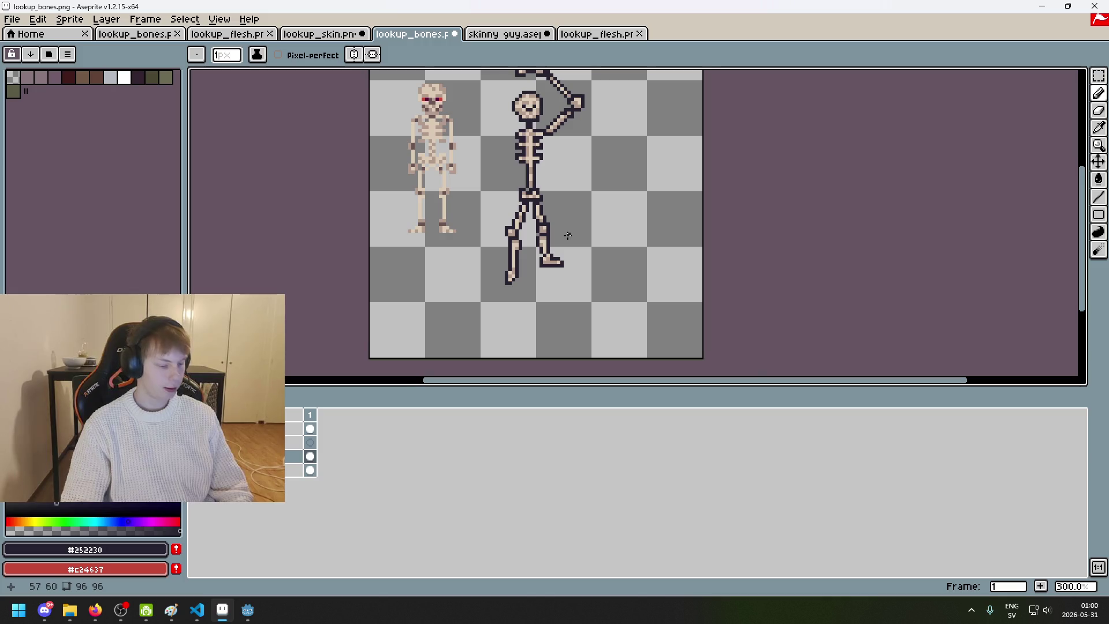
pyautogui.scroll(2, 531, 209)
pyautogui.scroll(5, 519, 230)
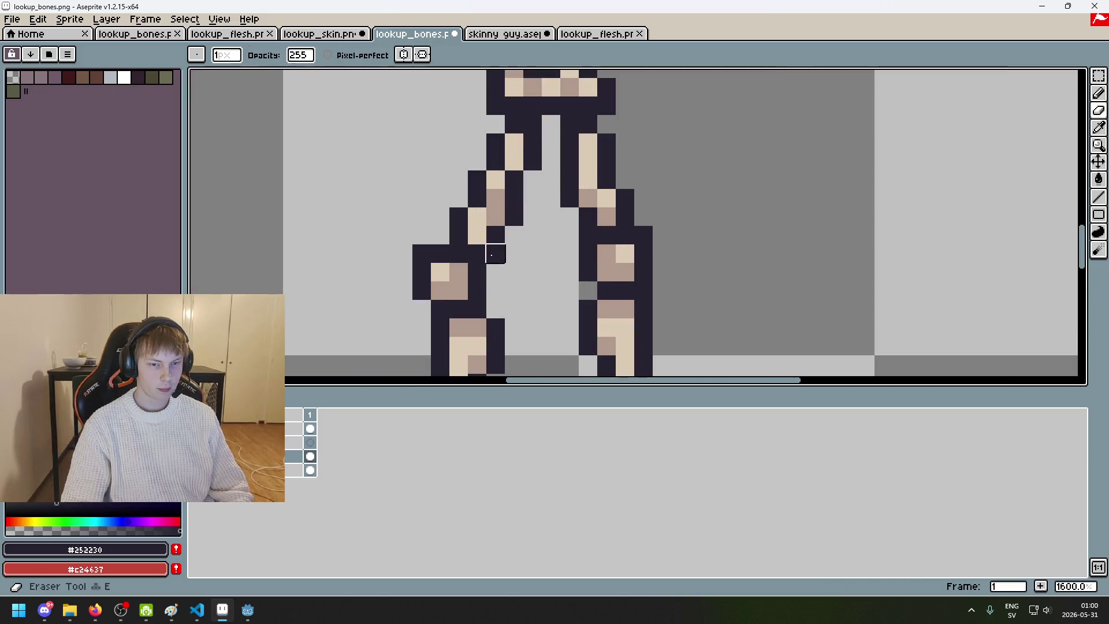
pyautogui.press('e')
pyautogui.scroll(-5, 517, 275)
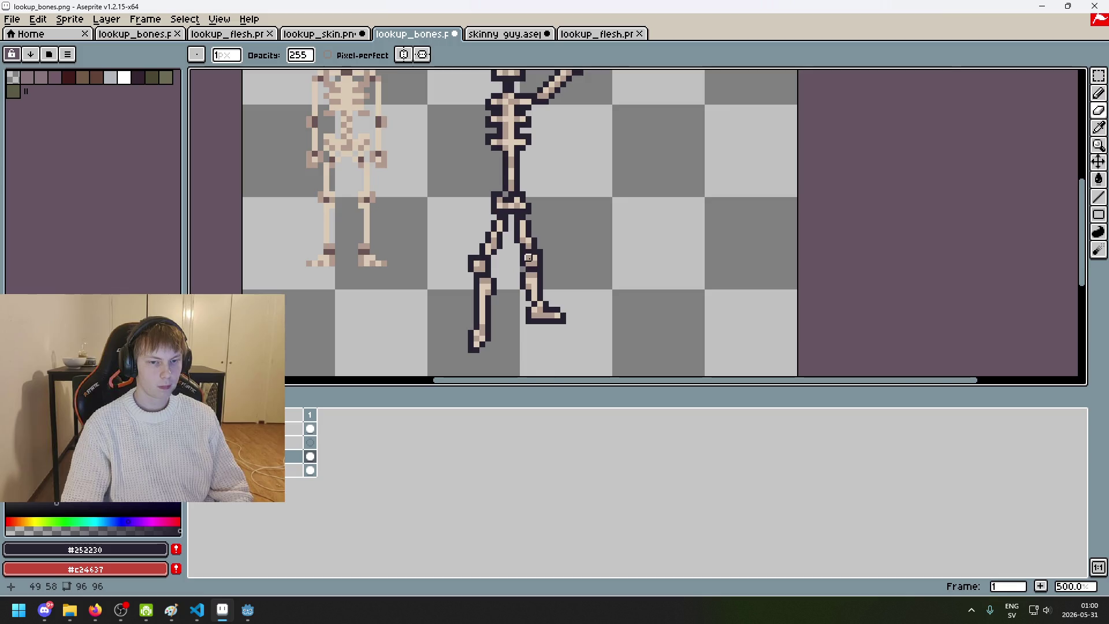
pyautogui.scroll(4, 533, 269)
pyautogui.scroll(-3, 465, 309)
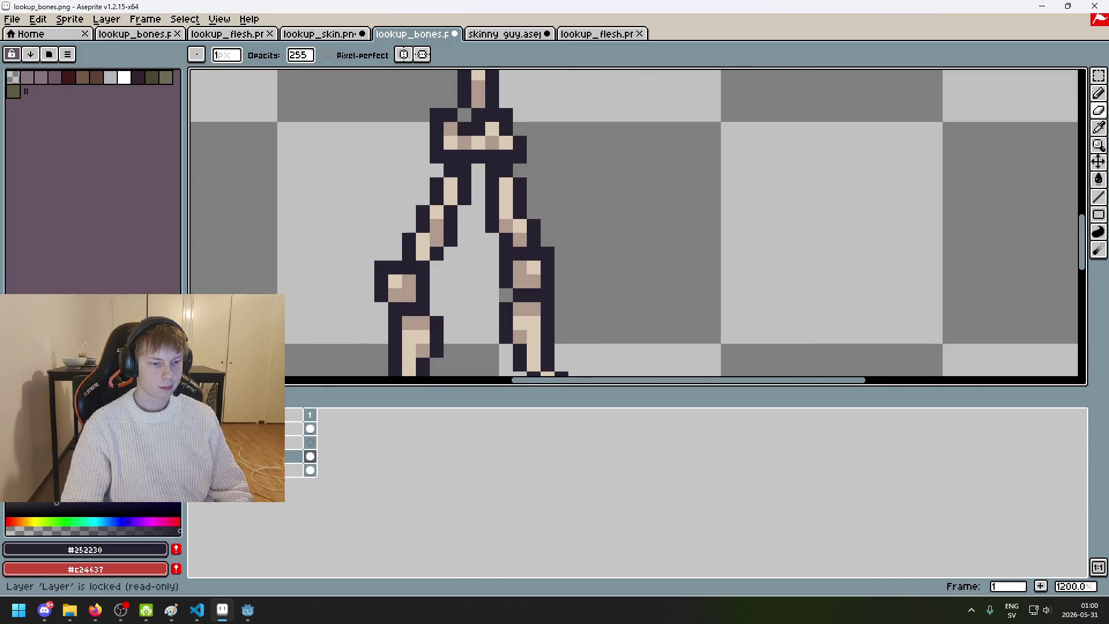
pyautogui.scroll(-2, 408, 249)
pyautogui.scroll(6, 444, 275)
pyautogui.press('b')
pyautogui.scroll(-6, 443, 275)
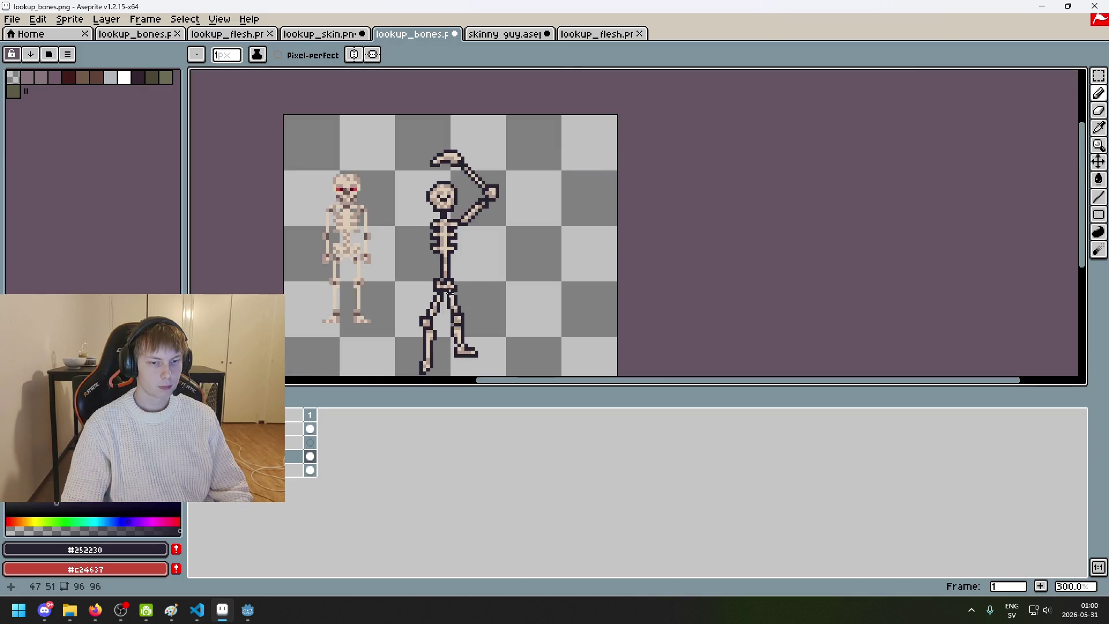
# Step: Save lookup_bones.png, confirming the PNG format warning
pyautogui.hotkey('ctrl', 's')
pyautogui.click(536, 362)
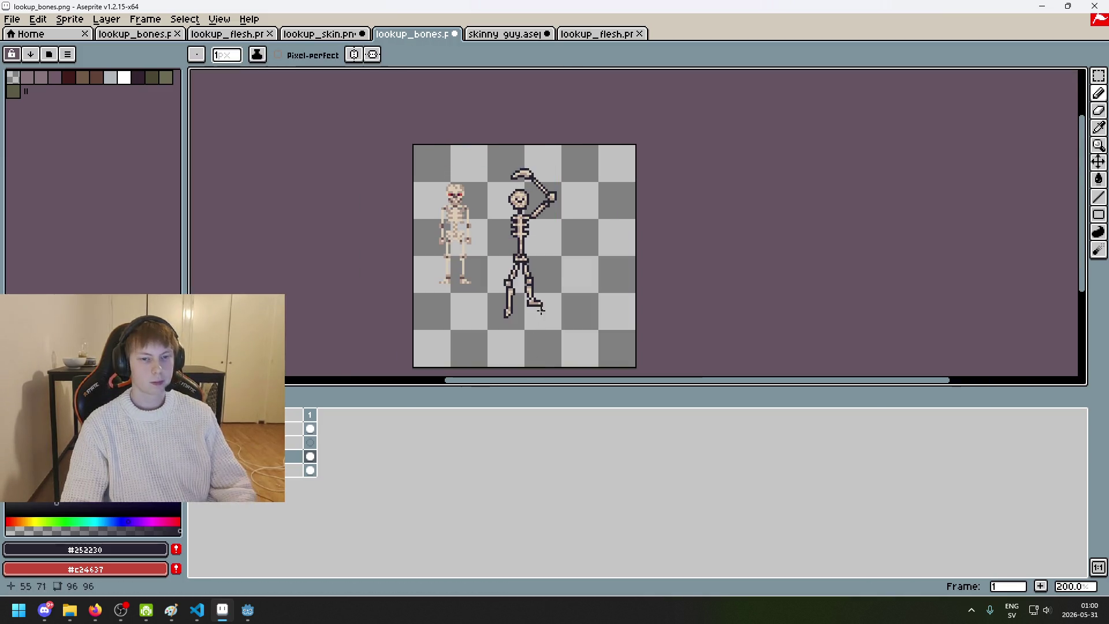
pyautogui.scroll(2, 574, 255)
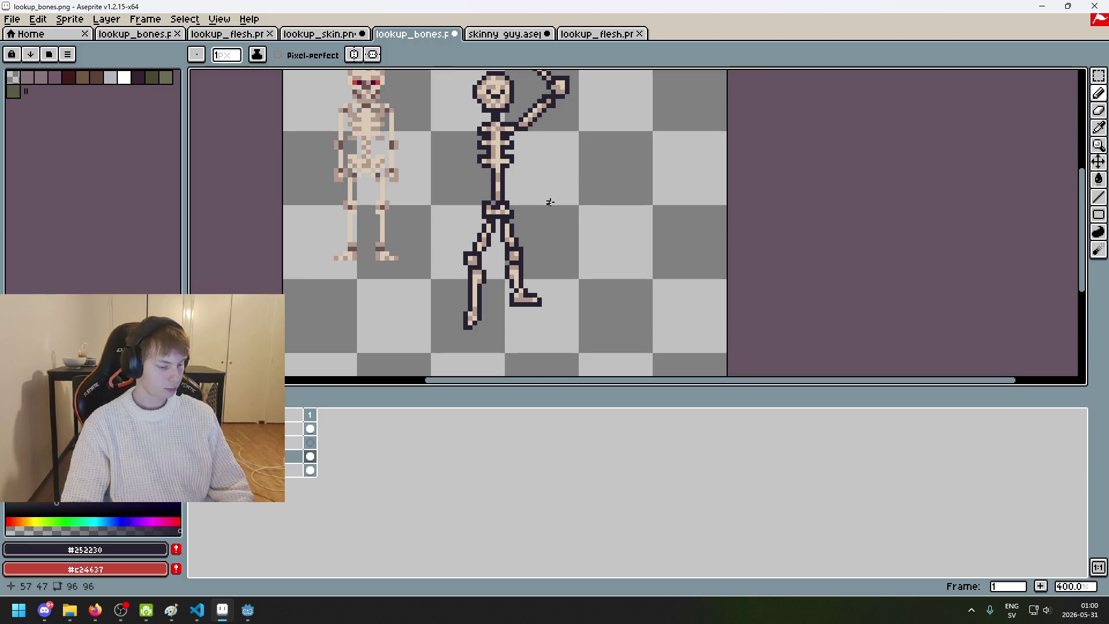
pyautogui.scroll(5, 557, 204)
# Step: Sample the bone tan #b19a8e from the leg and re-centre both skeletons
pyautogui.press('i')
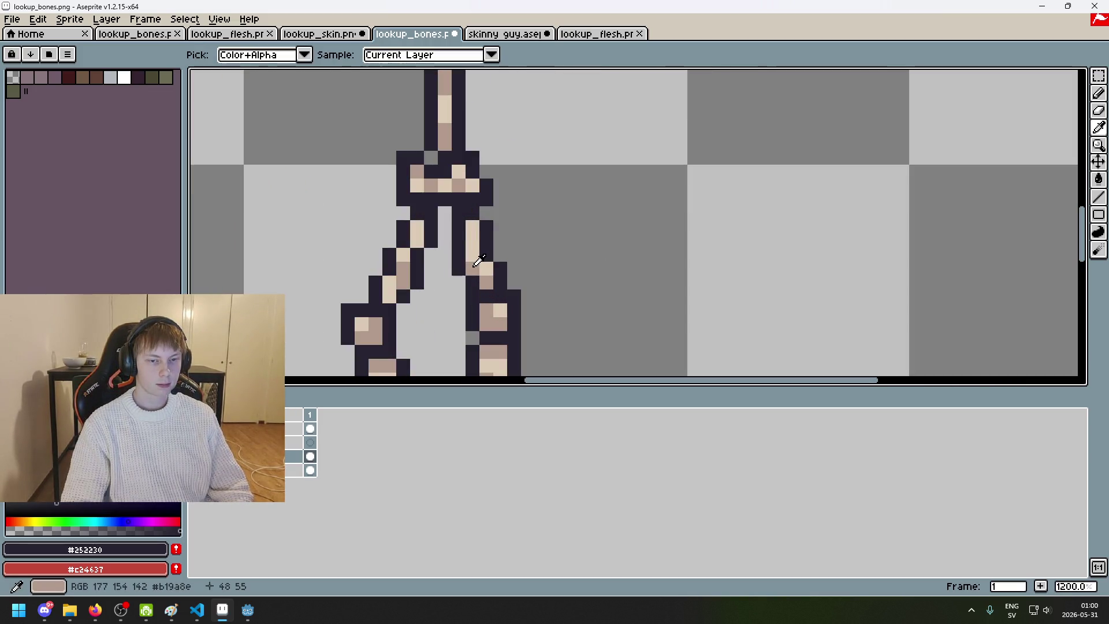
pyautogui.keyDown('alt'); pyautogui.click(477, 261); pyautogui.keyUp('alt')
pyautogui.scroll(-6, 417, 236)
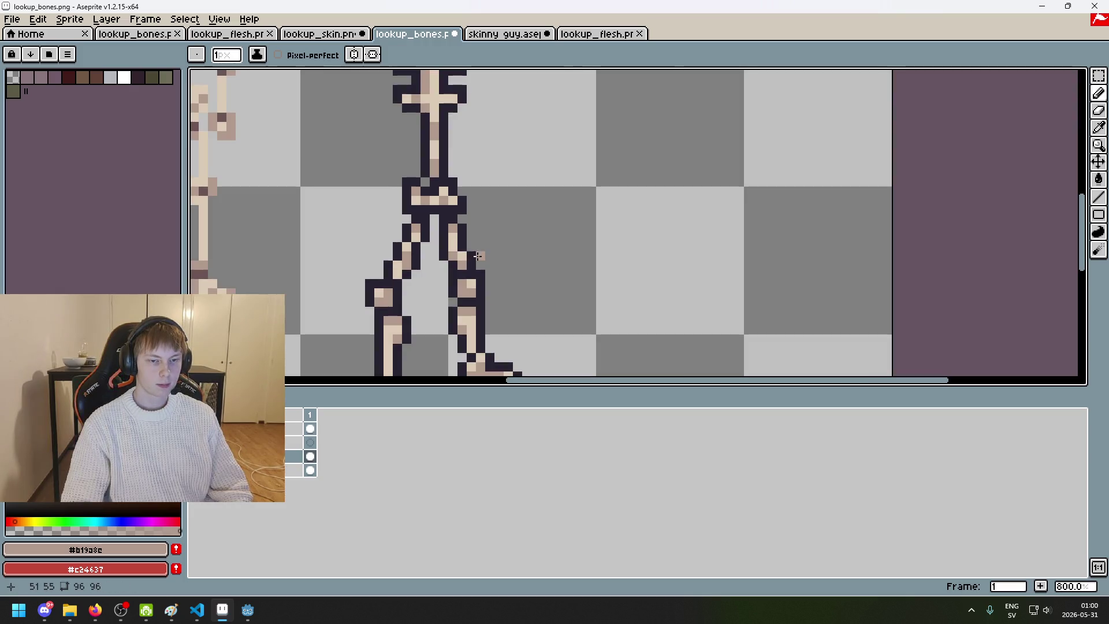
pyautogui.scroll(-1, 507, 264)
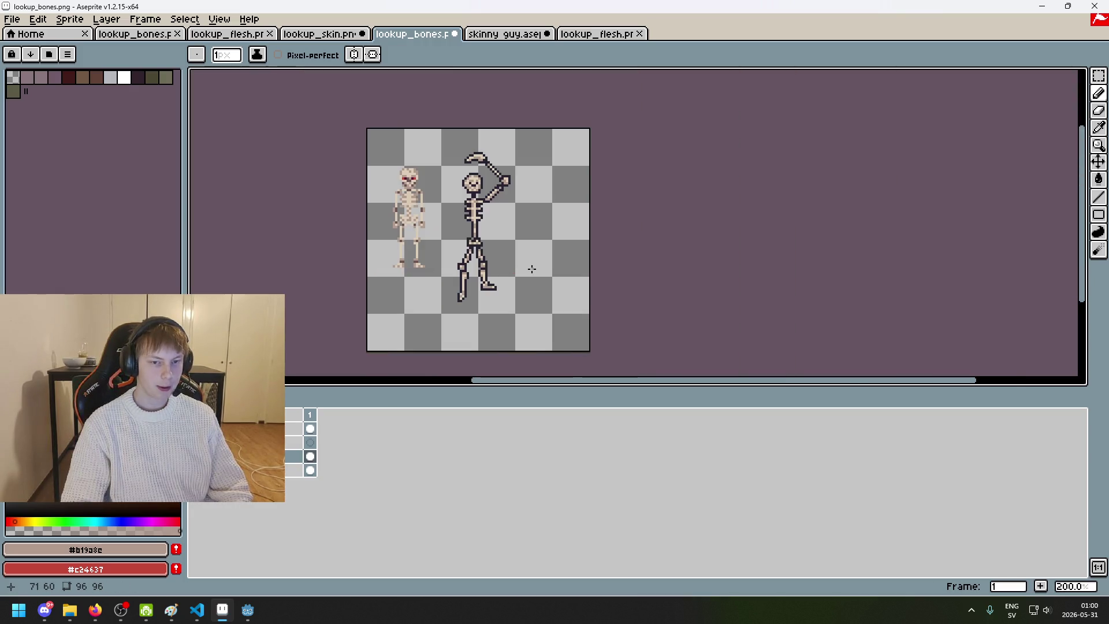
pyautogui.scroll(1, 532, 269)
pyautogui.moveTo(522, 262)
pyautogui.mouseDown()
pyautogui.moveTo(624, 253)
pyautogui.moveTo(609, 264)
pyautogui.mouseUp()
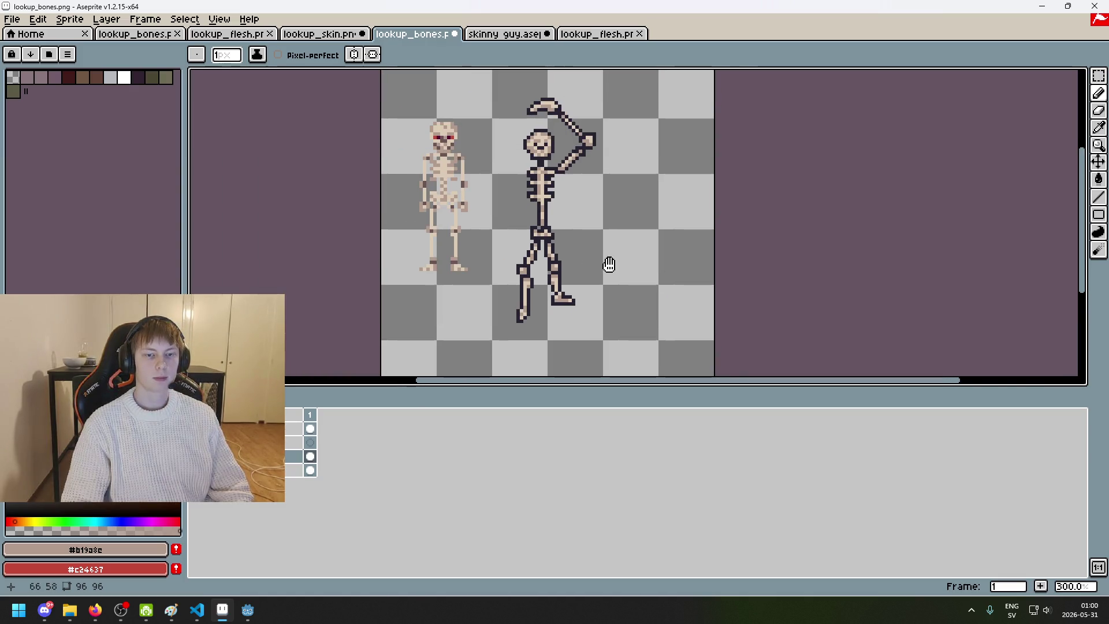
pyautogui.hotkey('shift', 'm')
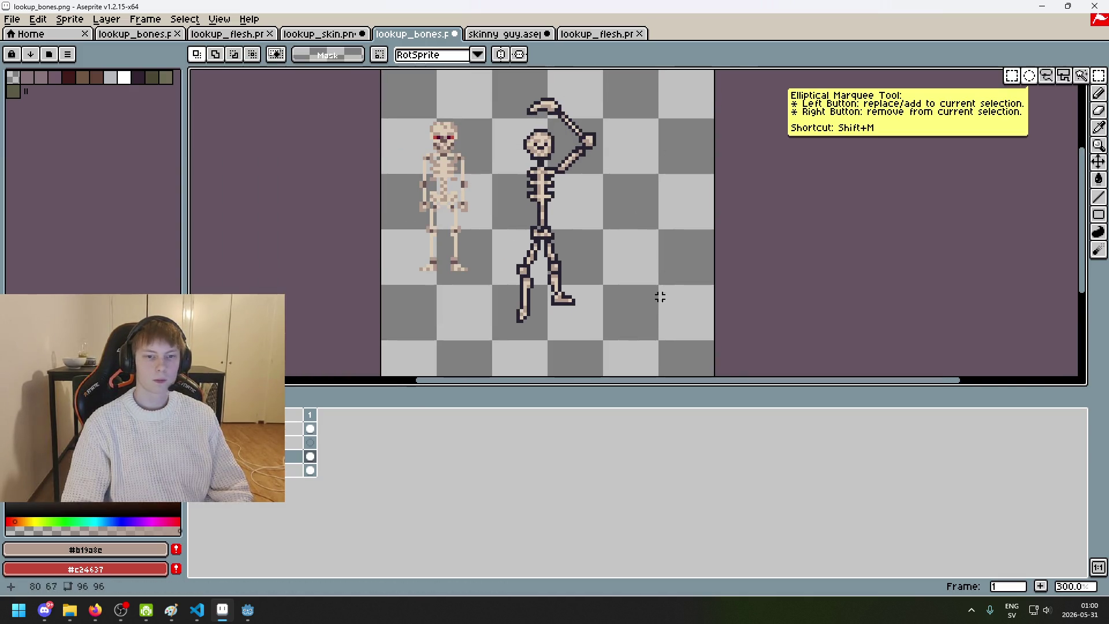
# Step: Undo the latest eraser strokes on the raised arm and sample its dark outline colour
pyautogui.scroll(5, 615, 179)
pyautogui.press('b')
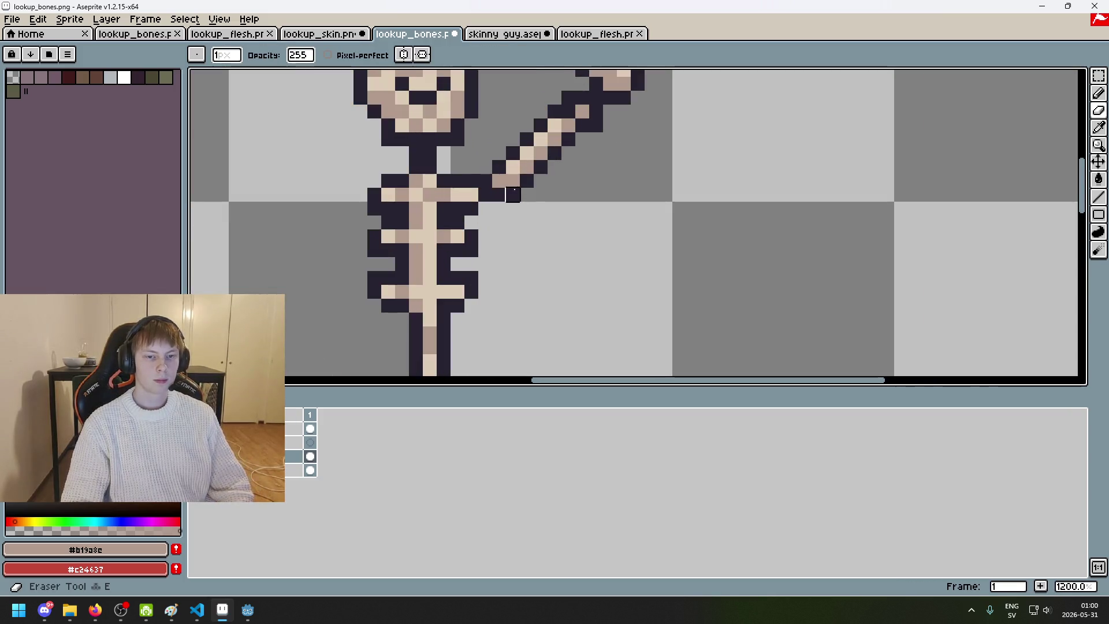
pyautogui.hotkey('ctrl', 'z')
pyautogui.press('b')
pyautogui.scroll(1, 520, 191)
pyautogui.scroll(-5, 520, 191)
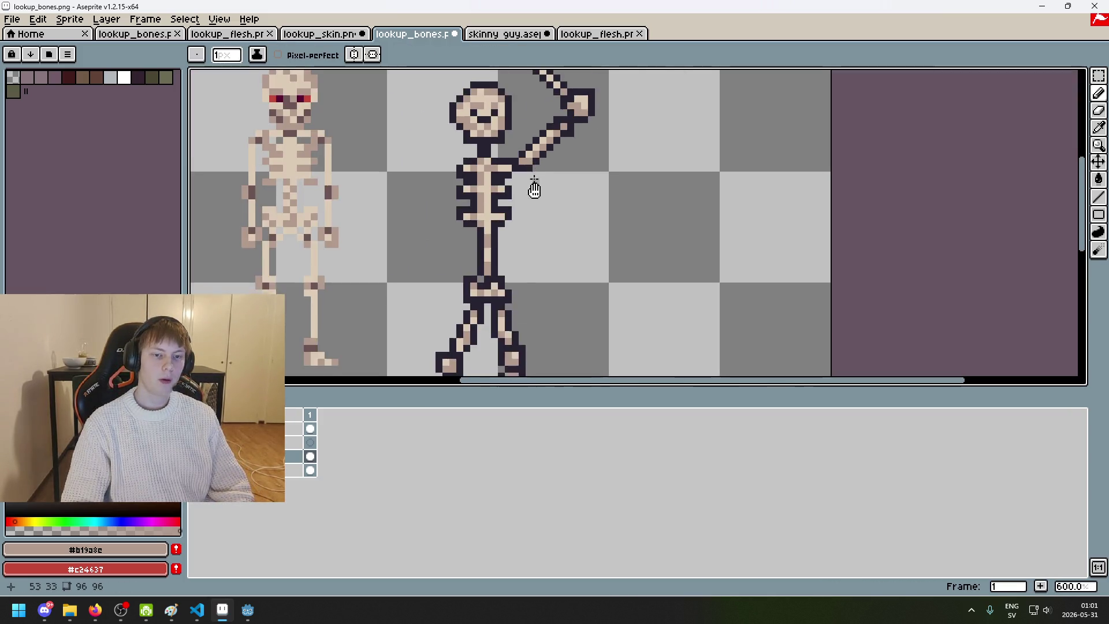
pyautogui.scroll(5, 527, 199)
pyautogui.scroll(1, 527, 199)
pyautogui.keyDown('alt'); pyautogui.click(560, 162); pyautogui.keyUp('alt')
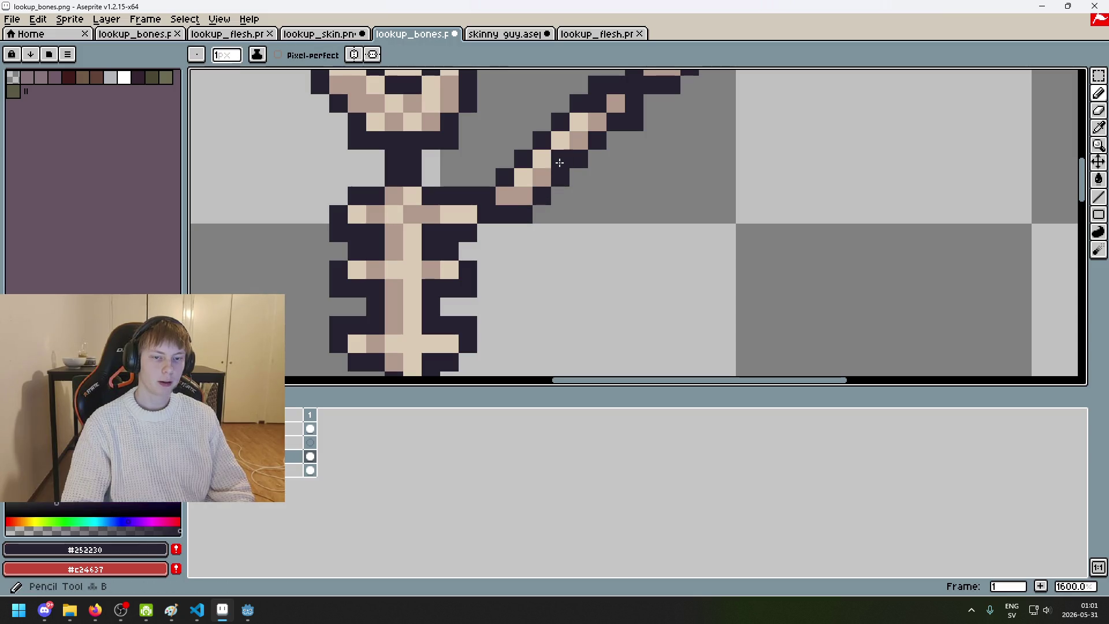
pyautogui.scroll(-6, 605, 180)
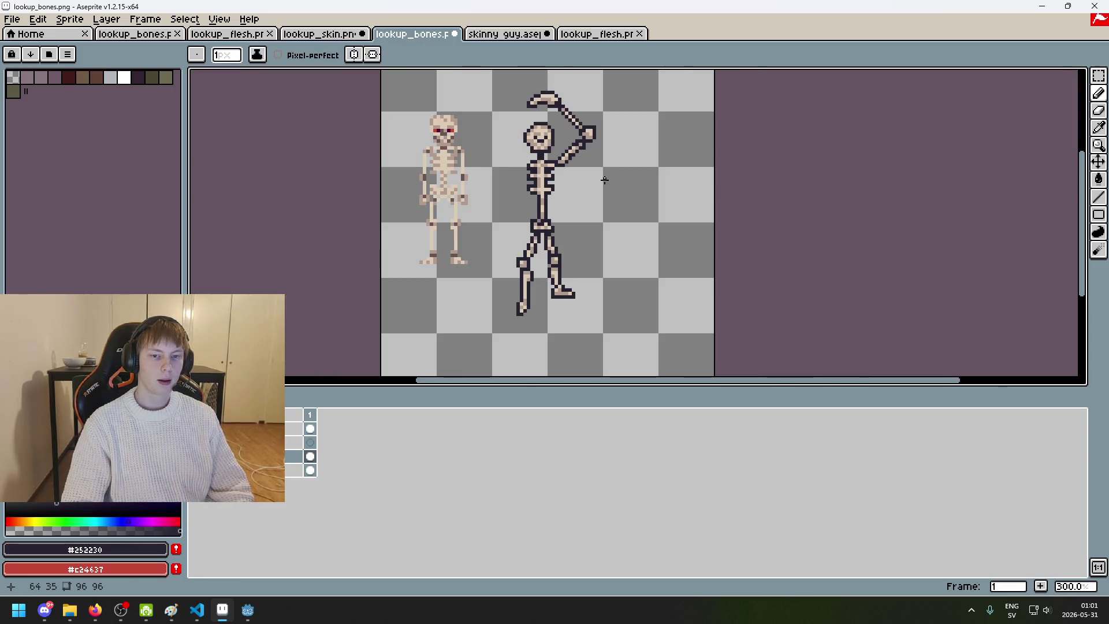
pyautogui.scroll(6, 605, 180)
pyautogui.press('e')
pyautogui.press('b')
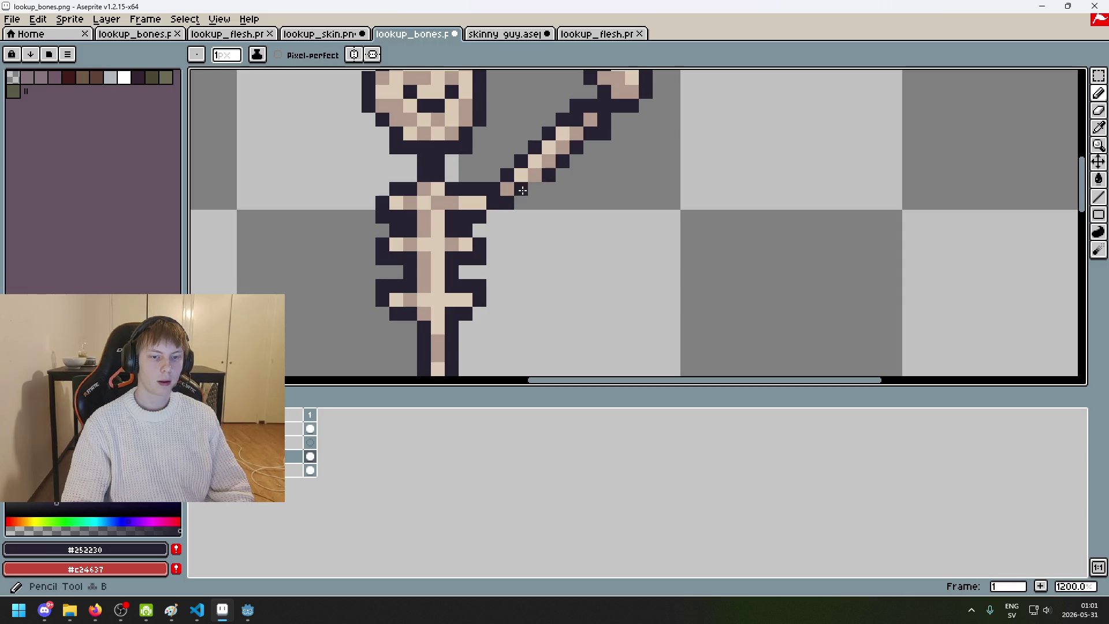
pyautogui.scroll(-6, 574, 206)
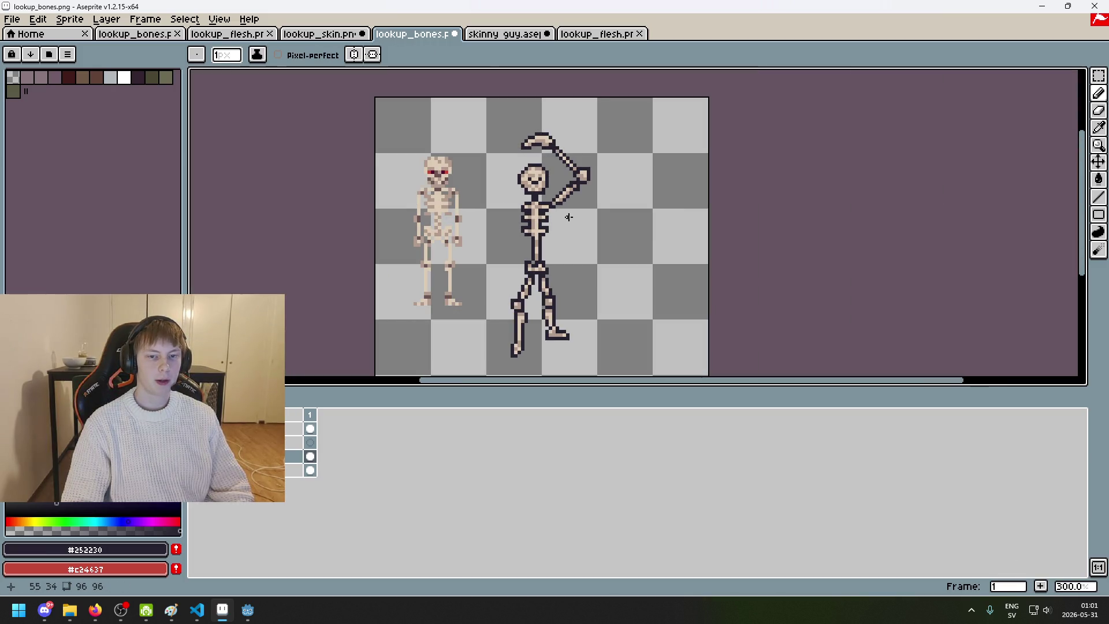
pyautogui.scroll(7, 569, 216)
pyautogui.scroll(-5, 609, 180)
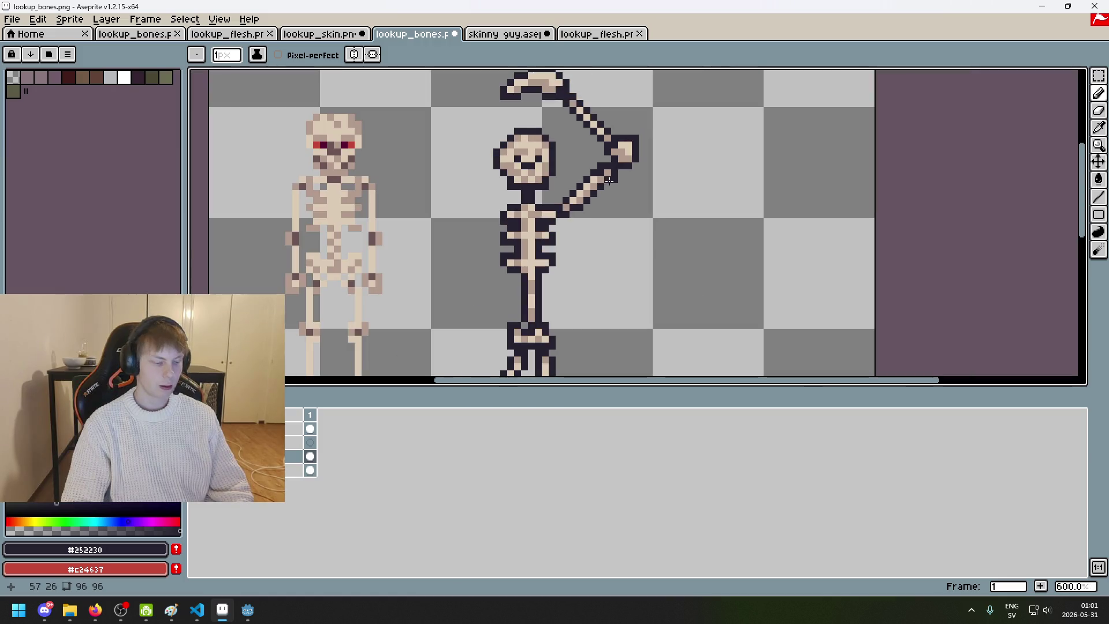
pyautogui.scroll(3, 611, 167)
pyautogui.scroll(-5, 615, 185)
pyautogui.hotkey('ctrl', 'z')
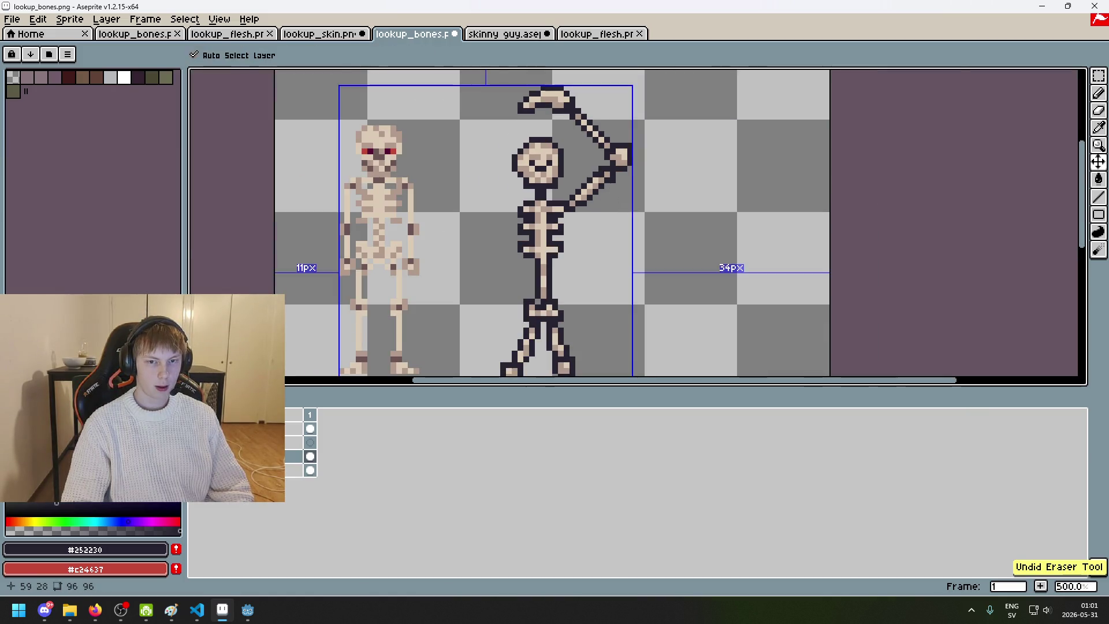
# Step: Sample the tan, light #dccbb5 and dark outline colours, undoing the pencil and remaining eraser strokes
pyautogui.scroll(9, 619, 198)
pyautogui.keyDown('alt'); pyautogui.click(611, 164); pyautogui.keyUp('alt')
pyautogui.scroll(-2, 576, 166)
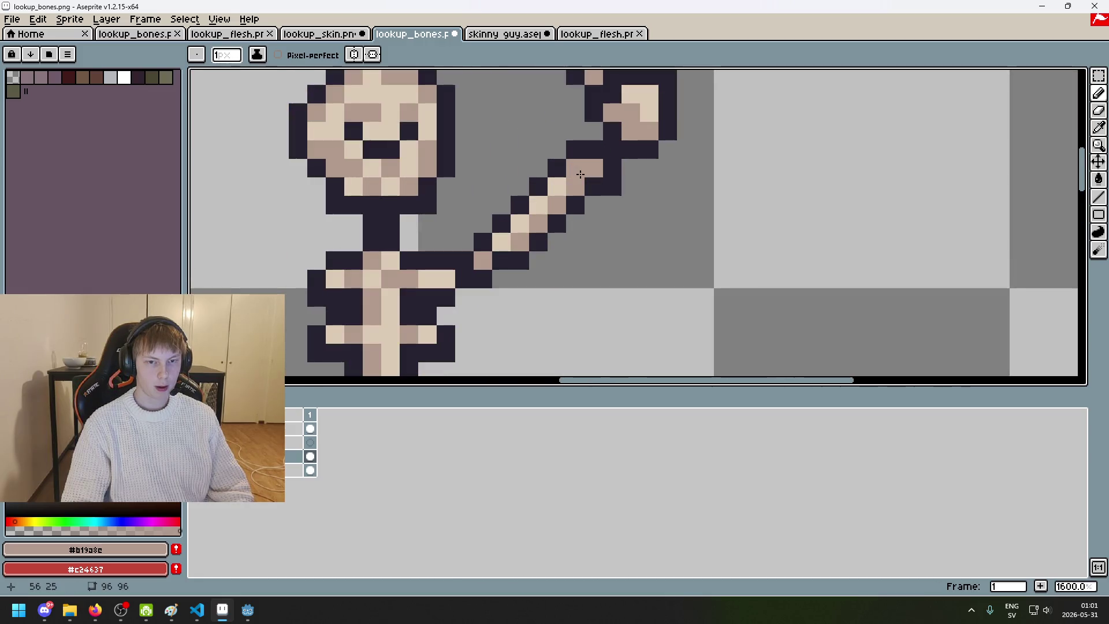
pyautogui.keyDown('alt'); pyautogui.click(559, 187); pyautogui.keyUp('alt')
pyautogui.scroll(-6, 607, 200)
pyautogui.hotkey('ctrl', 'z')
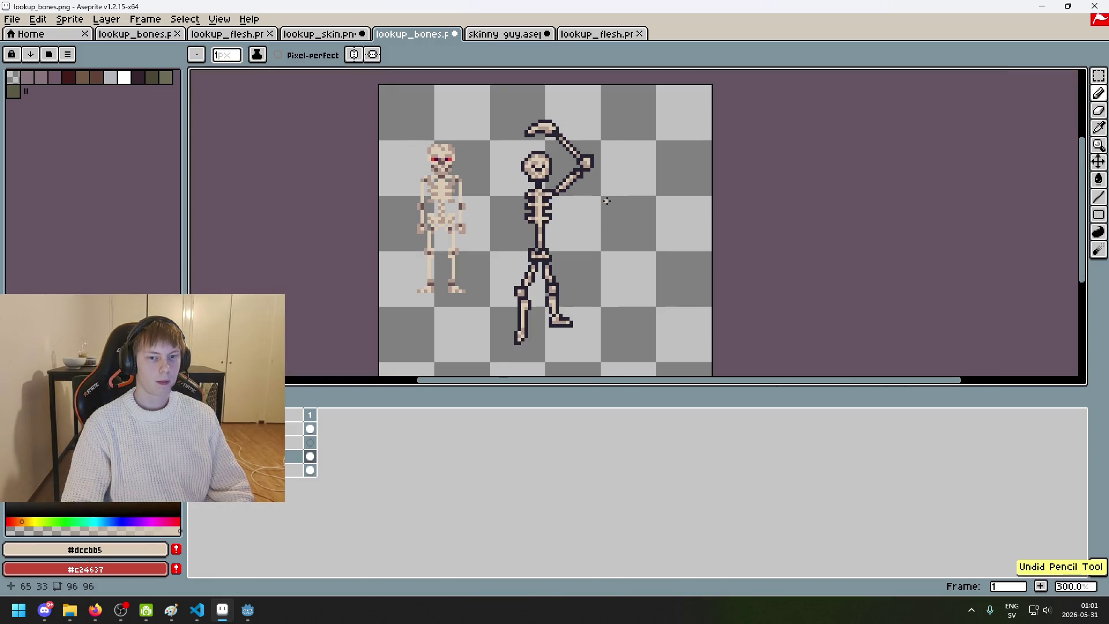
pyautogui.scroll(5, 582, 176)
pyautogui.scroll(-4, 565, 189)
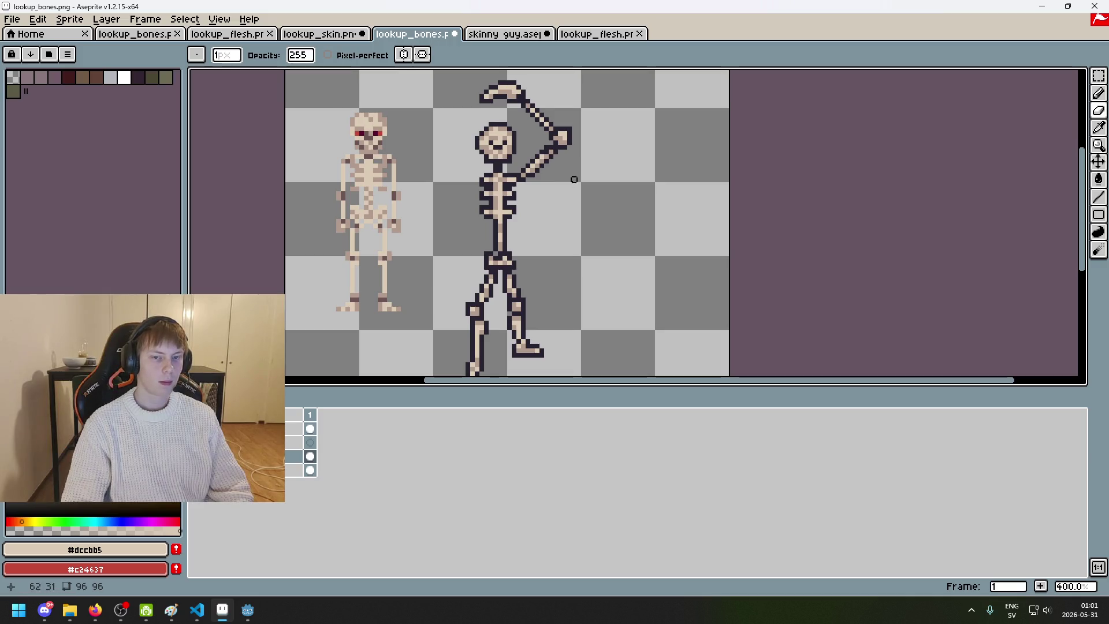
pyautogui.scroll(1, 546, 147)
pyautogui.scroll(-3, 572, 184)
pyautogui.scroll(2, 587, 203)
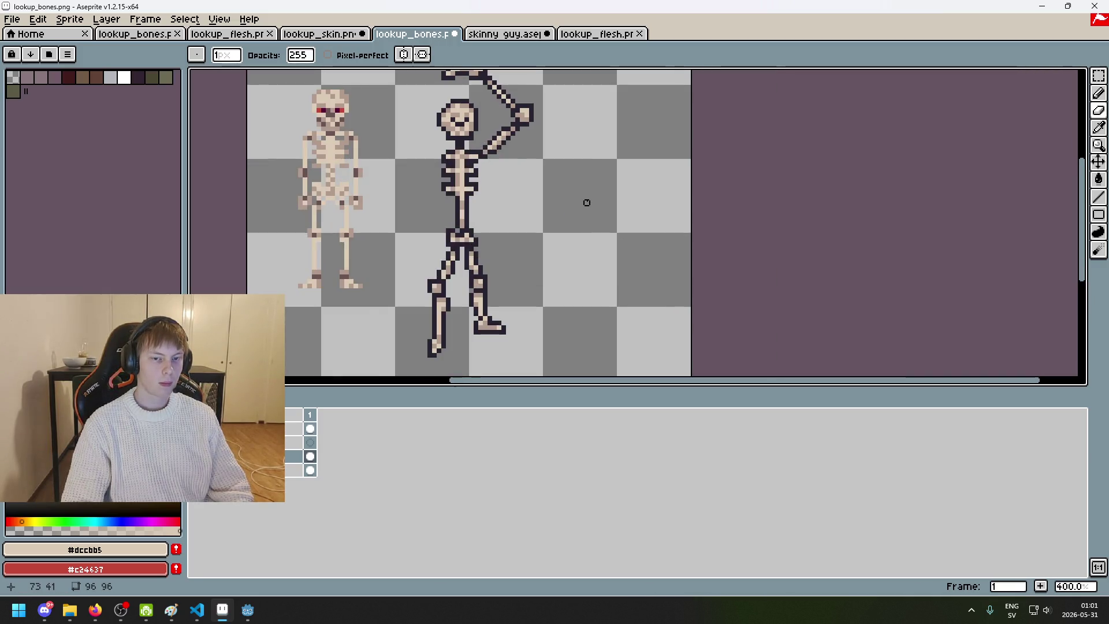
pyautogui.scroll(3, 500, 133)
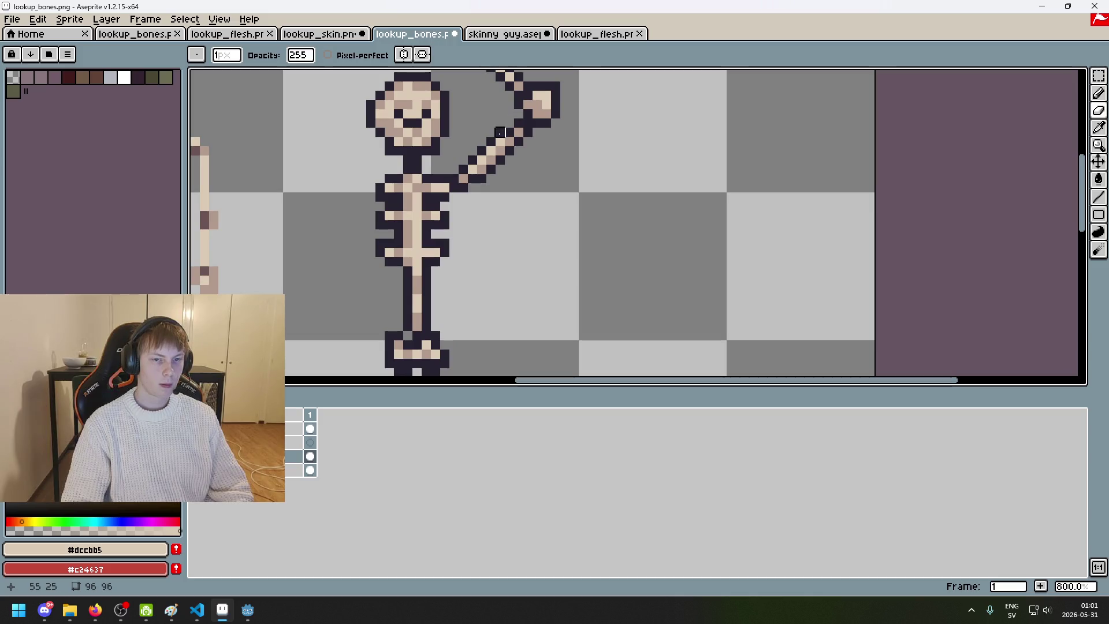
pyautogui.keyDown('alt'); pyautogui.click(518, 150); pyautogui.keyUp('alt')
pyautogui.scroll(-5, 523, 173)
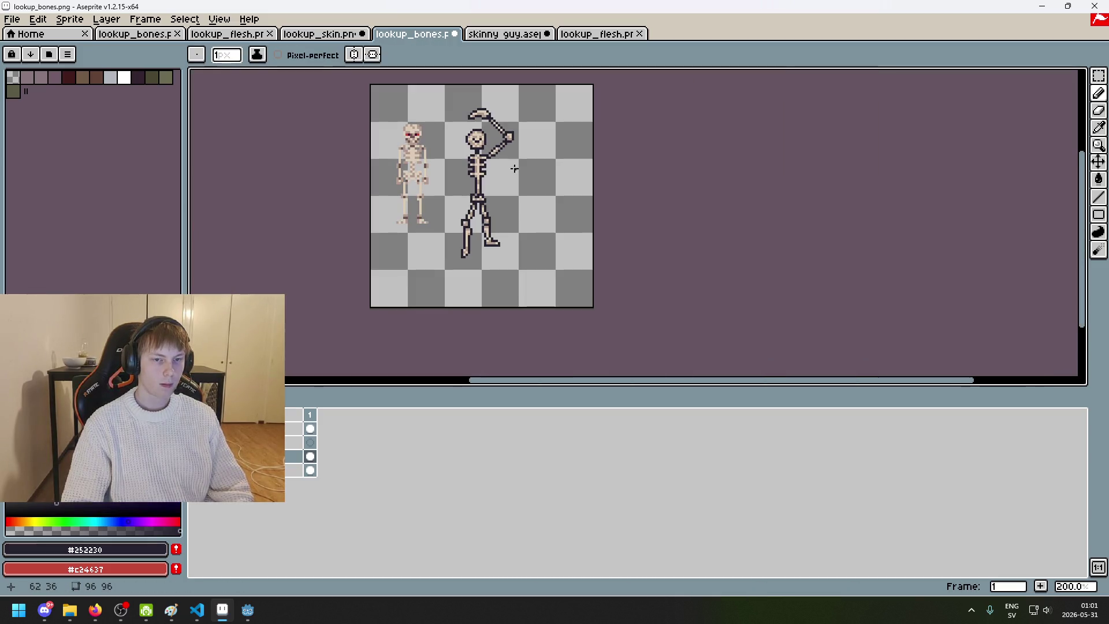
pyautogui.hotkey('ctrl', 'z')
pyautogui.scroll(5, 498, 147)
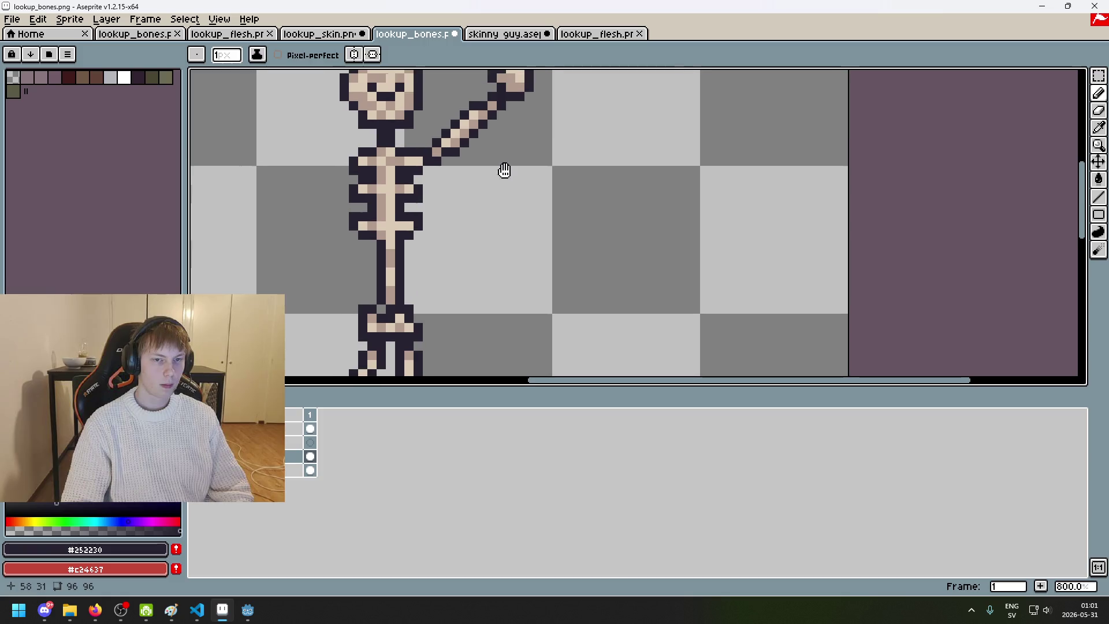
pyautogui.press('e')
pyautogui.hotkey('ctrl', 'z')
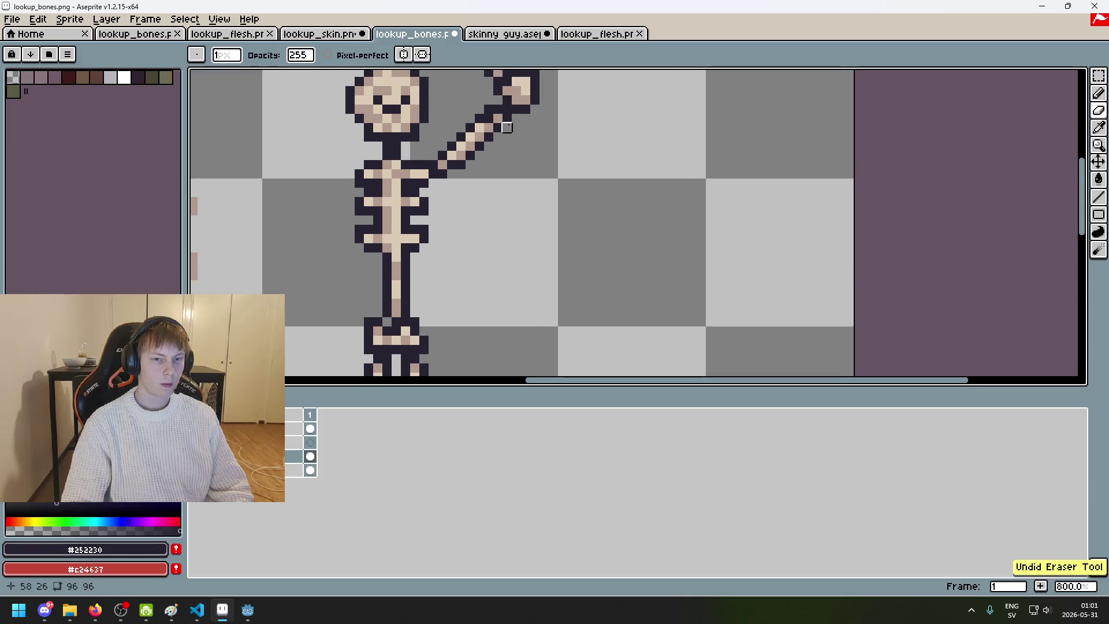
pyautogui.scroll(-4, 503, 144)
# Step: Save the sprite again as a flattened PNG and re-centre the skeletons in view
pyautogui.hotkey('ctrl', 's')
pyautogui.press('Return')
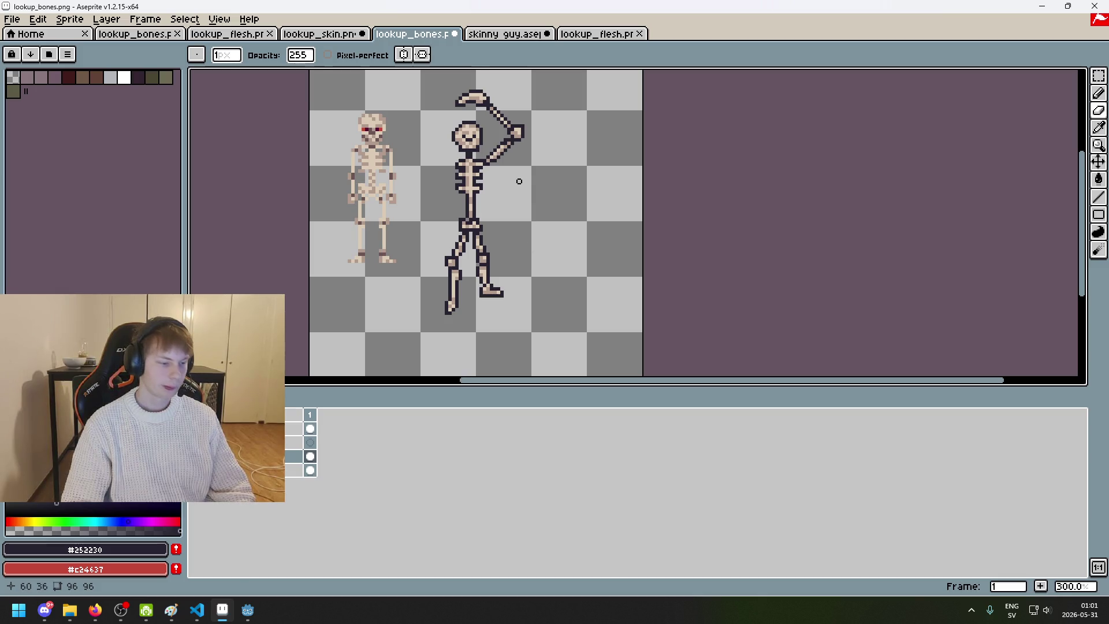
pyautogui.moveTo(519, 181); pyautogui.dragTo(602, 183)
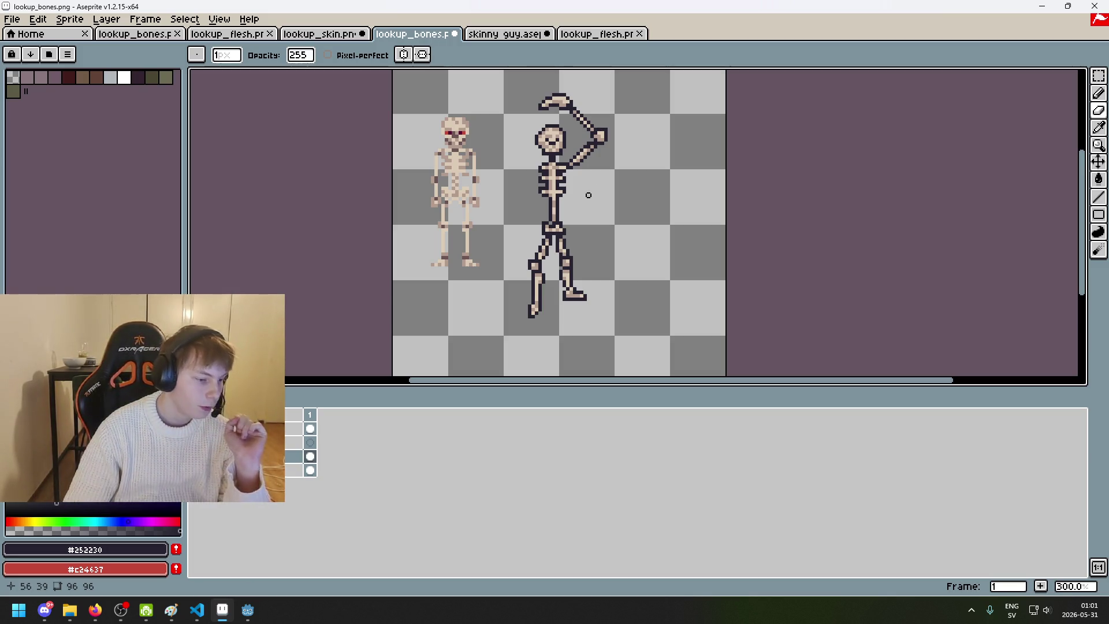
pyautogui.scroll(-1, 589, 195)
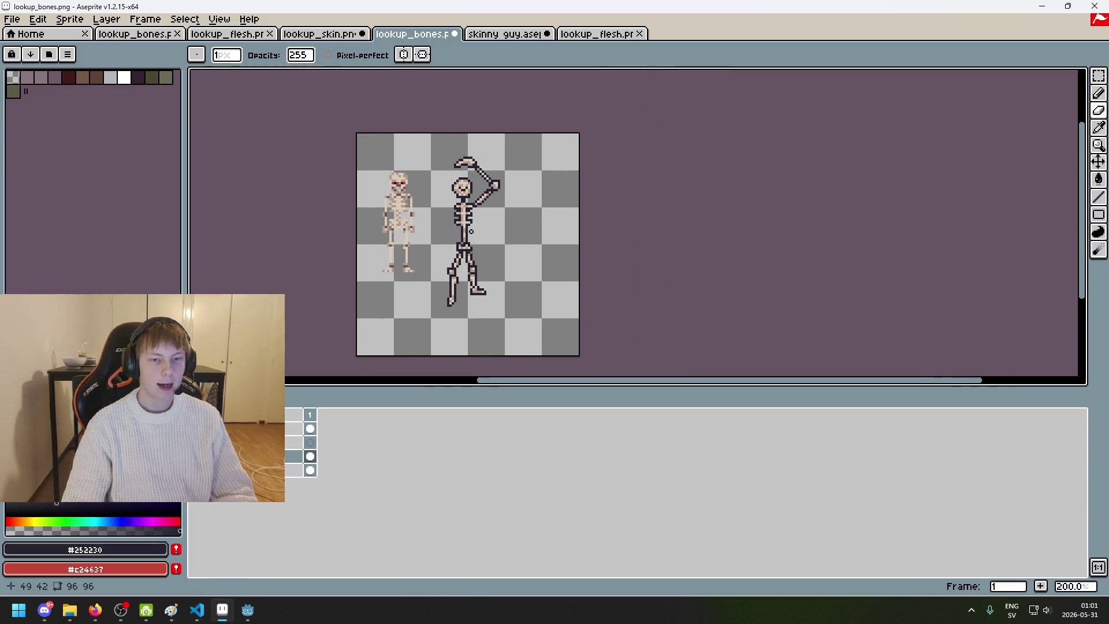
pyautogui.scroll(1, 471, 231)
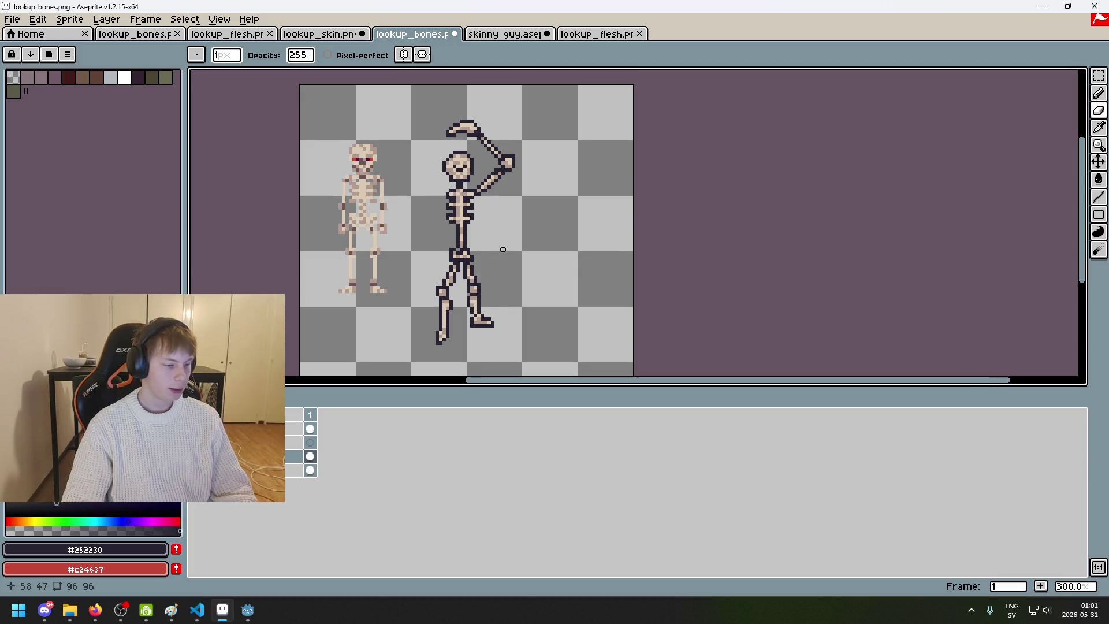
pyautogui.scroll(-1, 501, 250)
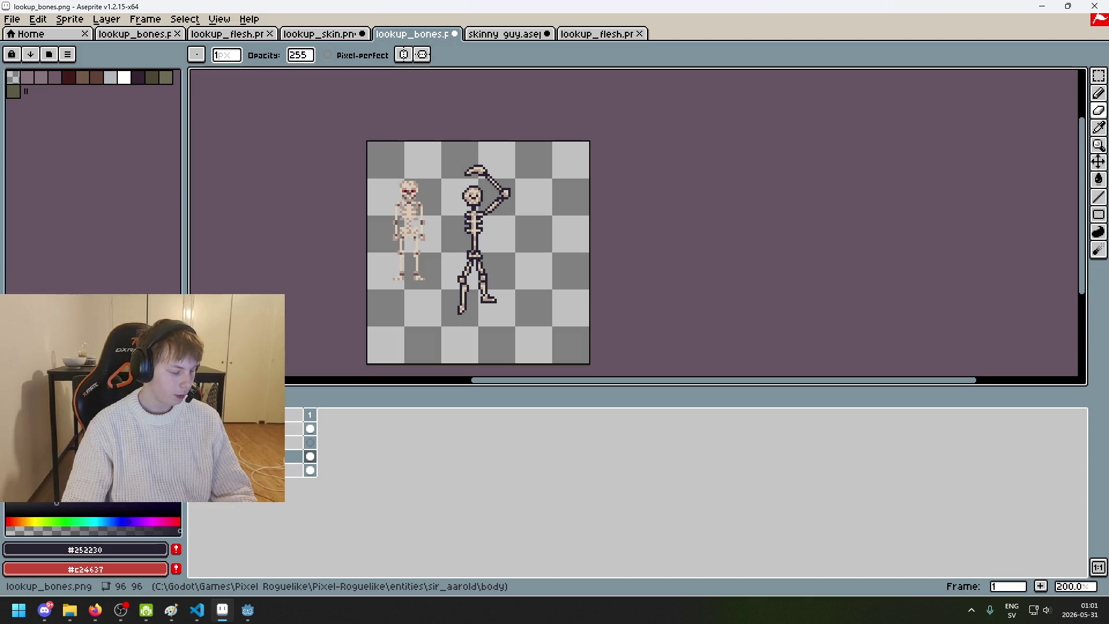
pyautogui.moveTo(442, 299); pyautogui.dragTo(499, 283)
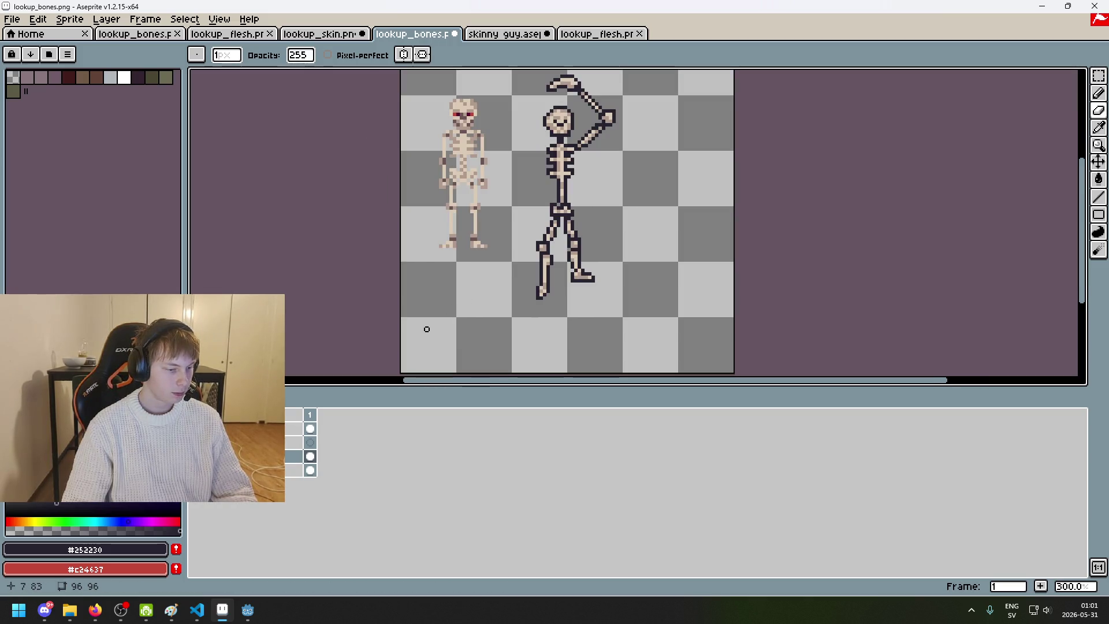
pyautogui.scroll(-1, 442, 324)
pyautogui.scroll(1, 495, 312)
pyautogui.moveTo(508, 299)
pyautogui.mouseDown()
pyautogui.moveTo(448, 240)
pyautogui.moveTo(520, 218)
pyautogui.moveTo(558, 223)
pyautogui.moveTo(467, 248)
pyautogui.moveTo(460, 277)
pyautogui.moveTo(510, 292)
pyautogui.moveTo(549, 277)
pyautogui.mouseUp()
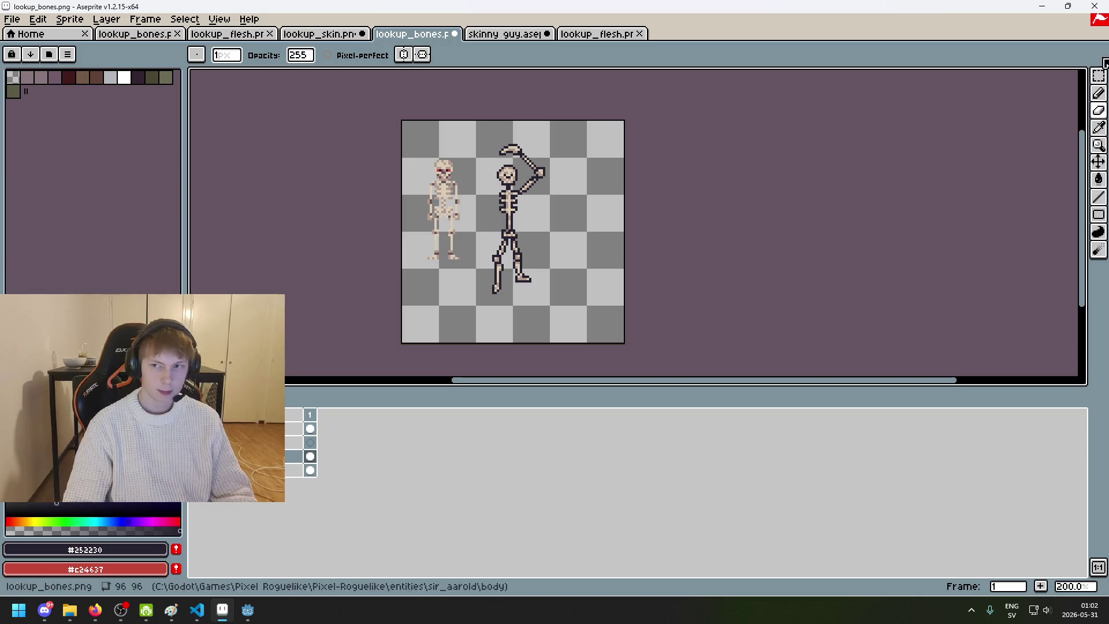
# Step: Select the small left skeleton with a rectangular marquee and delete it
pyautogui.press('m')
pyautogui.moveTo(467, 280); pyautogui.dragTo(343, 108)
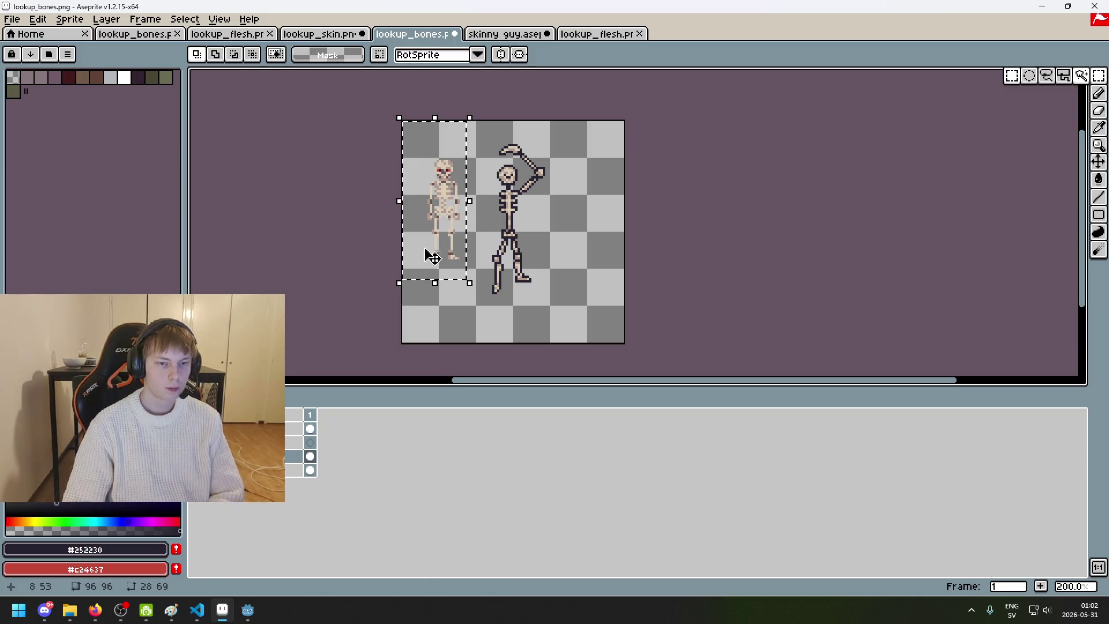
pyautogui.press('Delete')
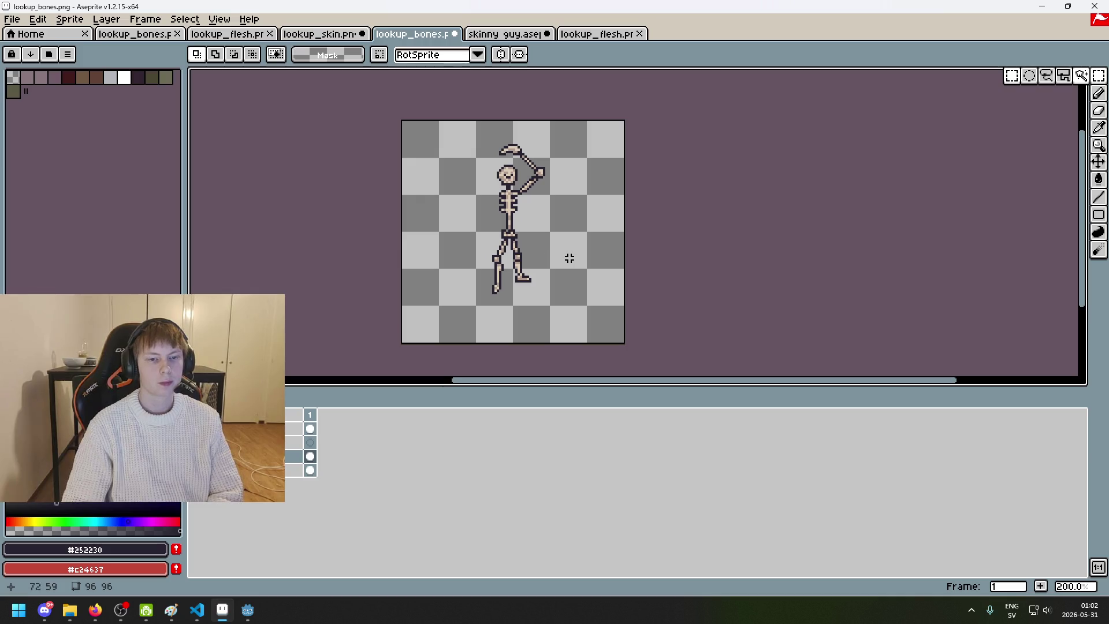
pyautogui.scroll(2, 572, 235)
pyautogui.scroll(-1, 540, 201)
pyautogui.scroll(-1, 588, 163)
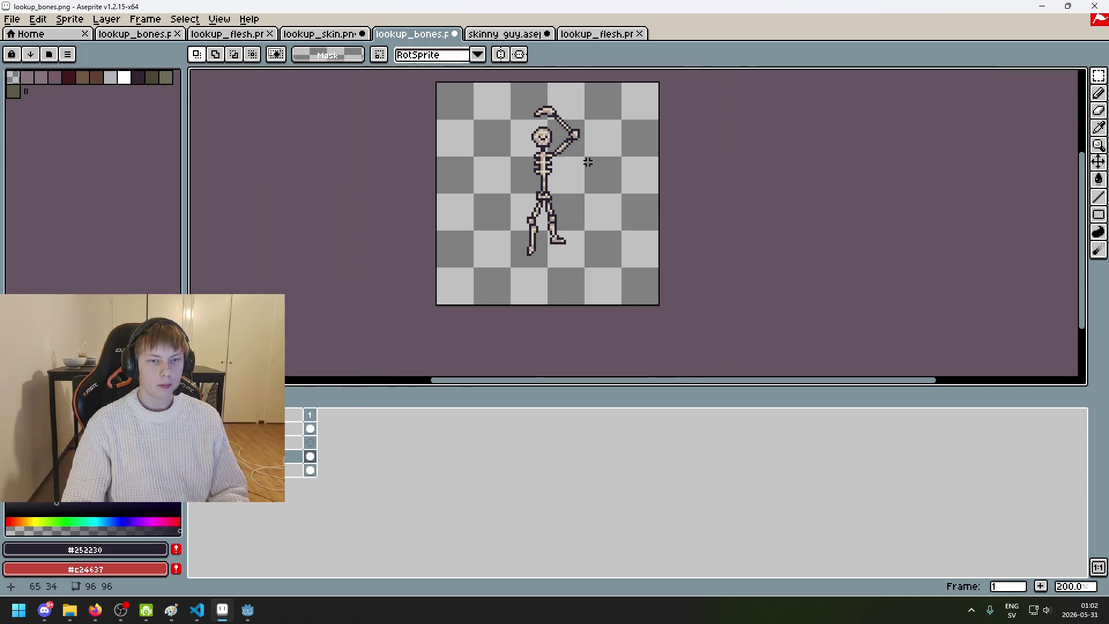
pyautogui.scroll(-1, 595, 174)
pyautogui.scroll(1, 595, 180)
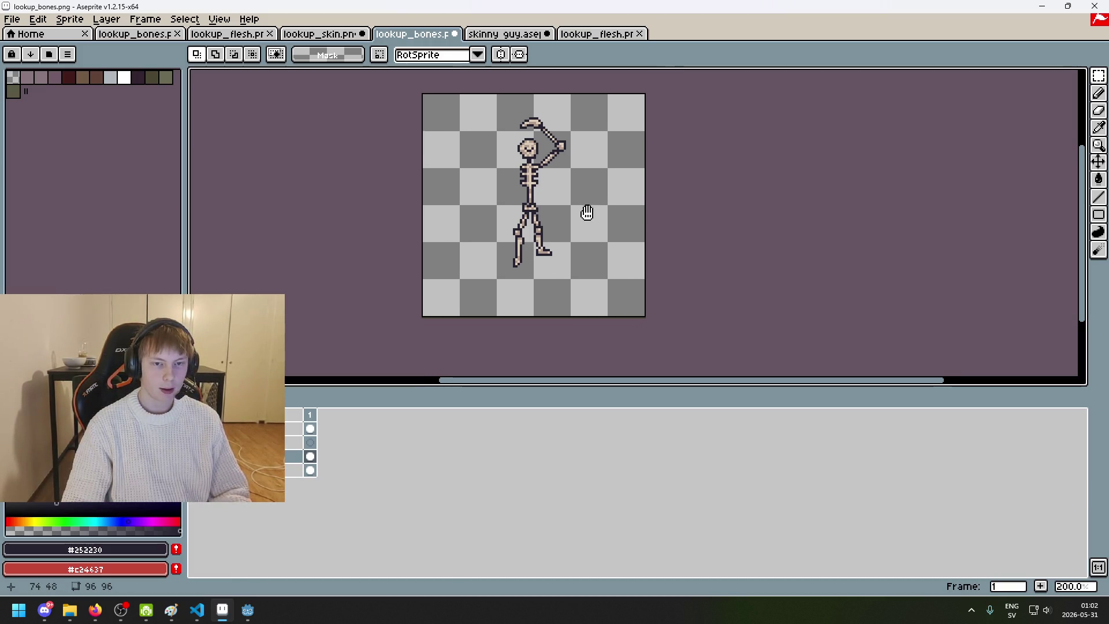
# Step: Check the skinny guy, lookup_flesh and lookup_skin documents, then return to lookup_bones
pyautogui.click(494, 40)
pyautogui.click(413, 36)
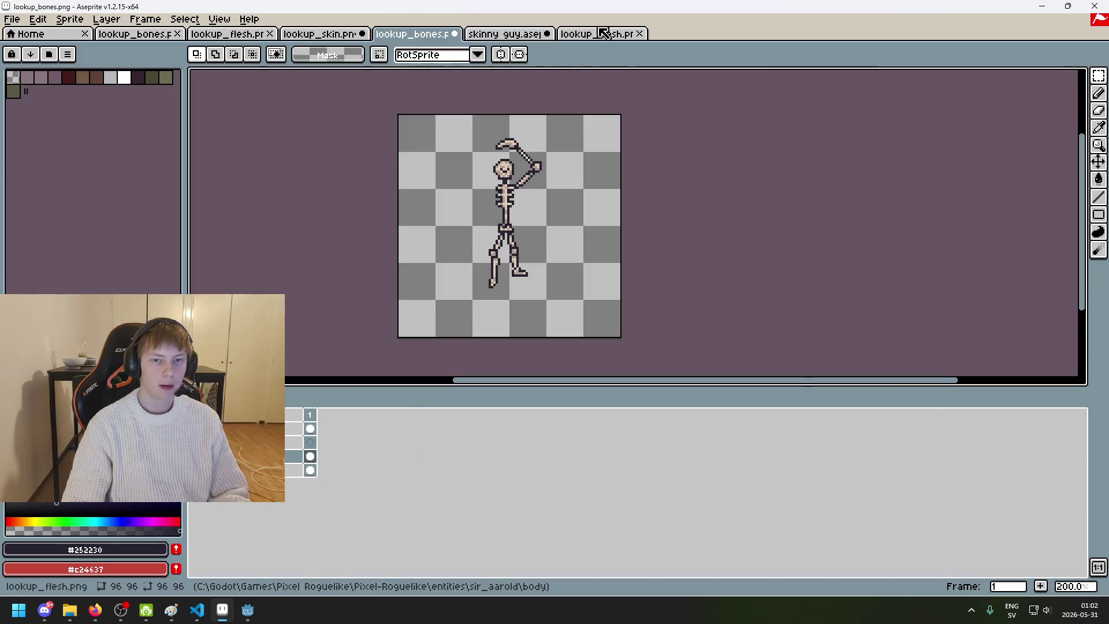
pyautogui.click(594, 36)
pyautogui.click(494, 38)
pyautogui.click(434, 39)
pyautogui.click(323, 36)
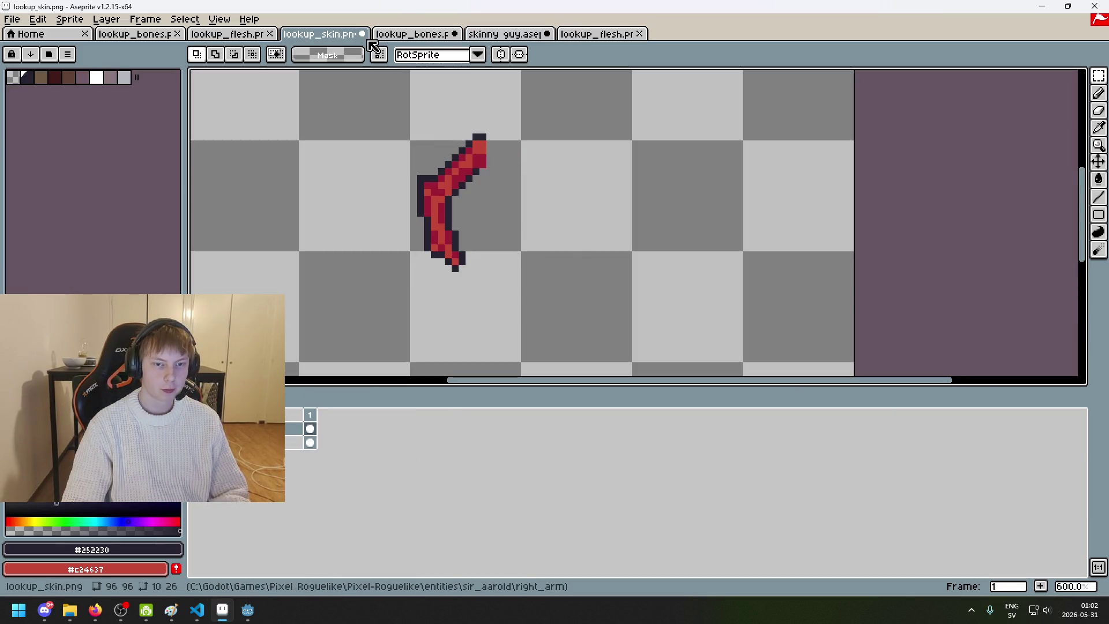
pyautogui.click(413, 36)
pyautogui.click(12, 19)
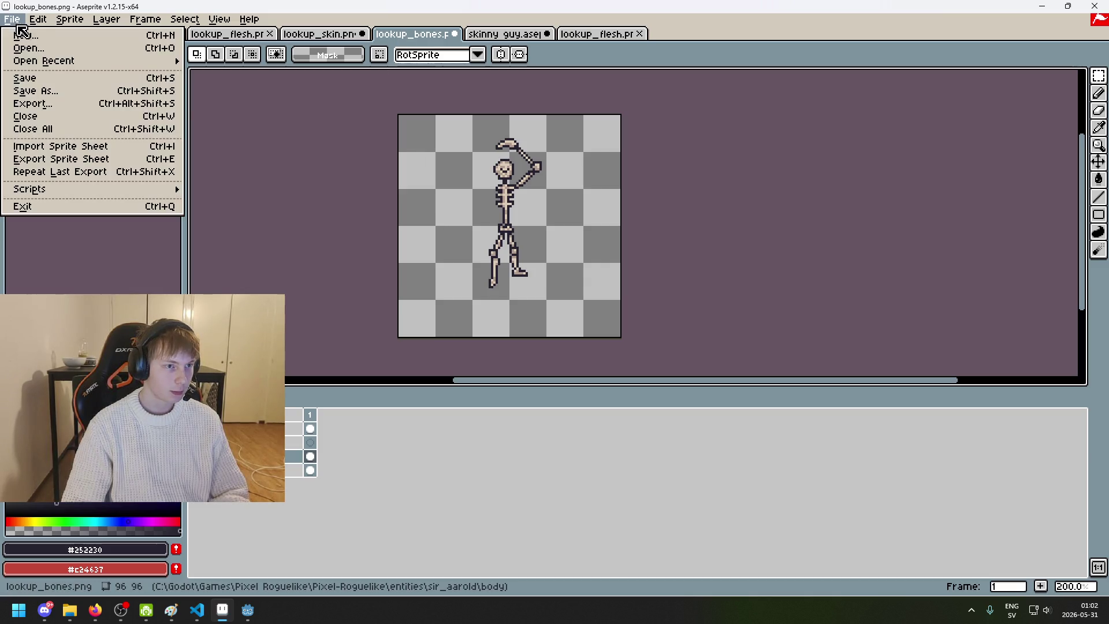
# Step: Use Save As to overwrite lookup_bones.png in the body folder, confirming the replacement
pyautogui.moveTo(52, 61)
pyautogui.click(70, 92)
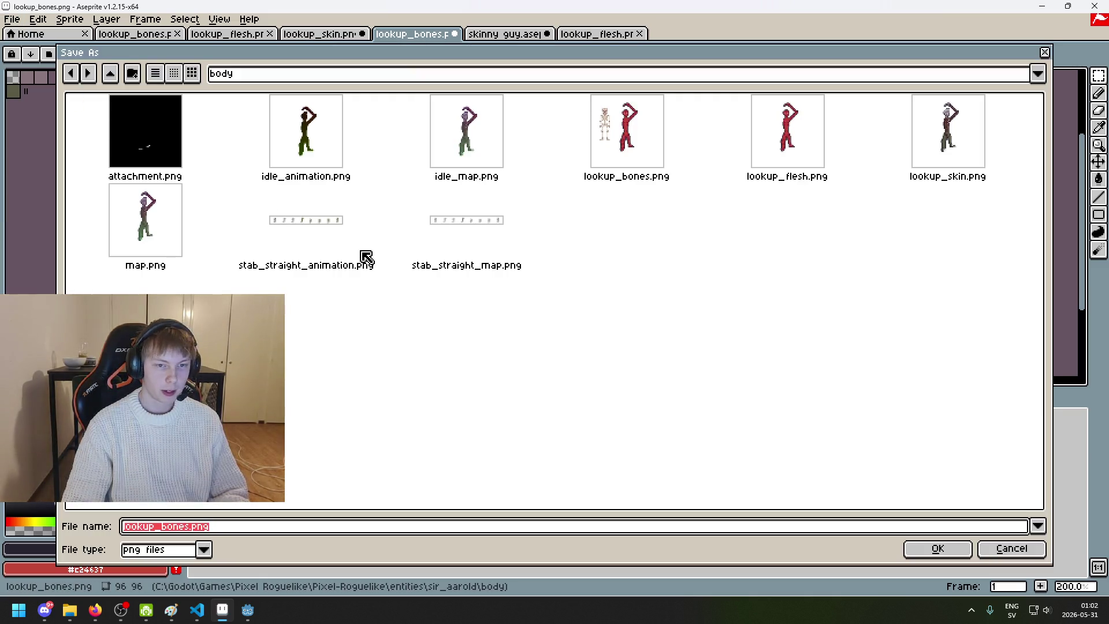
pyautogui.click(287, 219)
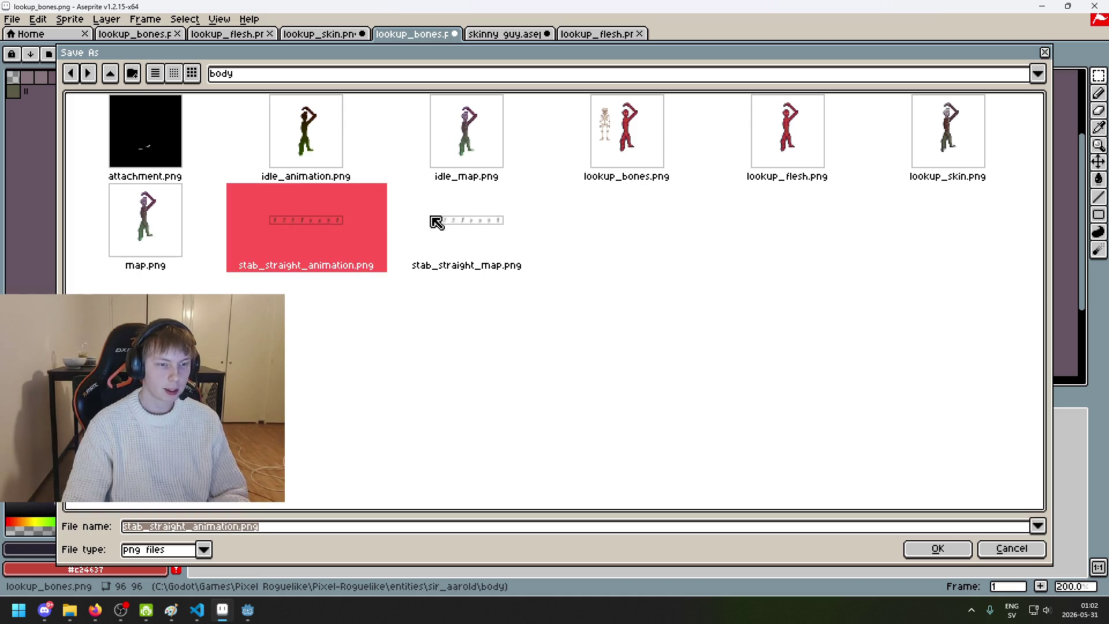
pyautogui.click(470, 219)
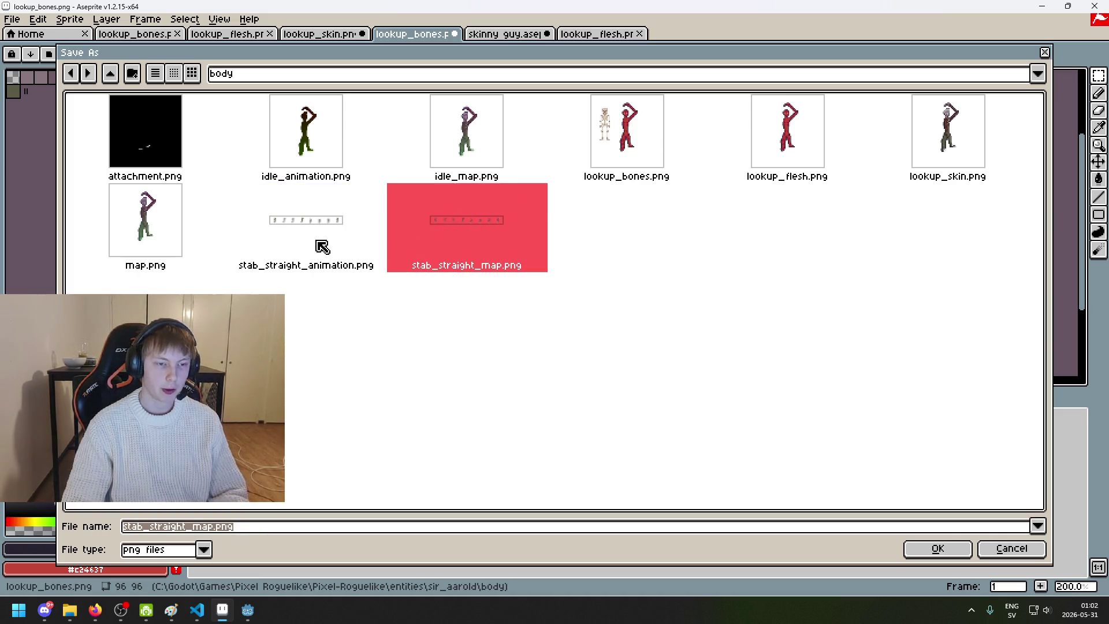
pyautogui.click(341, 244)
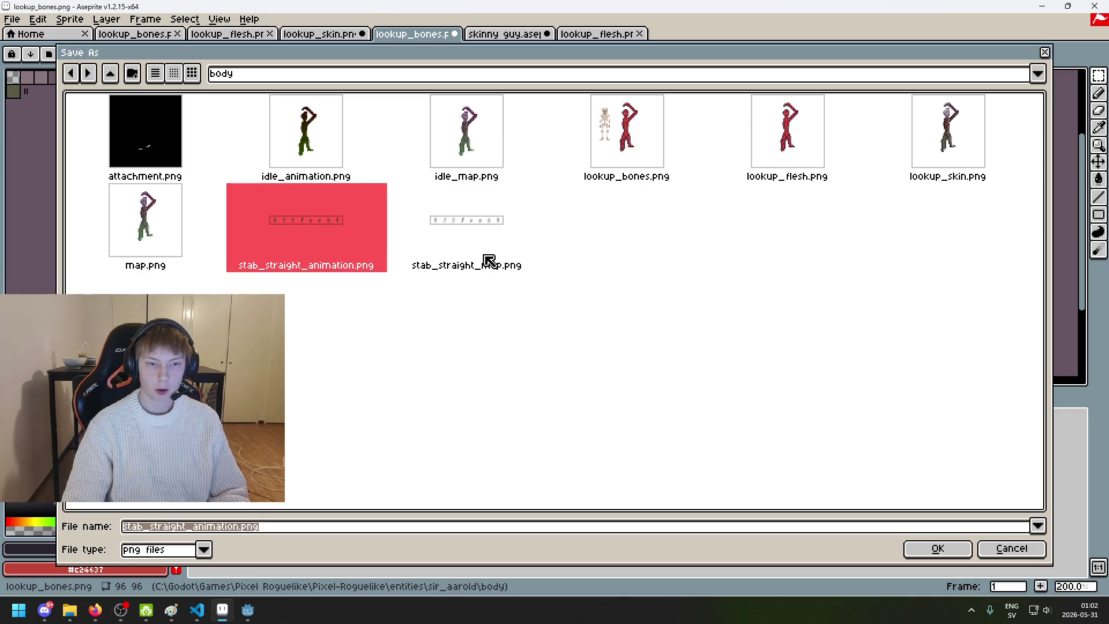
pyautogui.click(401, 239)
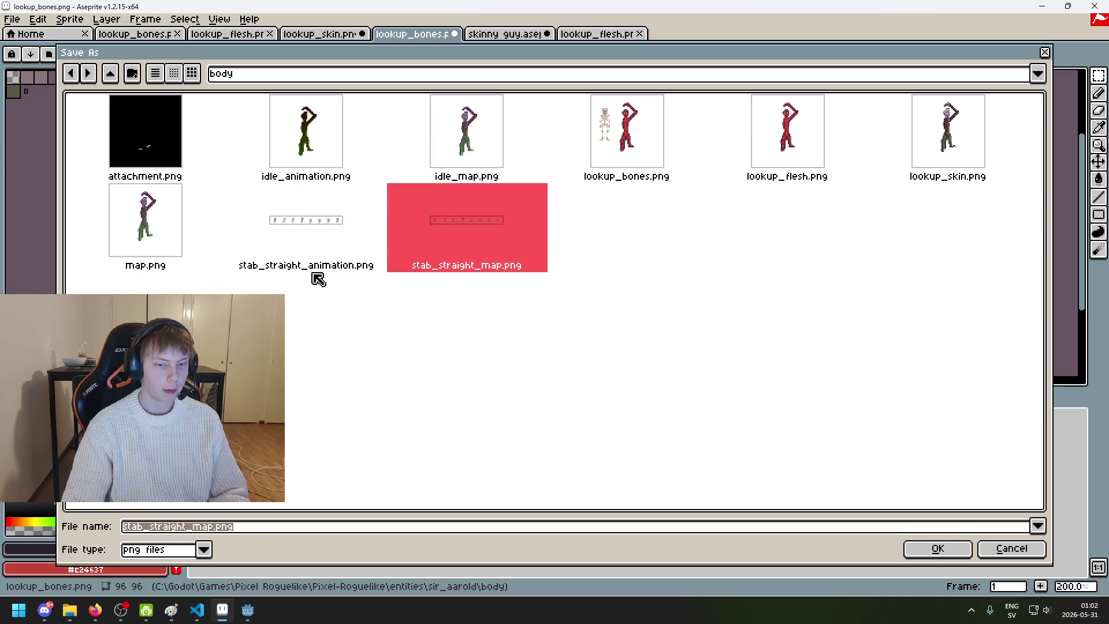
pyautogui.click(234, 236)
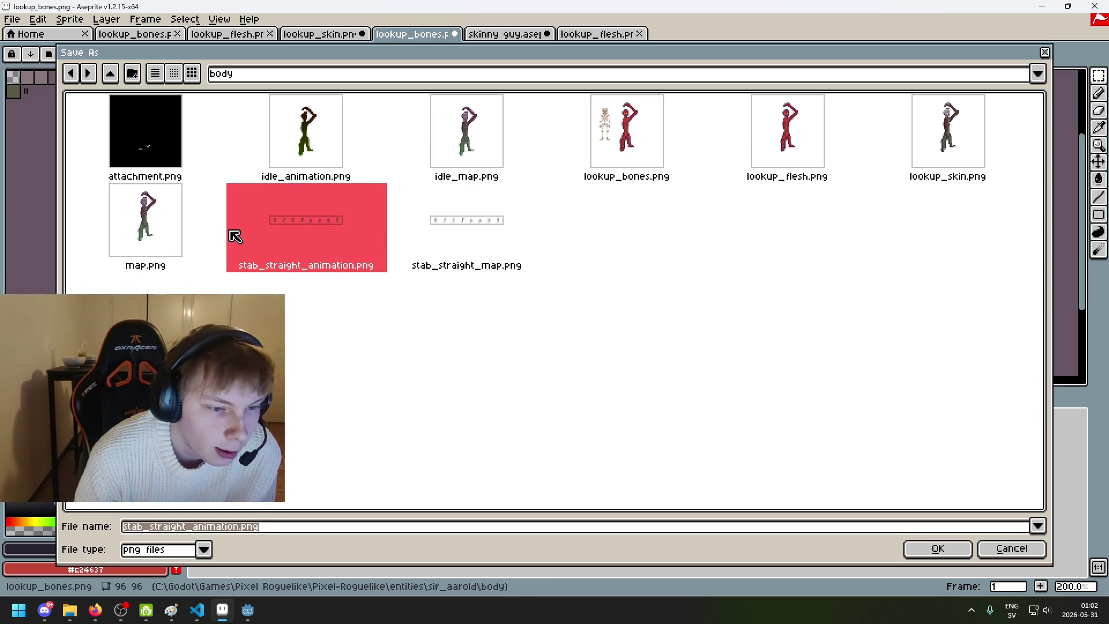
pyautogui.click(624, 168)
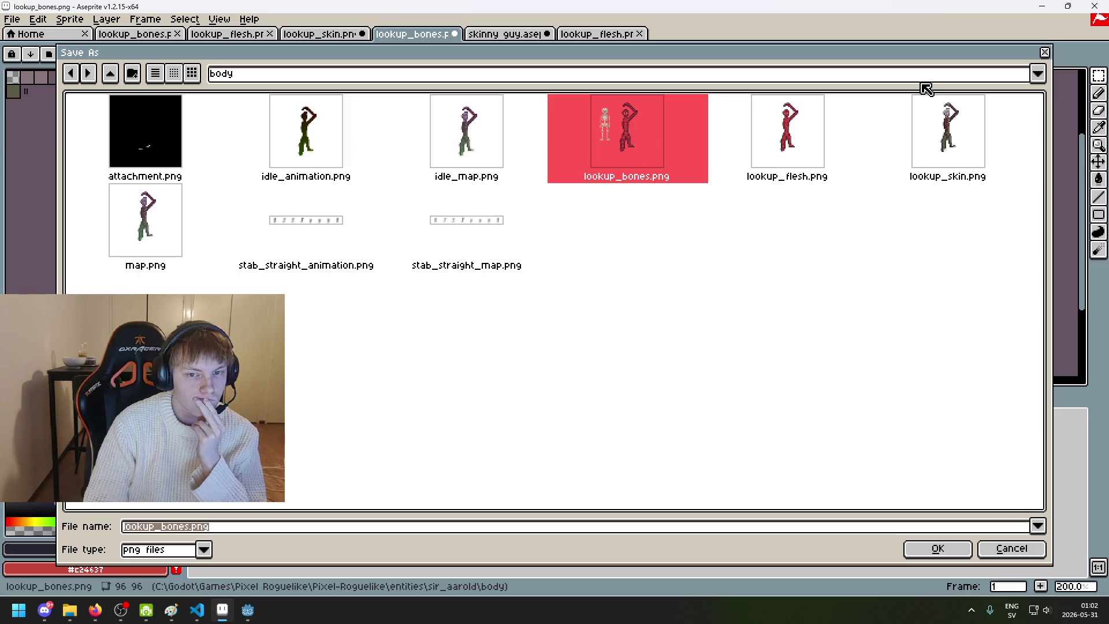
pyautogui.click(921, 553)
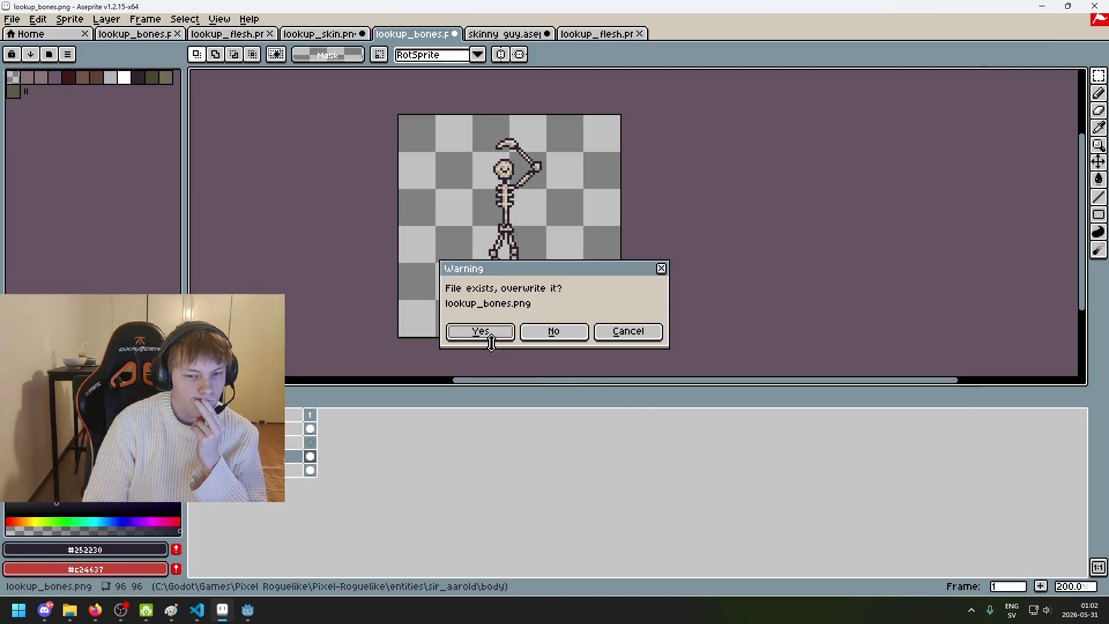
pyautogui.click(513, 357)
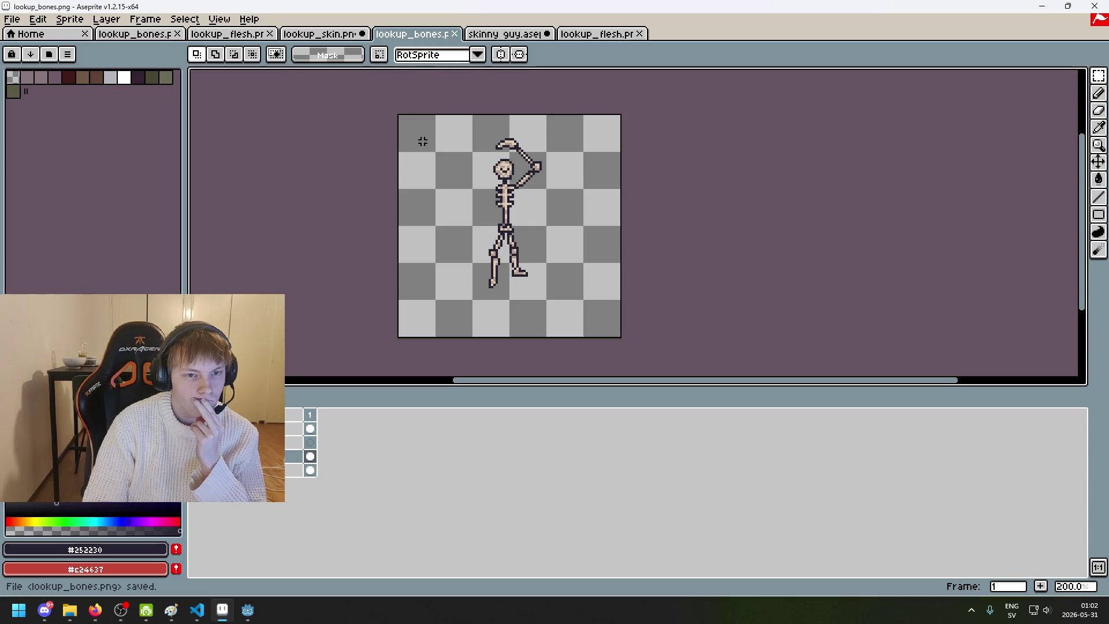
pyautogui.click(320, 35)
# Step: Open lookup_flesh.png from the sir_aarold > right_arm folder
pyautogui.click(410, 35)
pyautogui.click(12, 19)
pyautogui.click(41, 44)
pyautogui.click(436, 75)
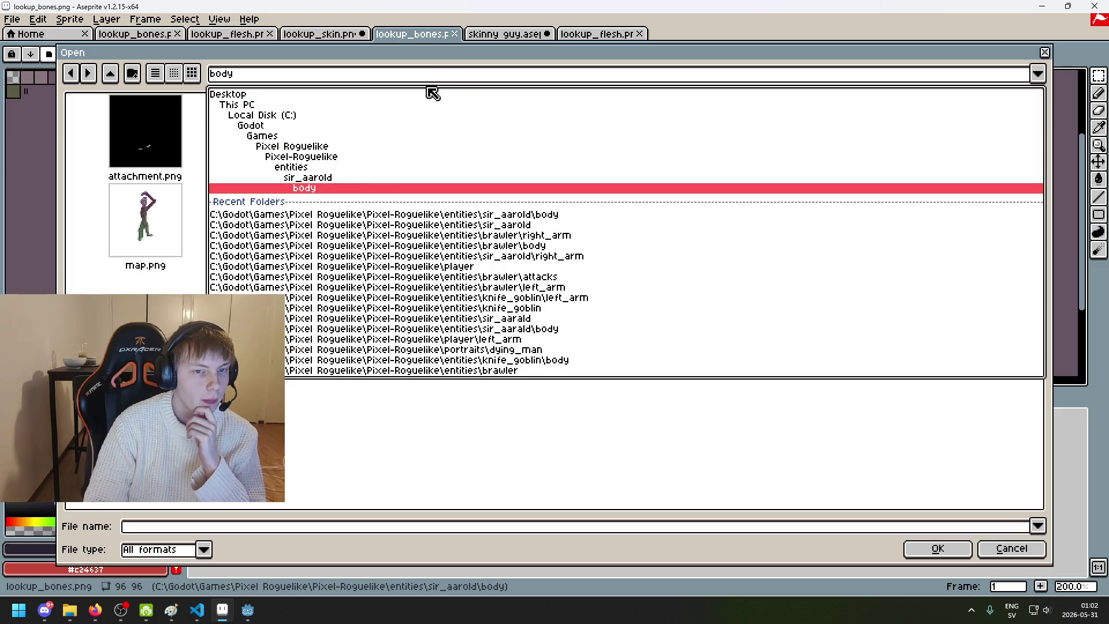
pyautogui.click(383, 178)
pyautogui.doubleClick(198, 132)
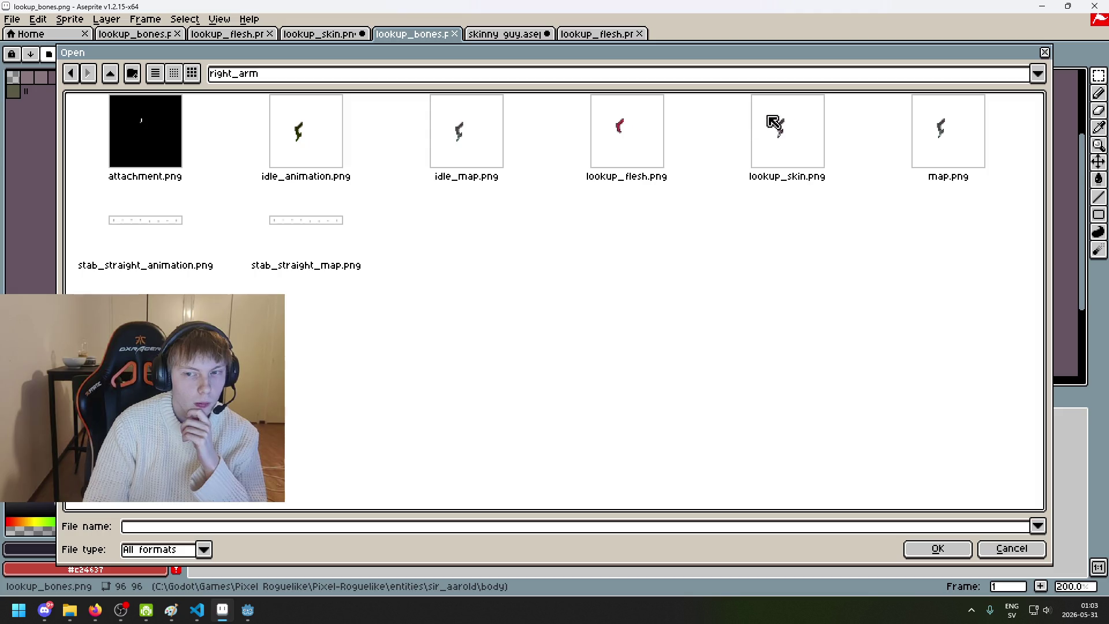
pyautogui.click(616, 128)
pyautogui.doubleClick(616, 127)
# Step: Move the new lookup_flesh tab right after lookup_bones and compare the open documents
pyautogui.scroll(3, 618, 216)
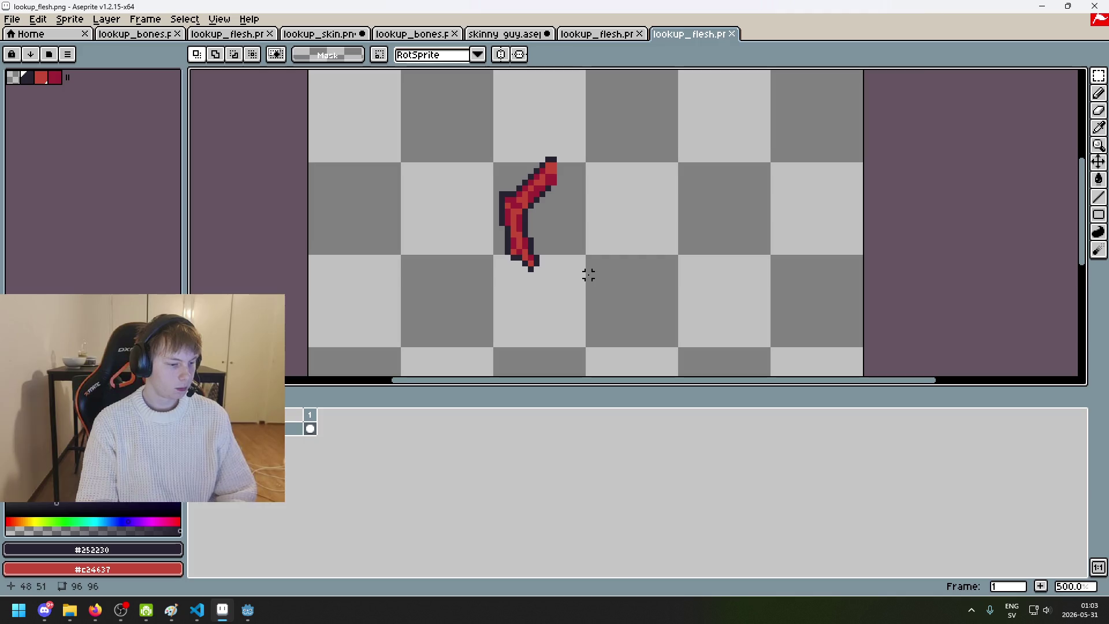
pyautogui.scroll(2, 587, 275)
pyautogui.click(603, 35)
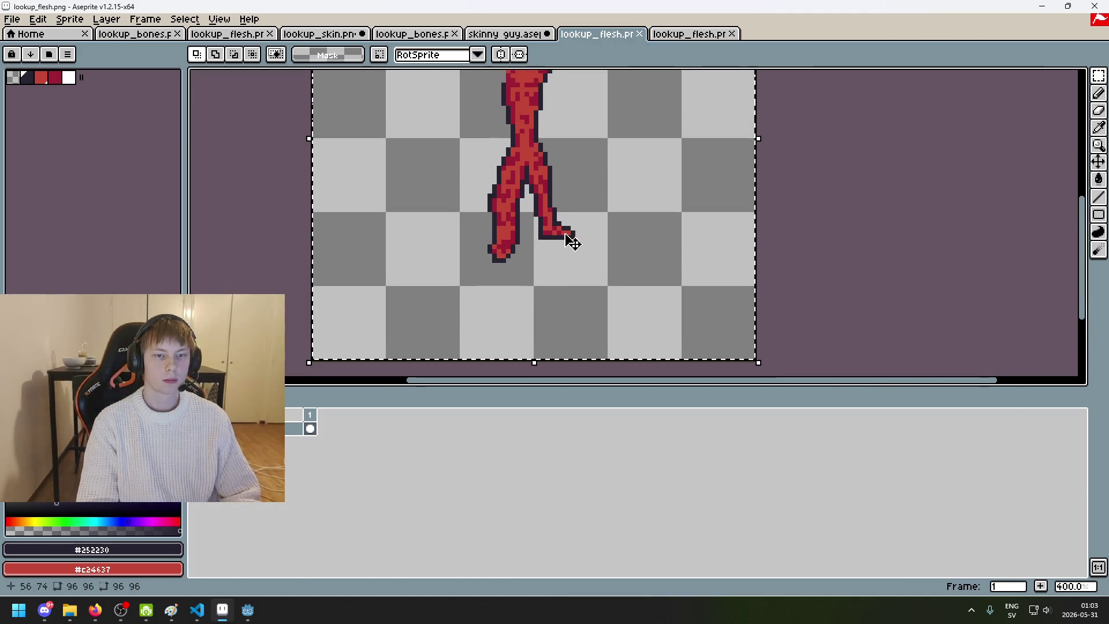
pyautogui.click(507, 34)
pyautogui.click(413, 34)
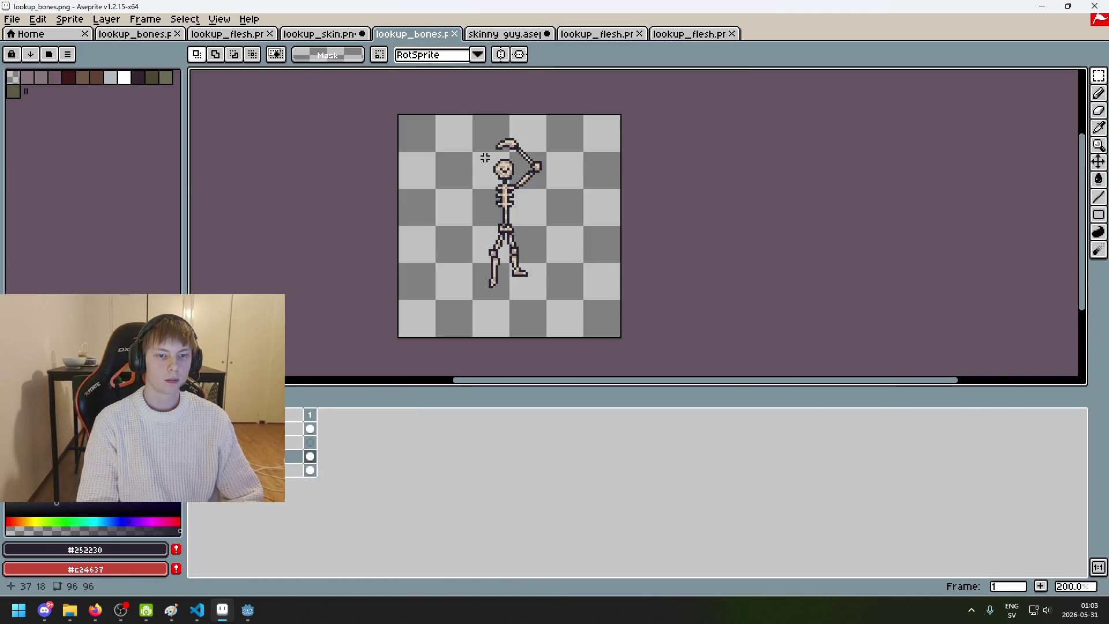
pyautogui.scroll(2, 490, 164)
pyautogui.moveTo(604, 34); pyautogui.dragTo(508, 34)
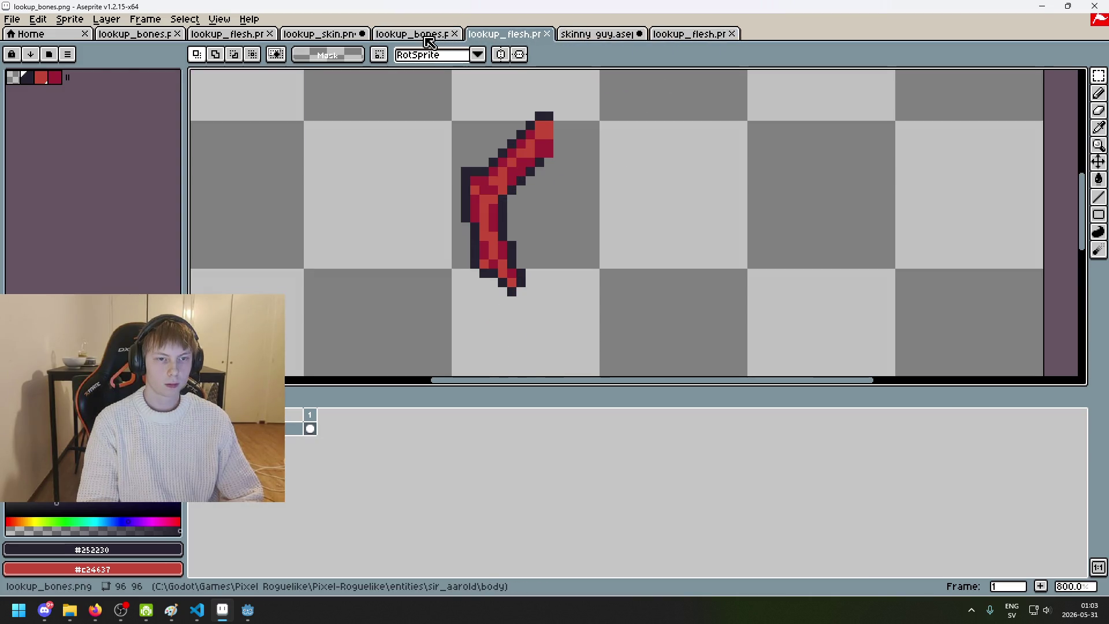
pyautogui.click(453, 36)
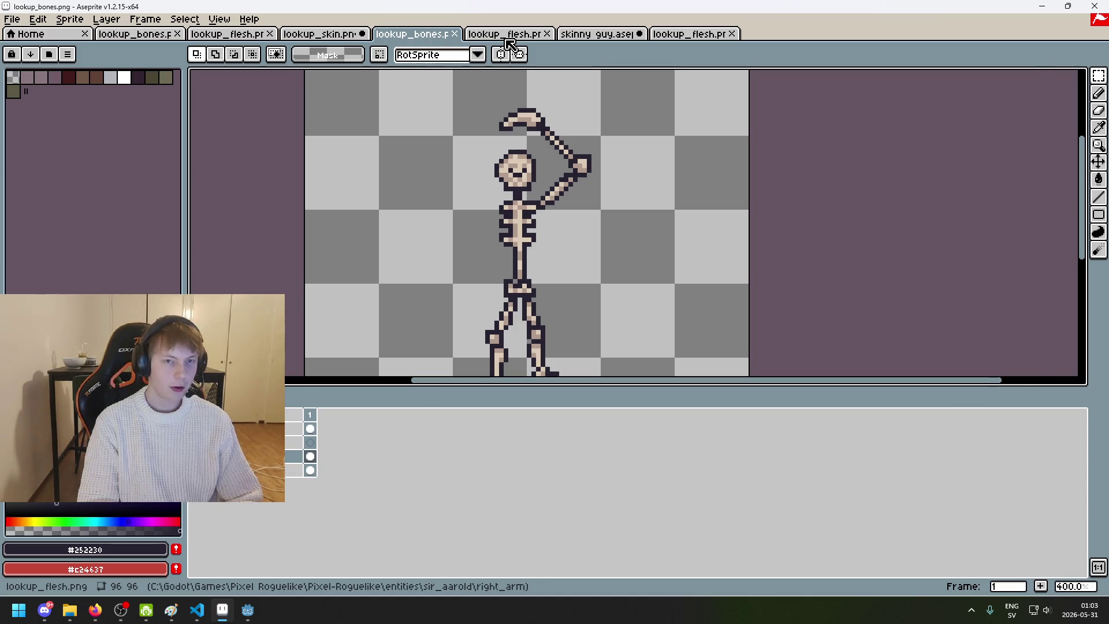
pyautogui.click(508, 35)
pyautogui.click(411, 35)
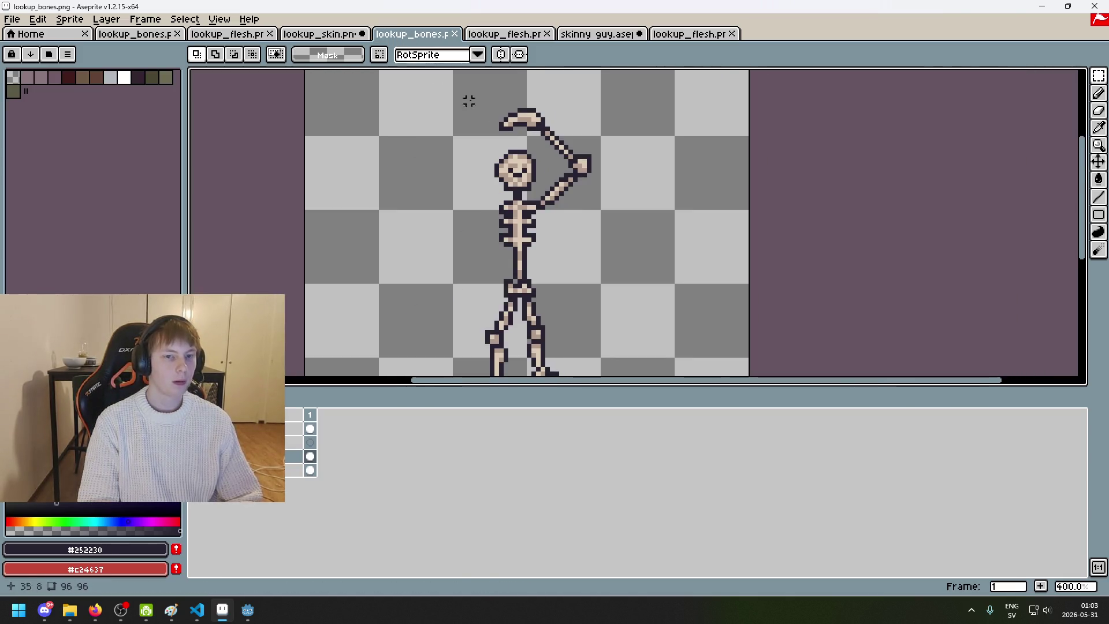
# Step: Try rectangular, then freehand selection on the raised arm's top bone above the skull
pyautogui.scroll(1, 500, 123)
pyautogui.press('m')
pyautogui.moveTo(430, 103); pyautogui.dragTo(606, 167)
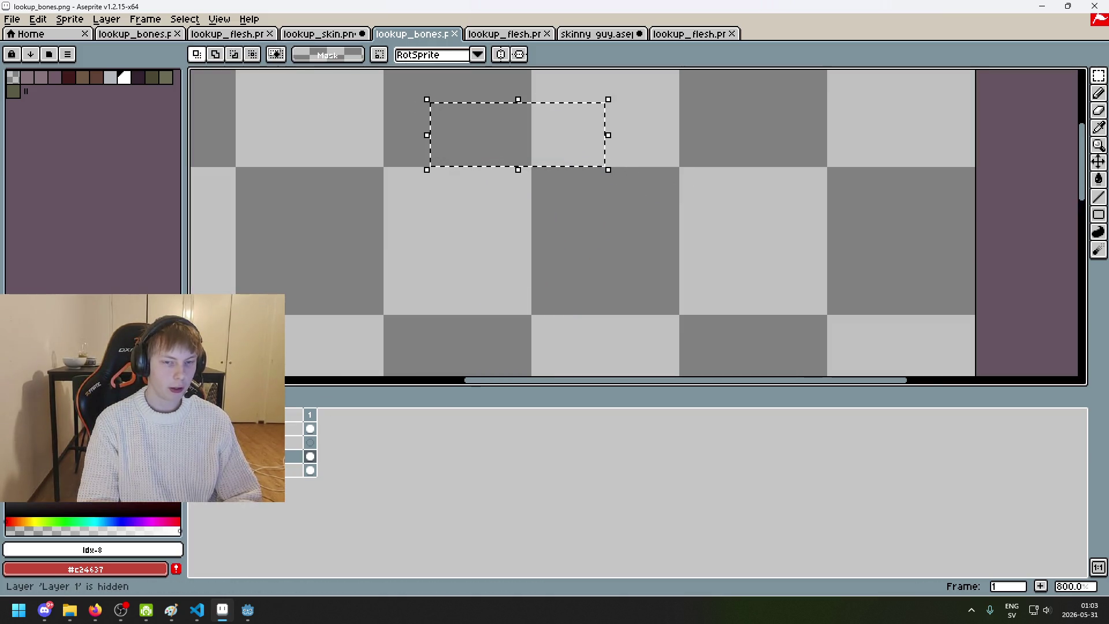
pyautogui.click(582, 188)
pyautogui.click(1099, 76)
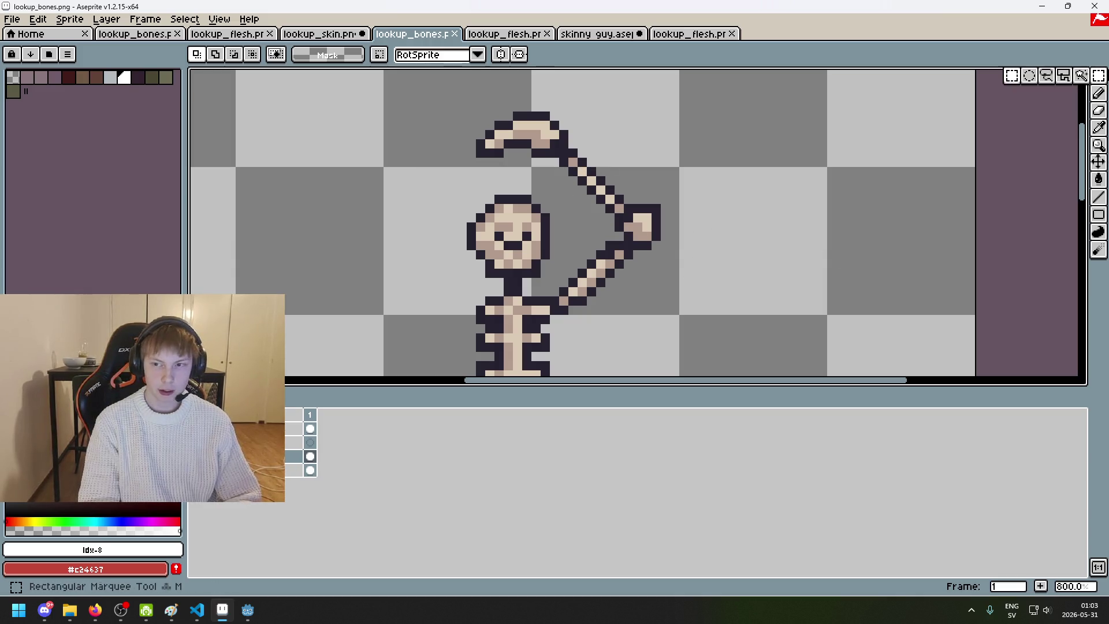
pyautogui.click(1047, 76)
pyautogui.scroll(-2, 516, 145)
pyautogui.moveTo(578, 165)
pyautogui.mouseDown()
pyautogui.moveTo(598, 137)
pyautogui.moveTo(580, 165)
pyautogui.mouseUp()
# Step: Set the pencil to single pixels and eyedropper #dccbb5 and #b19a8c from the lookup_bones skeleton
pyautogui.click(506, 33)
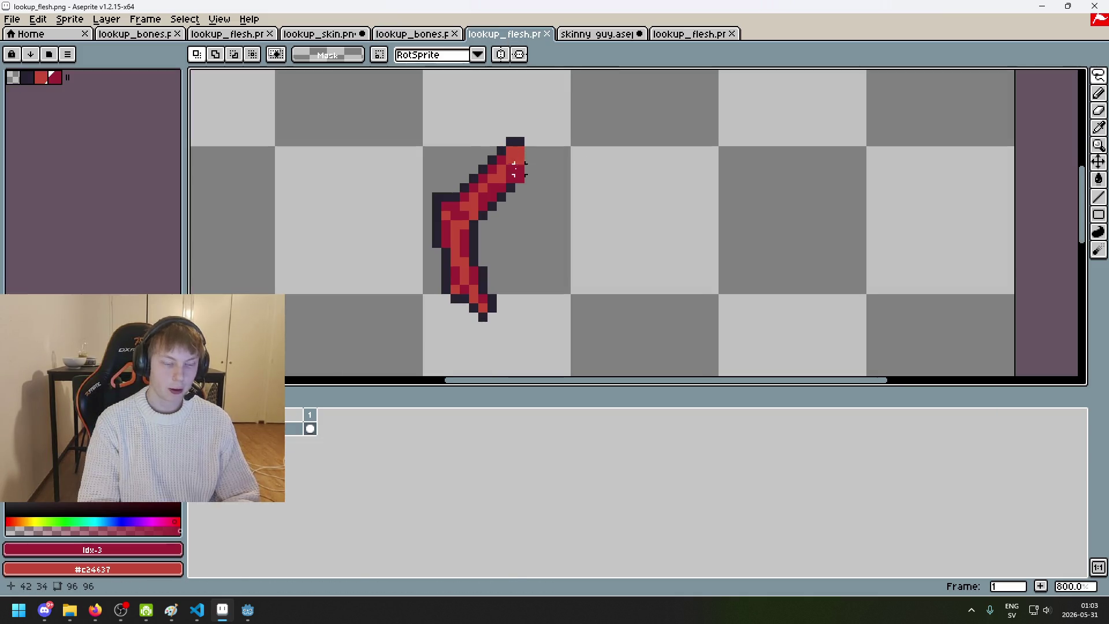
pyautogui.scroll(2, 501, 178)
pyautogui.click(412, 34)
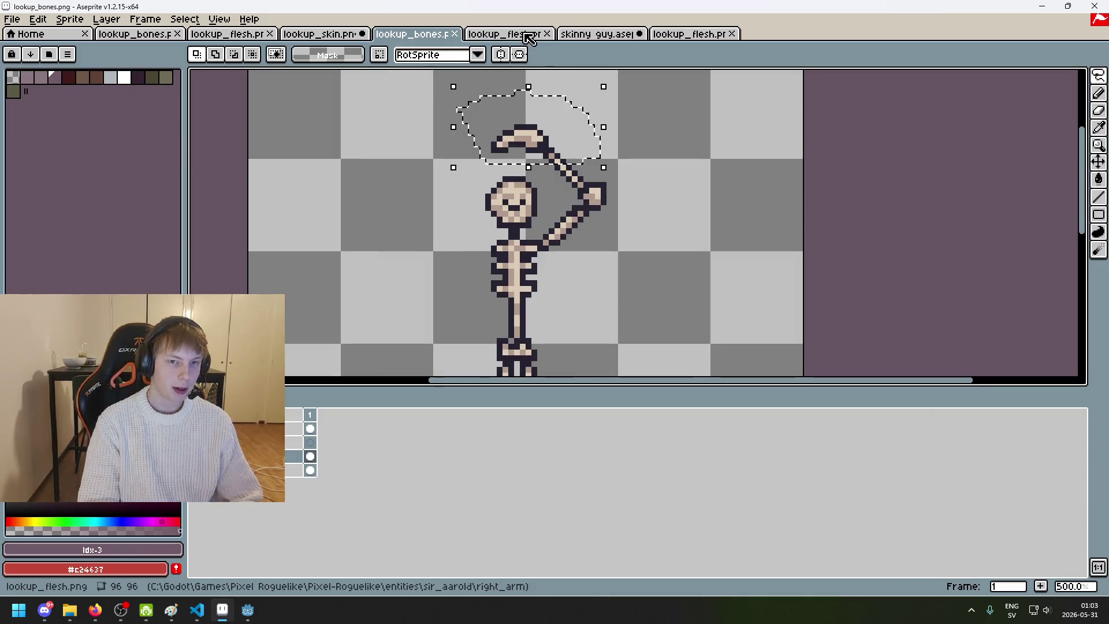
pyautogui.click(506, 34)
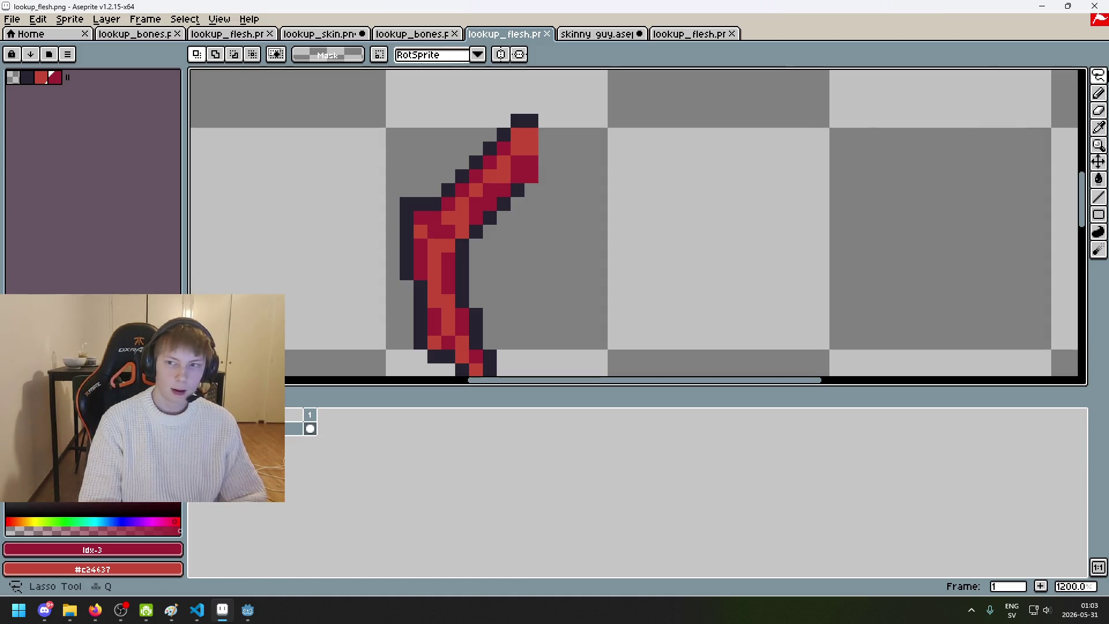
pyautogui.click(1098, 93)
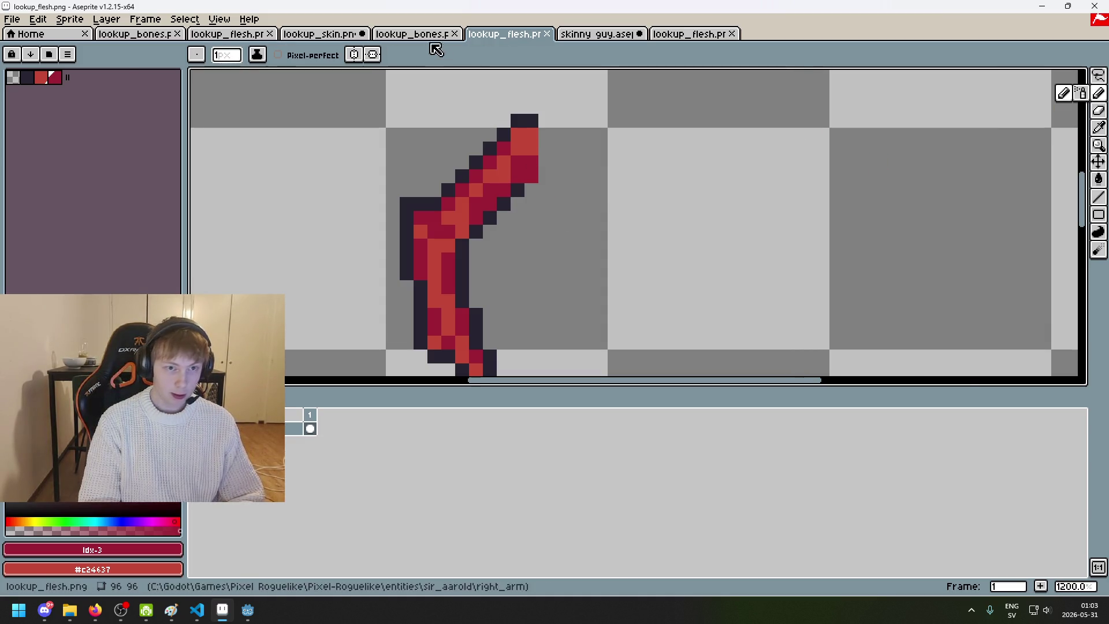
pyautogui.click(412, 34)
pyautogui.press('i')
pyautogui.click(543, 120)
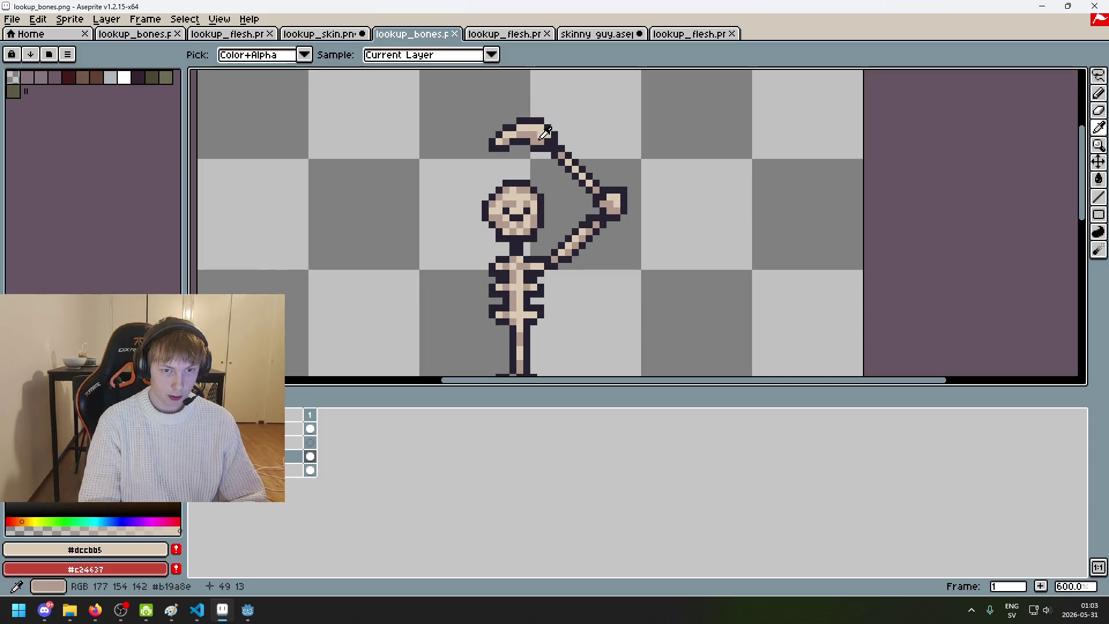
pyautogui.rightClick(543, 130)
pyautogui.click(504, 33)
# Step: Paint bone colour #dccbb5 over the upper arm's red flesh pixels
pyautogui.press('b')
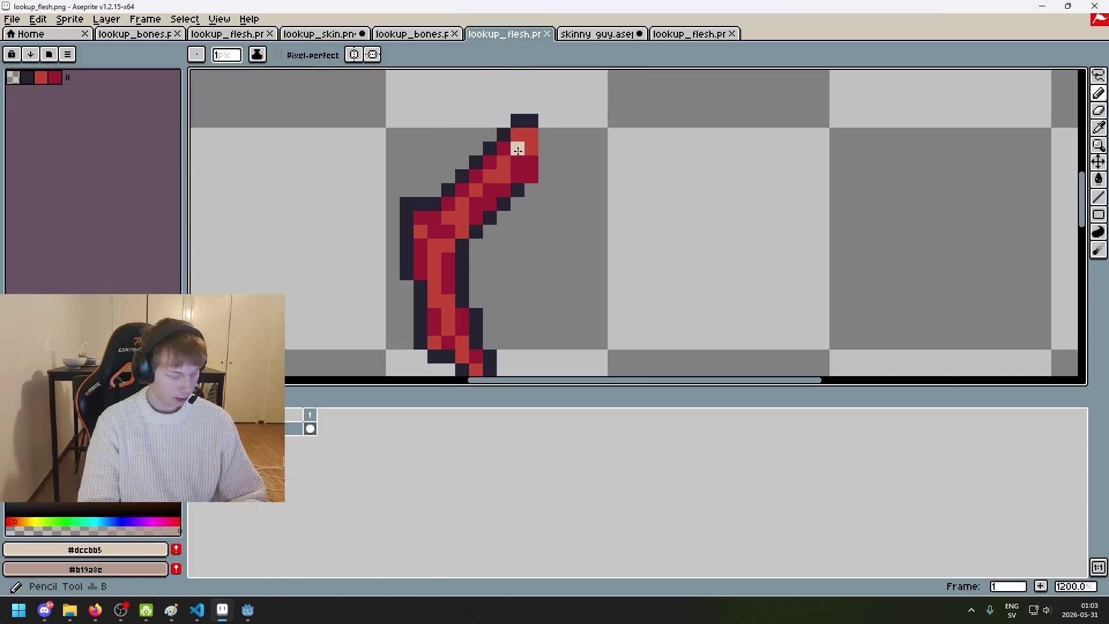
pyautogui.moveTo(527, 148); pyautogui.dragTo(514, 162)
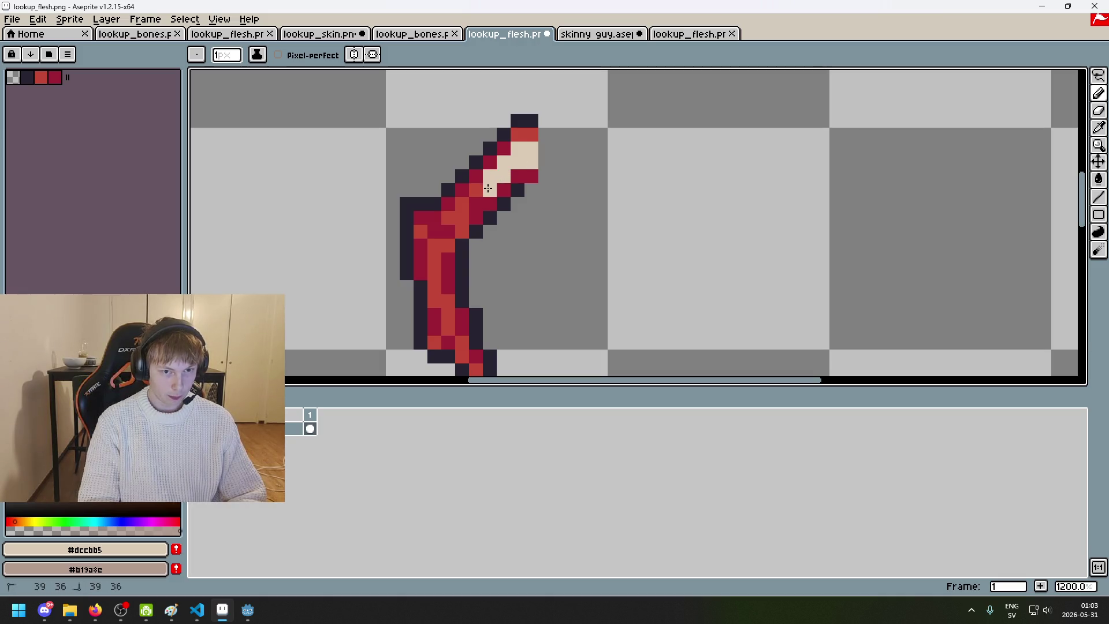
pyautogui.click(468, 200)
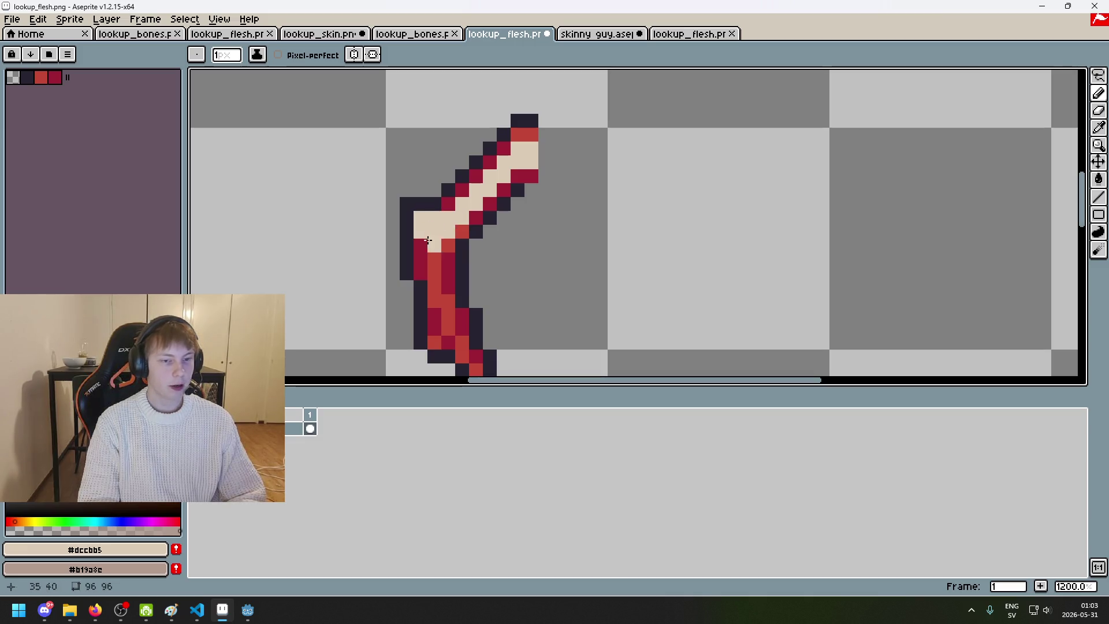
pyautogui.scroll(1, 434, 227)
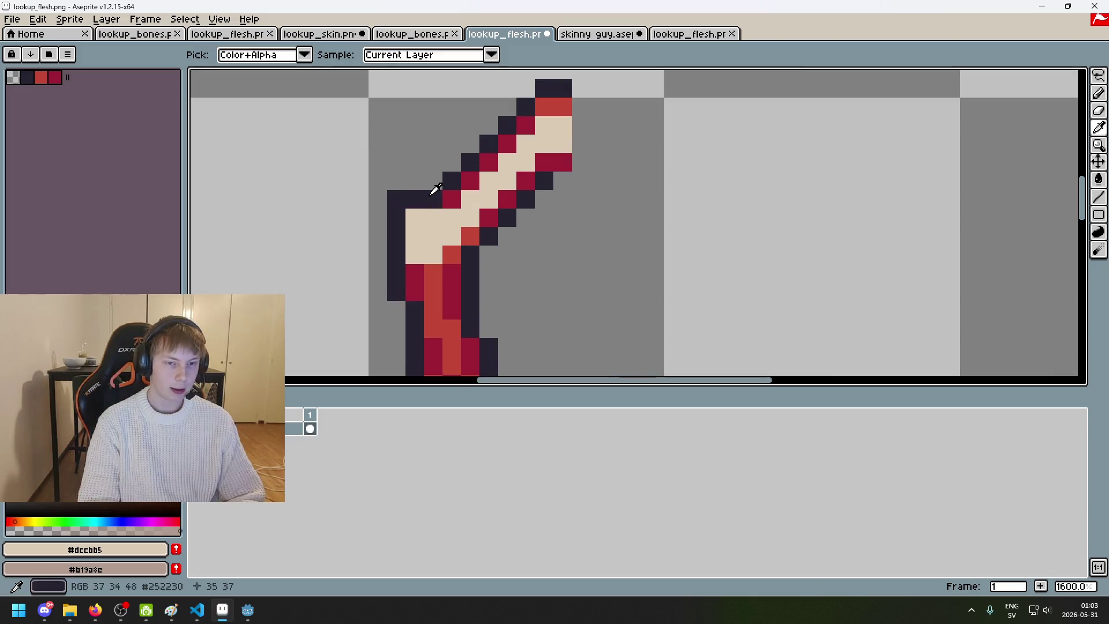
# Step: Pick the dark outline colour and move the upper arm's left outline one pixel inward
pyautogui.keyDown('alt'); pyautogui.click(410, 196); pyautogui.keyUp('alt')
pyautogui.press('e')
pyautogui.moveTo(452, 199); pyautogui.dragTo(452, 182)
pyautogui.click(466, 203)
pyautogui.click(452, 200)
pyautogui.click(471, 162)
pyautogui.press('b')
pyautogui.click(470, 181)
pyautogui.click(487, 163)
pyautogui.click(506, 143)
# Step: Shift the diagonal outline one pixel inward along the upper arm's new edge
pyautogui.press('e')
pyautogui.click(488, 144)
pyautogui.press('b')
pyautogui.press('e')
pyautogui.click(507, 125)
pyautogui.press('b')
pyautogui.click(522, 133)
pyautogui.press('e')
pyautogui.press('b')
pyautogui.press('e')
# Step: Redraw the outline at the arm's top end and right edge, moving the elbow outline inward
pyautogui.moveTo(525, 107); pyautogui.dragTo(562, 87)
pyautogui.press('b')
pyautogui.click(549, 112)
pyautogui.rightClick(562, 130)
pyautogui.click(566, 164)
pyautogui.press('e')
pyautogui.moveTo(544, 180)
pyautogui.mouseDown()
pyautogui.moveTo(507, 201)
pyautogui.moveTo(507, 220)
pyautogui.mouseUp()
pyautogui.press('b')
pyautogui.press('e')
pyautogui.press('b')
pyautogui.press('e')
pyautogui.press('b')
pyautogui.click(489, 217)
pyautogui.press('e')
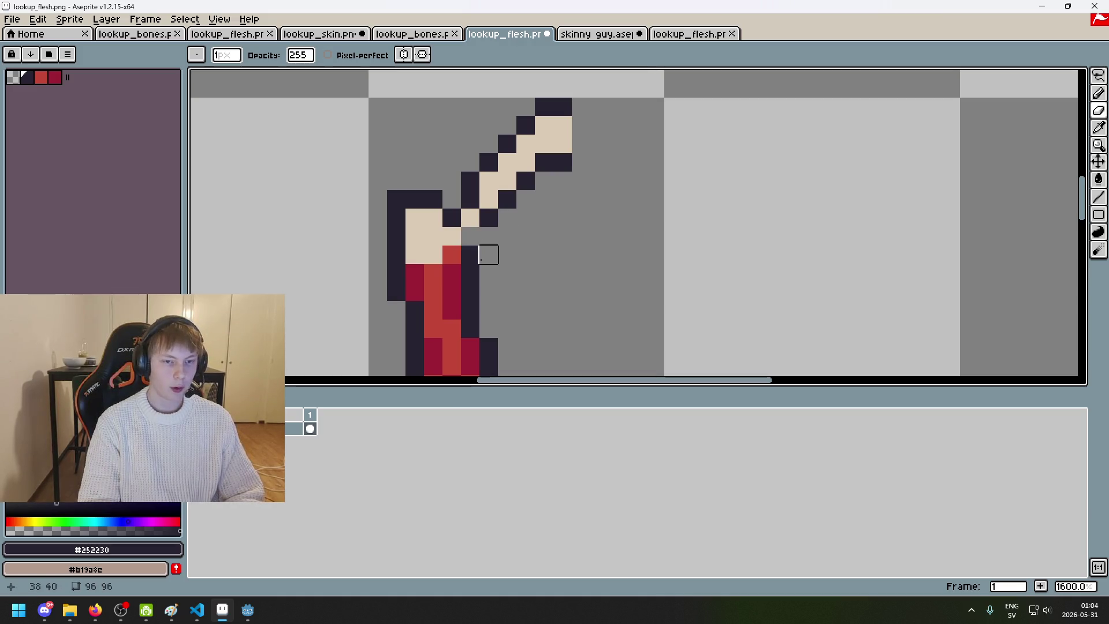
# Step: Tighten the elbow outline, darkening red pixels into outline and erasing stray outer pixels
pyautogui.press('b')
pyautogui.click(470, 235)
pyautogui.press('e')
pyautogui.click(470, 254)
pyautogui.press('b')
pyautogui.click(452, 255)
pyautogui.press('e')
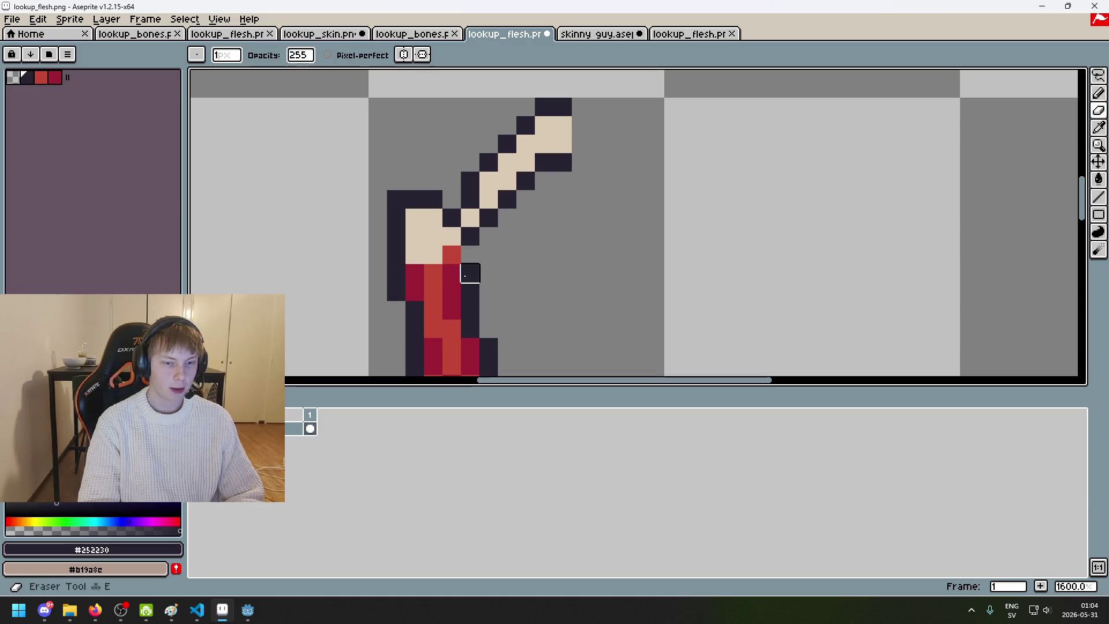
pyautogui.click(470, 273)
pyautogui.press('b')
pyautogui.click(426, 271)
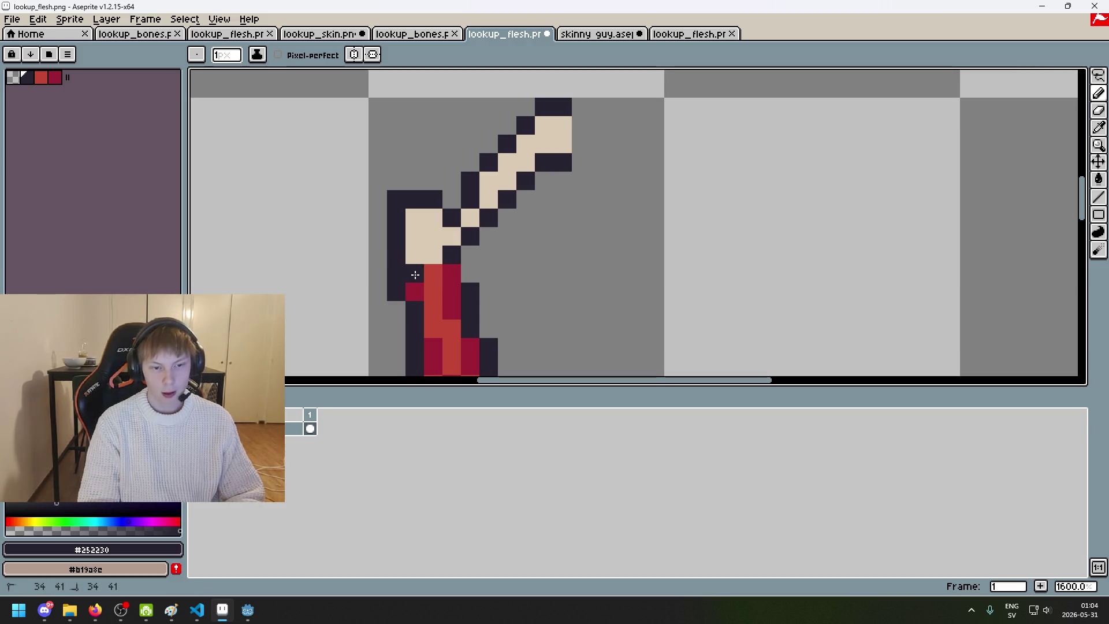
pyautogui.press('e')
pyautogui.click(434, 275)
pyautogui.hotkey('ctrl', 'z')
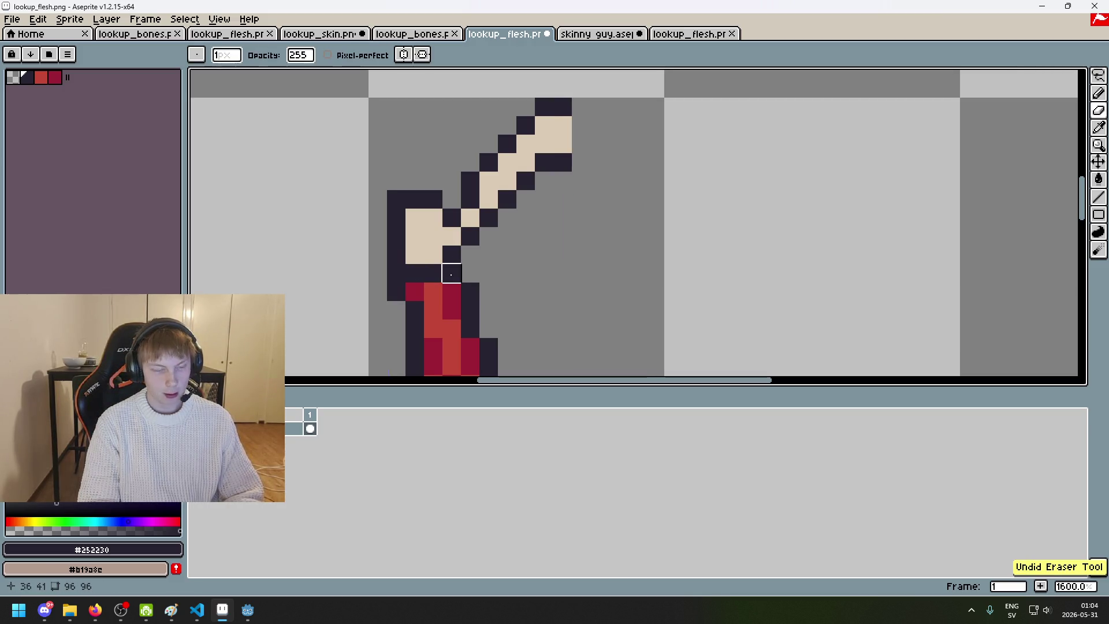
pyautogui.click(396, 273)
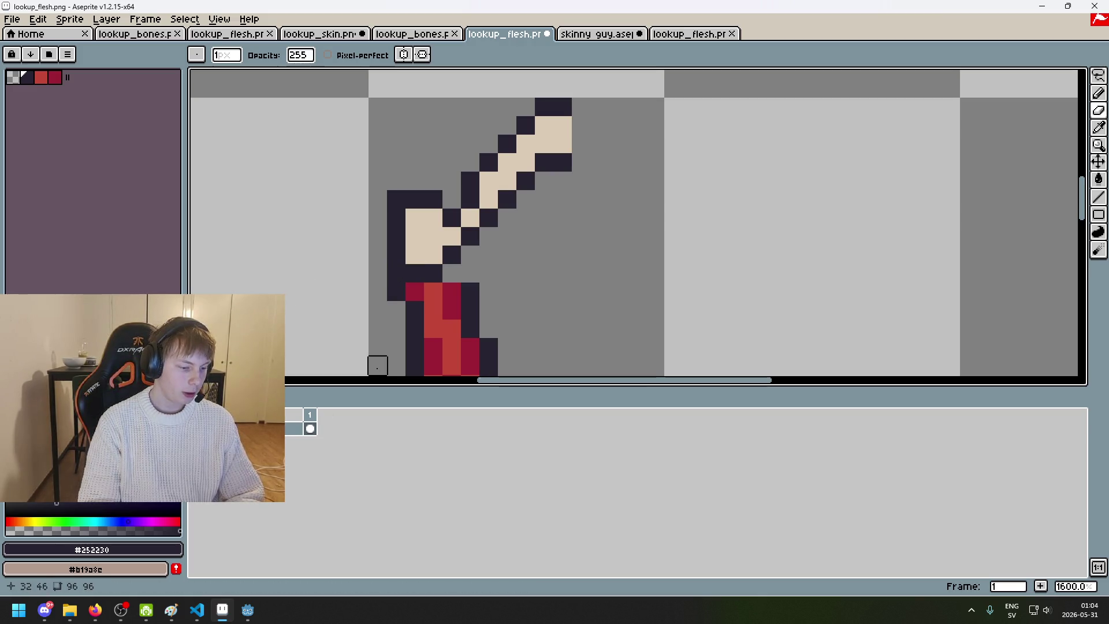
# Step: Erase the dark row of pixels joining the upper arm to the forearm
pyautogui.click(1079, 610)
pyautogui.click(1097, 617)
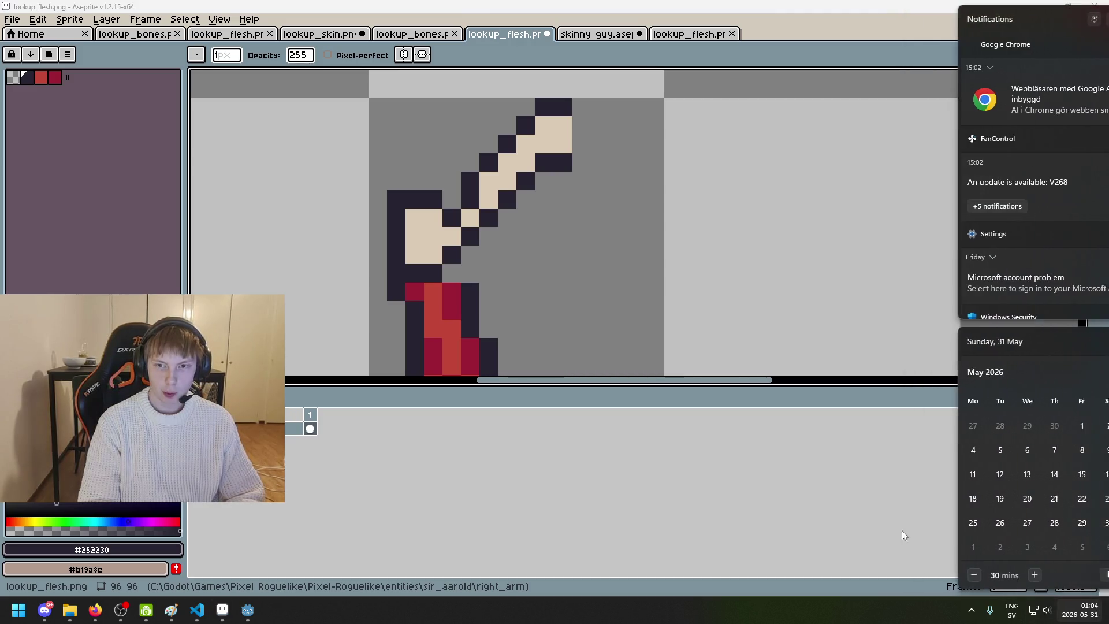
pyautogui.click(396, 272)
pyautogui.moveTo(396, 292)
pyautogui.mouseDown()
pyautogui.moveTo(471, 297)
pyautogui.moveTo(631, 199)
pyautogui.mouseUp()
pyautogui.click(1081, 616)
pyautogui.click(1083, 621)
# Step: Restore the erased elbow joint pixels with Ctrl+Z
pyautogui.scroll(-2, 631, 200)
pyautogui.scroll(-4, 630, 200)
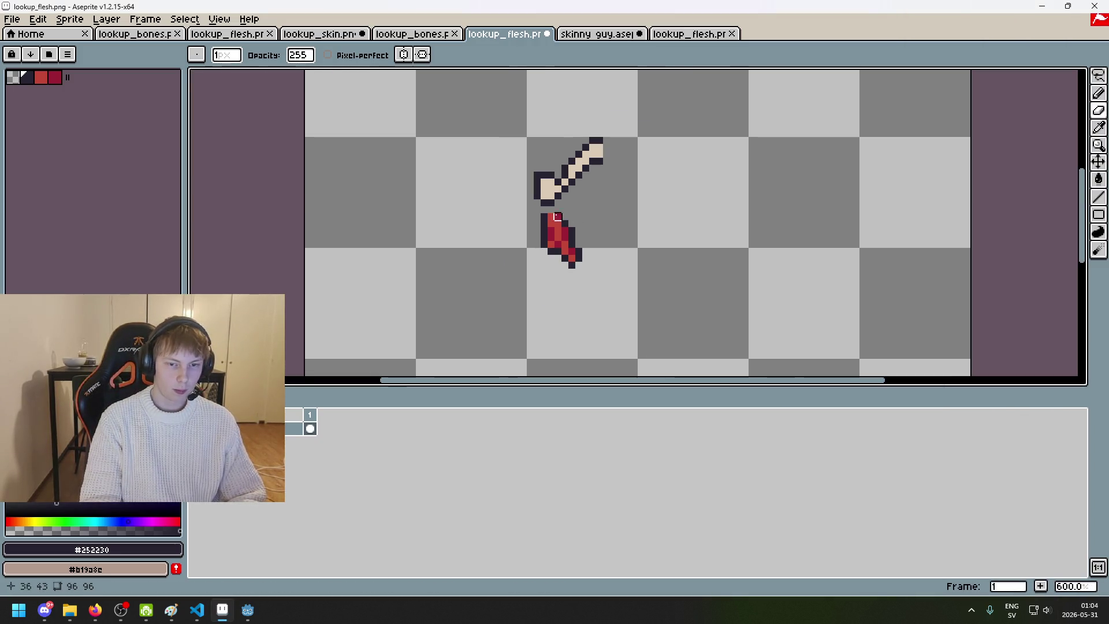
pyautogui.hotkey('ctrl', 'z')
pyautogui.scroll(8, 571, 200)
# Step: Add a new layer, Layer 1, to the sprite
pyautogui.rightClick(296, 428)
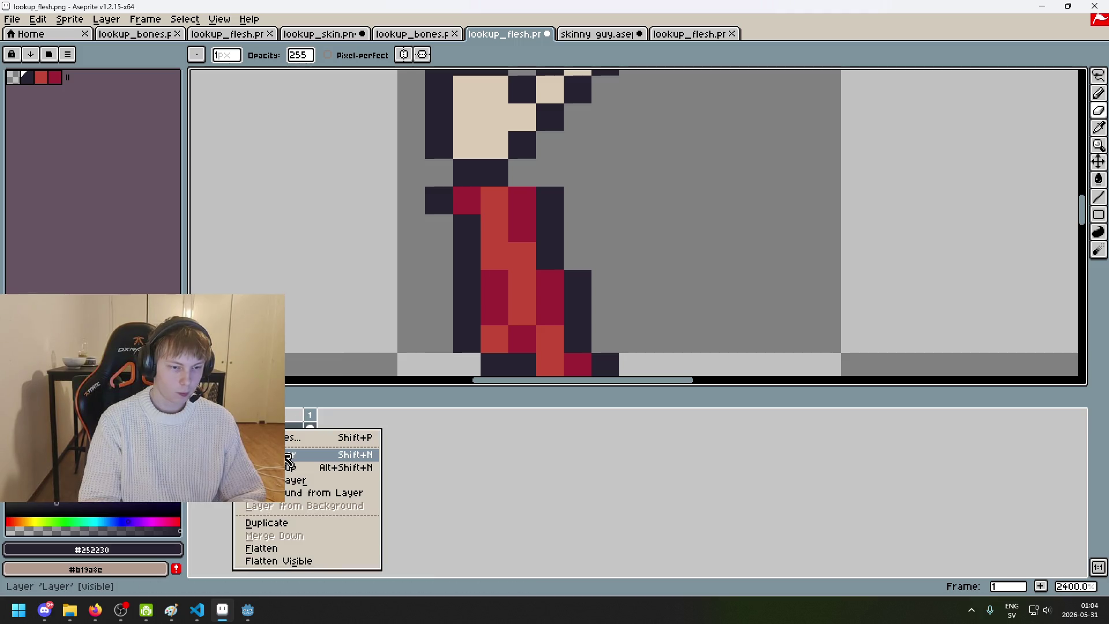
pyautogui.click(289, 459)
pyautogui.scroll(-3, 558, 241)
pyautogui.scroll(2, 558, 242)
pyautogui.moveTo(558, 242); pyautogui.dragTo(565, 253)
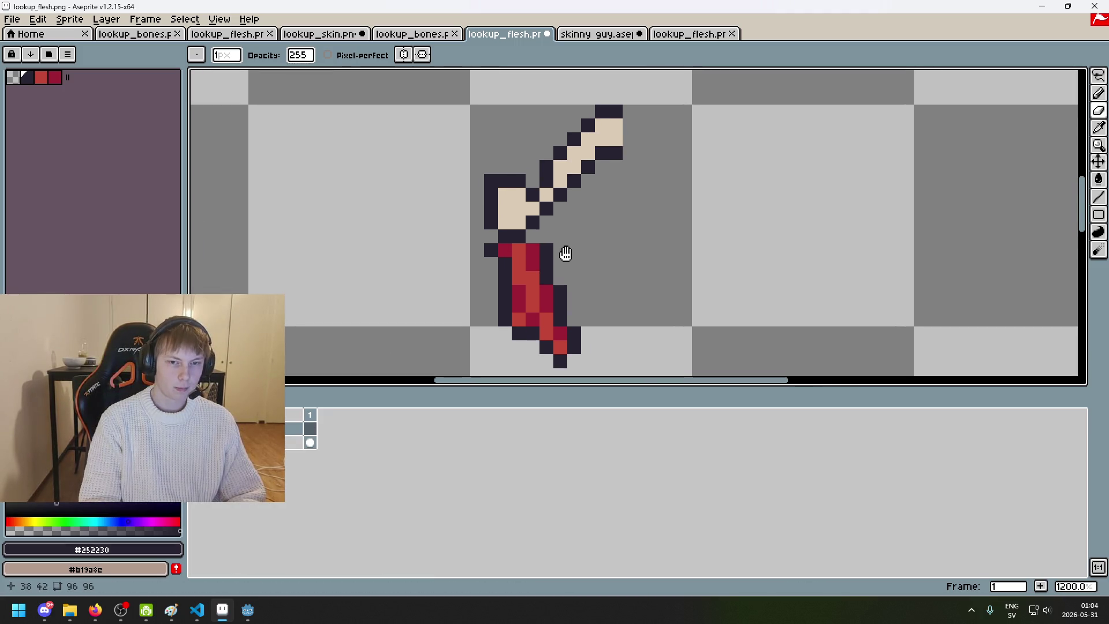
# Step: Draw a dark outline along the right edge of the bone's upper end on the bottom layer
pyautogui.moveTo(615, 125); pyautogui.dragTo(615, 140)
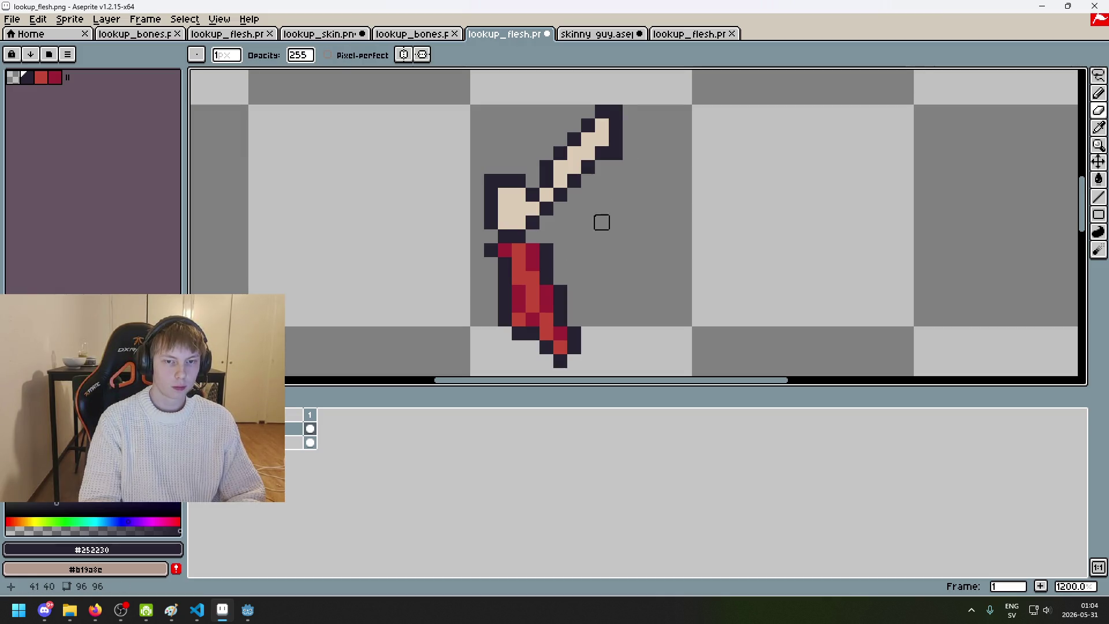
pyautogui.hotkey('ctrl', 'z')
pyautogui.hotkey('ctrl', 'z')
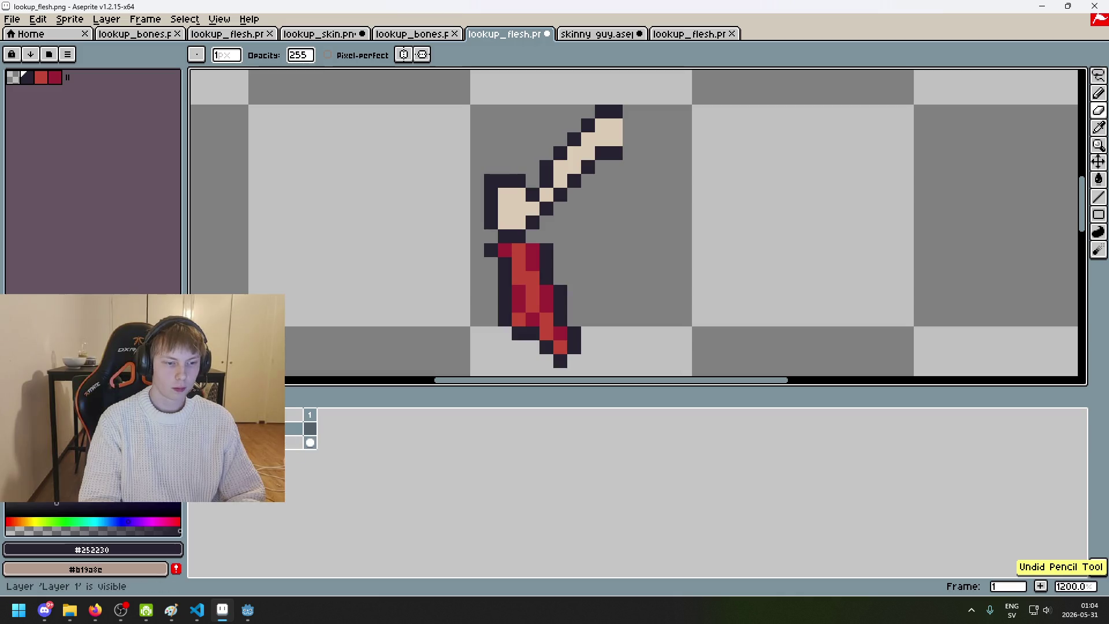
pyautogui.click(115, 443)
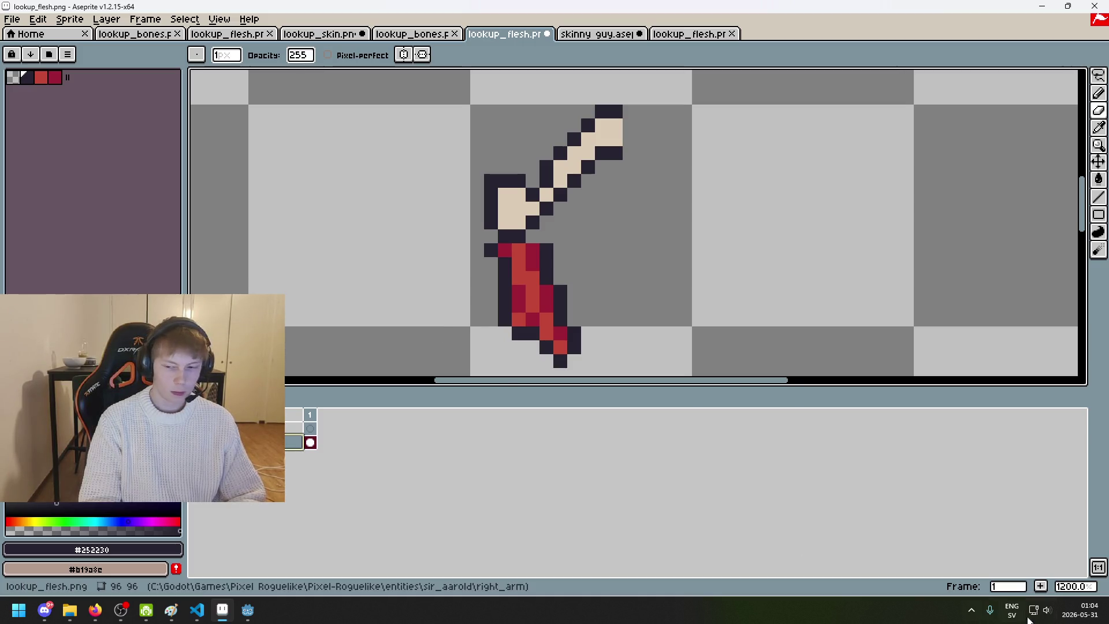
pyautogui.press('b')
pyautogui.moveTo(613, 128); pyautogui.dragTo(620, 153)
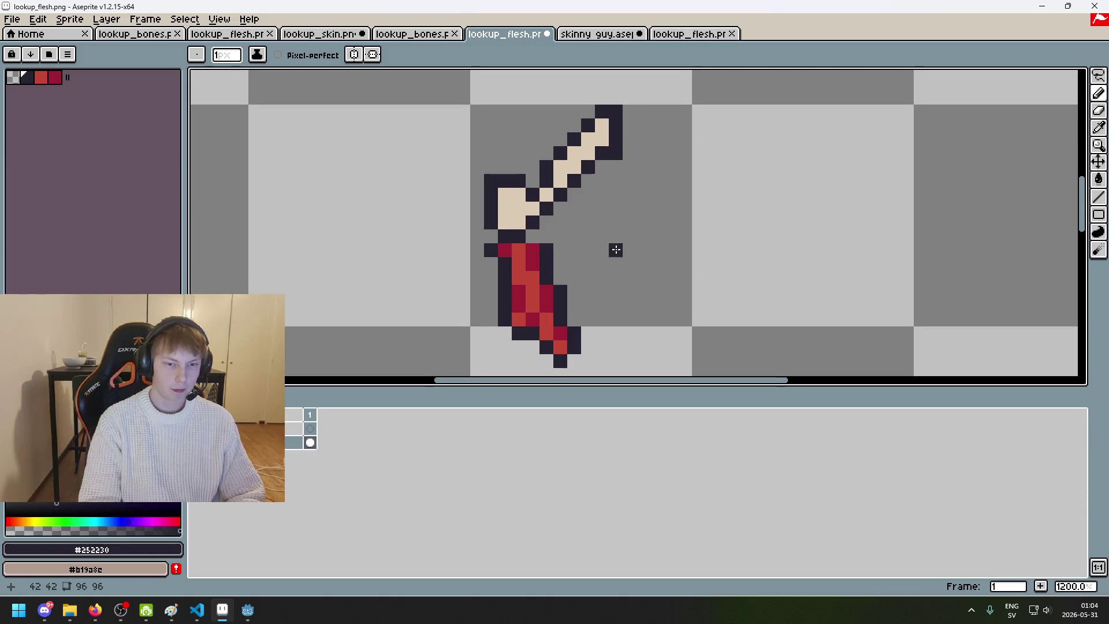
# Step: Trial-trim the outline around the red forearm, undoing and redoing some edits
pyautogui.scroll(1, 500, 222)
pyautogui.press('e')
pyautogui.click(487, 220)
pyautogui.press('b')
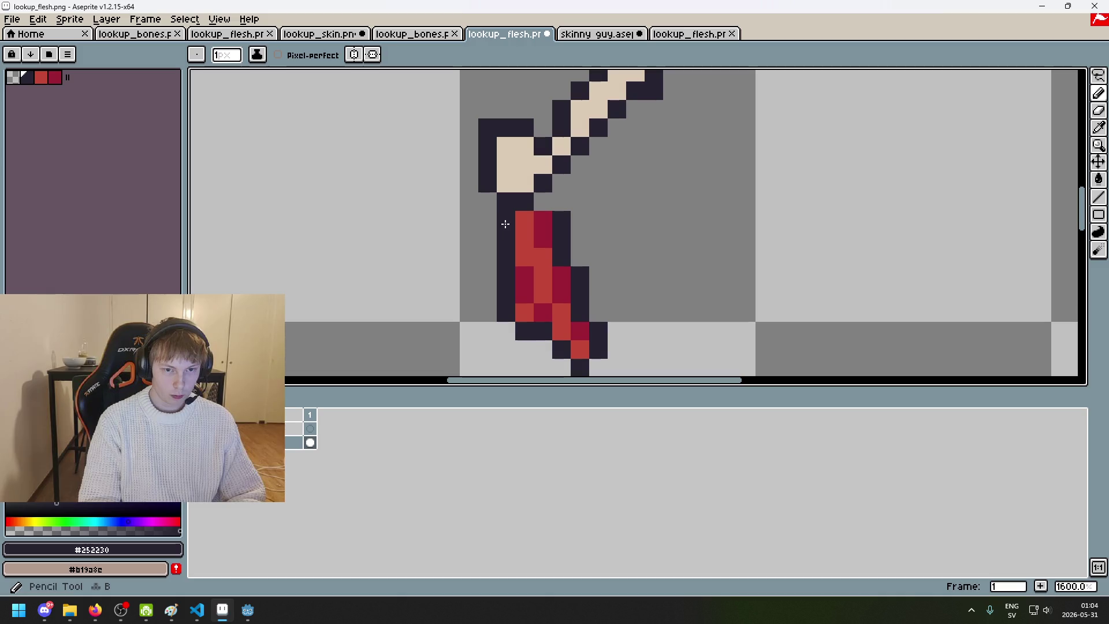
pyautogui.press('e')
pyautogui.click(556, 226)
pyautogui.press('b')
pyautogui.moveTo(543, 238)
pyautogui.mouseDown()
pyautogui.moveTo(543, 275)
pyautogui.moveTo(561, 239)
pyautogui.moveTo(580, 275)
pyautogui.mouseUp()
pyautogui.click(561, 275)
pyautogui.press('e')
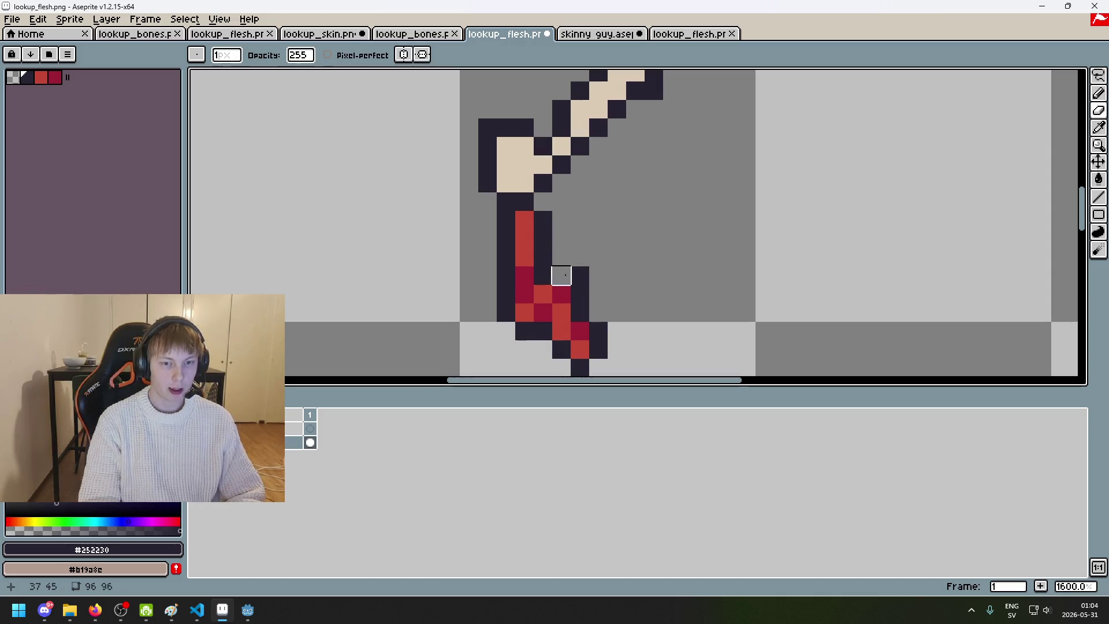
pyautogui.hotkey('ctrl', 'z')
pyautogui.hotkey('ctrl', 'z')
pyautogui.hotkey('ctrl', 'z')
pyautogui.hotkey('ctrl', 'z')
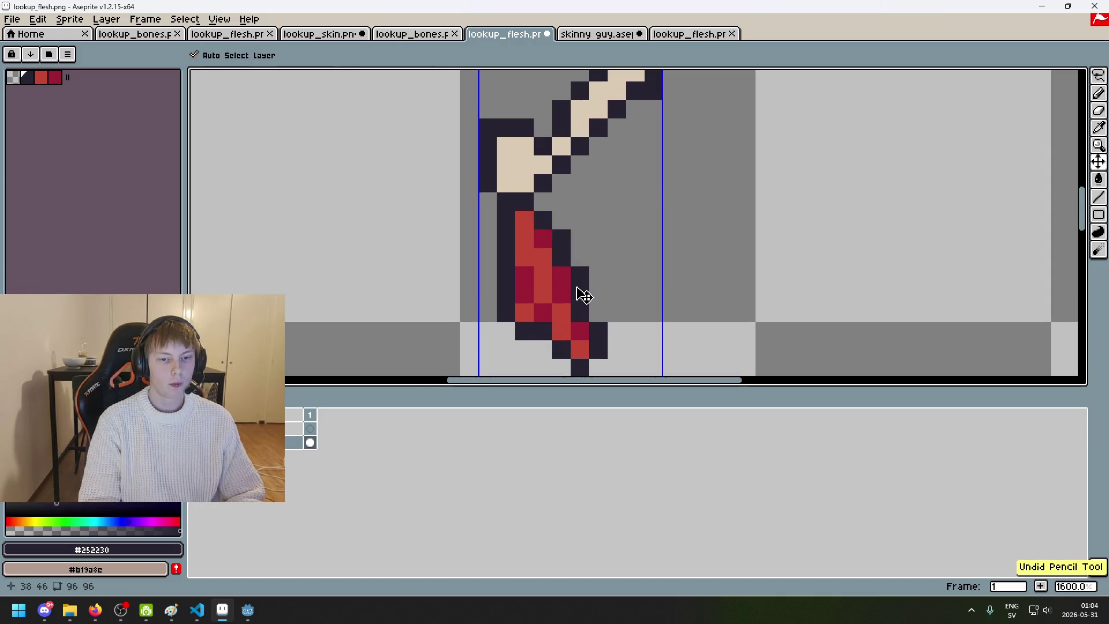
pyautogui.hotkey('ctrl', 'z')
pyautogui.hotkey('ctrl', 'y')
# Step: Eyedrop #dccbb5 from the upper arm and paint the forearm flesh bone-beige
pyautogui.keyDown('alt'); pyautogui.click(528, 214); pyautogui.keyUp('alt')
pyautogui.moveTo(535, 271)
pyautogui.mouseDown()
pyautogui.moveTo(559, 223)
pyautogui.moveTo(558, 283)
pyautogui.moveTo(606, 329)
pyautogui.moveTo(591, 317)
pyautogui.mouseUp()
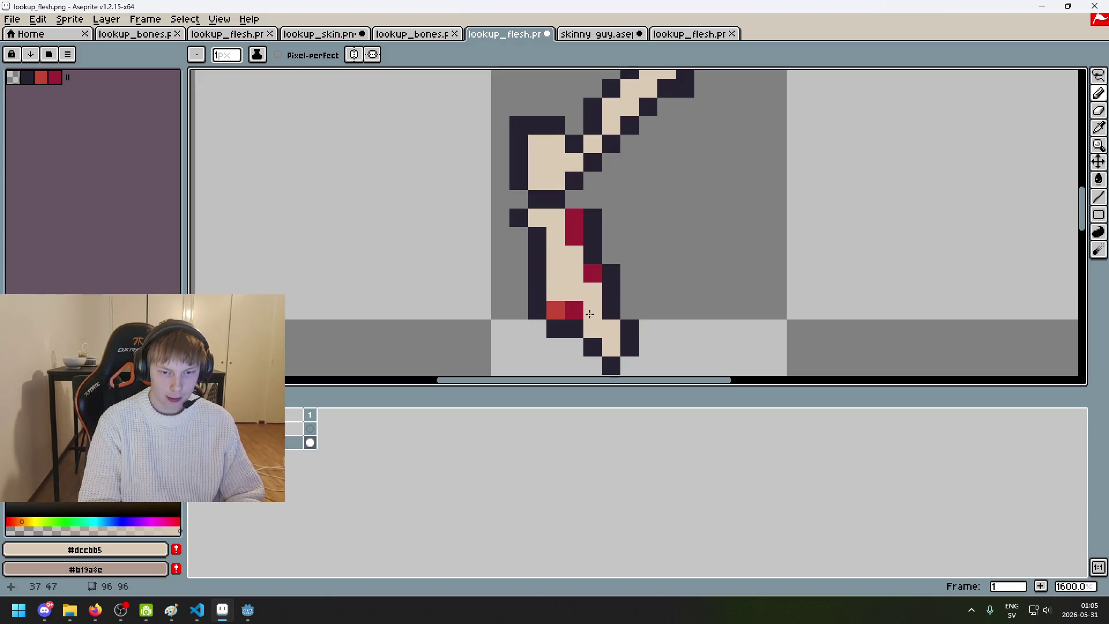
pyautogui.click(574, 236)
pyautogui.click(588, 278)
pyautogui.scroll(-3, 594, 269)
pyautogui.scroll(4, 614, 302)
pyautogui.hotkey('ctrl', 'z')
pyautogui.scroll(-4, 485, 235)
pyautogui.scroll(3, 463, 188)
pyautogui.click(449, 185)
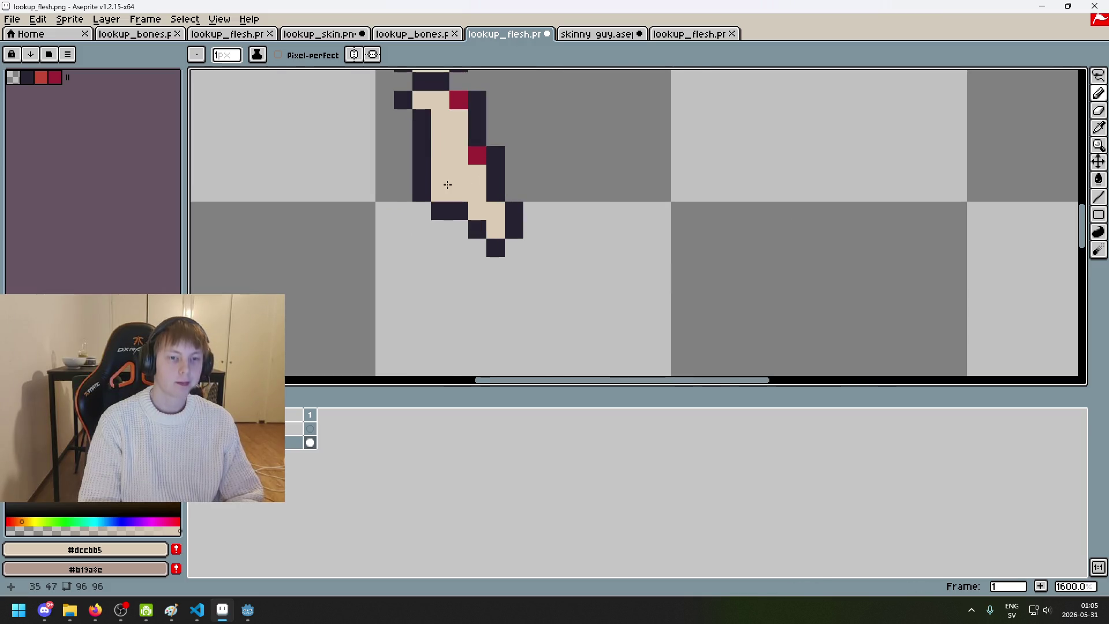
pyautogui.hotkey('ctrl', 'z')
# Step: Pick #252230 and move the forearm's left outline one pixel inward
pyautogui.press('e')
pyautogui.moveTo(422, 174)
pyautogui.mouseDown()
pyautogui.moveTo(440, 193)
pyautogui.moveTo(447, 178)
pyautogui.mouseUp()
pyautogui.keyDown('alt'); pyautogui.click(459, 212); pyautogui.keyUp('alt')
pyautogui.press('b')
pyautogui.click(440, 156)
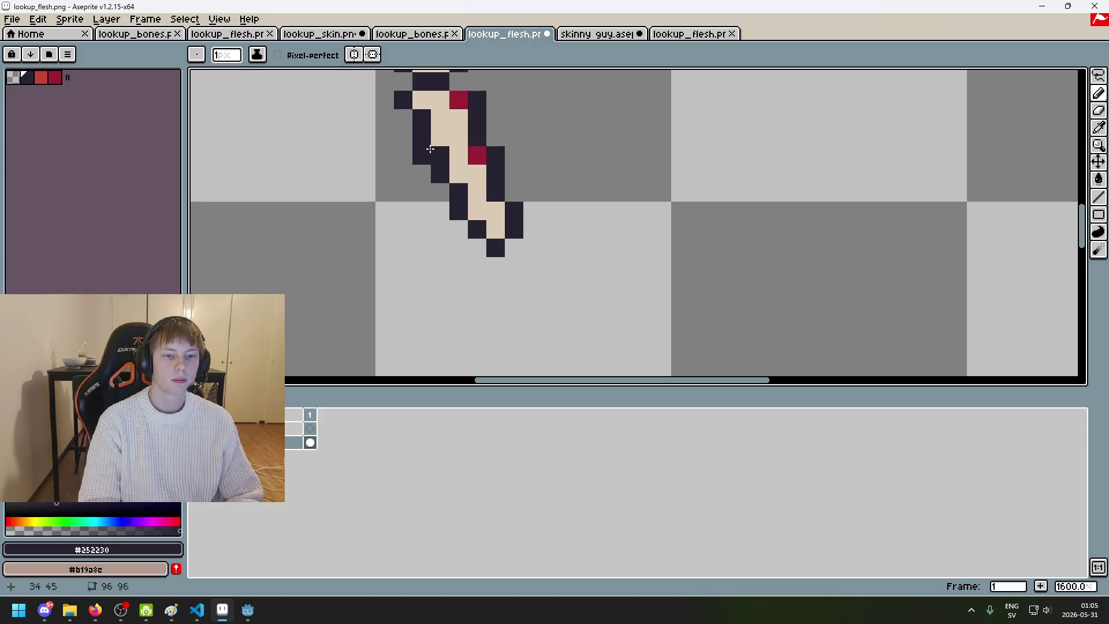
pyautogui.press('e')
pyautogui.click(422, 156)
pyautogui.moveTo(403, 104); pyautogui.dragTo(417, 215)
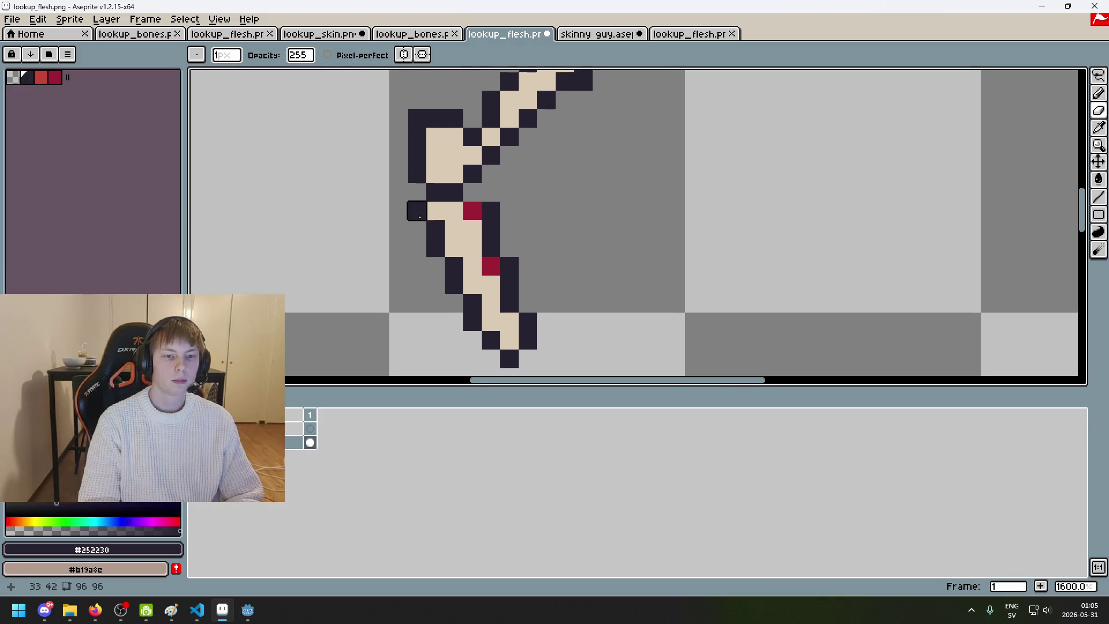
pyautogui.click(417, 211)
# Step: Recolour a red pixel bone-beige and erase the forearm's outer right outline column
pyautogui.press('b')
pyautogui.rightClick(467, 214)
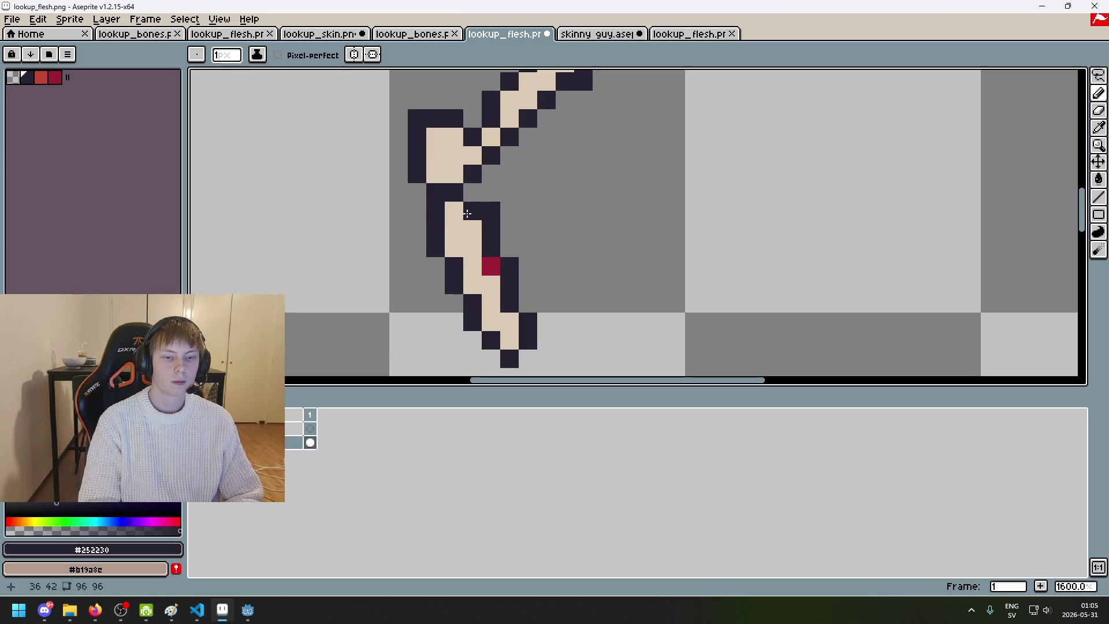
pyautogui.click(472, 210)
pyautogui.press('e')
pyautogui.moveTo(491, 211); pyautogui.dragTo(491, 248)
pyautogui.press('b')
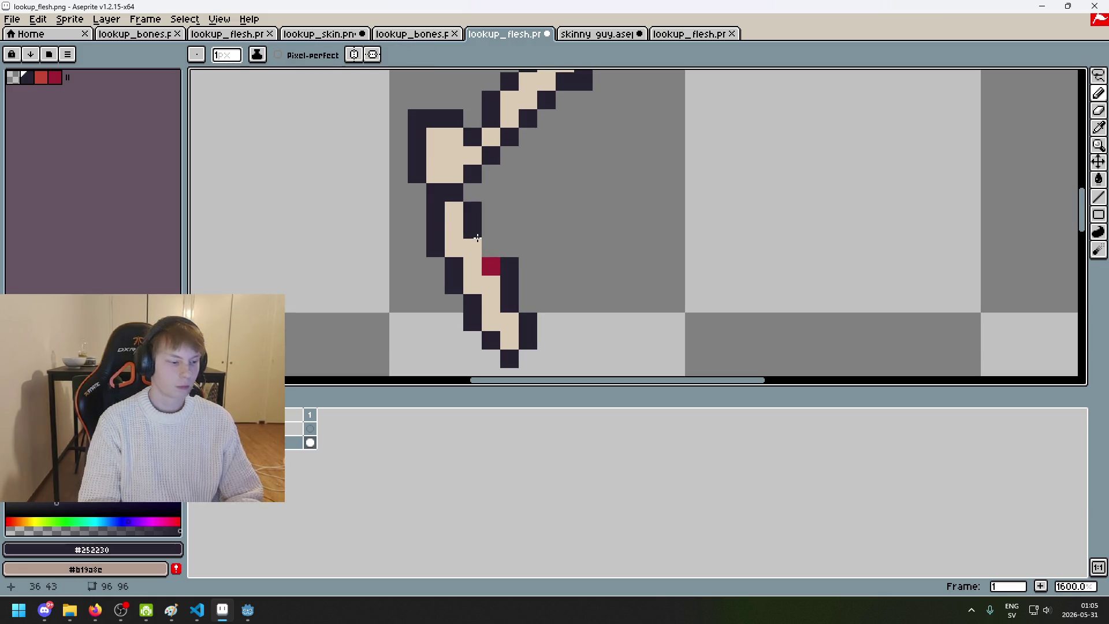
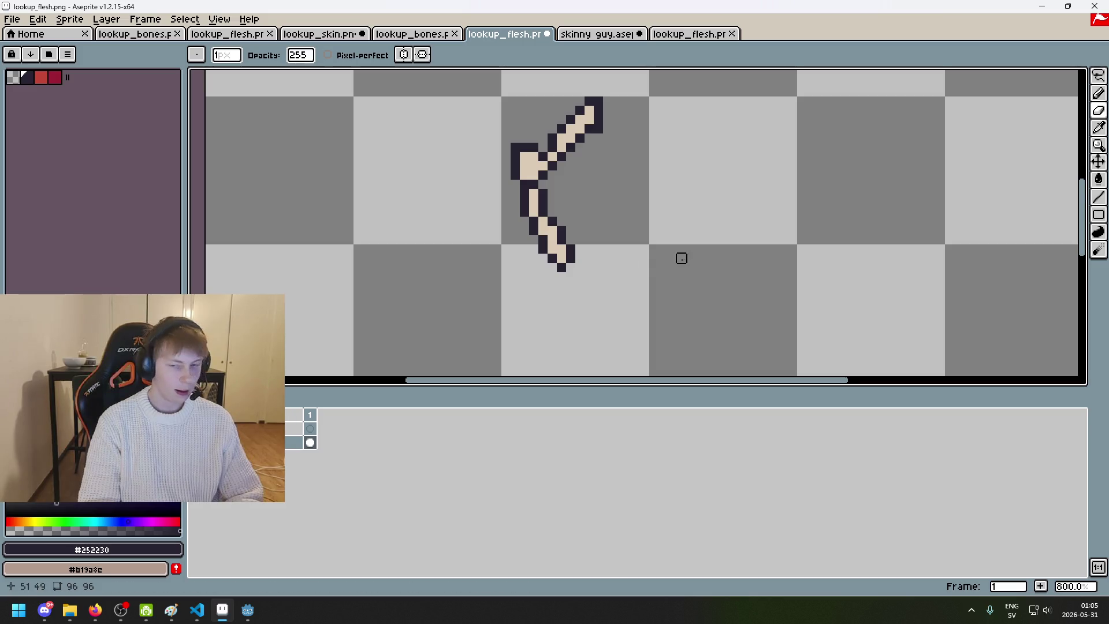
# Step: Zoom into the arm, erase and repaint a pixel at its lower end, then undo it
pyautogui.scroll(2, 578, 243)
pyautogui.scroll(-5, 560, 252)
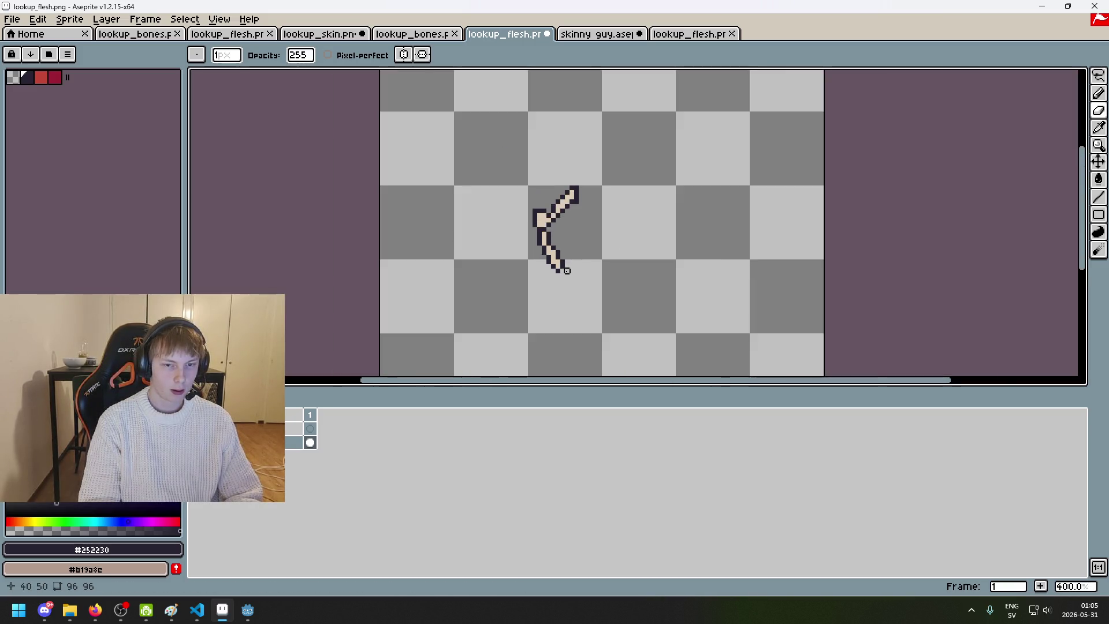
pyautogui.scroll(6, 560, 252)
pyautogui.click(561, 252)
pyautogui.press('b')
pyautogui.click(532, 251)
pyautogui.hotkey('ctrl', 'z')
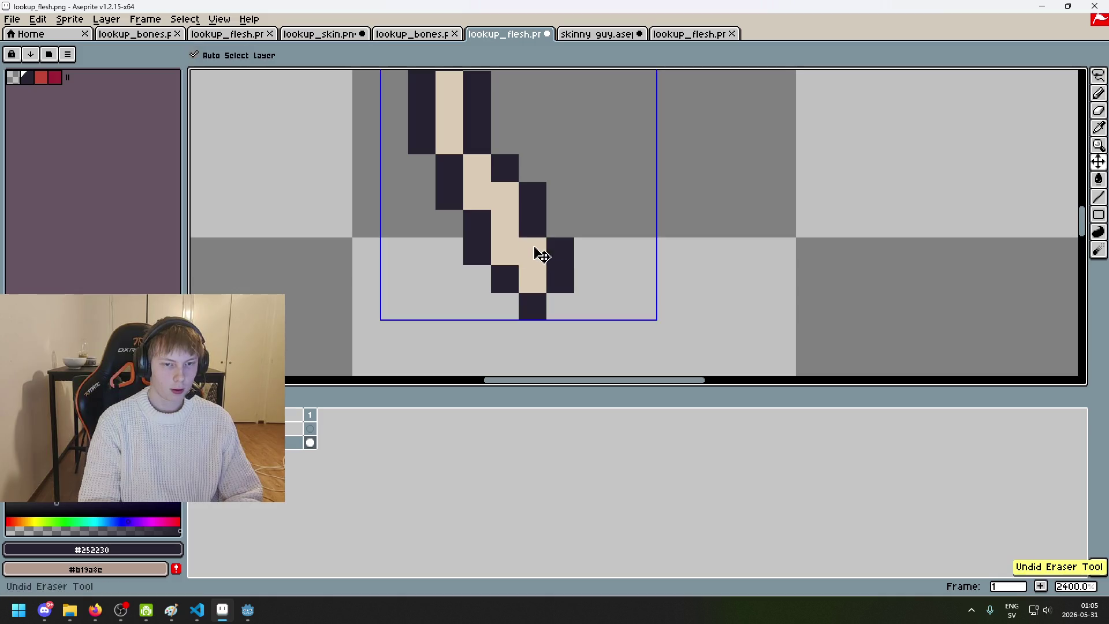
# Step: Trial-erase an arm outline pixel, undo it, and switch to the skinny guy sprite
pyautogui.press('e')
pyautogui.click(532, 192)
pyautogui.press('b')
pyautogui.click(532, 193)
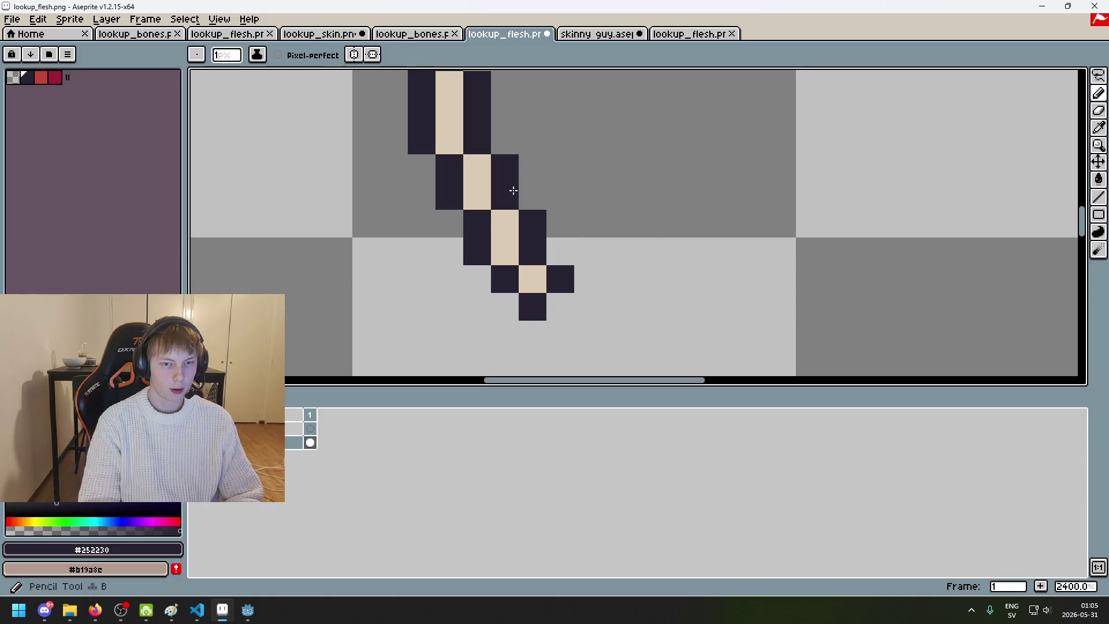
pyautogui.scroll(-9, 532, 193)
pyautogui.hotkey('ctrl', 'z')
pyautogui.scroll(2, 516, 200)
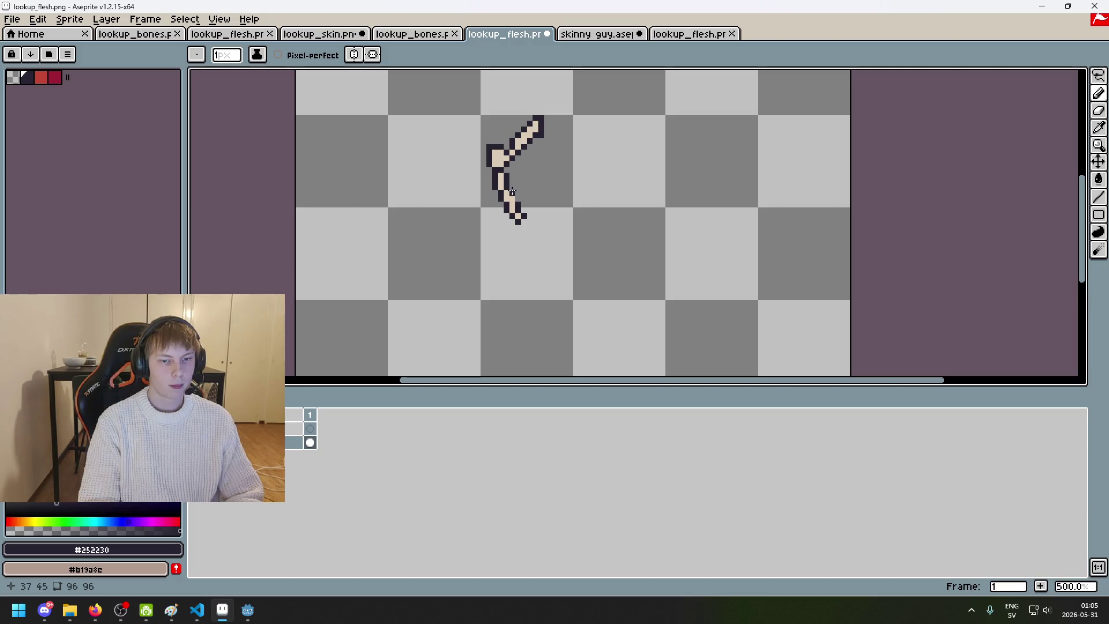
pyautogui.scroll(1, 525, 191)
pyautogui.scroll(-1, 532, 200)
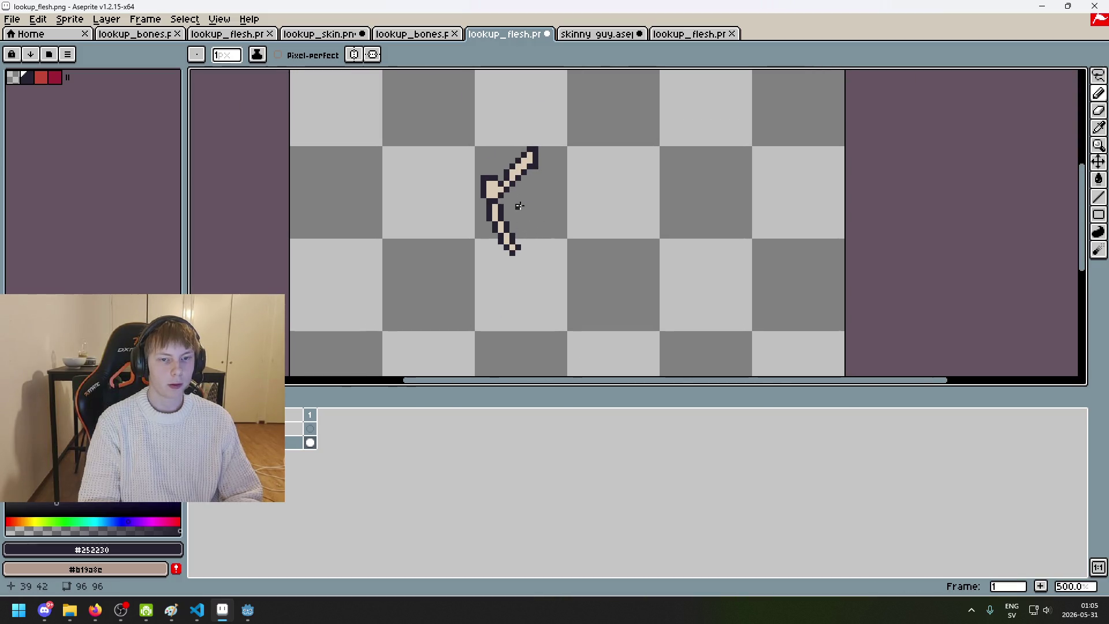
pyautogui.scroll(4, 517, 197)
pyautogui.scroll(-3, 525, 174)
pyautogui.click(601, 35)
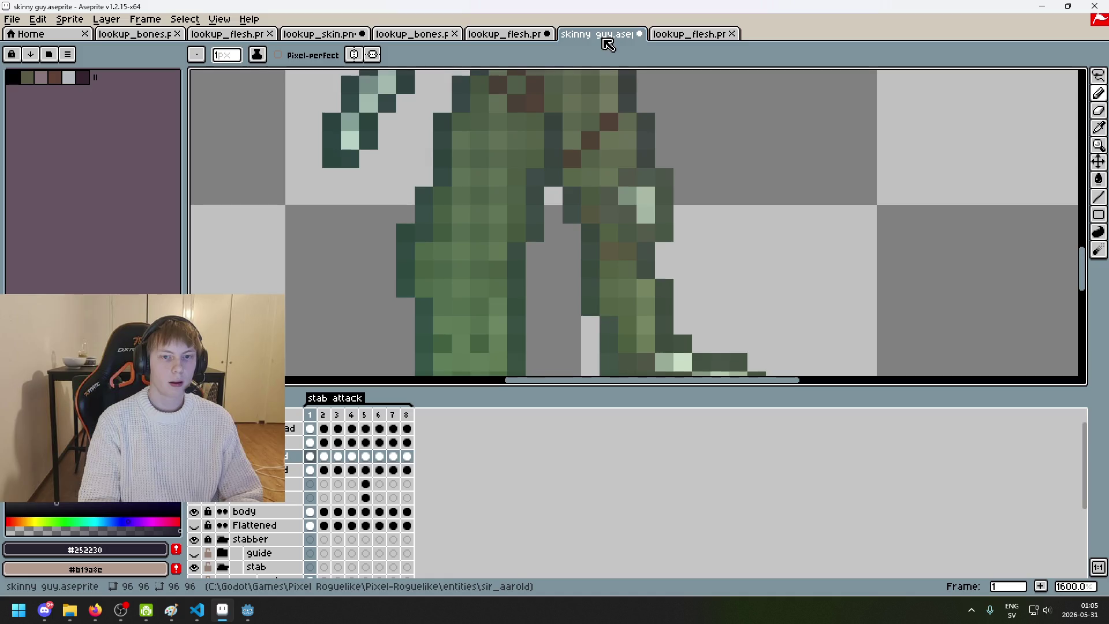
# Step: Eyedrop the tan shades #dccbb5 and #b19a8c from the lookup_bones sprite
pyautogui.click(676, 40)
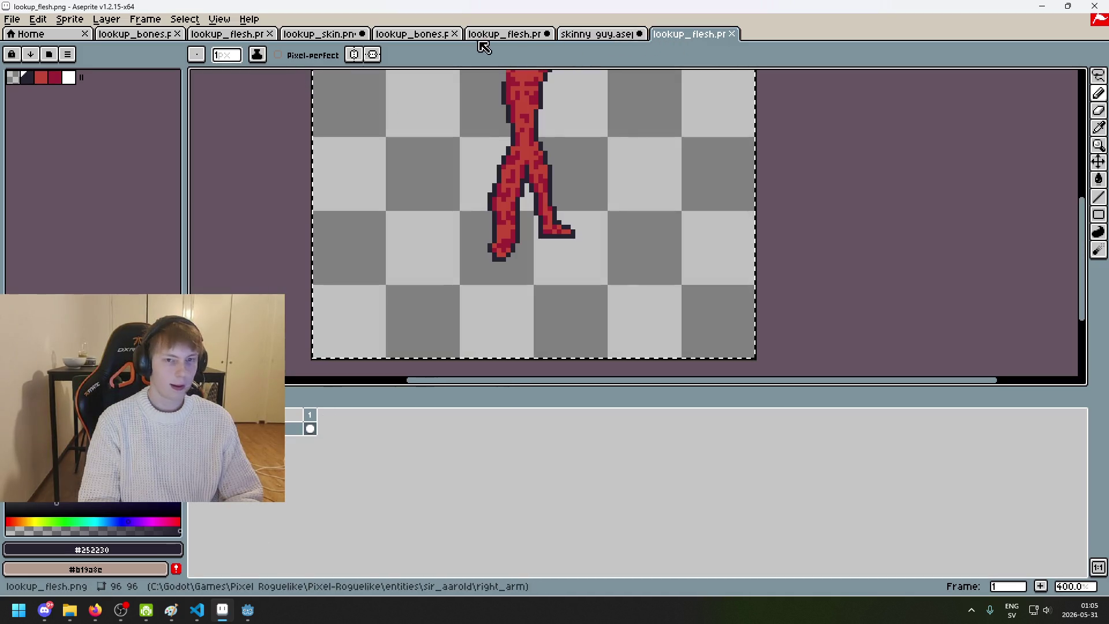
pyautogui.click(427, 36)
pyautogui.keyDown('alt'); pyautogui.rightClick(534, 134); pyautogui.keyUp('alt')
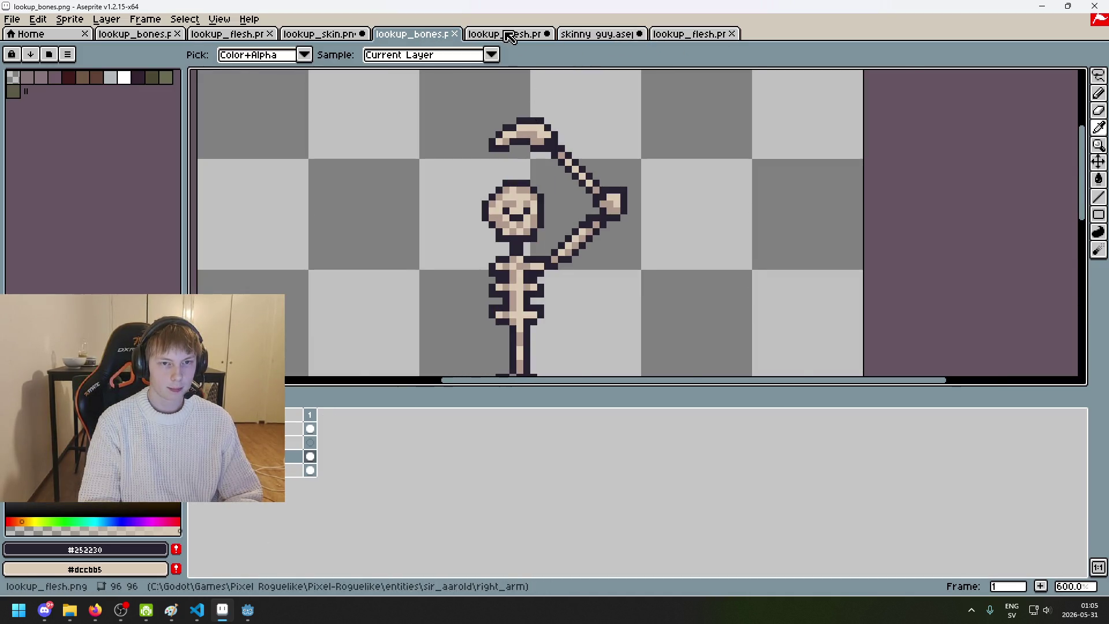
pyautogui.hotkey('ctrl', 'Tab')
pyautogui.click(422, 35)
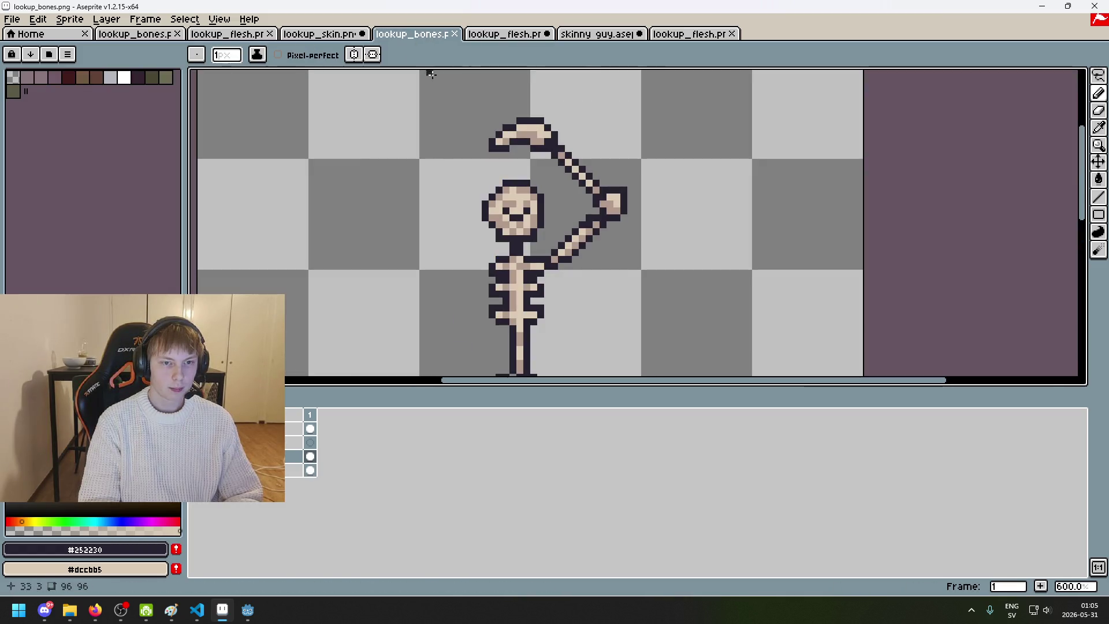
pyautogui.keyDown('alt'); pyautogui.click(529, 130); pyautogui.keyUp('alt')
pyautogui.hotkey('ctrl', 'Tab')
# Step: Paint #b19a8c shading pixels down the arm's diagonal, undoing misplaced ones
pyautogui.click(535, 142)
pyautogui.hotkey('ctrl', 'z')
pyautogui.click(523, 165)
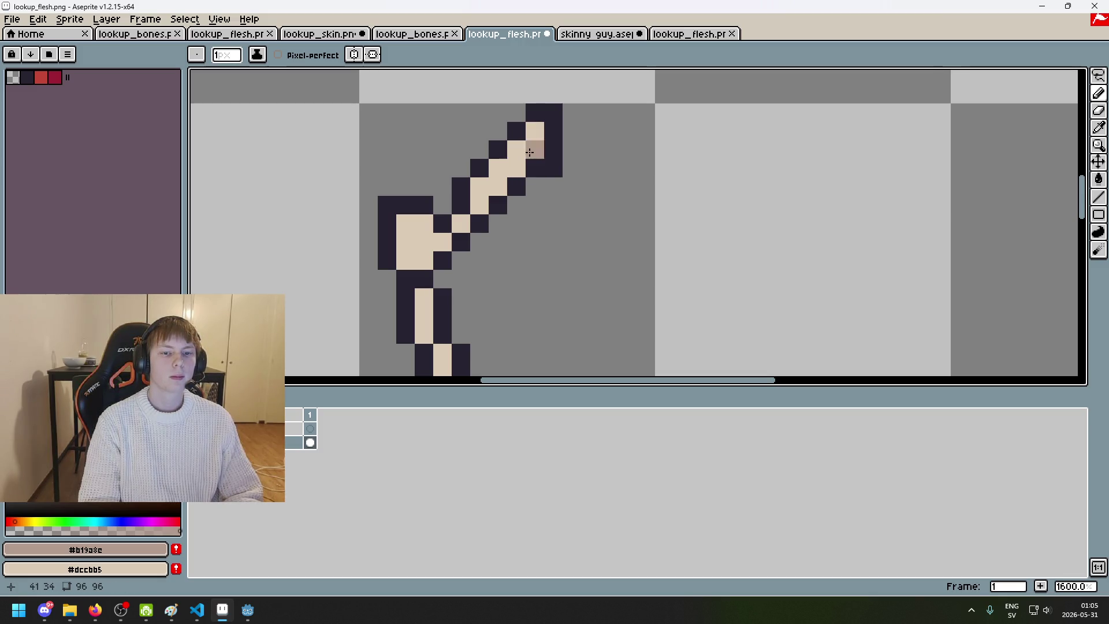
pyautogui.click(497, 186)
pyautogui.click(479, 205)
pyautogui.click(460, 224)
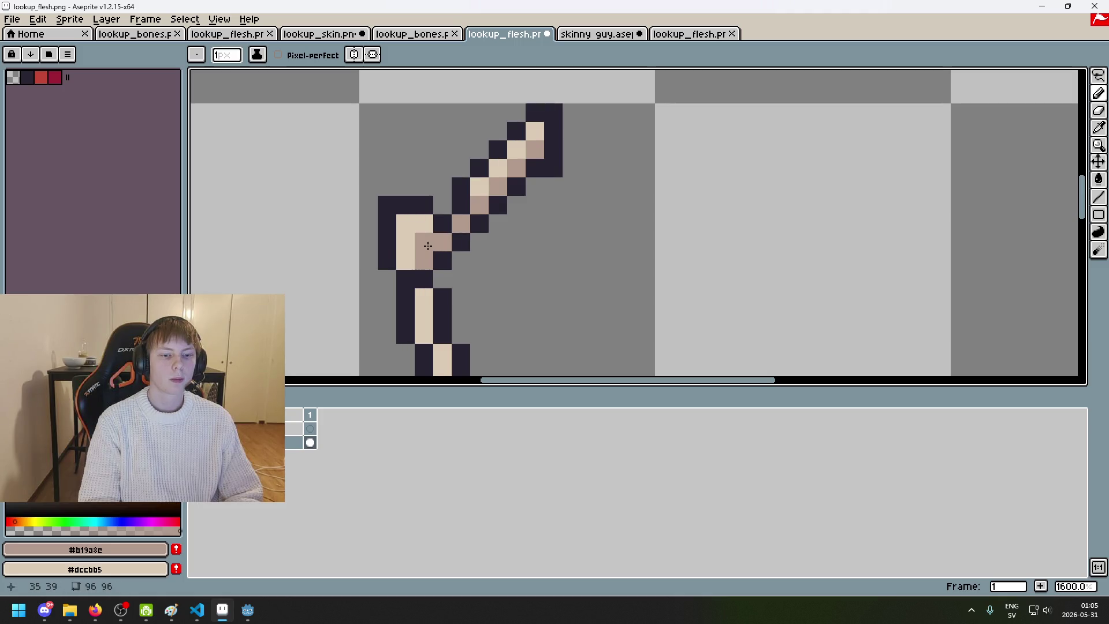
pyautogui.scroll(-4, 452, 252)
pyautogui.hotkey('ctrl', 'z')
pyautogui.scroll(3, 433, 242)
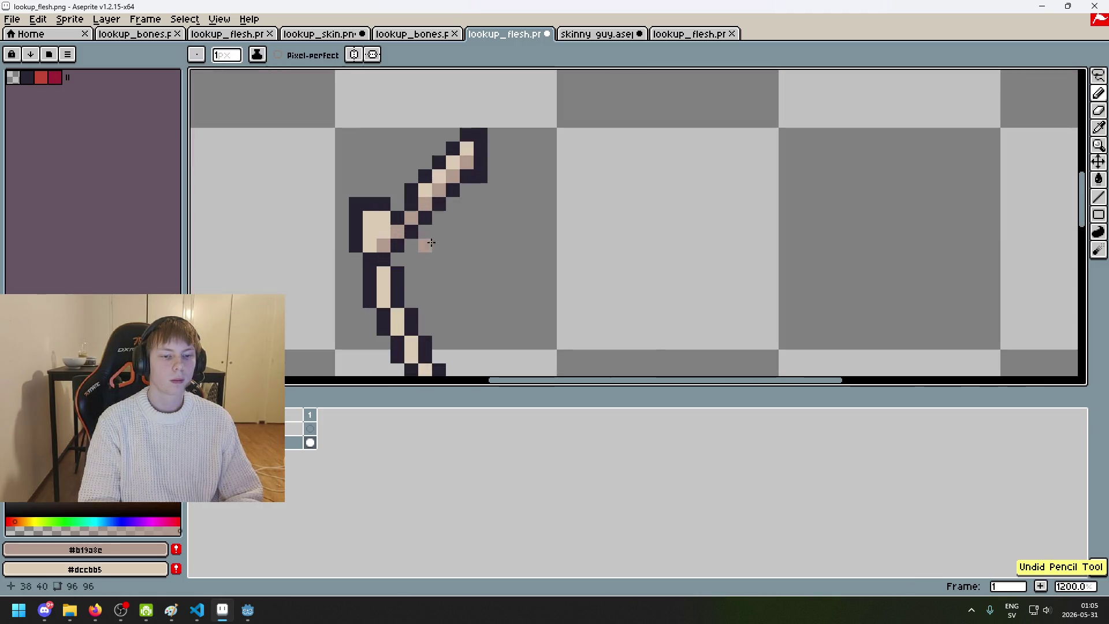
pyautogui.scroll(-4, 400, 237)
pyautogui.scroll(5, 476, 207)
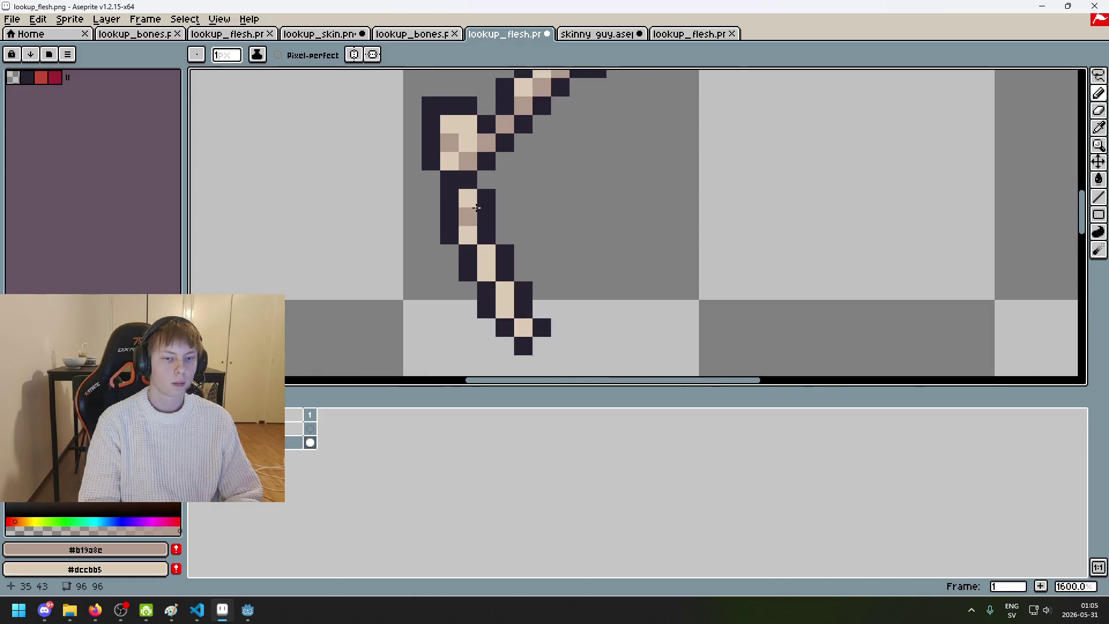
# Step: Add darker tan shading pixels on the lower arm, undoing stray strokes
pyautogui.hotkey('ctrl', 'z')
pyautogui.click(504, 290)
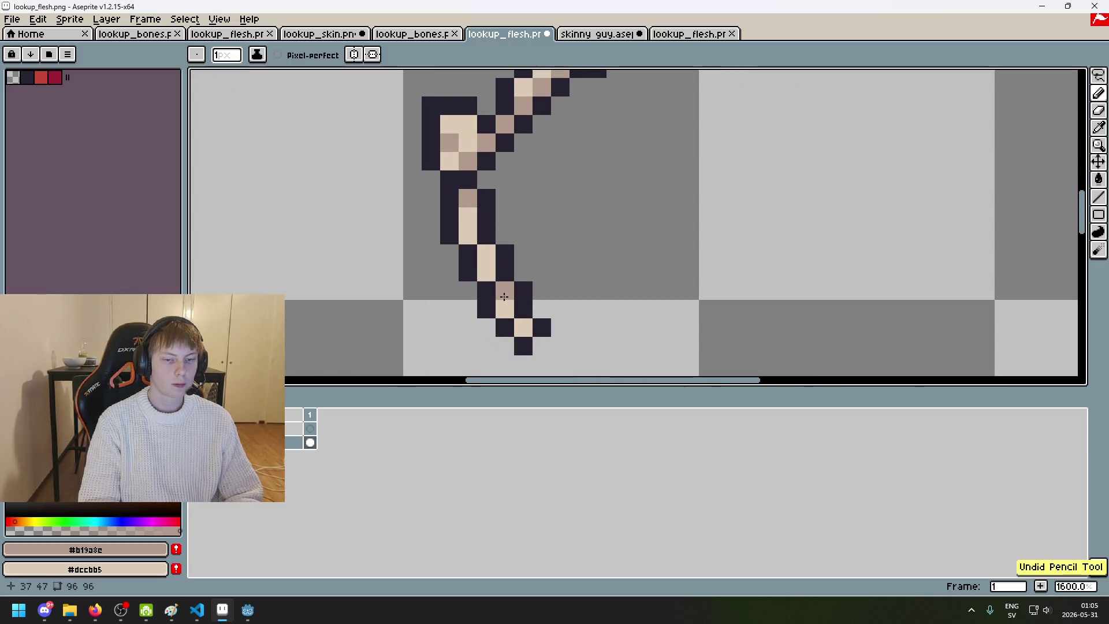
pyautogui.click(515, 313)
pyautogui.scroll(-5, 520, 298)
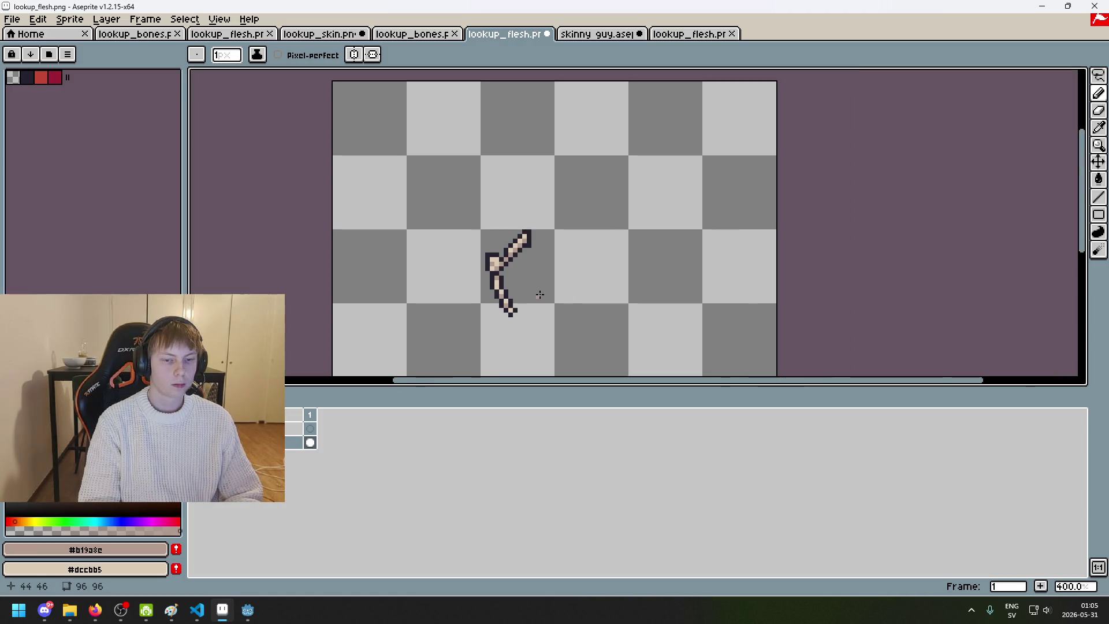
pyautogui.scroll(-2, 577, 271)
pyautogui.scroll(3, 558, 186)
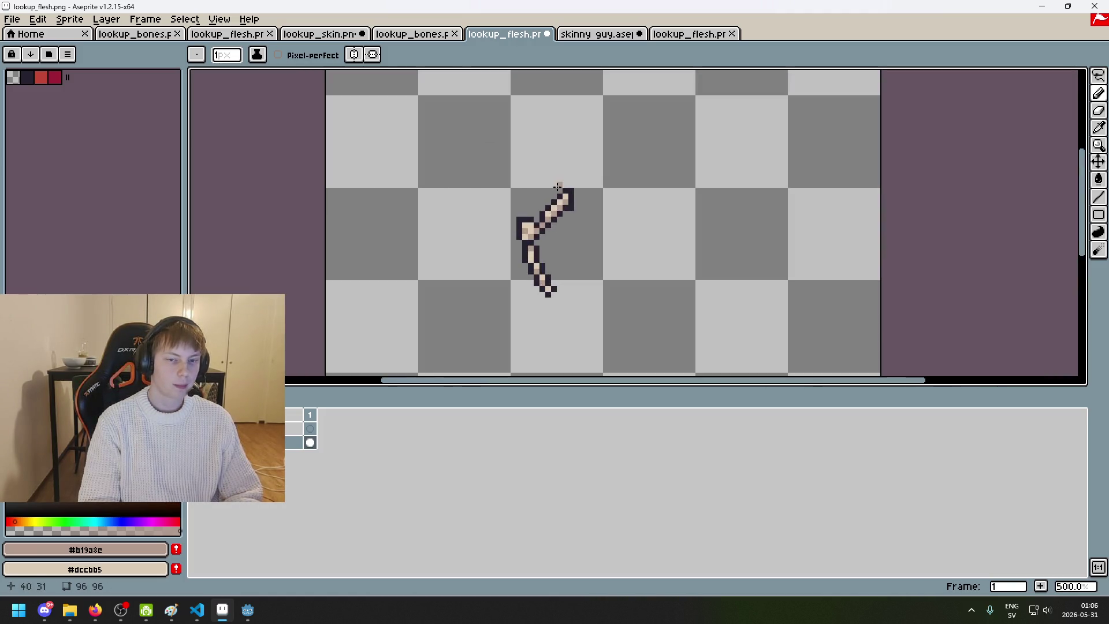
pyautogui.scroll(4, 578, 173)
pyautogui.scroll(-5, 578, 228)
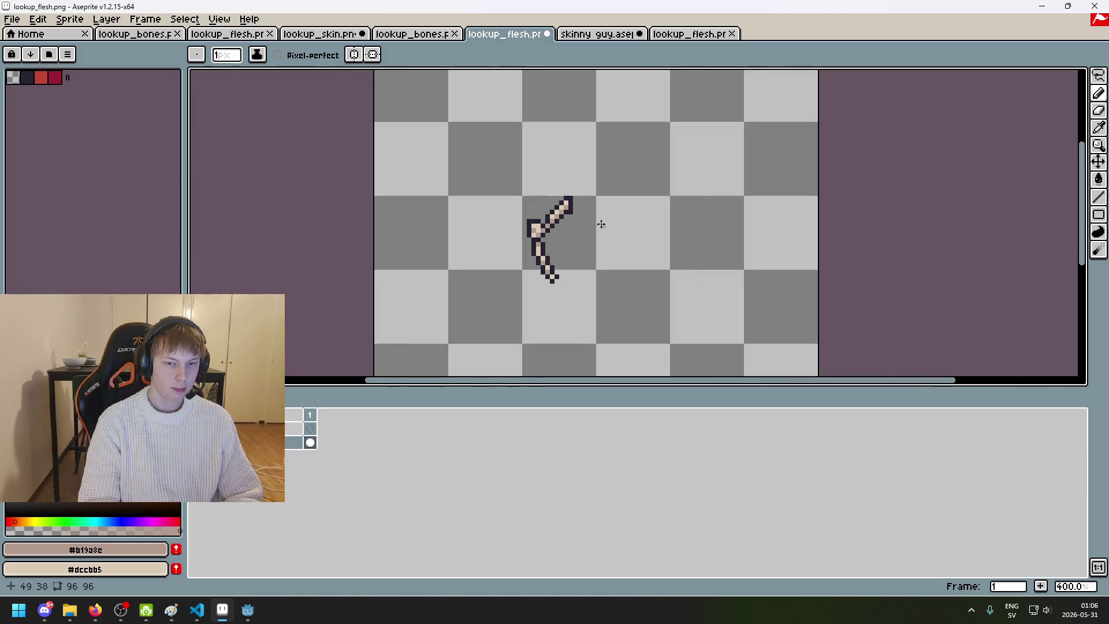
pyautogui.scroll(2, 586, 217)
pyautogui.scroll(-1, 589, 238)
pyautogui.hotkey('ctrl', 'z')
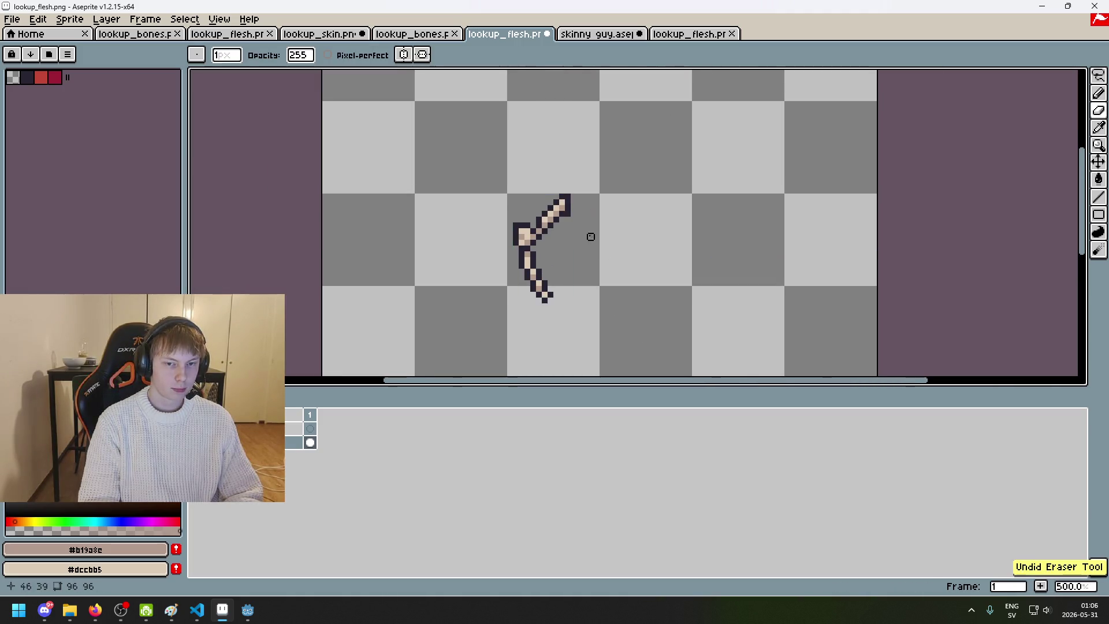
pyautogui.scroll(3, 564, 198)
pyautogui.scroll(-5, 565, 199)
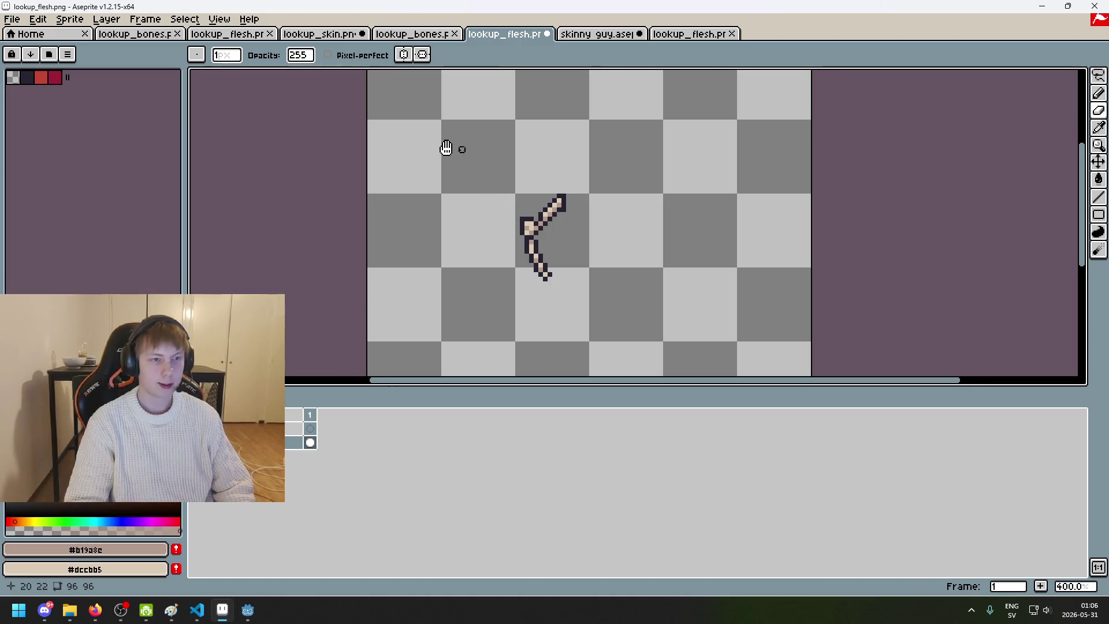
pyautogui.scroll(1, 516, 175)
pyautogui.scroll(4, 516, 174)
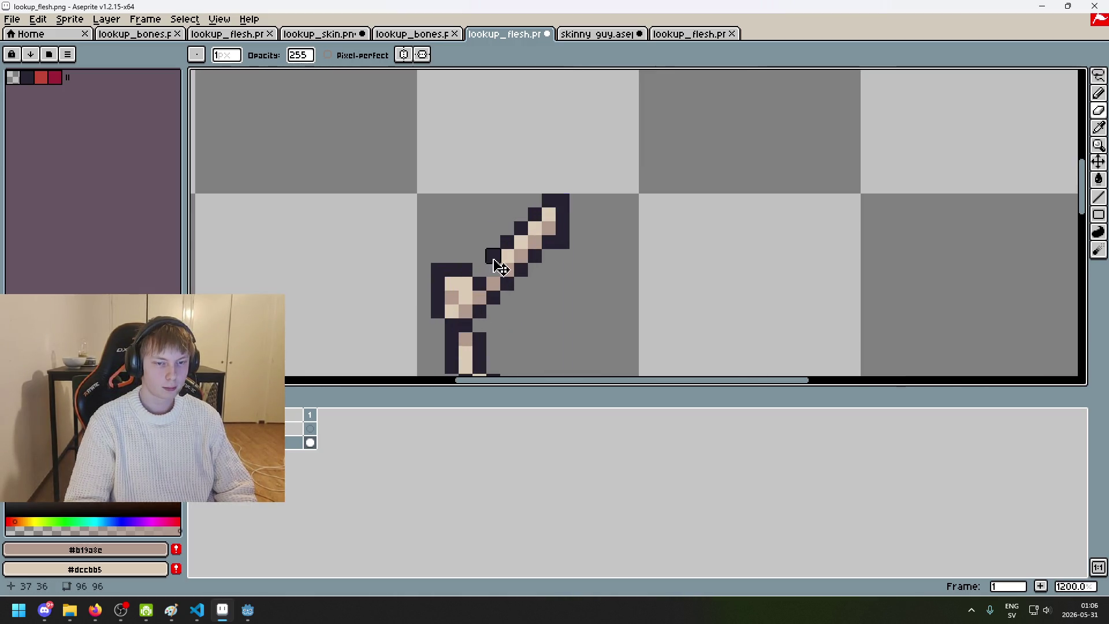
pyautogui.scroll(-1, 492, 254)
# Step: Pick the dark outline colour #252230 and undo the last stroke on the arm
pyautogui.press('shift')
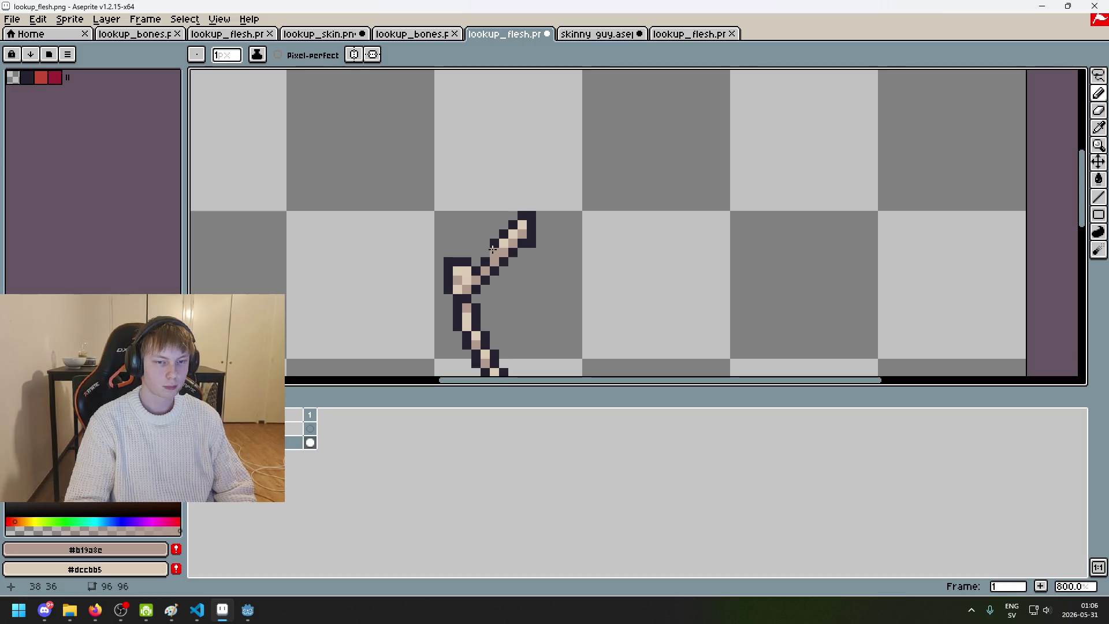
pyautogui.keyDown('alt'); pyautogui.click(493, 250); pyautogui.keyUp('alt')
pyautogui.scroll(-5, 522, 262)
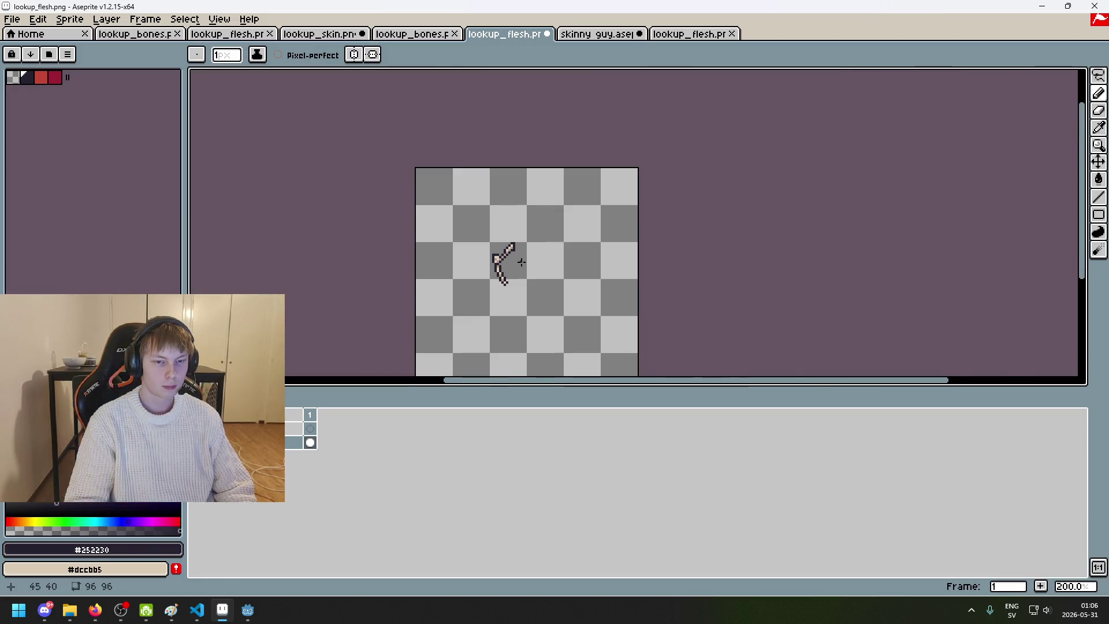
pyautogui.hotkey('ctrl', 'z')
pyautogui.scroll(5, 508, 257)
pyautogui.scroll(-5, 530, 264)
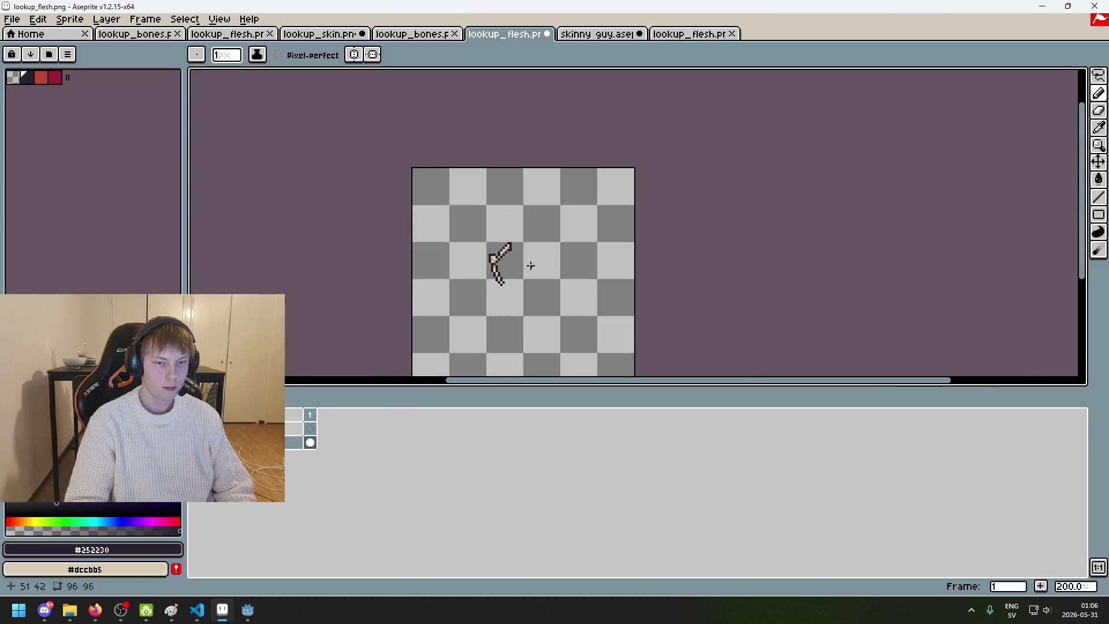
pyautogui.scroll(5, 502, 261)
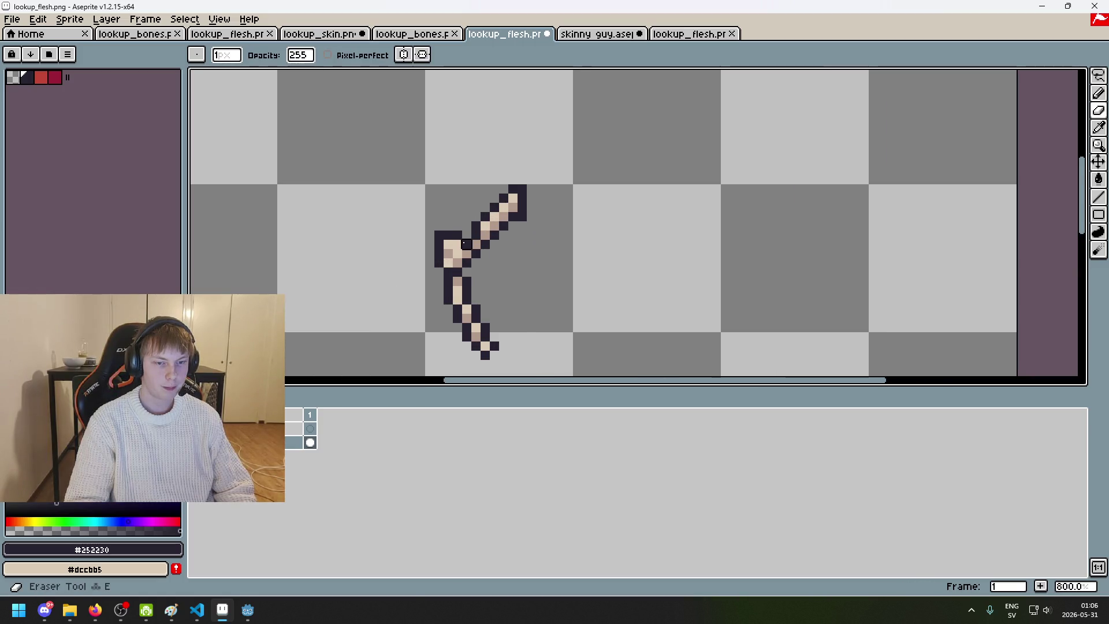
pyautogui.scroll(-1, 466, 260)
pyautogui.scroll(-4, 479, 271)
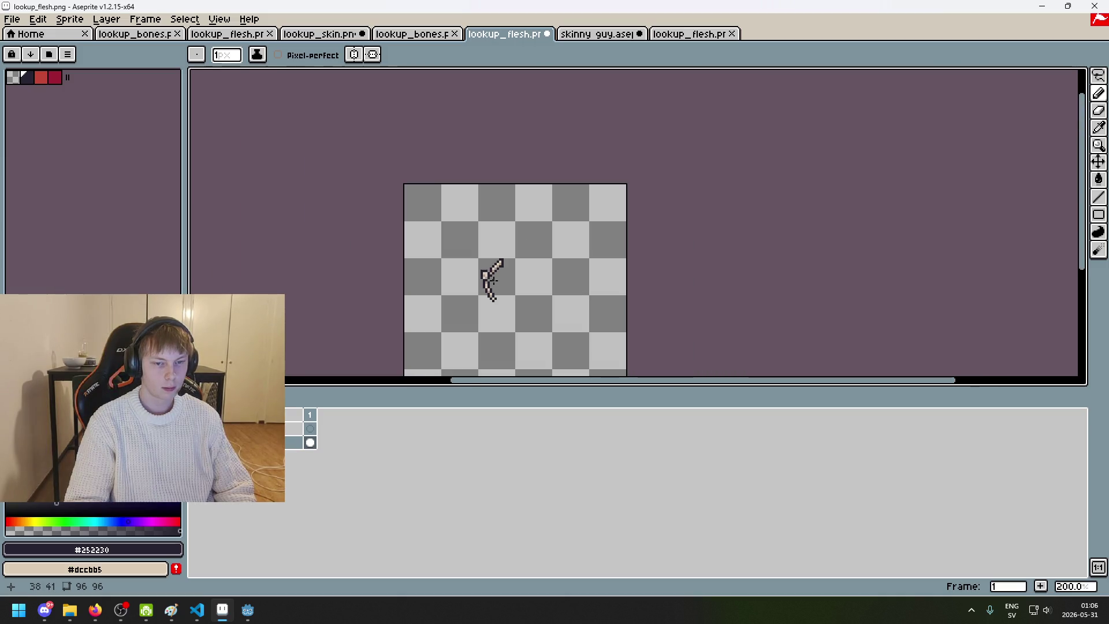
# Step: Export the sprite to right_arm, renaming lookup_flesh.png to lookup_bones.png and accepting the PNG warning
pyautogui.click(12, 19)
pyautogui.click(58, 104)
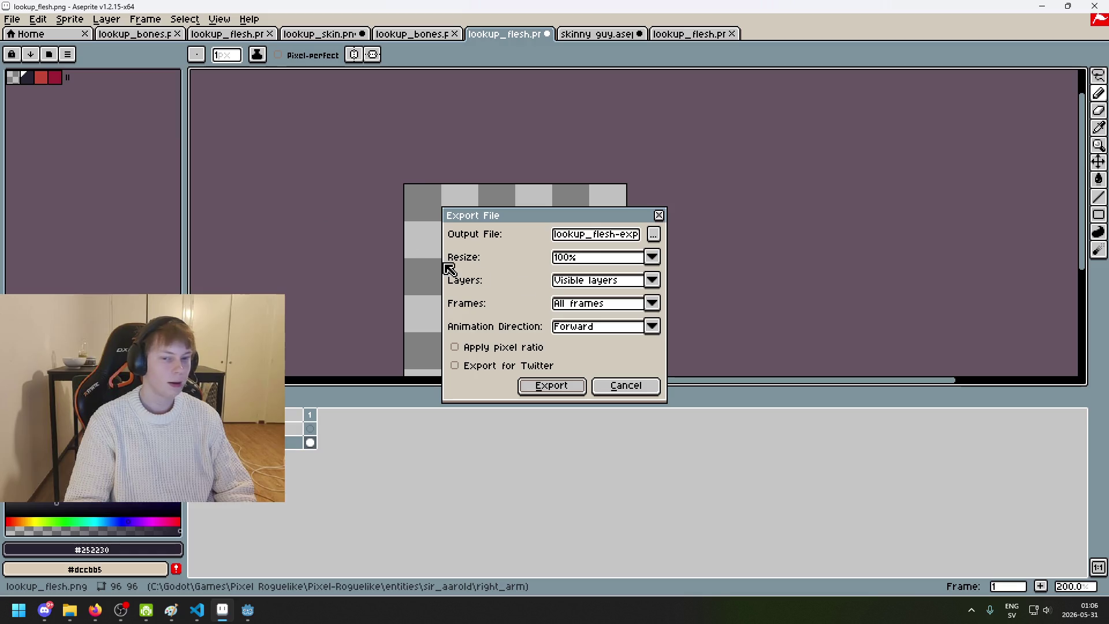
pyautogui.click(653, 236)
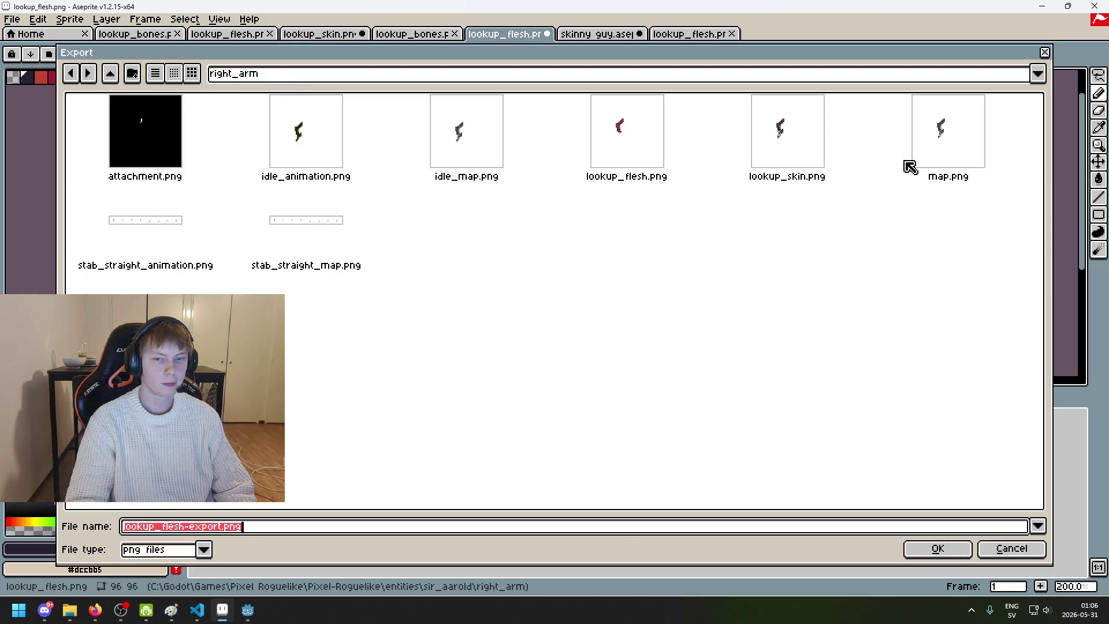
pyautogui.click(681, 168)
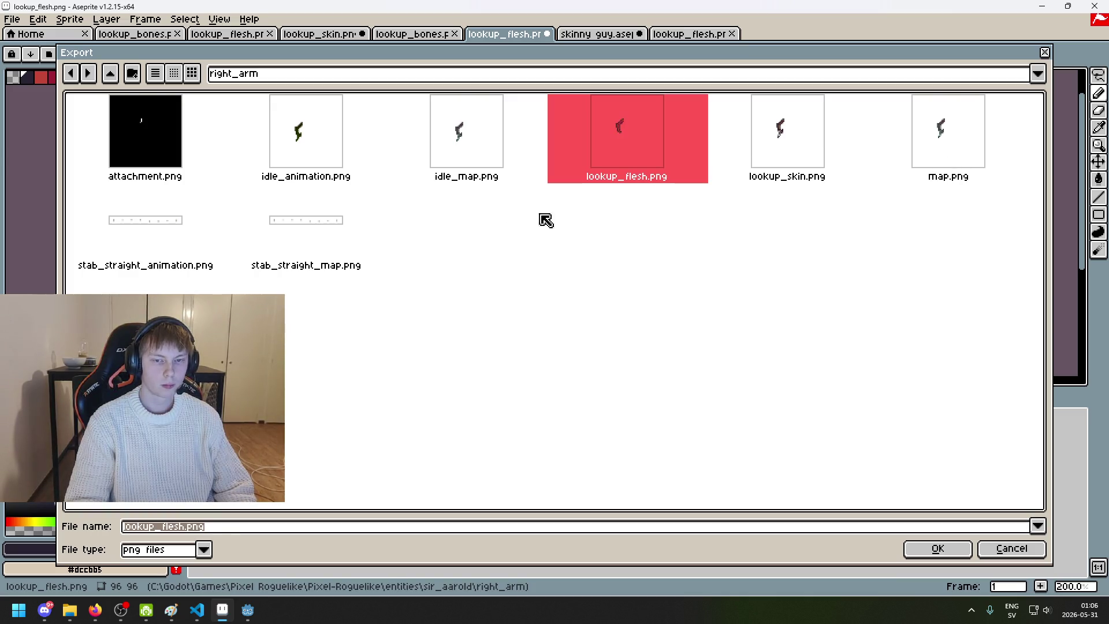
pyautogui.click(190, 527)
pyautogui.press('BackSpace')
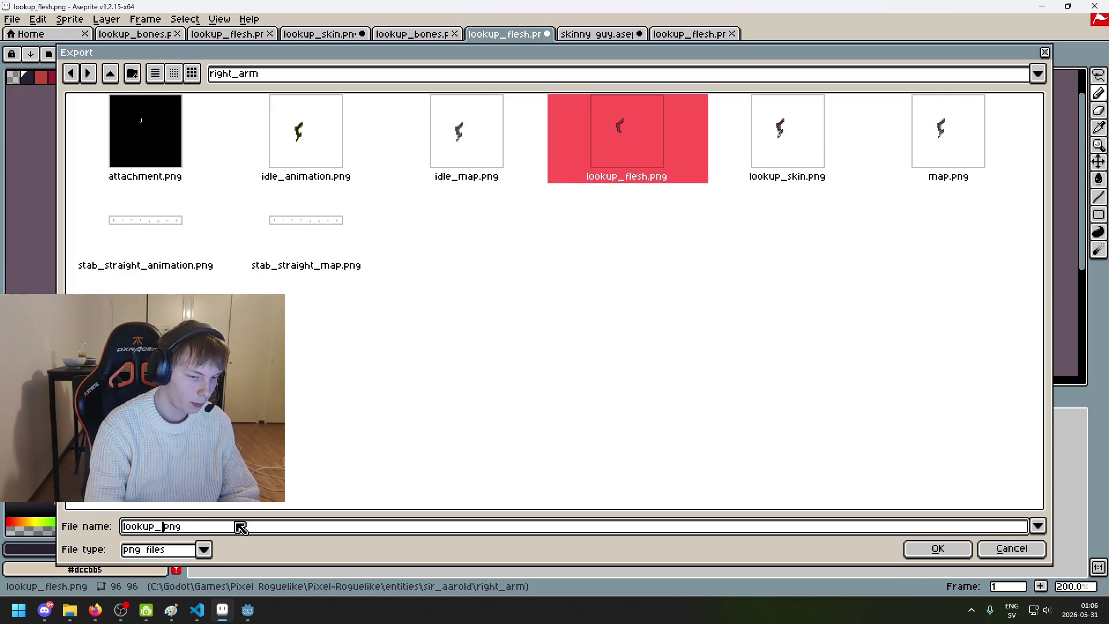
pyautogui.write('bones')
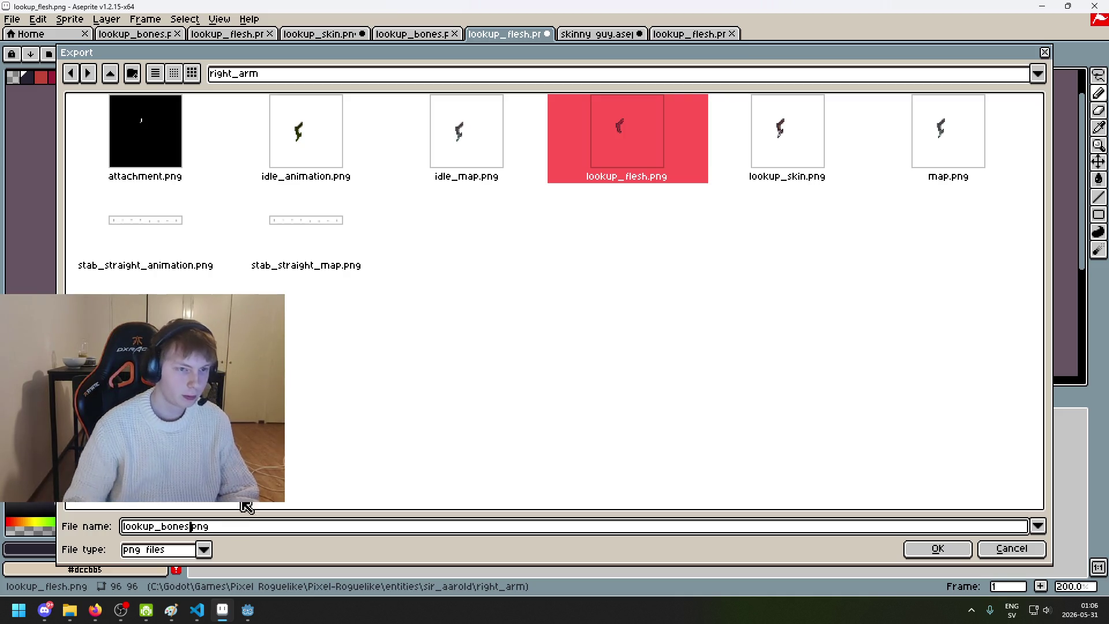
pyautogui.click(930, 551)
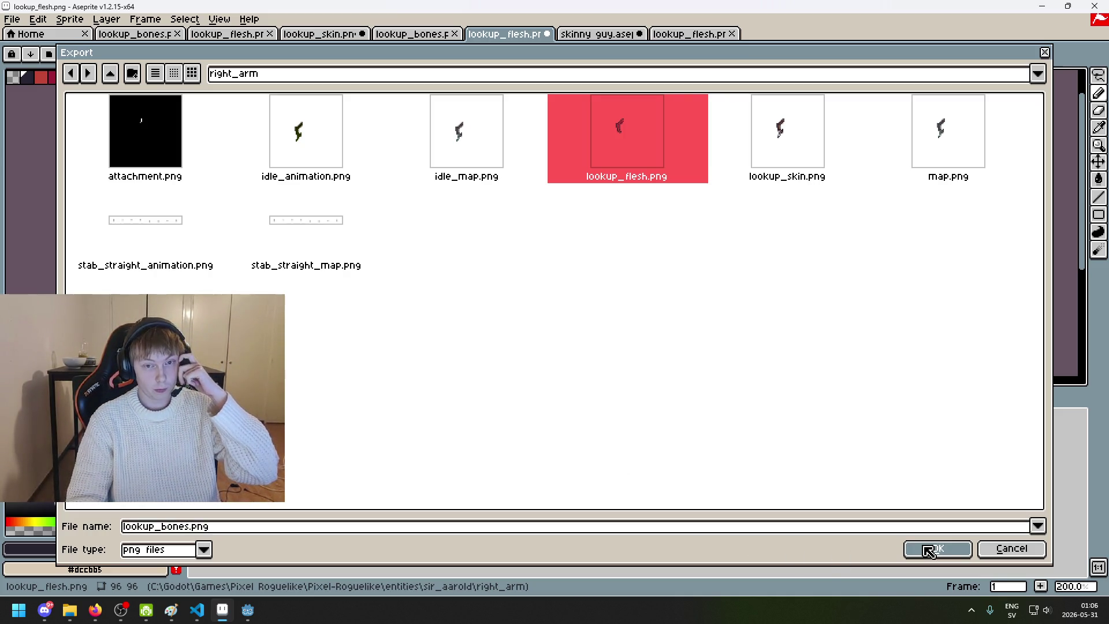
pyautogui.click(527, 361)
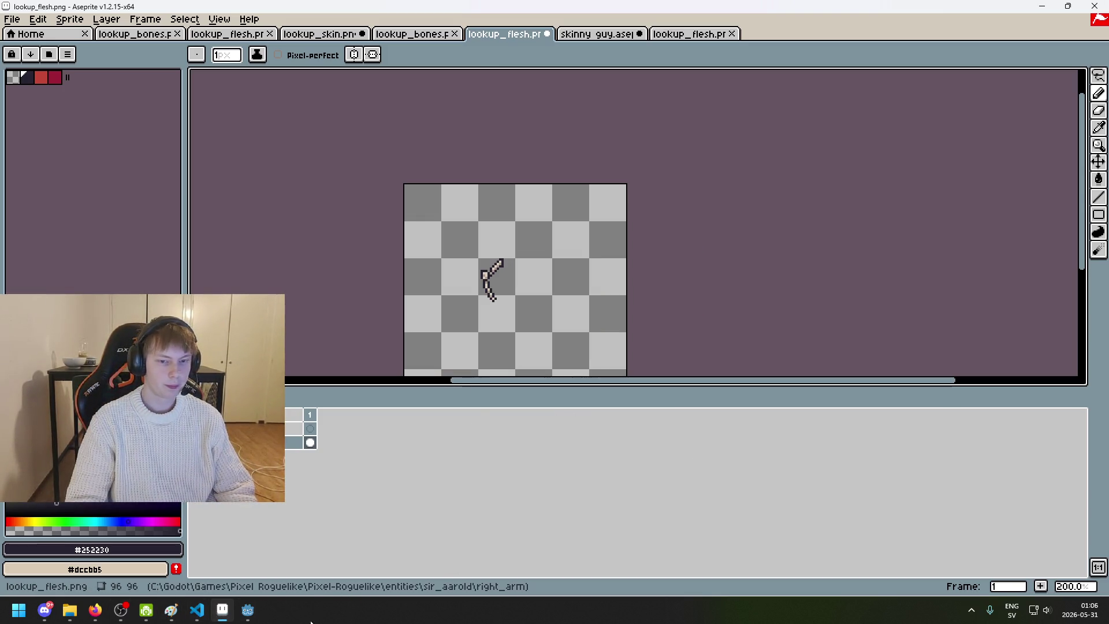
# Step: In Godot, open the sir_aarold scene and inspect the Bones node's properties
pyautogui.moveTo(248, 610)
pyautogui.click(182, 566)
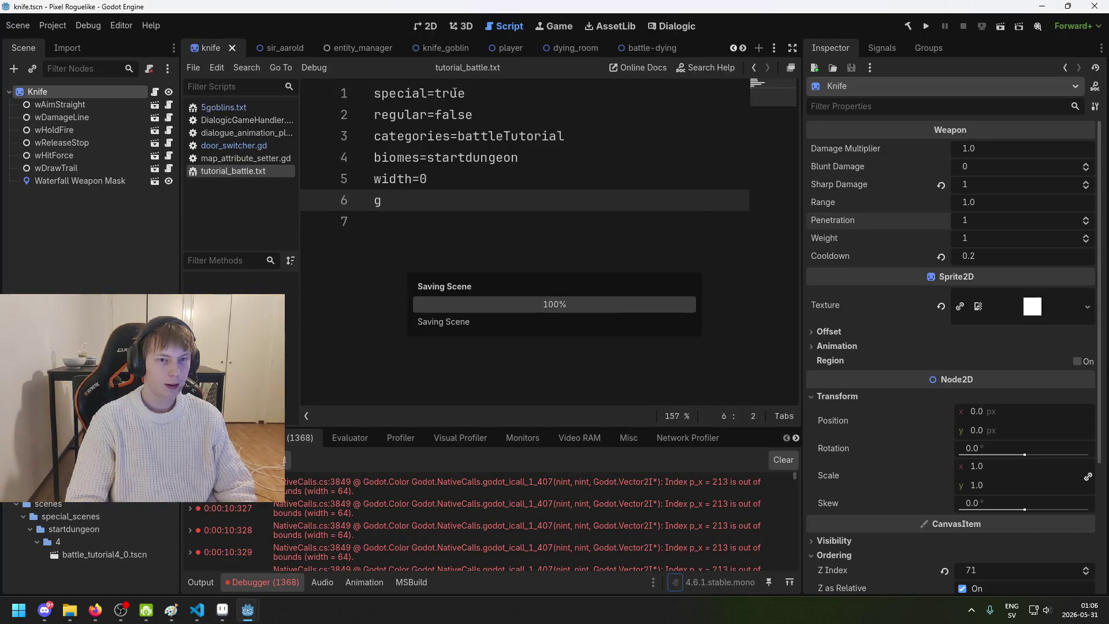
pyautogui.click(281, 49)
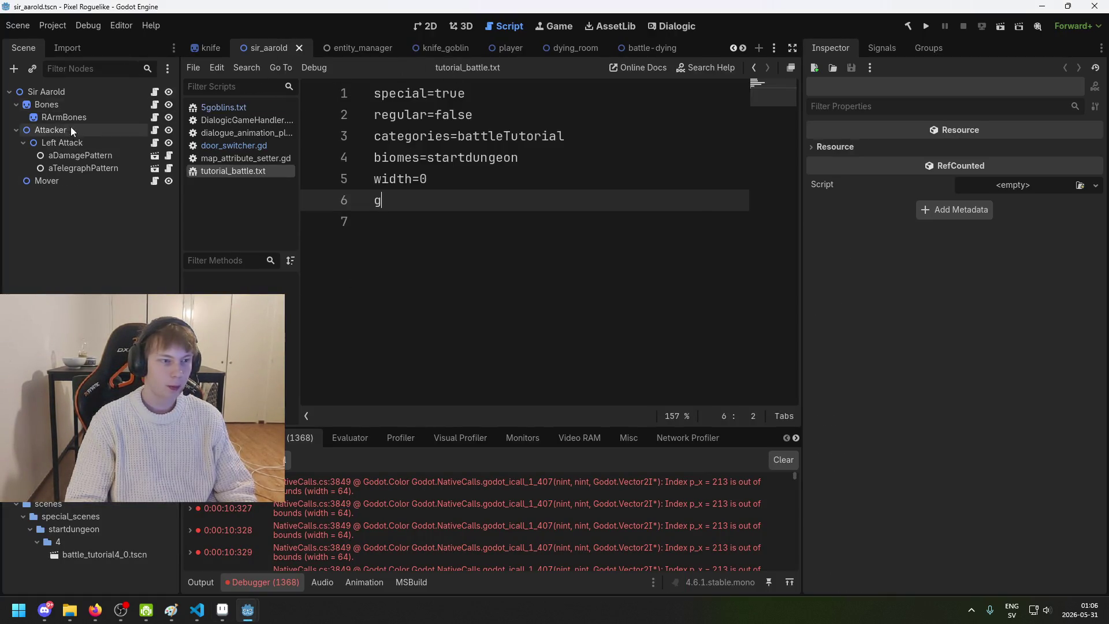
pyautogui.click(52, 92)
pyautogui.click(60, 103)
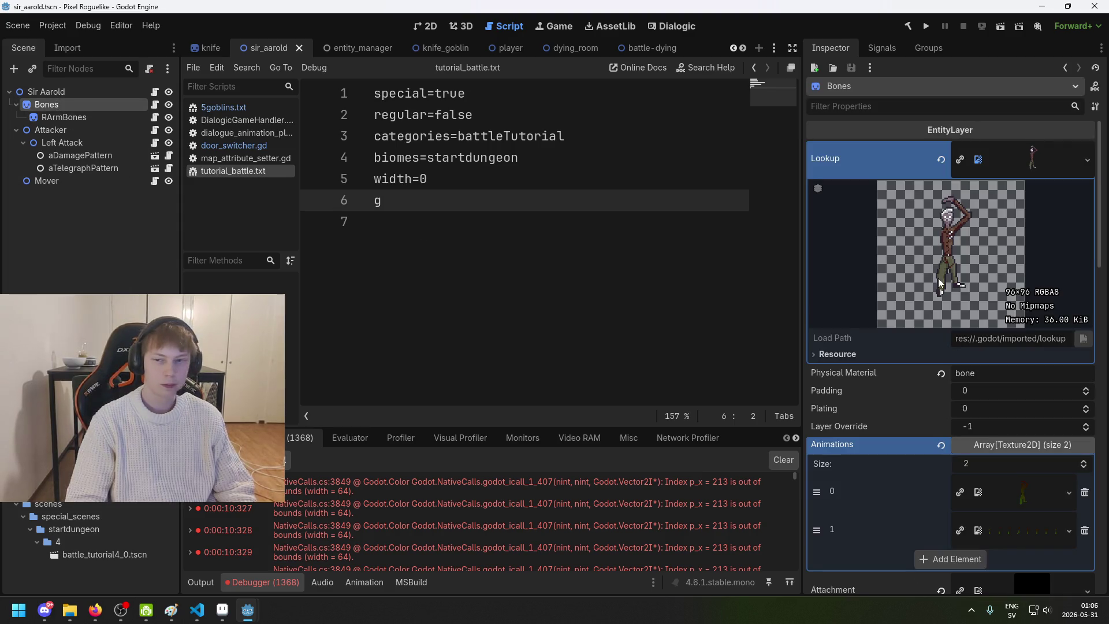
pyautogui.scroll(-5, 939, 283)
pyautogui.scroll(4, 940, 283)
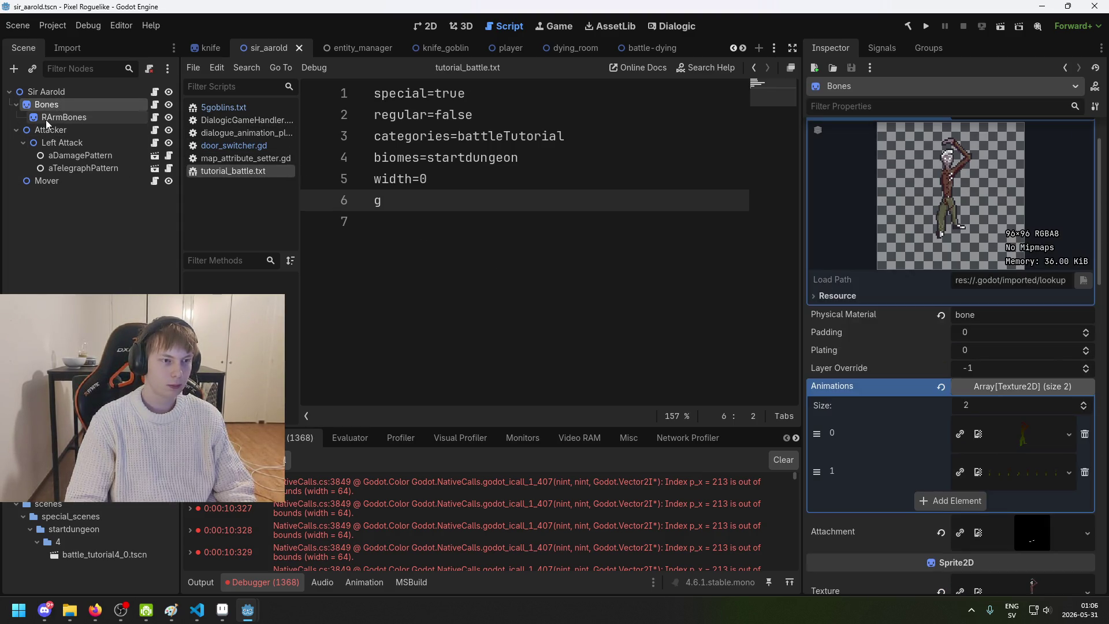
# Step: Review the Bones textures in the 2D view, then return to Aseprite
pyautogui.click(425, 26)
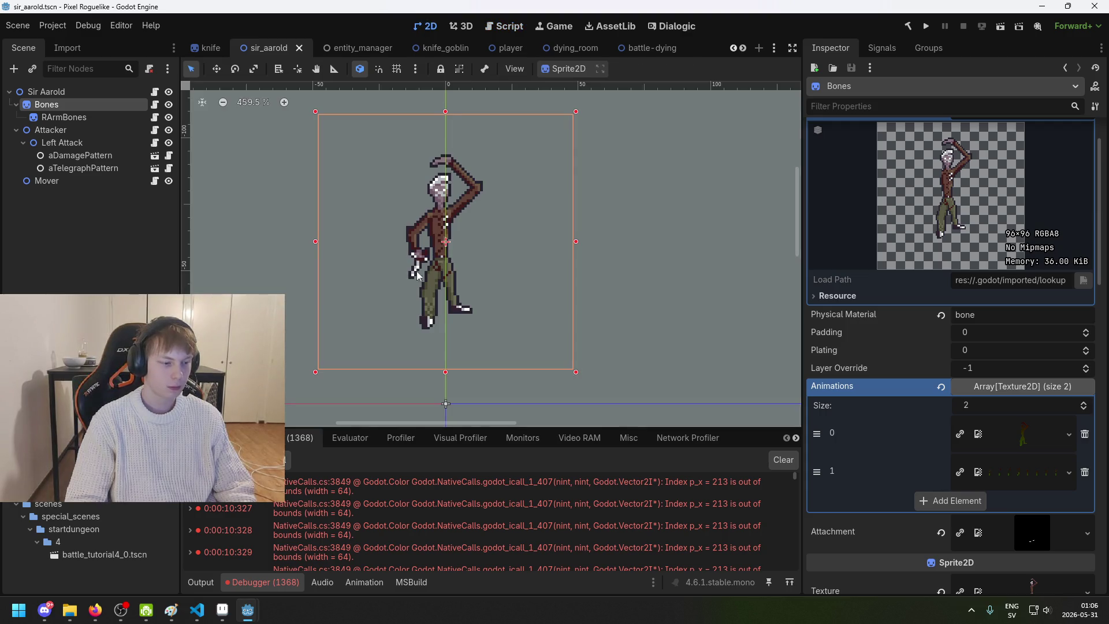
pyautogui.scroll(2, 996, 317)
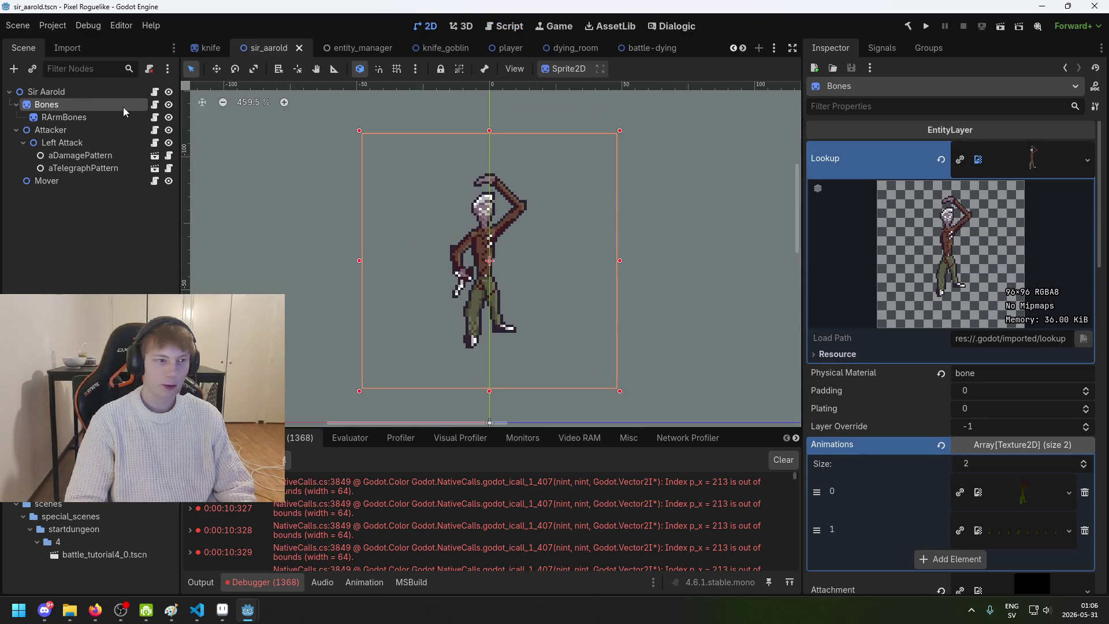
pyautogui.scroll(-5, 89, 546)
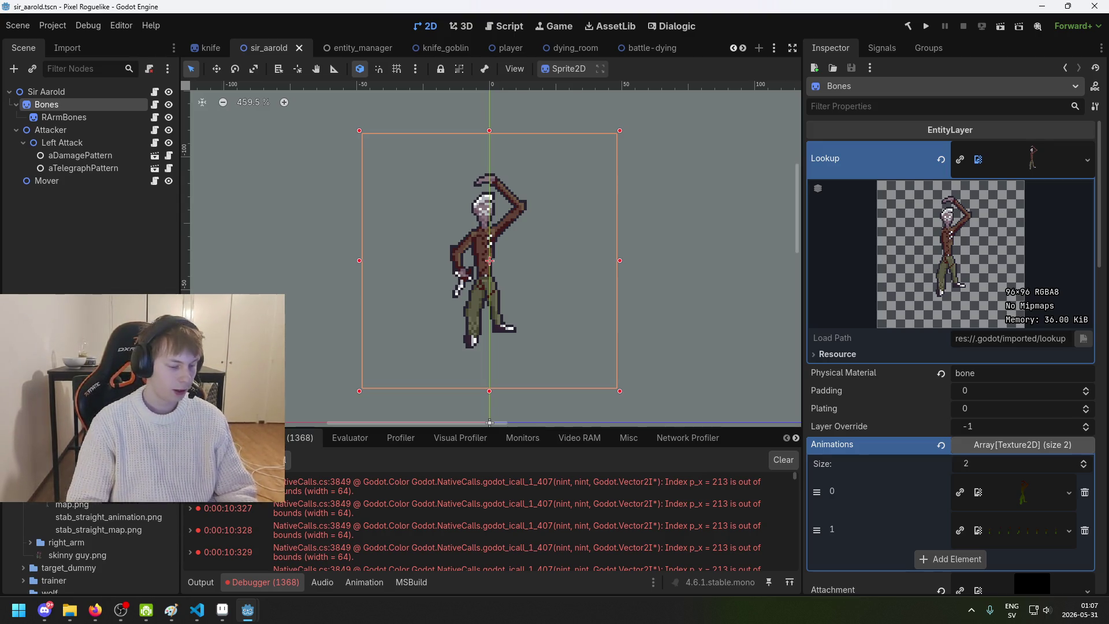
pyautogui.click(231, 613)
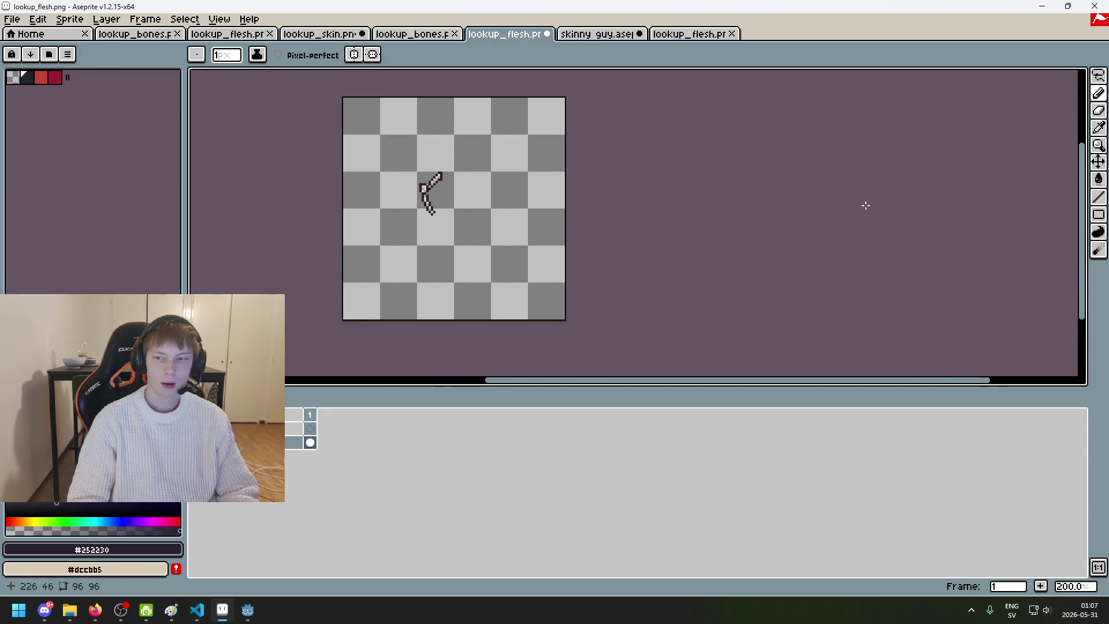
# Step: Add and remove an extra layer, then magic-wand select the empty area around the arm
pyautogui.rightClick(289, 442)
pyautogui.click(301, 463)
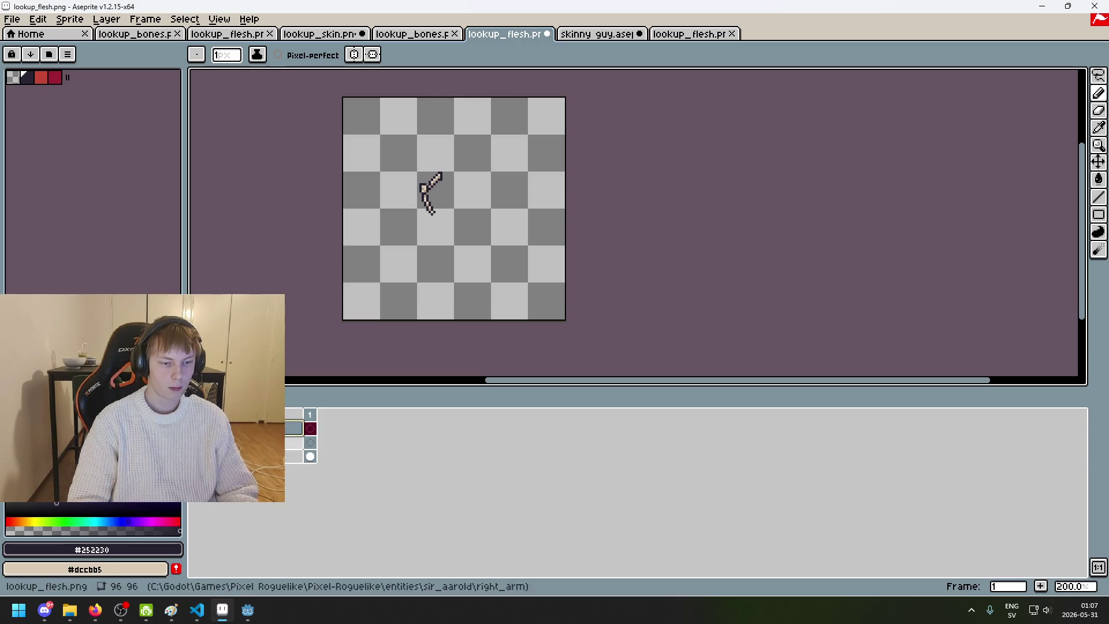
pyautogui.press('Delete')
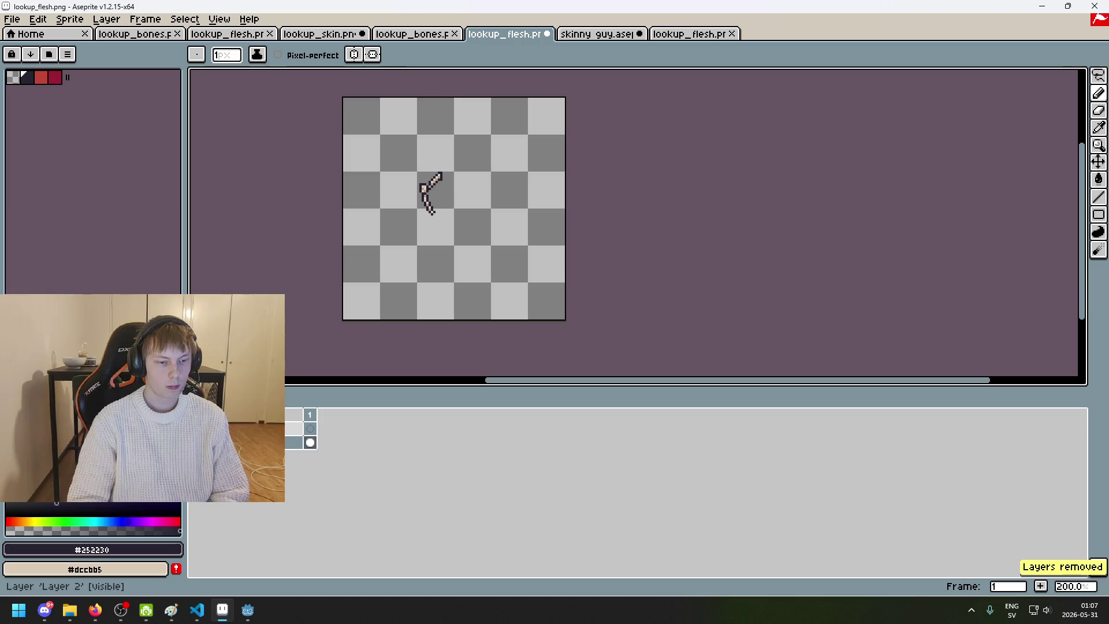
pyautogui.click(1092, 80)
pyautogui.click(1081, 76)
pyautogui.click(454, 266)
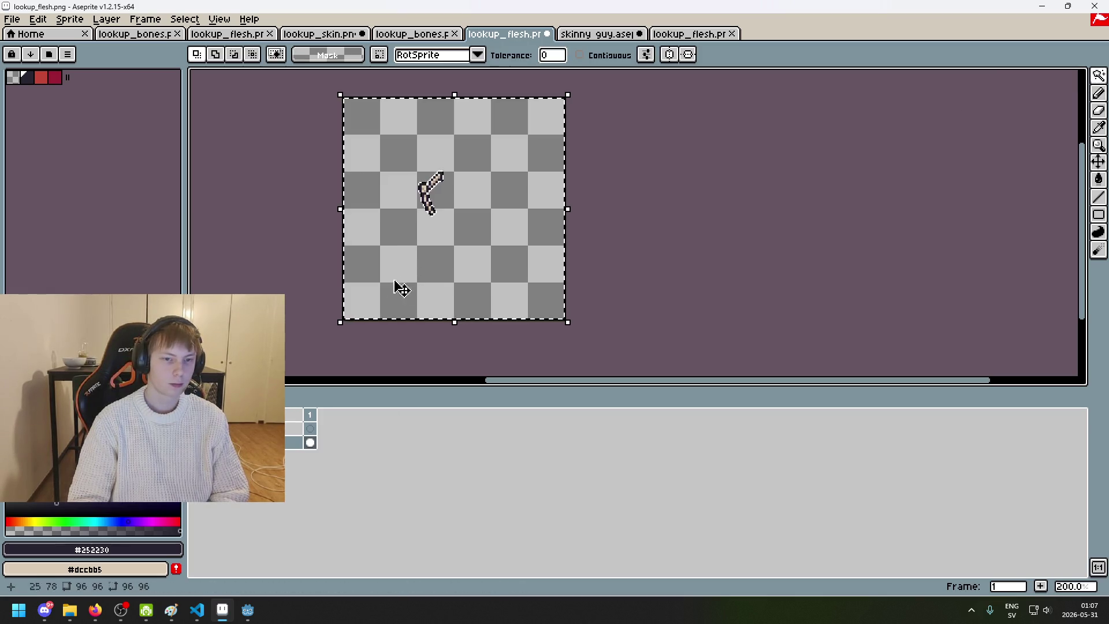
# Step: Fill the selected area black with the Paint Bucket and deselect
pyautogui.click(294, 428)
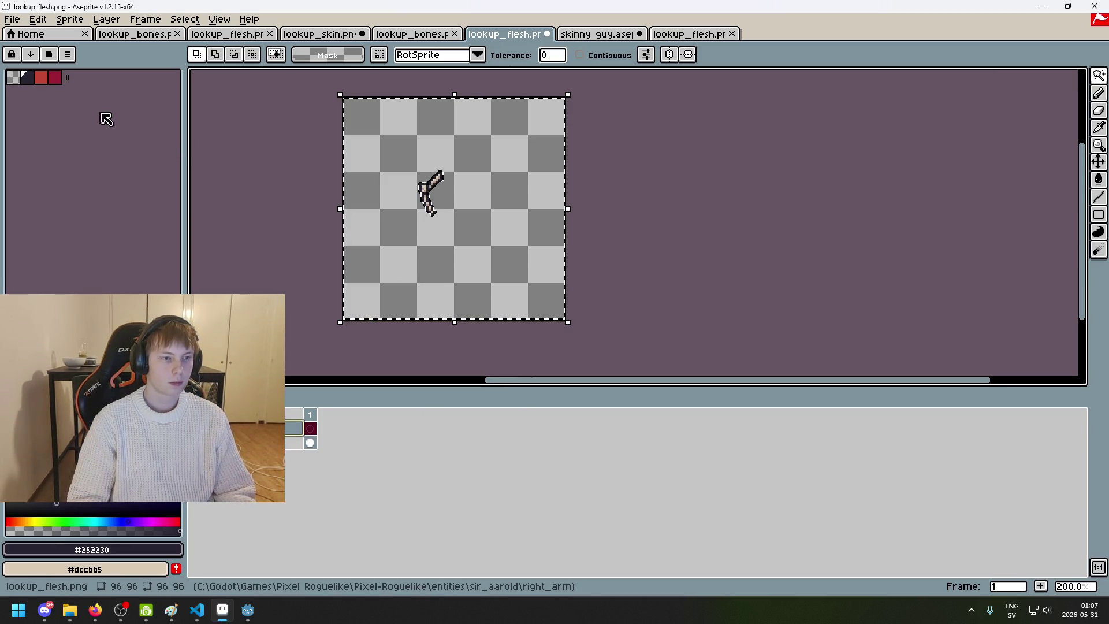
pyautogui.click(179, 515)
pyautogui.press('g')
pyautogui.click(408, 268)
pyautogui.hotkey('ctrl', 'd')
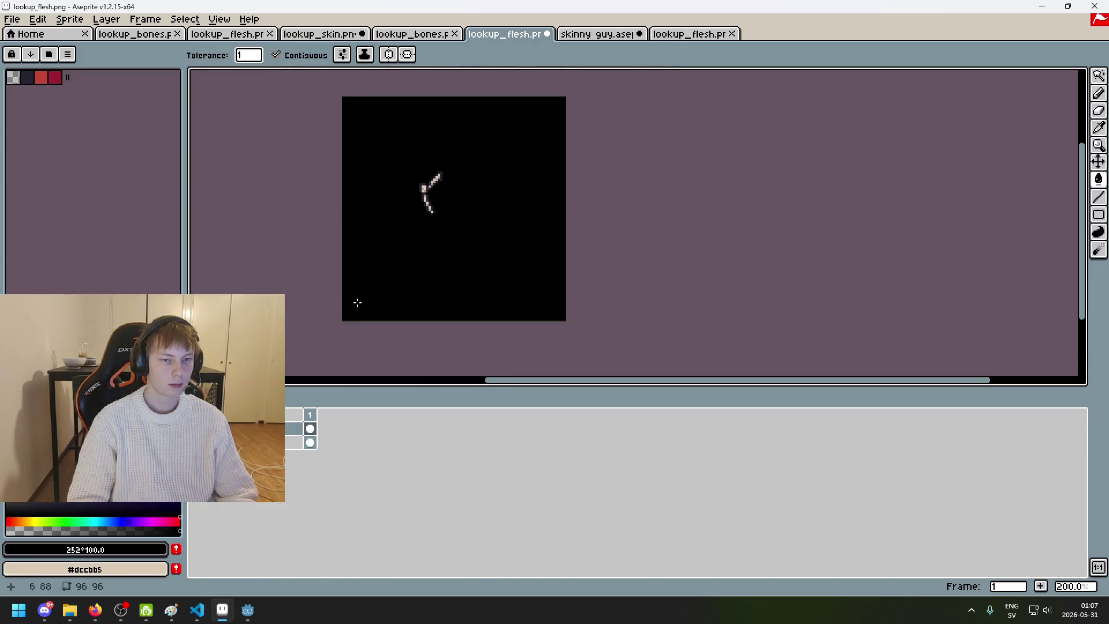
pyautogui.scroll(4, 468, 218)
pyautogui.scroll(1, 509, 185)
pyautogui.scroll(-6, 514, 201)
pyautogui.scroll(2, 514, 202)
# Step: Start exporting, reusing attachment.png as the name and prefixing it with 'flesh_'
pyautogui.click(12, 19)
pyautogui.click(84, 113)
pyautogui.click(653, 235)
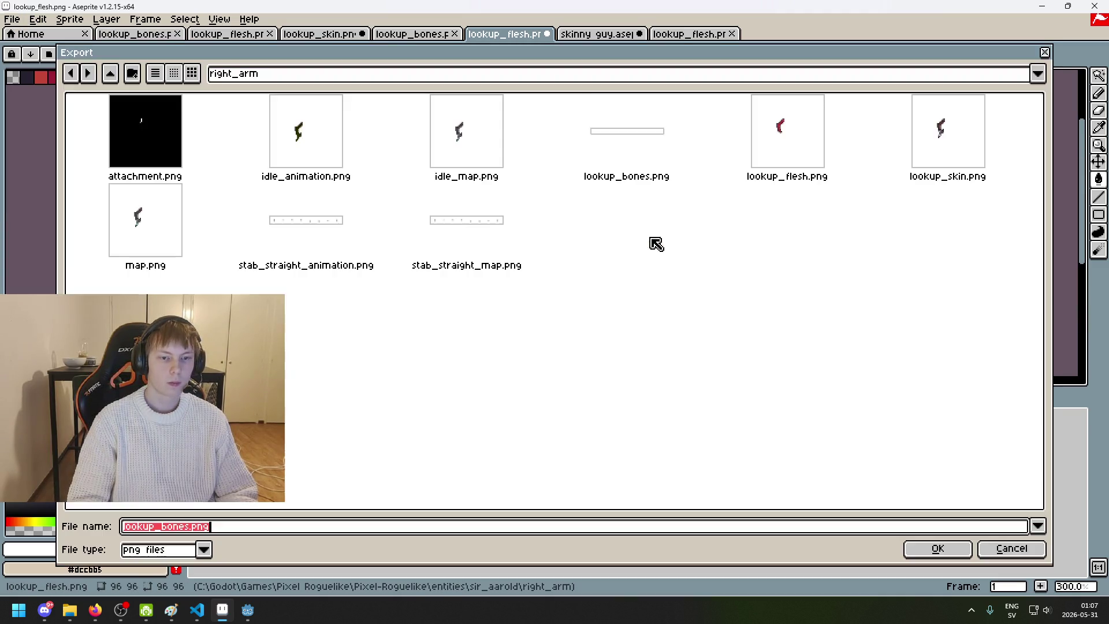
pyautogui.click(143, 128)
pyautogui.click(164, 526)
pyautogui.press('Right')
pyautogui.press('Right')
pyautogui.press('Right')
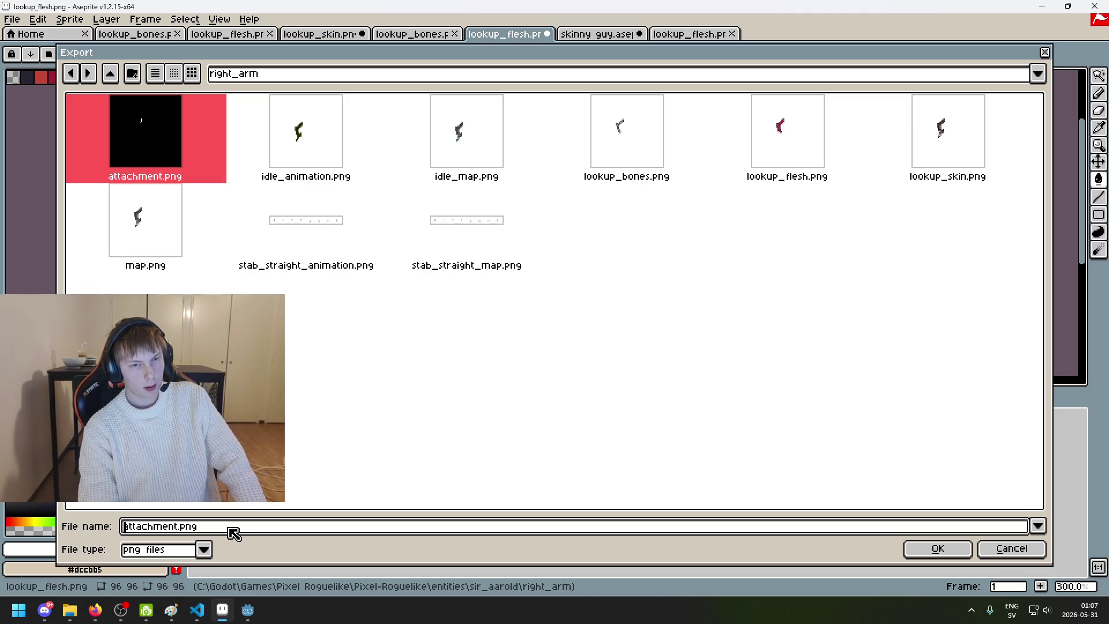
pyautogui.write('flesh_')
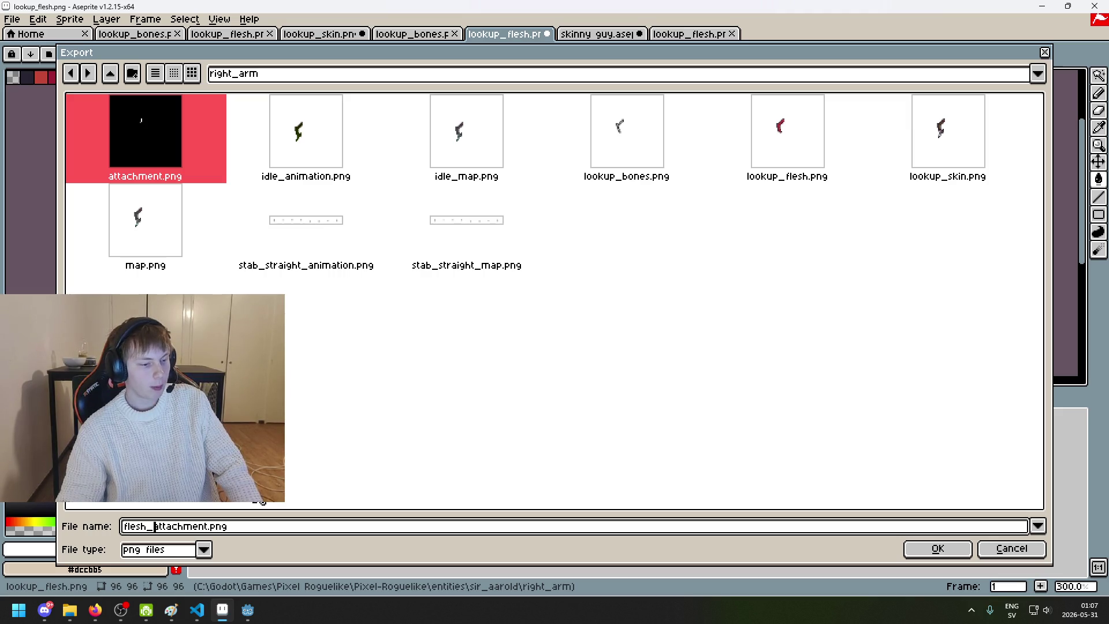
# Step: Correct the name to flesh_attachment.png and complete the PNG export
pyautogui.hotkey('alt', 'Tab')
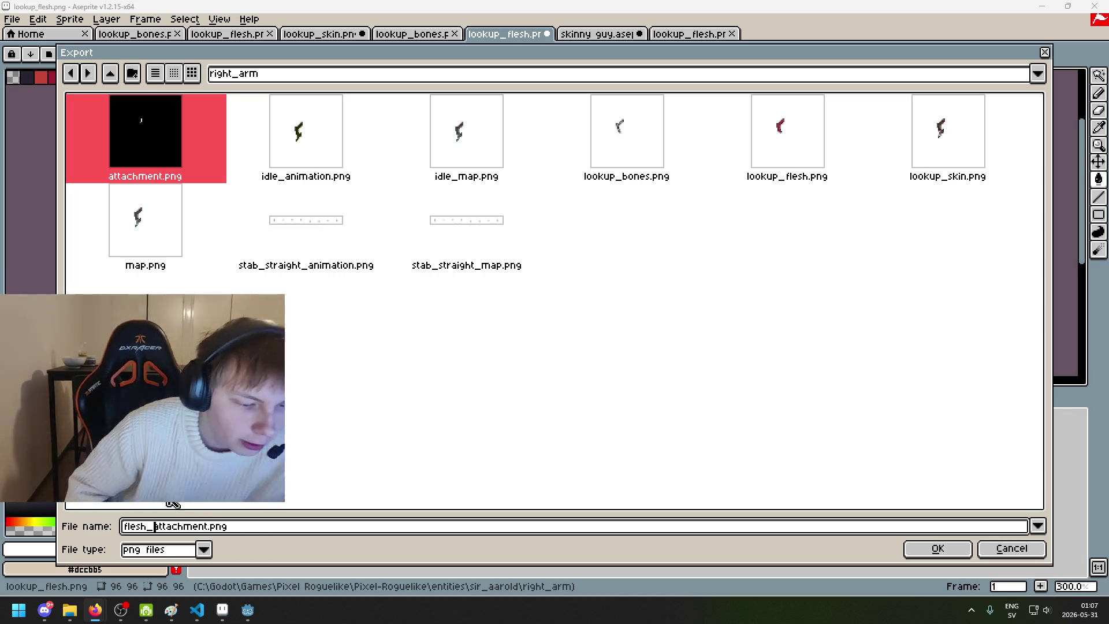
pyautogui.click(173, 526)
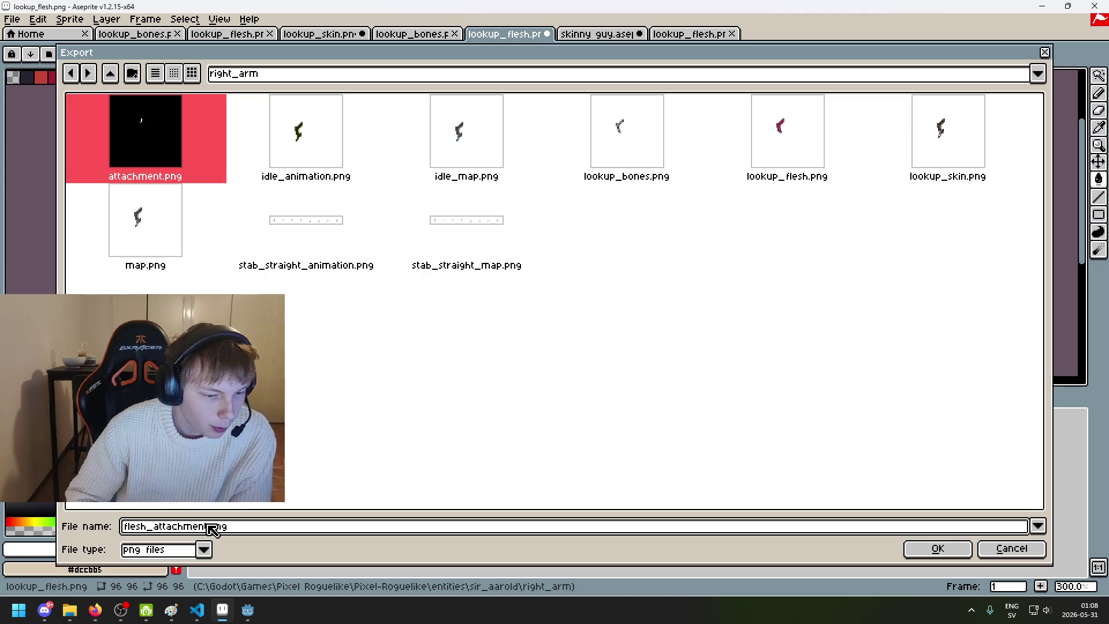
pyautogui.hotkey('alt', 'Tab')
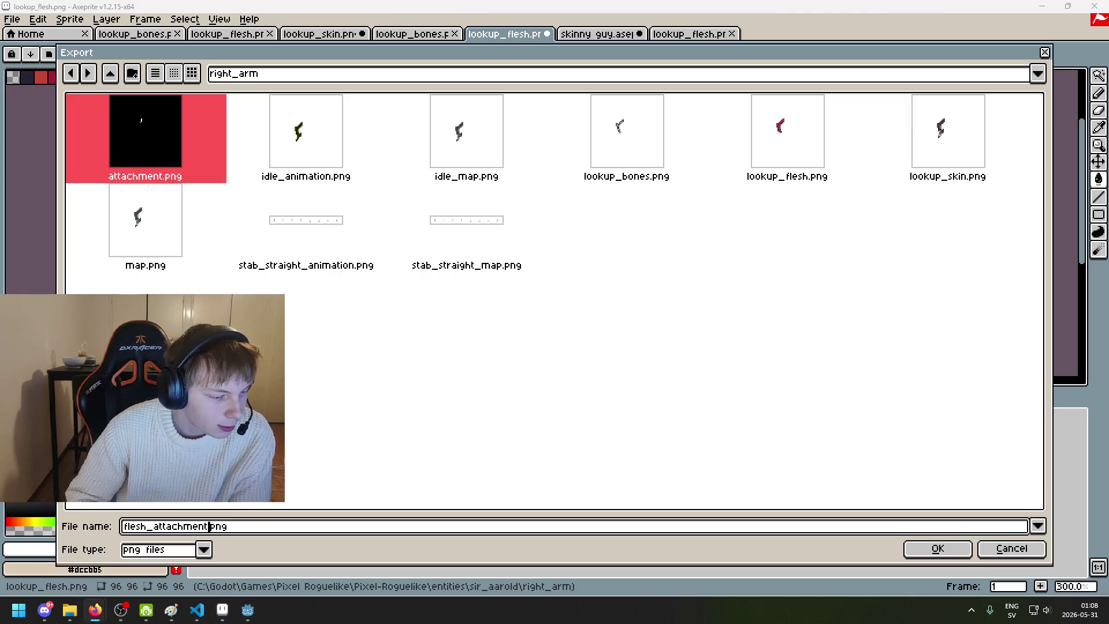
pyautogui.write('.')
pyautogui.click(218, 527)
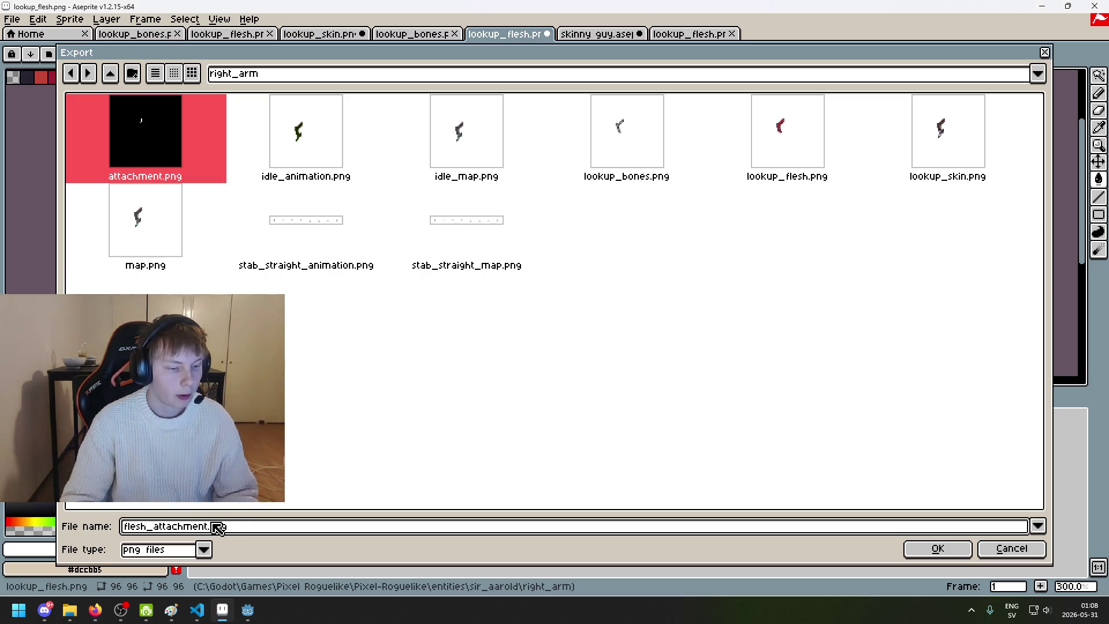
pyautogui.click(202, 526)
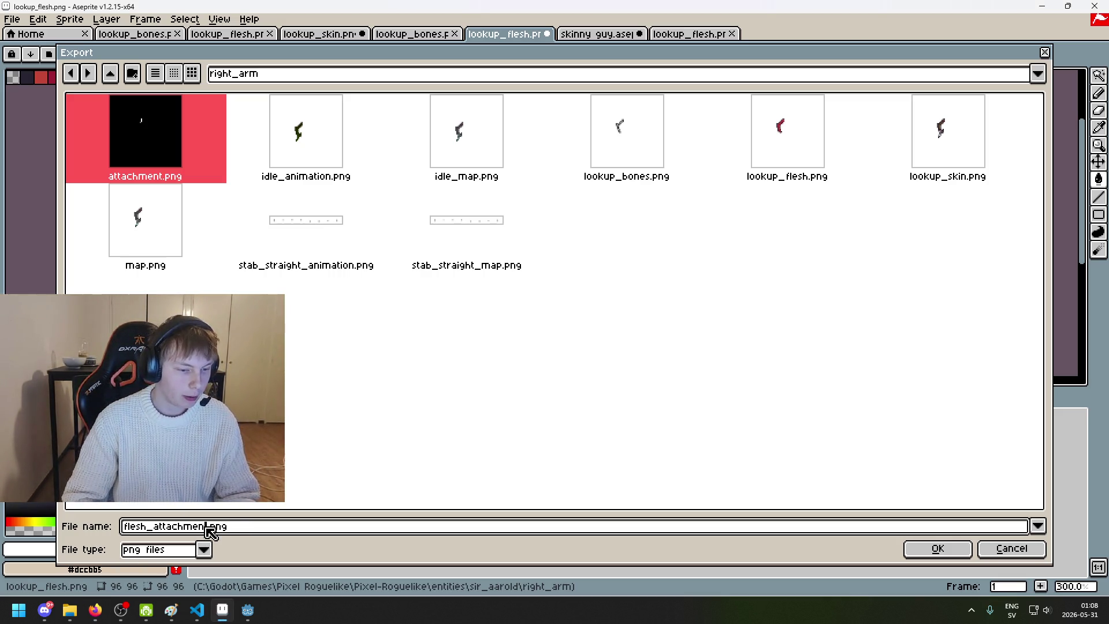
pyautogui.press('BackSpace')
pyautogui.press('BackSpace')
pyautogui.press('BackSpace')
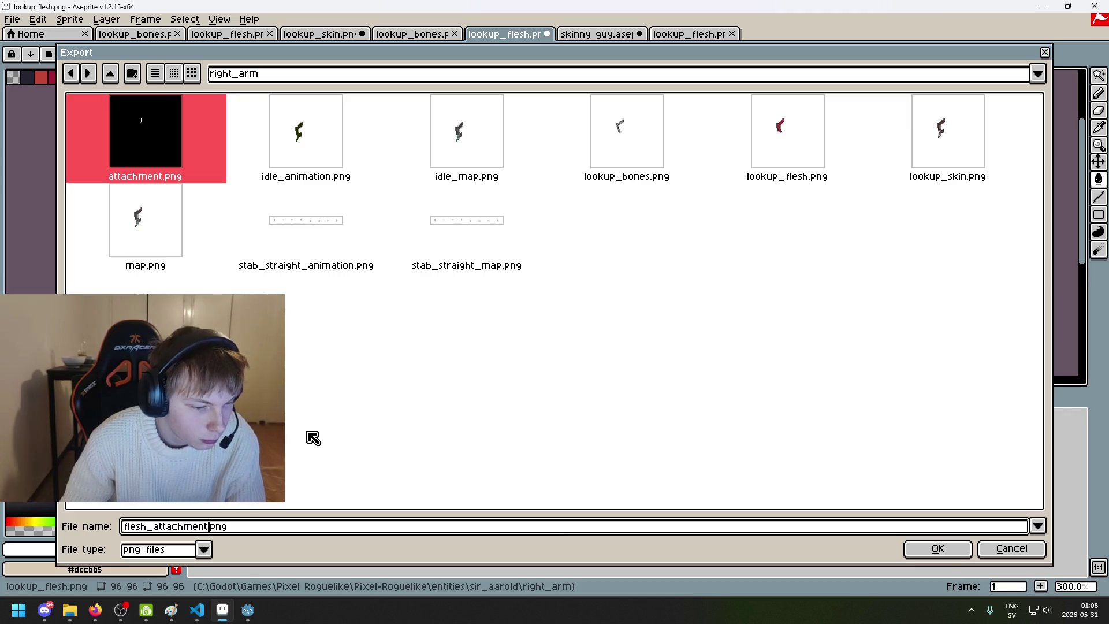
pyautogui.click(931, 549)
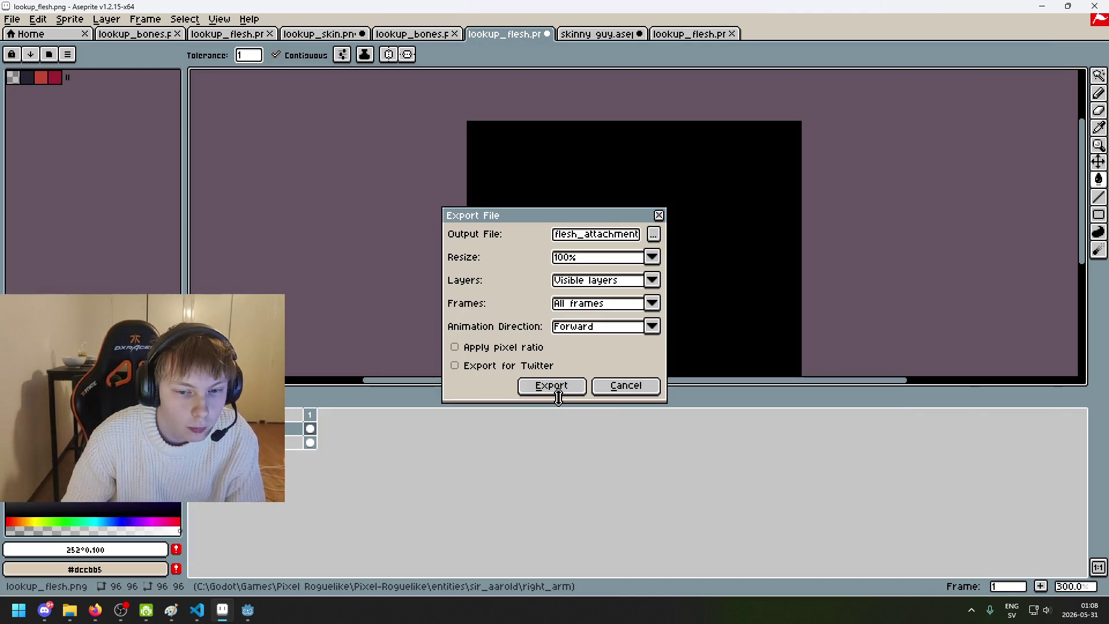
pyautogui.click(558, 387)
pyautogui.click(527, 354)
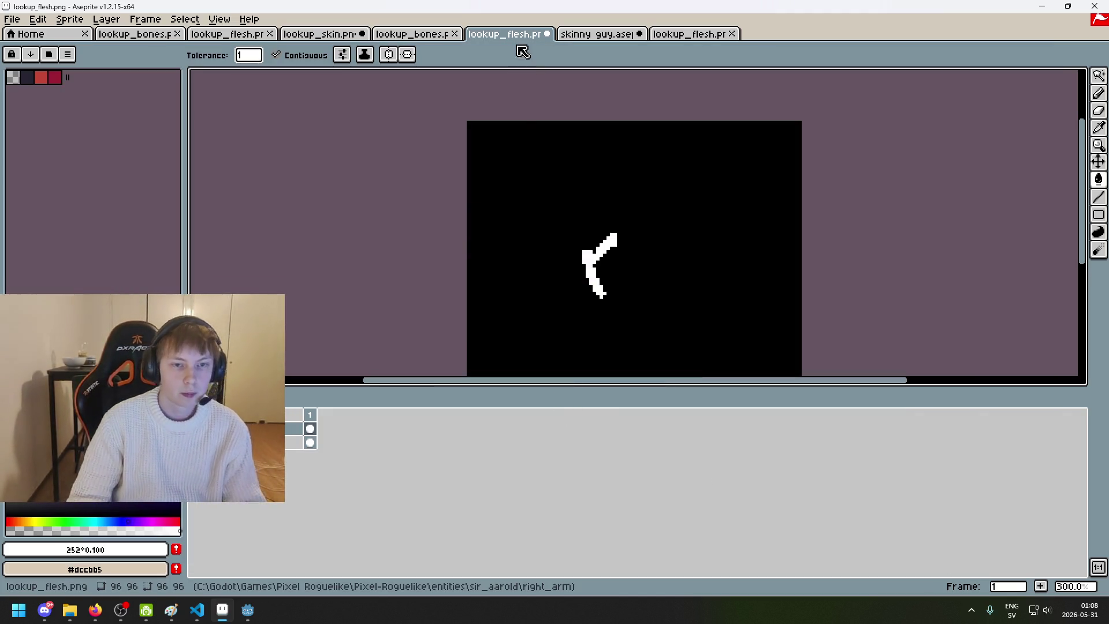
# Step: Close lookup_flesh.png without saving and switch to lookup_bones.png
pyautogui.click(547, 34)
pyautogui.click(554, 332)
pyautogui.click(424, 33)
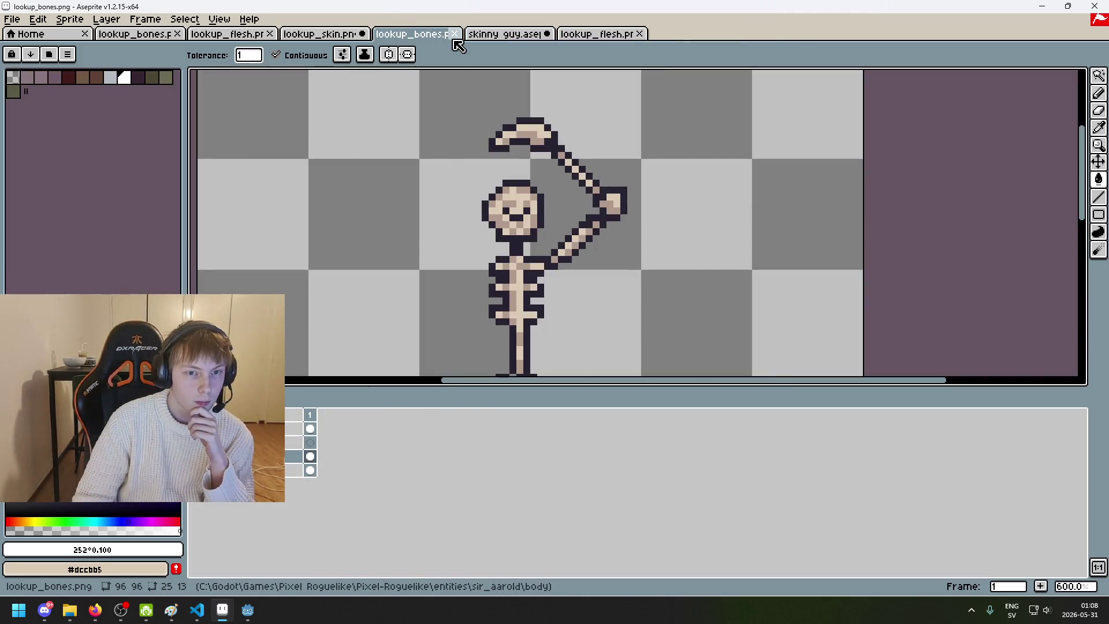
# Step: Magic-wand the transparent area around the skeleton and fill it black on a new layer
pyautogui.scroll(-4, 419, 140)
pyautogui.press('w')
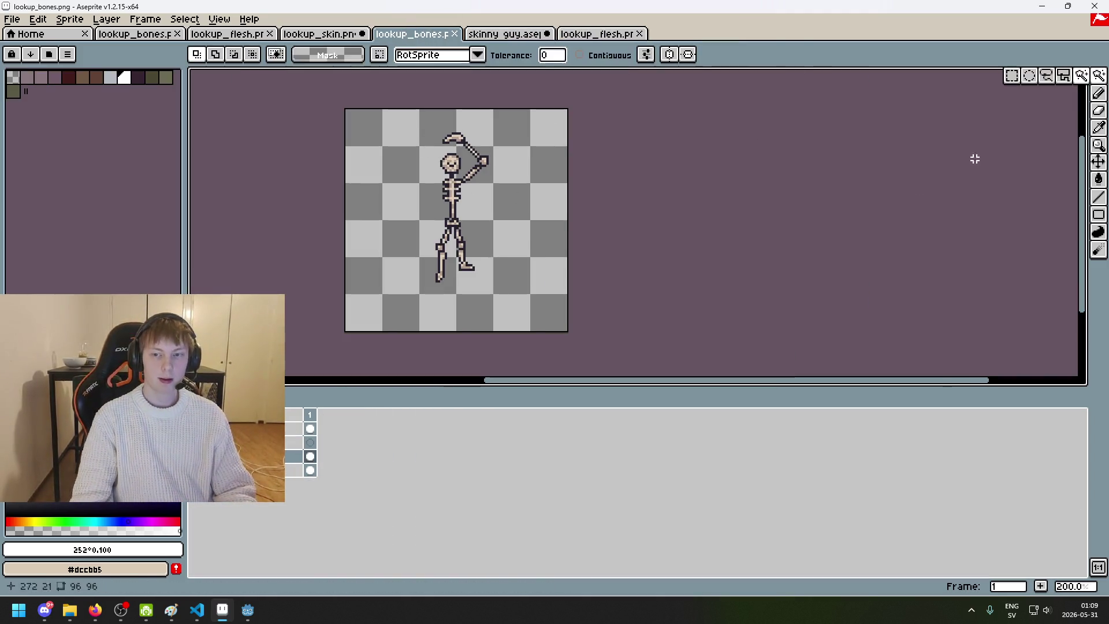
pyautogui.click(379, 233)
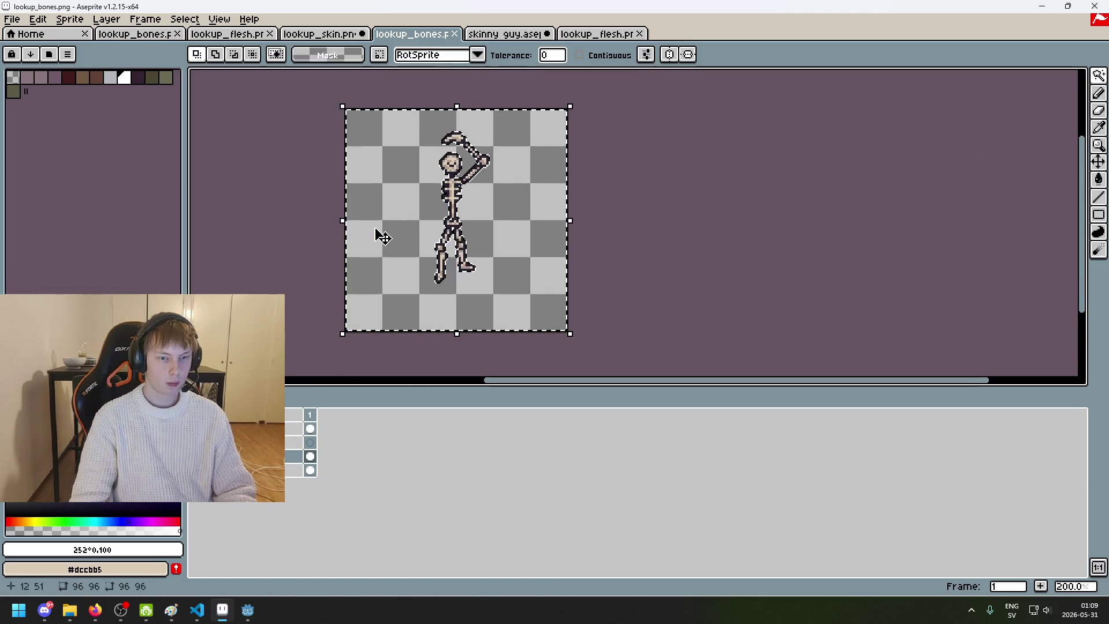
pyautogui.rightClick(288, 450)
pyautogui.click(315, 491)
pyautogui.click(128, 504)
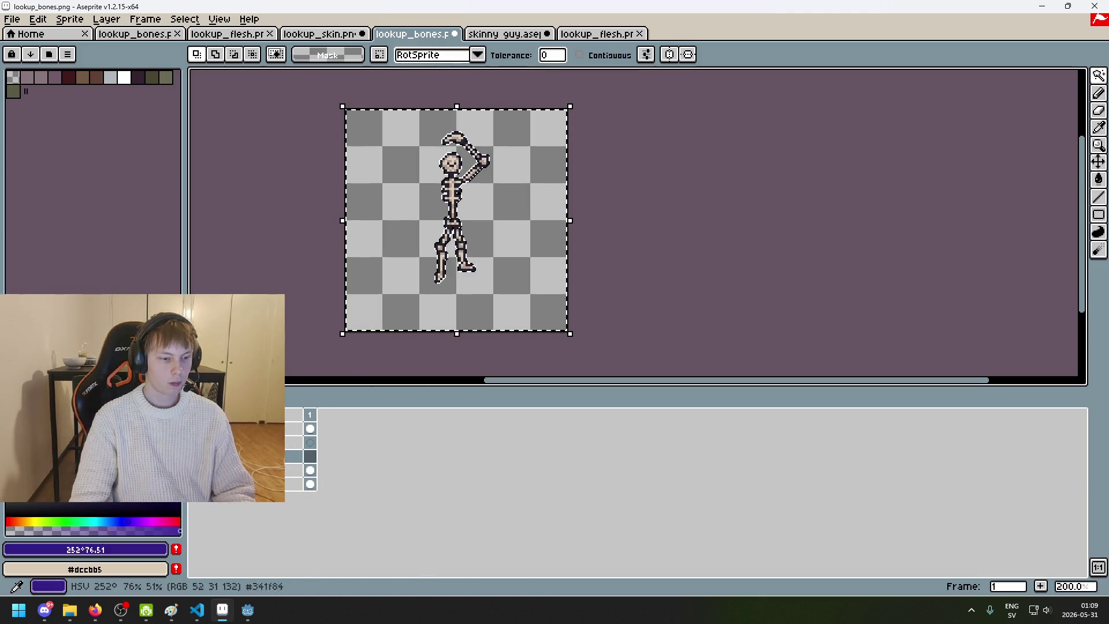
pyautogui.press('g')
pyautogui.click(359, 296)
pyautogui.hotkey('ctrl', 'd')
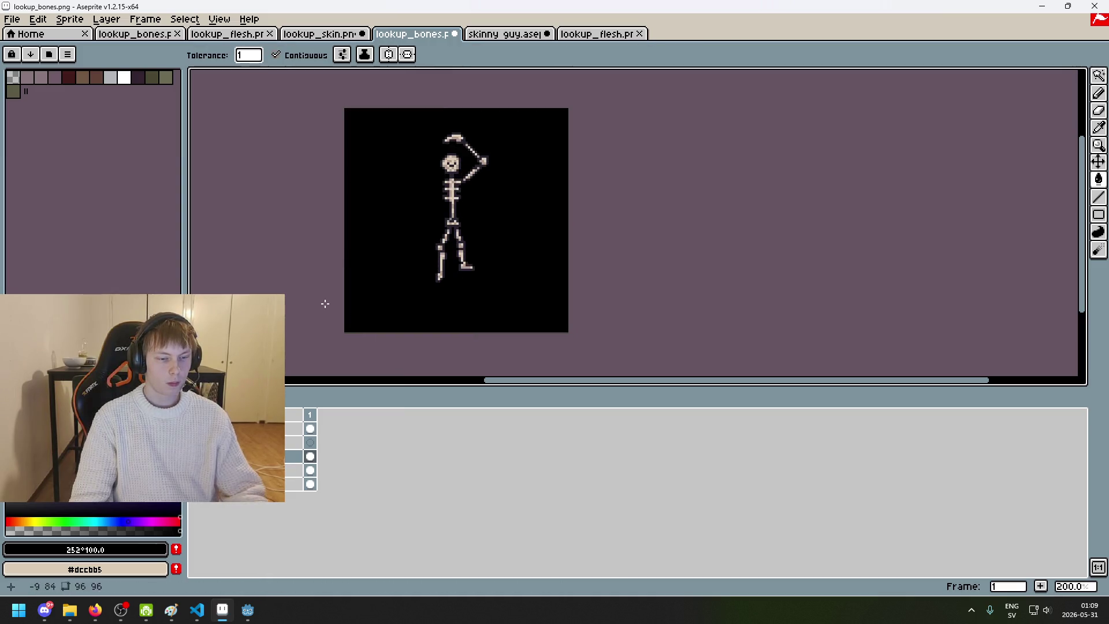
# Step: Fill the skeleton silhouette white, cancelling an accidental close of the sprite
pyautogui.click(124, 77)
pyautogui.click(452, 202)
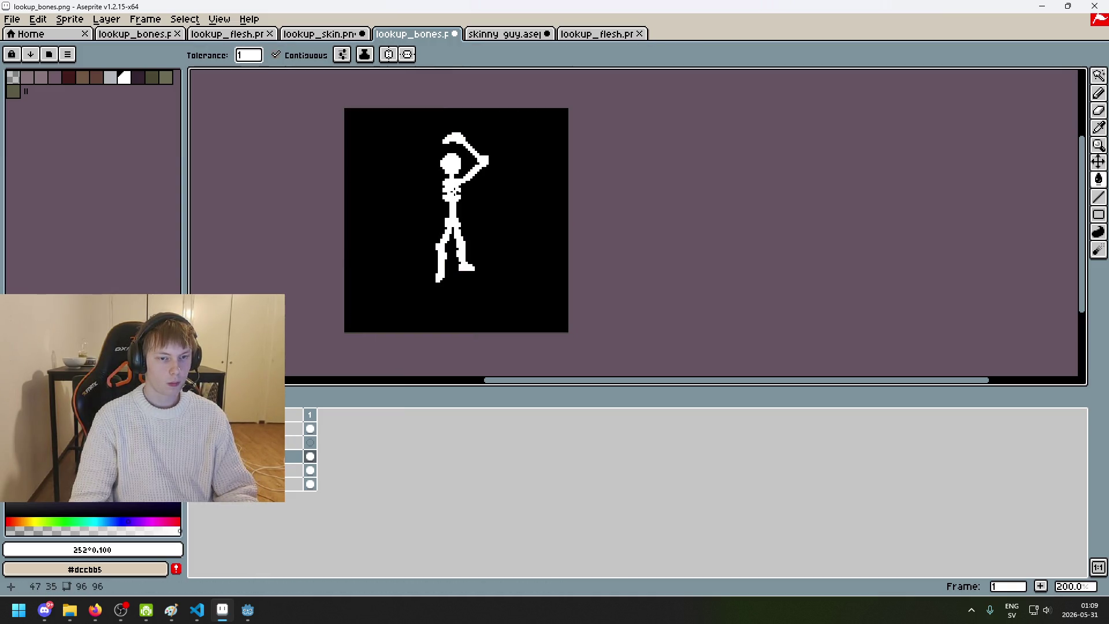
pyautogui.click(11, 19)
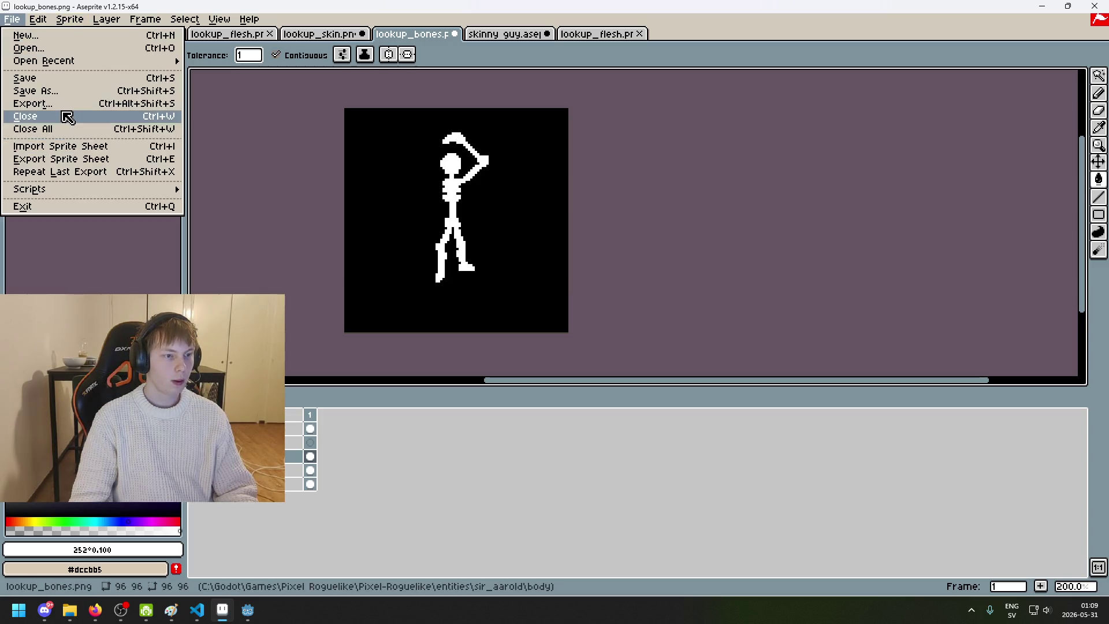
pyautogui.click(65, 115)
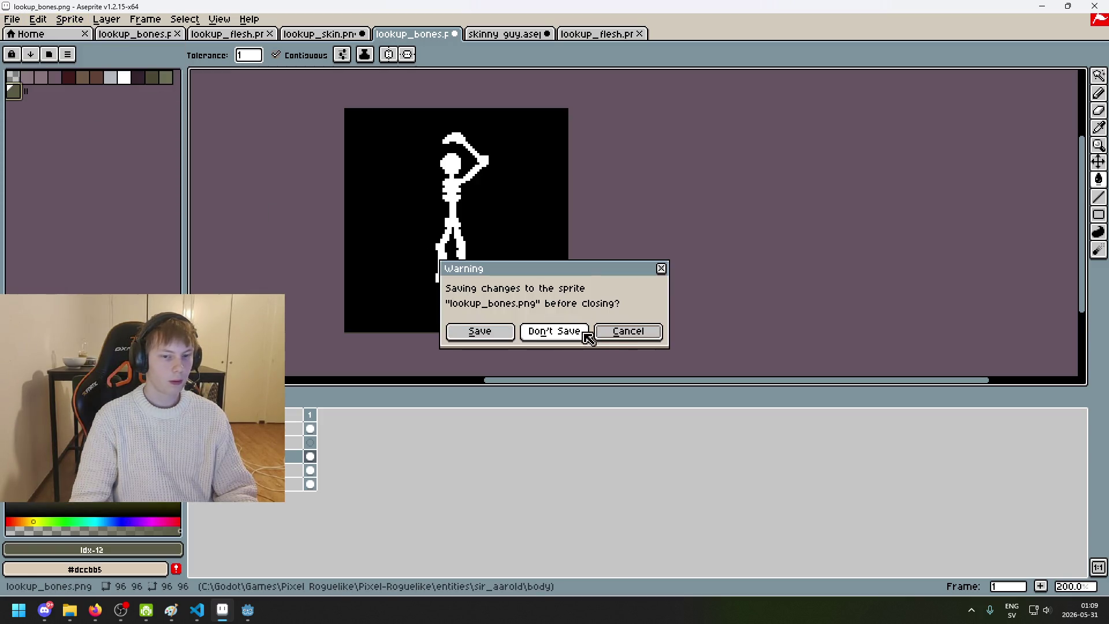
pyautogui.click(614, 338)
# Step: Export the mask as flesh_attachment.png, then close lookup_bones without saving
pyautogui.click(12, 19)
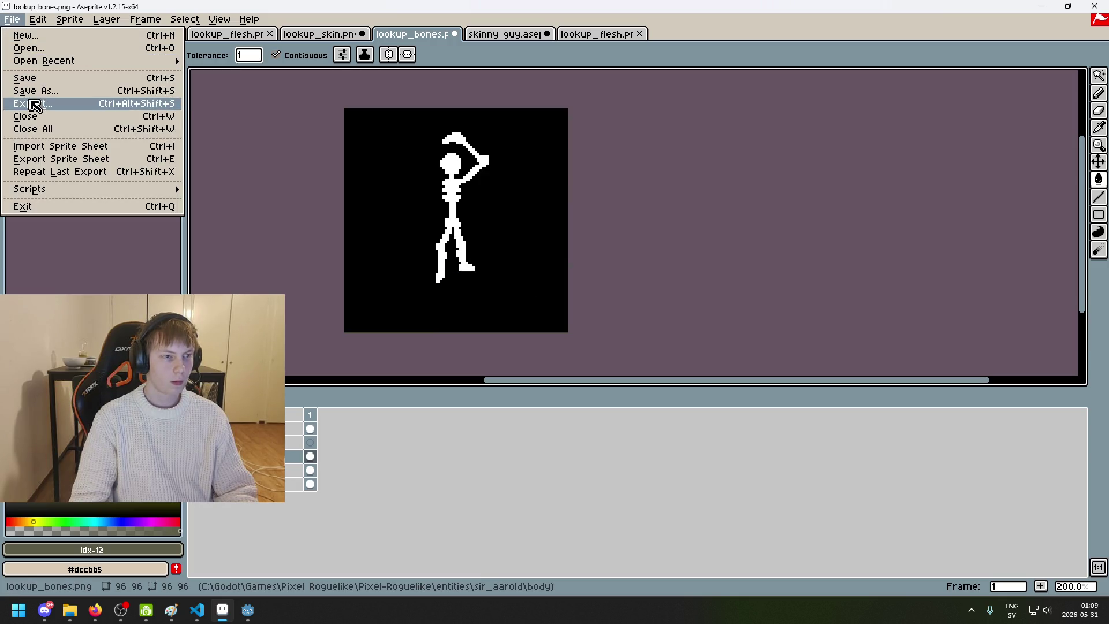
pyautogui.click(35, 102)
pyautogui.click(653, 234)
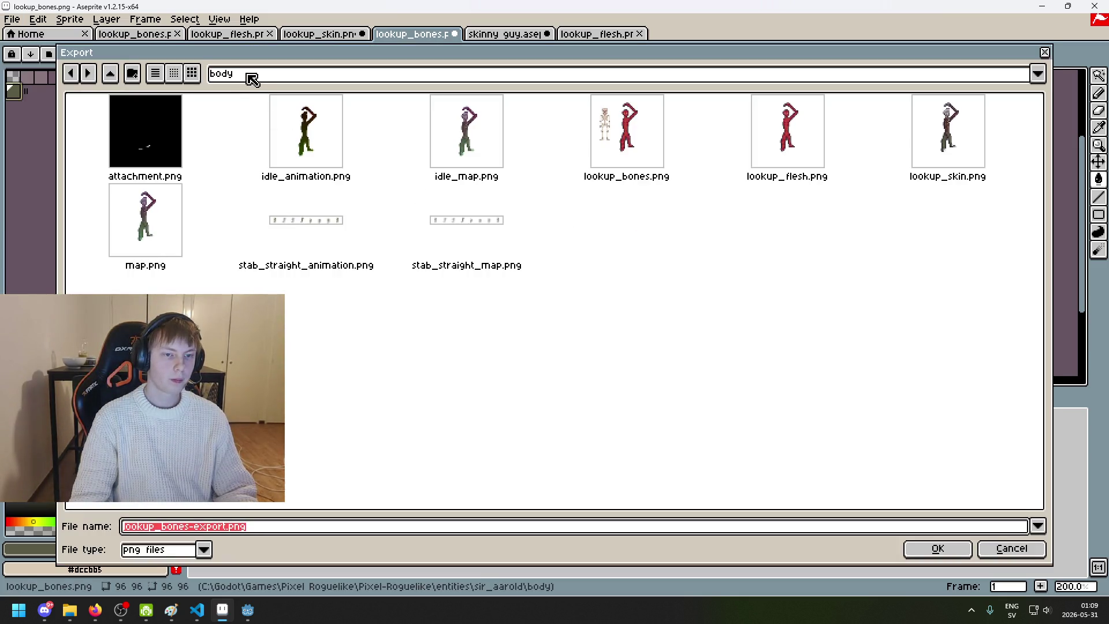
pyautogui.click(181, 150)
pyautogui.press('Home')
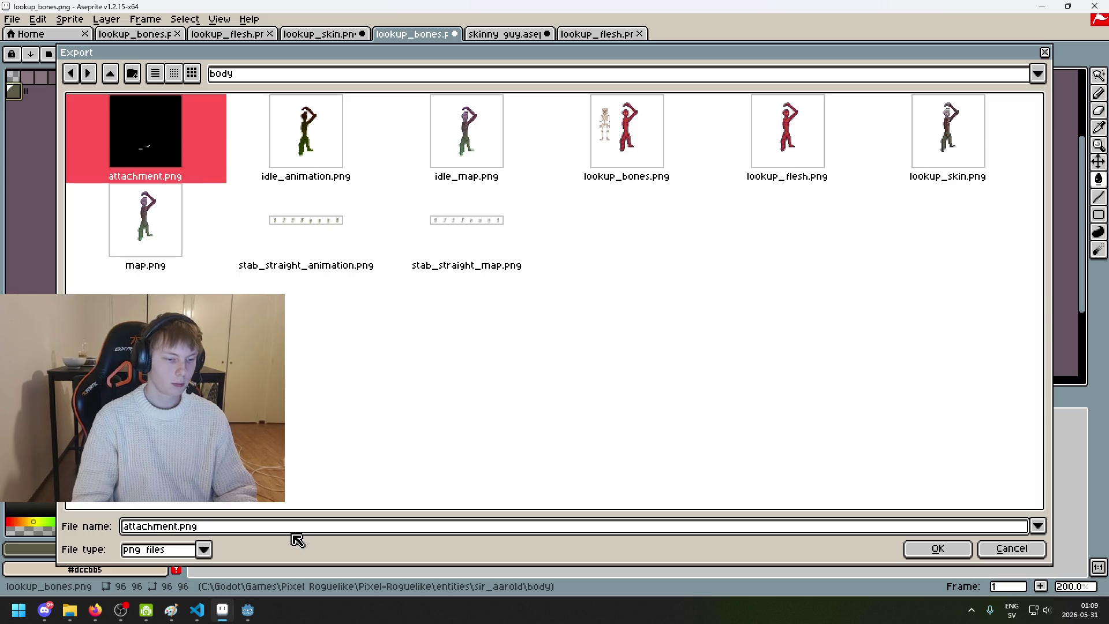
pyautogui.write('flesh_')
pyautogui.press('Return')
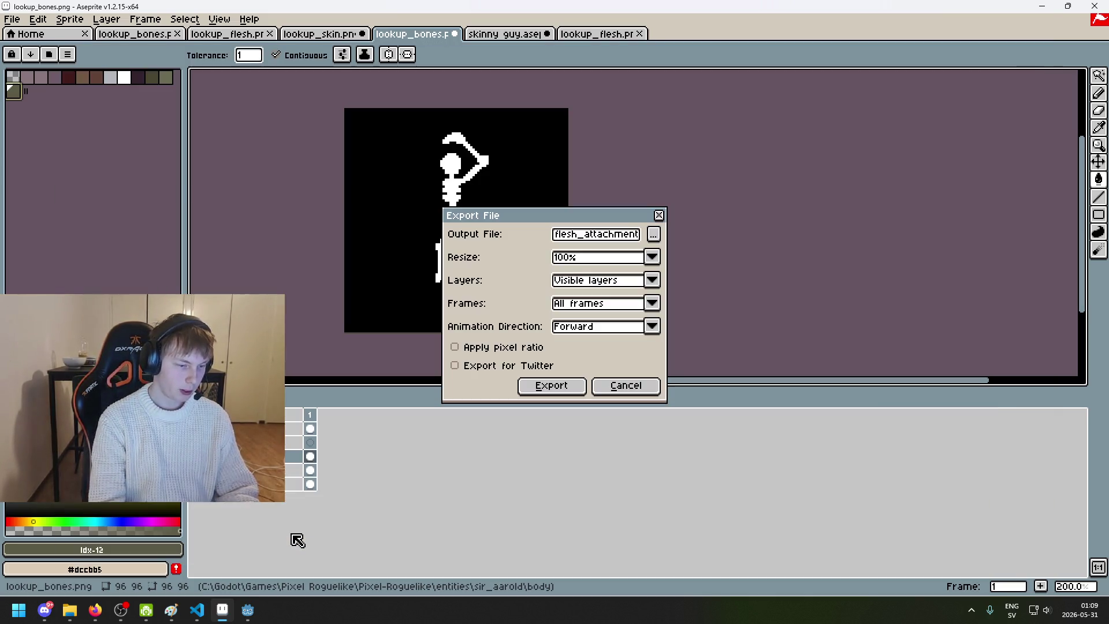
pyautogui.click(542, 387)
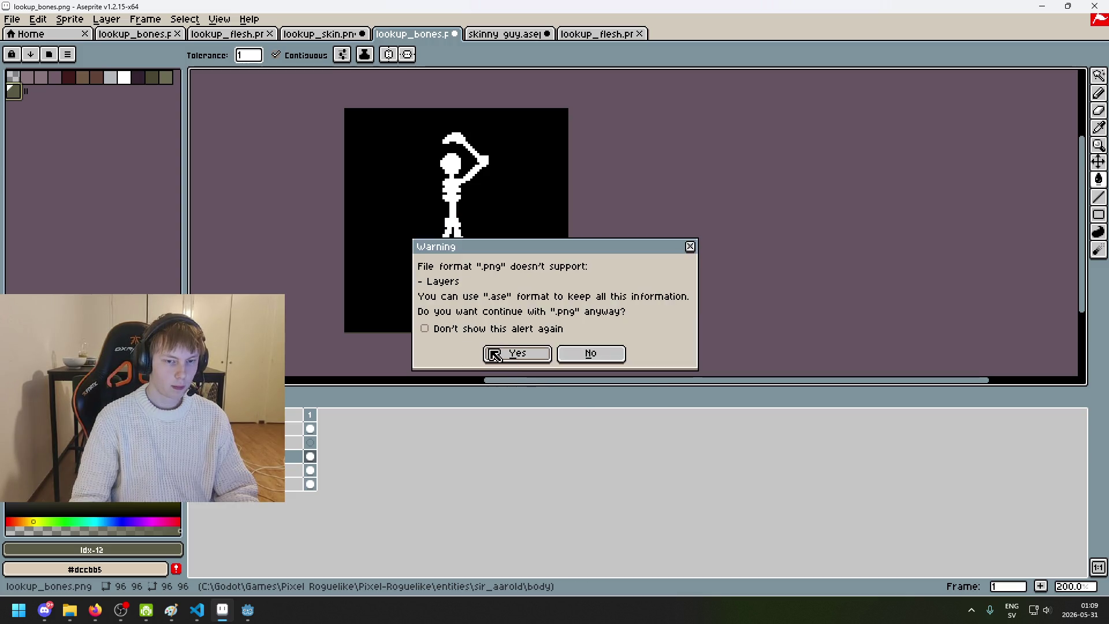
pyautogui.click(520, 352)
pyautogui.click(455, 34)
pyautogui.click(559, 336)
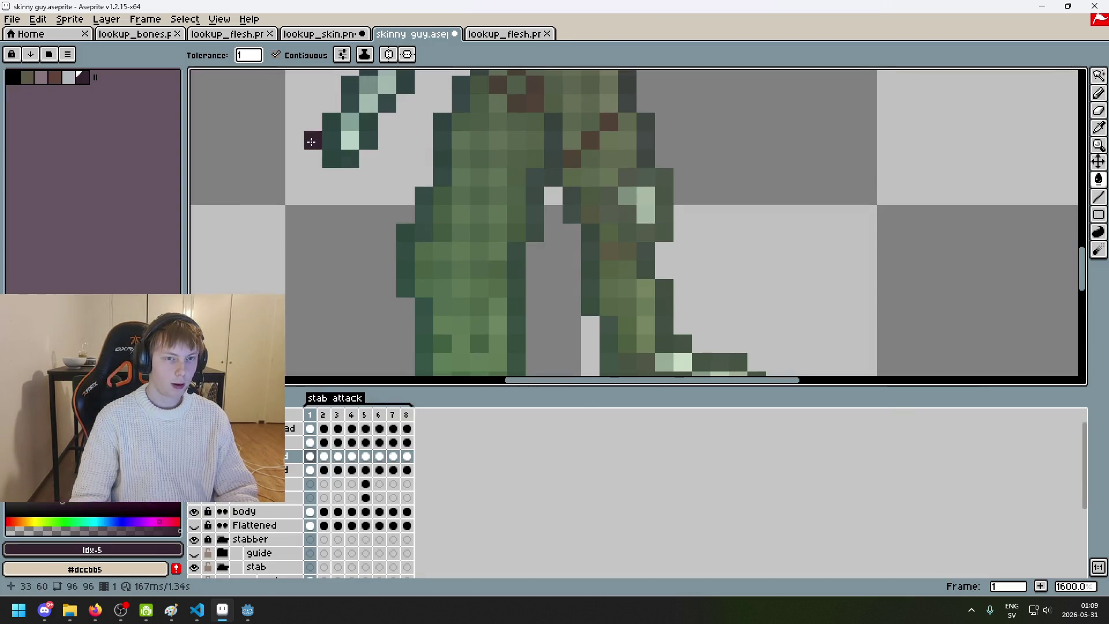
# Step: In the lookup_skin sprite, select the whole canvas and add a new layer
pyautogui.click(317, 35)
pyautogui.scroll(-3, 436, 159)
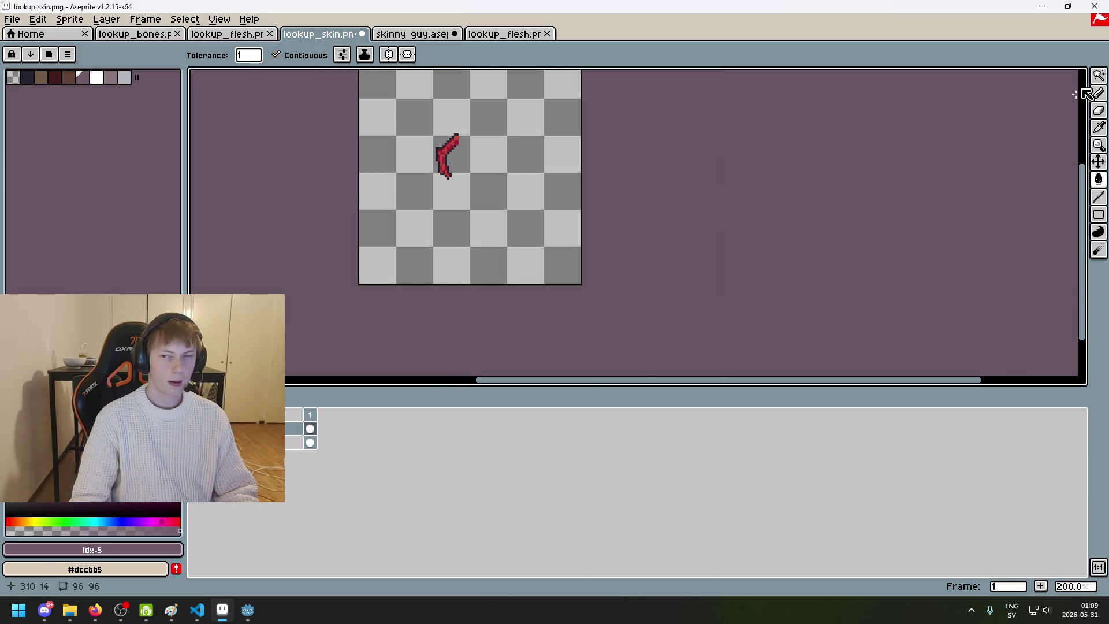
pyautogui.press('m')
pyautogui.hotkey('ctrl', 'a')
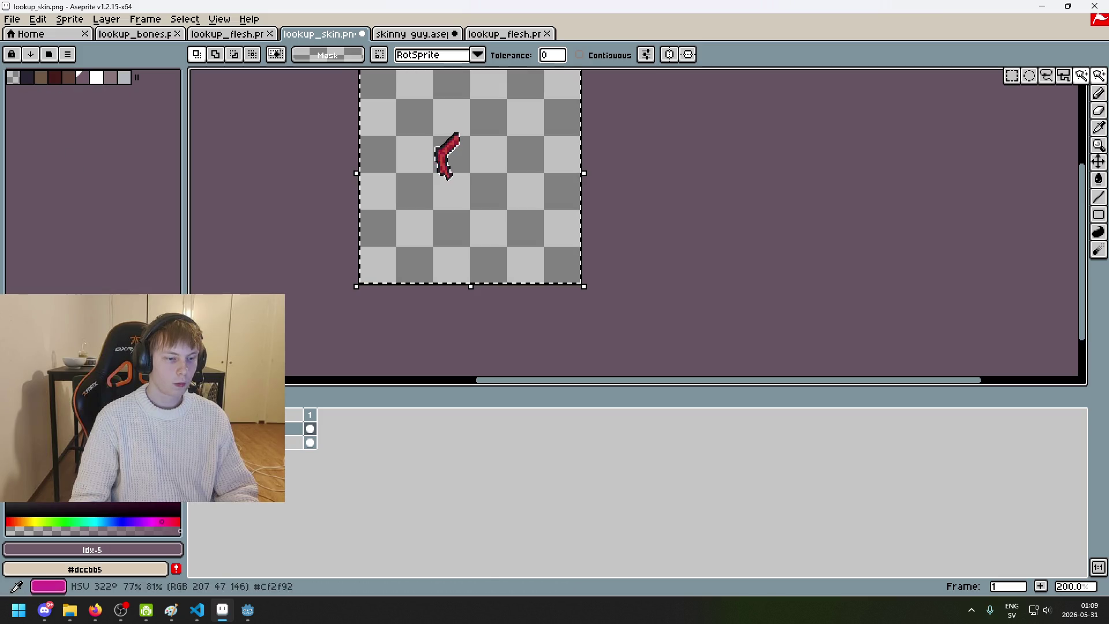
pyautogui.rightClick(292, 429)
pyautogui.click(328, 458)
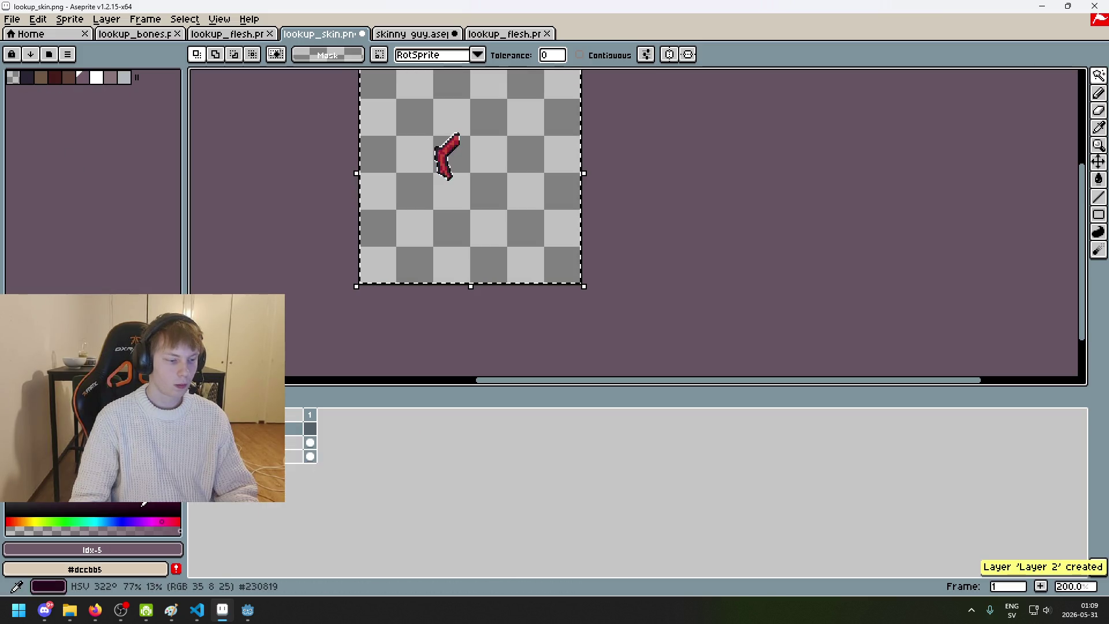
# Step: Fill the new layer black and the arm shape white
pyautogui.click(124, 506)
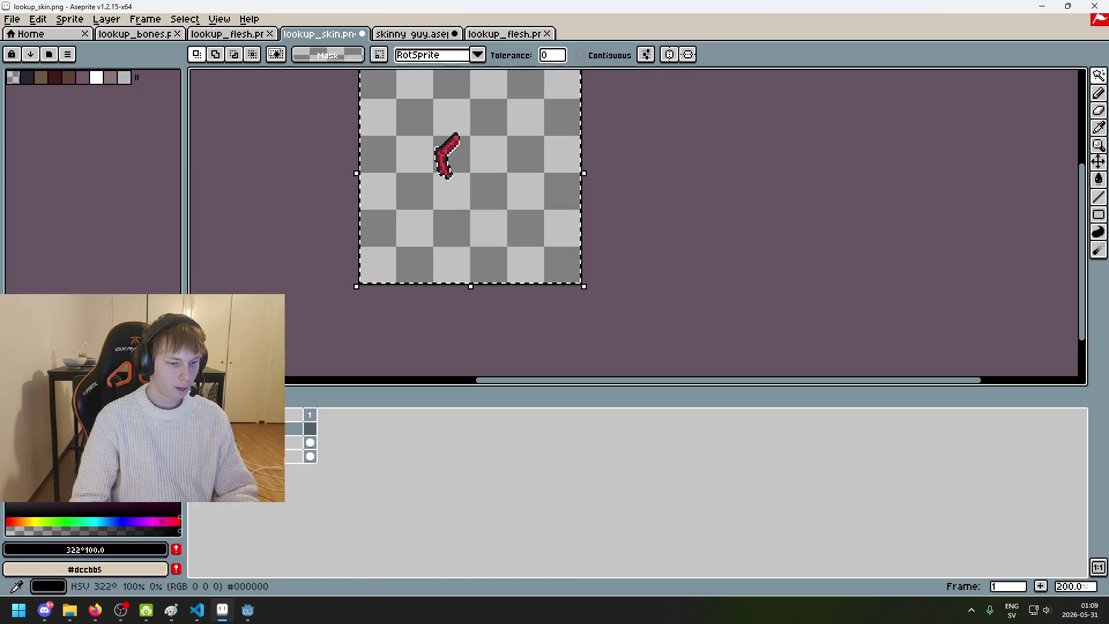
pyautogui.hotkey('ctrl', 'd')
pyautogui.press('g')
pyautogui.click(379, 250)
pyautogui.moveTo(123, 504); pyautogui.dragTo(12, 347)
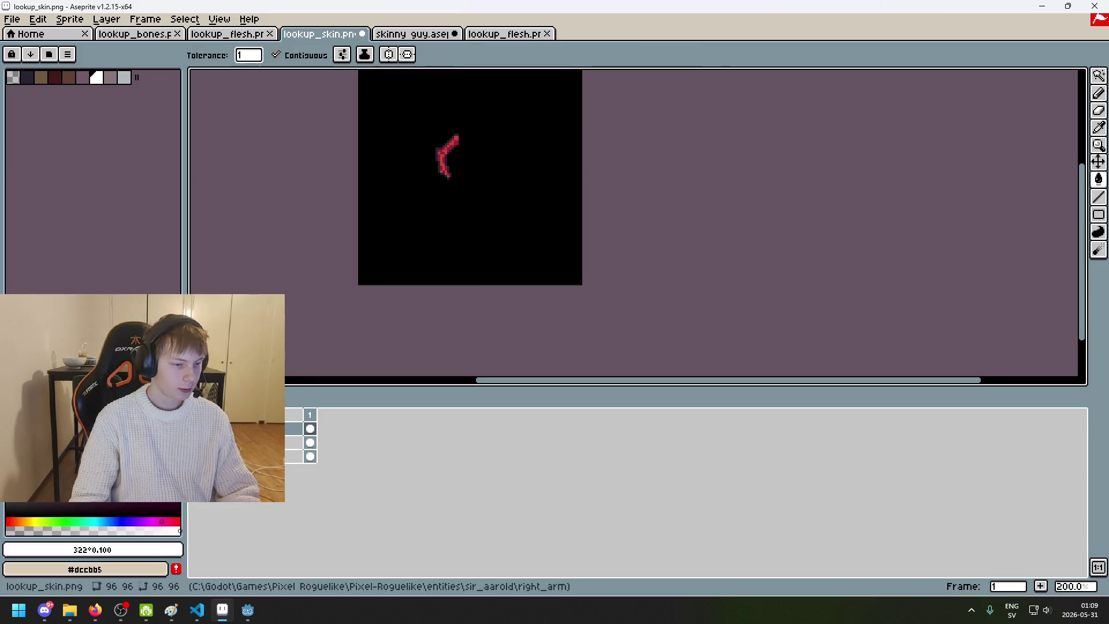
pyautogui.scroll(1, 444, 146)
pyautogui.click(443, 146)
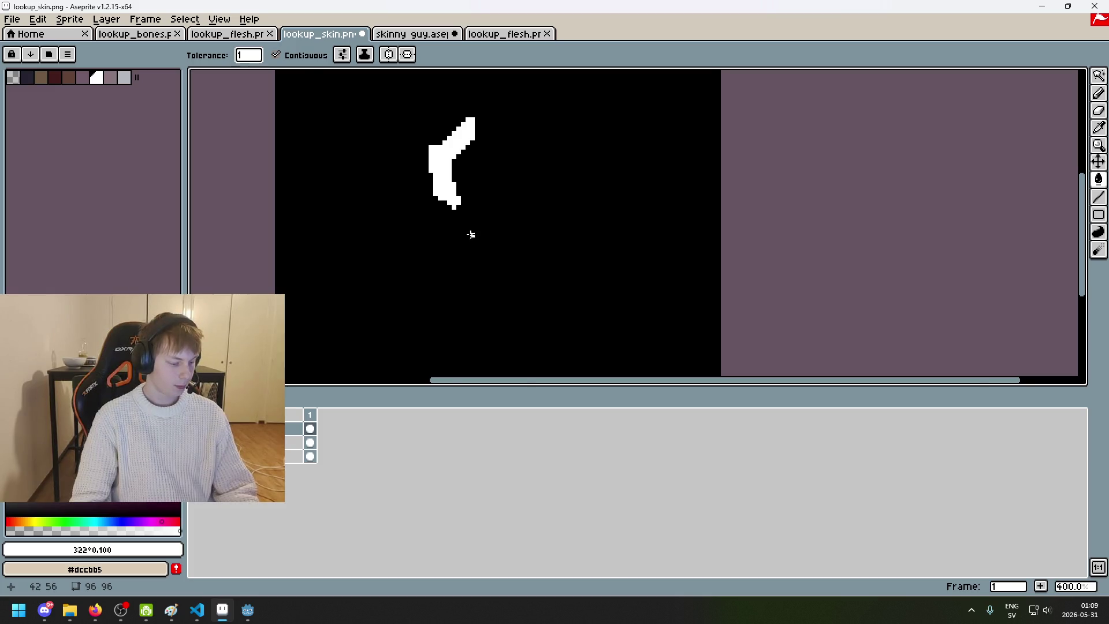
pyautogui.scroll(-2, 482, 246)
pyautogui.scroll(1, 416, 161)
# Step: Start an export, reusing flesh_attachment.png in right_arm as the starting name
pyautogui.click(12, 20)
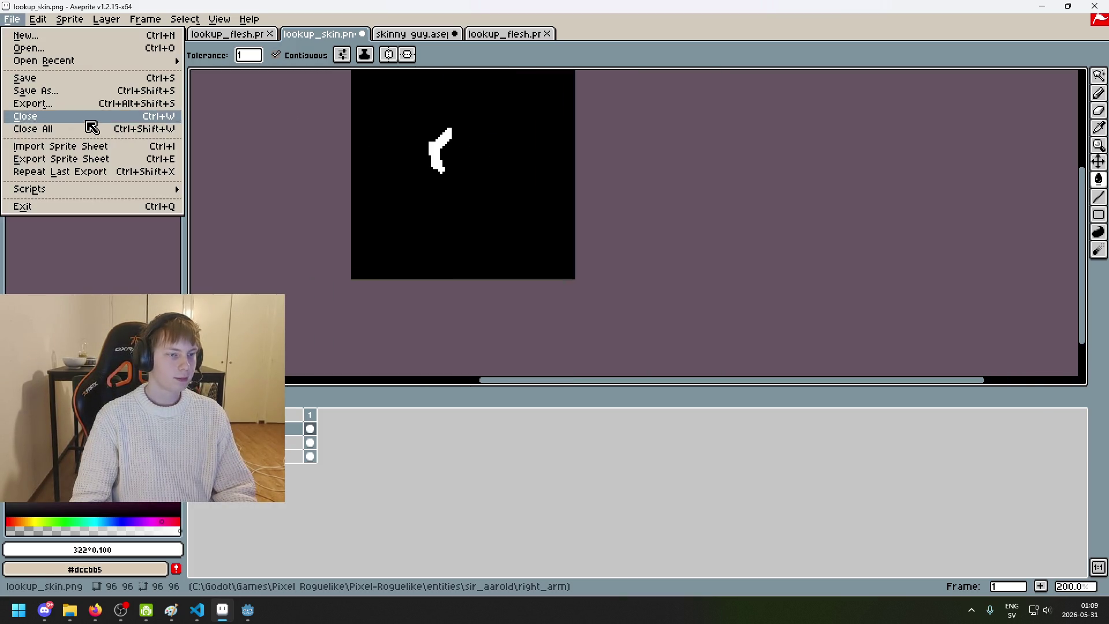
pyautogui.click(79, 103)
pyautogui.click(648, 231)
pyautogui.click(136, 141)
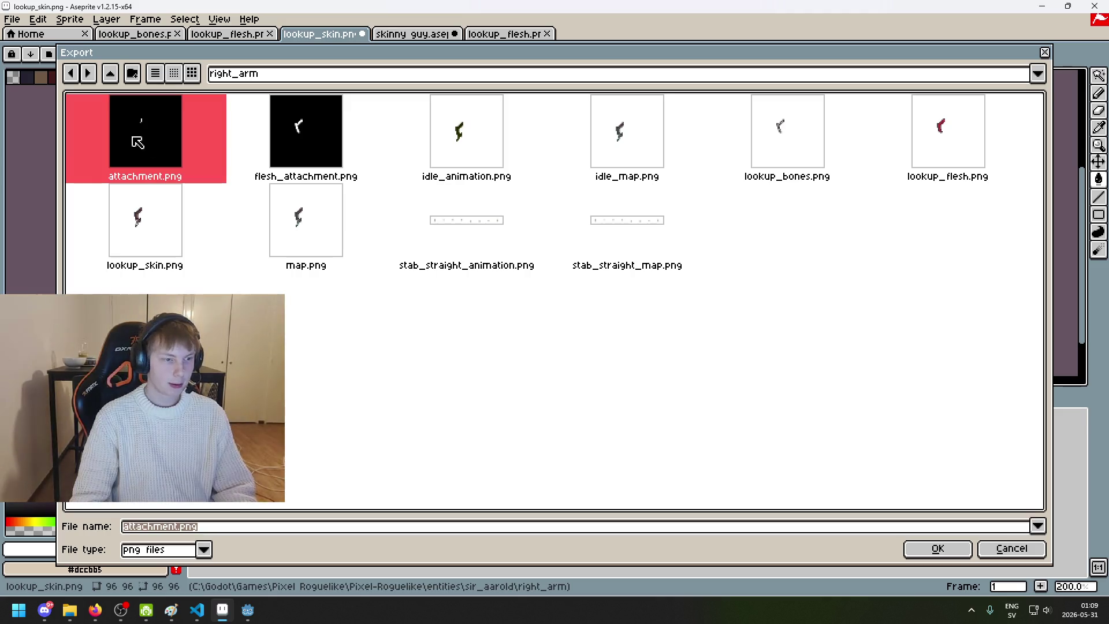
pyautogui.click(293, 128)
# Step: Rename the export to skin_attachment.png and export it as a flattened PNG
pyautogui.click(164, 527)
pyautogui.click(154, 530)
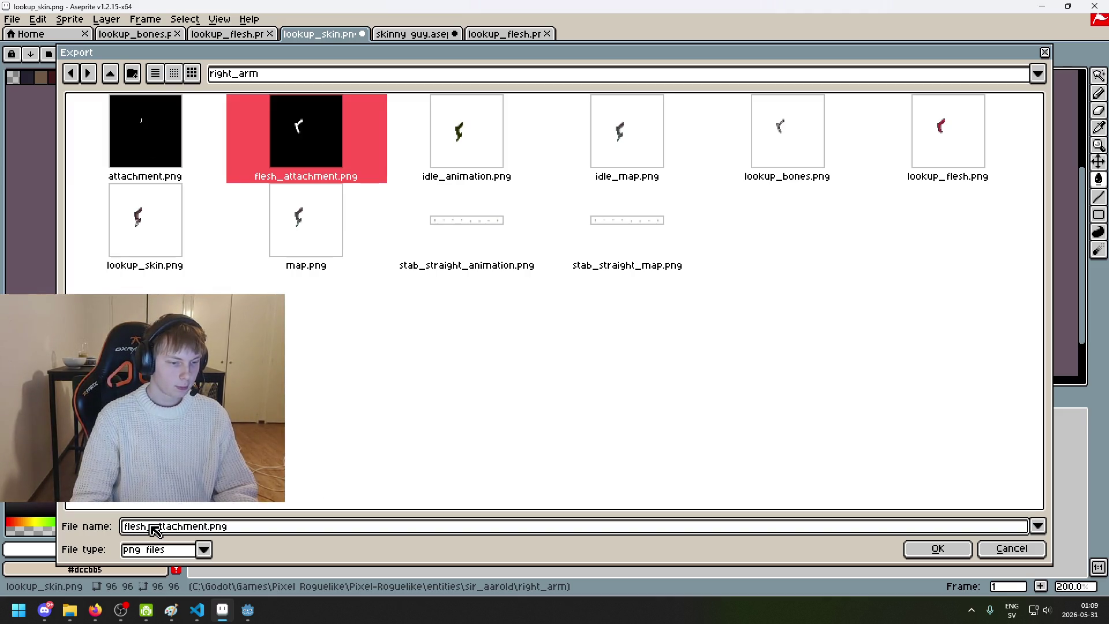
pyautogui.doubleClick(154, 528)
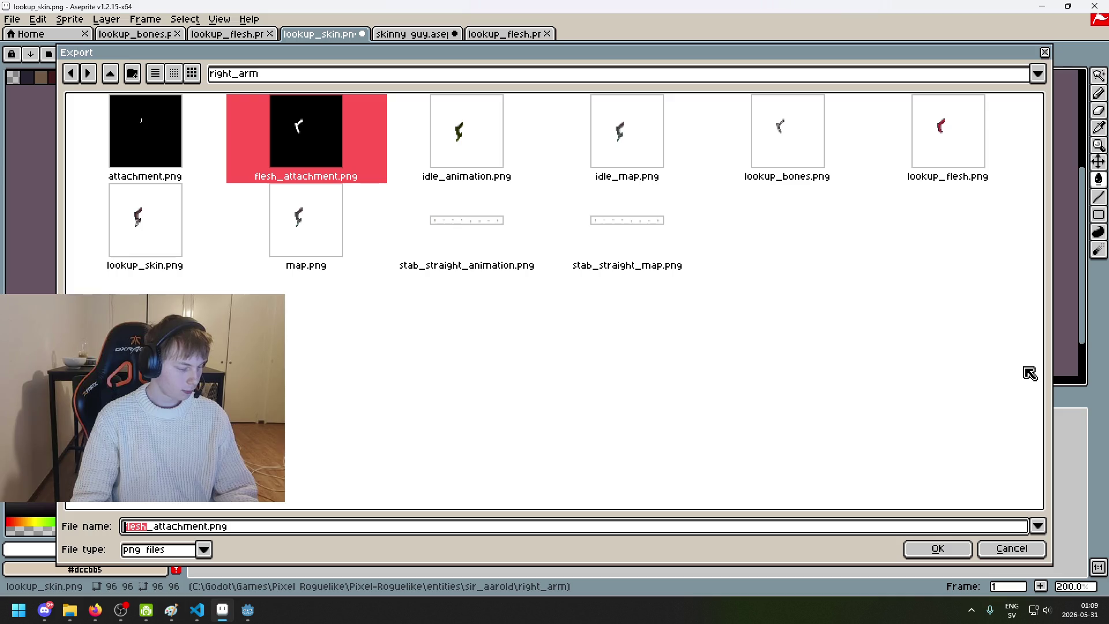
pyautogui.press('BackSpace')
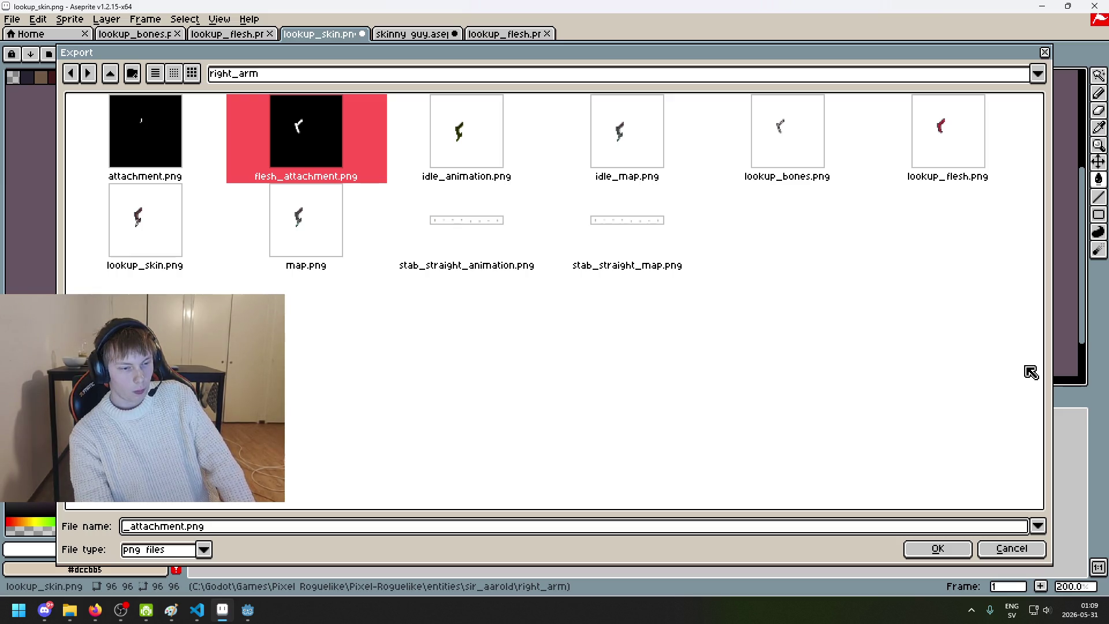
pyautogui.write('skin')
pyautogui.click(937, 548)
pyautogui.click(552, 386)
pyautogui.click(515, 353)
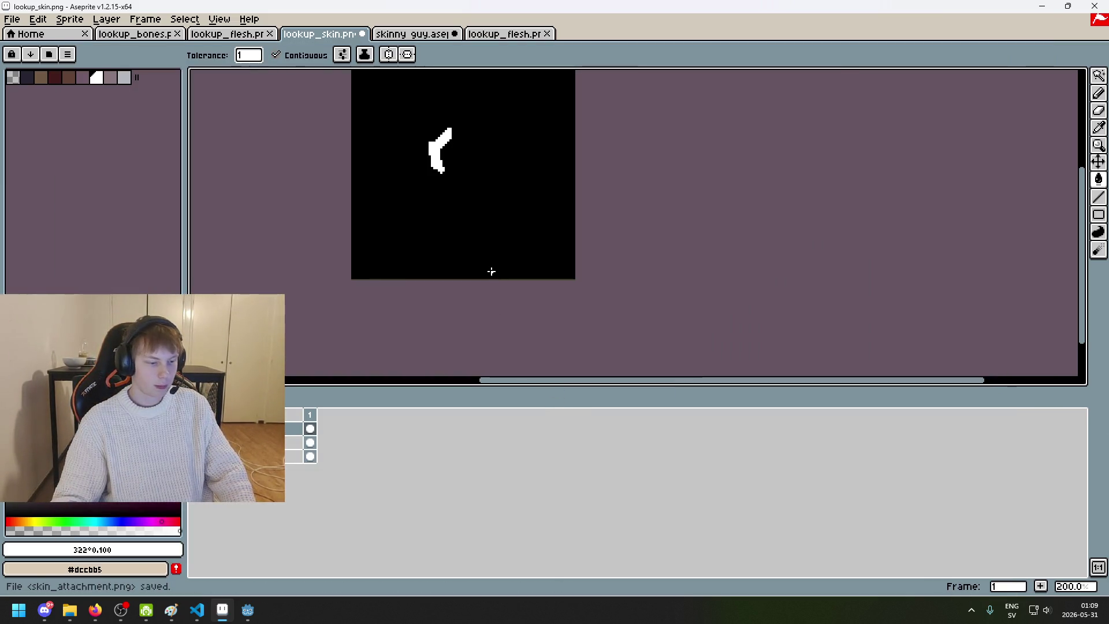
pyautogui.hotkey('ctrl', 'Tab')
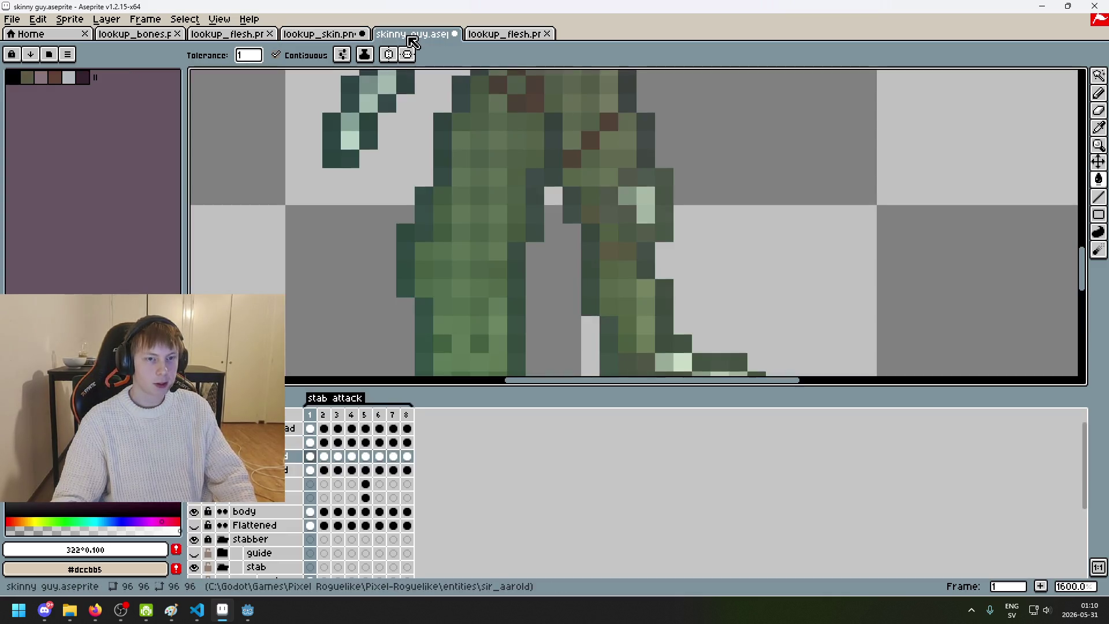
# Step: Return to the lookup_flesh sprite and add a new layer
pyautogui.scroll(-2, 441, 230)
pyautogui.hotkey('ctrl', 'Tab')
pyautogui.click(358, 34)
pyautogui.click(503, 35)
pyautogui.scroll(-2, 431, 246)
pyautogui.rightClick(293, 428)
pyautogui.click(307, 453)
# Step: Magic-wand select the transparent background around the figure on the original layer
pyautogui.hotkey('ctrl', 'd')
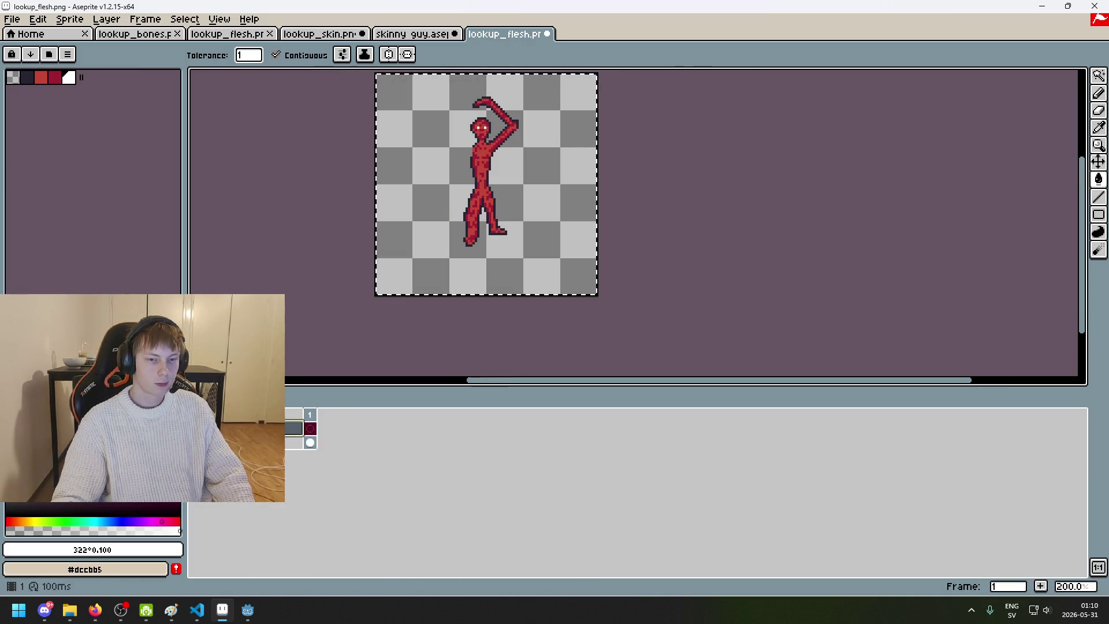
pyautogui.press('w')
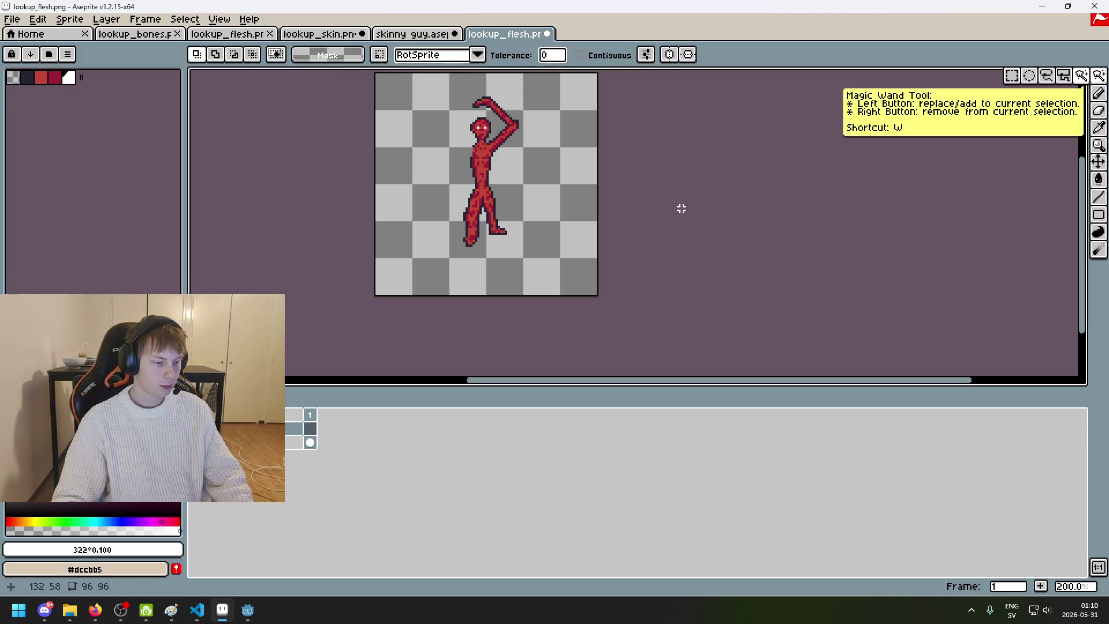
pyautogui.click(393, 215)
pyautogui.moveTo(520, 322); pyautogui.dragTo(403, 359)
pyautogui.hotkey('alt', 'Down')
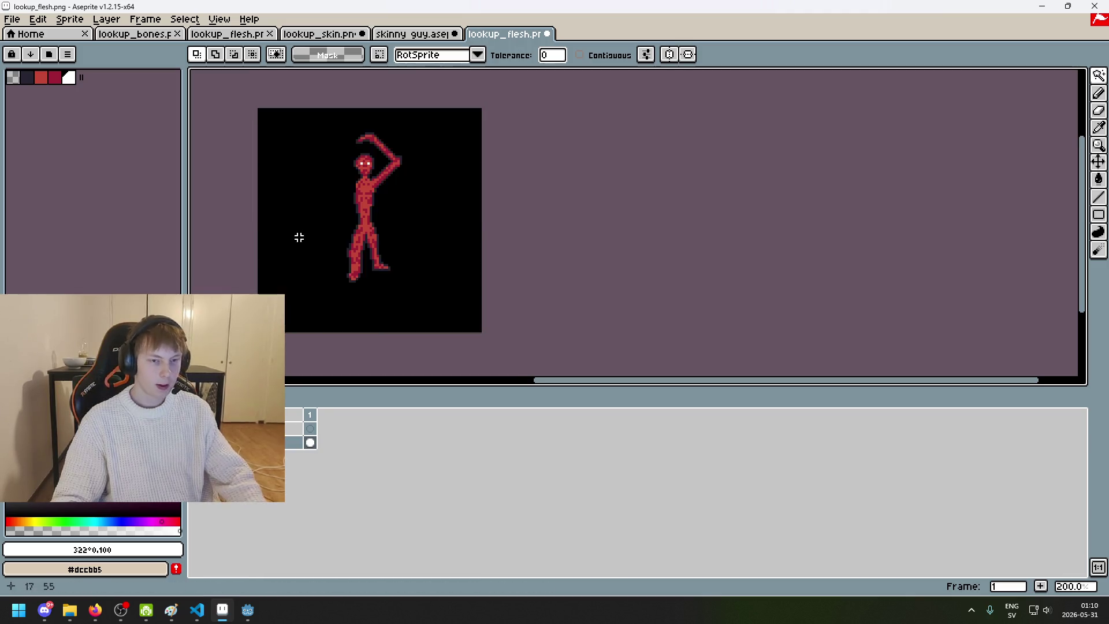
pyautogui.click(339, 238)
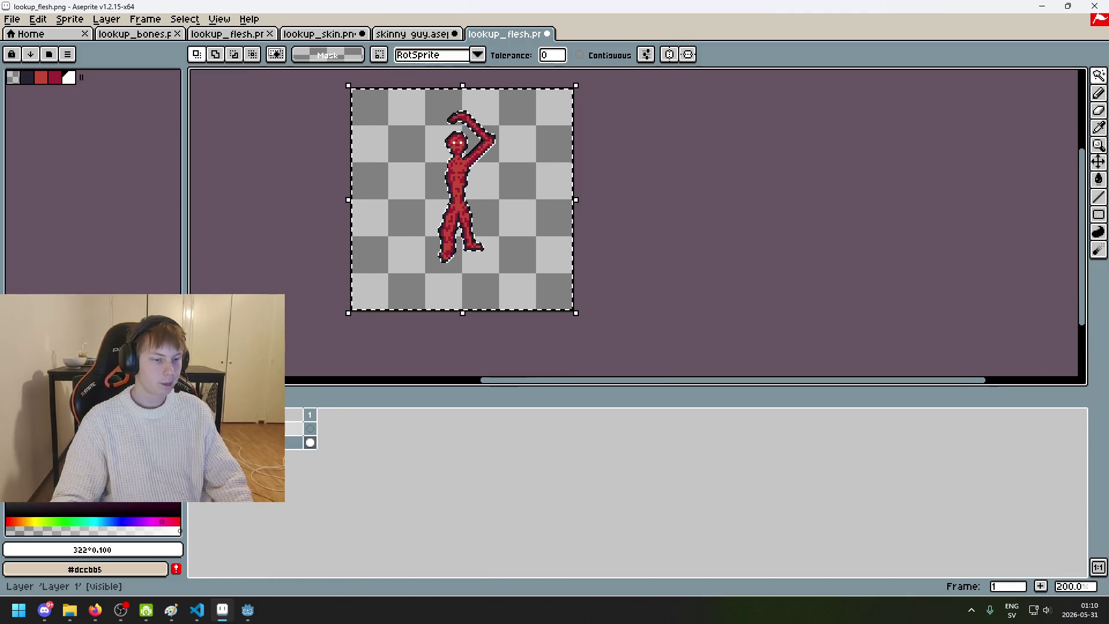
pyautogui.rightClick(255, 429)
pyautogui.press('Escape')
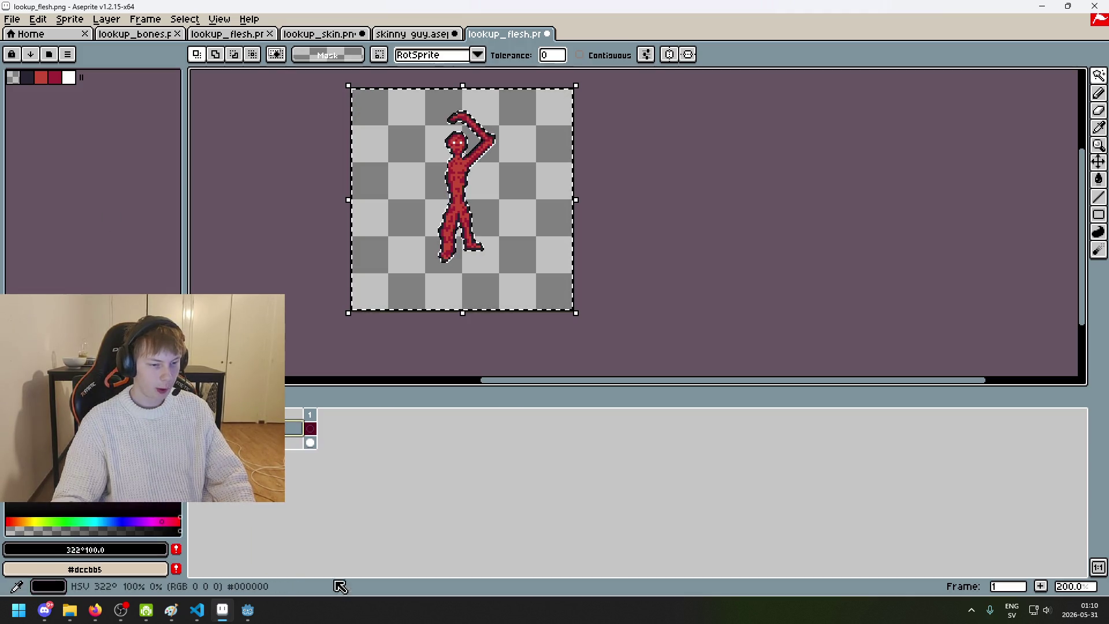
# Step: Fill the background black and the red figure white
pyautogui.press('g')
pyautogui.click(420, 155)
pyautogui.hotkey('ctrl', 'd')
pyautogui.click(69, 77)
pyautogui.click(447, 117)
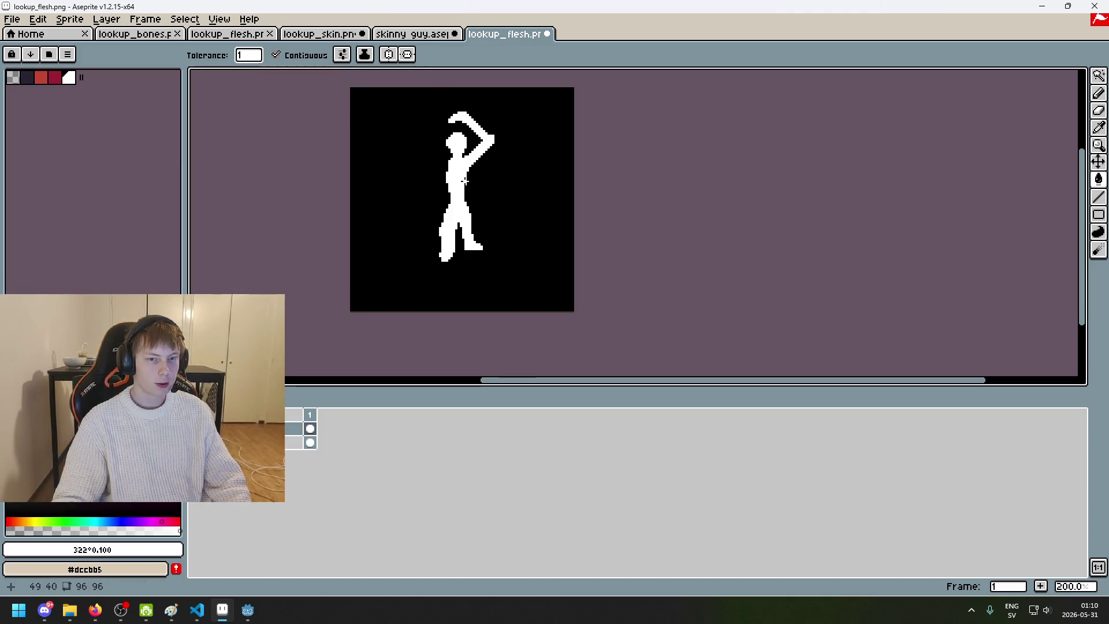
# Step: Export the image, trimming the flesh_ prefix from flesh_attachment.png to get attachment.png
pyautogui.click(12, 19)
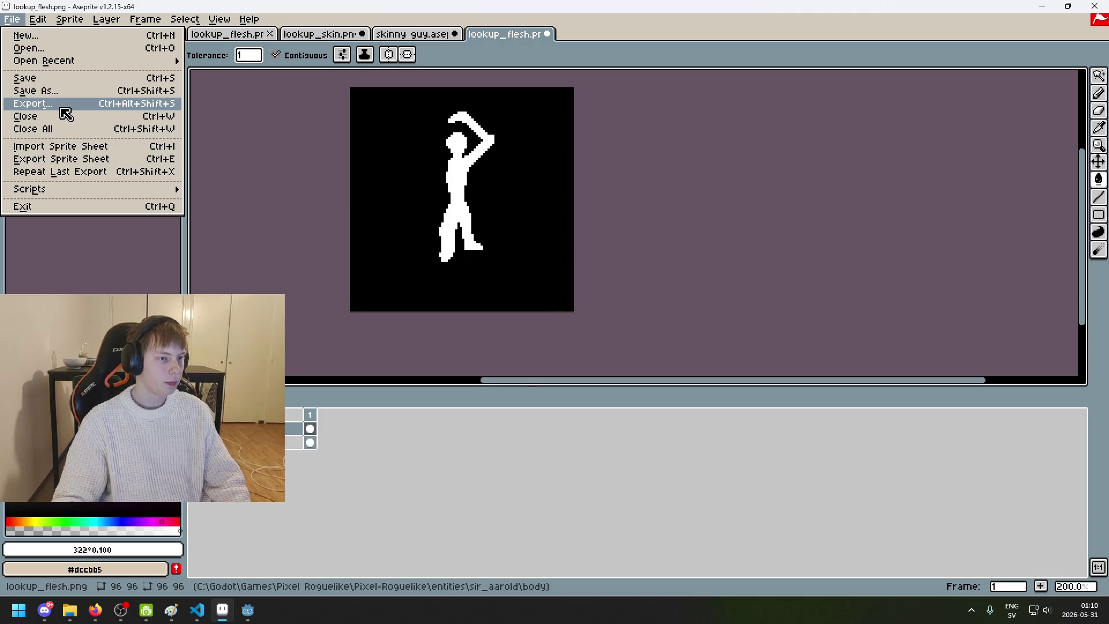
pyautogui.click(63, 104)
pyautogui.click(656, 225)
pyautogui.click(291, 143)
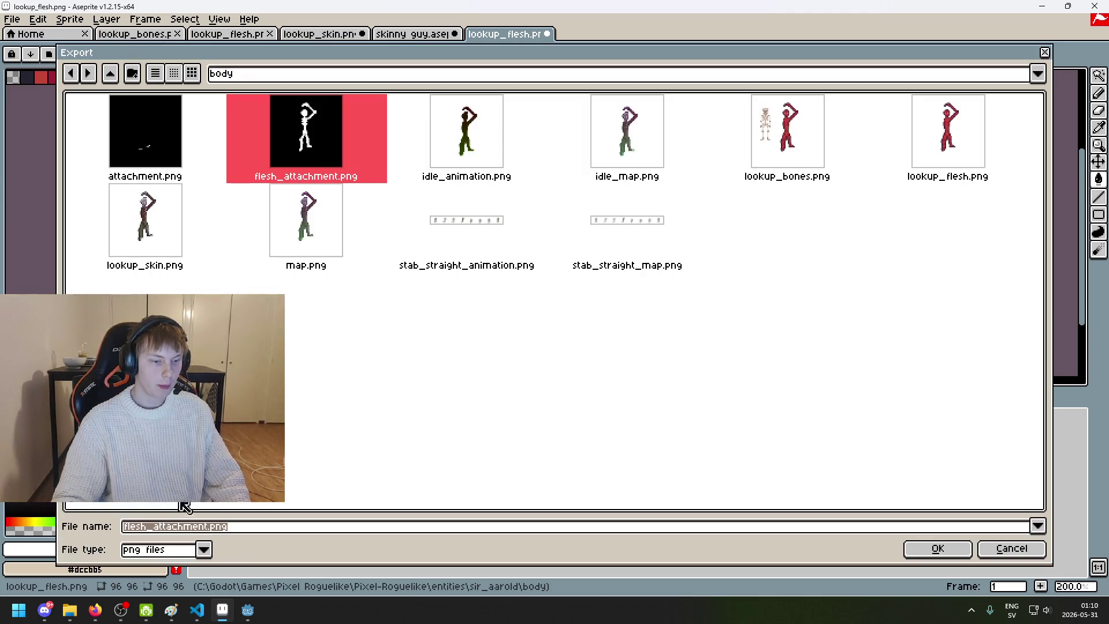
pyautogui.click(205, 530)
pyautogui.doubleClick(211, 534)
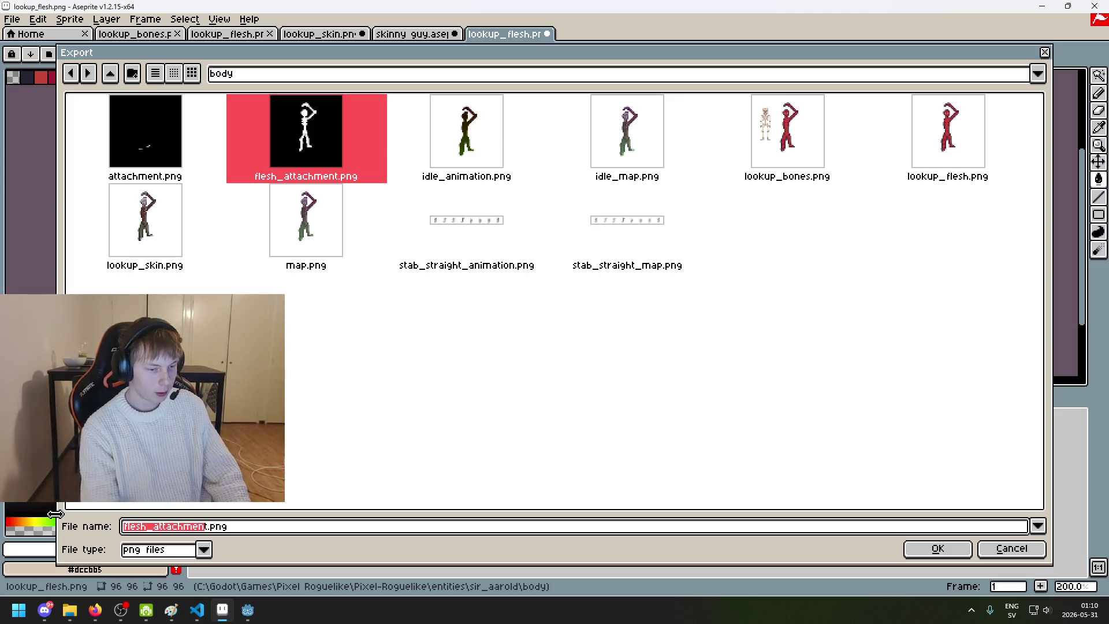
pyautogui.press('Home')
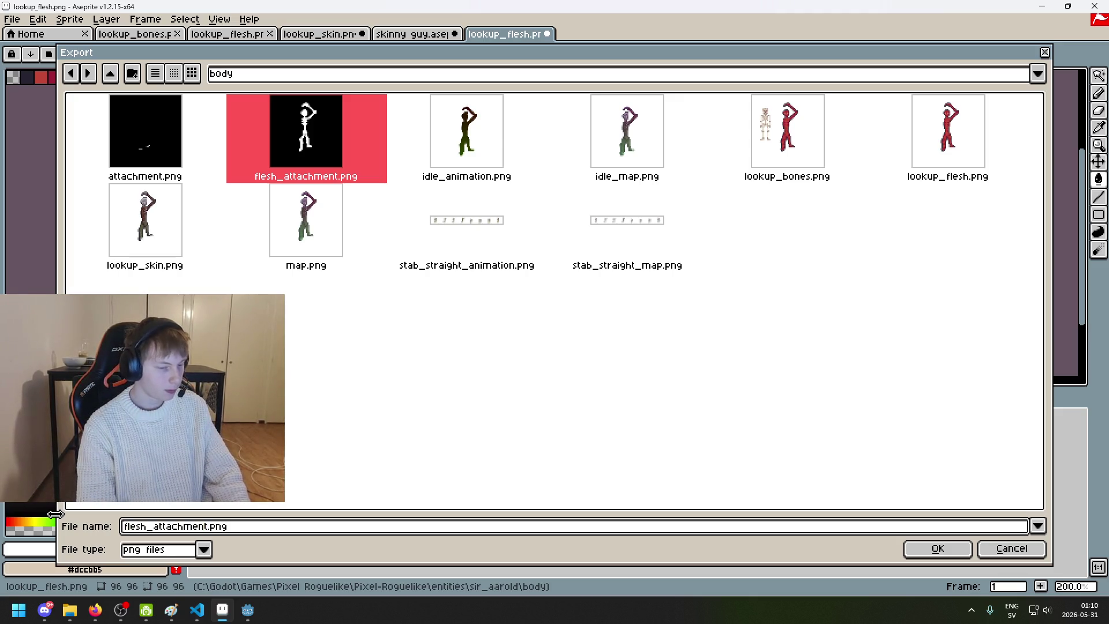
pyautogui.press('BackSpace')
pyautogui.press('BackSpace')
pyautogui.press('BackSpace')
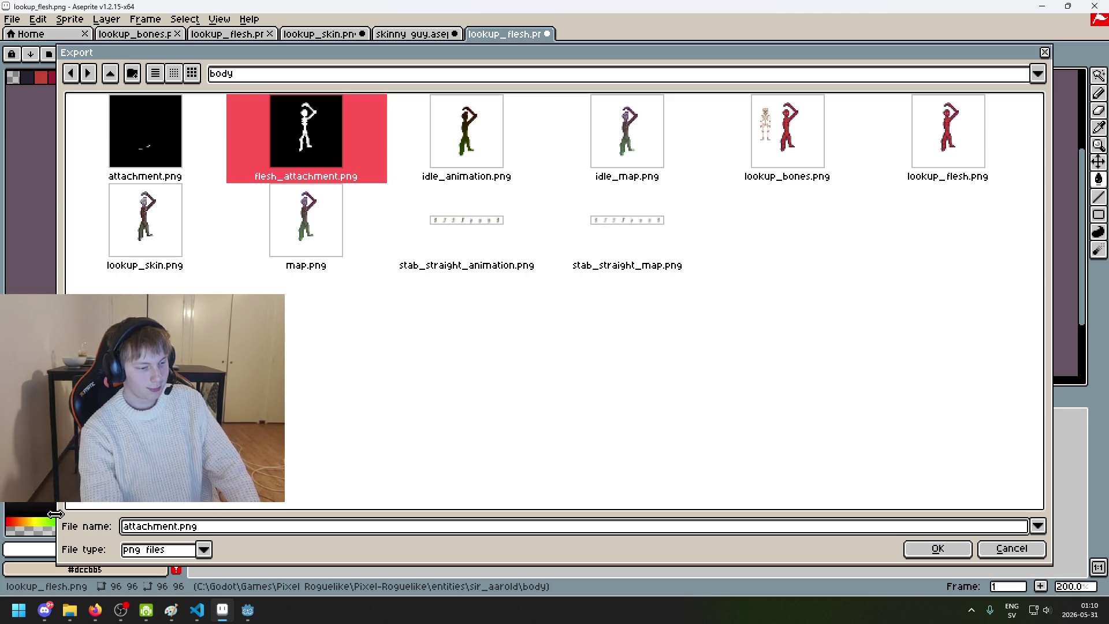
# Step: Confirm exporting attachment.png as a flattened PNG into the body folder, then close lookup_flesh
pyautogui.hotkey('alt', 'Tab')
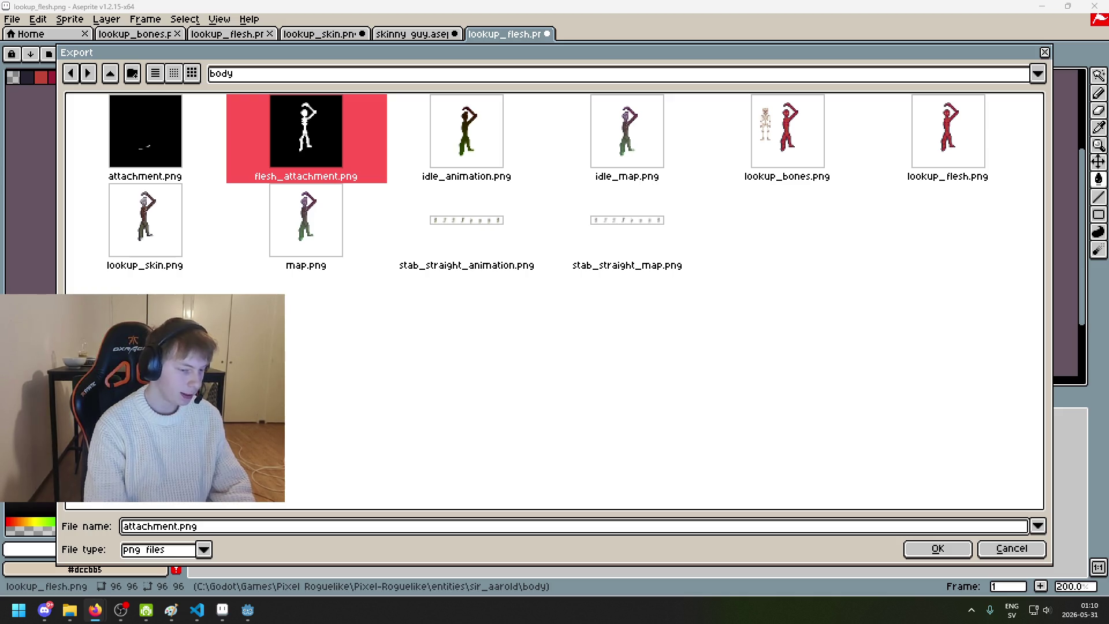
pyautogui.hotkey('alt', 'Tab')
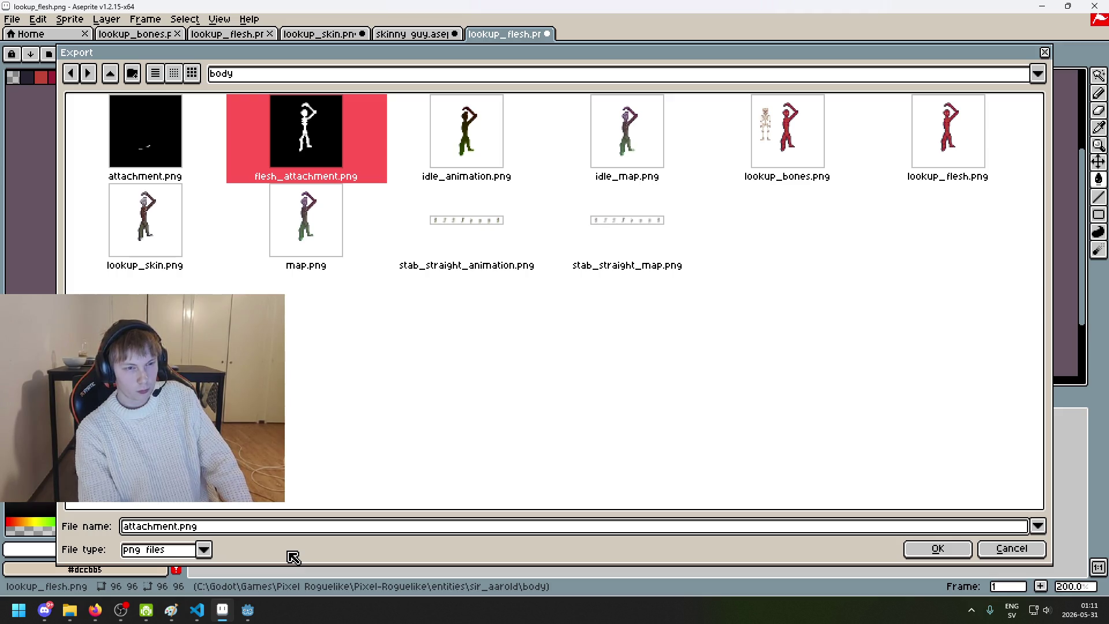
pyautogui.press('Return')
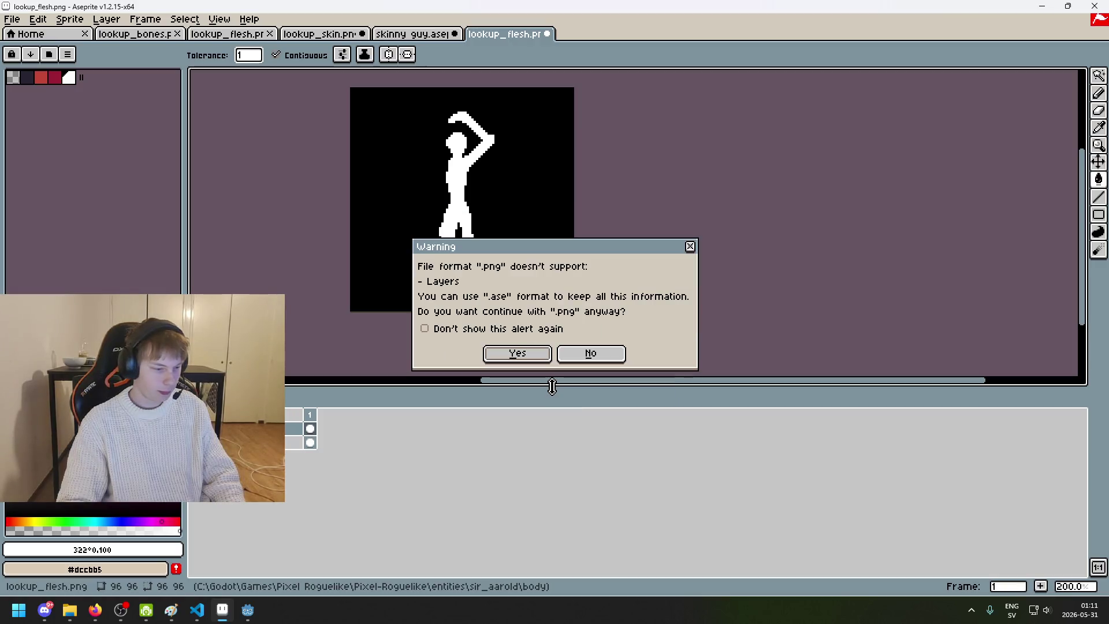
pyautogui.click(523, 354)
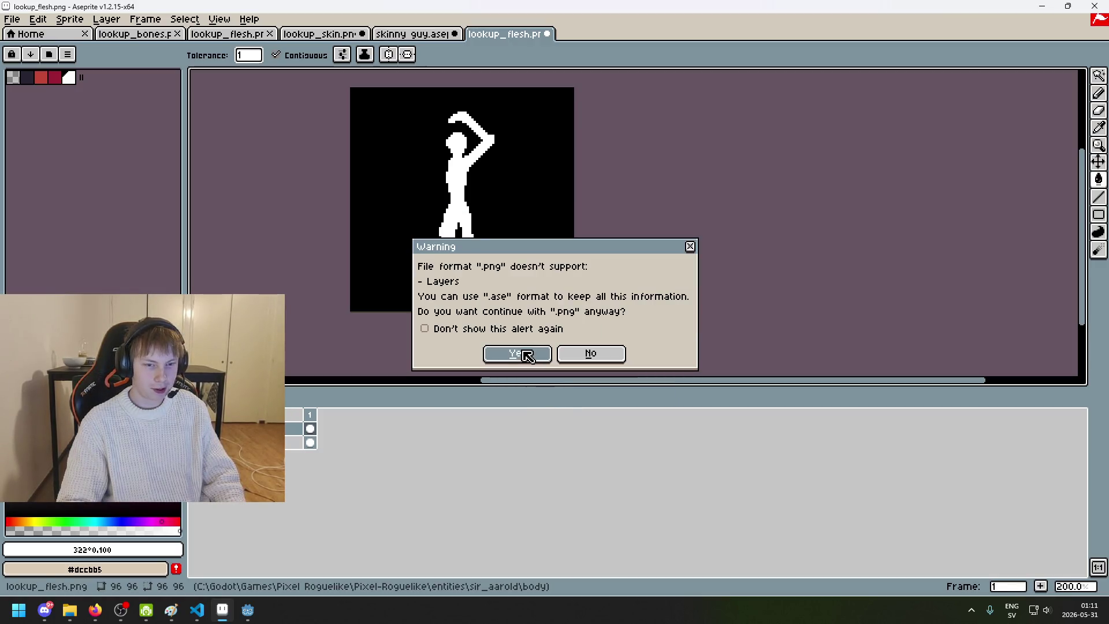
pyautogui.click(547, 34)
# Step: Discard lookup_flesh's changes and rename attachment.png to bones_attachment.png in Godot
pyautogui.click(553, 333)
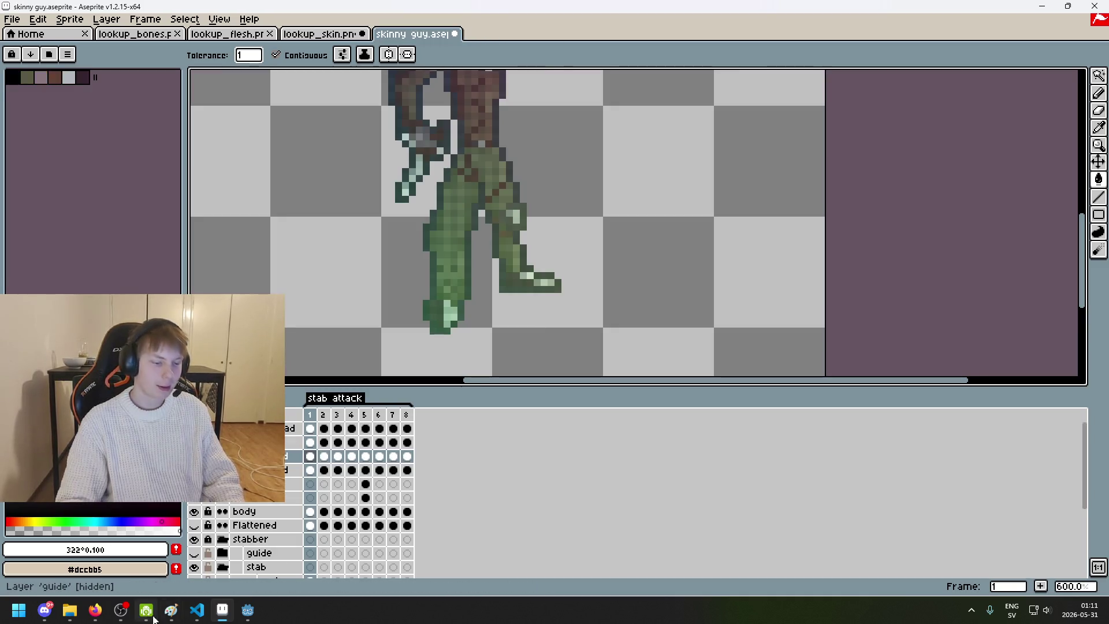
pyautogui.moveTo(247, 610)
pyautogui.click(198, 567)
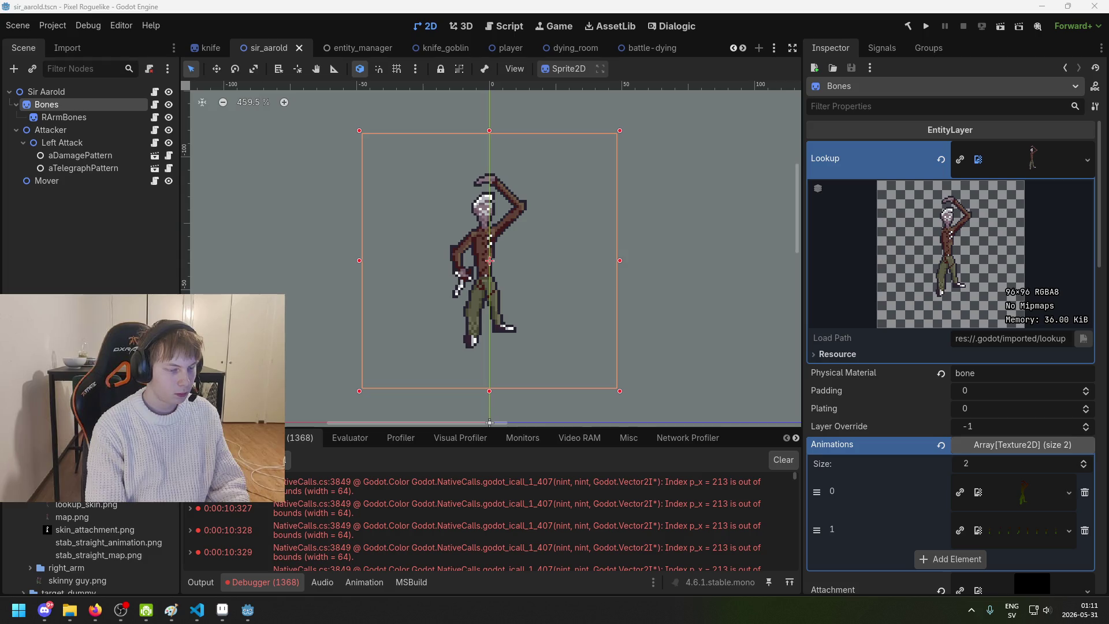
pyautogui.hotkey('alt', 'Tab')
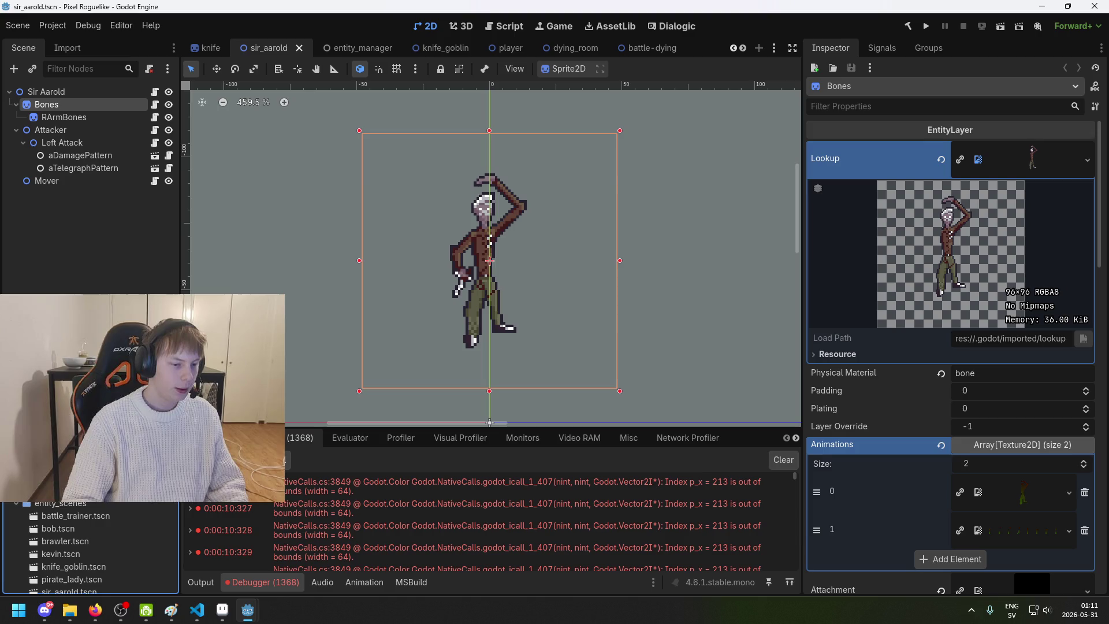
pyautogui.scroll(3, 87, 548)
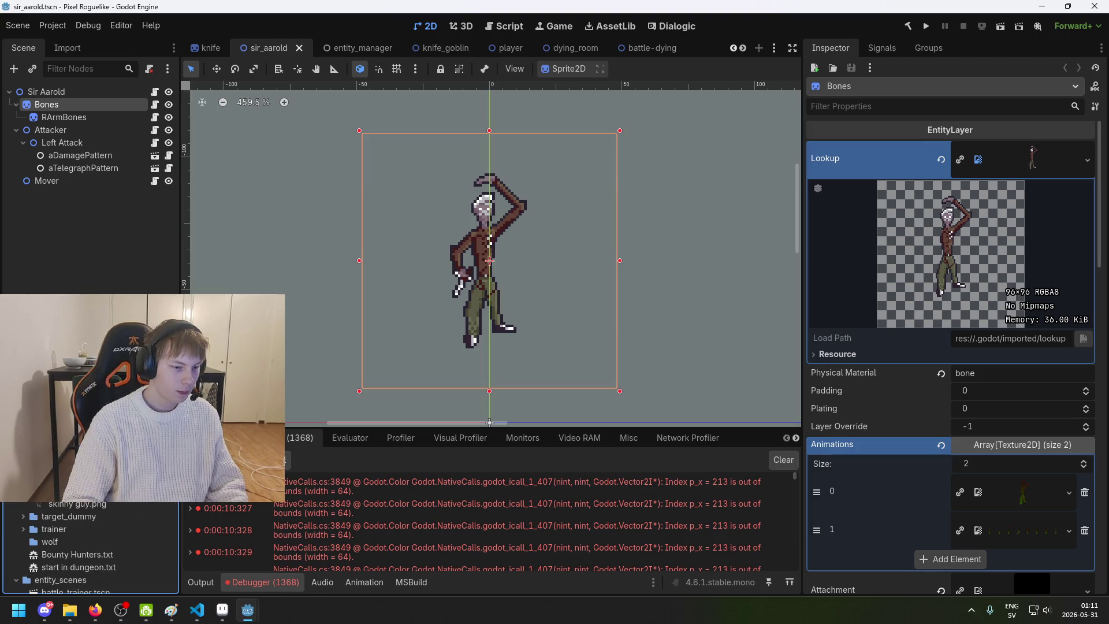
pyautogui.scroll(-5, 86, 549)
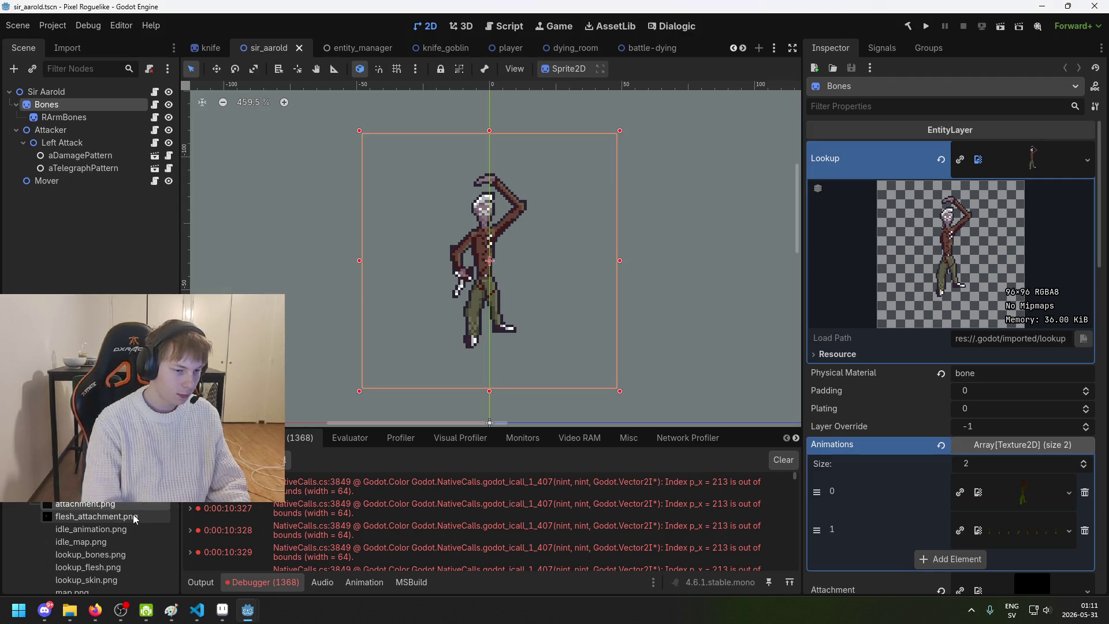
pyautogui.write('bones_')
pyautogui.press('Return')
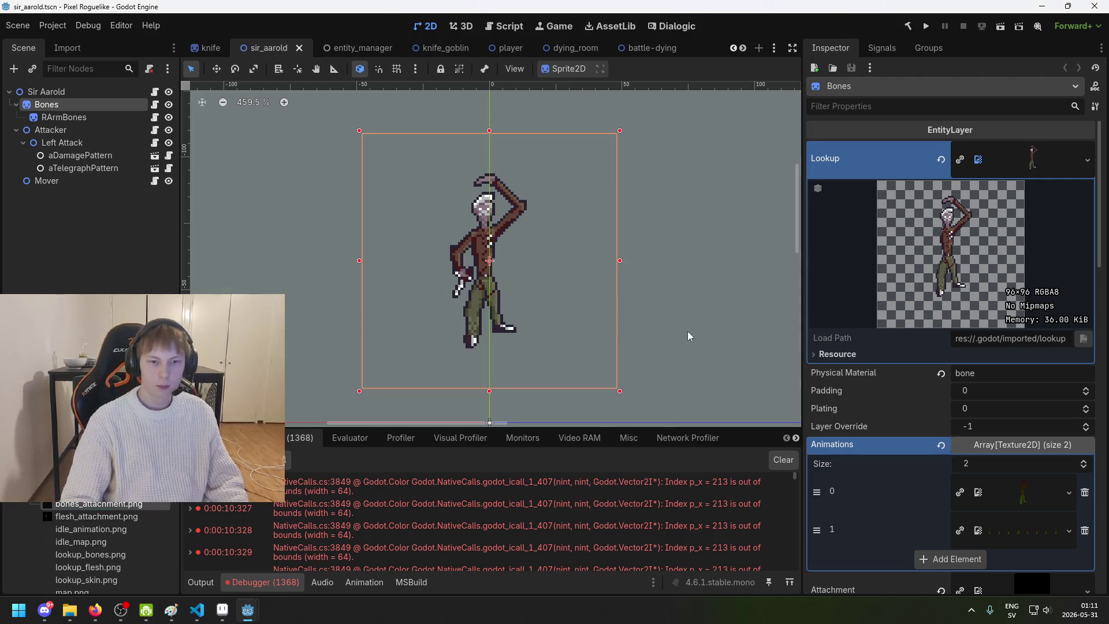
# Step: Back in Godot, save the sir_aarold scene
pyautogui.scroll(-2, 710, 333)
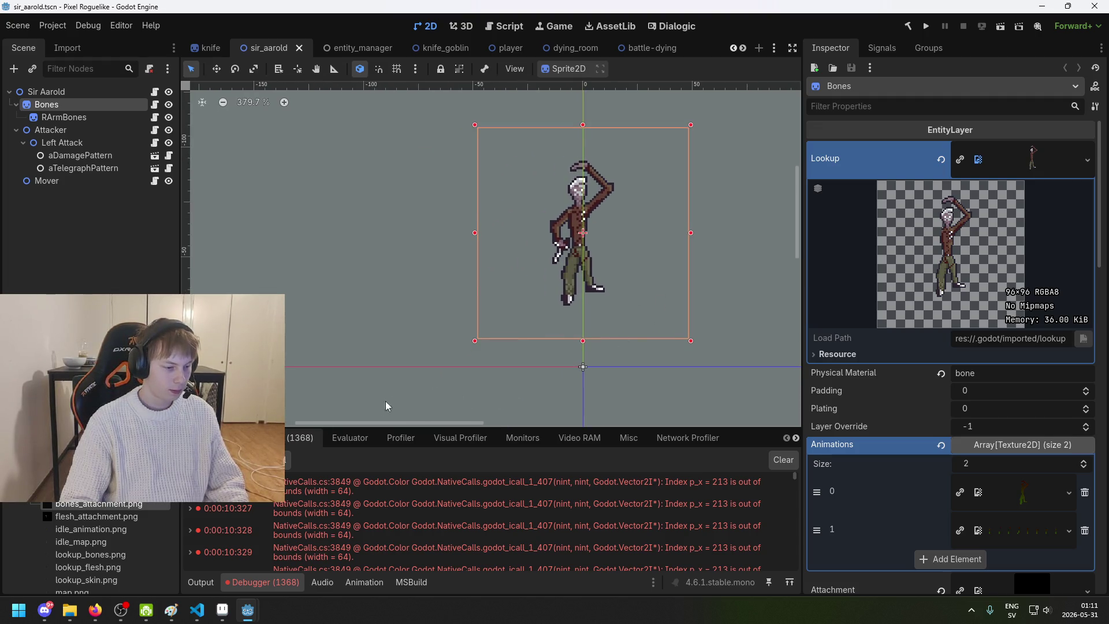
pyautogui.hotkey('alt', 'Tab')
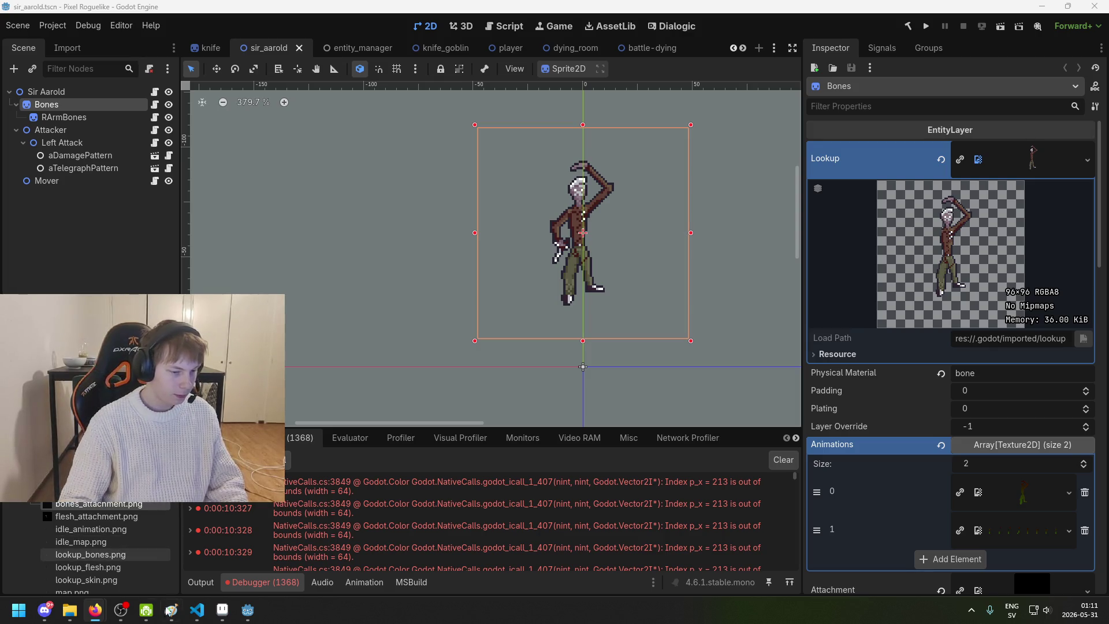
pyautogui.moveTo(122, 612)
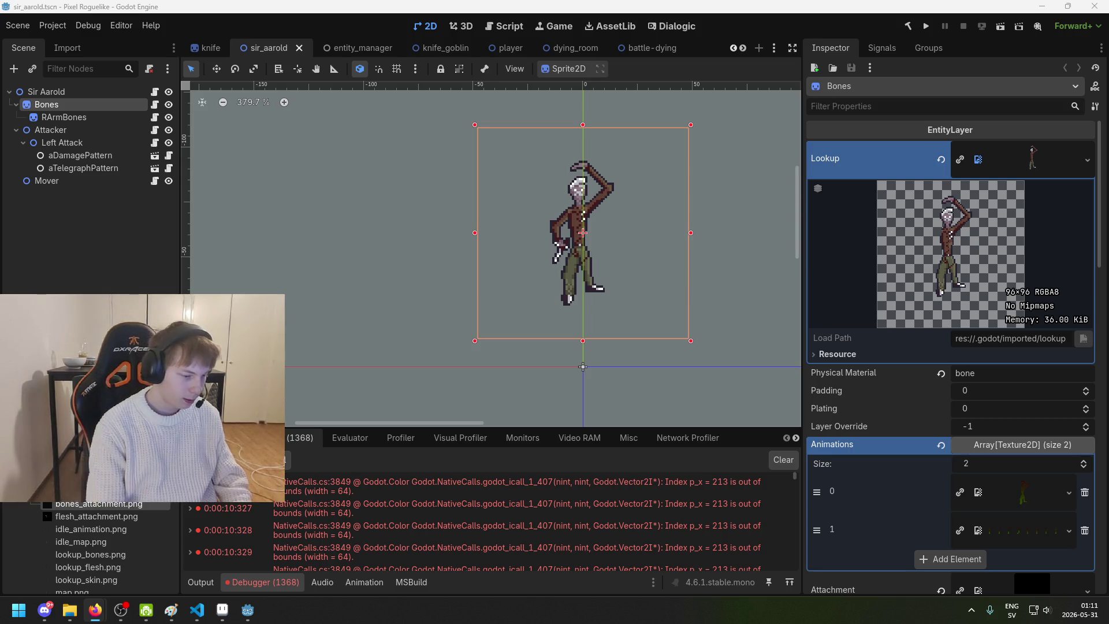
pyautogui.click(290, 240)
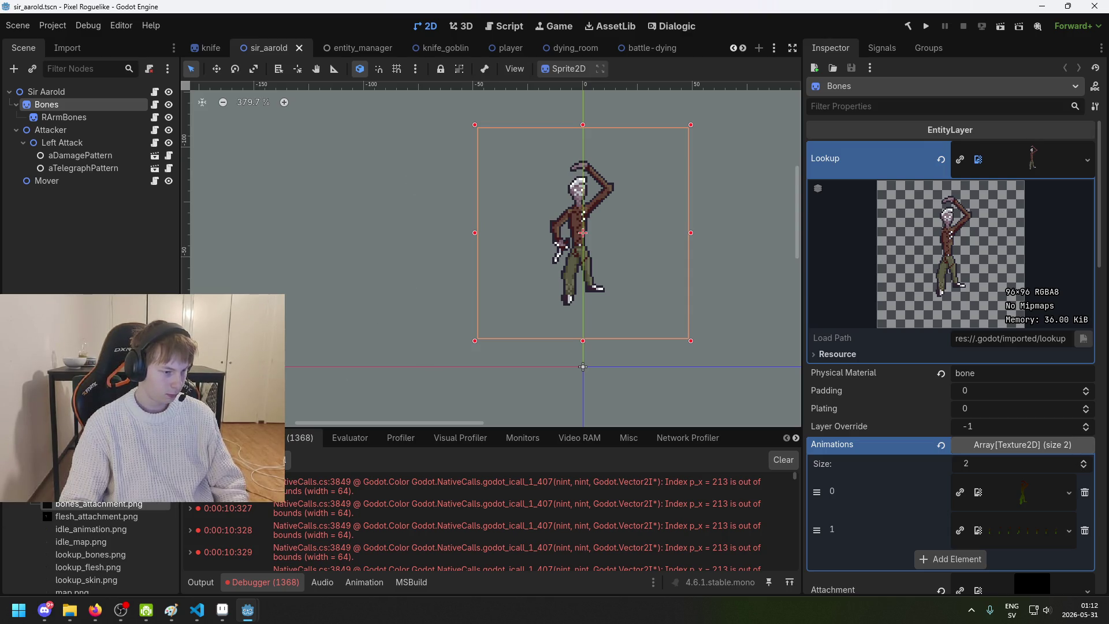
pyautogui.hscroll(3, 502, 311)
pyautogui.hotkey('ctrl', 's')
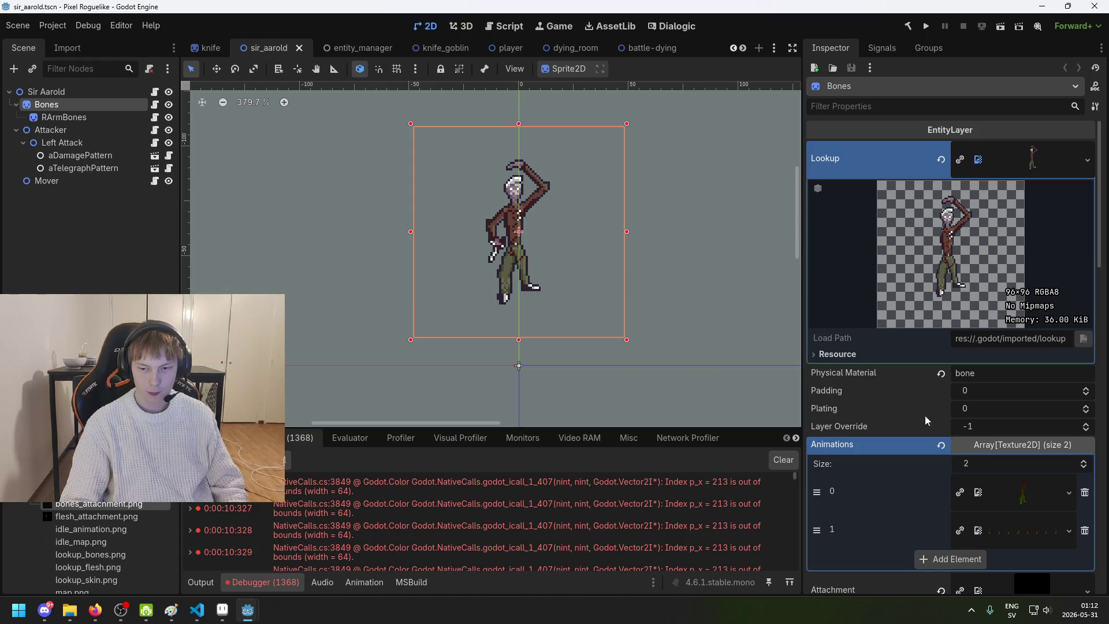
pyautogui.scroll(-5, 923, 414)
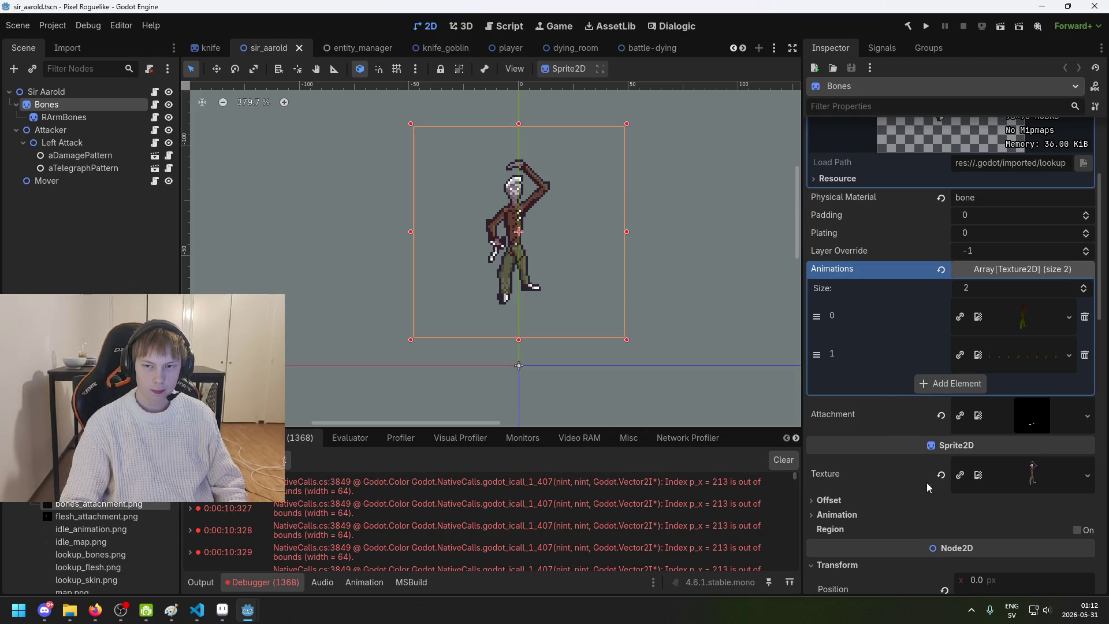
# Step: Save the scene and assign bones_attachment.png to the Bones node
pyautogui.scroll(-2, 929, 487)
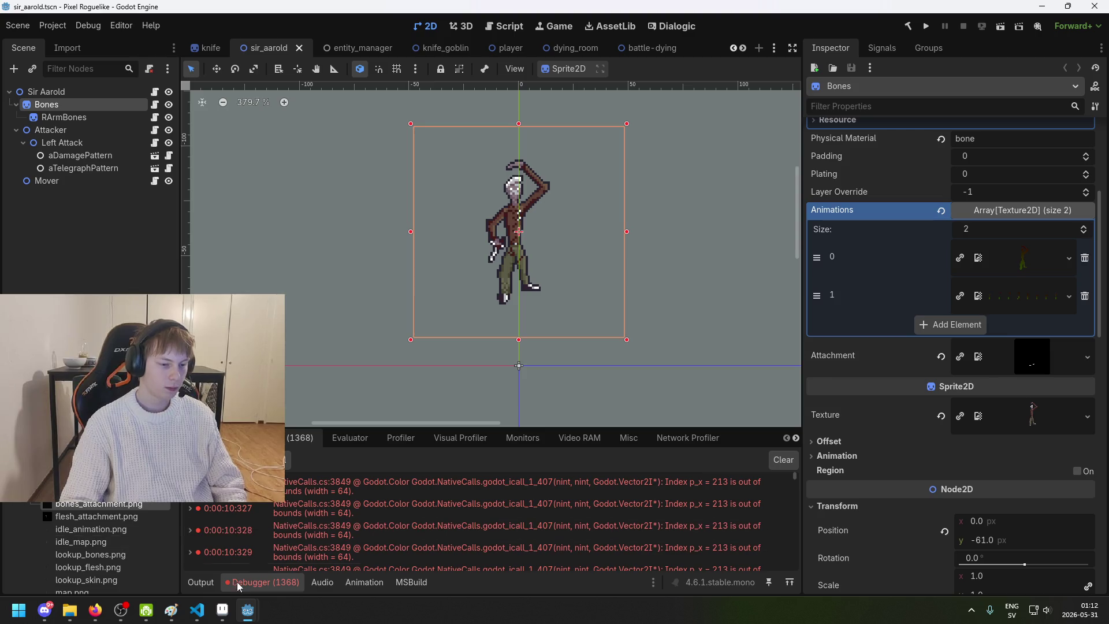
pyautogui.moveTo(218, 616)
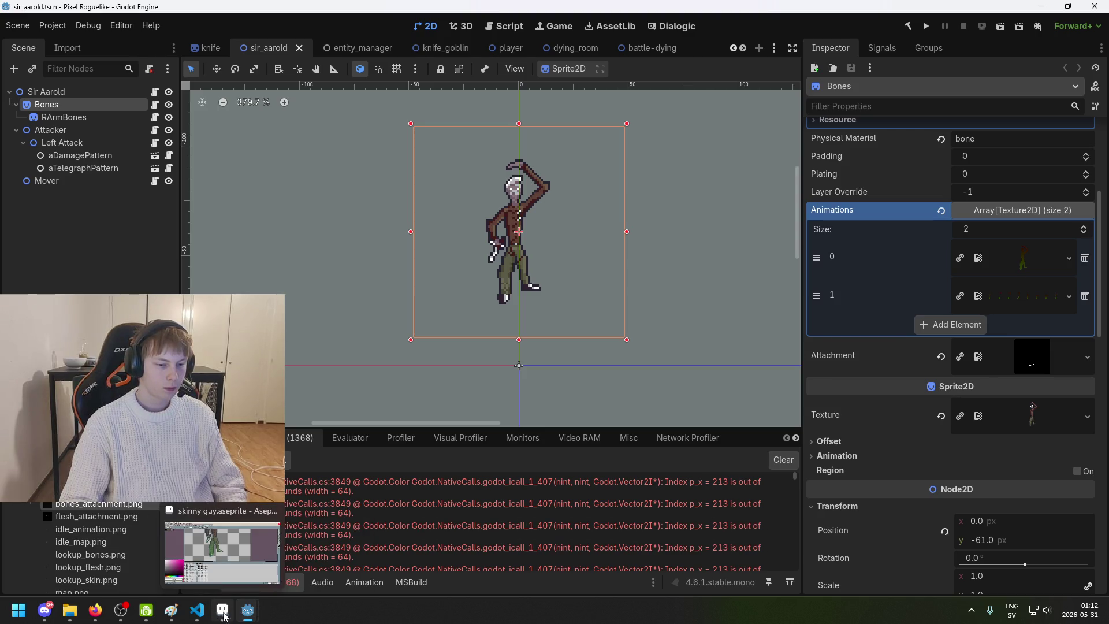
pyautogui.scroll(2, 1044, 312)
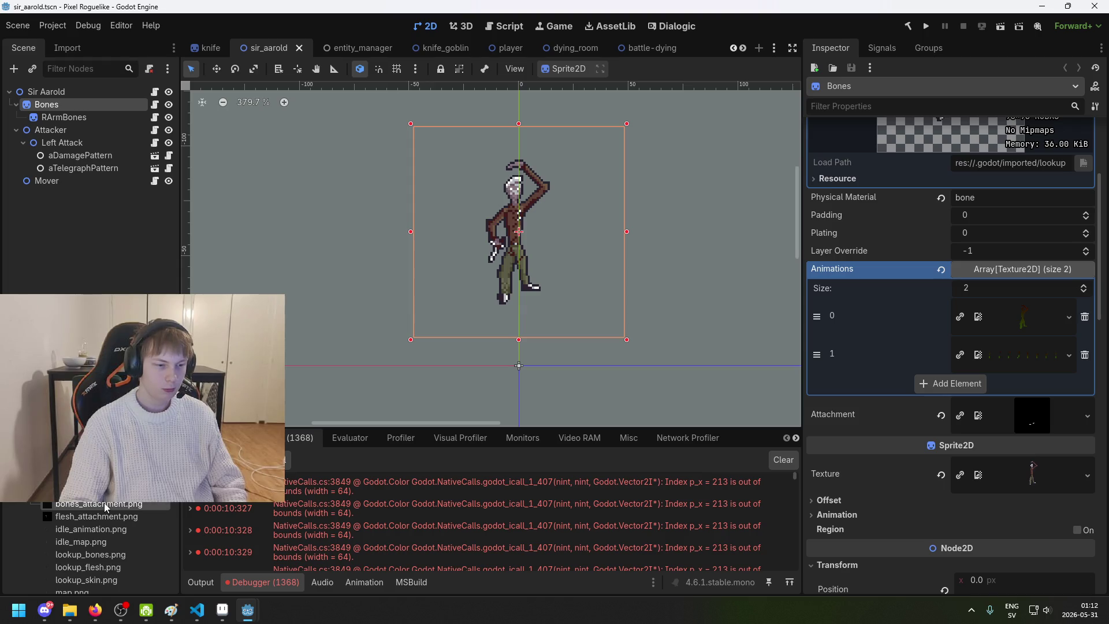
pyautogui.scroll(7, 957, 190)
pyautogui.scroll(-7, 957, 190)
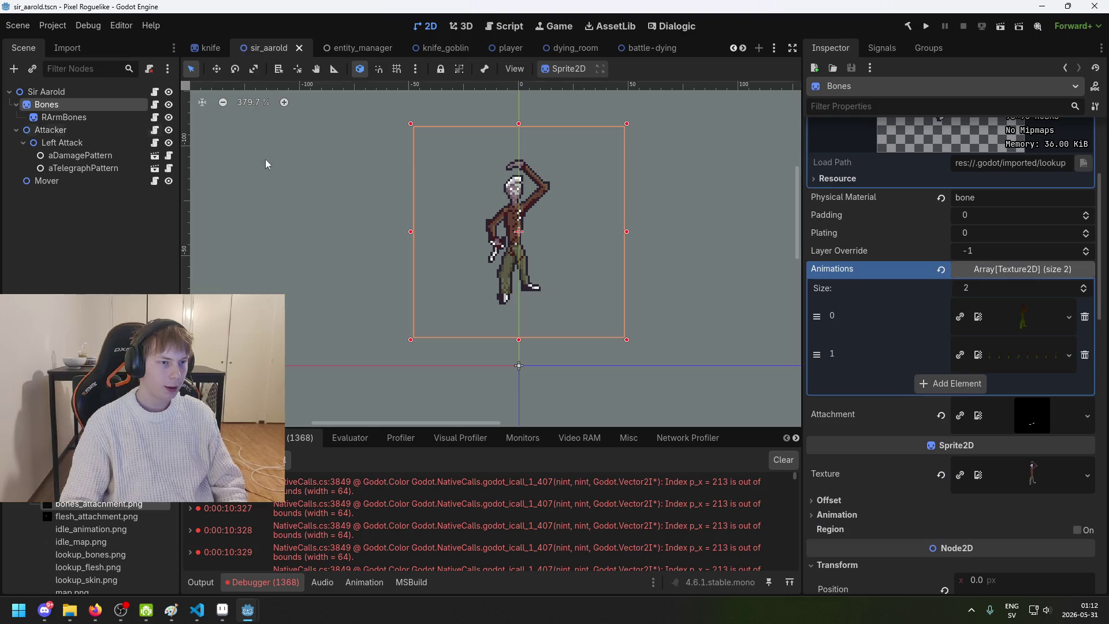
pyautogui.hotkey('ctrl', 's')
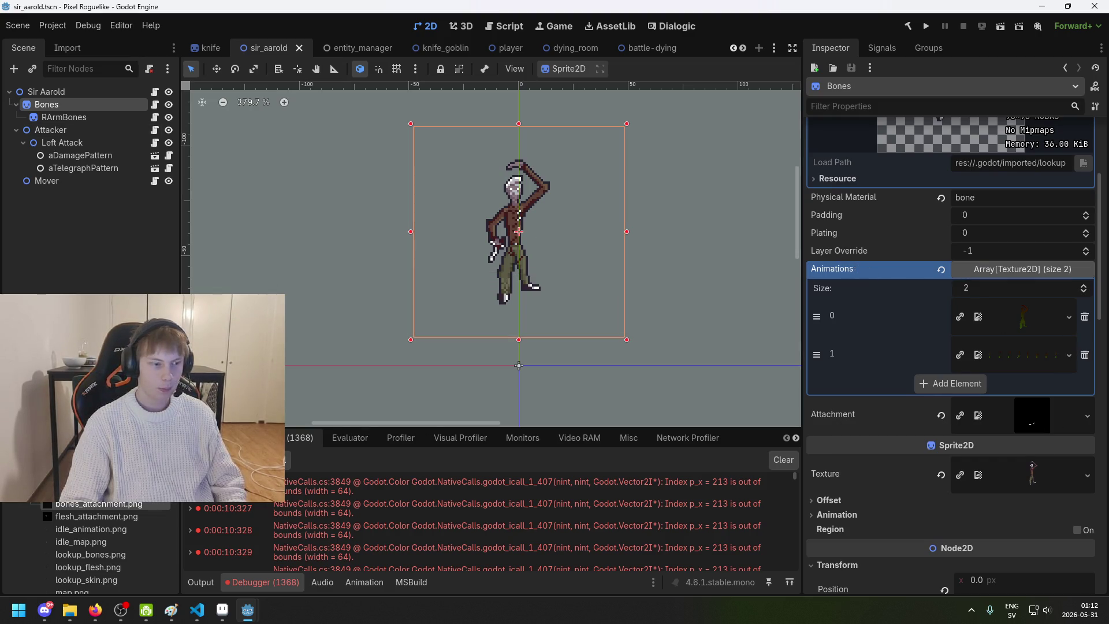
pyautogui.scroll(5, 557, 210)
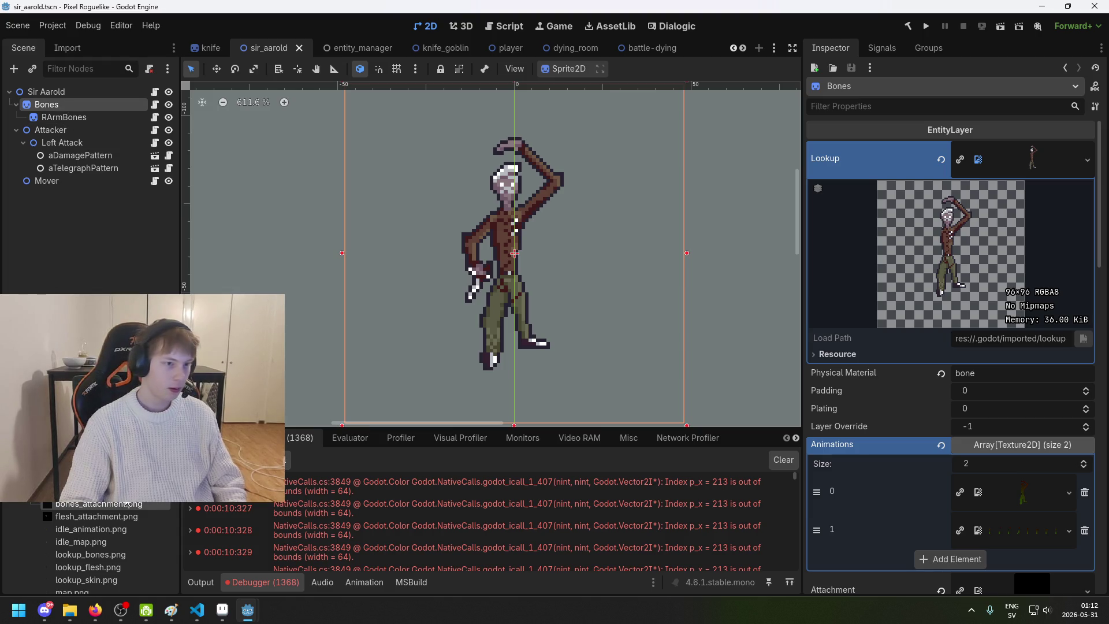
pyautogui.scroll(-1, 126, 504)
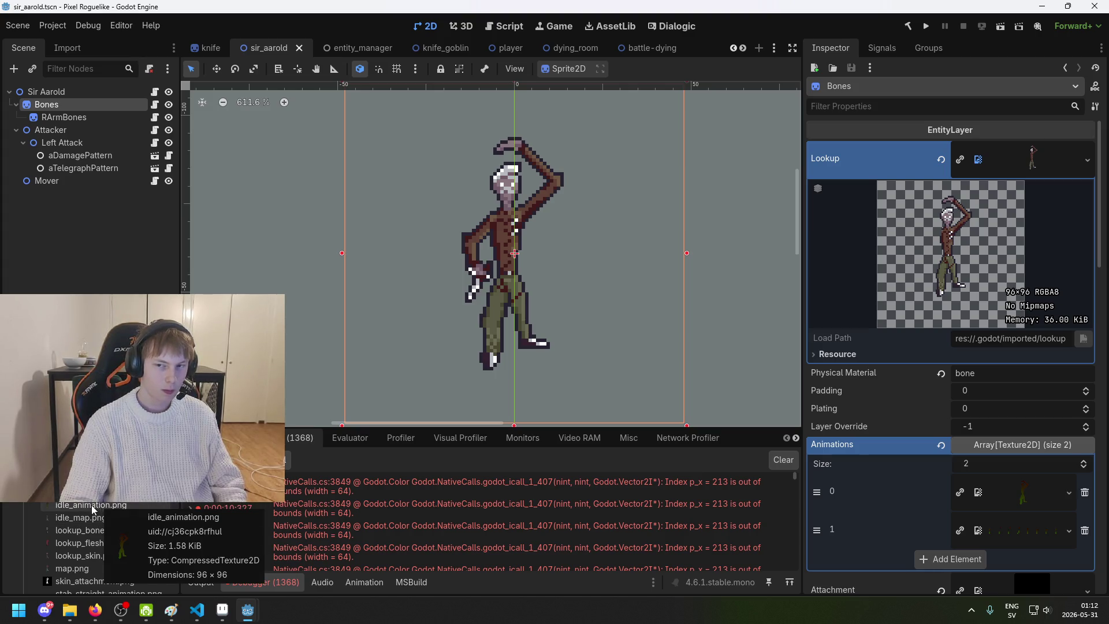
pyautogui.scroll(-2, 92, 511)
pyautogui.scroll(-3, 84, 555)
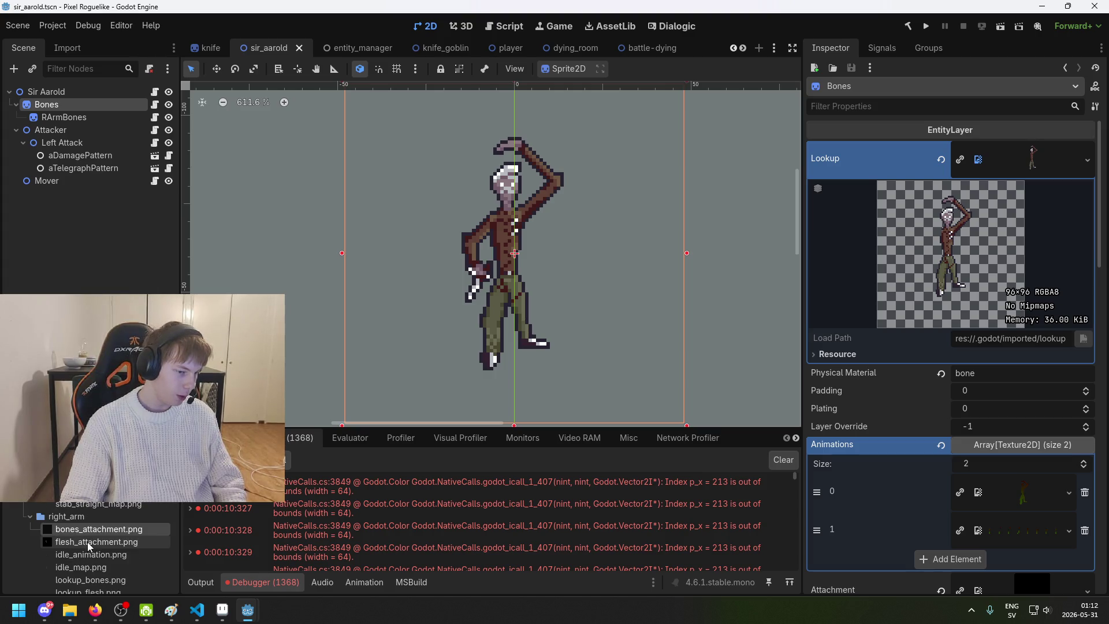
pyautogui.moveTo(99, 528)
pyautogui.mouseDown()
pyautogui.moveTo(1079, 159)
pyautogui.moveTo(1024, 263)
pyautogui.mouseUp()
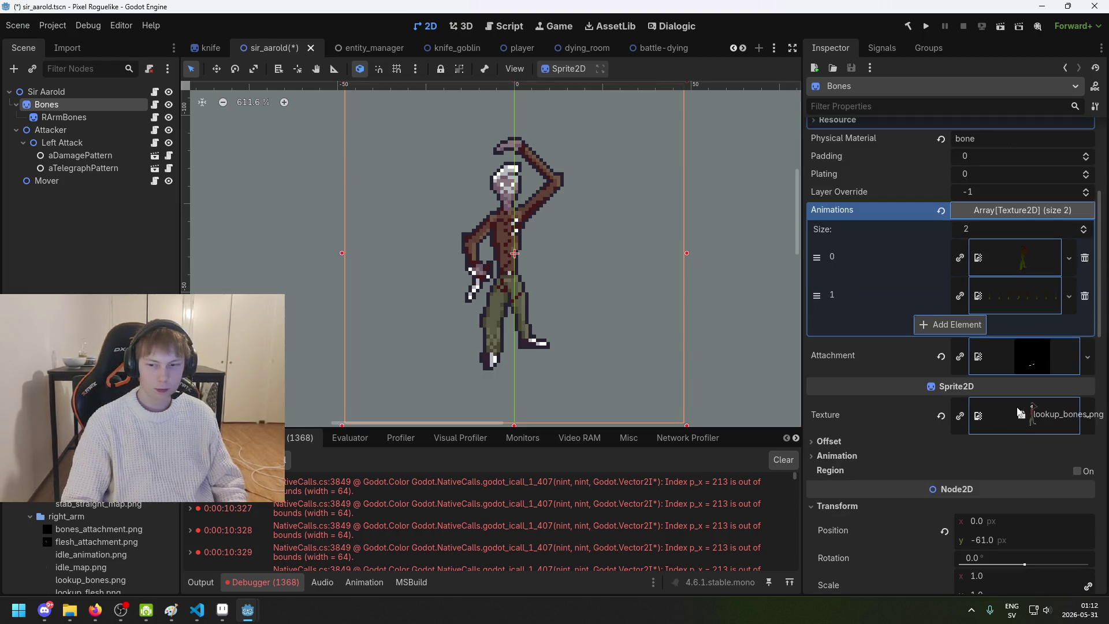
# Step: Set the Bones shader's Lookup parameter to lookup_bones.png
pyautogui.scroll(-10, 1011, 412)
pyautogui.scroll(-2, 1014, 413)
pyautogui.scroll(4, 994, 378)
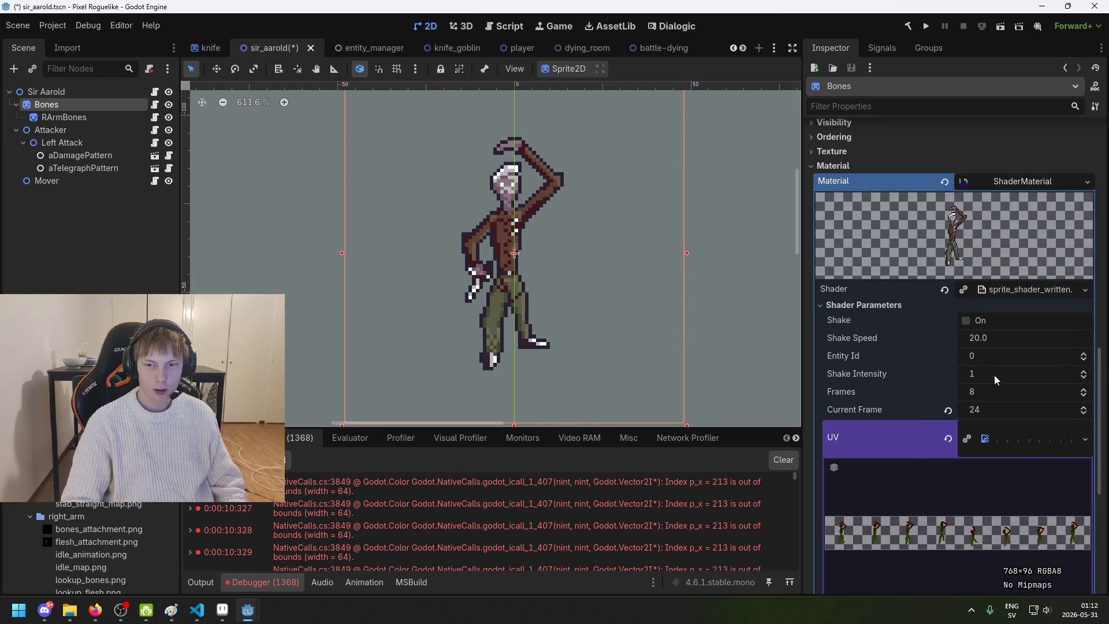
pyautogui.scroll(-3, 1001, 374)
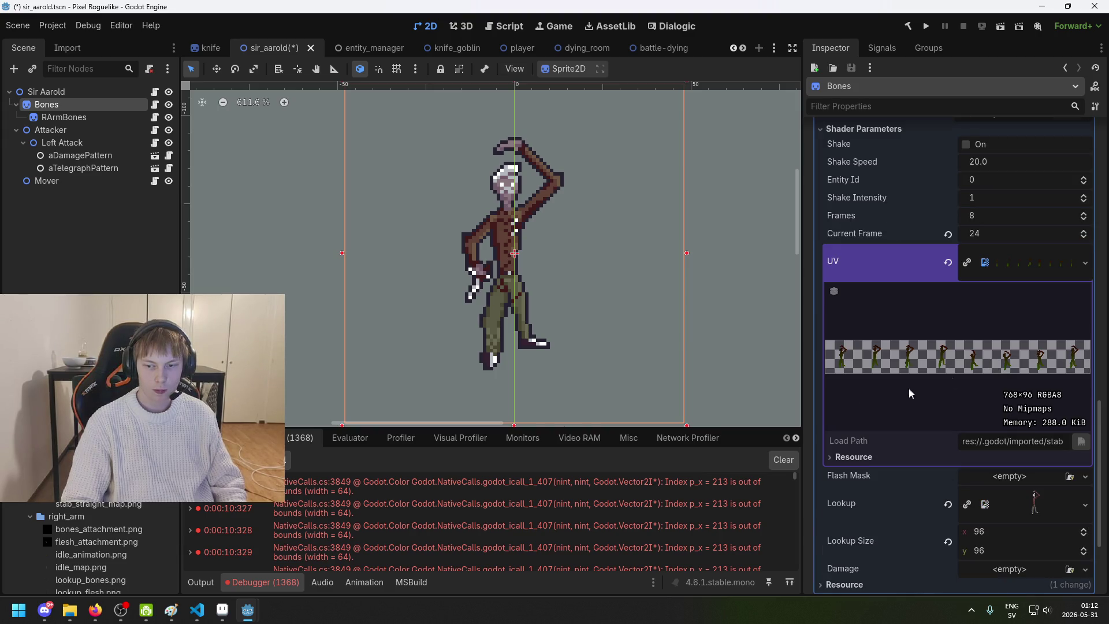
pyautogui.moveTo(90, 580); pyautogui.dragTo(1016, 503)
pyautogui.scroll(4, 491, 290)
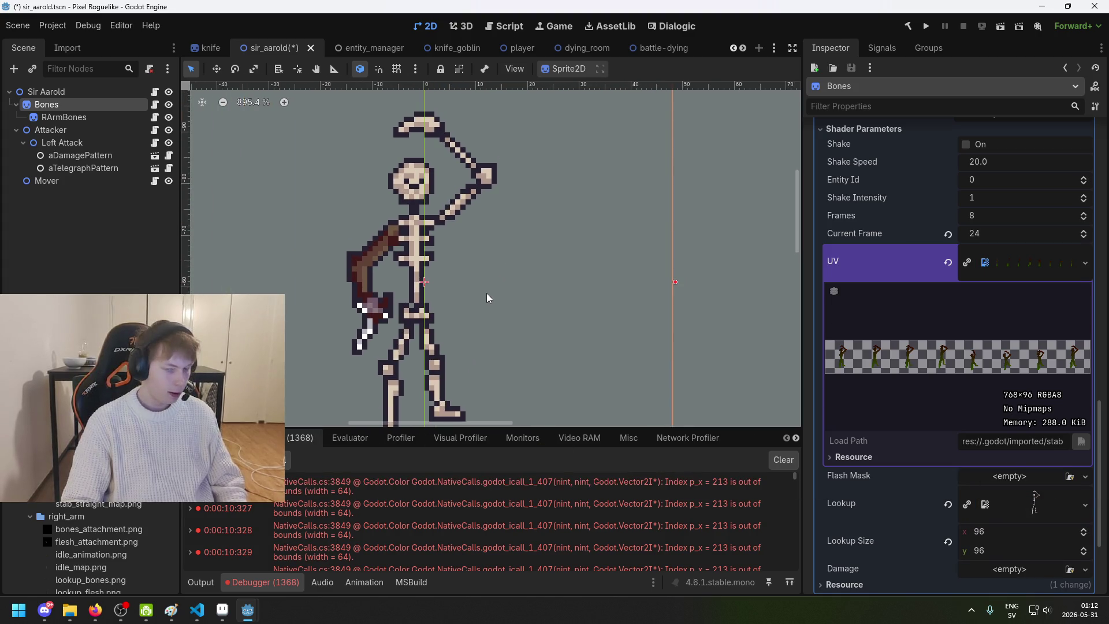
pyautogui.scroll(-3, 485, 293)
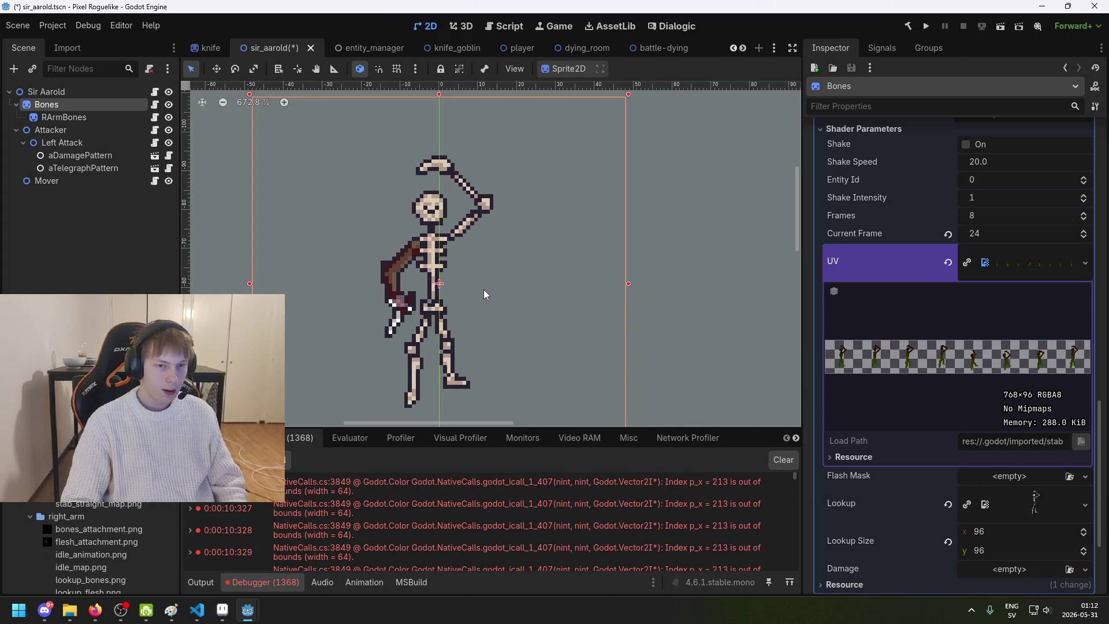
# Step: Duplicate the Bones node and delete the copied RArmBones child
pyautogui.rightClick(59, 111)
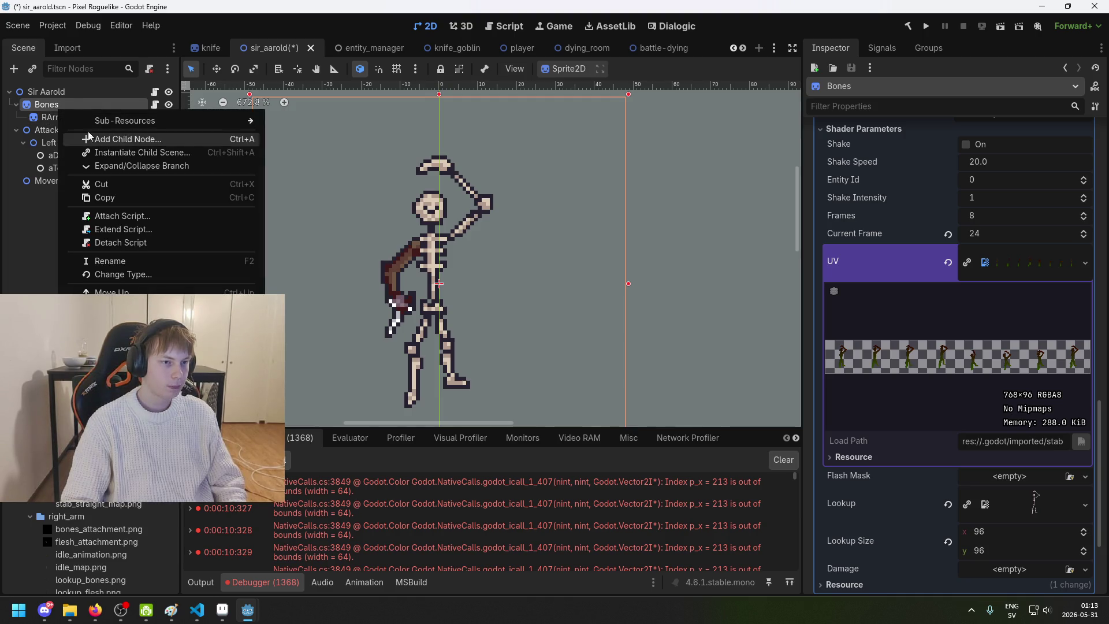
pyautogui.press('Escape')
pyautogui.hotkey('ctrl', 'd')
pyautogui.moveTo(64, 118); pyautogui.dragTo(69, 136)
pyautogui.hotkey('ctrl', 'z')
pyautogui.click(66, 110)
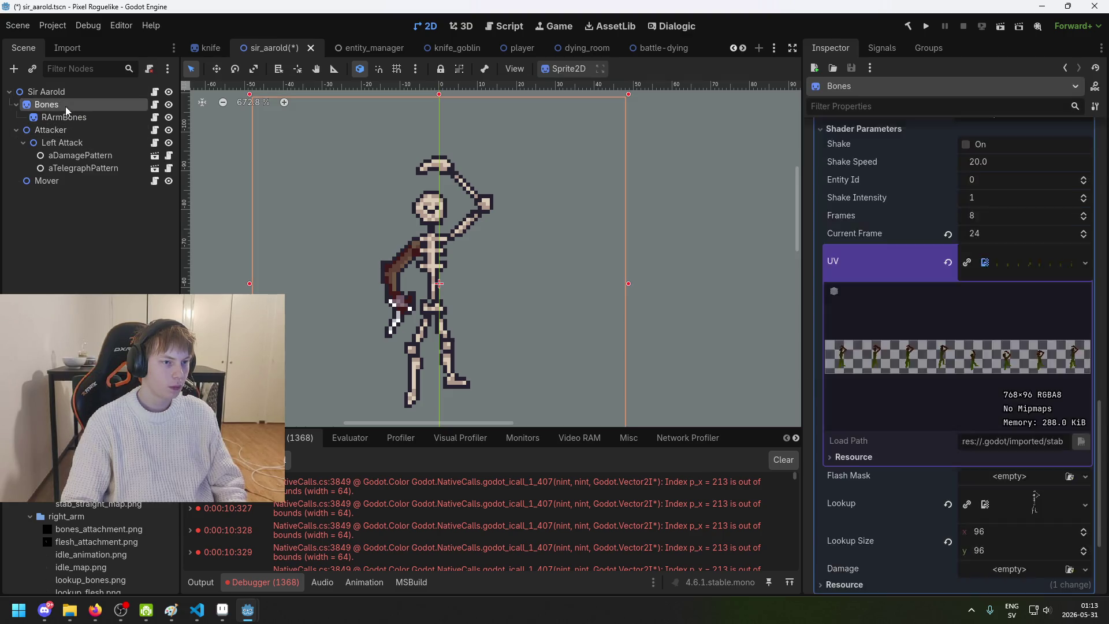
pyautogui.hotkey('ctrl', 'd')
pyautogui.click(78, 145)
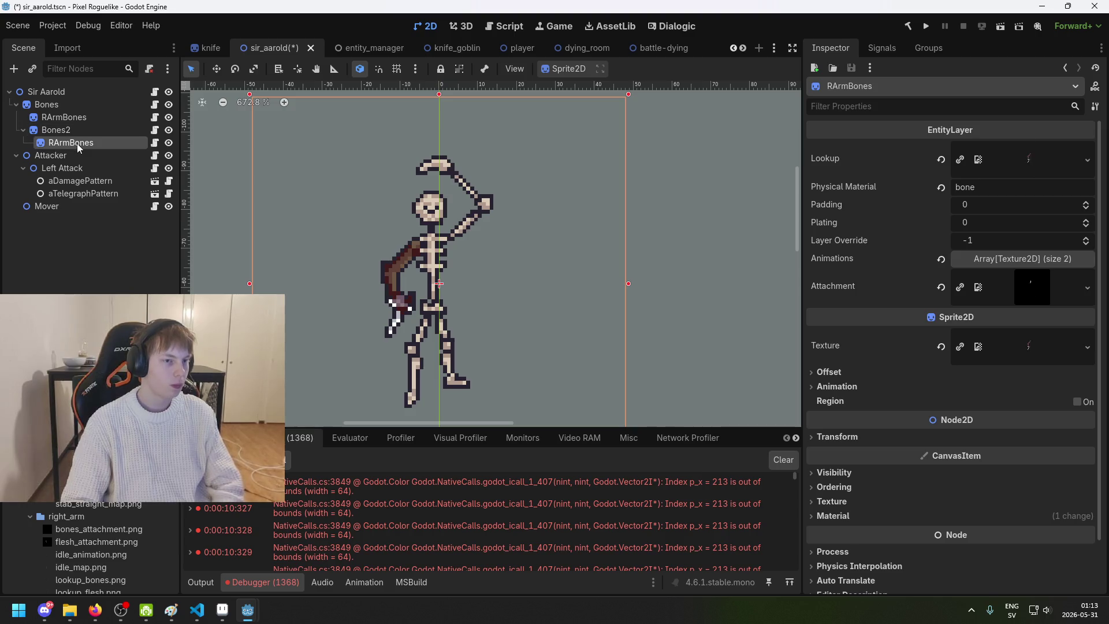
pyautogui.press('Delete')
pyautogui.click(527, 322)
# Step: Move the Bones copy into place and rename it Flesh
pyautogui.moveTo(63, 130); pyautogui.dragTo(79, 115)
pyautogui.press('F2')
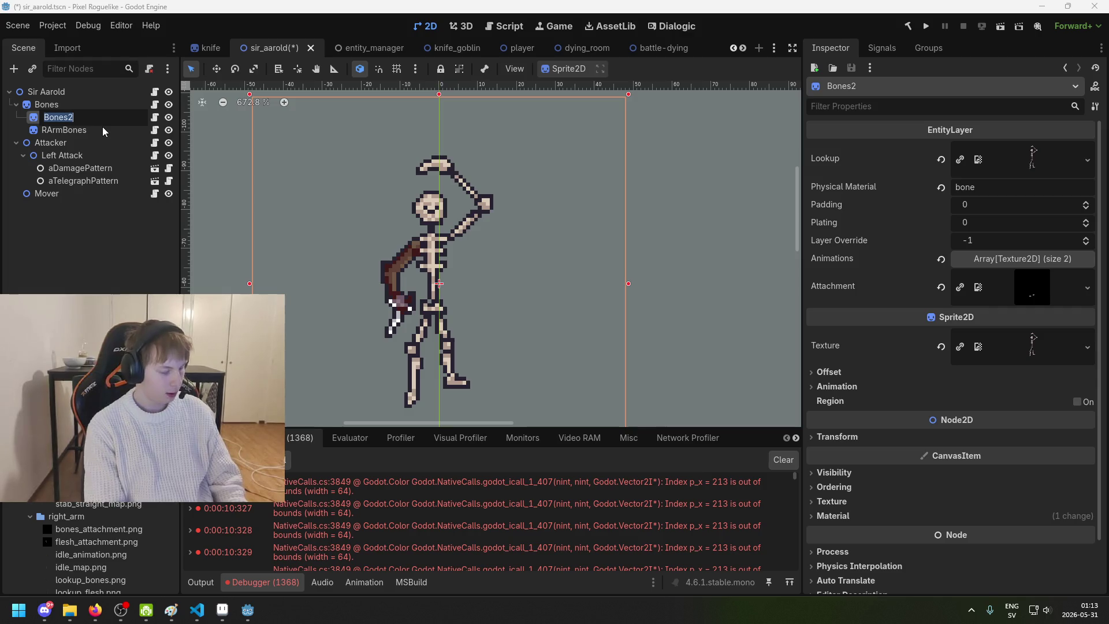
pyautogui.write('Fle')
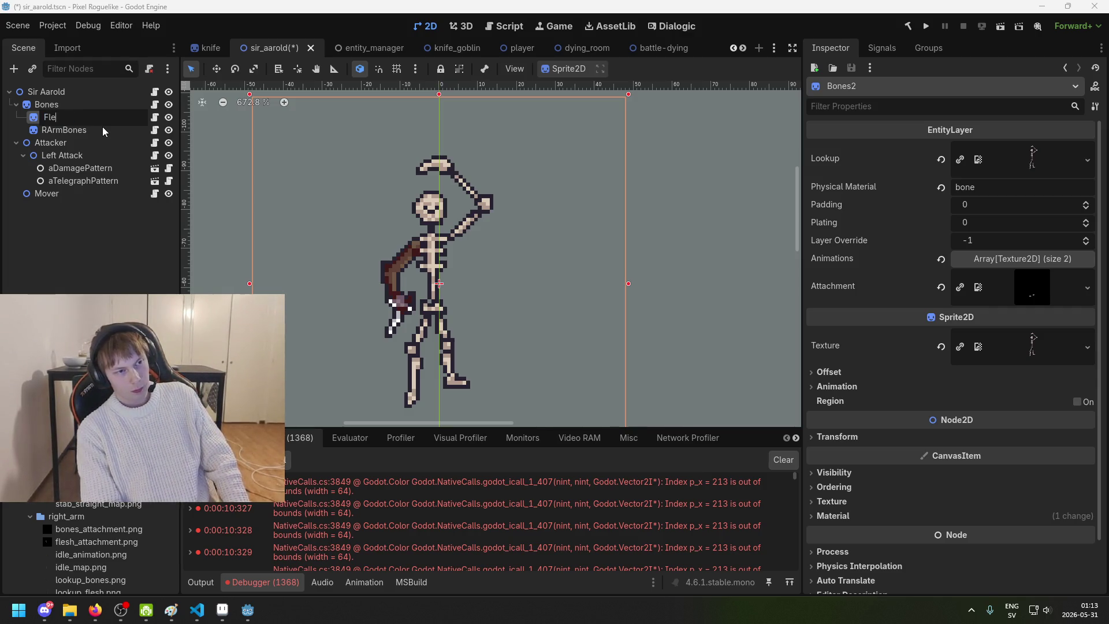
pyautogui.write('sh')
pyautogui.press('Return')
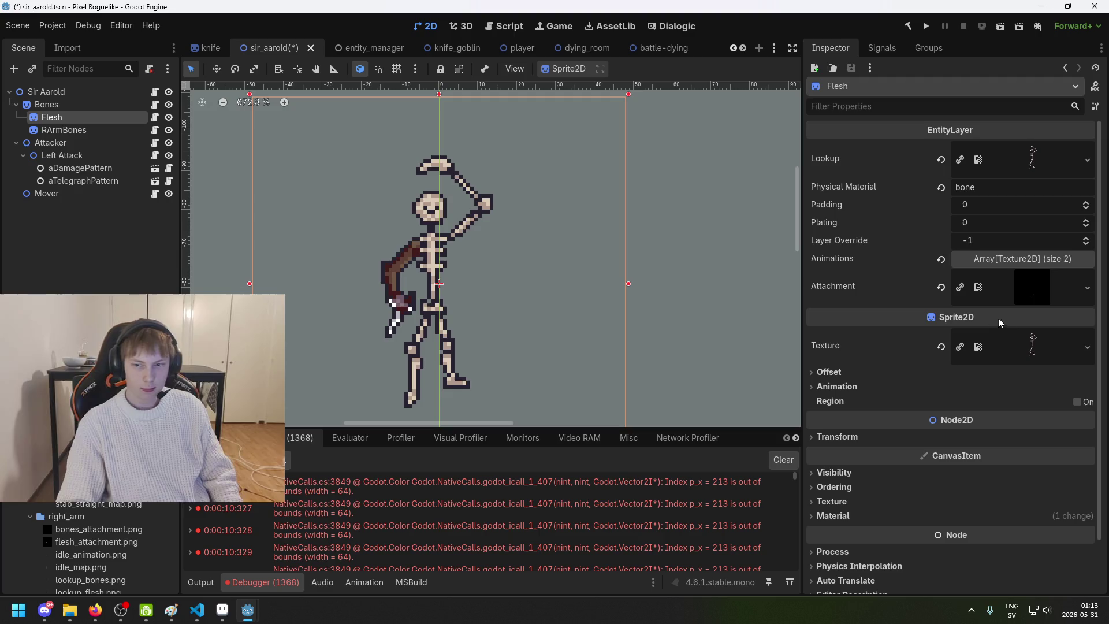
# Step: Assign flesh_attachment.png and lookup_flesh.png textures to the Flesh node
pyautogui.scroll(3, 93, 473)
pyautogui.moveTo(92, 466)
pyautogui.mouseDown()
pyautogui.moveTo(884, 406)
pyautogui.moveTo(1039, 296)
pyautogui.mouseUp()
pyautogui.click(1065, 297)
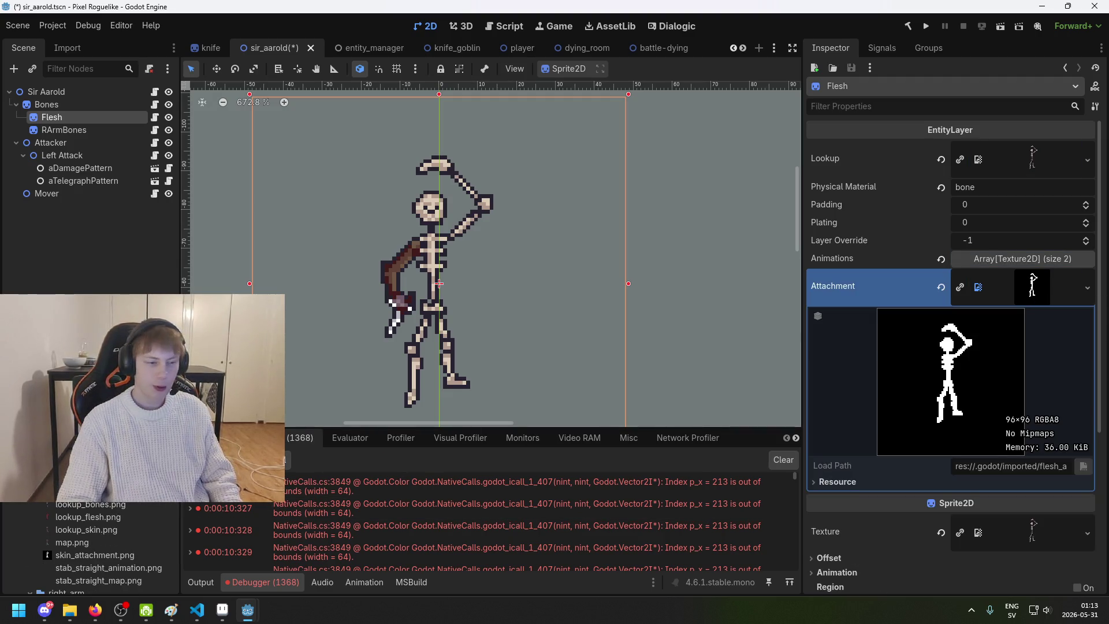
pyautogui.moveTo(86, 517)
pyautogui.mouseDown()
pyautogui.moveTo(1039, 212)
pyautogui.moveTo(1034, 161)
pyautogui.mouseUp()
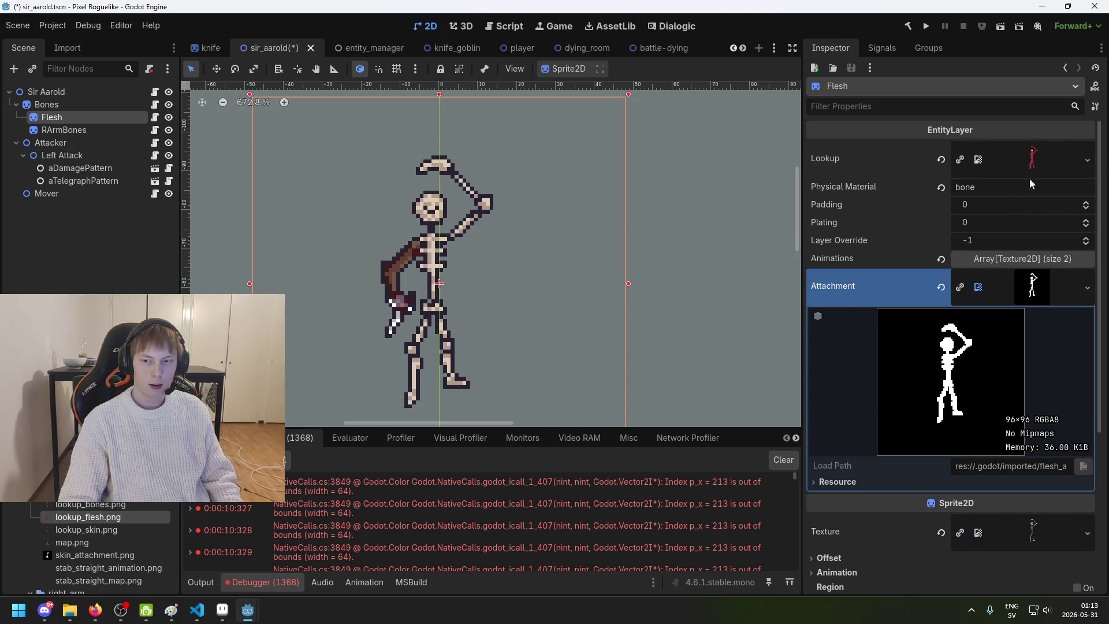
pyautogui.scroll(-5, 975, 375)
pyautogui.scroll(4, 1063, 275)
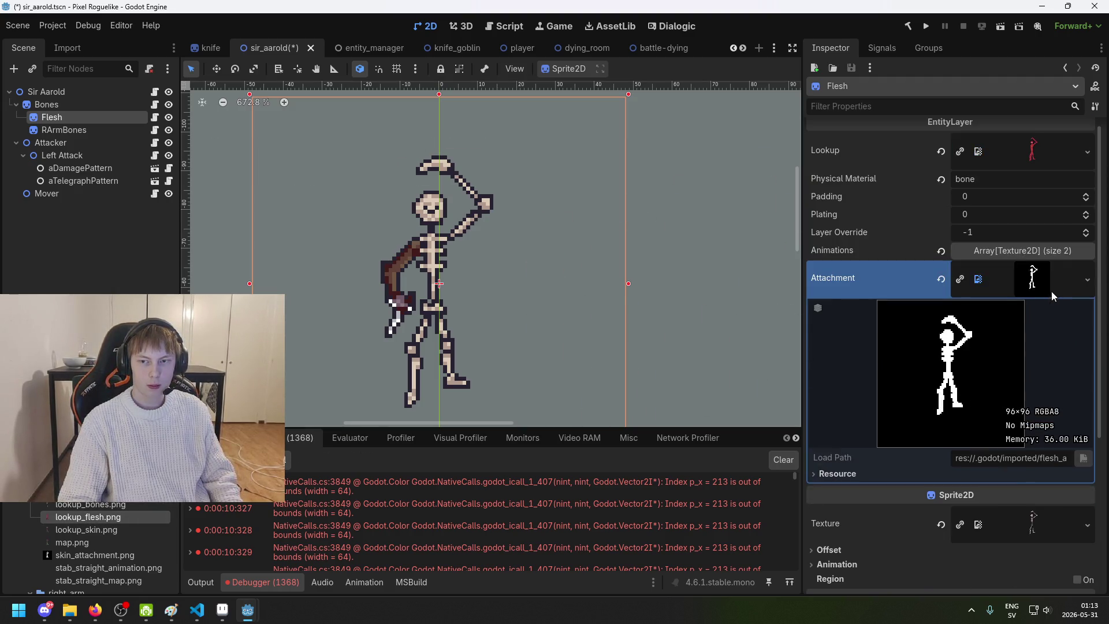
pyautogui.scroll(-4, 996, 345)
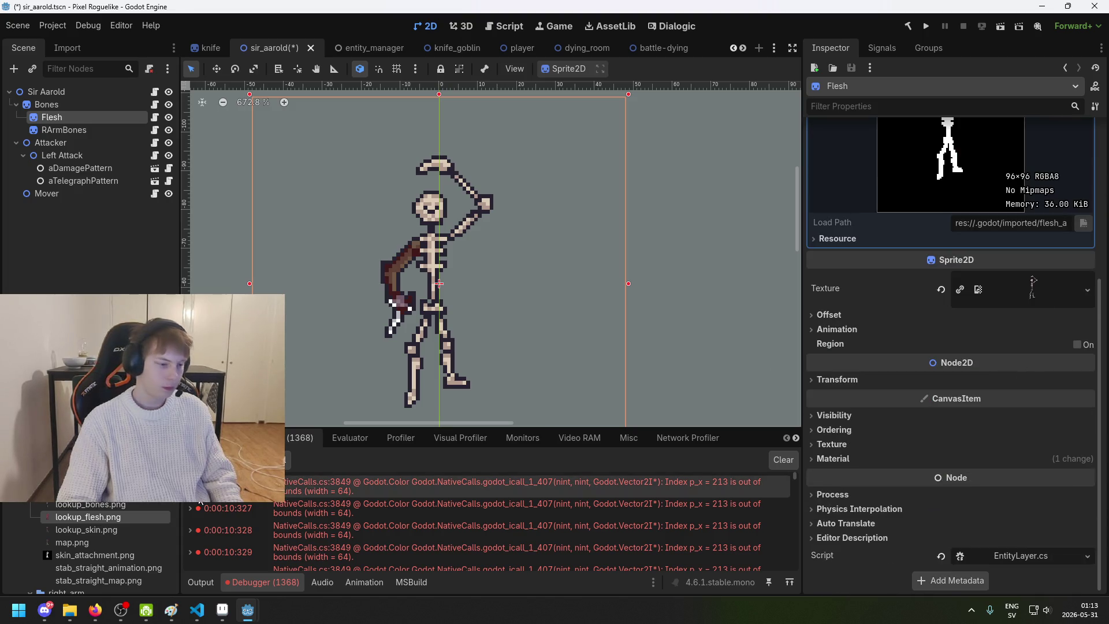
pyautogui.moveTo(127, 517)
pyautogui.mouseDown()
pyautogui.moveTo(984, 341)
pyautogui.moveTo(1026, 294)
pyautogui.mouseUp()
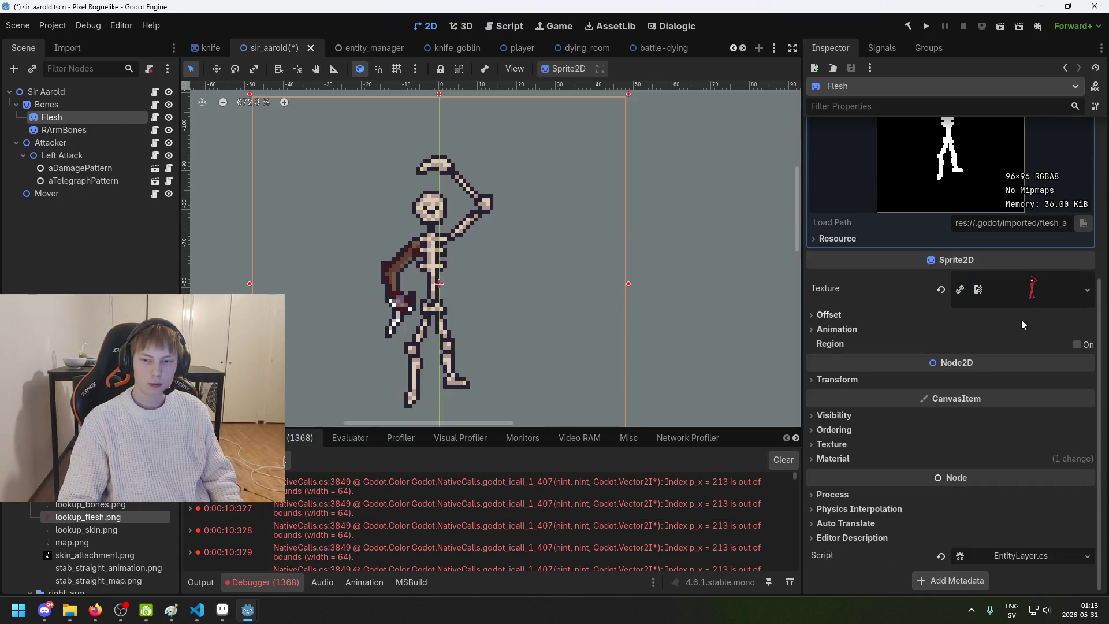
# Step: Set the Flesh shader's Lookup to lookup_flesh.png and save the scene
pyautogui.click(855, 459)
pyautogui.click(994, 445)
pyautogui.scroll(-1, 968, 448)
pyautogui.moveTo(89, 519)
pyautogui.mouseDown()
pyautogui.moveTo(896, 482)
pyautogui.moveTo(993, 345)
pyautogui.moveTo(901, 434)
pyautogui.moveTo(400, 498)
pyautogui.moveTo(89, 517)
pyautogui.moveTo(746, 475)
pyautogui.moveTo(1034, 380)
pyautogui.mouseUp()
pyautogui.click(901, 424)
pyautogui.scroll(-5, 873, 411)
pyautogui.hotkey('ctrl', 's')
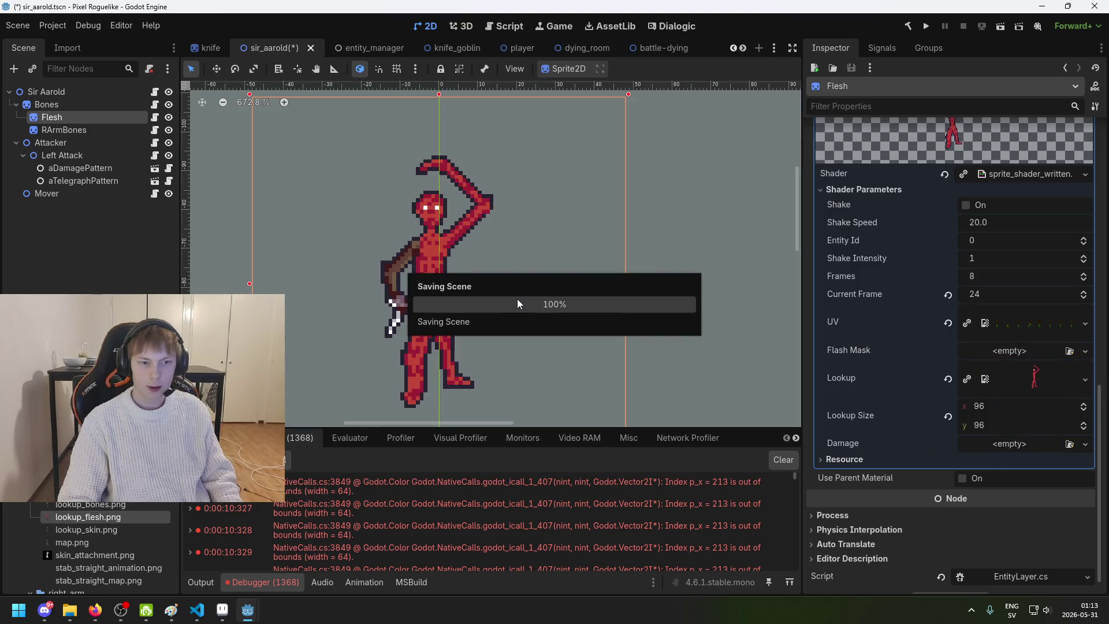
# Step: Duplicate the Flesh node, nest the copy under Flesh, and rename it Skin
pyautogui.click(92, 116)
pyautogui.hotkey('ctrl', 'd')
pyautogui.moveTo(80, 130); pyautogui.dragTo(80, 118)
pyautogui.doubleClick(81, 129)
pyautogui.write('Skin')
pyautogui.press('Return')
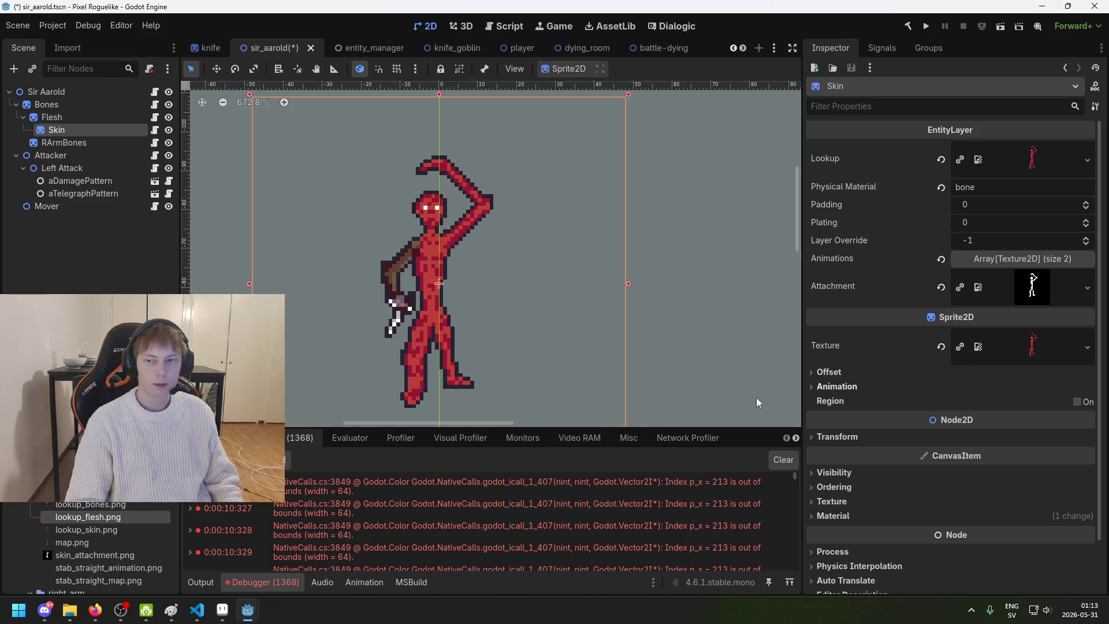
# Step: Drop skin_attachment.png and the other skin textures into the Skin node's texture slots
pyautogui.moveTo(80, 529)
pyautogui.mouseDown()
pyautogui.moveTo(754, 406)
pyautogui.moveTo(1066, 167)
pyautogui.moveTo(1040, 170)
pyautogui.mouseUp()
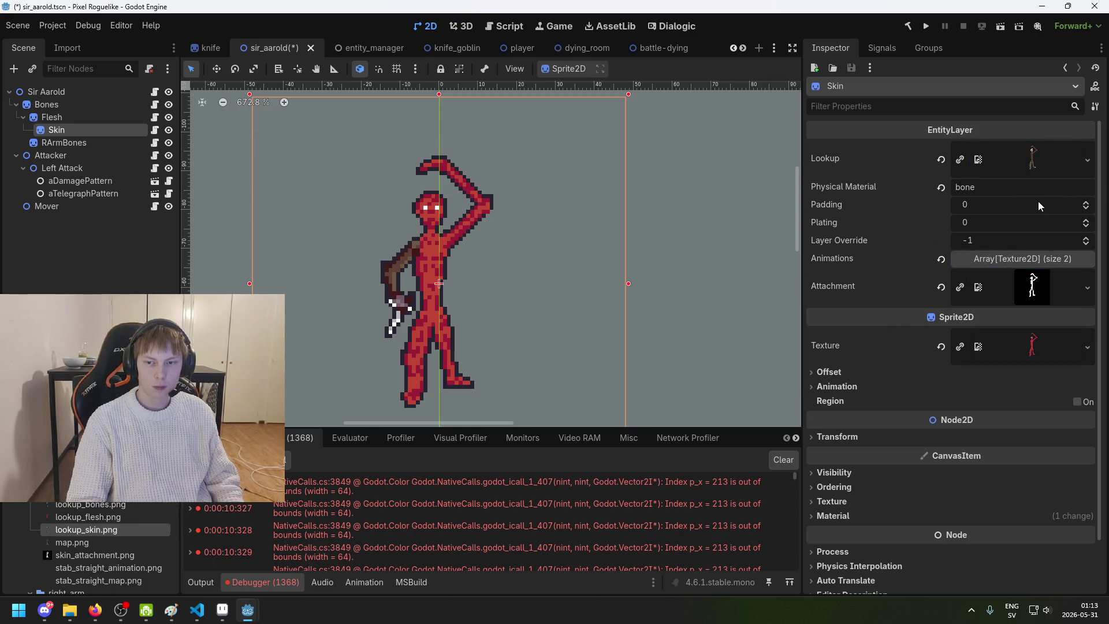
pyautogui.moveTo(109, 554); pyautogui.dragTo(1032, 287)
pyautogui.moveTo(108, 533)
pyautogui.mouseDown()
pyautogui.moveTo(478, 415)
pyautogui.moveTo(1020, 346)
pyautogui.mouseUp()
# Step: Set lookup_skin.png as the Skin shader material's Lookup parameter and save the scene
pyautogui.scroll(-1, 1031, 386)
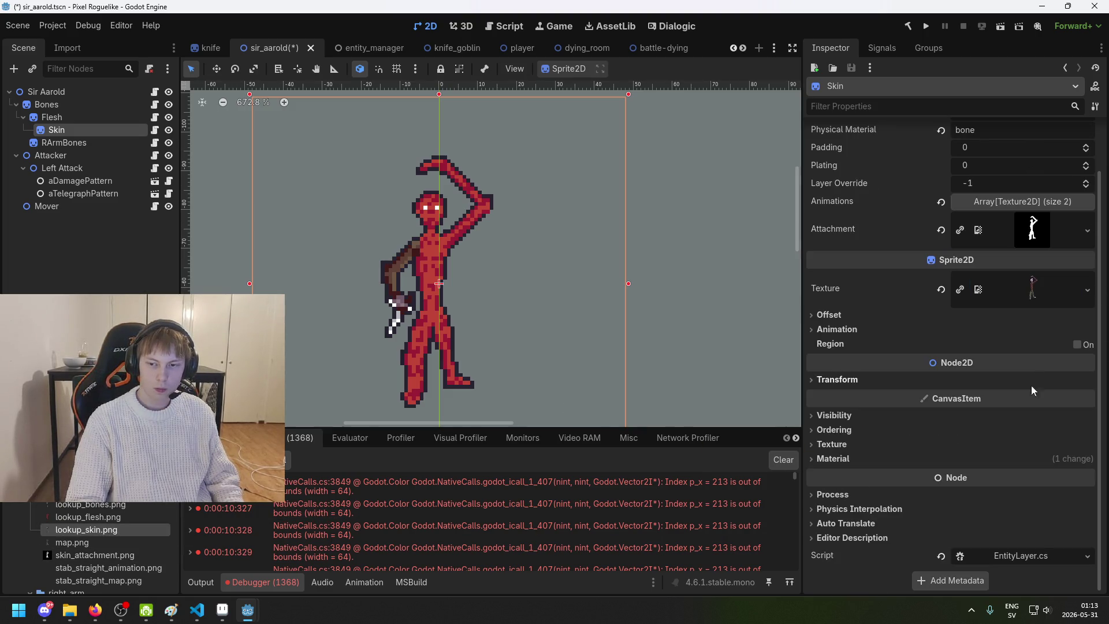
pyautogui.click(860, 459)
pyautogui.click(1014, 479)
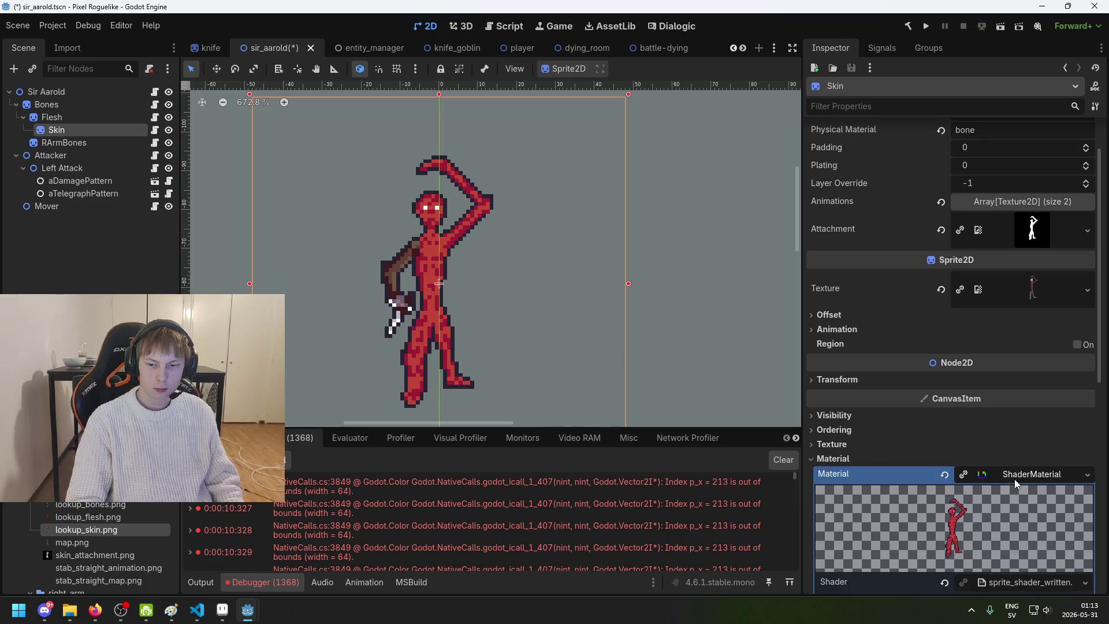
pyautogui.scroll(-3, 963, 478)
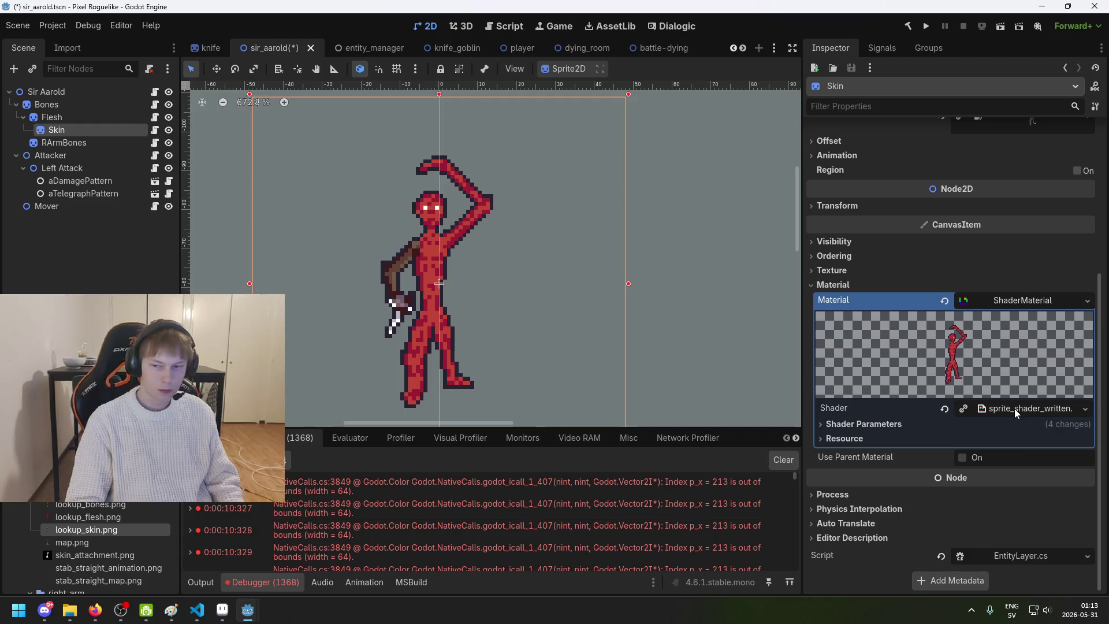
pyautogui.click(913, 427)
pyautogui.scroll(-3, 911, 457)
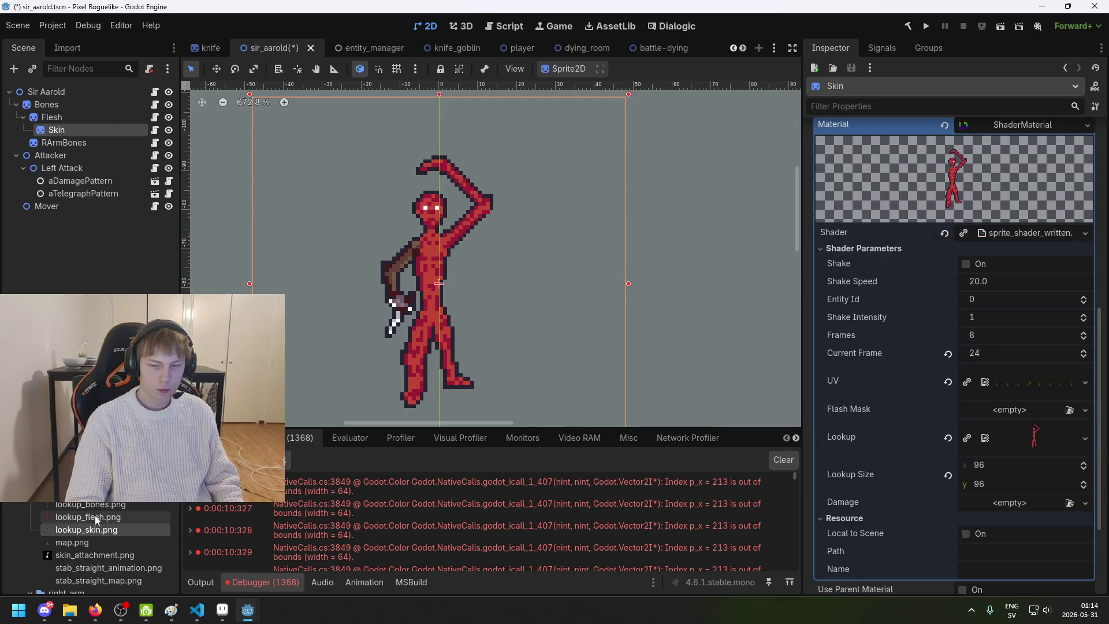
pyautogui.moveTo(101, 533); pyautogui.dragTo(1034, 441)
pyautogui.scroll(2, 380, 272)
pyautogui.hotkey('ctrl', 's')
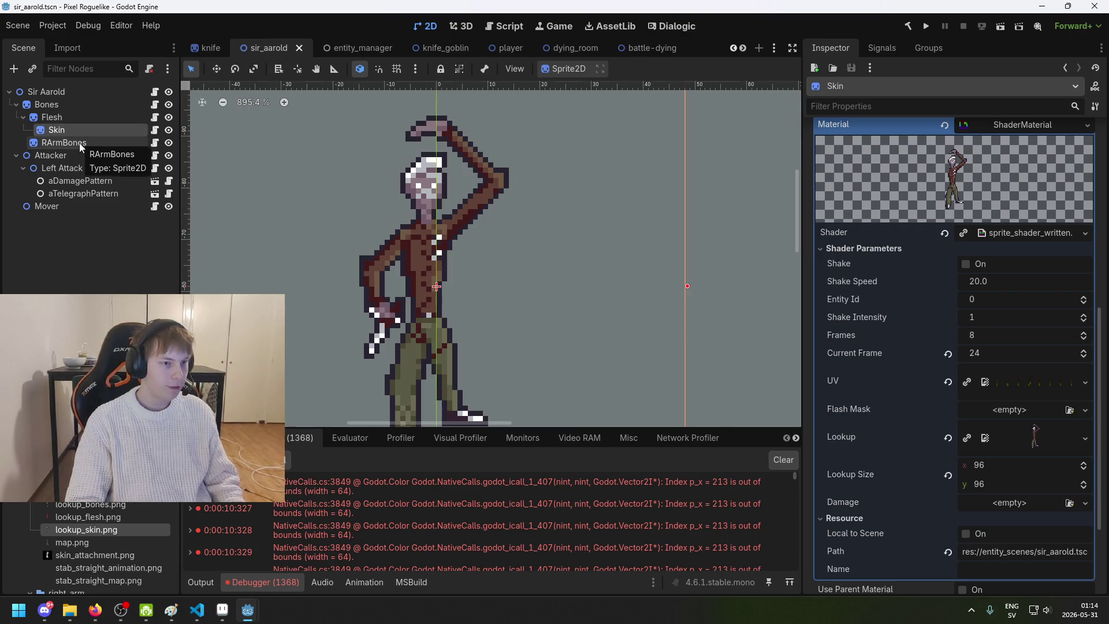
pyautogui.click(79, 142)
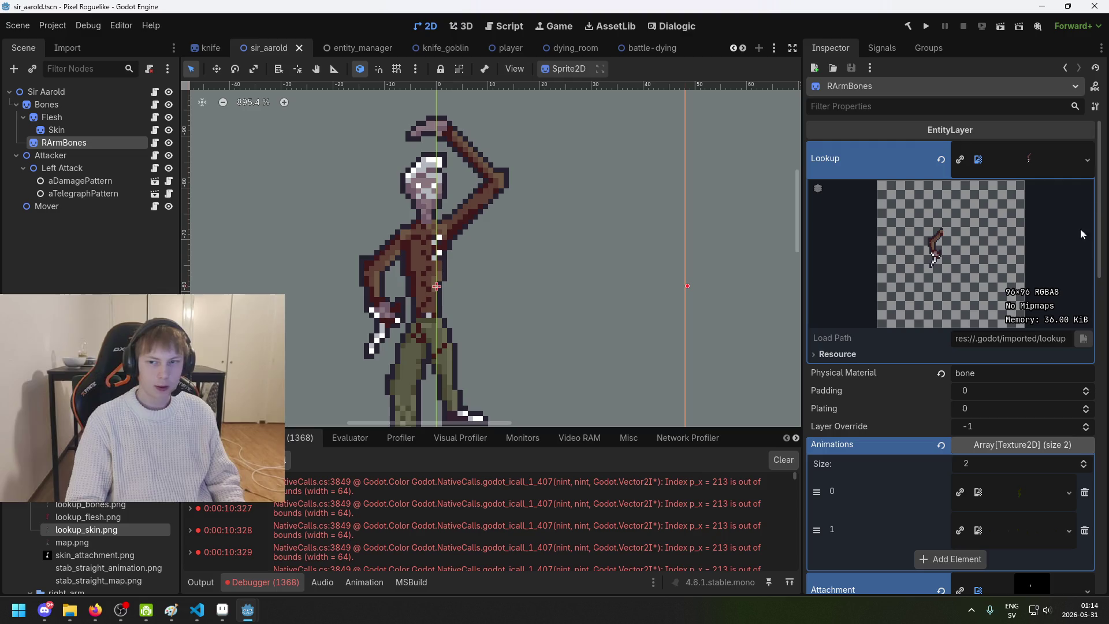
pyautogui.scroll(-3, 60, 520)
pyautogui.scroll(4, 60, 515)
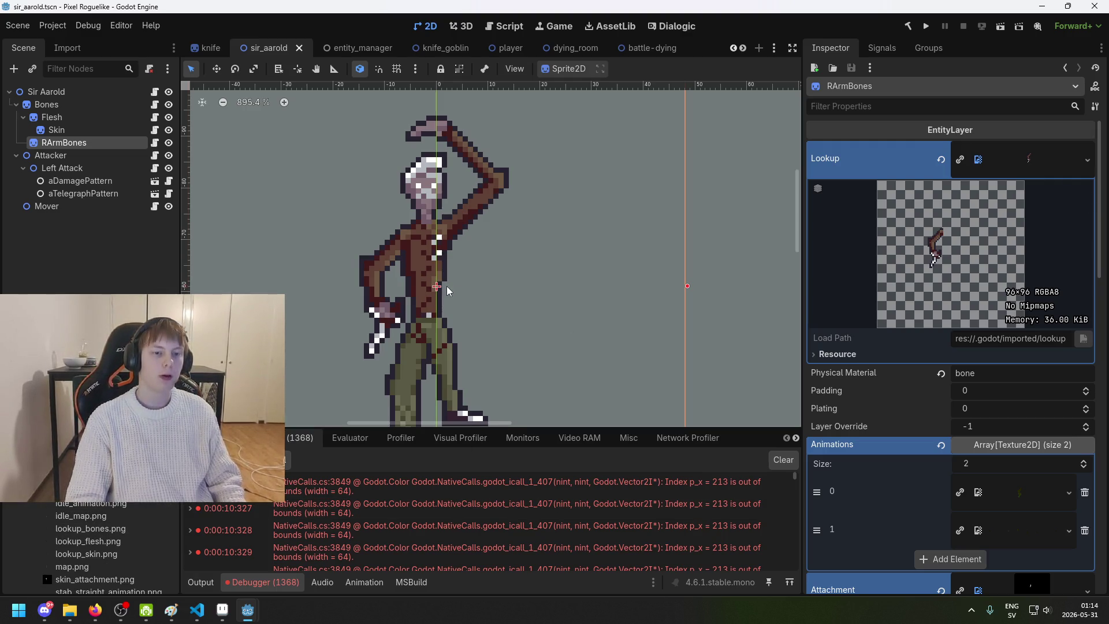
pyautogui.scroll(-2, 511, 271)
pyautogui.scroll(2, 511, 272)
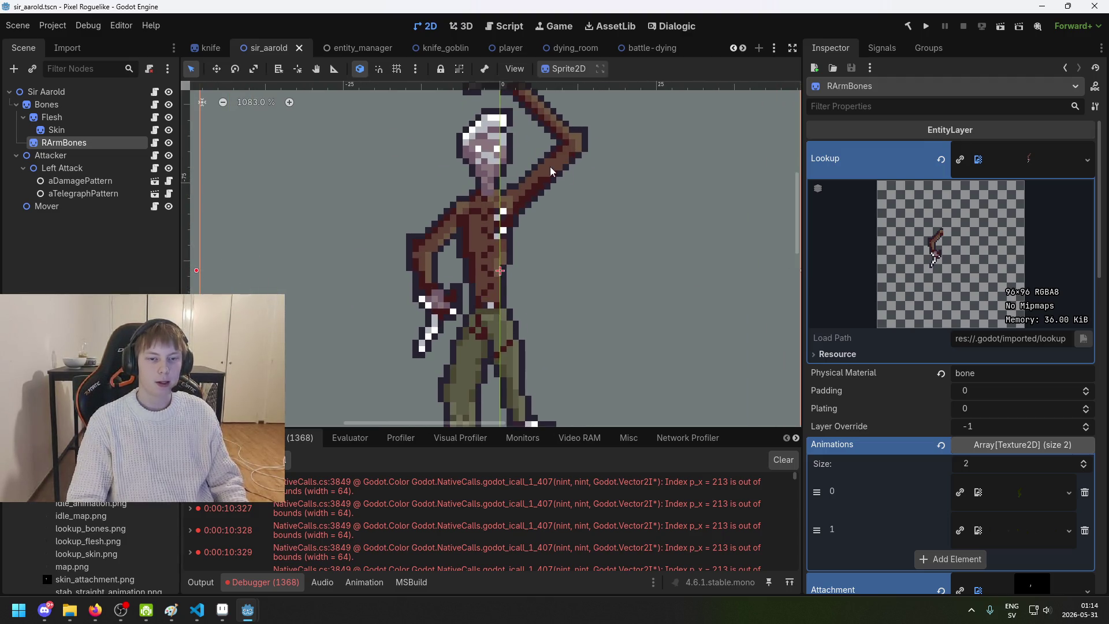
pyautogui.scroll(4, 451, 249)
pyautogui.scroll(-3, 361, 320)
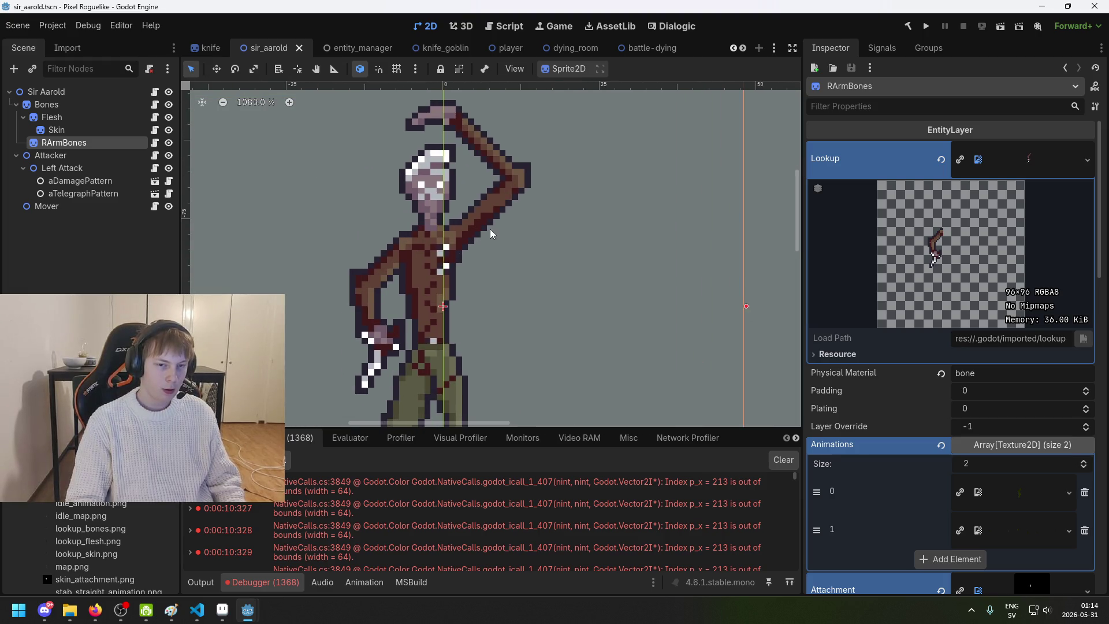
pyautogui.scroll(-2, 379, 314)
pyautogui.scroll(-3, 105, 512)
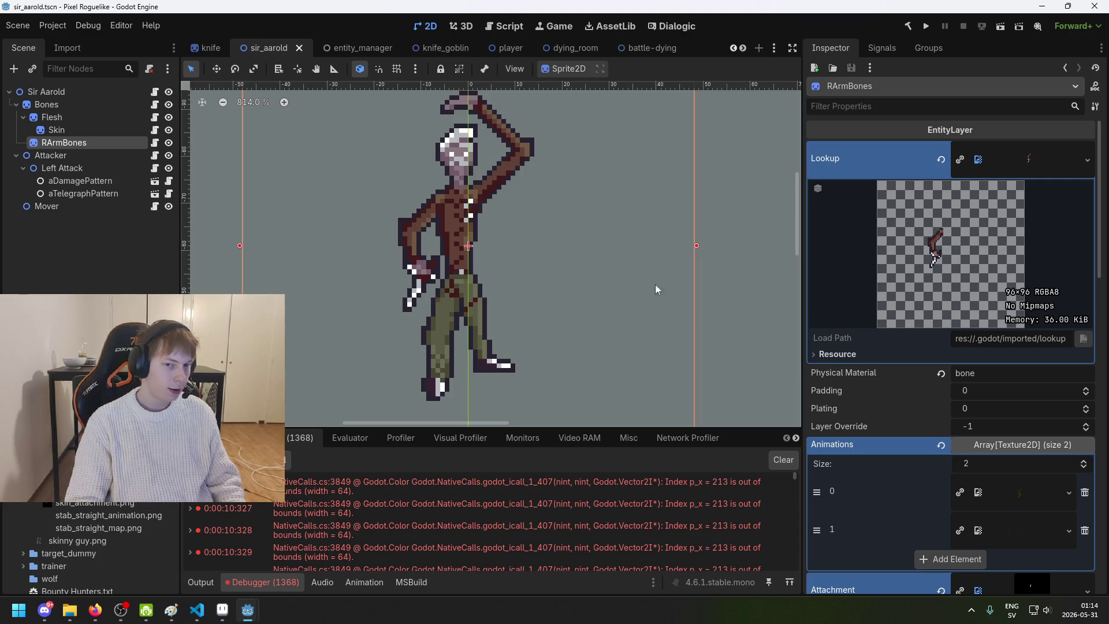
pyautogui.scroll(2, 577, 294)
pyautogui.hscroll(2, 509, 291)
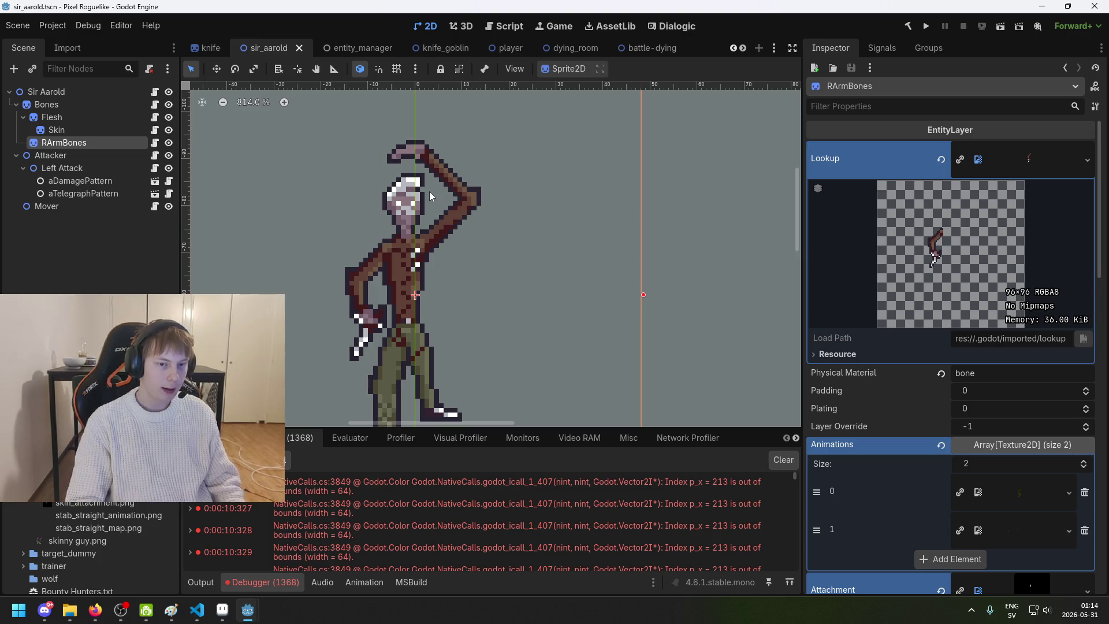
pyautogui.scroll(-3, 456, 202)
pyautogui.hscroll(-2, 503, 173)
pyautogui.scroll(1, 398, 182)
pyautogui.hscroll(1, 398, 182)
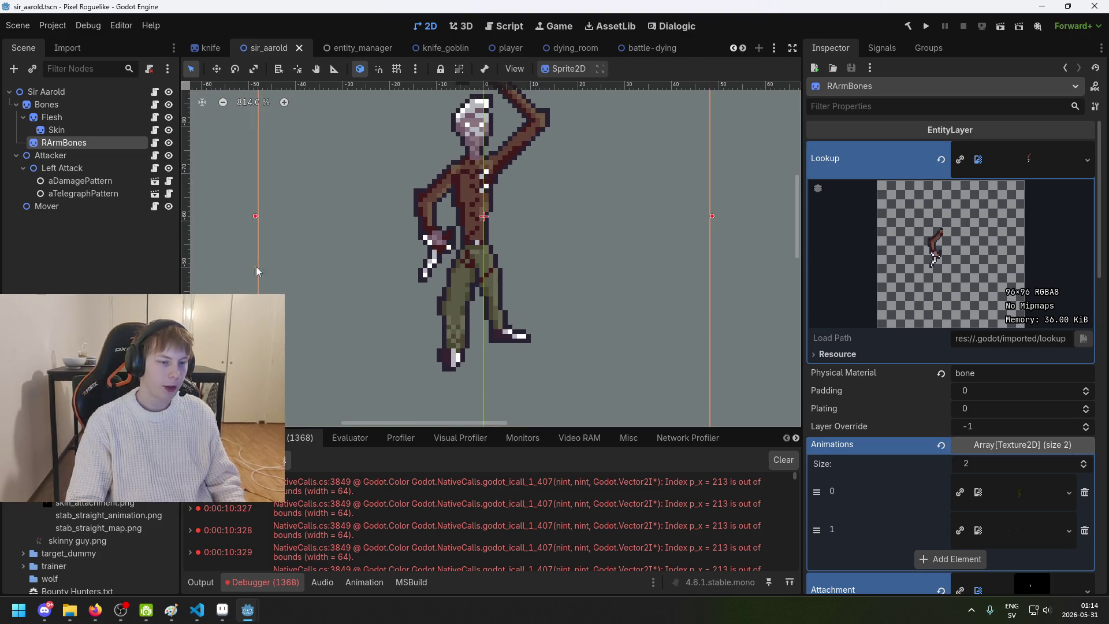
pyautogui.scroll(3, 93, 543)
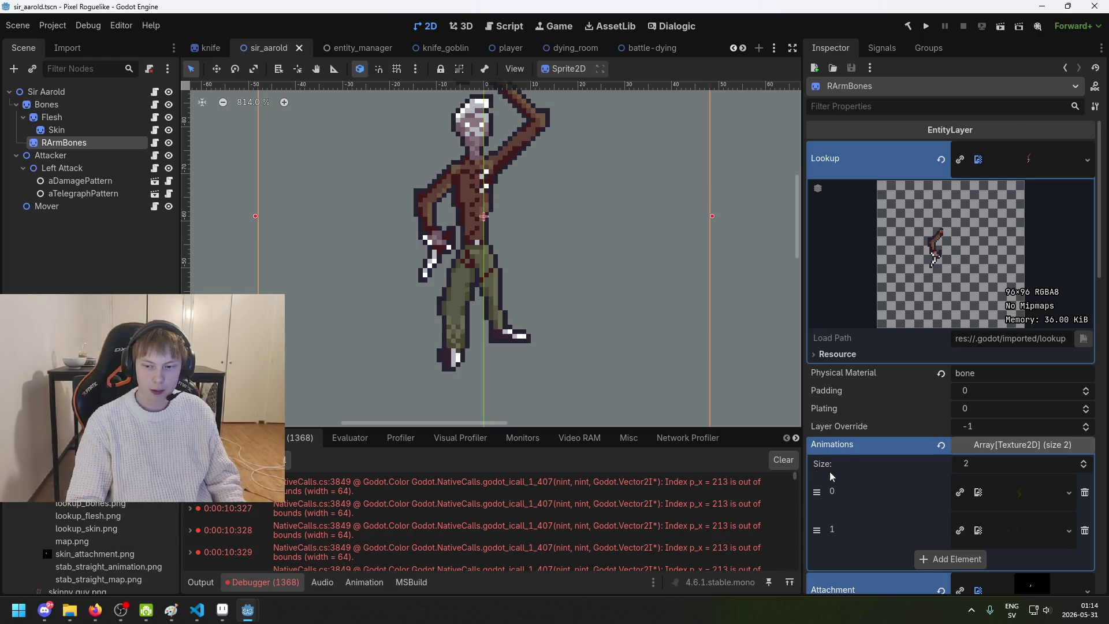
pyautogui.scroll(-5, 975, 390)
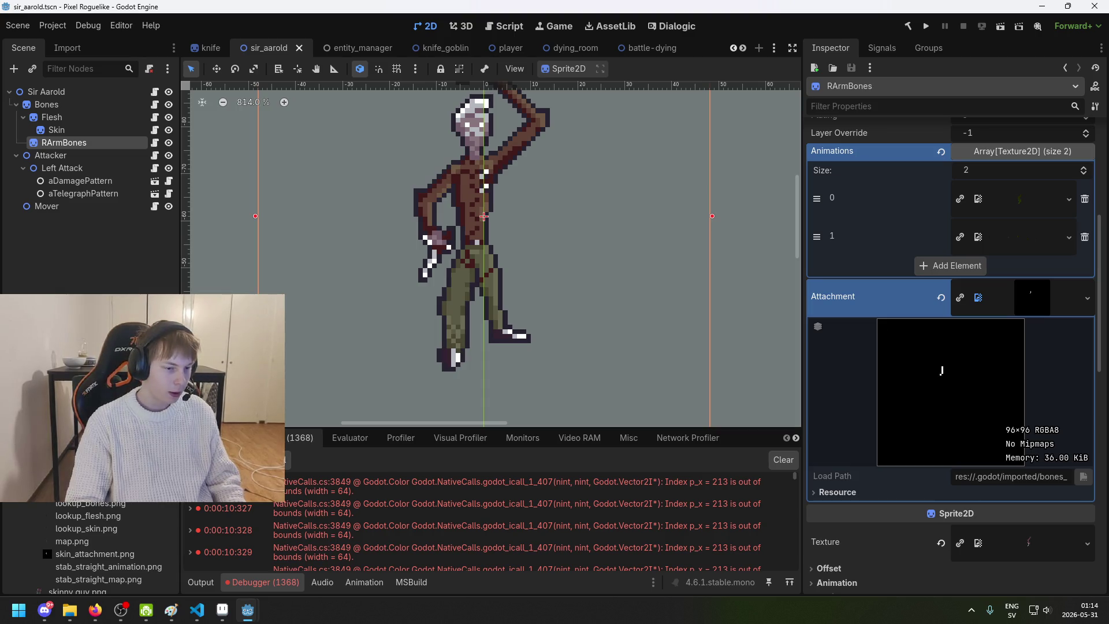
# Step: Assign a bones texture to RArmBones' Attachment slot
pyautogui.moveTo(75, 503)
pyautogui.mouseDown()
pyautogui.moveTo(569, 436)
pyautogui.moveTo(1040, 306)
pyautogui.mouseUp()
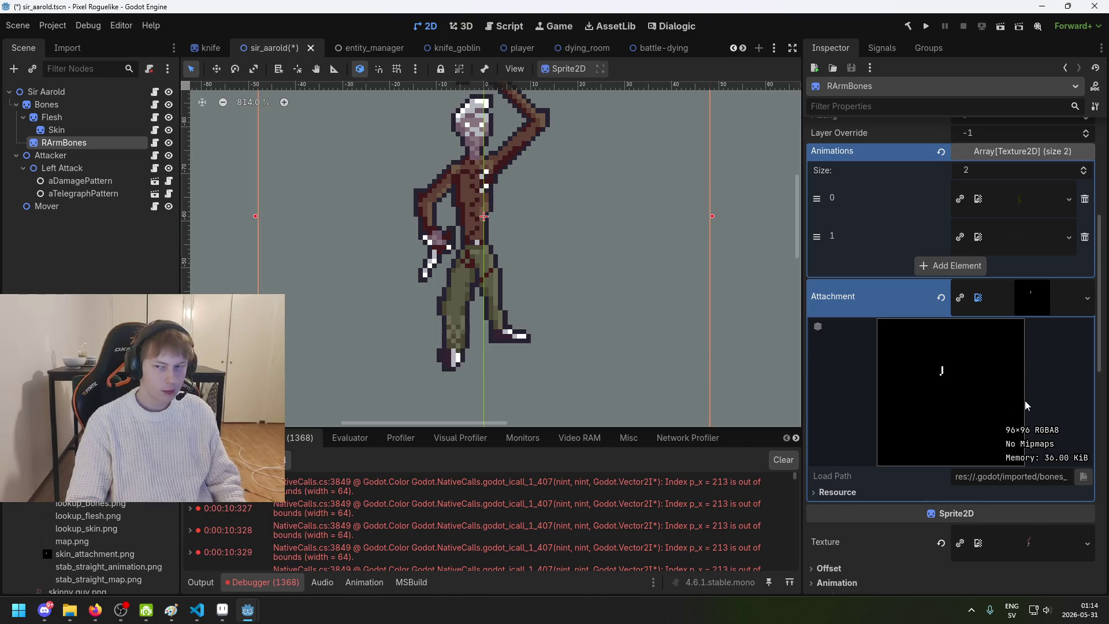
pyautogui.scroll(5, 1026, 398)
pyautogui.click(1036, 388)
pyautogui.click(1036, 388)
pyautogui.scroll(-6, 908, 492)
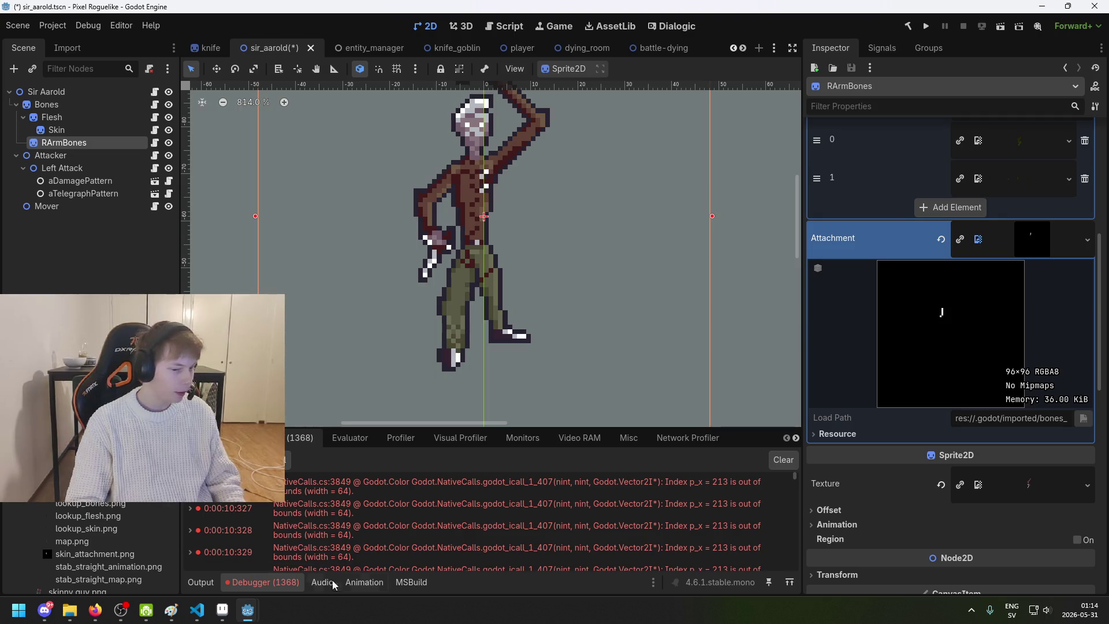
# Step: Check the browser and lower the volume, then return to Godot and save the scene
pyautogui.moveTo(95, 610)
pyautogui.click(200, 571)
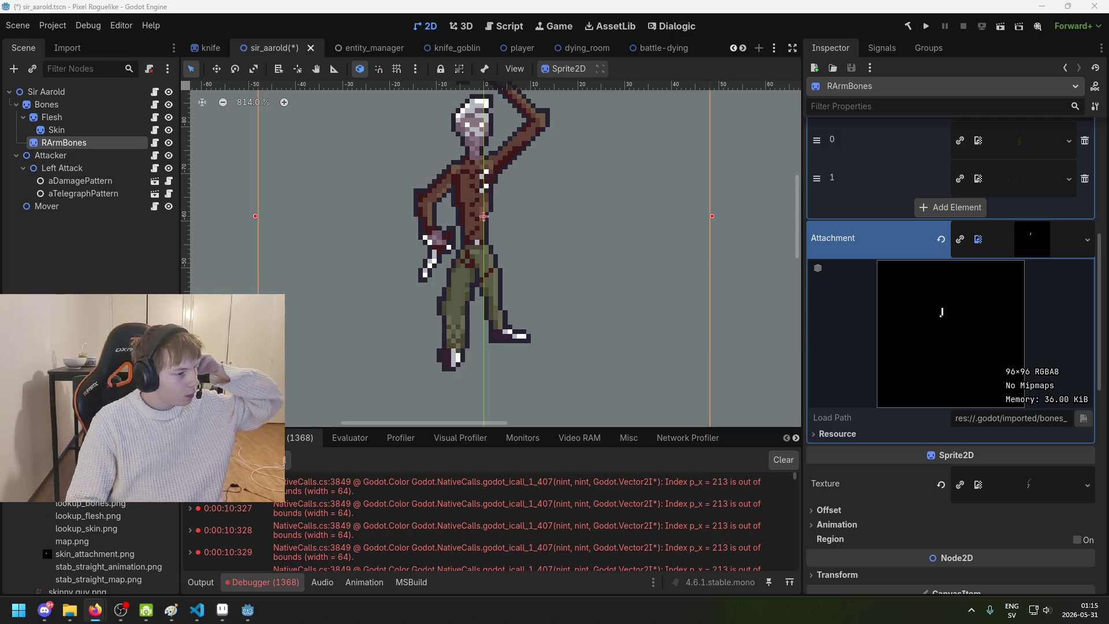
pyautogui.press('XF86AudioLowerVolume')
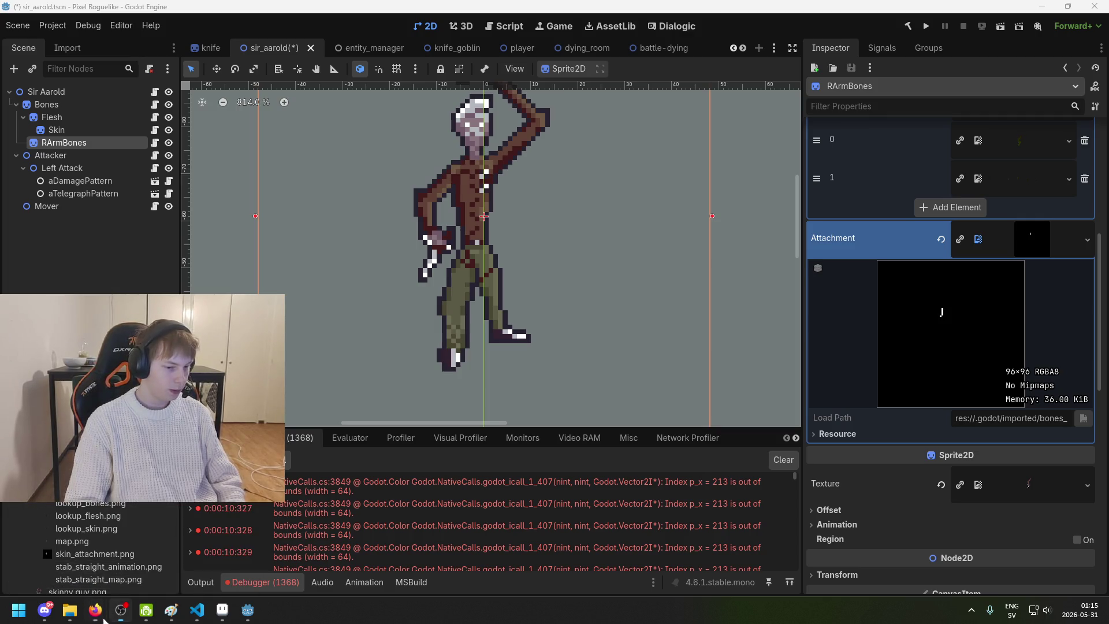
pyautogui.moveTo(74, 585)
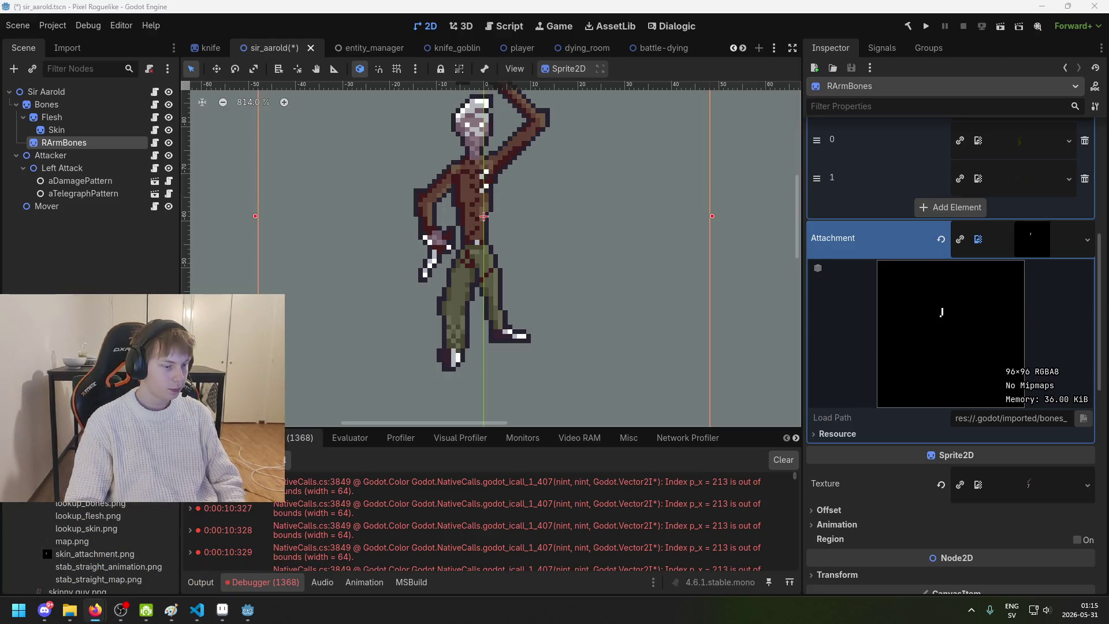
pyautogui.click(475, 5)
pyautogui.hotkey('ctrl', 's')
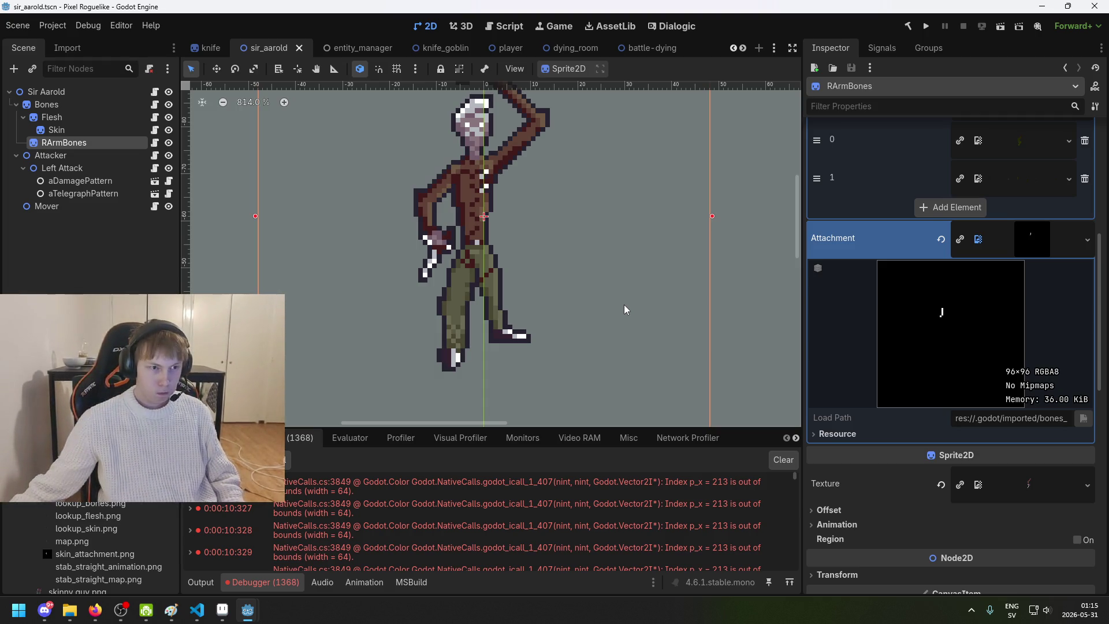
pyautogui.moveTo(601, 343); pyautogui.dragTo(563, 359)
# Step: Inspect both textures in RArmBones' Animations array
pyautogui.scroll(3, 1018, 285)
pyautogui.scroll(1, 1017, 284)
pyautogui.click(1020, 318)
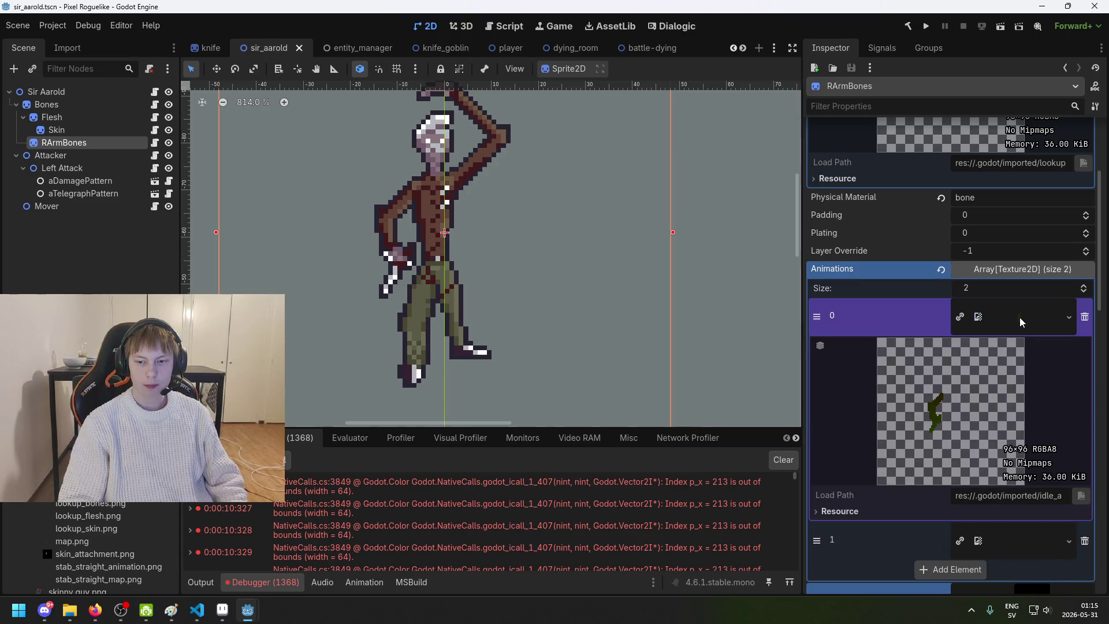
pyautogui.click(1020, 317)
pyautogui.click(1037, 356)
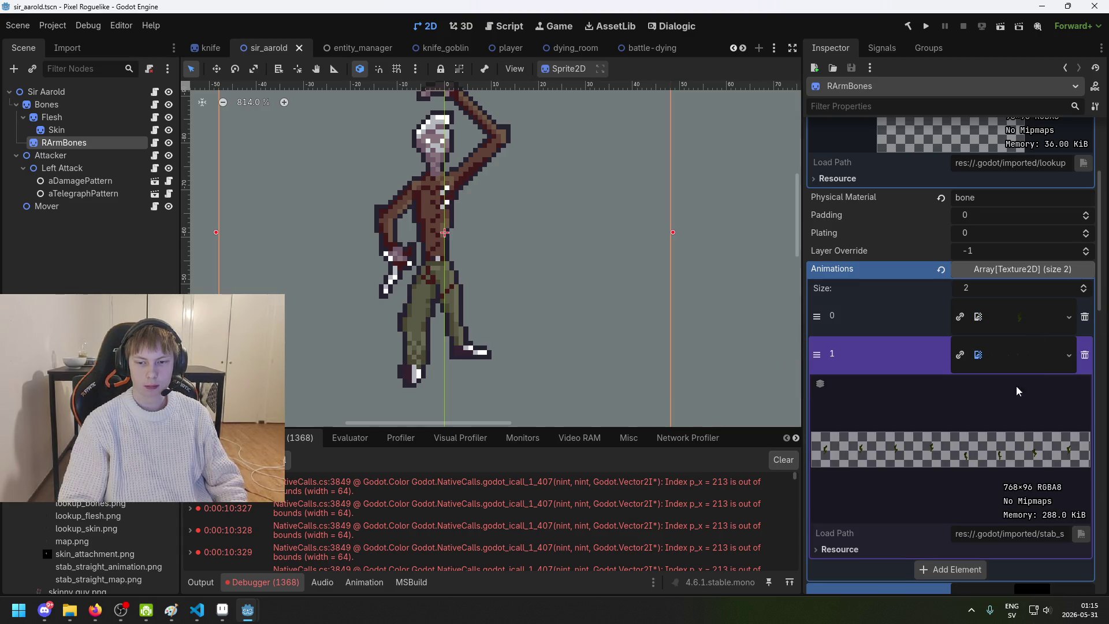
pyautogui.scroll(-5, 1011, 387)
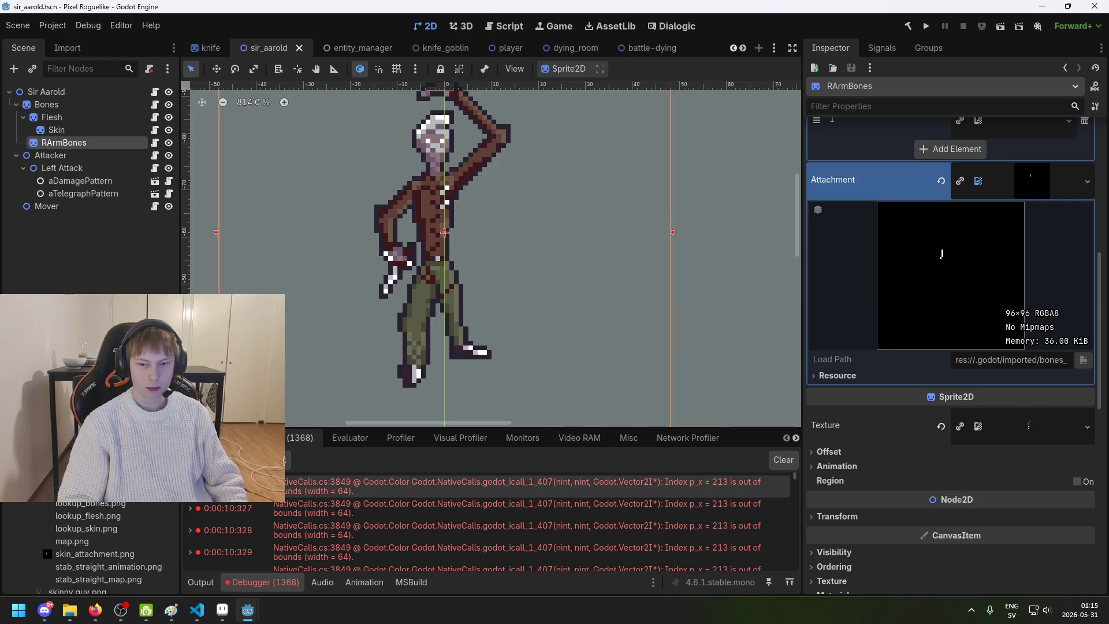
# Step: Set lookup_bones.png as RArmBones' Lookup texture and its shader's Lookup parameter
pyautogui.moveTo(89, 506)
pyautogui.mouseDown()
pyautogui.moveTo(1008, 433)
pyautogui.moveTo(999, 420)
pyautogui.mouseUp()
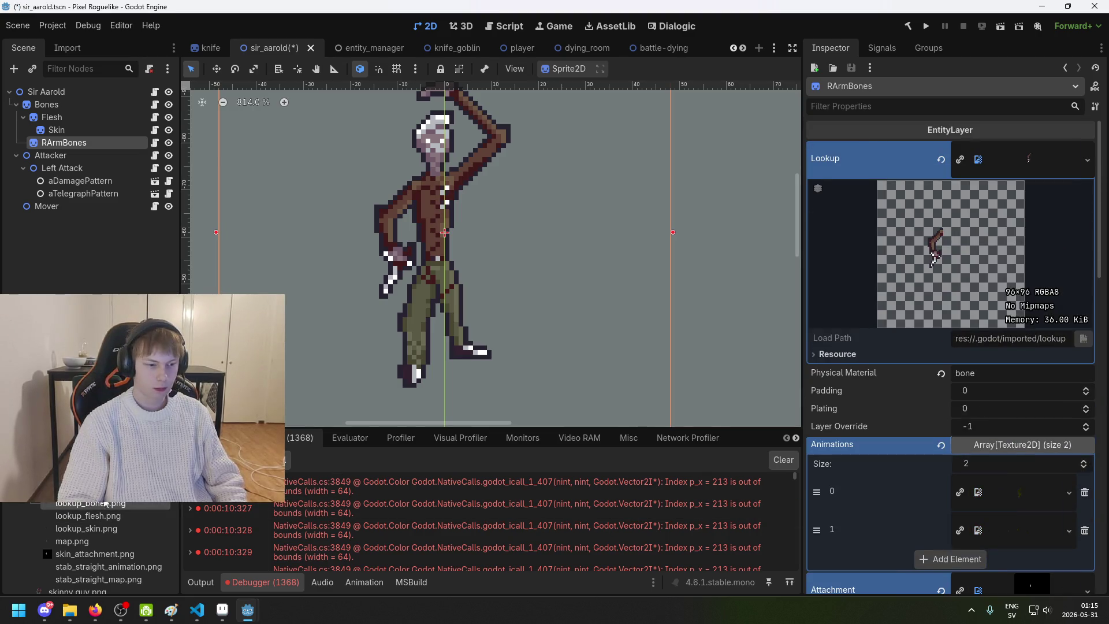
pyautogui.scroll(-3, 1036, 383)
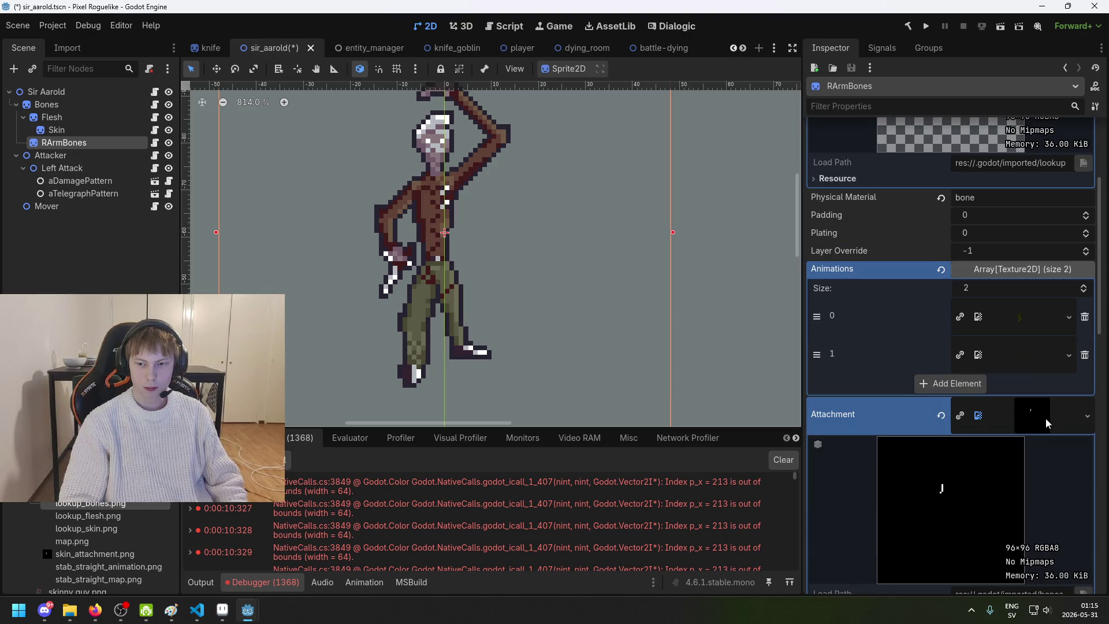
pyautogui.scroll(-8, 1042, 417)
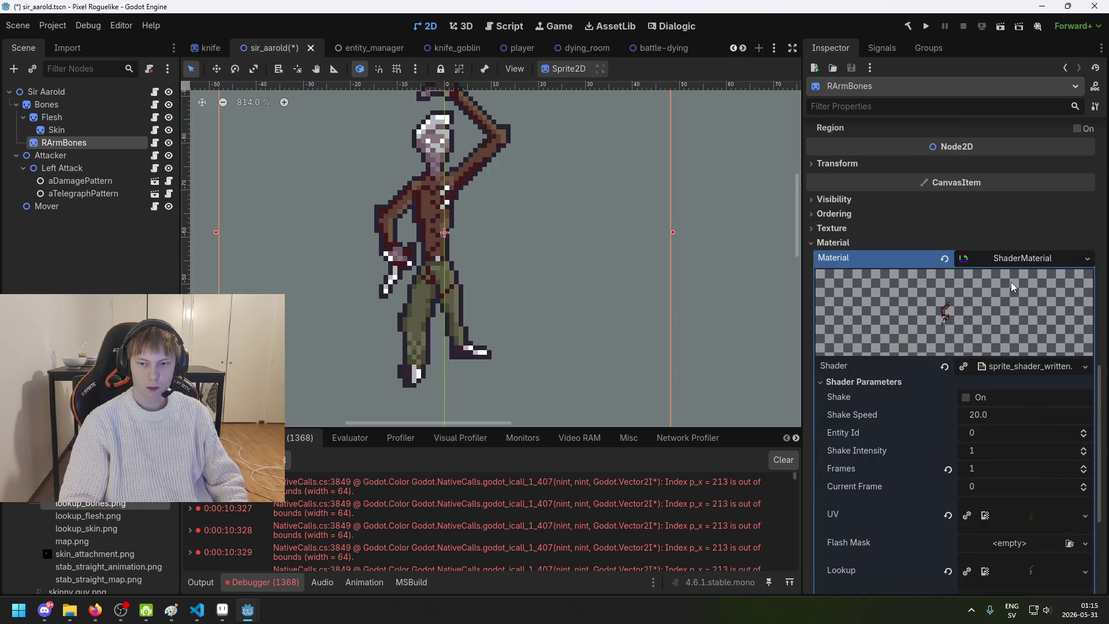
pyautogui.scroll(-1, 1011, 284)
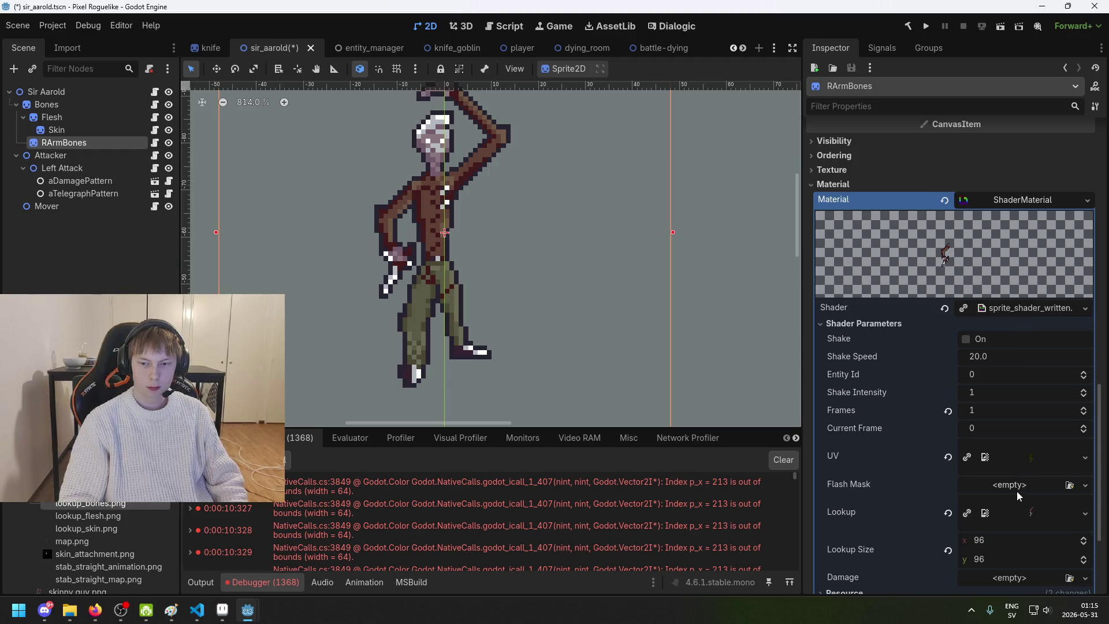
pyautogui.moveTo(122, 503)
pyautogui.mouseDown()
pyautogui.moveTo(959, 549)
pyautogui.moveTo(1017, 512)
pyautogui.mouseUp()
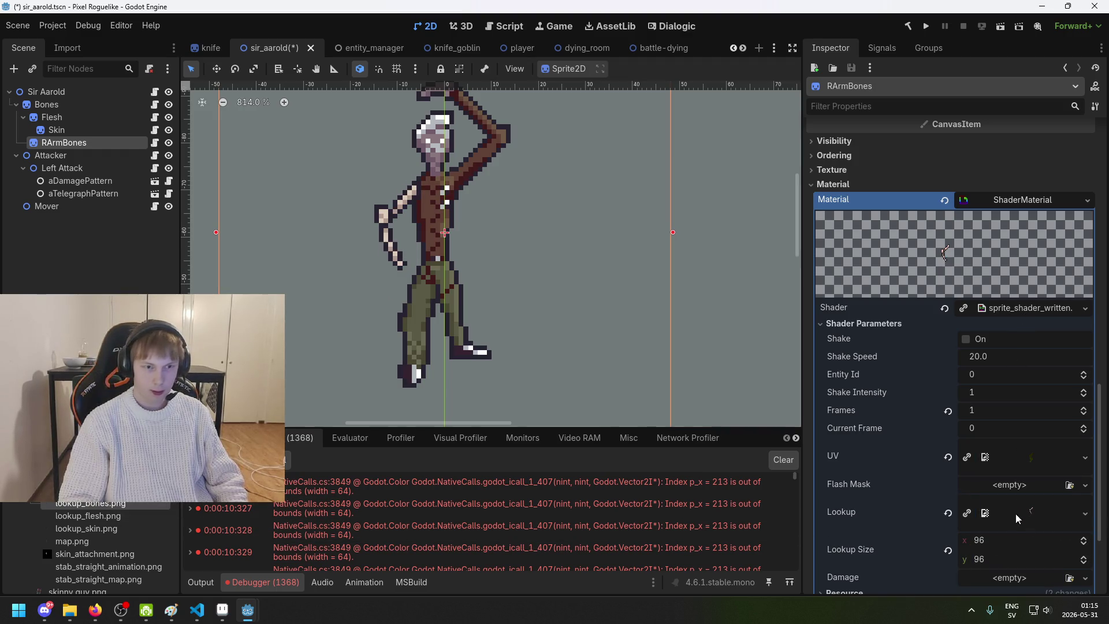
pyautogui.scroll(2, 422, 237)
pyautogui.scroll(2, 387, 257)
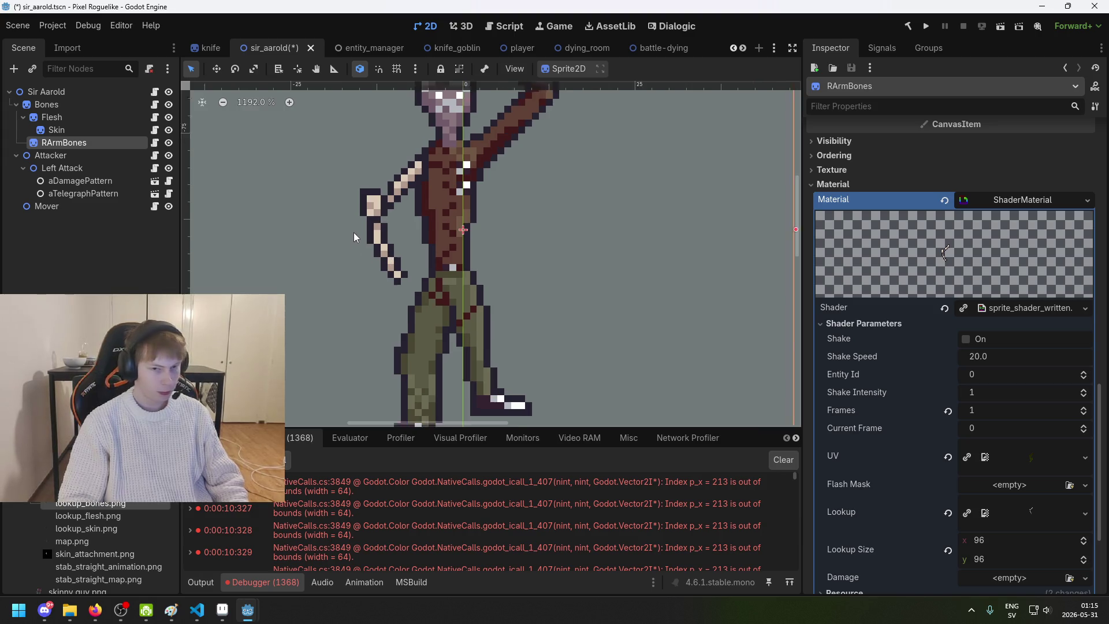
# Step: Duplicate RArmBones, nest the copy under it, and rename it RArmFlesh
pyautogui.click(97, 179)
pyautogui.click(85, 141)
pyautogui.hotkey('ctrl', 'd')
pyautogui.moveTo(92, 156); pyautogui.dragTo(91, 145)
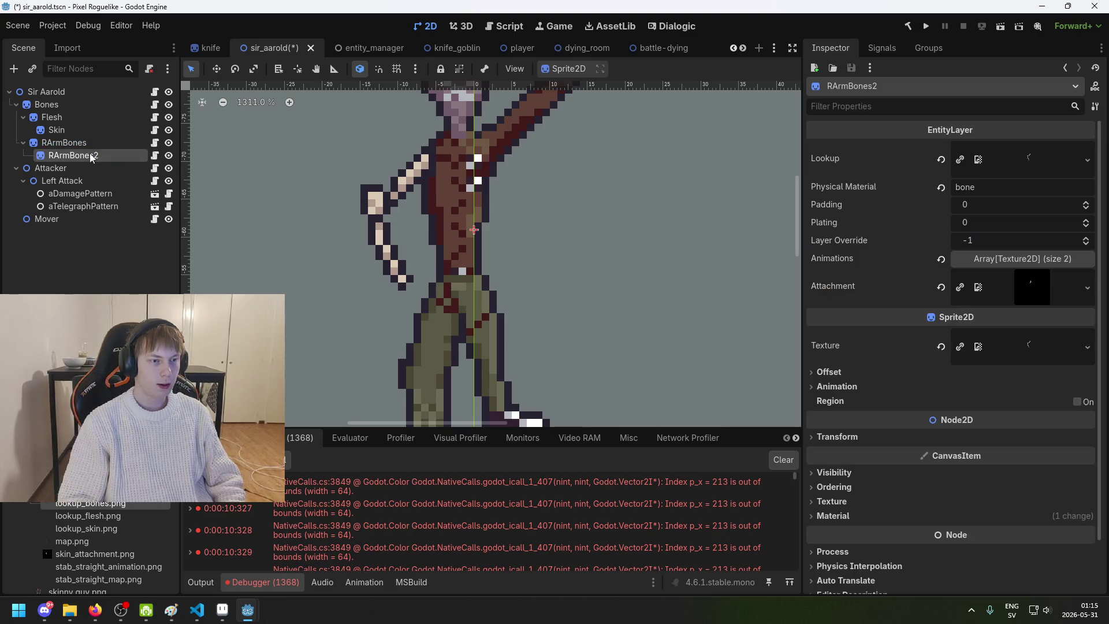
pyautogui.doubleClick(94, 156)
pyautogui.press('BackSpace')
pyautogui.press('BackSpace')
pyautogui.press('BackSpace')
pyautogui.press('BackSpace')
pyautogui.press('BackSpace')
pyautogui.write('Flesh')
pyautogui.press('Return')
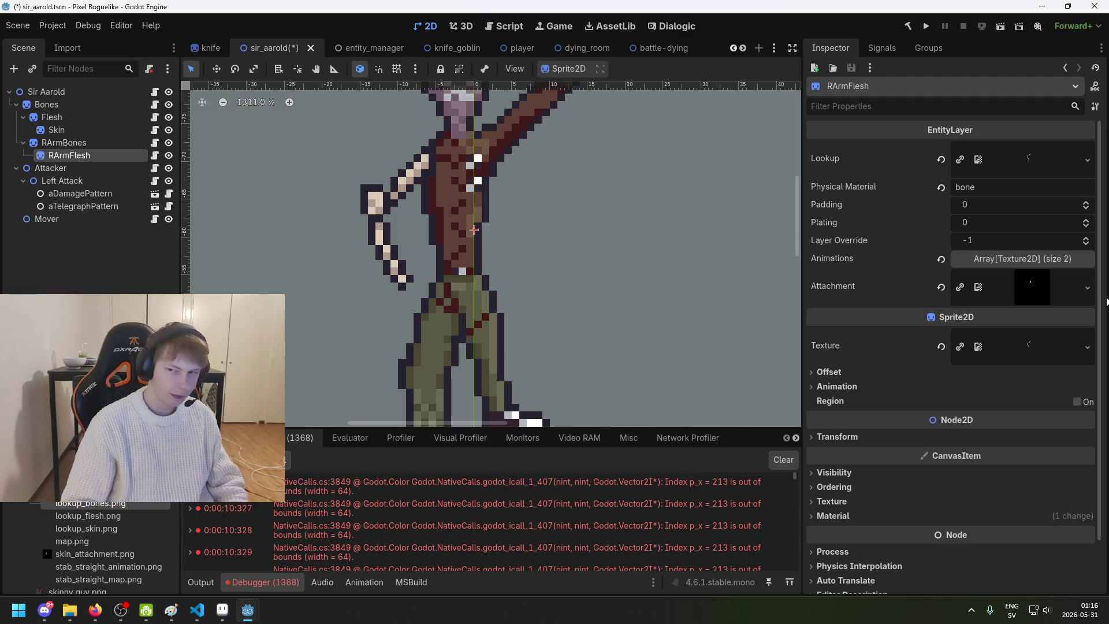
# Step: Set lookup_flesh.png as Lookup and Texture, plus the flesh image as Attachment
pyautogui.moveTo(101, 516)
pyautogui.mouseDown()
pyautogui.moveTo(150, 521)
pyautogui.moveTo(1055, 161)
pyautogui.mouseUp()
pyautogui.moveTo(87, 491)
pyautogui.mouseDown()
pyautogui.moveTo(1064, 363)
pyautogui.moveTo(1007, 302)
pyautogui.mouseUp()
pyautogui.moveTo(128, 517)
pyautogui.mouseDown()
pyautogui.moveTo(118, 507)
pyautogui.moveTo(453, 488)
pyautogui.moveTo(1039, 356)
pyautogui.mouseUp()
# Step: Set the RArmFlesh shader's Lookup parameter to lookup_flesh.png and save the scene
pyautogui.scroll(-2, 1034, 404)
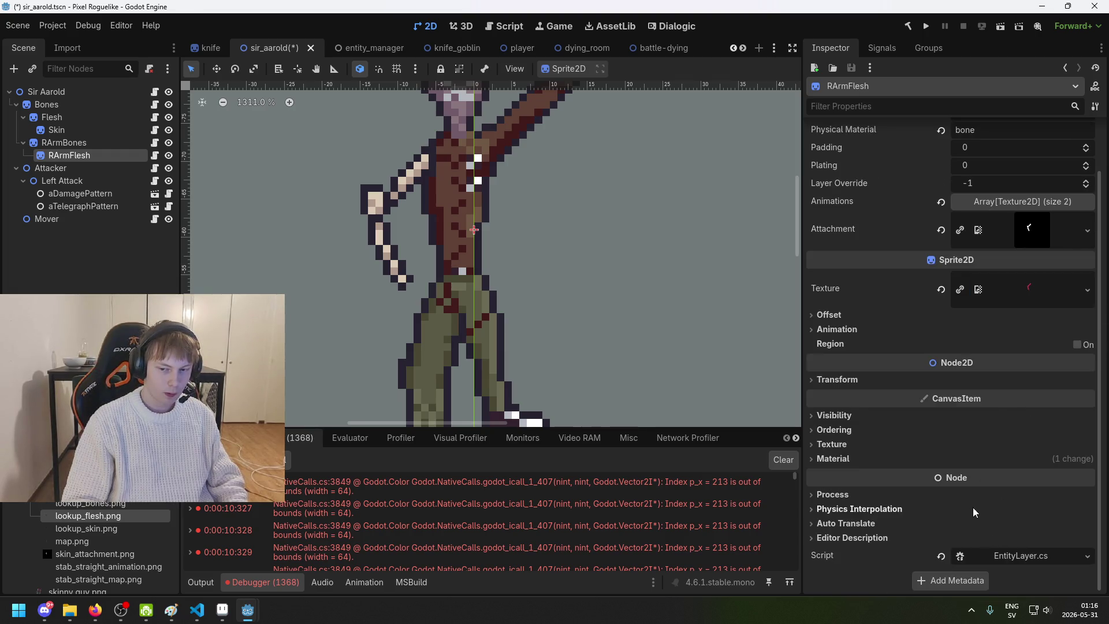
pyautogui.click(868, 456)
pyautogui.click(1027, 477)
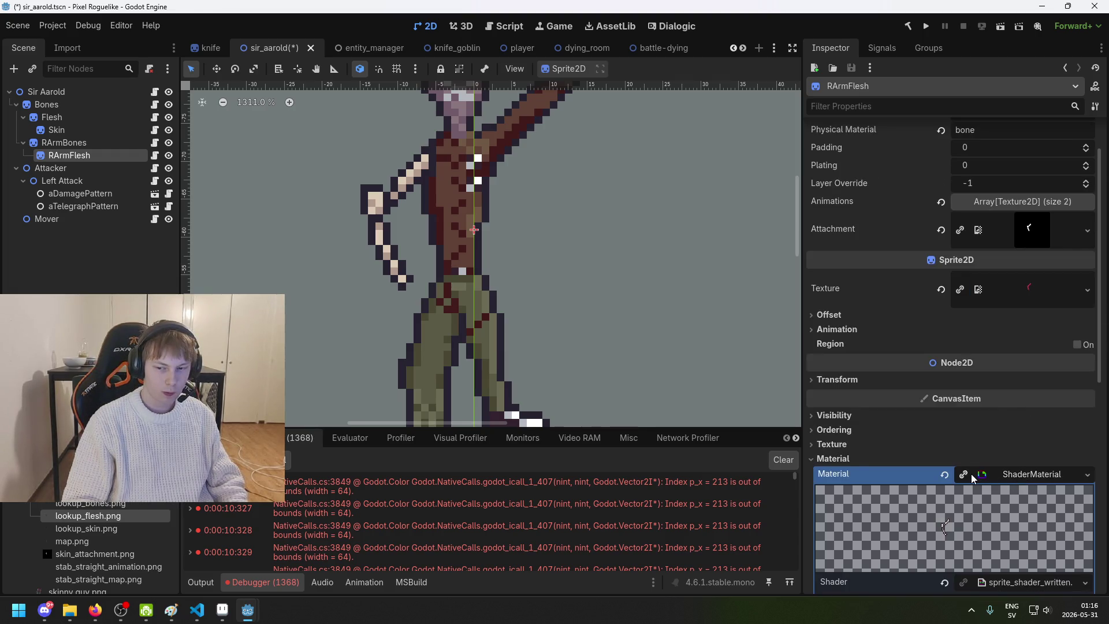
pyautogui.scroll(-5, 973, 480)
pyautogui.click(877, 424)
pyautogui.scroll(-5, 924, 450)
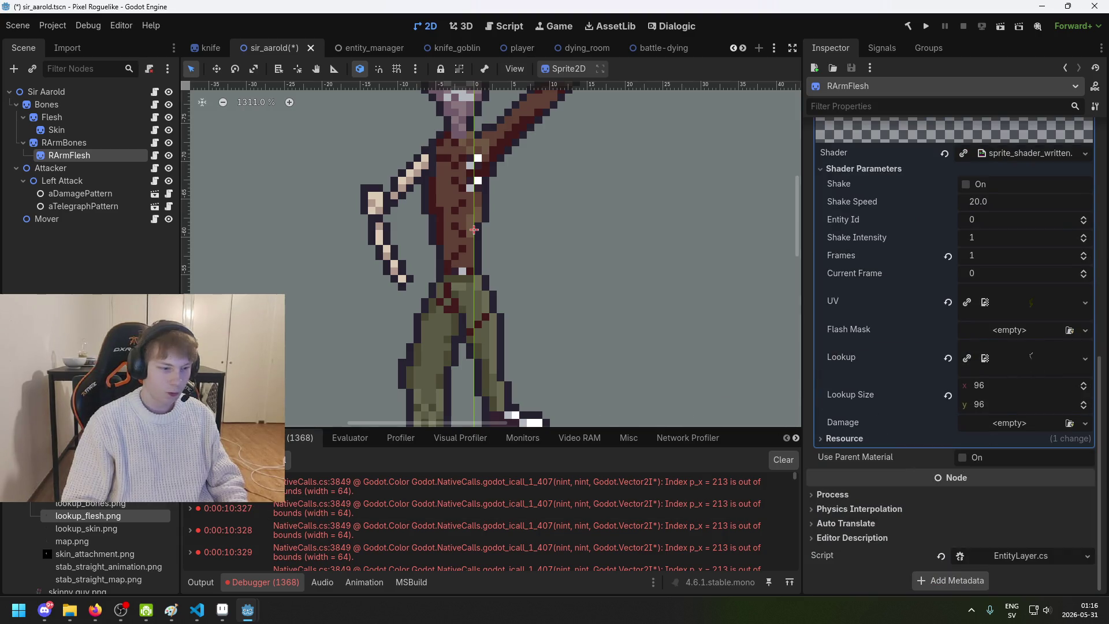
pyautogui.moveTo(100, 517)
pyautogui.mouseDown()
pyautogui.moveTo(757, 477)
pyautogui.moveTo(1022, 397)
pyautogui.moveTo(985, 366)
pyautogui.mouseUp()
pyautogui.hotkey('ctrl', 's')
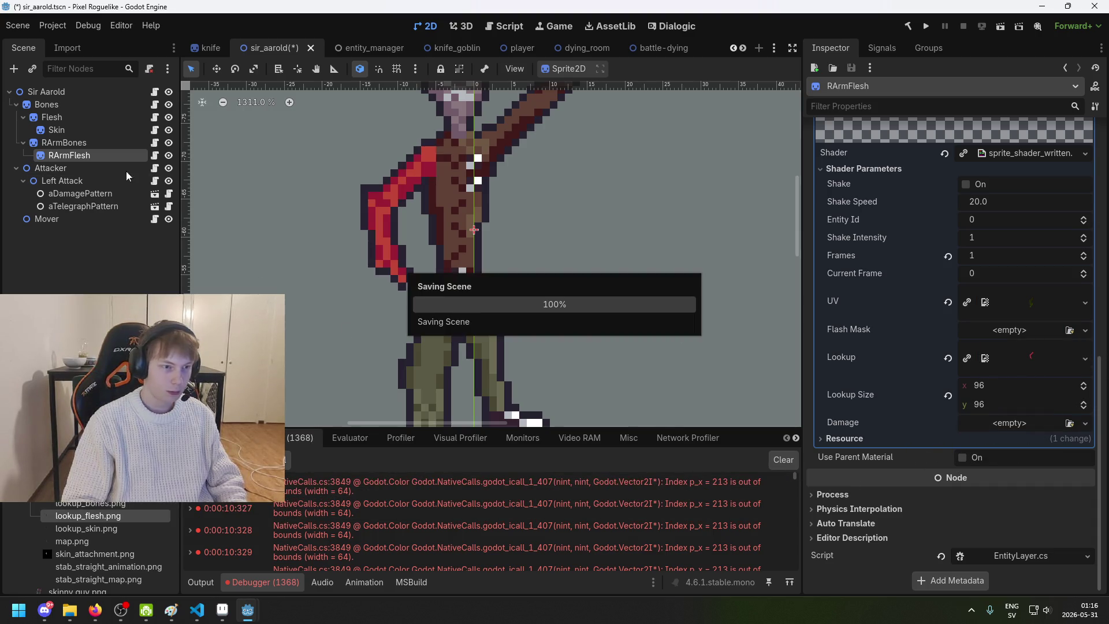
# Step: Duplicate RArmFlesh, nest the copy under it, and rename it RArmSkin
pyautogui.hotkey('ctrl', 'd')
pyautogui.doubleClick(99, 168)
pyautogui.press('Return')
pyautogui.moveTo(97, 169)
pyautogui.mouseDown()
pyautogui.moveTo(121, 184)
pyautogui.moveTo(108, 157)
pyautogui.mouseUp()
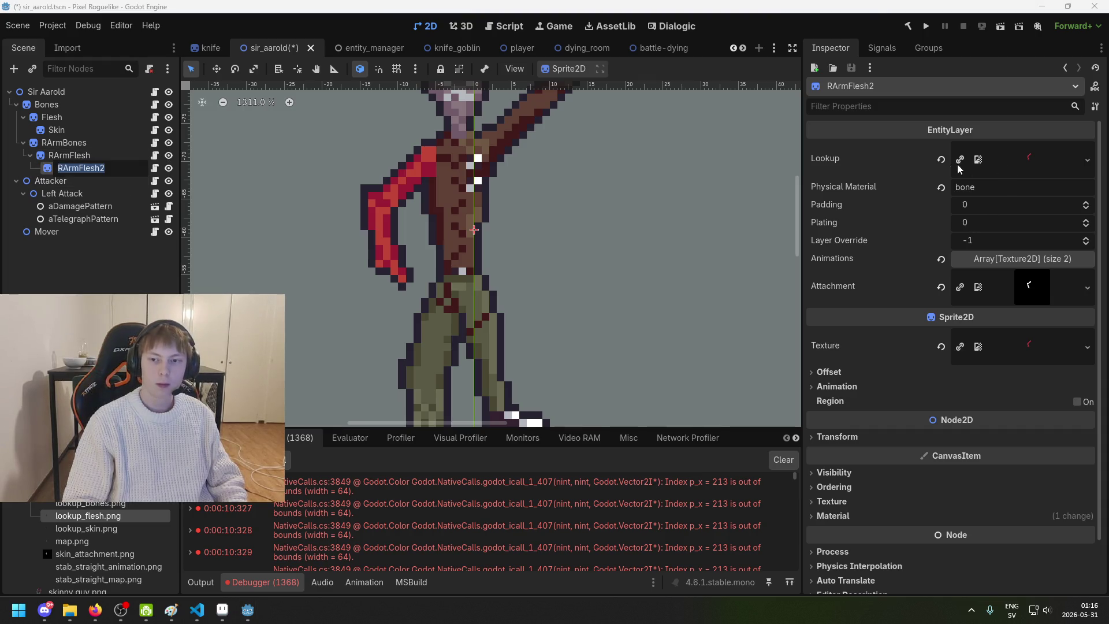
pyautogui.write('RArmSl')
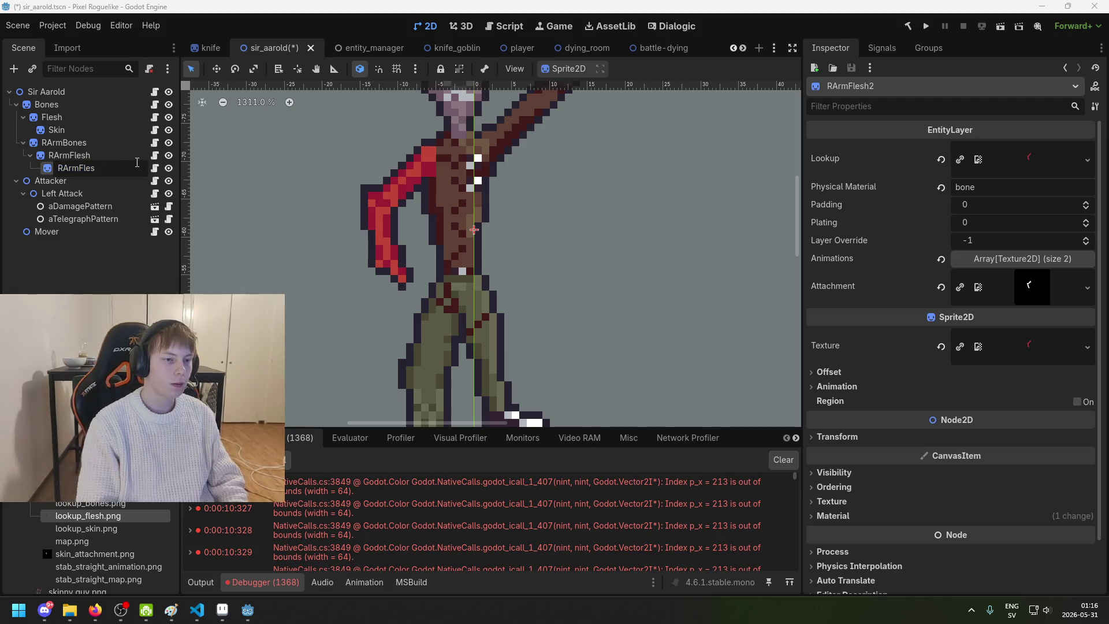
pyautogui.press('BackSpace')
pyautogui.write('kin')
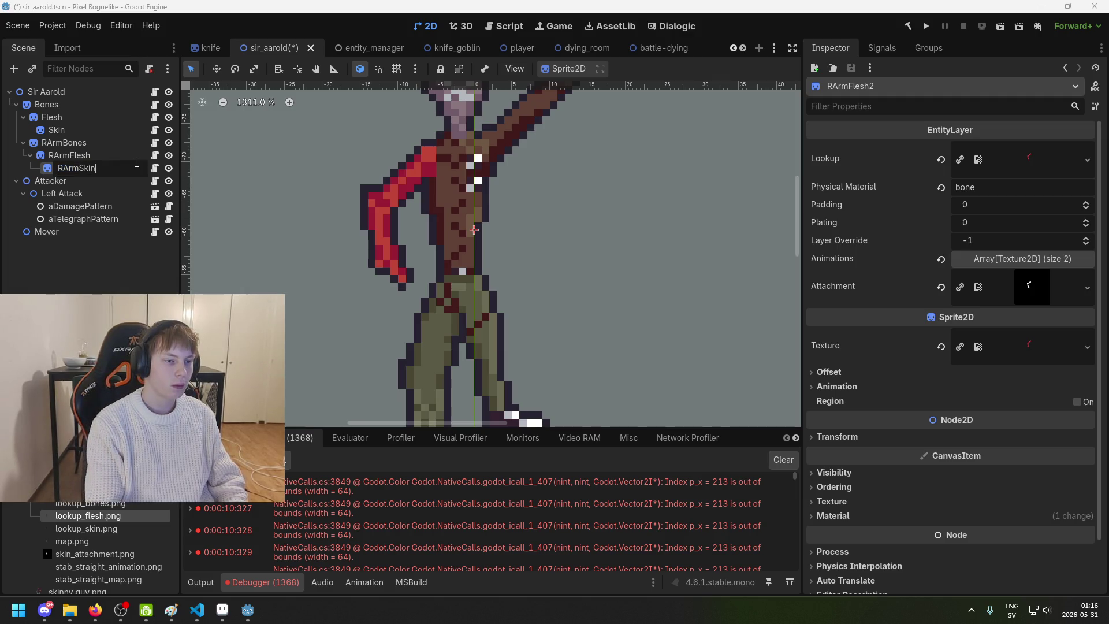
pyautogui.press('Return')
# Step: Use lookup_skin.png as RArmSkin's Lookup and skin_attachment.png as its Attachment
pyautogui.moveTo(86, 528)
pyautogui.mouseDown()
pyautogui.moveTo(1040, 247)
pyautogui.moveTo(1031, 161)
pyautogui.mouseUp()
pyautogui.click(1041, 260)
pyautogui.click(1042, 264)
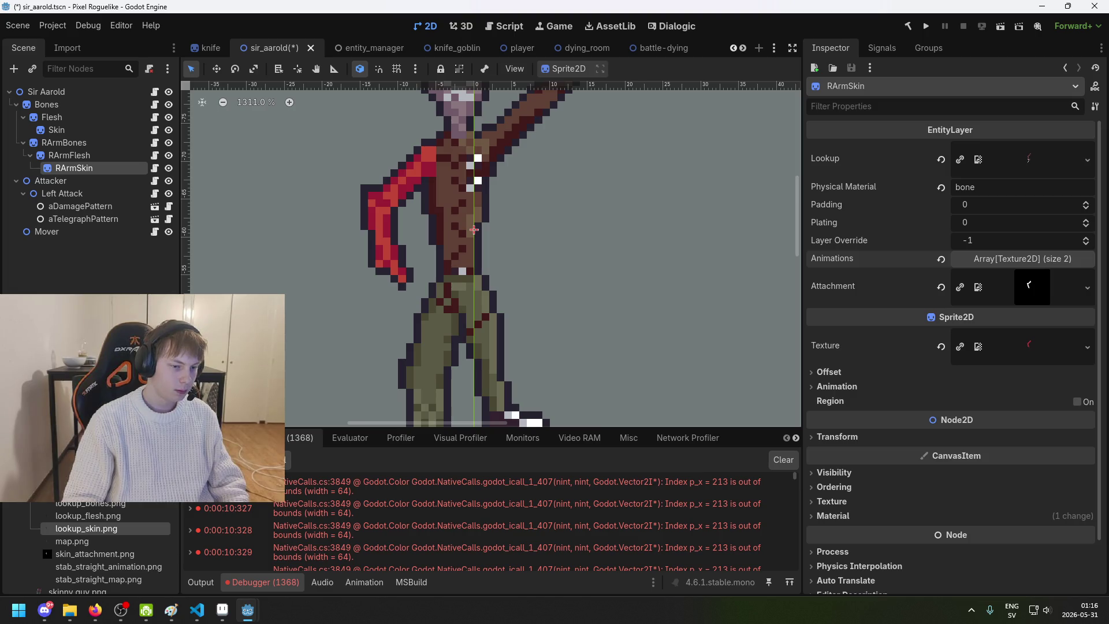
pyautogui.scroll(-1, 94, 530)
pyautogui.moveTo(96, 528)
pyautogui.mouseDown()
pyautogui.moveTo(612, 436)
pyautogui.moveTo(1032, 287)
pyautogui.mouseUp()
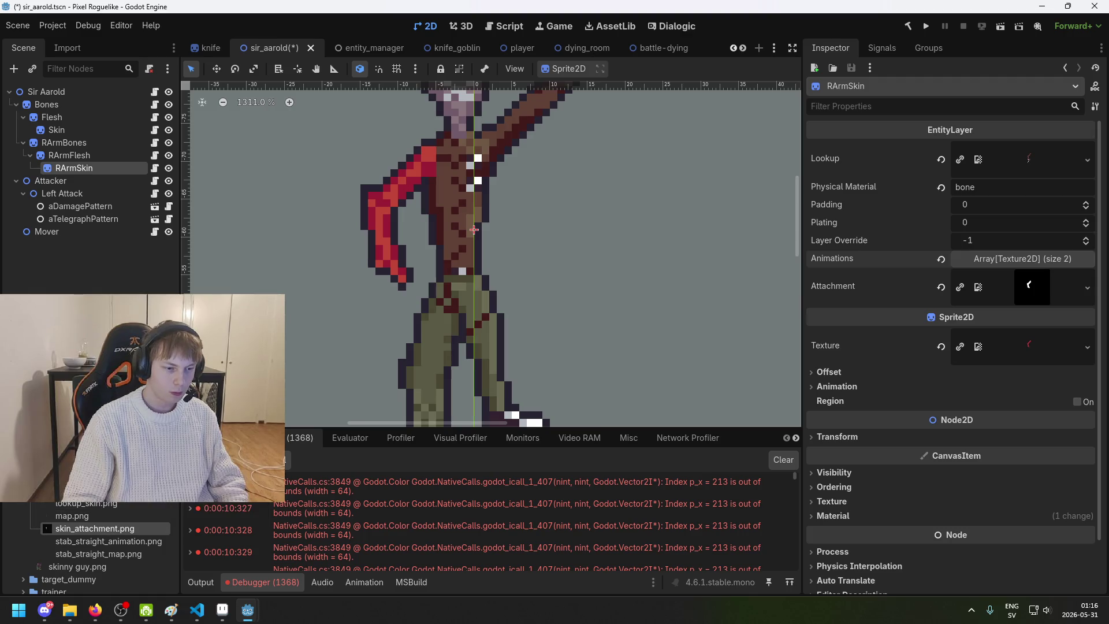
pyautogui.moveTo(114, 504); pyautogui.dragTo(1017, 382)
# Step: Set the RArmSkin shader's Lookup parameter to lookup_skin.png
pyautogui.scroll(-2, 1017, 383)
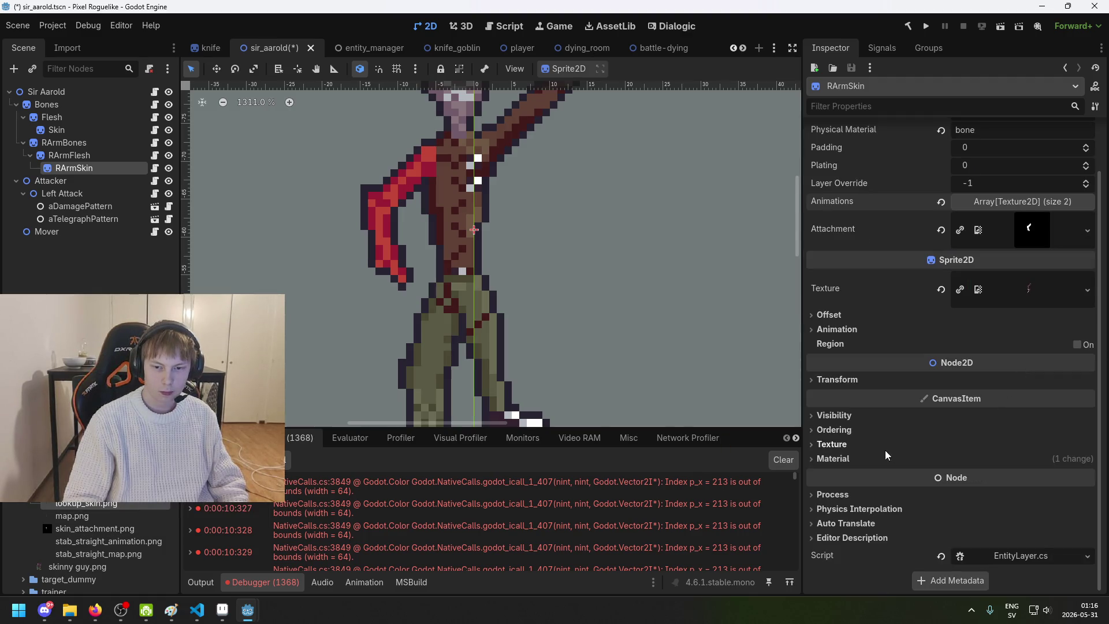
pyautogui.click(865, 457)
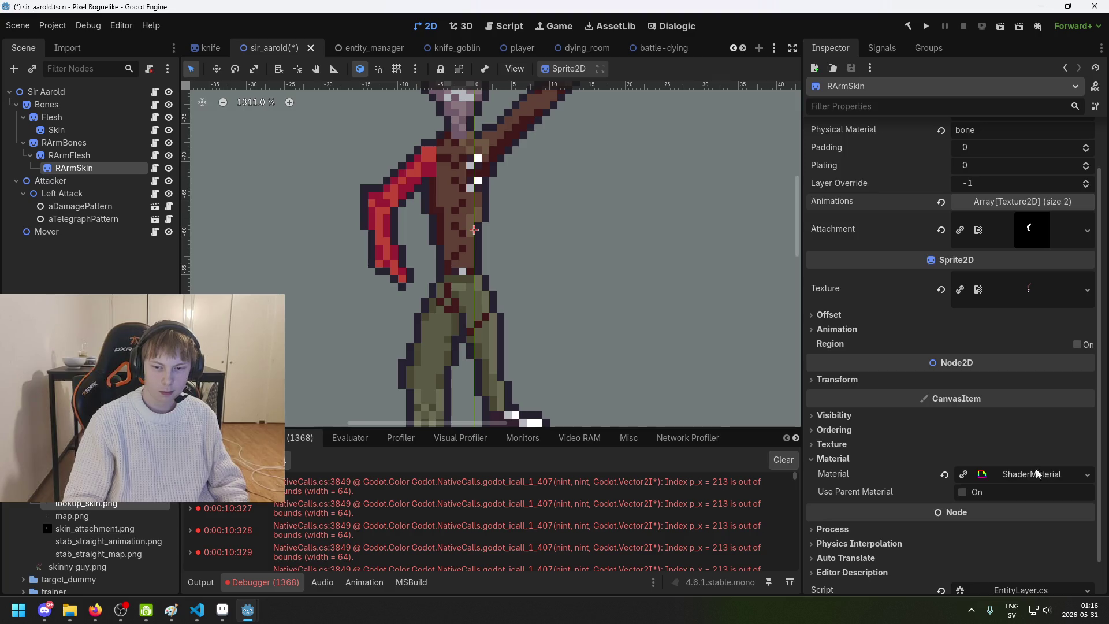
pyautogui.click(1025, 472)
pyautogui.scroll(-3, 976, 485)
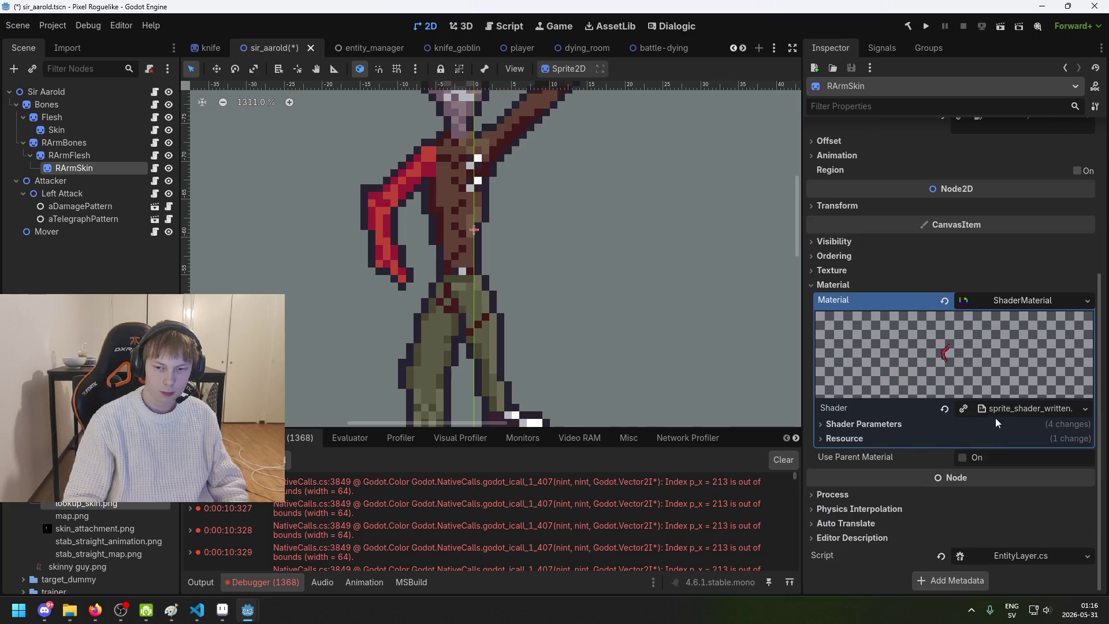
pyautogui.click(890, 424)
pyautogui.scroll(-2, 916, 519)
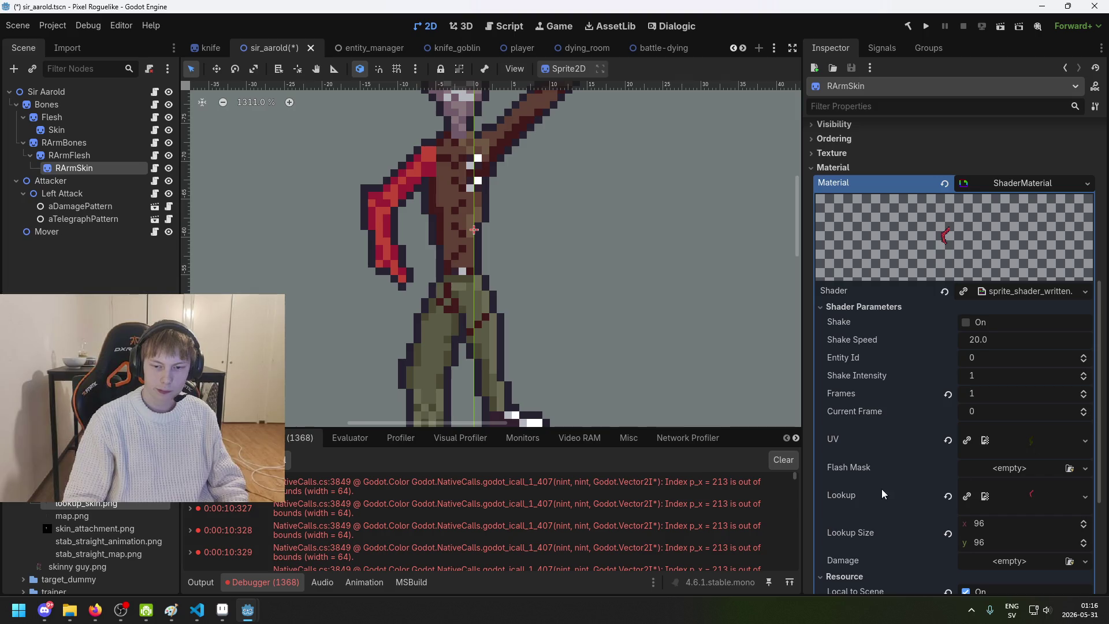
pyautogui.moveTo(87, 504)
pyautogui.mouseDown()
pyautogui.moveTo(557, 420)
pyautogui.moveTo(1039, 500)
pyautogui.mouseUp()
pyautogui.scroll(-3, 610, 314)
# Step: Save the scene and inspect the Left Attack node's Pattern texture
pyautogui.hotkey('ctrl', 's')
pyautogui.click(99, 263)
pyautogui.click(91, 206)
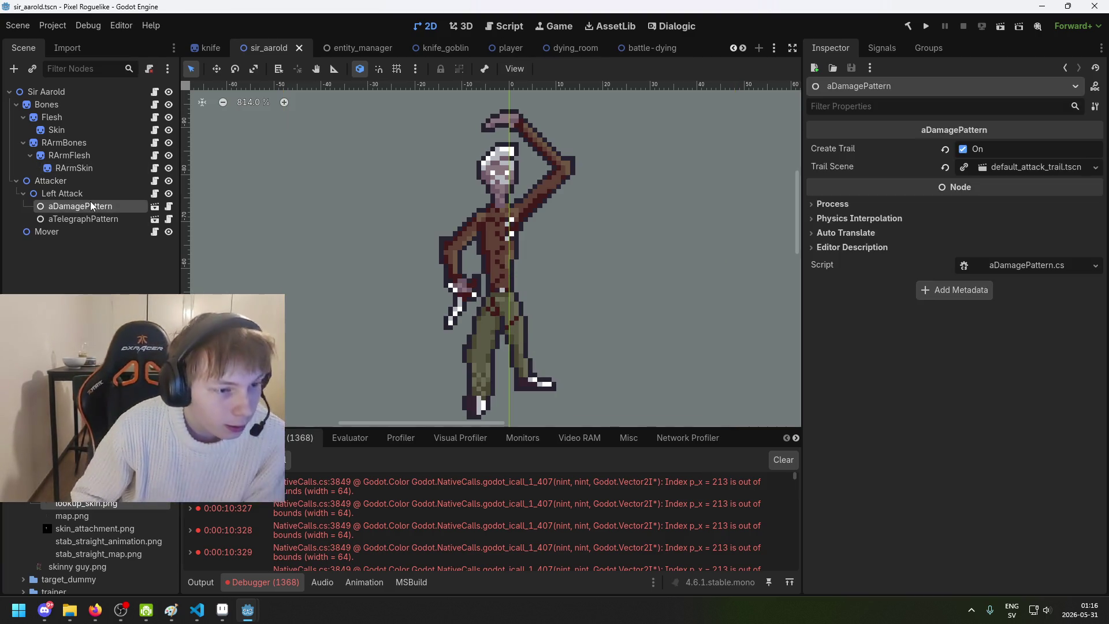
pyautogui.click(102, 195)
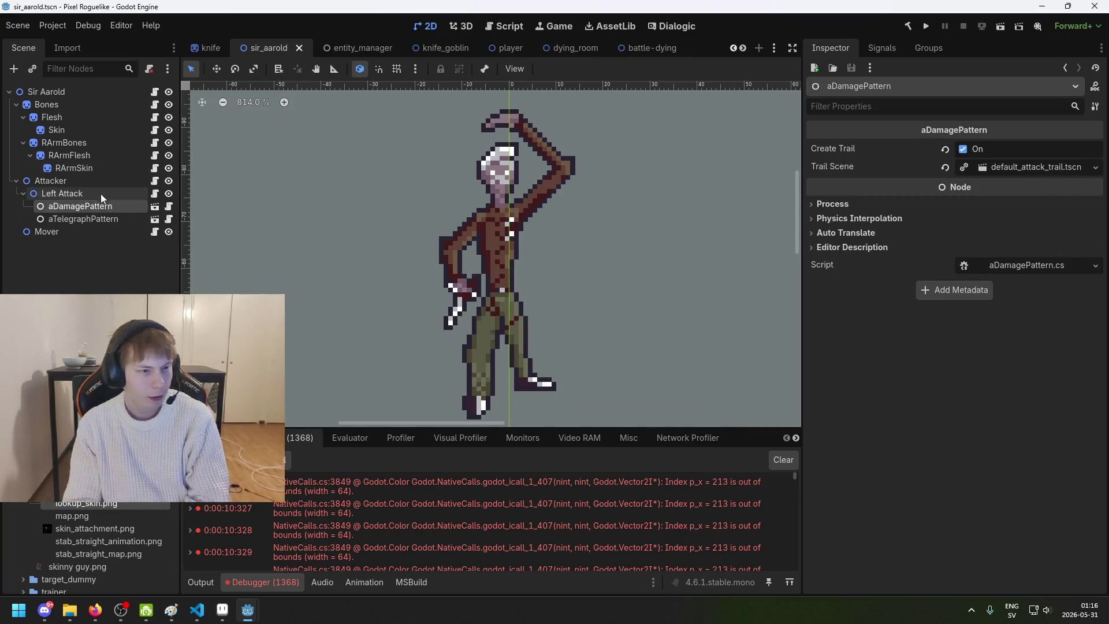
pyautogui.click(1041, 160)
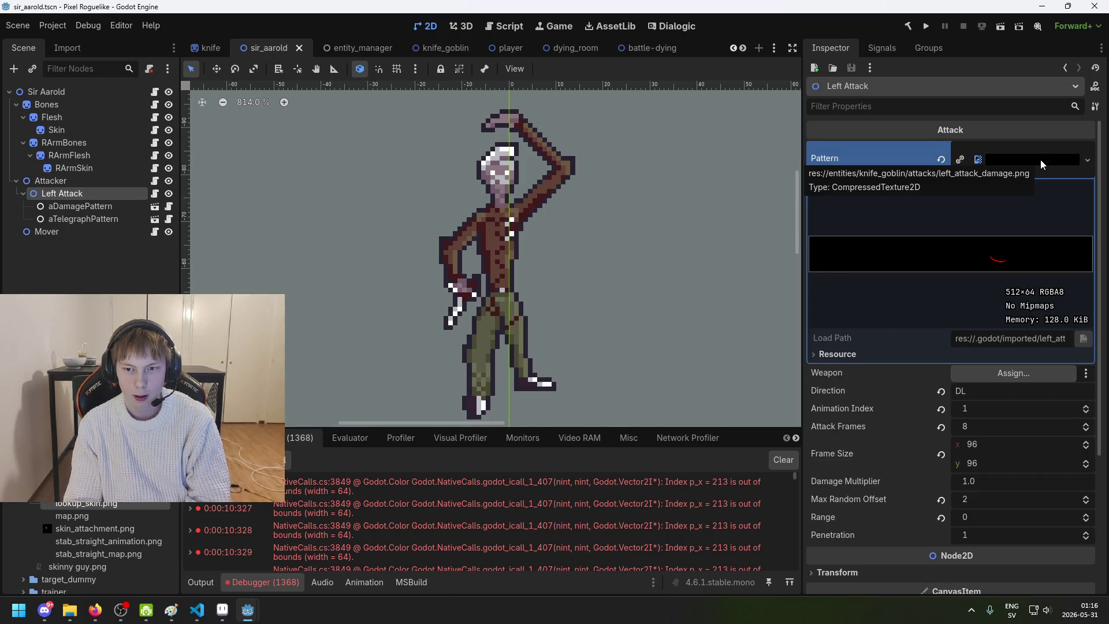
pyautogui.click(1041, 160)
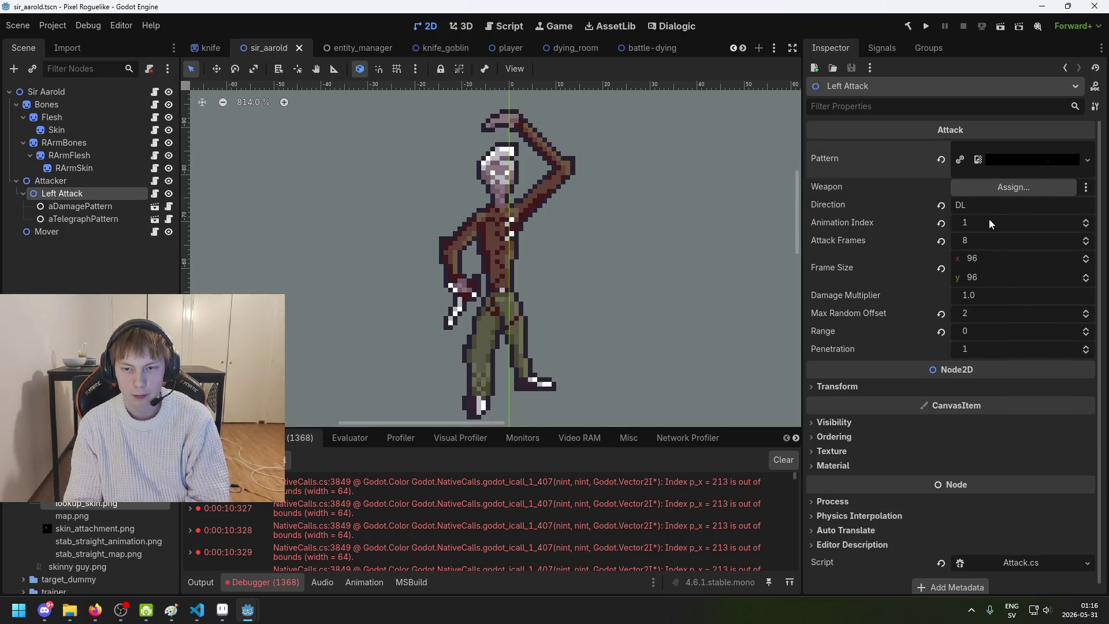
# Step: Switch briefly to Aseprite, then bring the Godot editor back to the front
pyautogui.hotkey('alt', 'Tab')
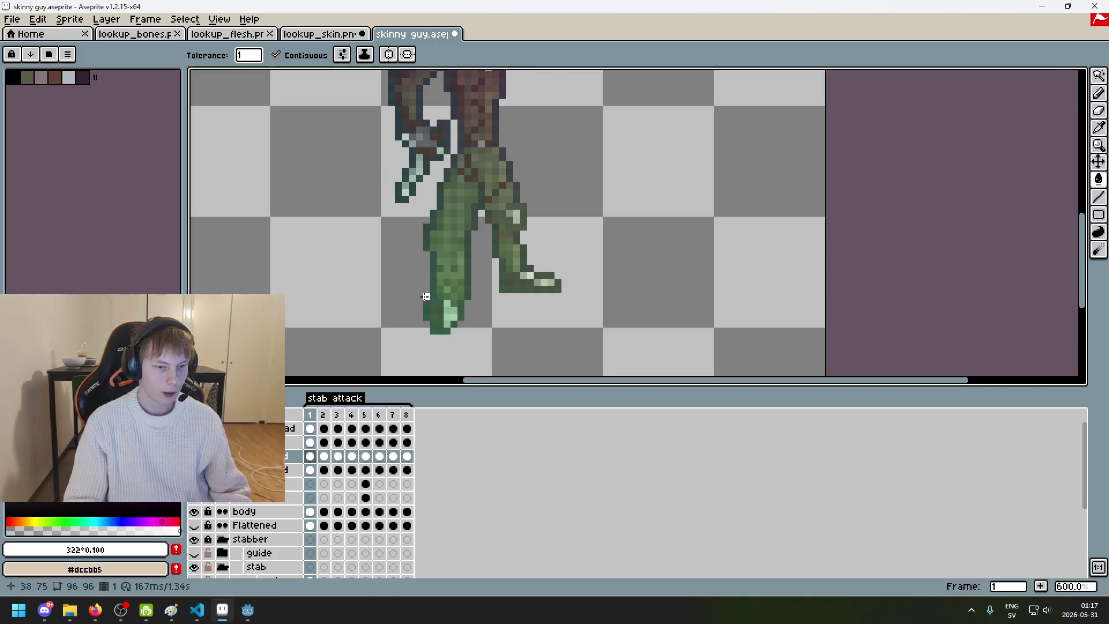
pyautogui.scroll(-5, 449, 263)
pyautogui.scroll(1, 449, 262)
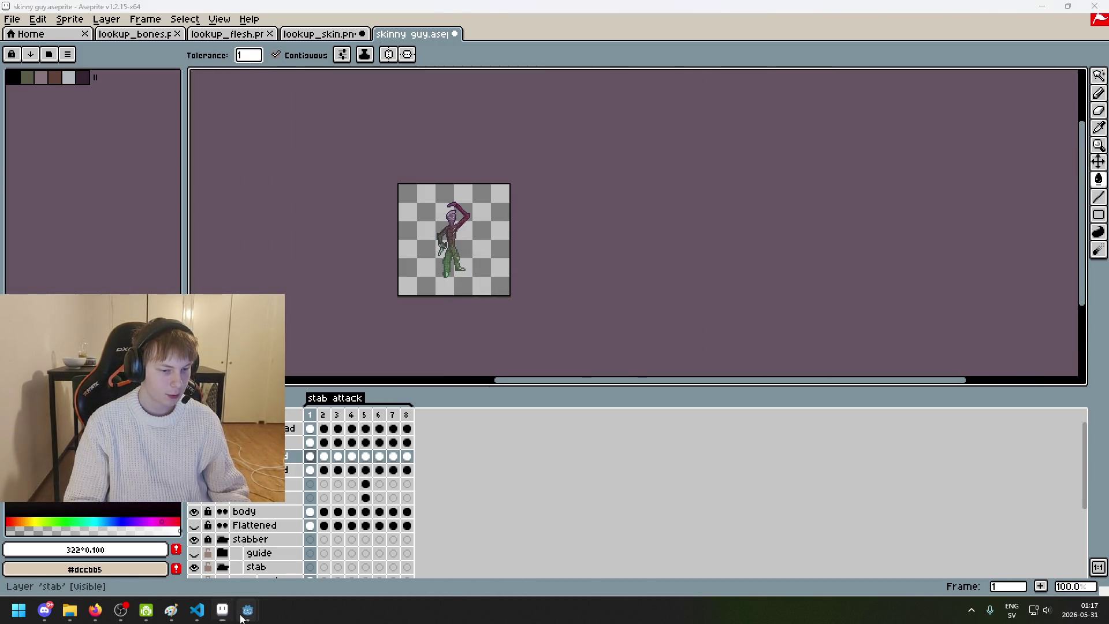
pyautogui.moveTo(247, 610)
pyautogui.click(241, 559)
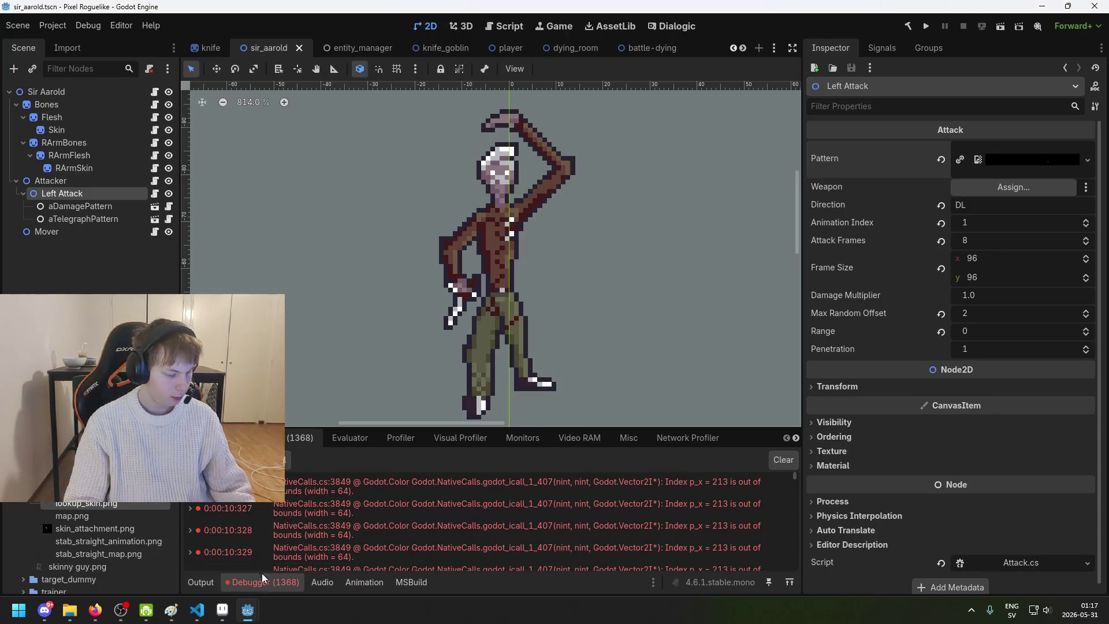
# Step: Rename the Left Attack node to Stab Straight, save, and switch back to Aseprite
pyautogui.click(226, 613)
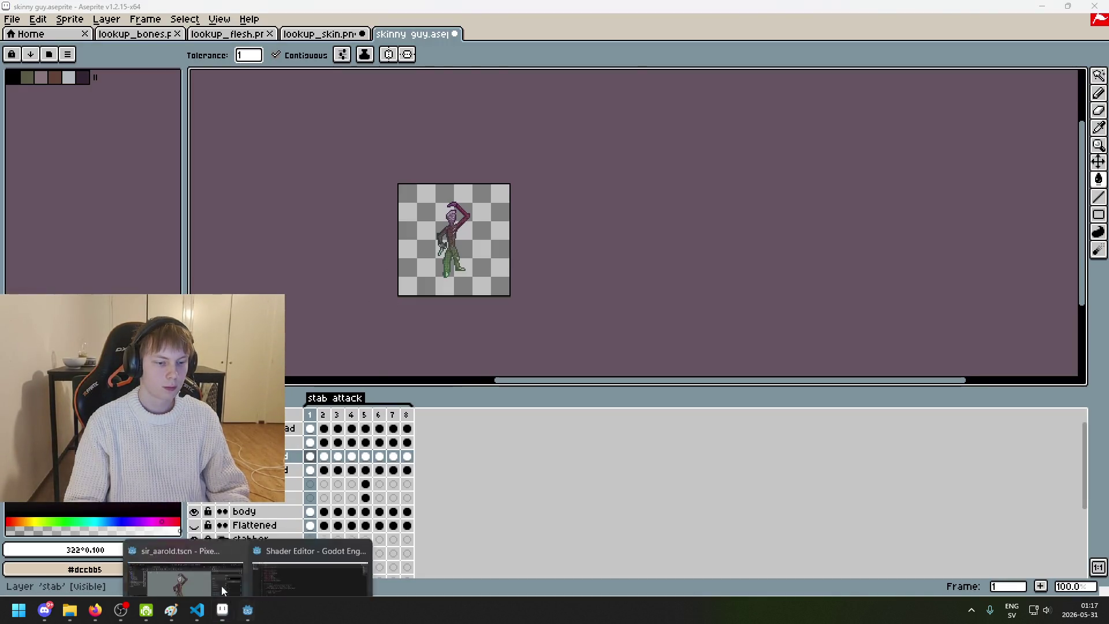
pyautogui.click(230, 595)
pyautogui.press('F2')
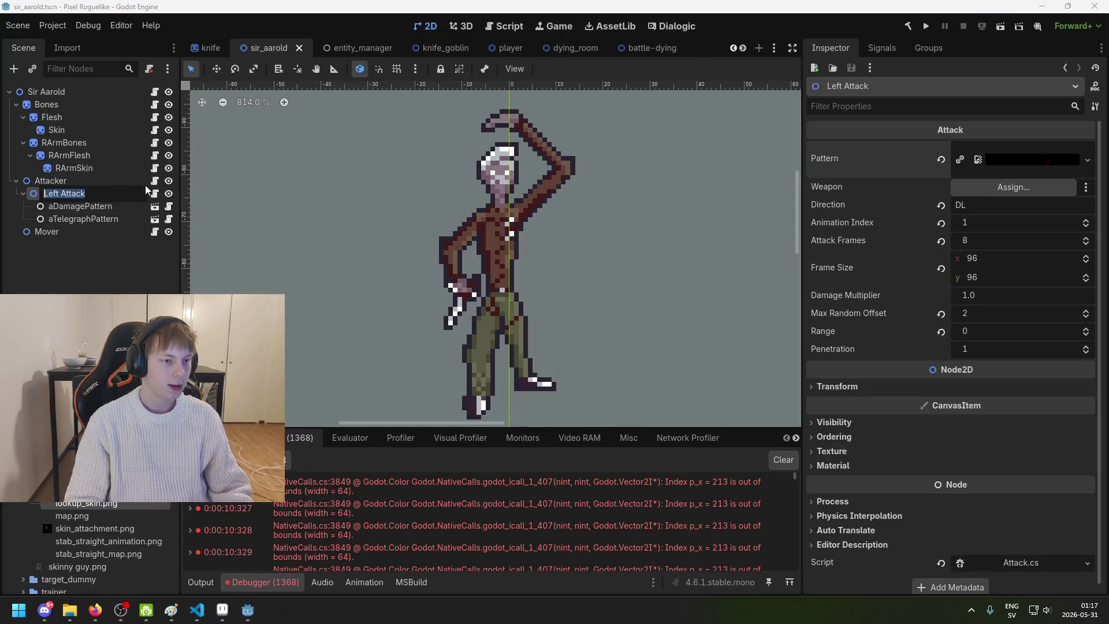
pyautogui.write('Stab Straight')
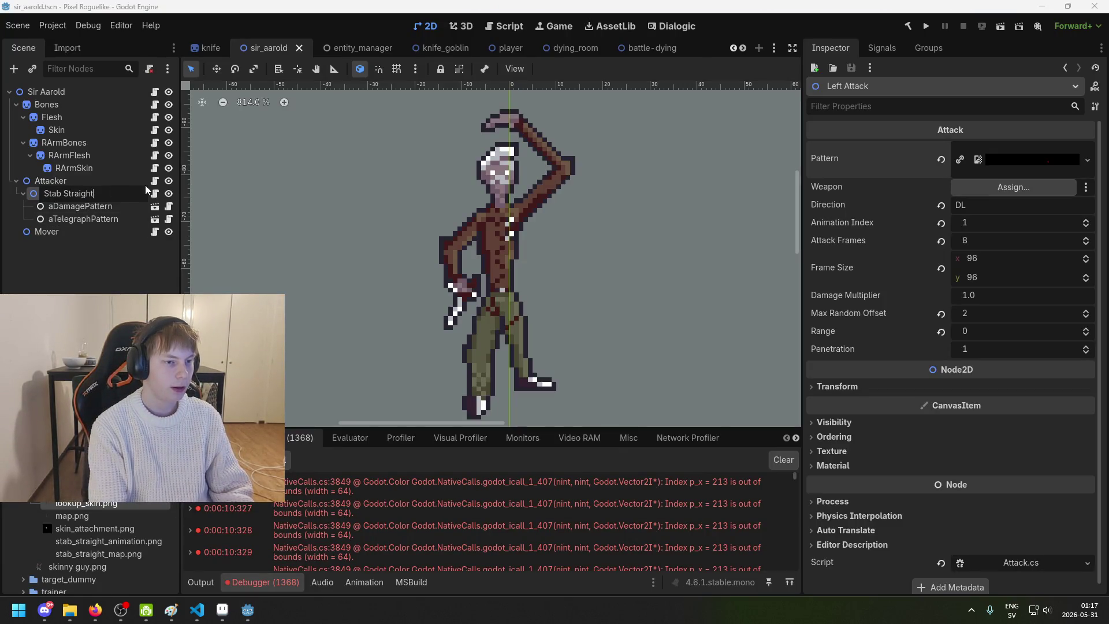
pyautogui.press('Return')
pyautogui.hotkey('ctrl', 's')
pyautogui.click(113, 207)
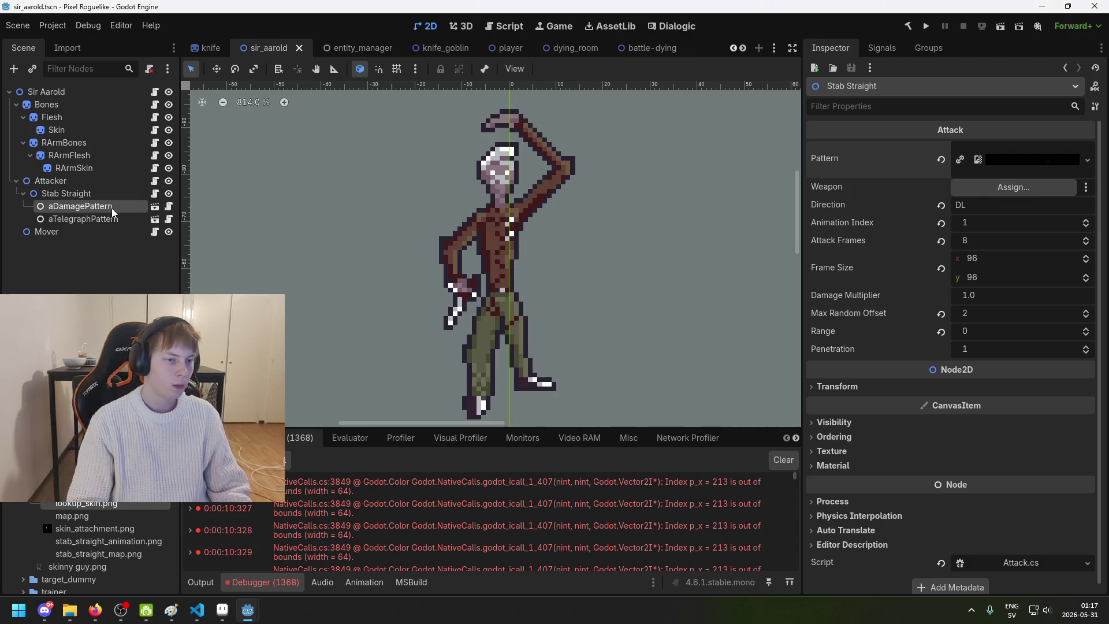
pyautogui.click(92, 193)
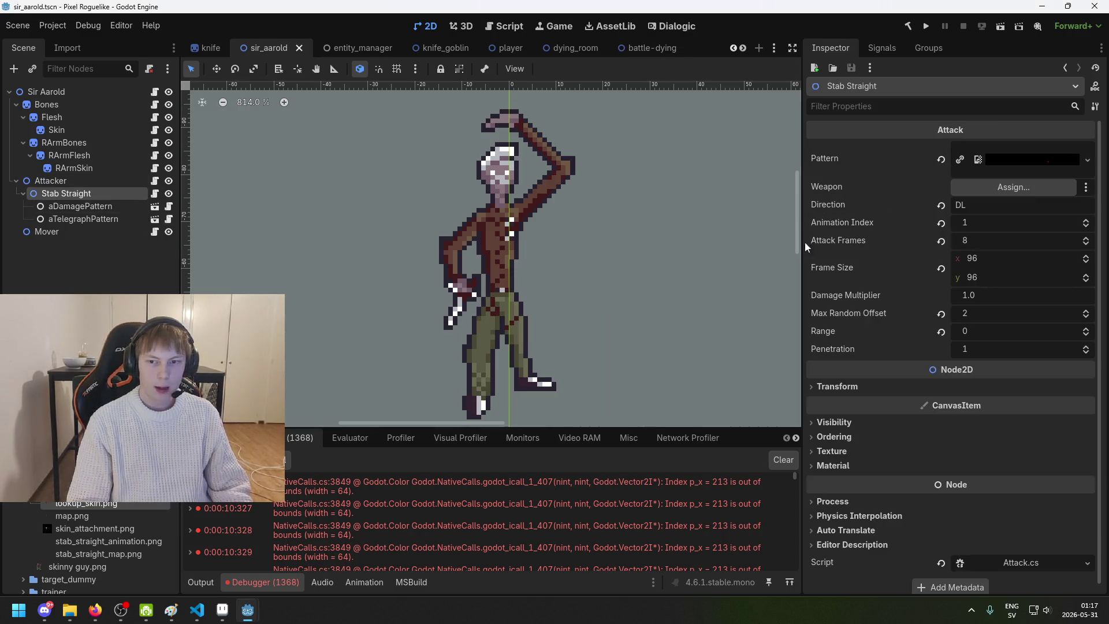
pyautogui.click(224, 610)
# Step: Open stab_straight_animation.png from the body folder in Aseprite
pyautogui.click(11, 19)
pyautogui.click(50, 54)
pyautogui.click(628, 234)
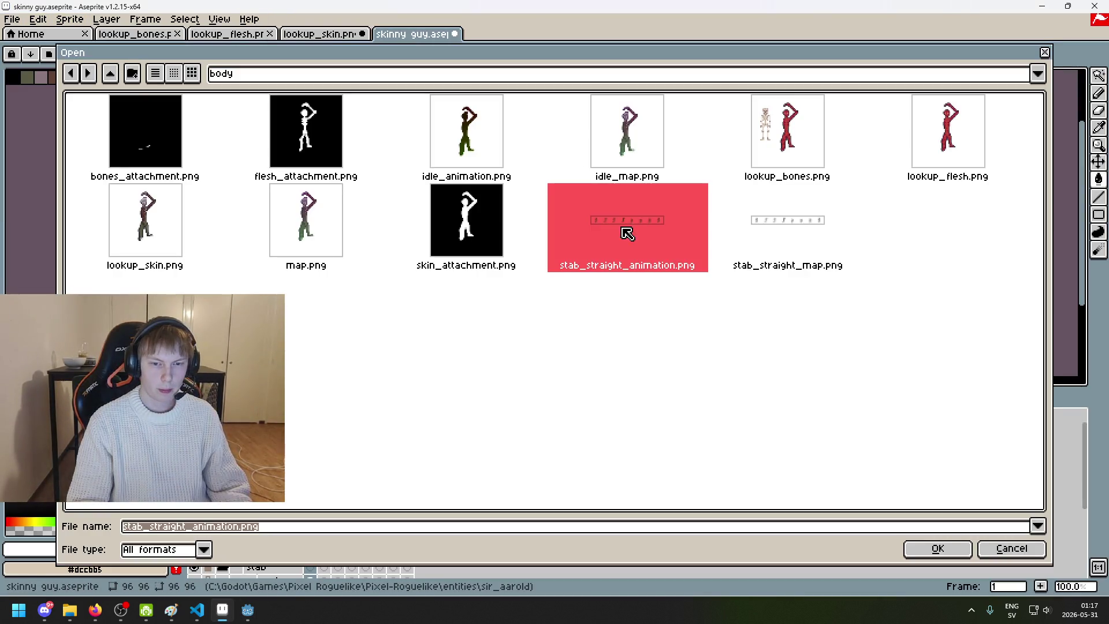
pyautogui.doubleClick(612, 243)
pyautogui.scroll(-1, 640, 260)
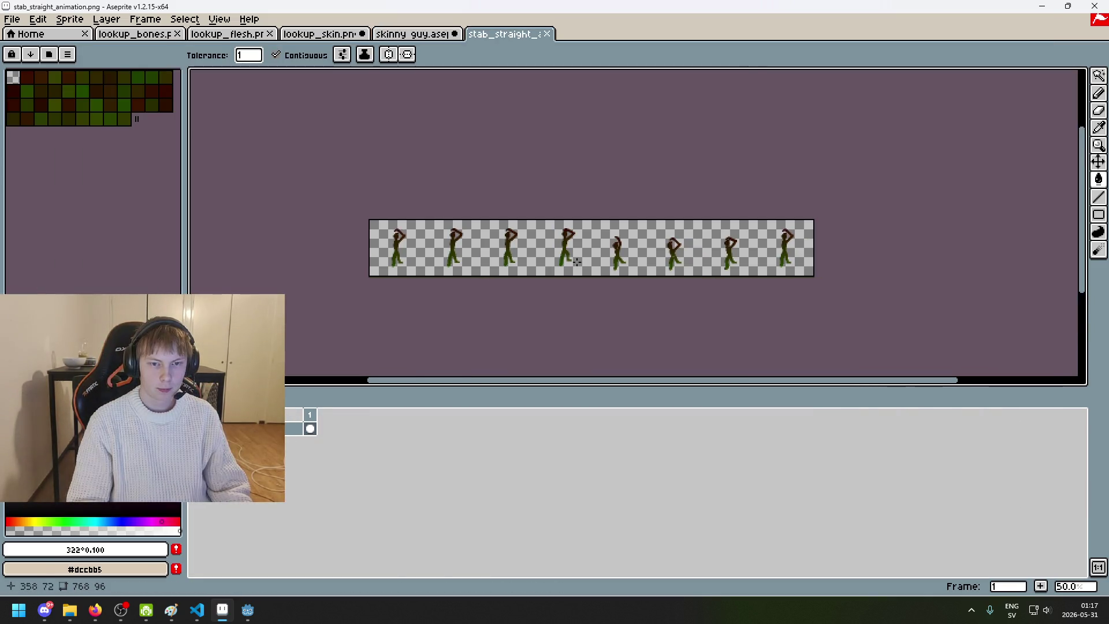
pyautogui.scroll(2, 641, 260)
pyautogui.scroll(-2, 641, 260)
pyautogui.scroll(2, 580, 244)
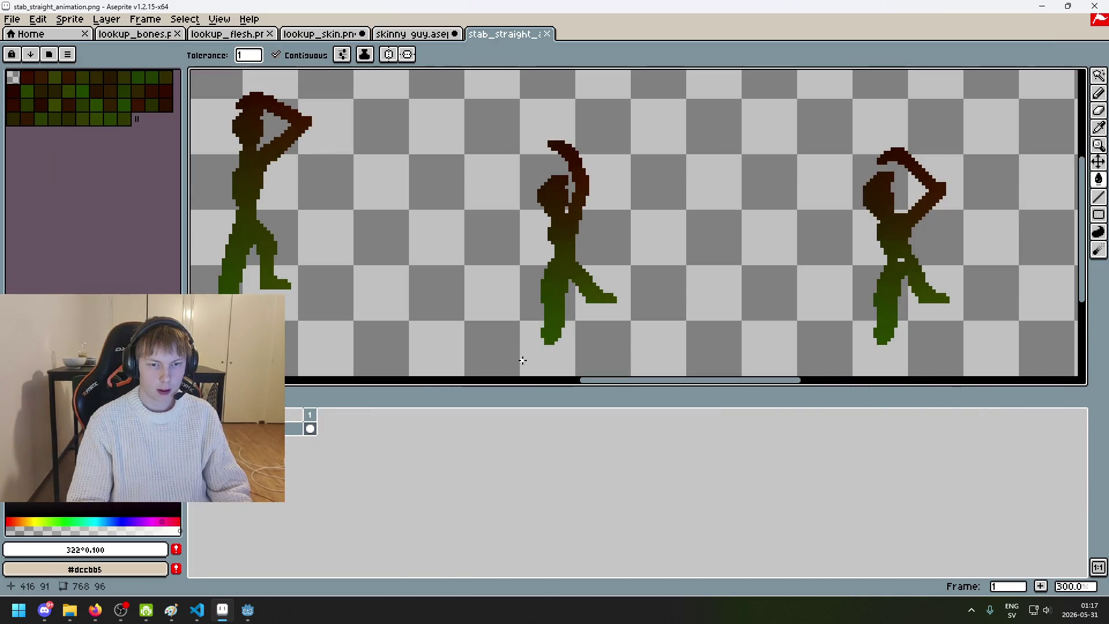
pyautogui.scroll(-2, 523, 361)
pyautogui.scroll(1, 578, 289)
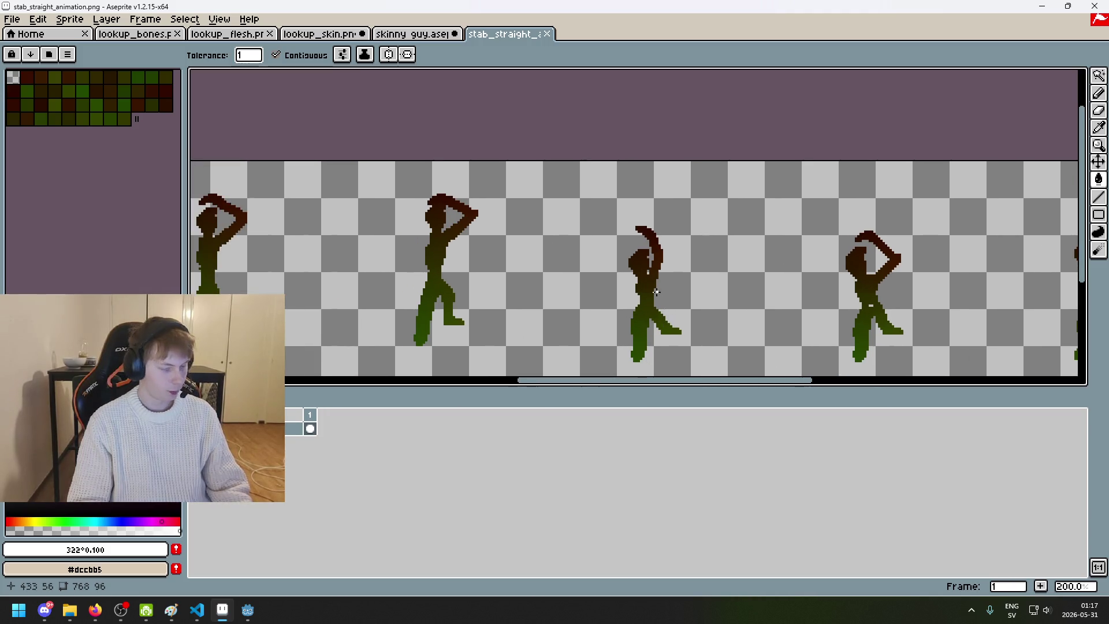
pyautogui.scroll(-3, 656, 291)
pyautogui.scroll(1, 499, 287)
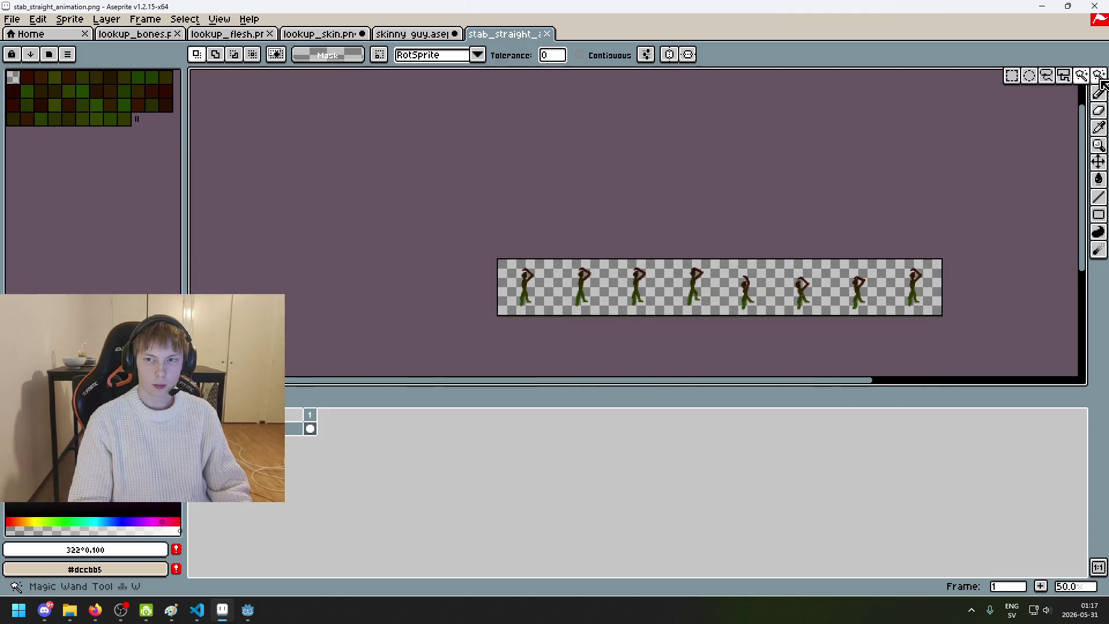
# Step: Pick the Rectangular Marquee tool and open the Windows Start search
pyautogui.click(1012, 79)
pyautogui.scroll(1, 740, 290)
pyautogui.press('super')
pyautogui.press('super')
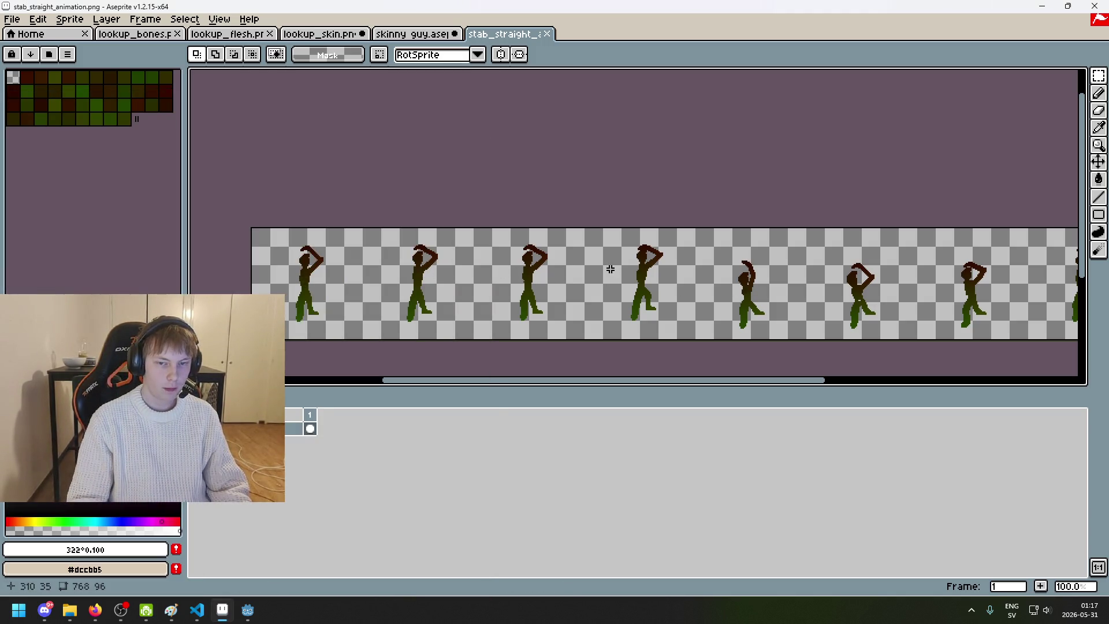
pyautogui.press('super')
# Step: Launch Calculator to work out 96 × 5, then close it
pyautogui.write('cal')
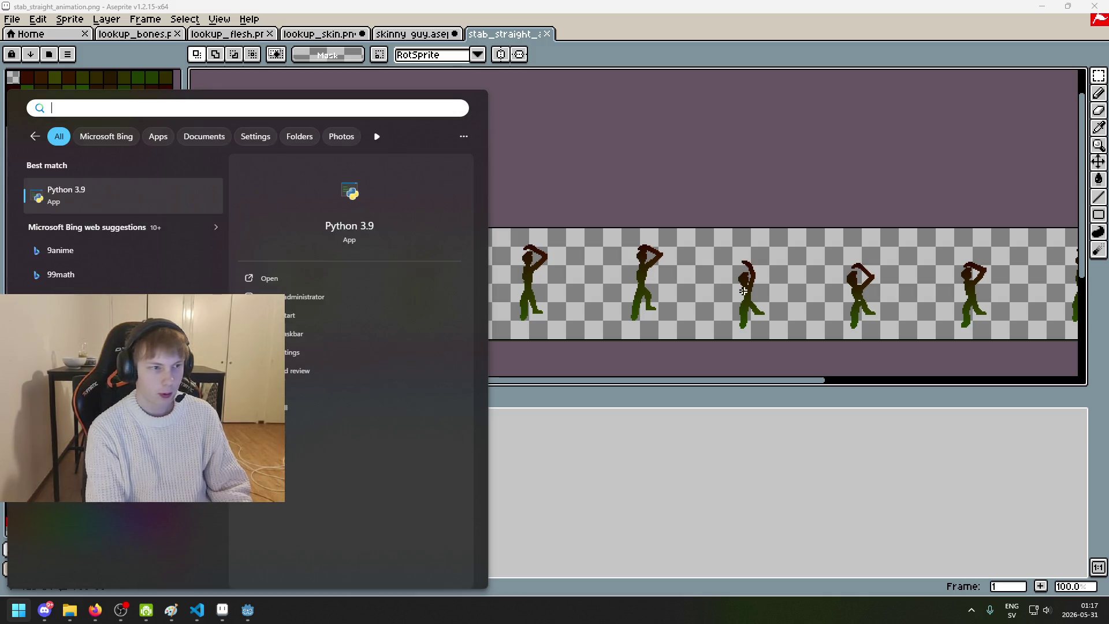
pyautogui.press('Return')
pyautogui.write('96 × 5 =')
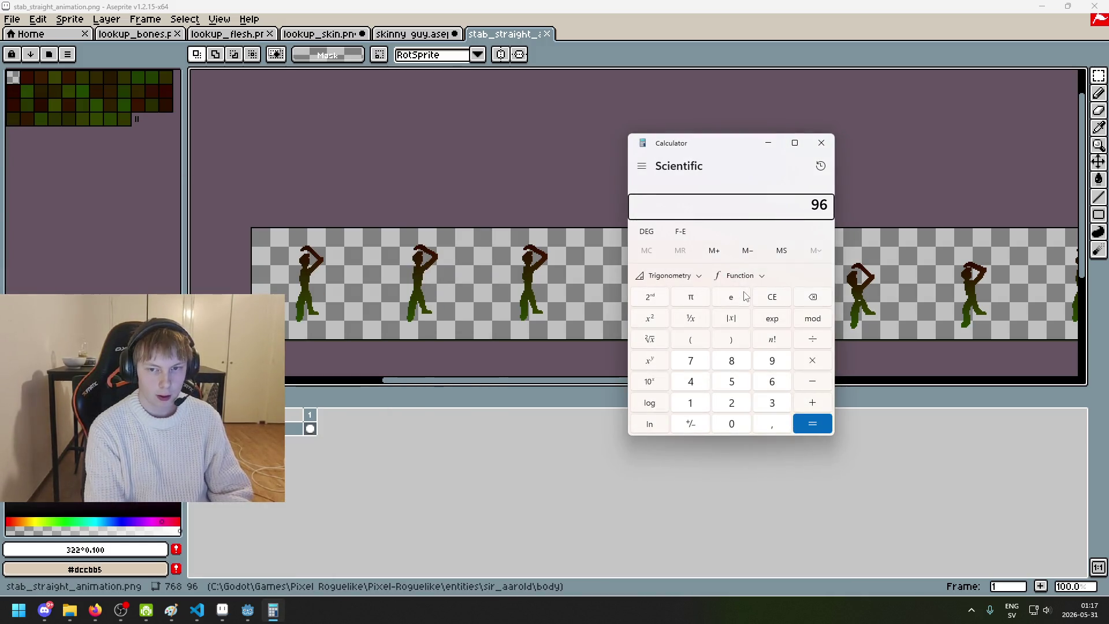
pyautogui.click(821, 142)
# Step: Marquee-select the sixth 96×96 frame of the stab strip
pyautogui.scroll(1, 266, 228)
pyautogui.moveTo(216, 223)
pyautogui.mouseDown()
pyautogui.moveTo(847, 347)
pyautogui.moveTo(1045, 373)
pyautogui.moveTo(1074, 272)
pyautogui.moveTo(651, 267)
pyautogui.moveTo(682, 283)
pyautogui.moveTo(540, 168)
pyautogui.moveTo(361, 70)
pyautogui.moveTo(231, 96)
pyautogui.moveTo(352, 97)
pyautogui.mouseUp()
pyautogui.scroll(-2, 1045, 373)
pyautogui.scroll(2, 653, 269)
pyautogui.scroll(-2, 404, 136)
# Step: Add a new layer and bucket-fill the selected frame with black
pyautogui.rightClick(255, 428)
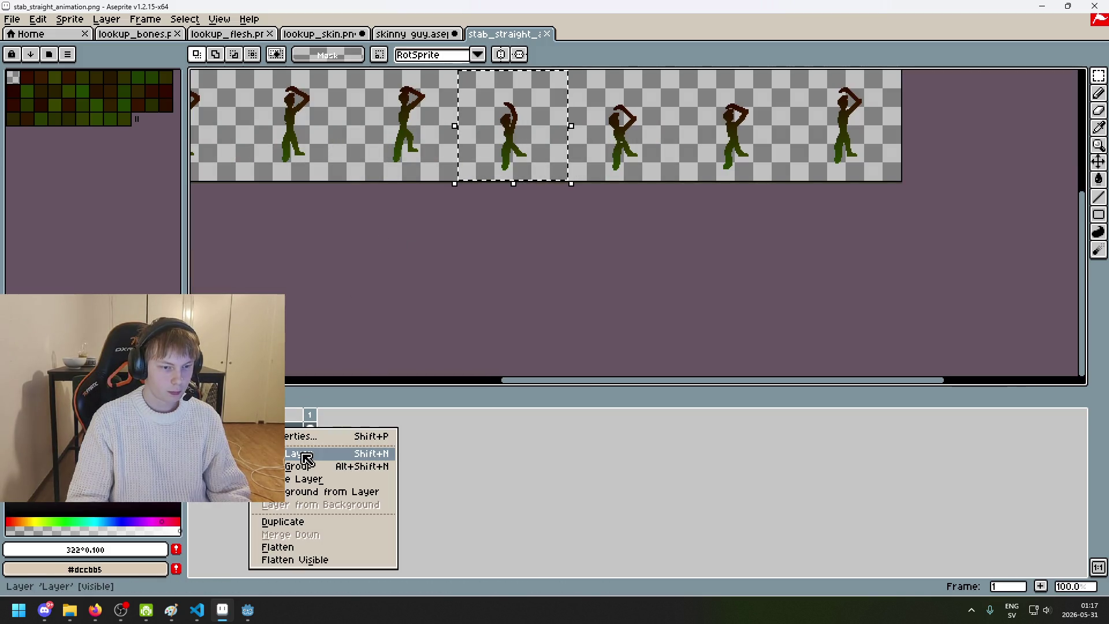
pyautogui.click(305, 457)
pyautogui.click(153, 517)
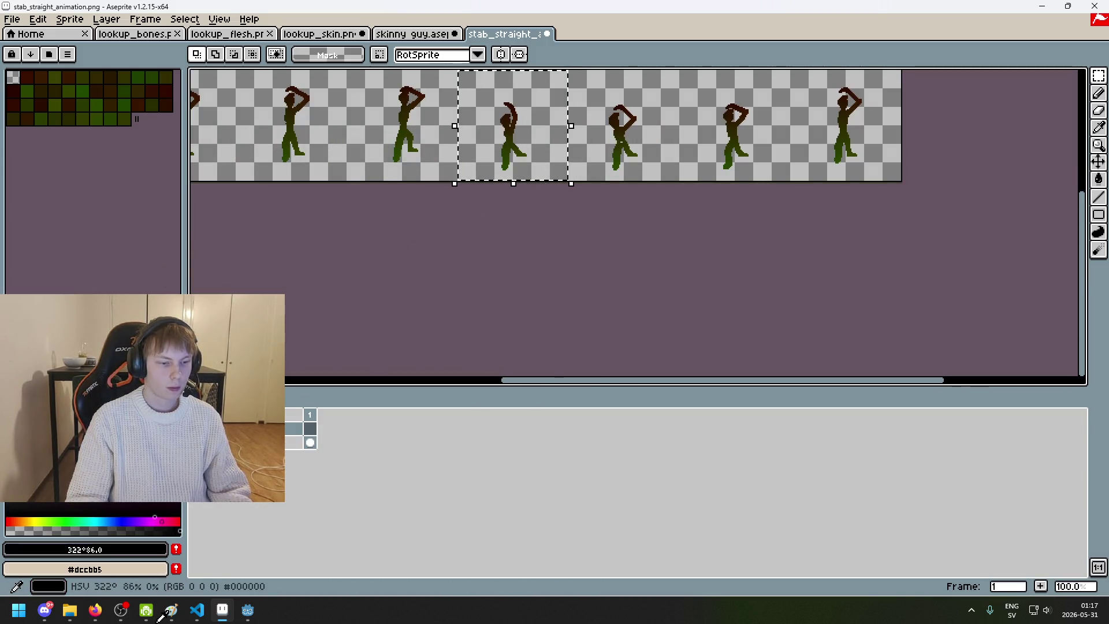
pyautogui.scroll(3, 513, 133)
pyautogui.press('g')
pyautogui.click(433, 174)
pyautogui.scroll(-4, 437, 175)
pyautogui.scroll(3, 445, 168)
# Step: Set the new layer's opacity to about 122 in Layer Properties so the fill is translucent
pyautogui.hotkey('shift', 'p')
pyautogui.moveTo(862, 243); pyautogui.dragTo(857, 246)
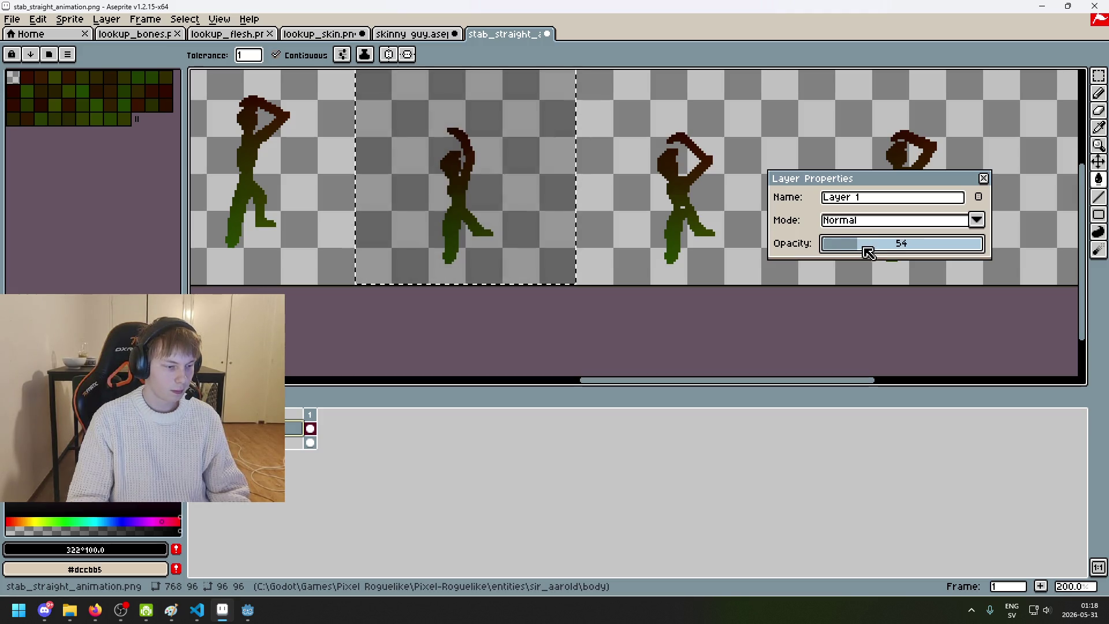
pyautogui.moveTo(898, 252); pyautogui.dragTo(905, 250)
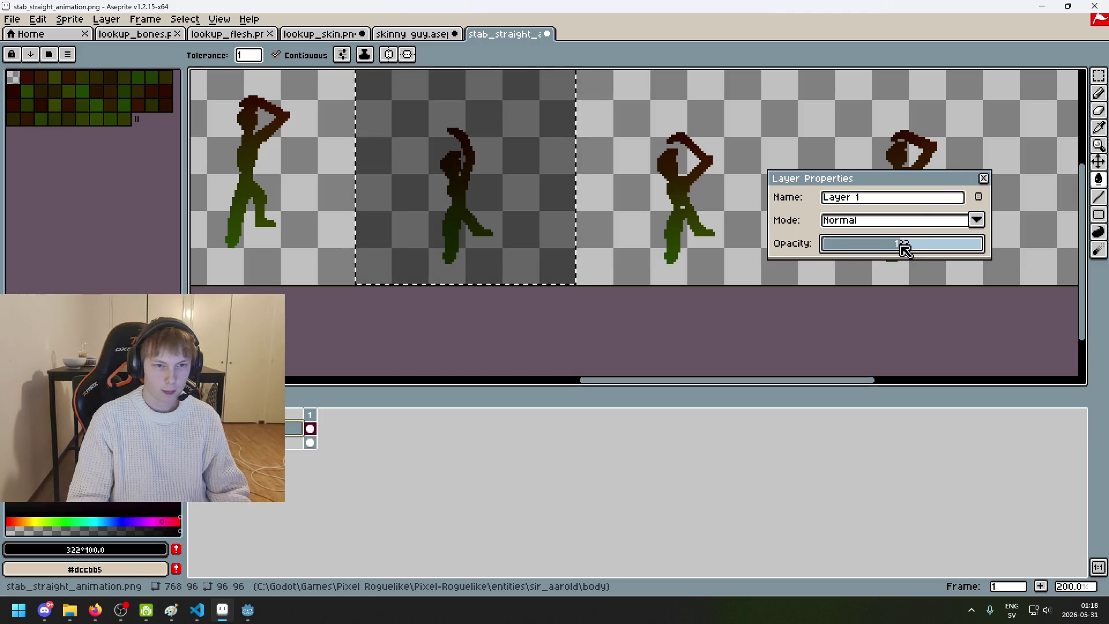
pyautogui.click(983, 178)
# Step: Switch to the Pencil and set the drawing colour to fully opaque pure red #FF0000
pyautogui.click(1098, 93)
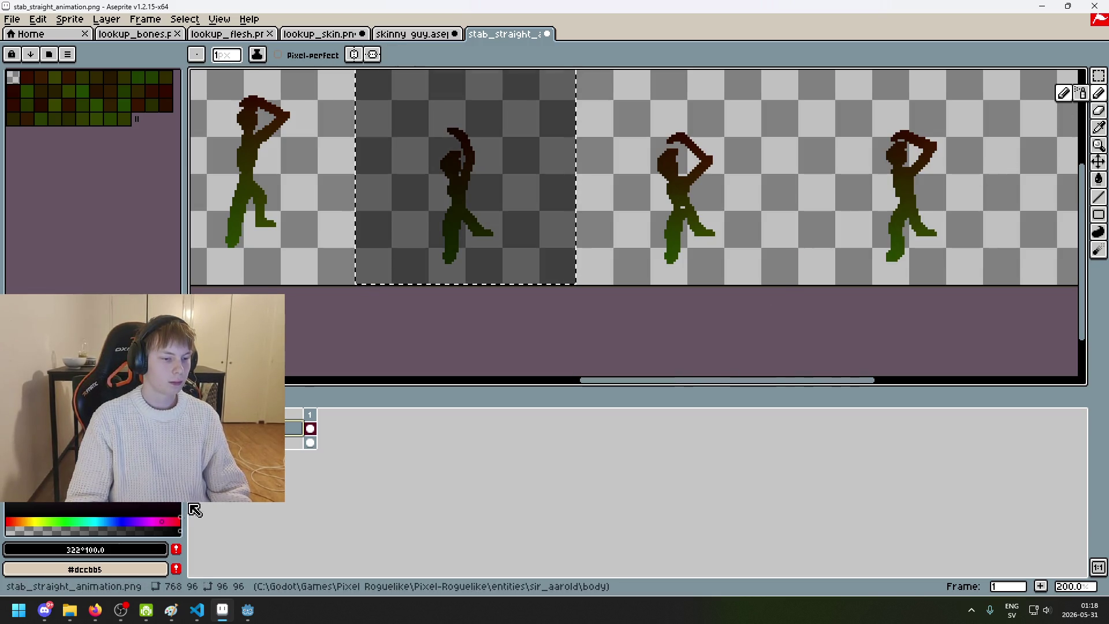
pyautogui.moveTo(164, 531); pyautogui.dragTo(6, 531)
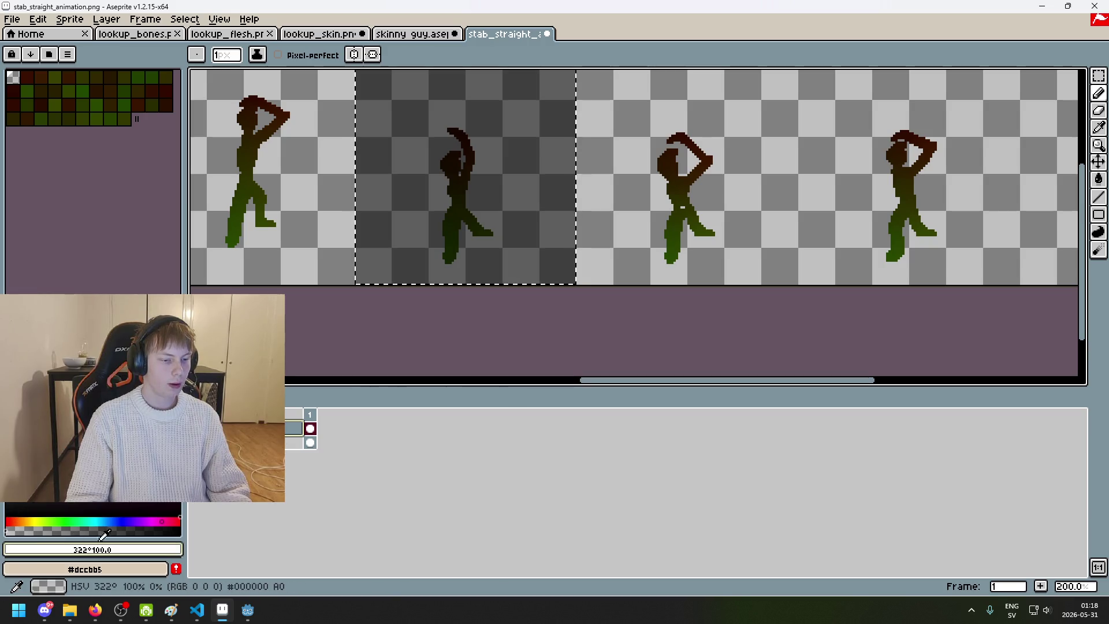
pyautogui.click(168, 550)
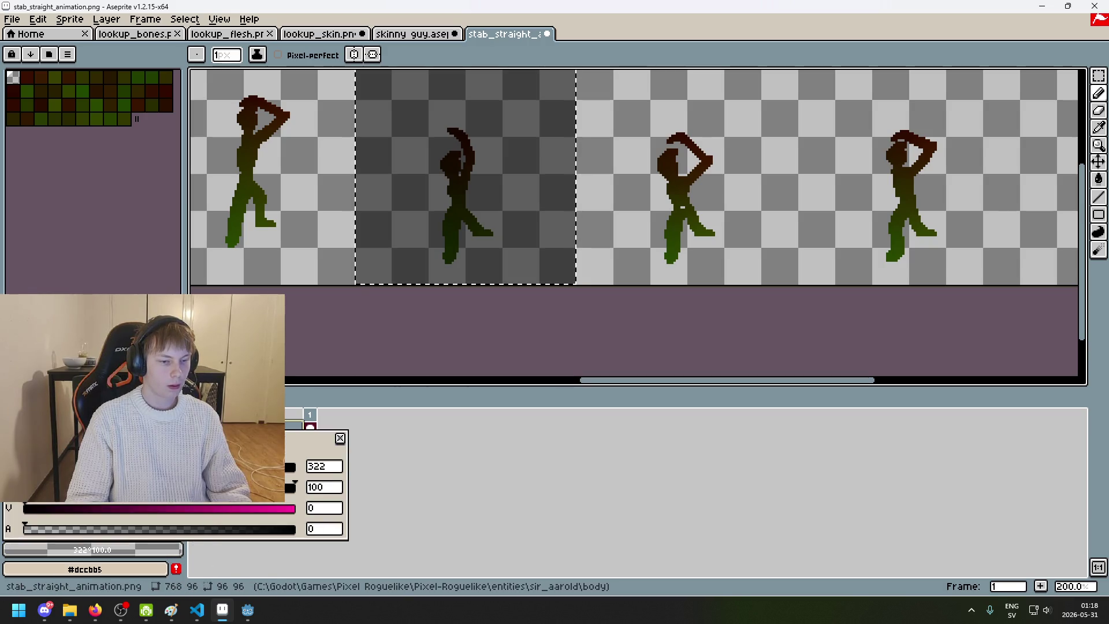
pyautogui.click(20, 439)
pyautogui.moveTo(242, 528); pyautogui.dragTo(295, 529)
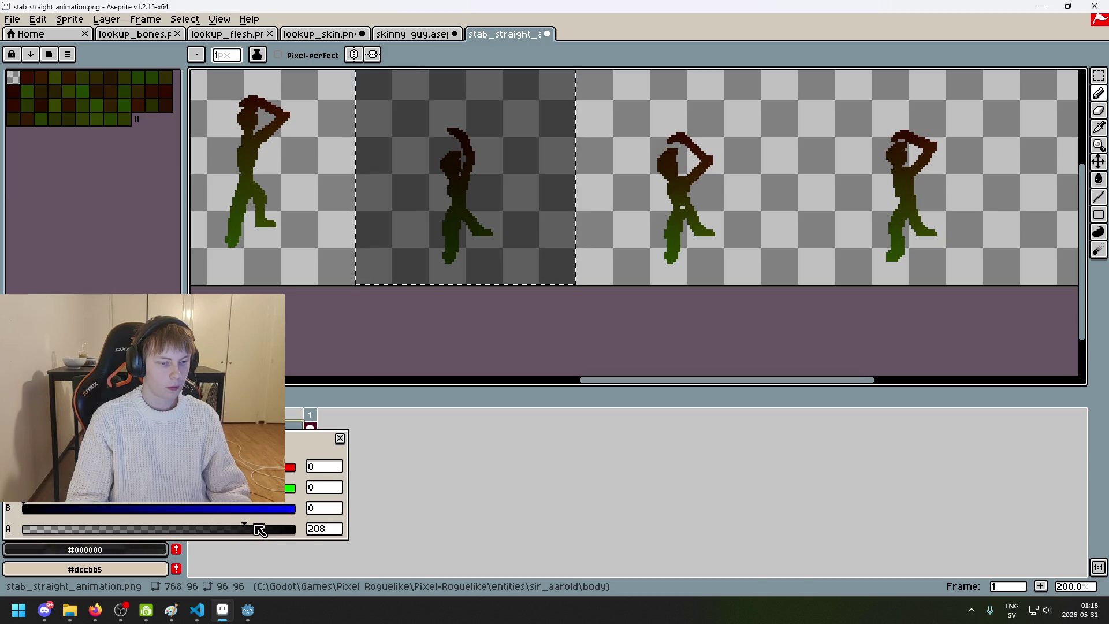
pyautogui.click(293, 466)
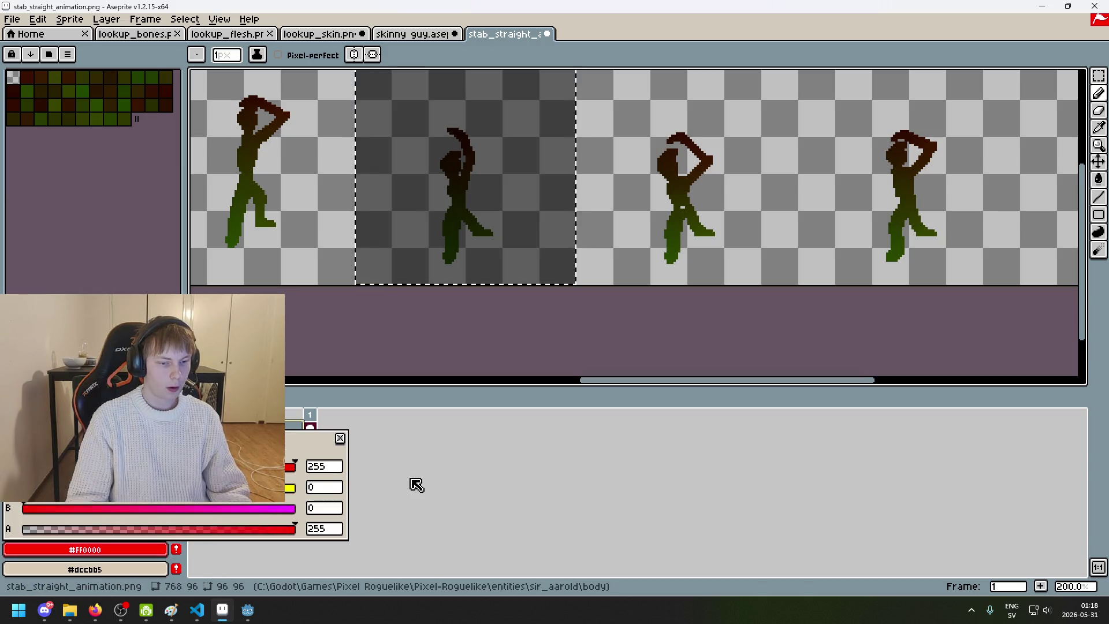
pyautogui.click(414, 482)
pyautogui.scroll(2, 465, 193)
pyautogui.scroll(-2, 465, 193)
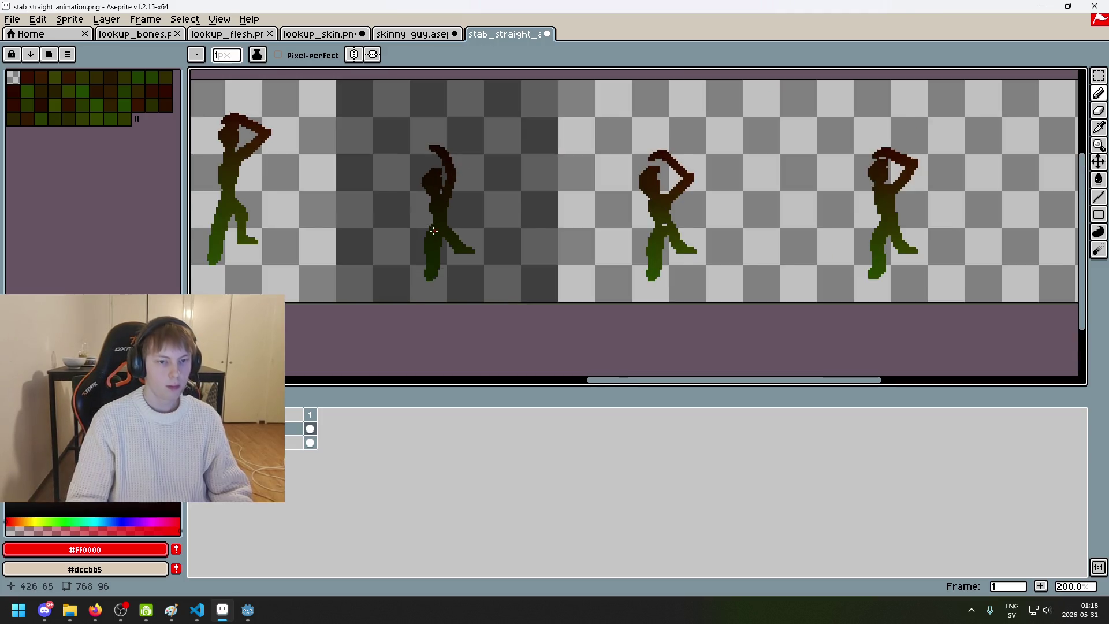
# Step: Try several red line strokes down the figure's leg, undoing each attempt
pyautogui.scroll(1, 459, 242)
pyautogui.scroll(-1, 456, 245)
pyautogui.scroll(3, 456, 245)
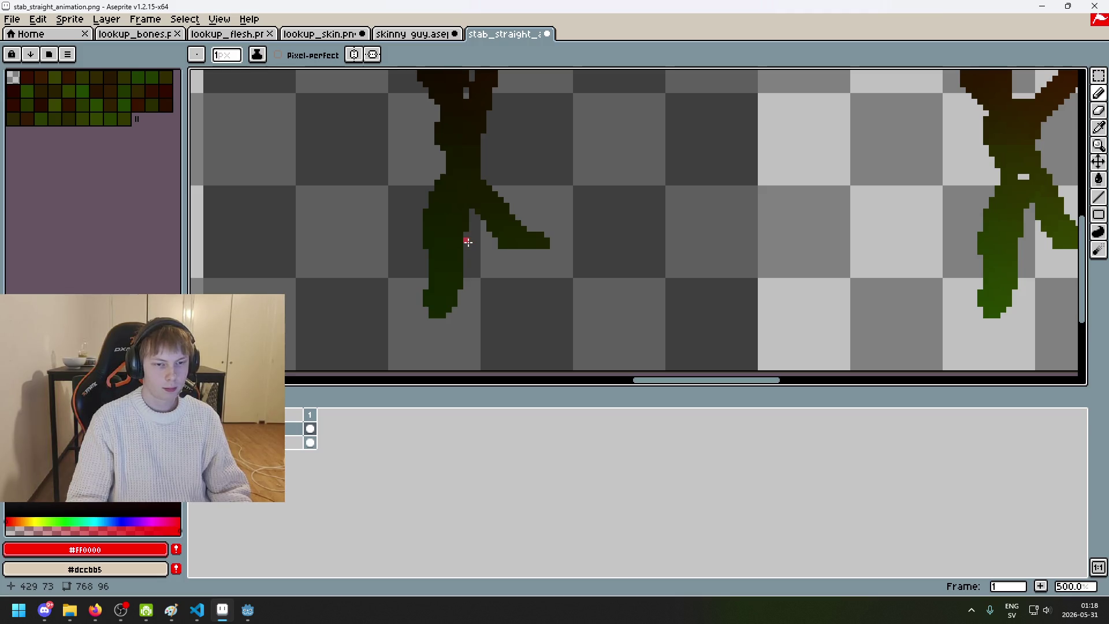
pyautogui.moveTo(467, 250); pyautogui.dragTo(467, 276)
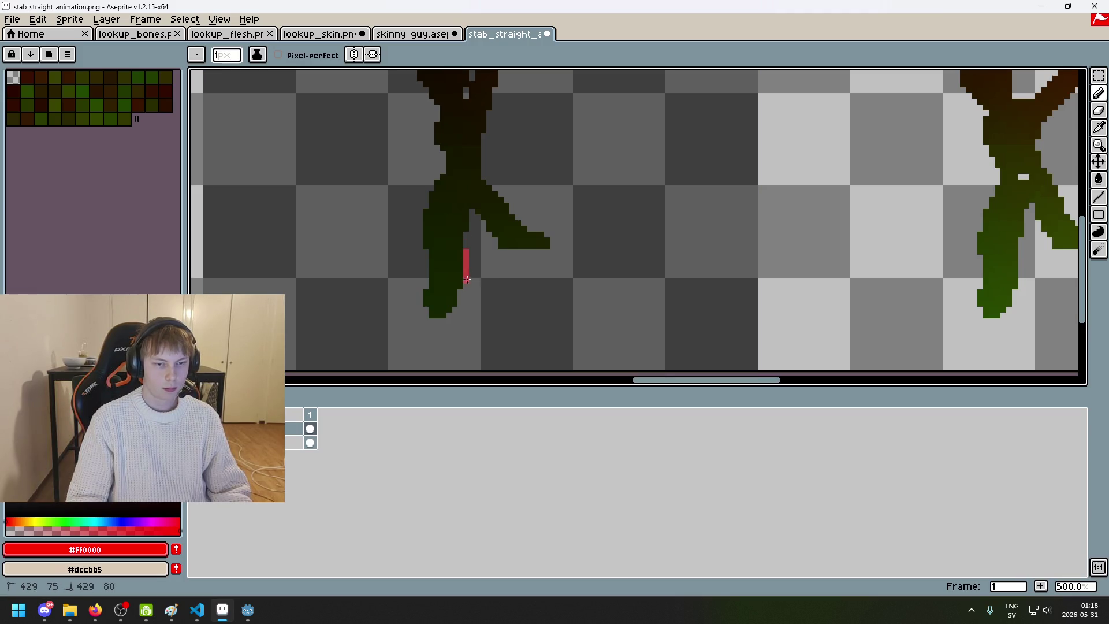
pyautogui.scroll(-3, 483, 256)
pyautogui.scroll(4, 502, 259)
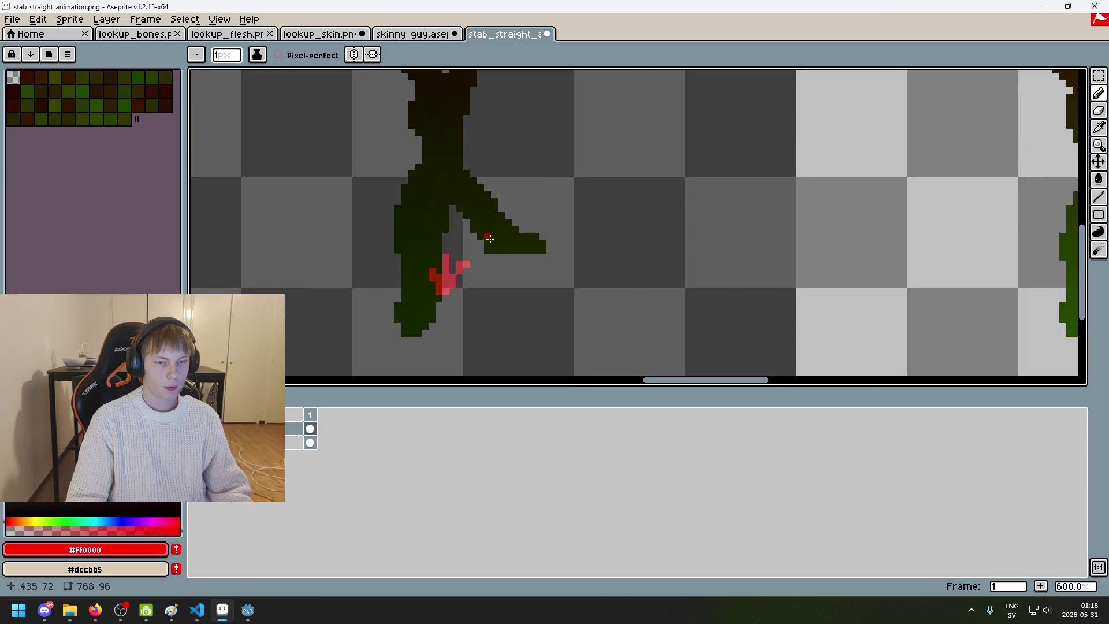
pyautogui.hotkey('ctrl', 'z')
pyautogui.moveTo(446, 229); pyautogui.dragTo(449, 279)
pyautogui.hotkey('ctrl', 'z')
pyautogui.moveTo(439, 234); pyautogui.dragTo(437, 251)
pyautogui.scroll(2, 470, 292)
pyautogui.moveTo(376, 227); pyautogui.dragTo(405, 276)
pyautogui.hotkey('ctrl', 'z')
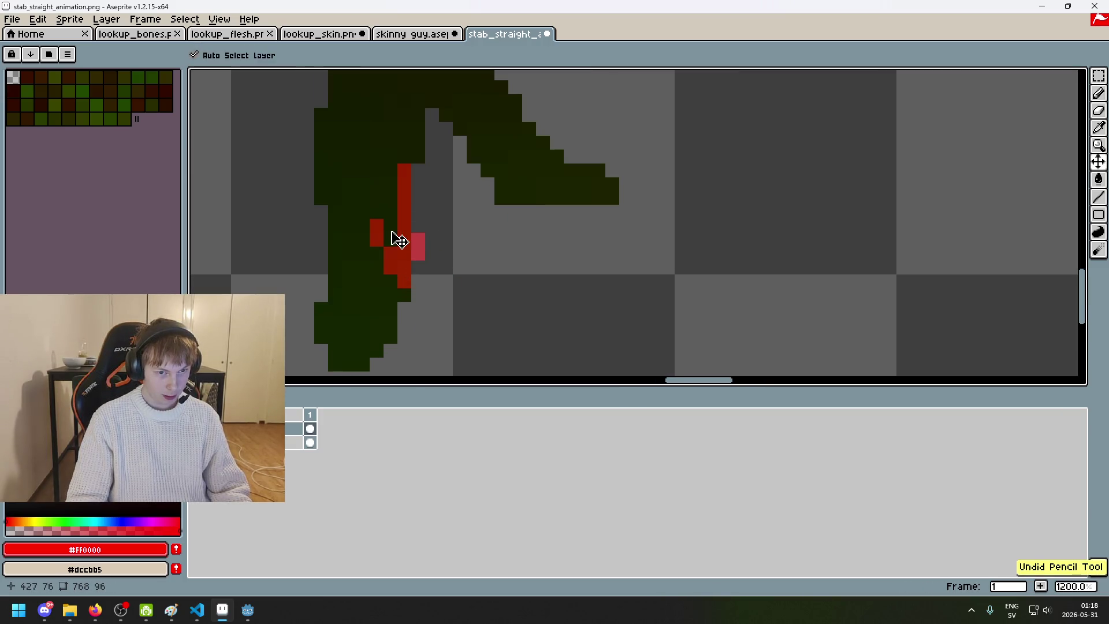
pyautogui.moveTo(391, 229); pyautogui.dragTo(404, 262)
pyautogui.hotkey('ctrl', 'z')
pyautogui.moveTo(377, 226); pyautogui.dragTo(404, 295)
pyautogui.hotkey('ctrl', 'z')
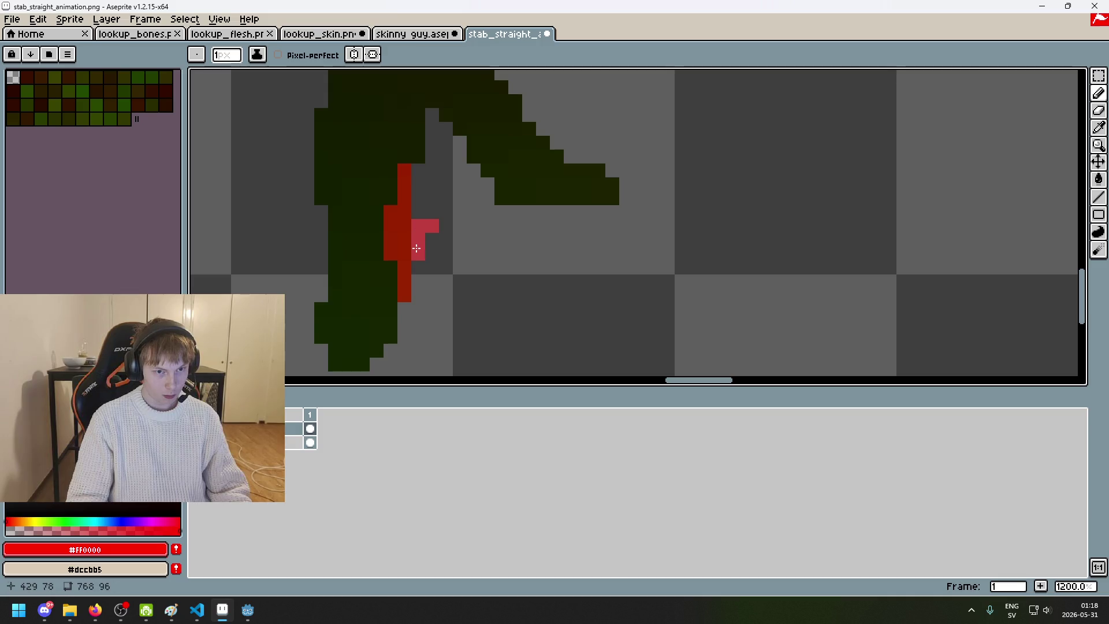
# Step: Bring the leg into view and test red loop strokes on it, undoing them
pyautogui.scroll(-4, 378, 214)
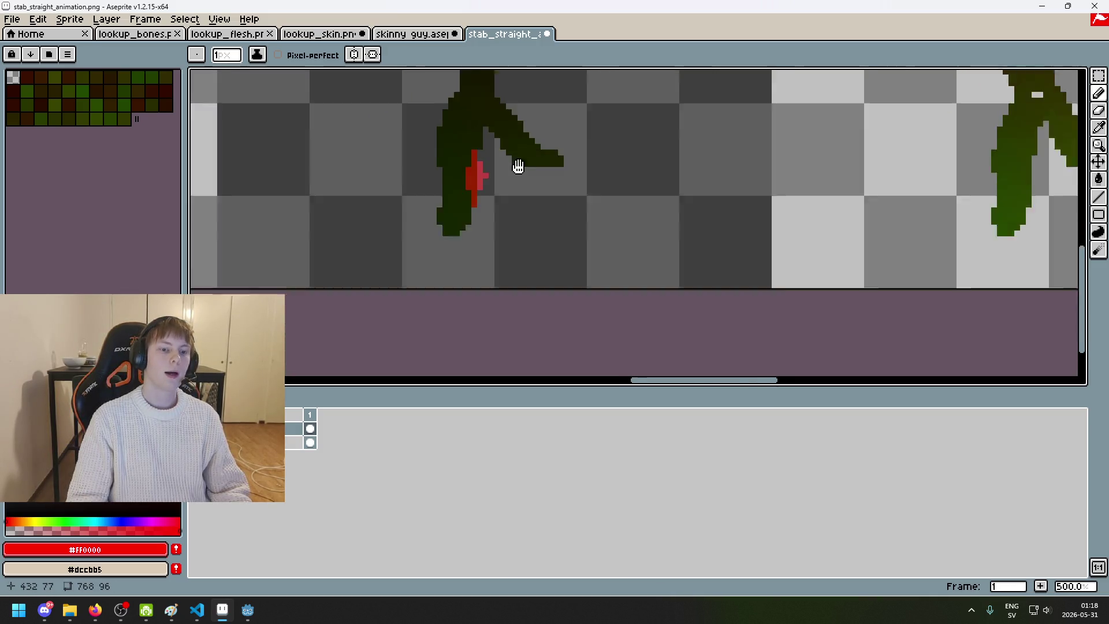
pyautogui.moveTo(555, 157)
pyautogui.mouseDown()
pyautogui.moveTo(767, 110)
pyautogui.moveTo(837, 203)
pyautogui.moveTo(819, 235)
pyautogui.moveTo(703, 290)
pyautogui.mouseUp()
pyautogui.scroll(-2, 803, 228)
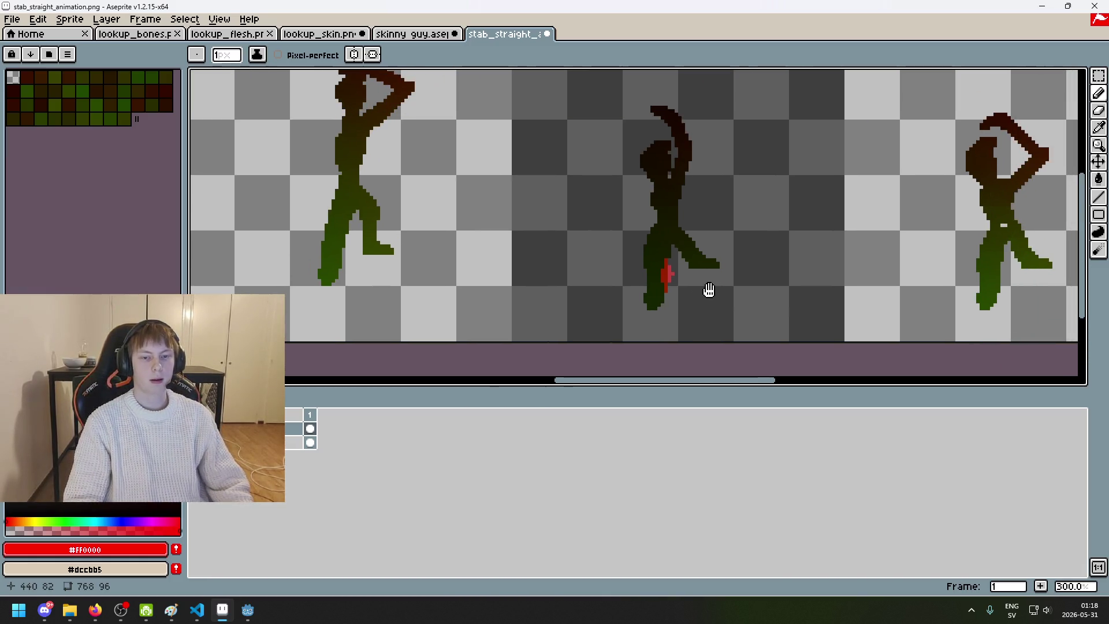
pyautogui.scroll(7, 692, 283)
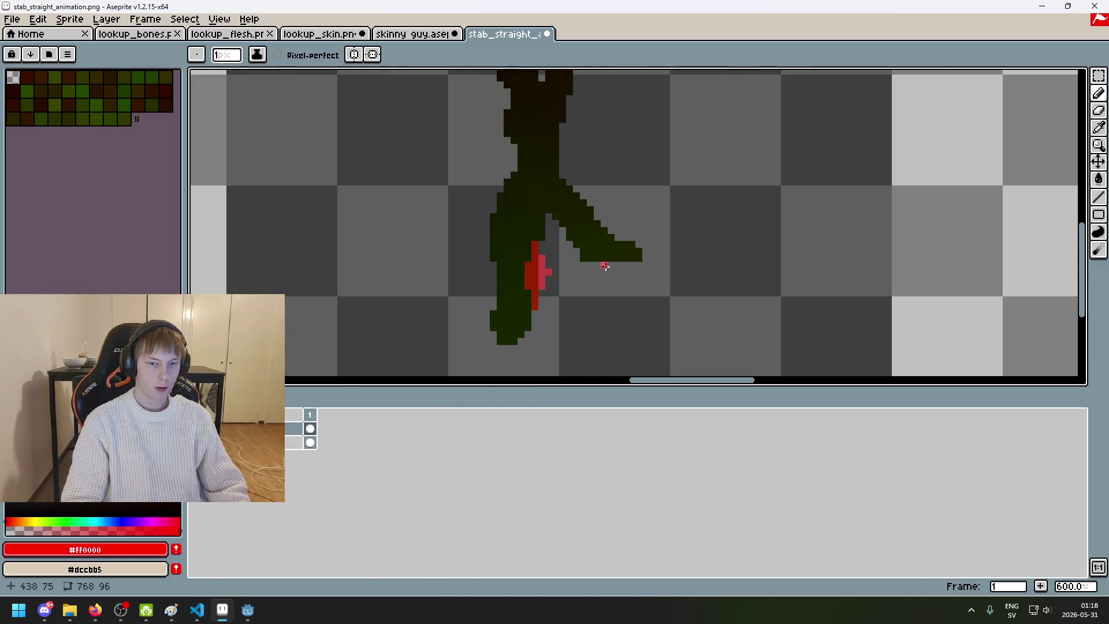
pyautogui.scroll(-3, 567, 300)
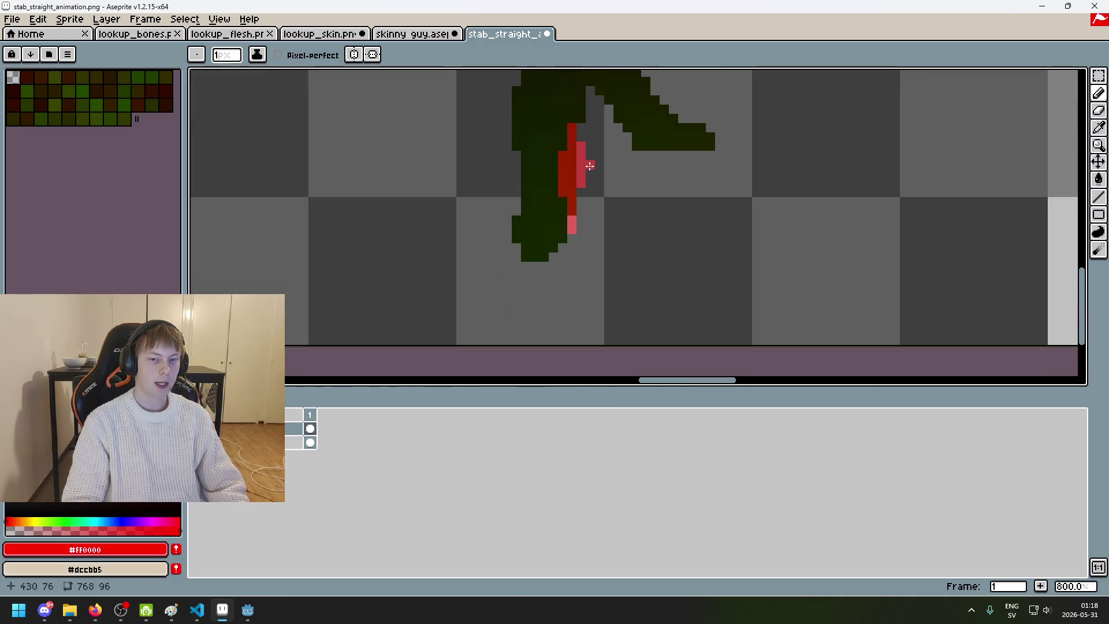
pyautogui.moveTo(589, 165); pyautogui.dragTo(580, 204)
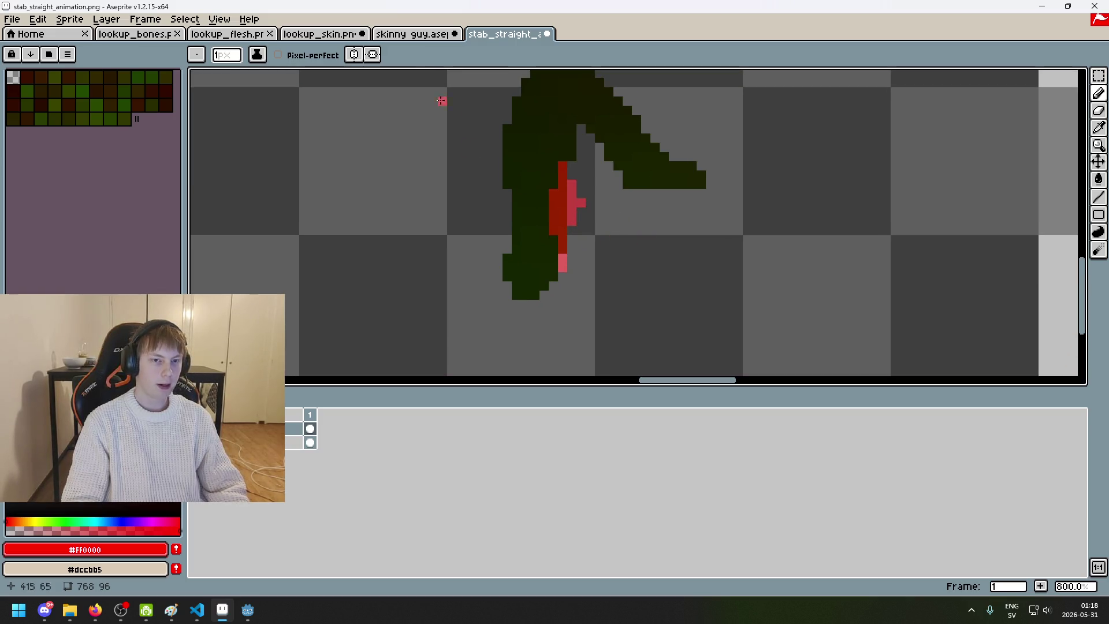
pyautogui.scroll(-1, 572, 214)
pyautogui.moveTo(781, 207); pyautogui.dragTo(774, 197)
pyautogui.hotkey('ctrl', 'z')
pyautogui.moveTo(701, 222)
pyautogui.mouseDown()
pyautogui.moveTo(847, 233)
pyautogui.moveTo(758, 220)
pyautogui.mouseUp()
pyautogui.hotkey('ctrl', 'z')
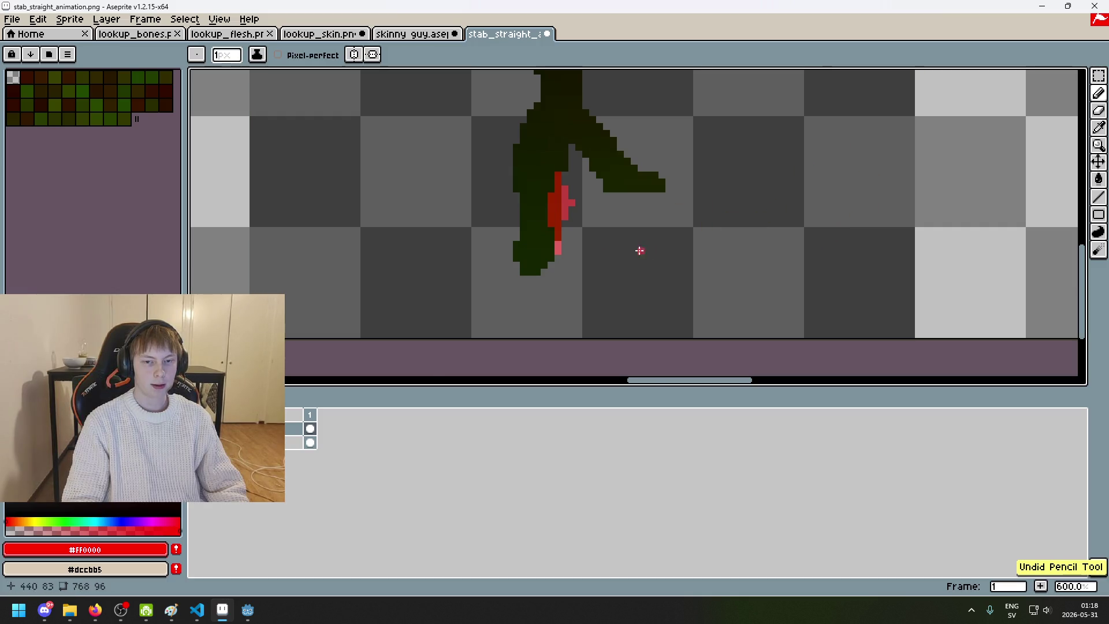
pyautogui.scroll(4, 582, 218)
pyautogui.hotkey('ctrl', 'z')
# Step: Paint the red and pink knife pixels on the leg, then add a light highlight pixel
pyautogui.moveTo(489, 110); pyautogui.dragTo(506, 168)
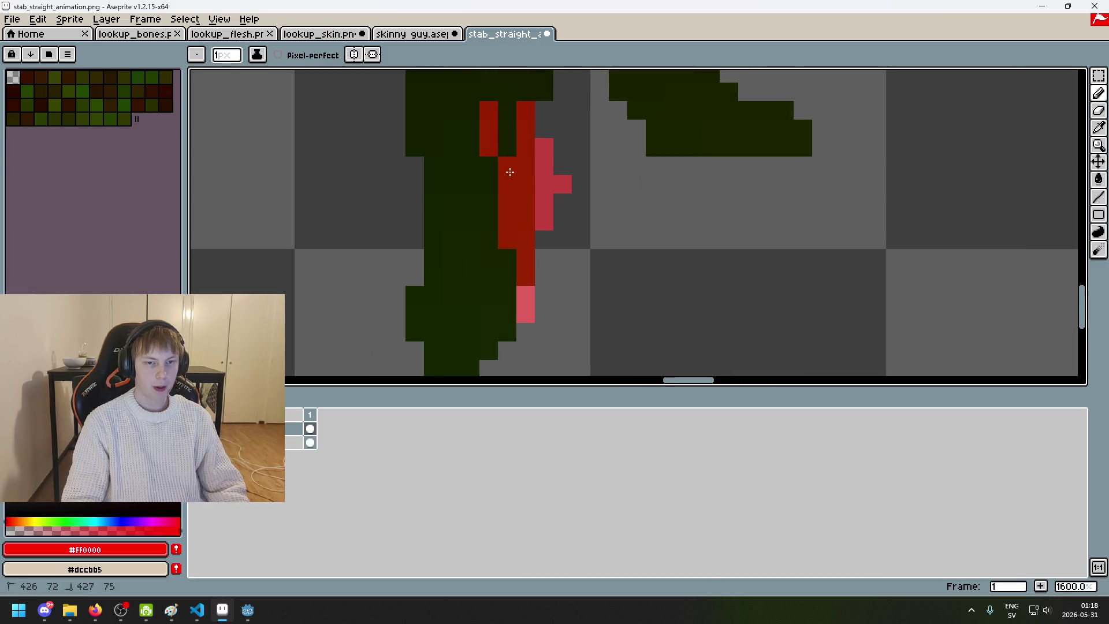
pyautogui.moveTo(572, 113)
pyautogui.mouseDown()
pyautogui.moveTo(537, 216)
pyautogui.moveTo(493, 218)
pyautogui.mouseUp()
pyautogui.scroll(-7, 550, 293)
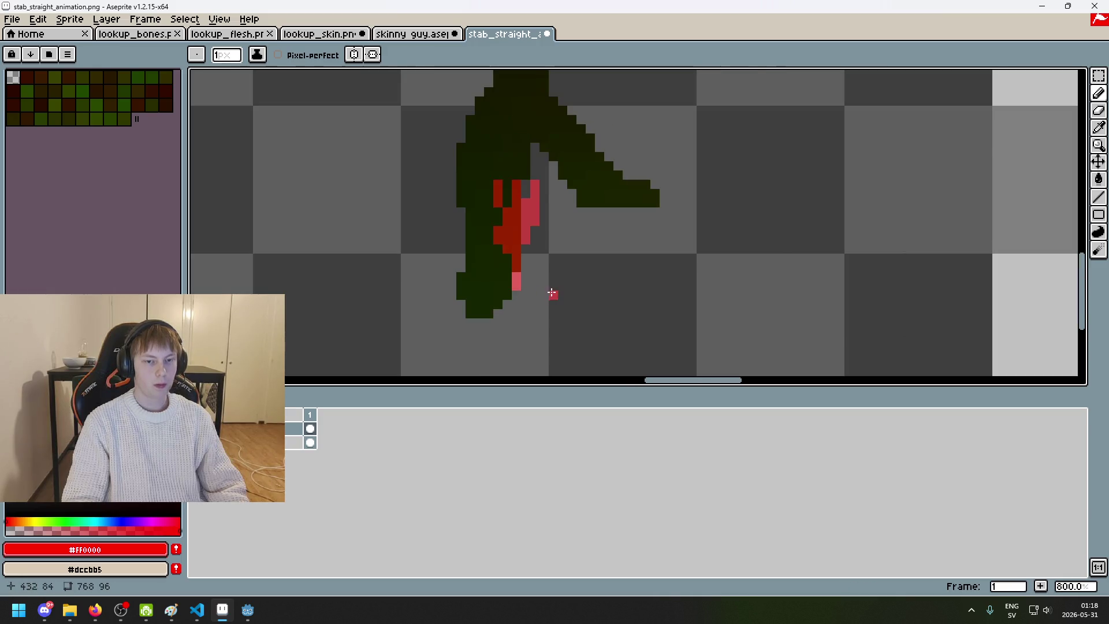
pyautogui.scroll(5, 596, 261)
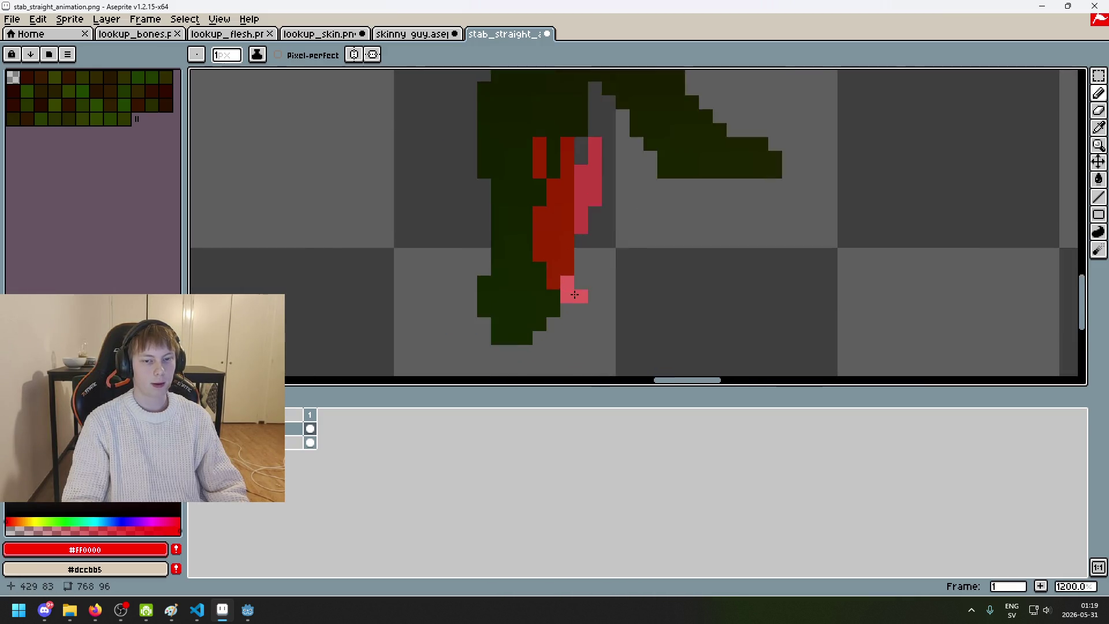
pyautogui.hotkey('ctrl', 'z')
pyautogui.hotkey('ctrl', 'z')
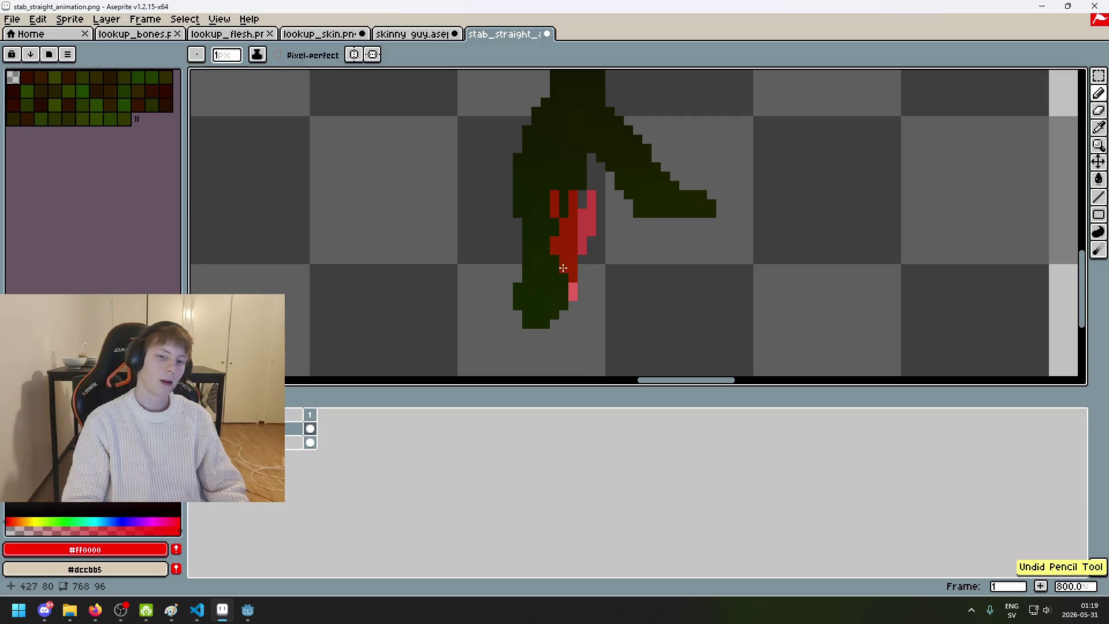
pyautogui.hotkey('ctrl', 'z')
pyautogui.press('e')
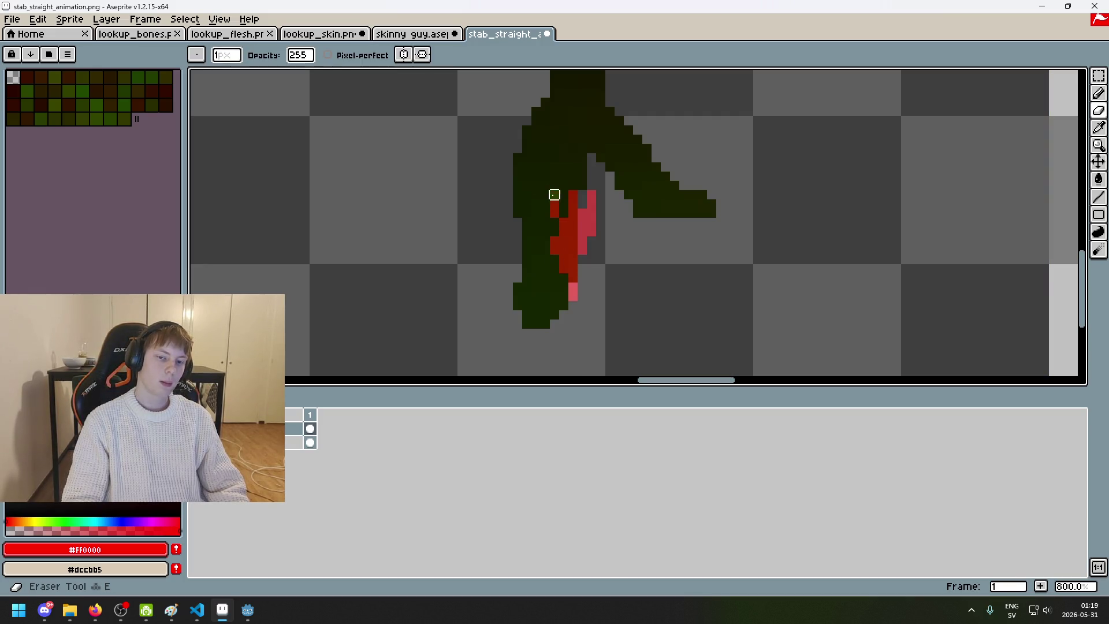
pyautogui.press('b')
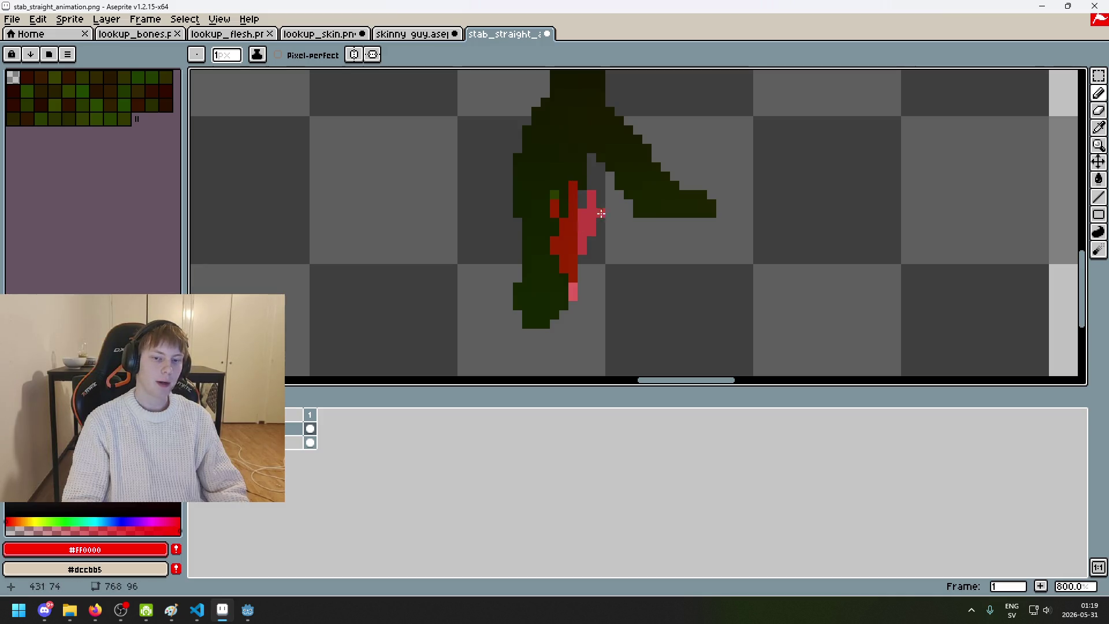
pyautogui.scroll(-2, 598, 215)
pyautogui.scroll(2, 595, 217)
pyautogui.hotkey('ctrl', 'y')
pyautogui.hotkey('ctrl', 'y')
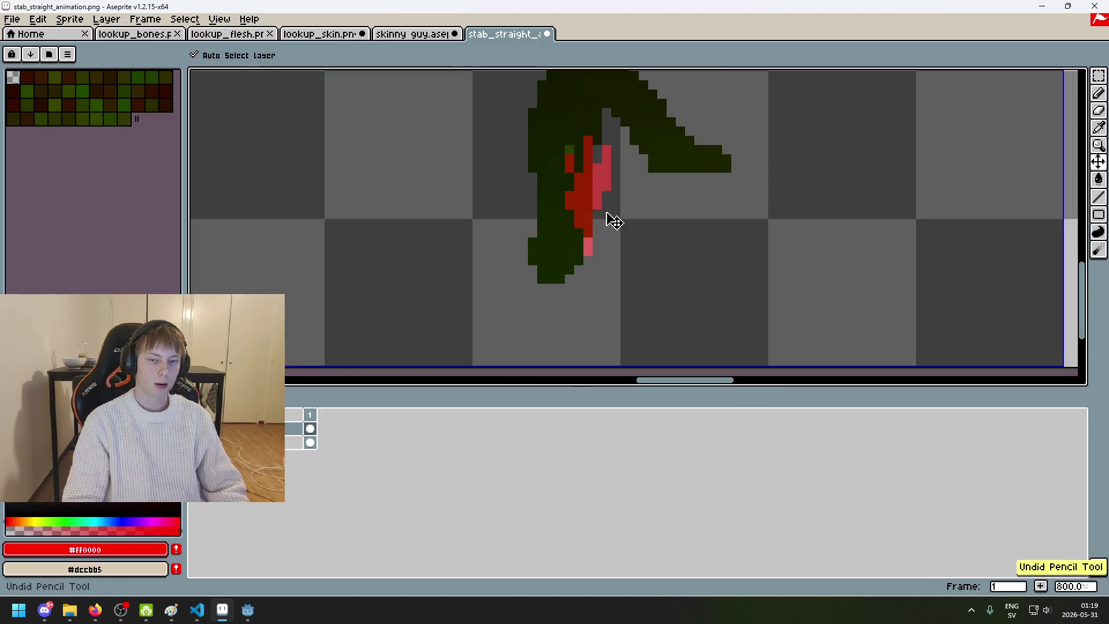
pyautogui.rightClick(605, 222)
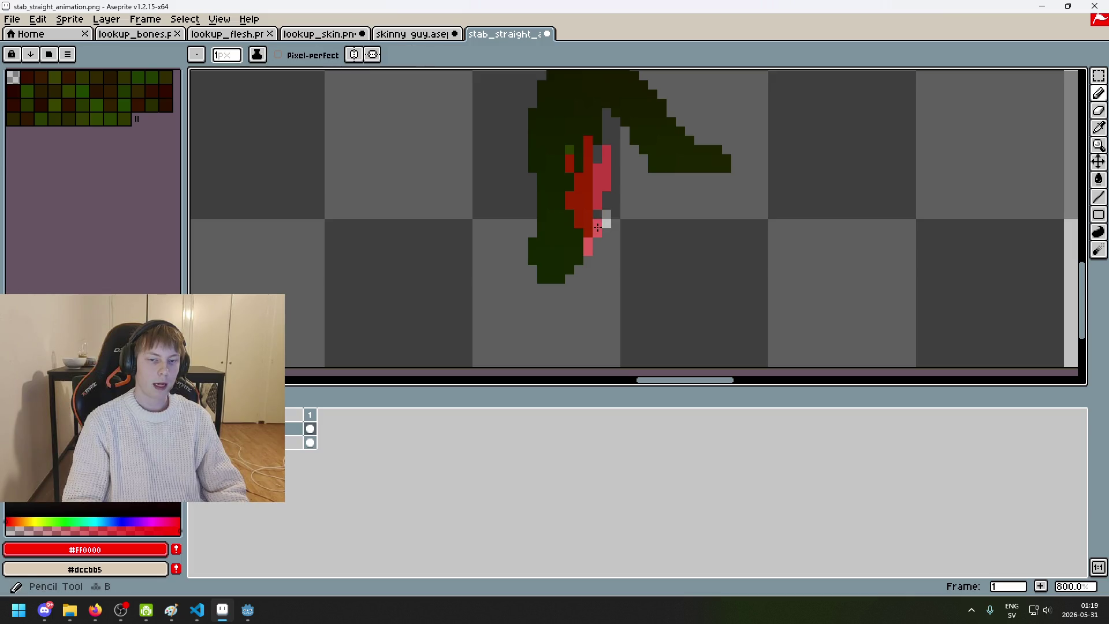
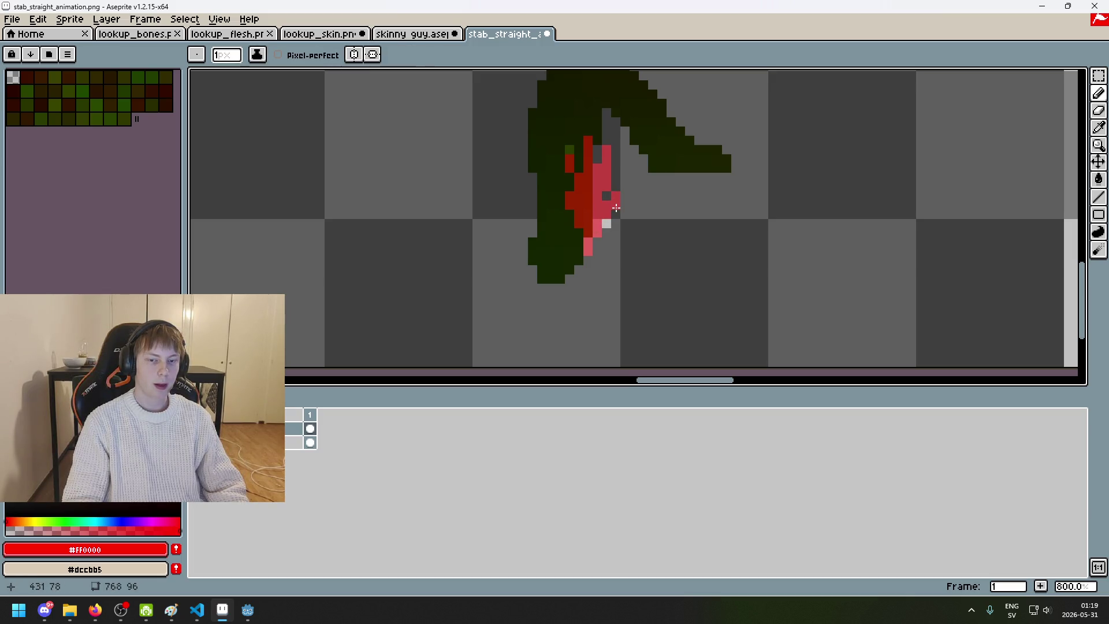
# Step: Undo the last two edits, erase the stray pink pixels beside the leg, and add a red pixel
pyautogui.scroll(-5, 564, 186)
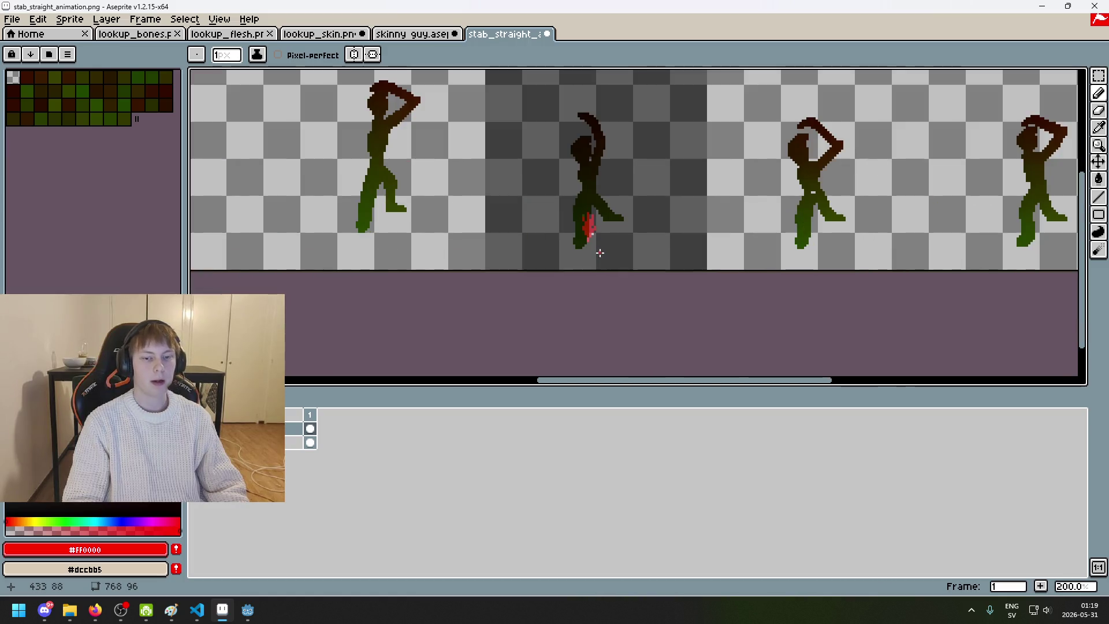
pyautogui.scroll(5, 599, 253)
pyautogui.scroll(2, 599, 249)
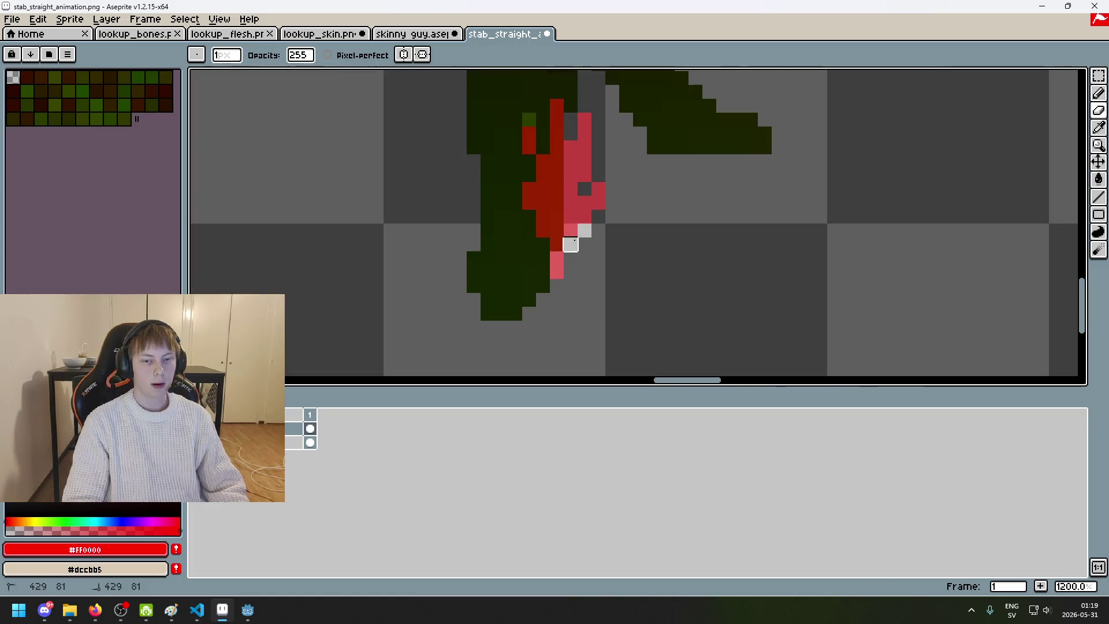
pyautogui.hotkey('ctrl', 'z')
pyautogui.hotkey('ctrl', 'z')
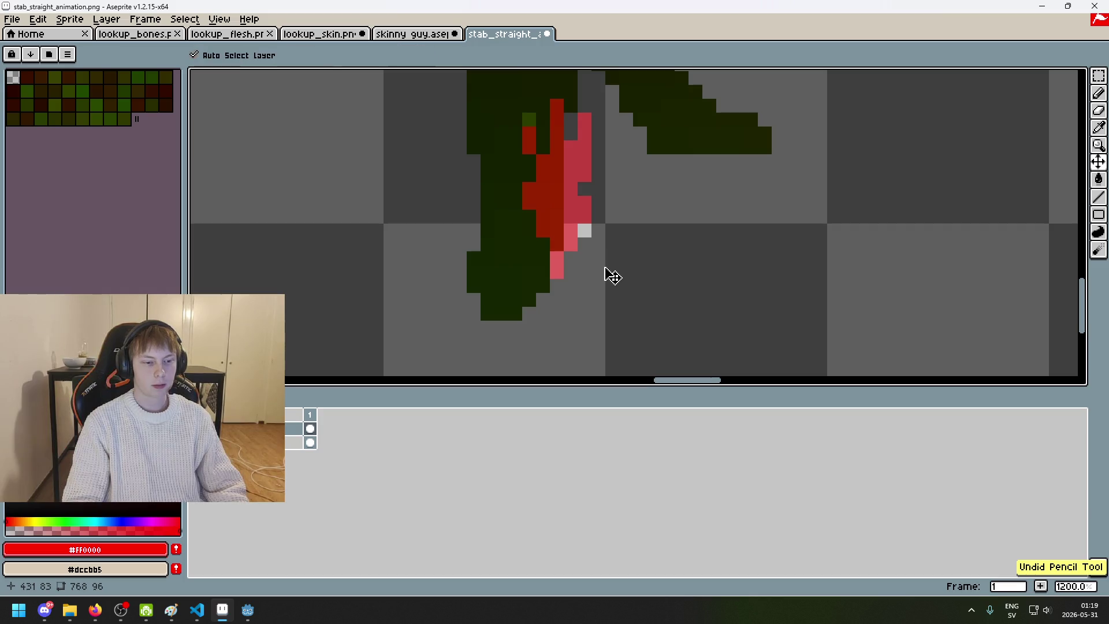
pyautogui.hotkey('ctrl', 'z')
pyautogui.hotkey('ctrl', 'z')
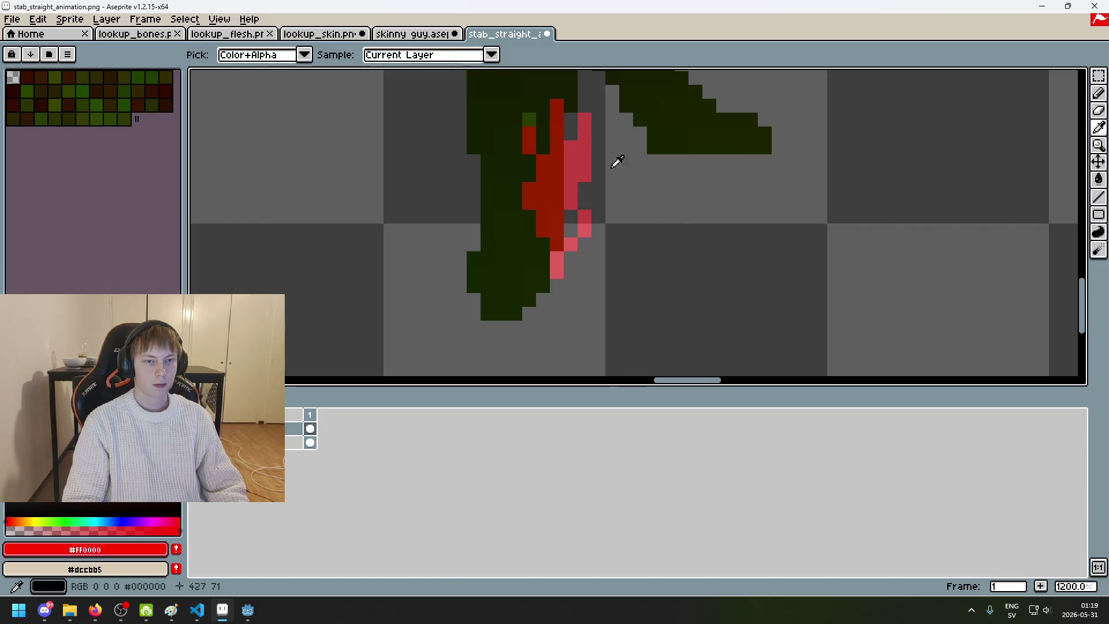
pyautogui.keyDown('alt'); pyautogui.click(598, 259); pyautogui.keyUp('alt')
pyautogui.moveTo(570, 244)
pyautogui.mouseDown()
pyautogui.moveTo(591, 215)
pyautogui.moveTo(529, 189)
pyautogui.mouseUp()
pyautogui.keyDown('alt'); pyautogui.click(540, 177); pyautogui.keyUp('alt')
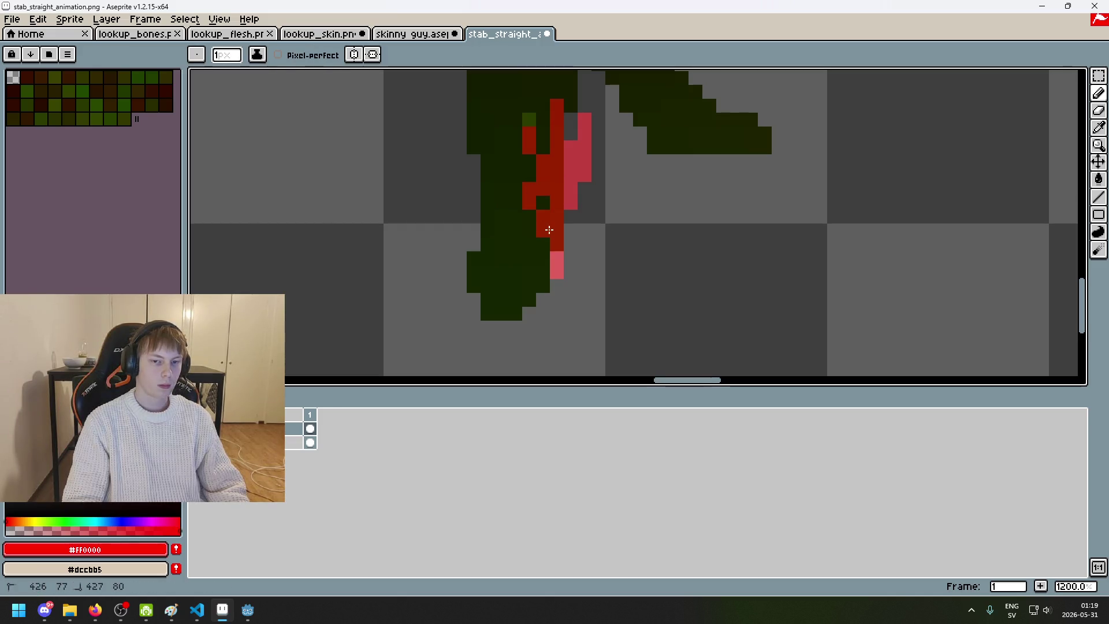
# Step: Erase blood pixels near the top of the leg, then undo both erasures
pyautogui.scroll(-5, 551, 225)
pyautogui.scroll(3, 559, 213)
pyautogui.scroll(-3, 563, 215)
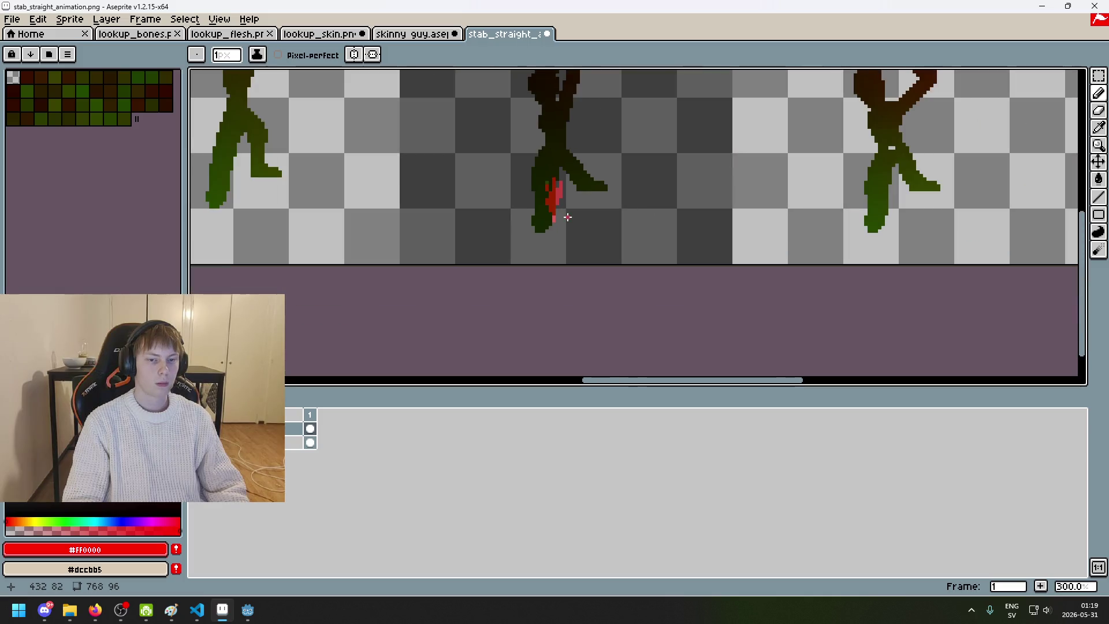
pyautogui.scroll(4, 578, 235)
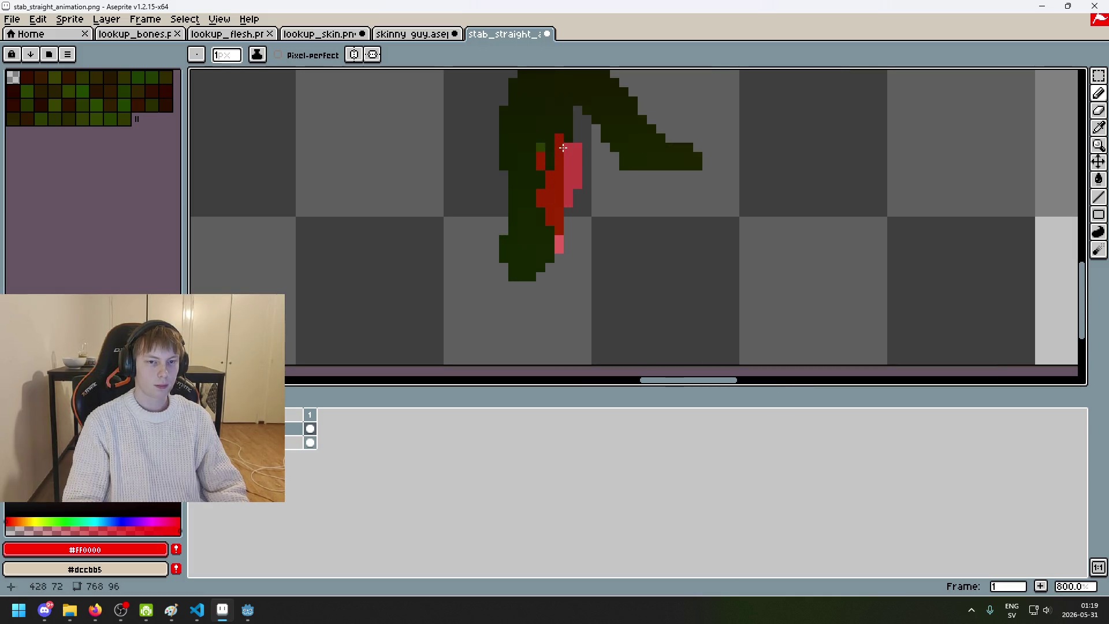
pyautogui.scroll(-4, 563, 148)
pyautogui.scroll(6, 575, 160)
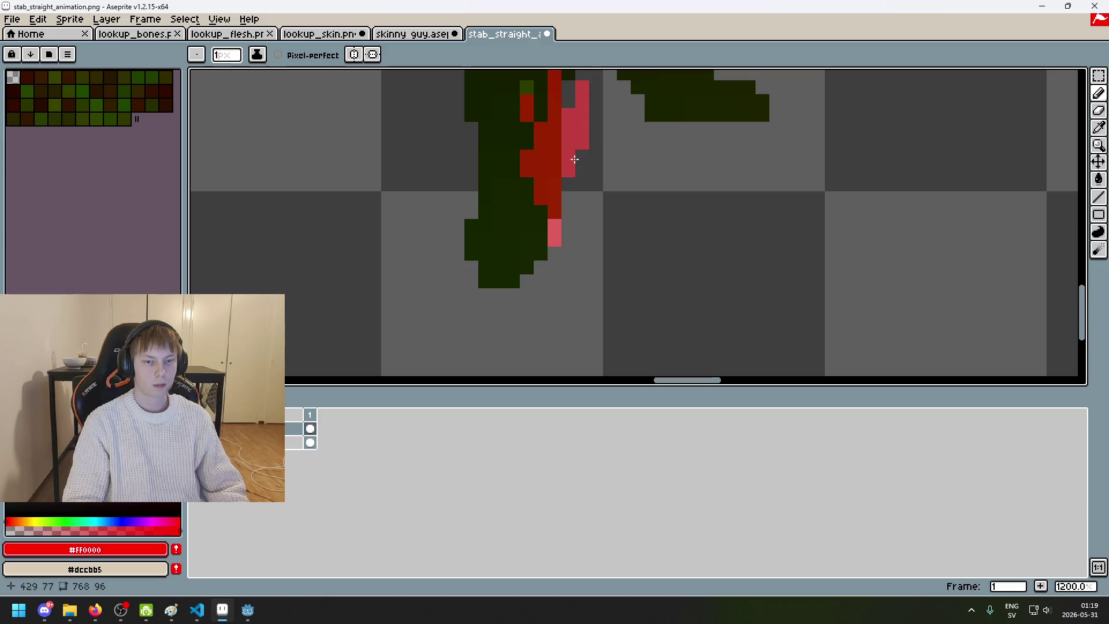
pyautogui.scroll(-1, 575, 160)
pyautogui.scroll(1, 601, 210)
pyautogui.keyDown('alt'); pyautogui.click(601, 131); pyautogui.keyUp('alt')
pyautogui.moveTo(577, 130); pyautogui.dragTo(550, 124)
pyautogui.moveTo(575, 170)
pyautogui.mouseDown()
pyautogui.moveTo(561, 155)
pyautogui.moveTo(527, 166)
pyautogui.moveTo(555, 139)
pyautogui.mouseUp()
pyautogui.hotkey('ctrl', 'z')
pyautogui.hotkey('ctrl', 'z')
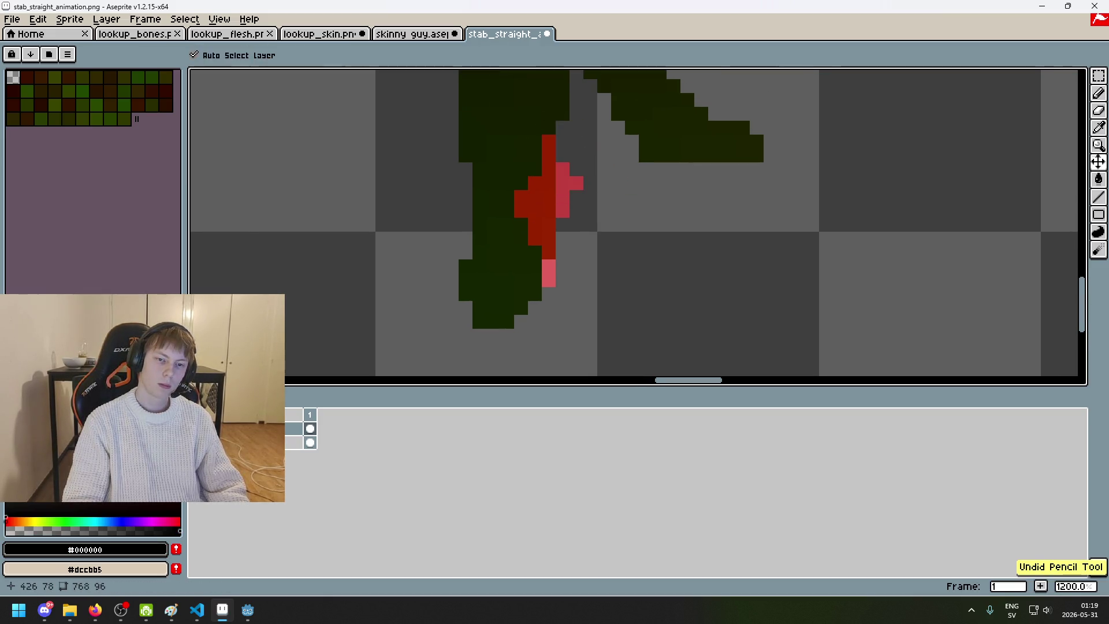
pyautogui.hotkey('ctrl', 'z')
pyautogui.hotkey('ctrl', 'z')
pyautogui.hotkey('ctrl', 'z')
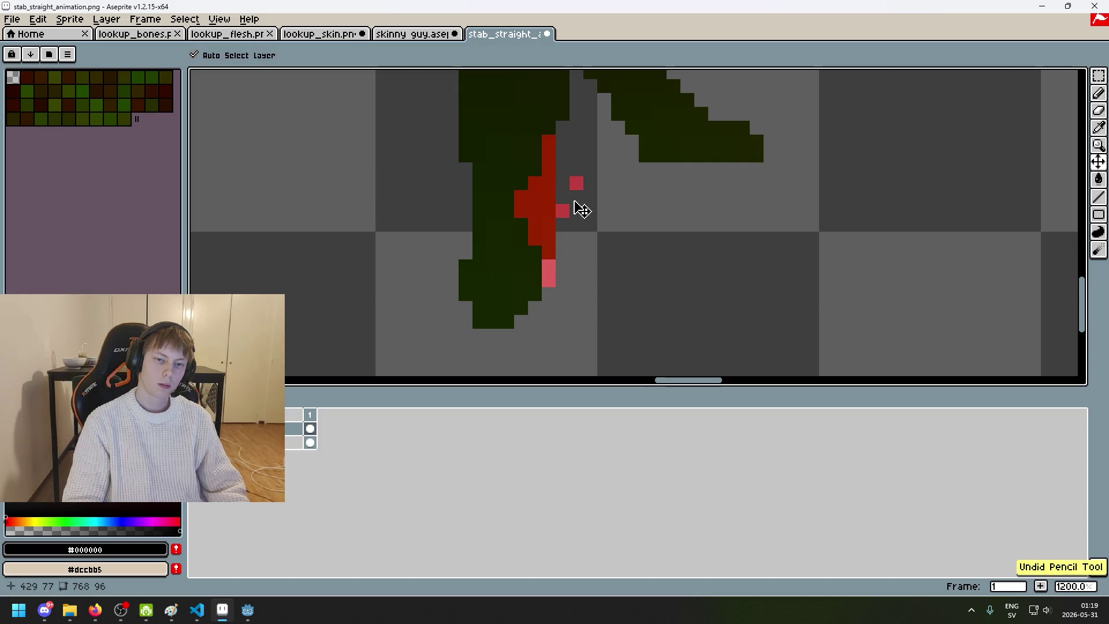
# Step: Try red pixels right of the leg, undo them, and add red and pink pixels on the leg
pyautogui.scroll(-3, 589, 206)
pyautogui.scroll(-2, 589, 206)
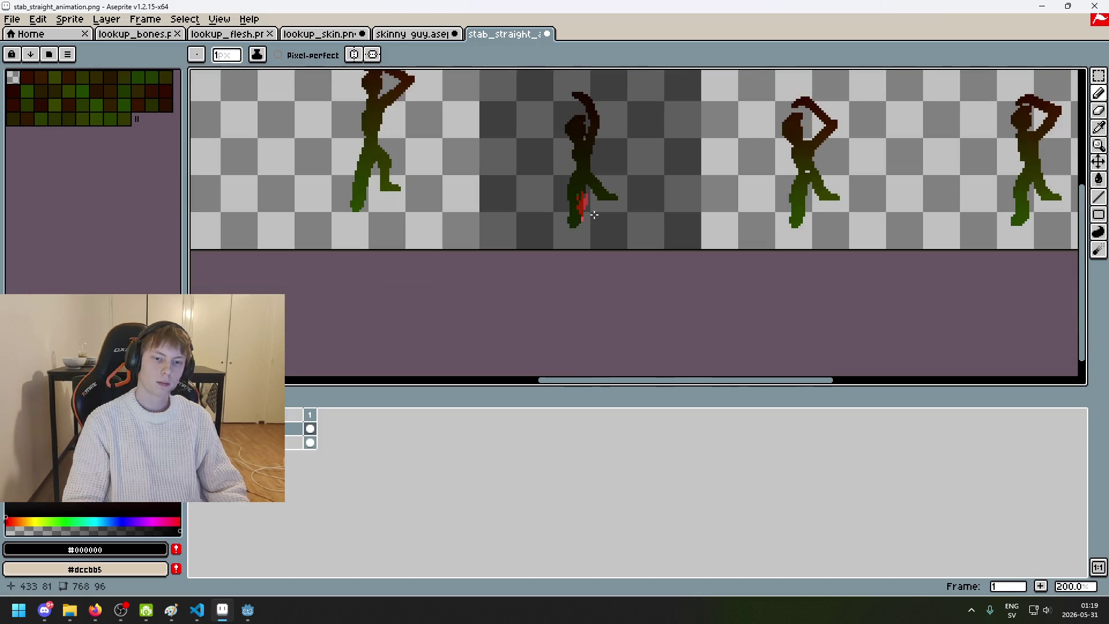
pyautogui.scroll(4, 588, 212)
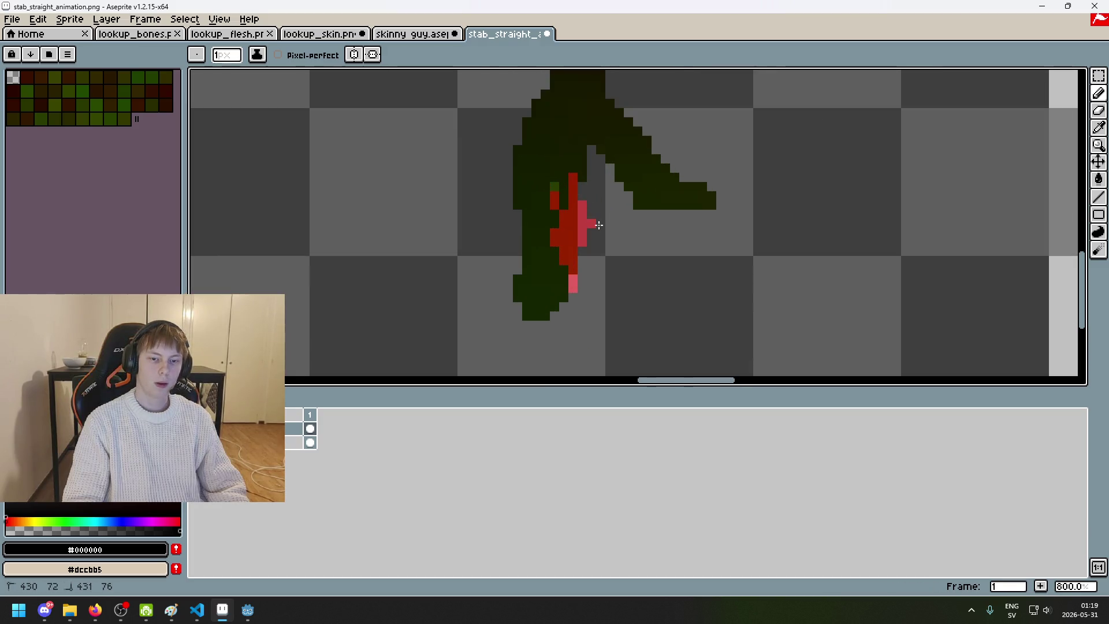
pyautogui.keyDown('alt'); pyautogui.click(582, 219); pyautogui.keyUp('alt')
pyautogui.click(591, 189)
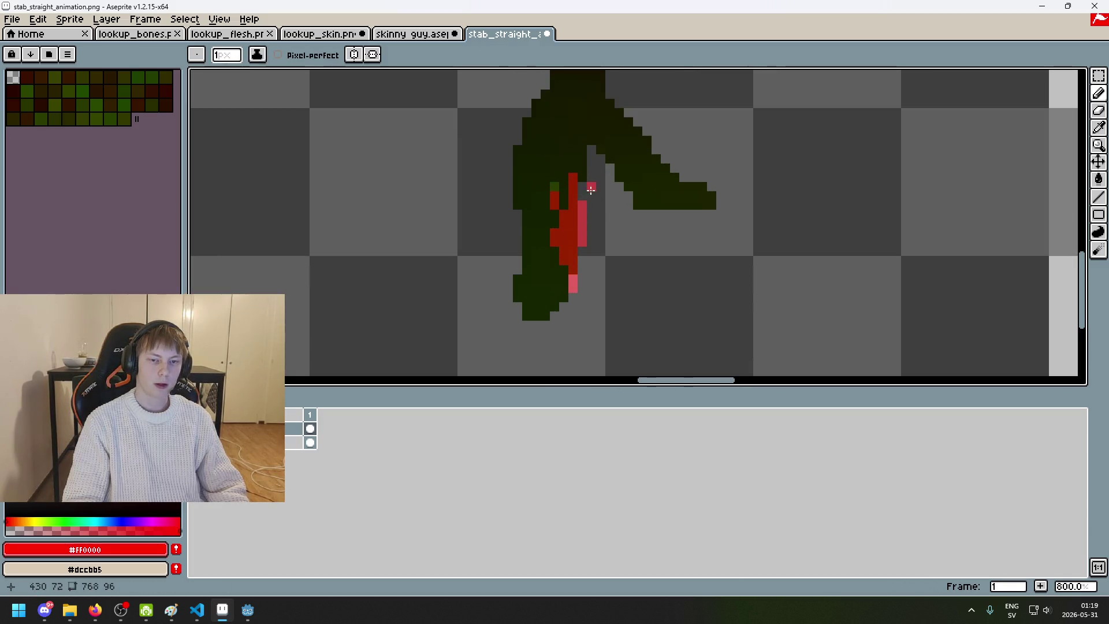
pyautogui.hotkey('ctrl', 'z')
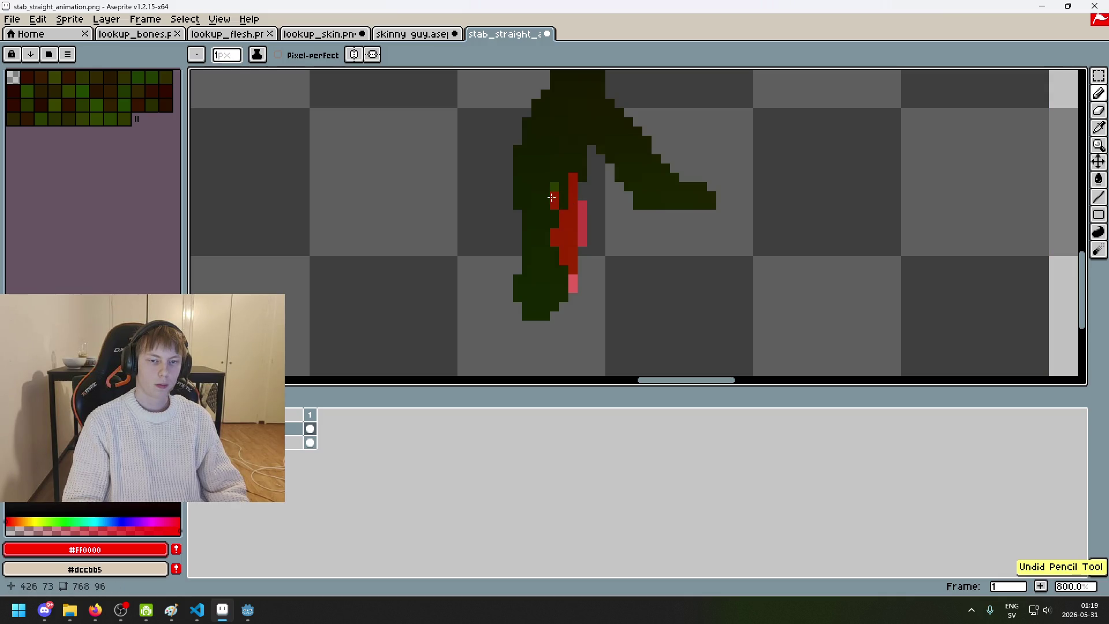
pyautogui.click(552, 186)
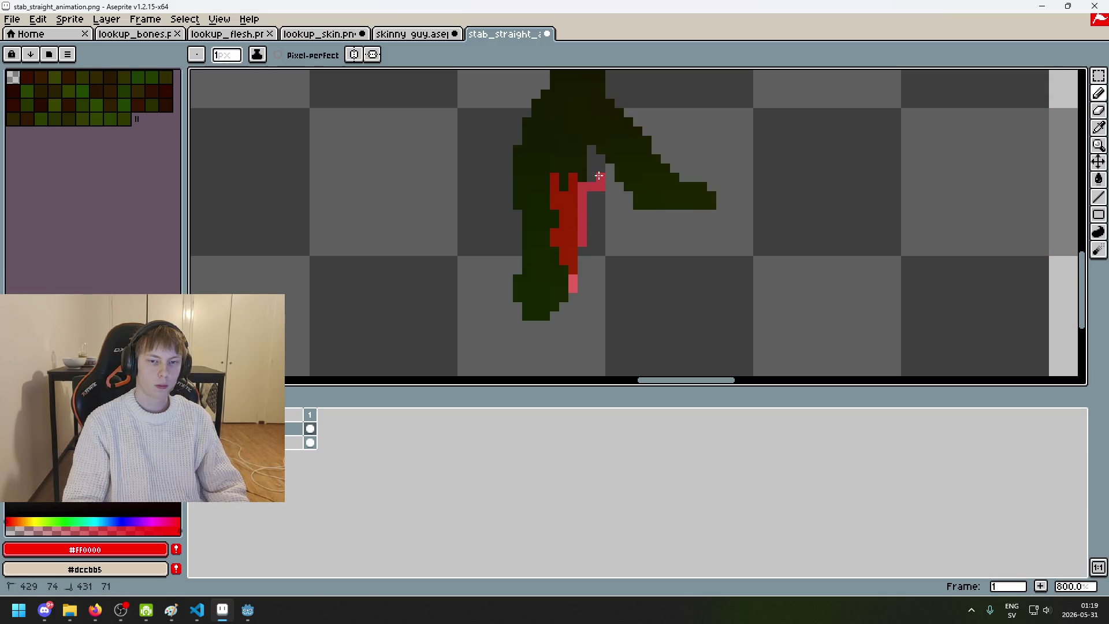
pyautogui.click(591, 199)
# Step: Alternate between Eraser (E) and Pencil (B), undoing a stroke and resampling red and transparent
pyautogui.press('e')
pyautogui.keyDown('alt'); pyautogui.click(582, 187); pyautogui.keyUp('alt')
pyautogui.press('b')
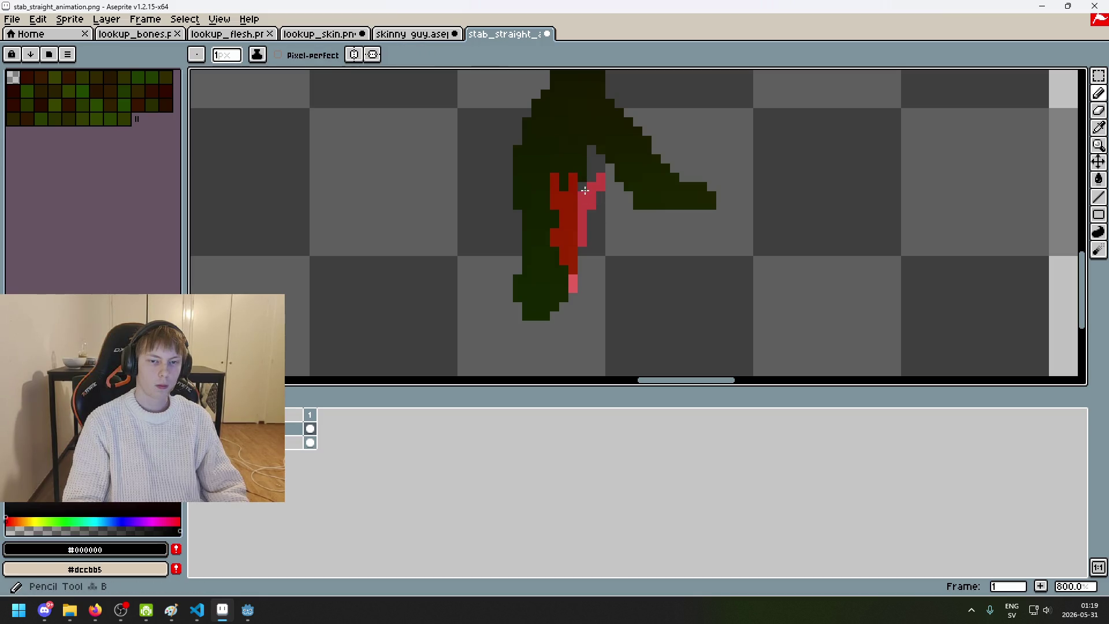
pyautogui.hotkey('ctrl', 'z')
pyautogui.keyDown('alt'); pyautogui.click(594, 191); pyautogui.keyUp('alt')
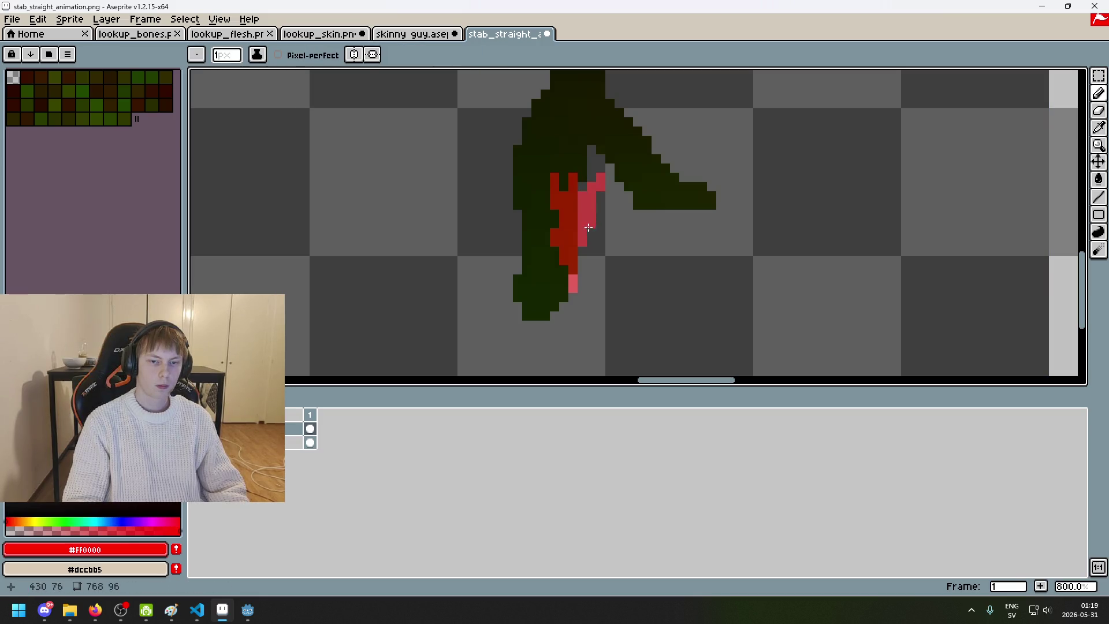
pyautogui.keyDown('alt'); pyautogui.click(548, 218); pyautogui.keyUp('alt')
# Step: Erase the red blood along the leg with the transparent colour, leaving a few pixels
pyautogui.scroll(-4, 549, 218)
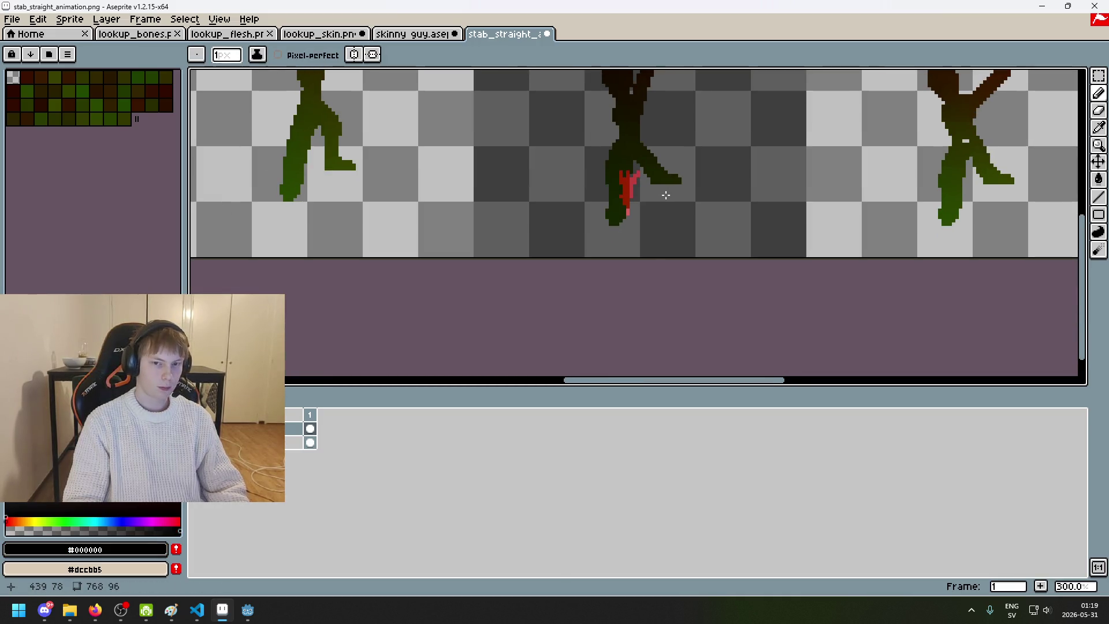
pyautogui.scroll(4, 668, 194)
pyautogui.scroll(-1, 607, 277)
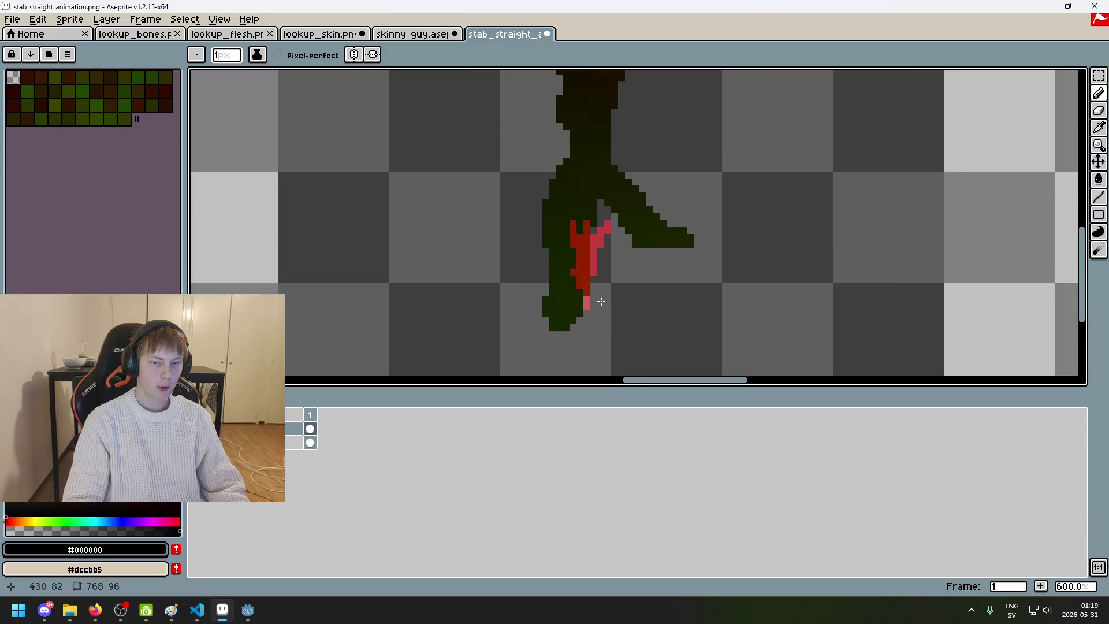
pyautogui.scroll(1, 599, 297)
pyautogui.keyDown('alt'); pyautogui.click(592, 315); pyautogui.keyUp('alt')
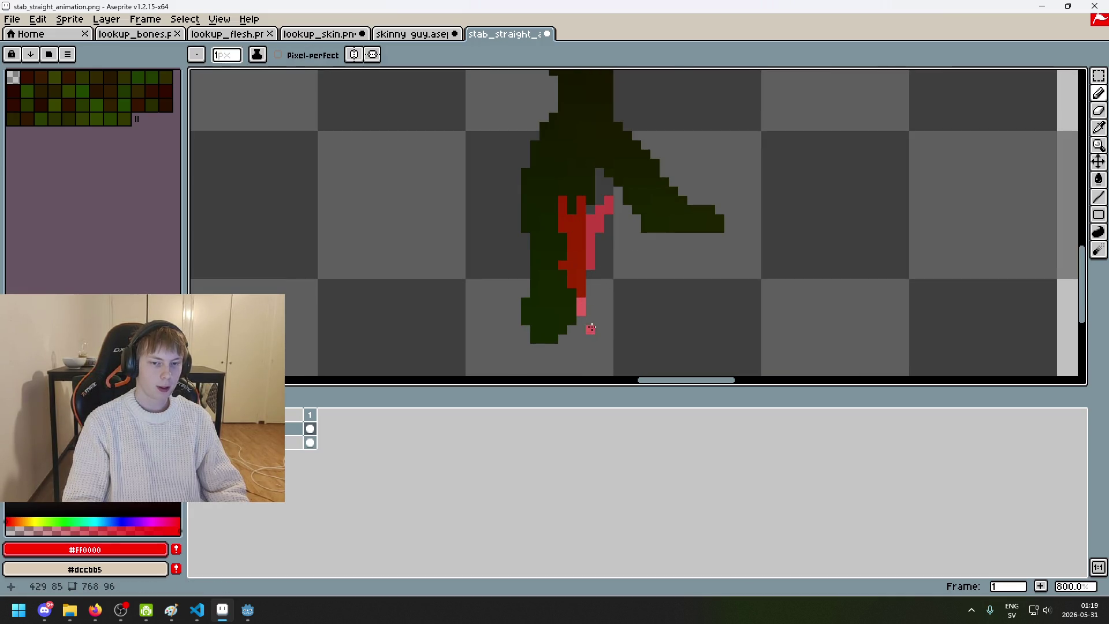
pyautogui.keyDown('alt'); pyautogui.click(602, 272); pyautogui.keyUp('alt')
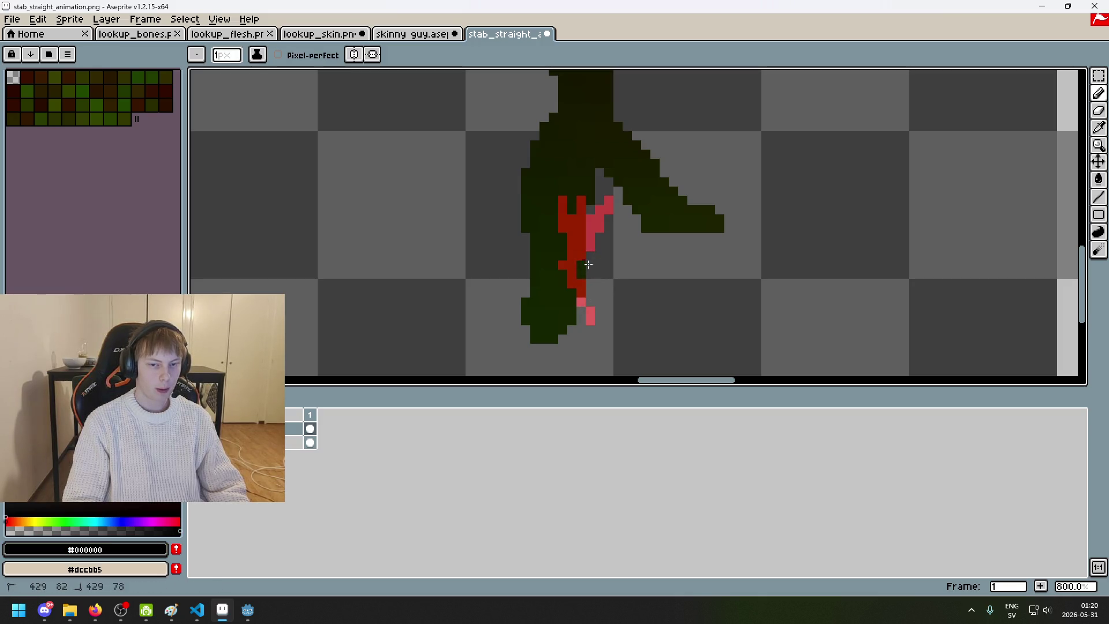
pyautogui.moveTo(563, 265); pyautogui.dragTo(590, 227)
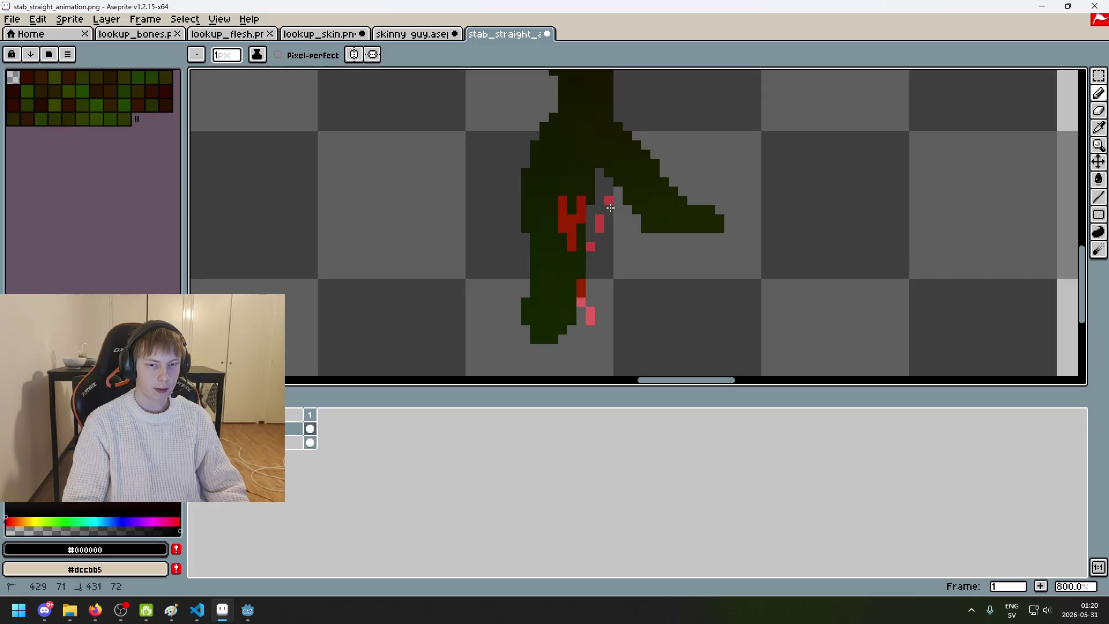
pyautogui.hotkey('ctrl', 'z')
pyautogui.hotkey('ctrl', 'z')
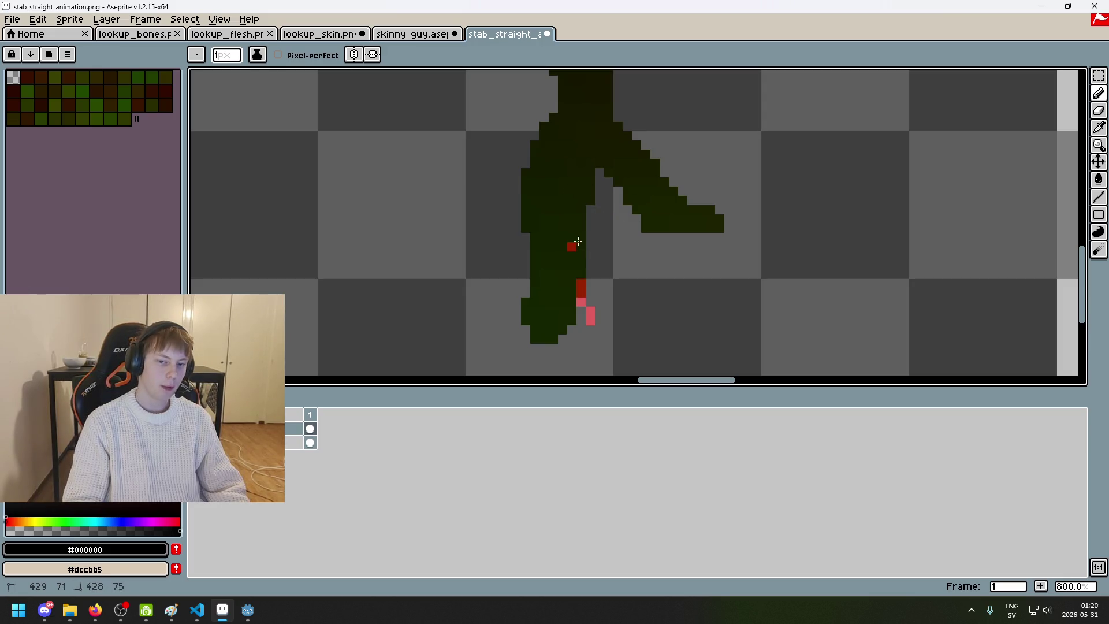
# Step: Paint red pixels and a red streak along the leg's right edge
pyautogui.scroll(-3, 629, 174)
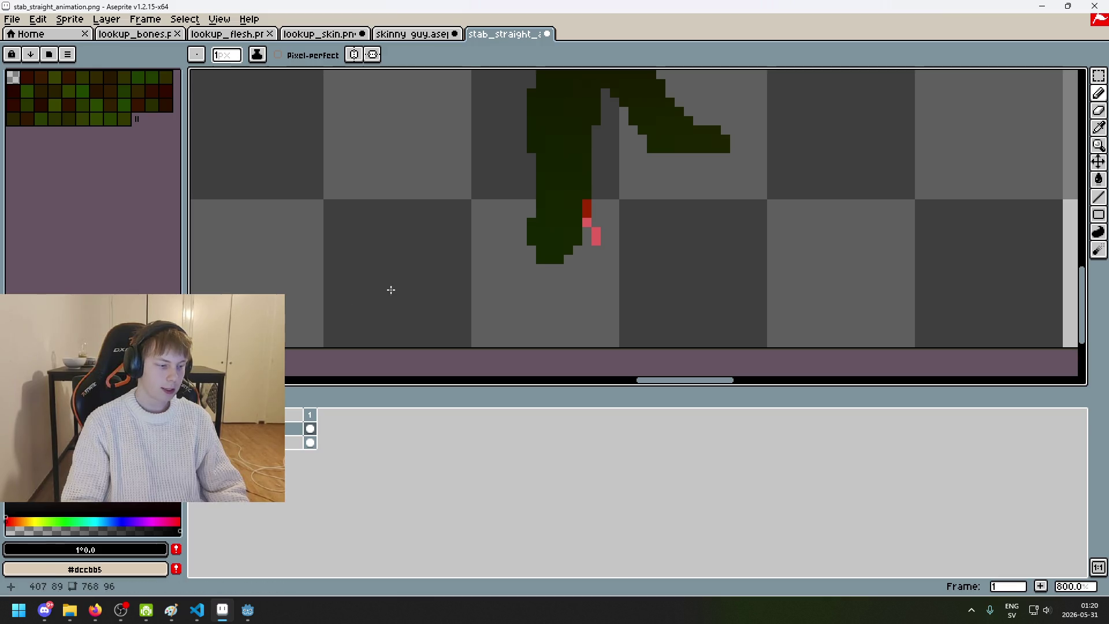
pyautogui.scroll(5, 667, 212)
pyautogui.keyDown('alt'); pyautogui.click(555, 199); pyautogui.keyUp('alt')
pyautogui.scroll(-3, 563, 200)
pyautogui.click(530, 226)
pyautogui.moveTo(528, 225)
pyautogui.mouseDown()
pyautogui.moveTo(543, 214)
pyautogui.moveTo(508, 182)
pyautogui.moveTo(519, 156)
pyautogui.mouseUp()
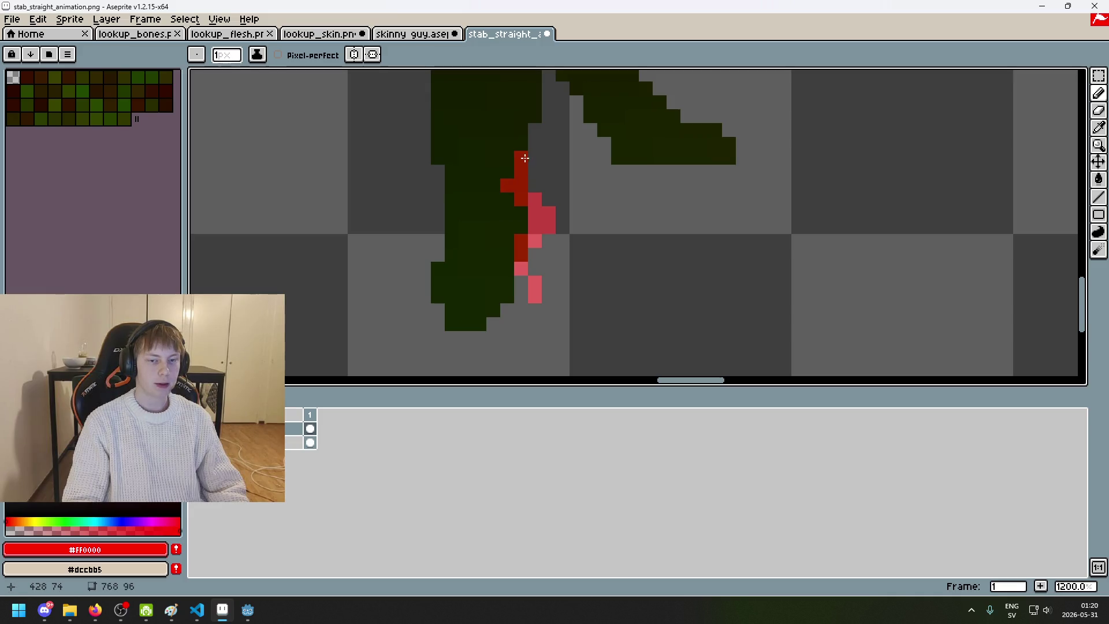
pyautogui.hotkey('ctrl', 'z')
pyautogui.moveTo(529, 220)
pyautogui.mouseDown()
pyautogui.moveTo(532, 243)
pyautogui.moveTo(505, 152)
pyautogui.moveTo(534, 133)
pyautogui.mouseUp()
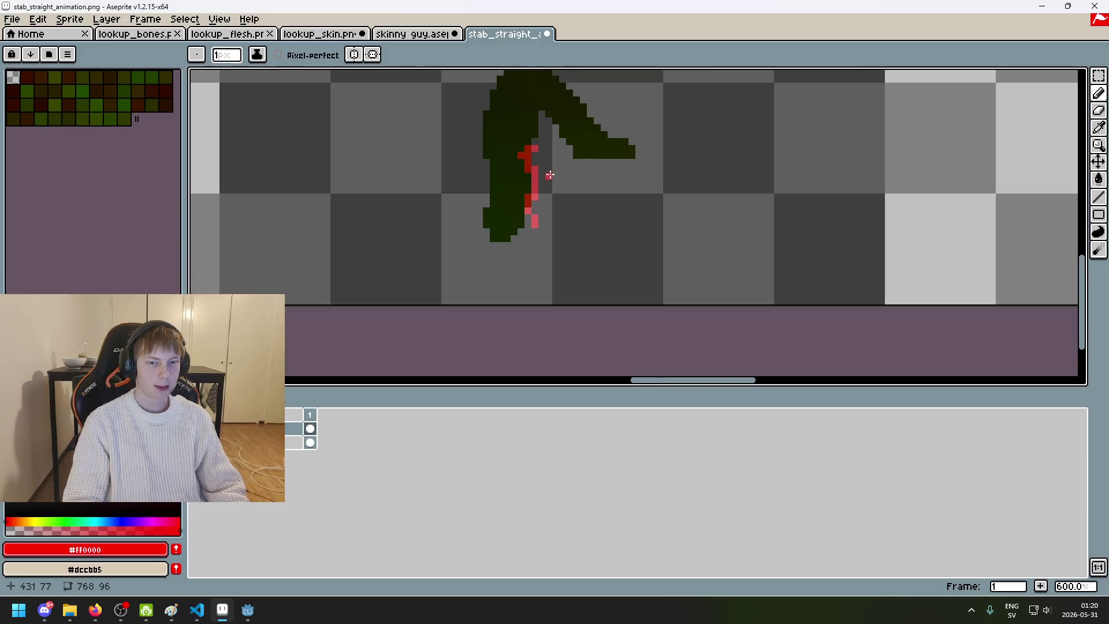
pyautogui.scroll(-3, 522, 213)
pyautogui.scroll(3, 522, 213)
pyautogui.hotkey('ctrl', 'z')
# Step: Widen the blood with red pixels on the left and fill the gap in the red column
pyautogui.click(491, 250)
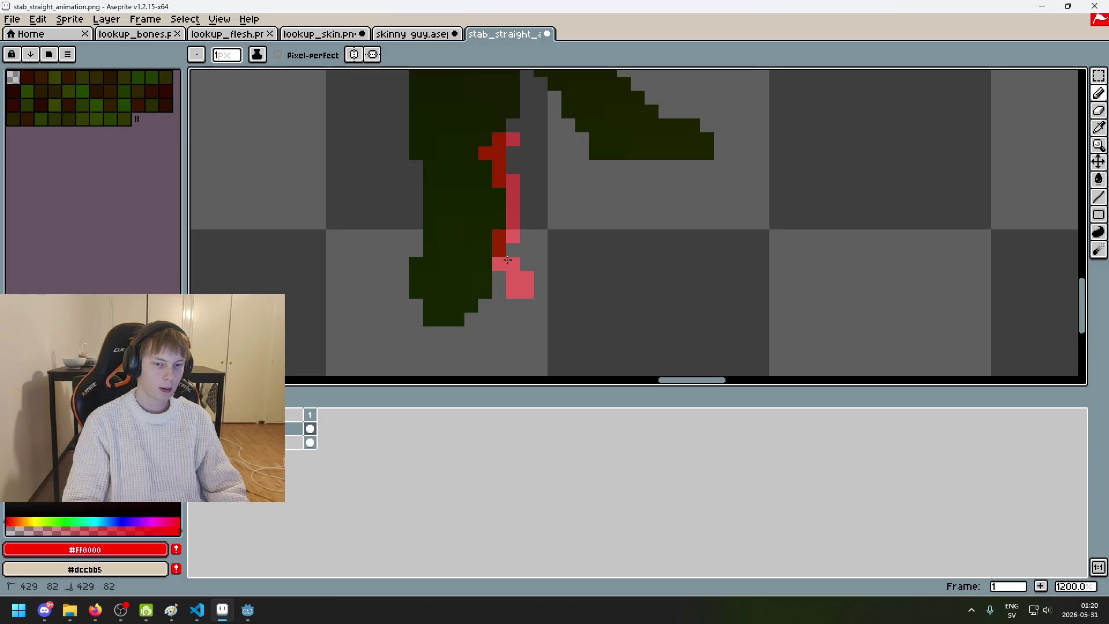
pyautogui.moveTo(485, 236); pyautogui.dragTo(497, 217)
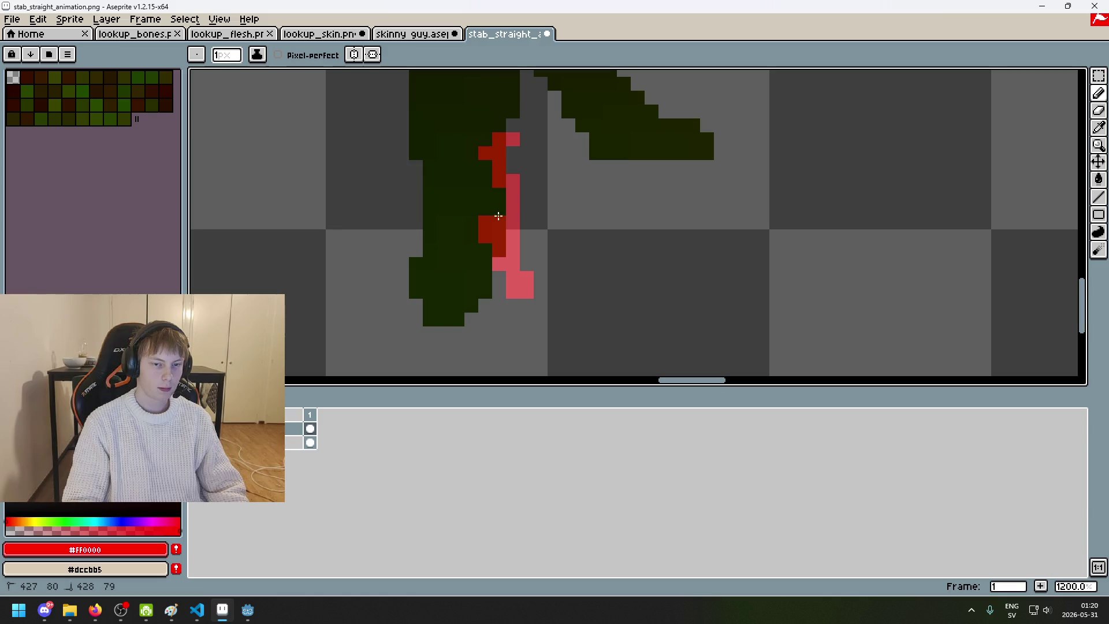
pyautogui.moveTo(521, 171); pyautogui.dragTo(510, 120)
pyautogui.scroll(-6, 524, 167)
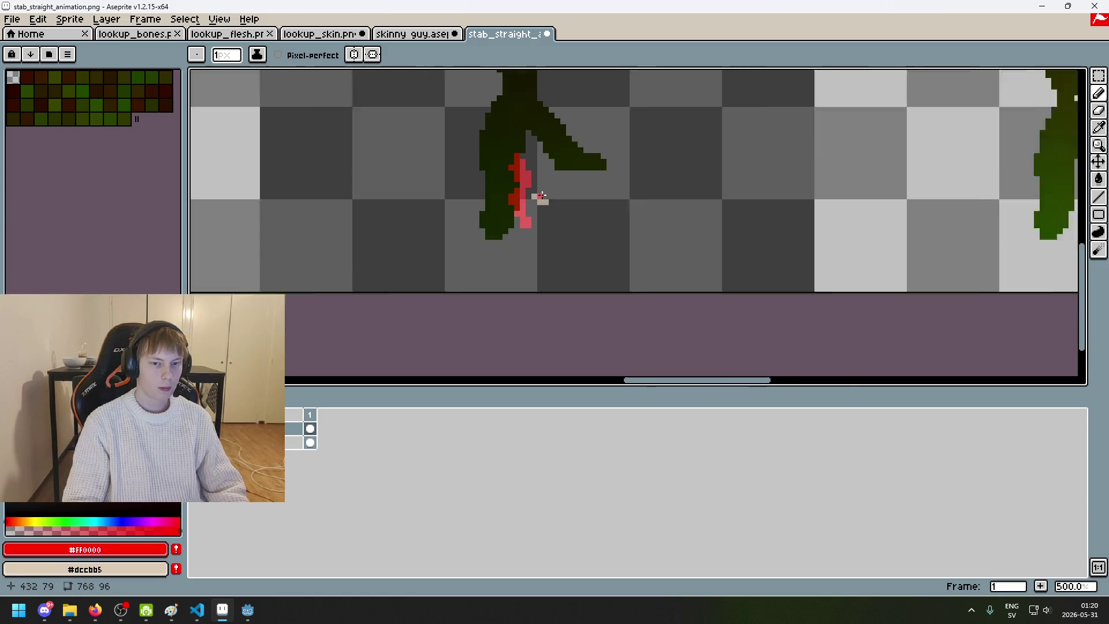
pyautogui.hotkey('ctrl', 'z')
pyautogui.scroll(3, 529, 173)
pyautogui.scroll(4, 529, 173)
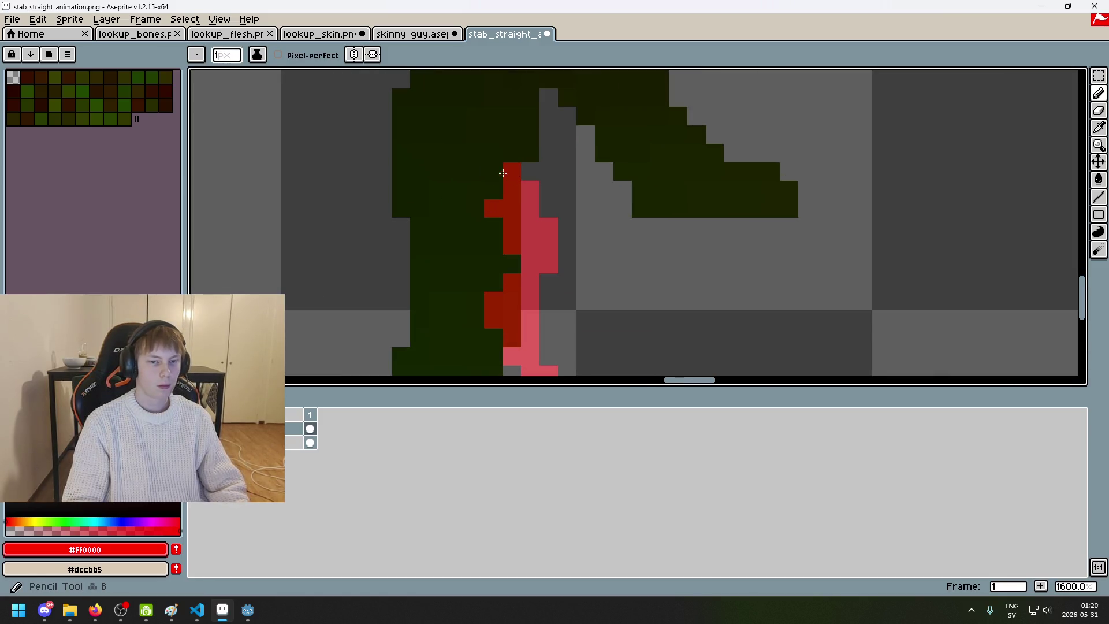
pyautogui.moveTo(456, 153); pyautogui.dragTo(503, 225)
pyautogui.click(548, 153)
pyautogui.moveTo(549, 191); pyautogui.dragTo(540, 150)
pyautogui.click(507, 153)
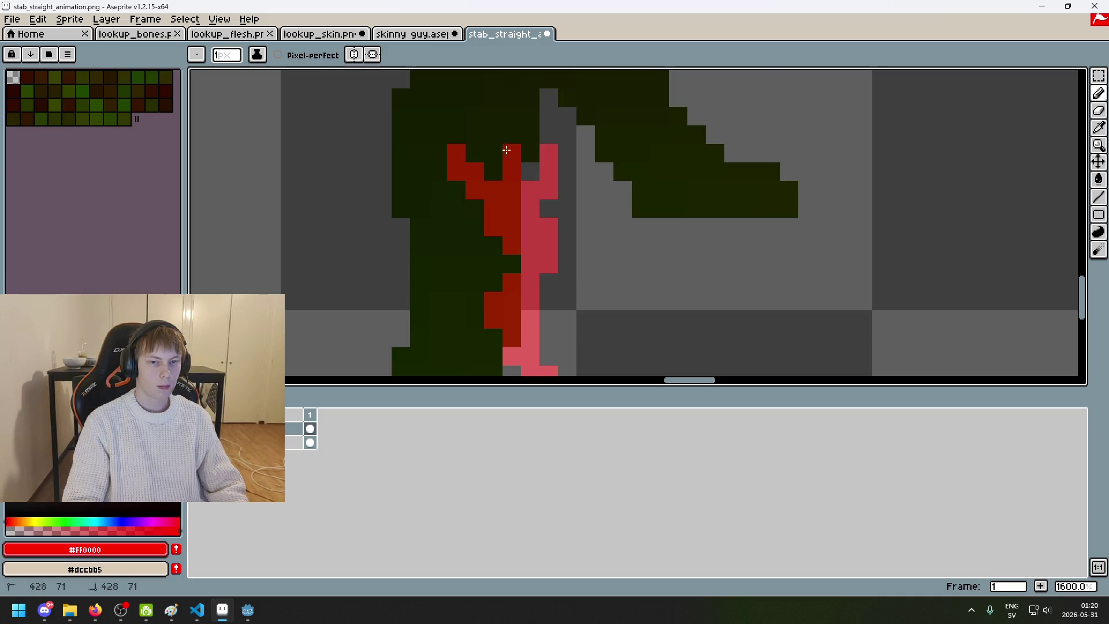
pyautogui.hotkey('ctrl', 'z')
pyautogui.click(482, 211)
# Step: Clear two pink pixels in the right column and try repainting it pink-red
pyautogui.scroll(-3, 541, 218)
pyautogui.scroll(3, 565, 247)
pyautogui.keyDown('alt'); pyautogui.click(547, 230); pyautogui.keyUp('alt')
pyautogui.click(560, 271)
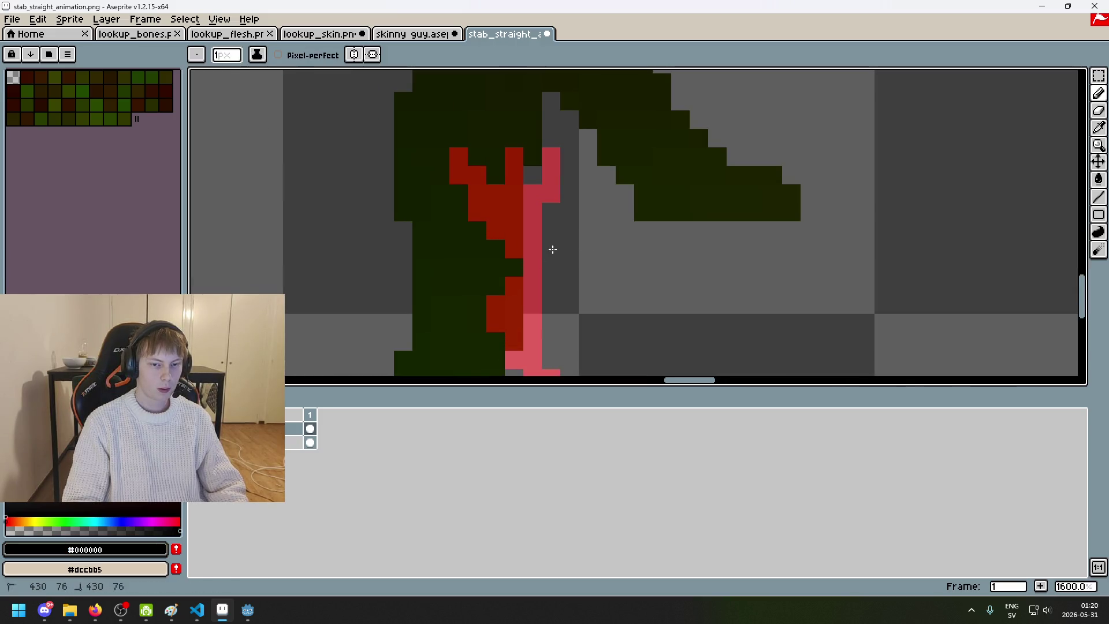
pyautogui.keyDown('alt'); pyautogui.click(540, 295); pyautogui.keyUp('alt')
pyautogui.moveTo(540, 295)
pyautogui.mouseDown()
pyautogui.moveTo(549, 250)
pyautogui.moveTo(551, 302)
pyautogui.mouseUp()
pyautogui.hotkey('ctrl', 'z')
pyautogui.scroll(-4, 550, 302)
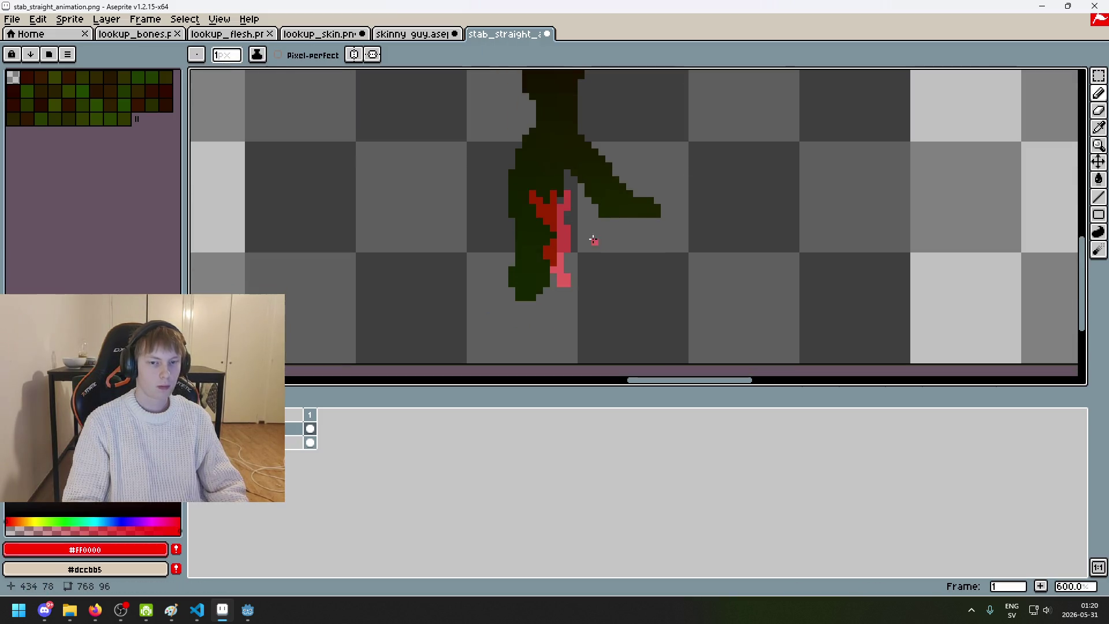
pyautogui.scroll(-1, 558, 291)
pyautogui.scroll(1, 563, 287)
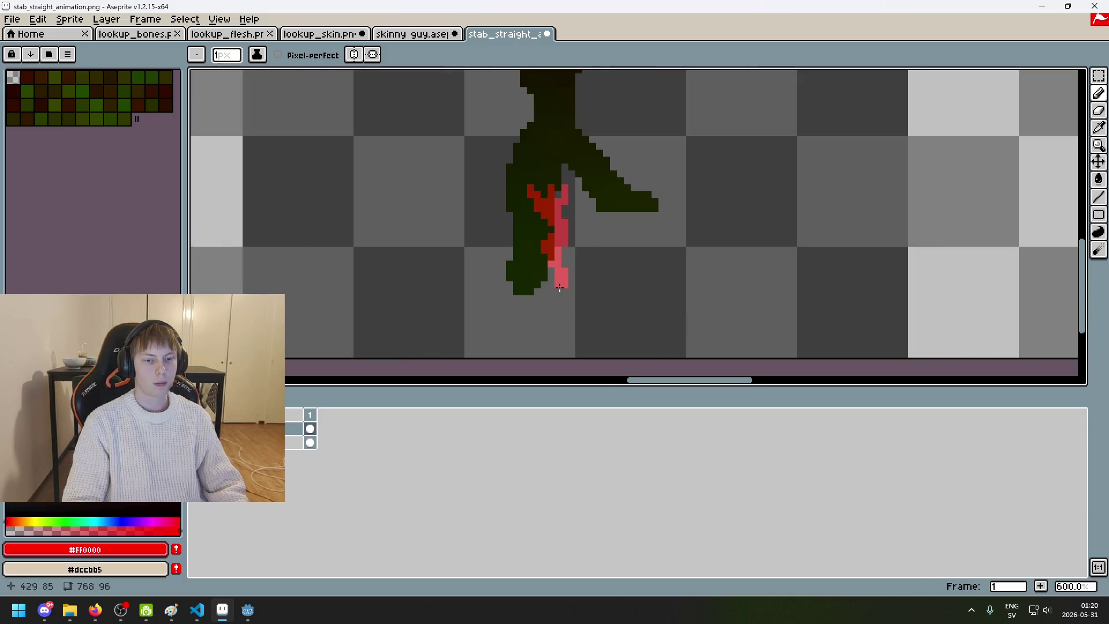
pyautogui.scroll(-3, 560, 288)
pyautogui.scroll(4, 592, 292)
pyautogui.scroll(-3, 564, 292)
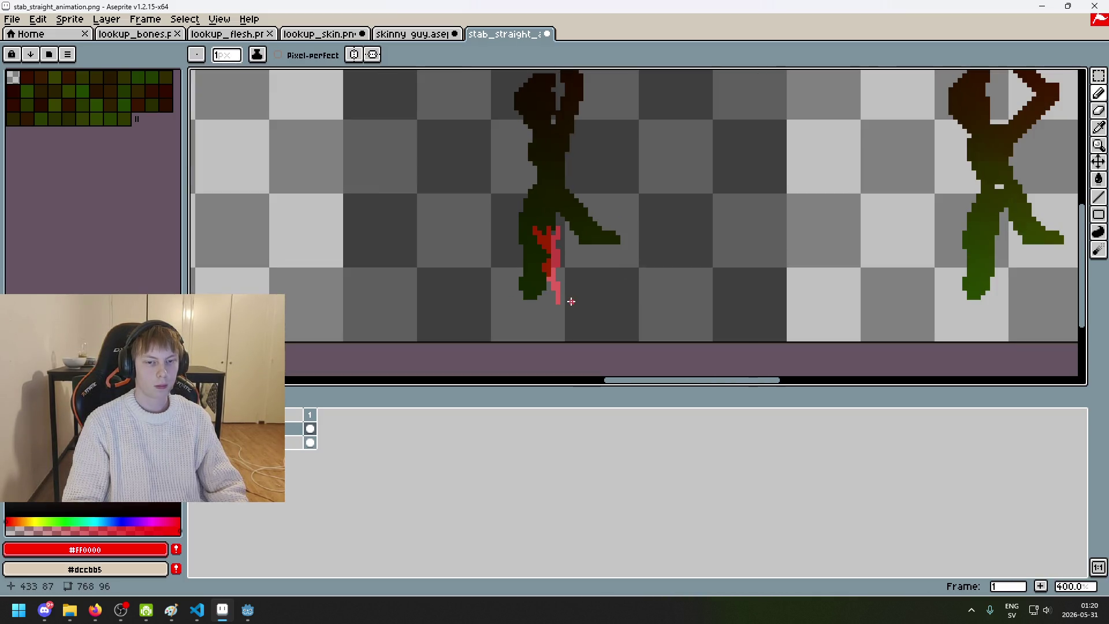
pyautogui.scroll(2, 568, 301)
pyautogui.scroll(-2, 572, 292)
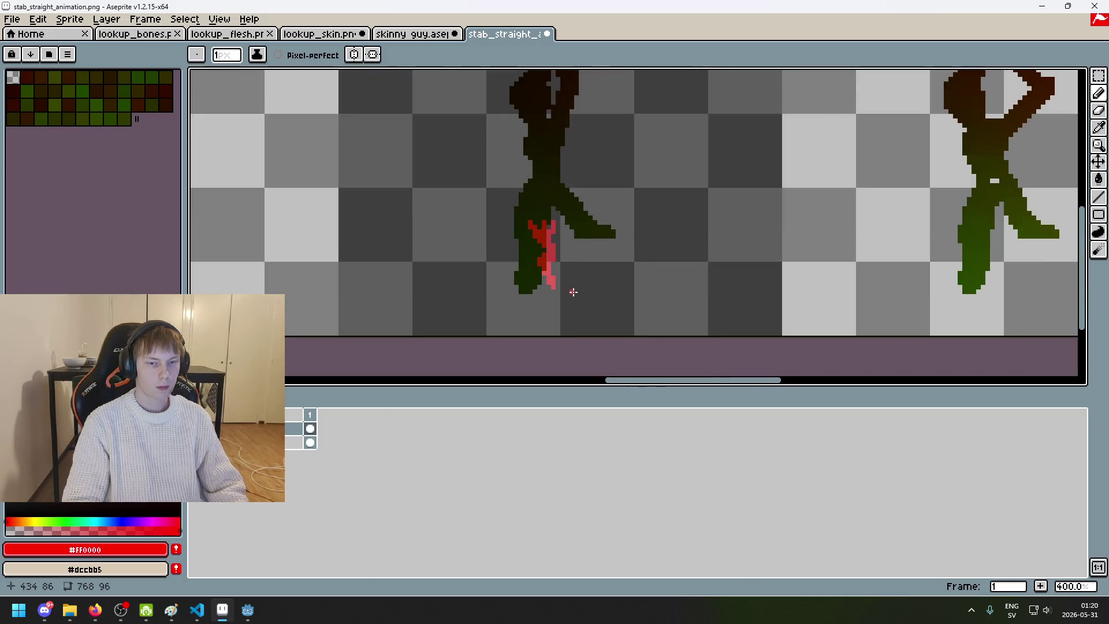
pyautogui.scroll(-3, 571, 278)
pyautogui.scroll(2, 574, 280)
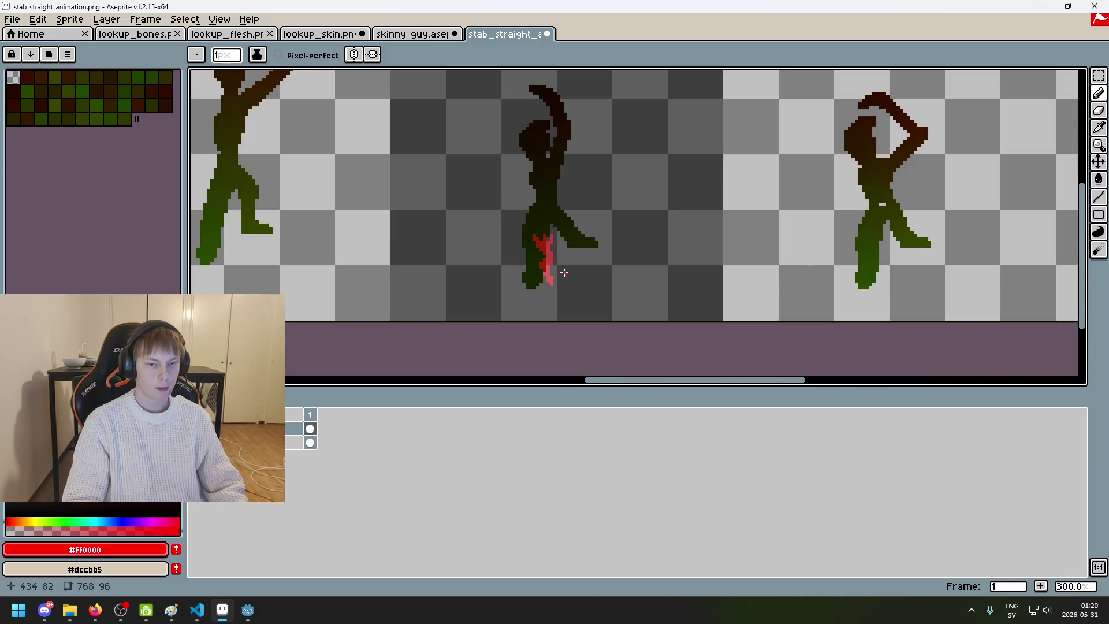
pyautogui.scroll(6, 532, 231)
# Step: Test extra red pixels on the spatter, undo them, and resample black and red
pyautogui.click(482, 200)
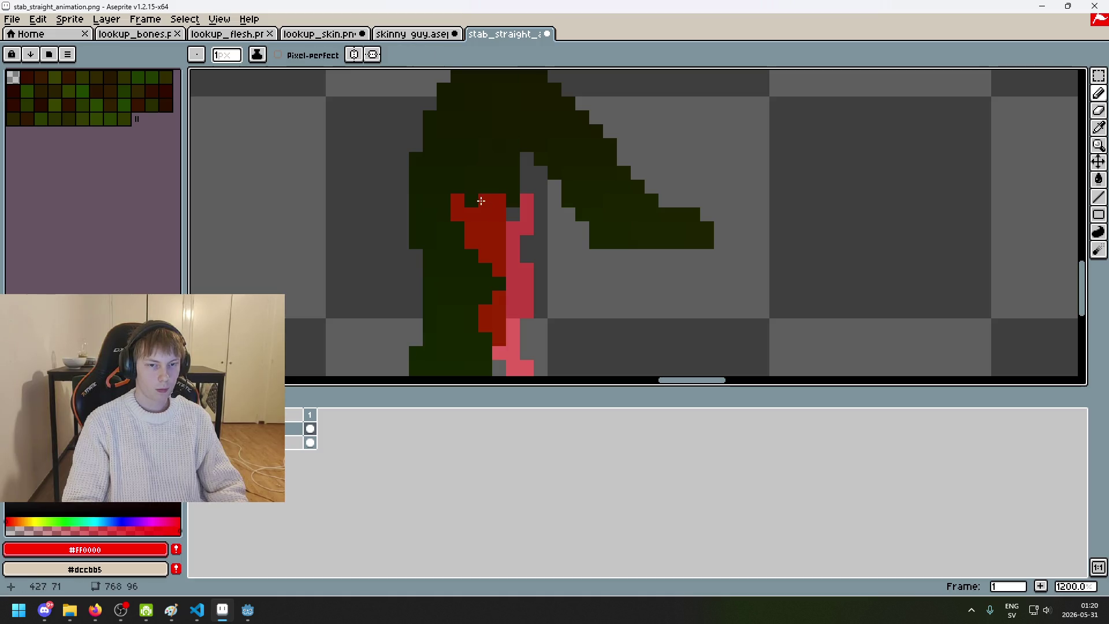
pyautogui.hotkey('ctrl', 'z')
pyautogui.hotkey('ctrl', 'z')
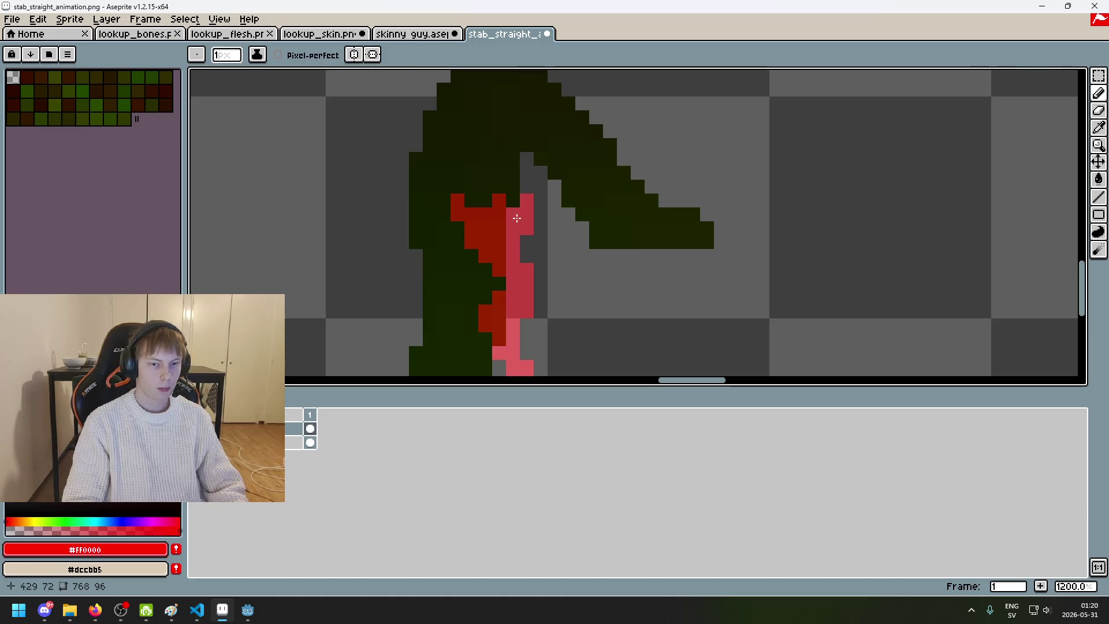
pyautogui.click(520, 245)
pyautogui.scroll(-2, 519, 245)
pyautogui.hotkey('ctrl', 'z')
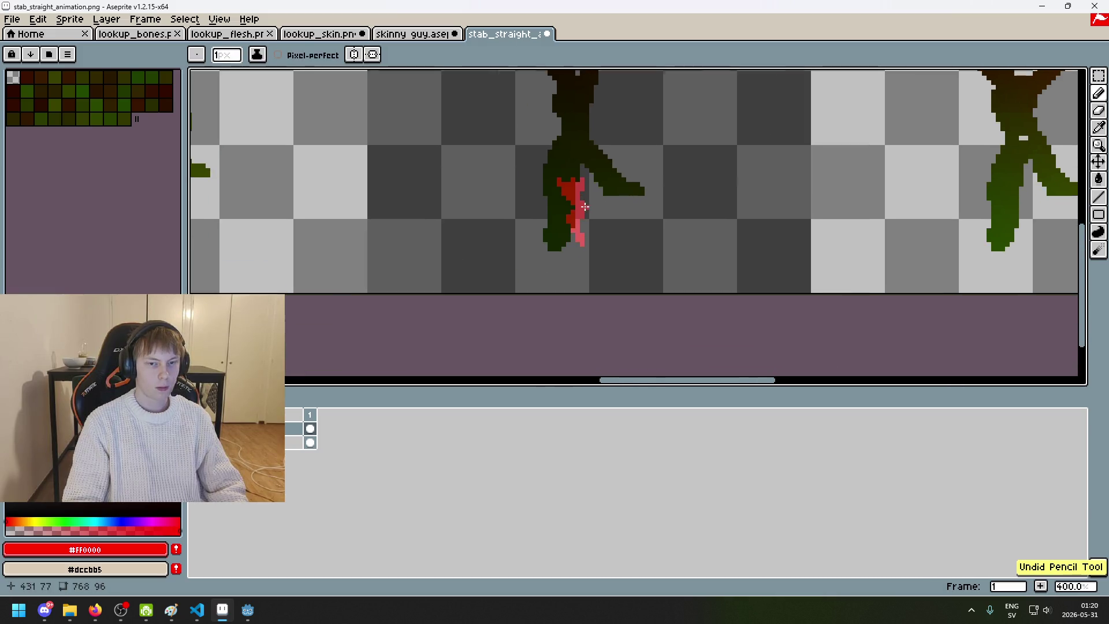
pyautogui.scroll(2, 543, 233)
pyautogui.scroll(-4, 565, 243)
pyautogui.keyDown('alt'); pyautogui.click(560, 240); pyautogui.keyUp('alt')
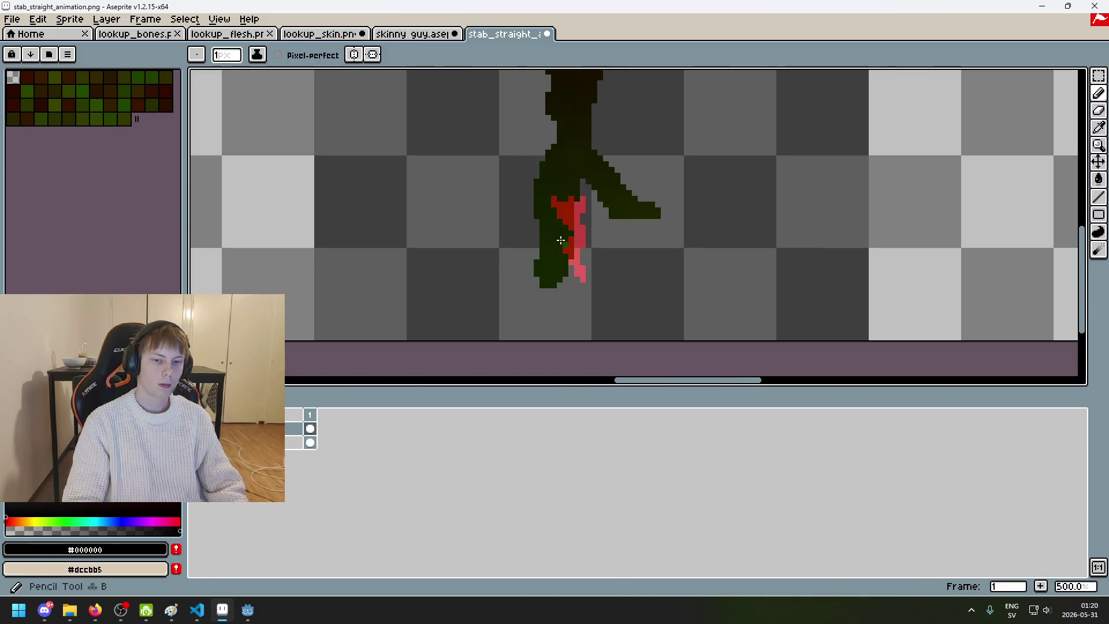
pyautogui.scroll(-1, 564, 243)
pyautogui.scroll(2, 569, 246)
pyautogui.keyDown('alt'); pyautogui.click(574, 248); pyautogui.keyUp('alt')
pyautogui.scroll(-3, 575, 254)
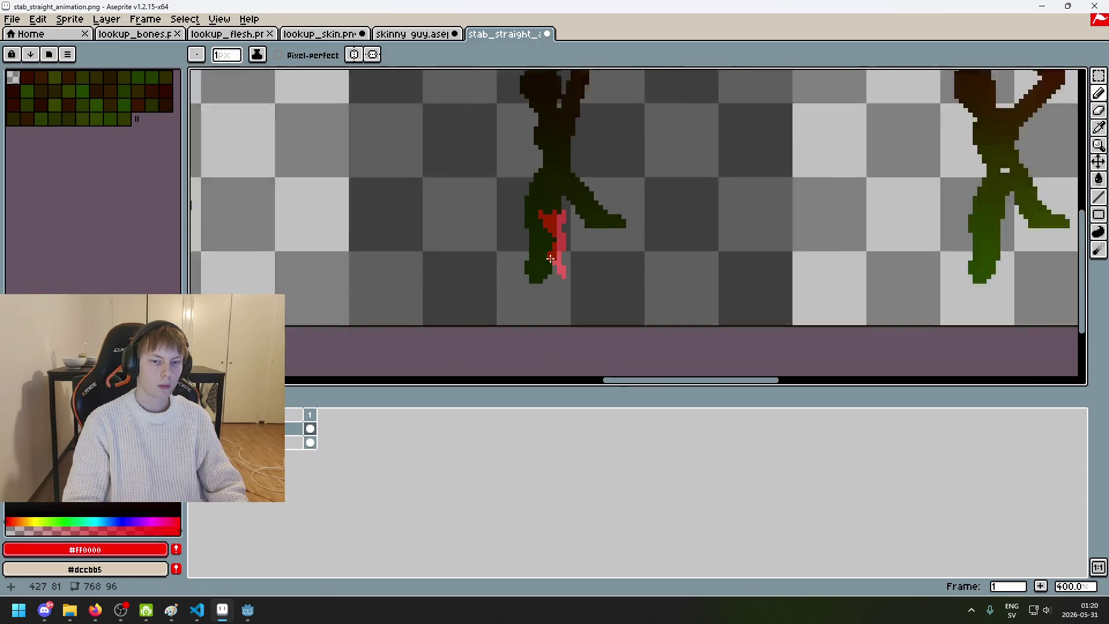
pyautogui.scroll(-2, 581, 276)
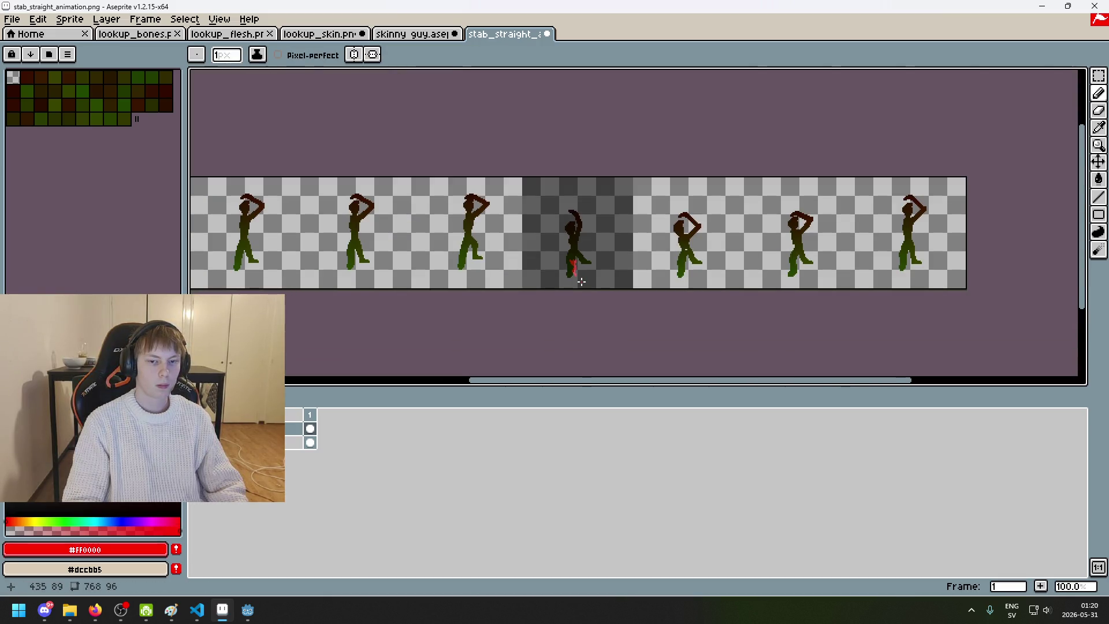
pyautogui.scroll(1, 581, 282)
pyautogui.scroll(-1, 581, 282)
pyautogui.scroll(4, 572, 272)
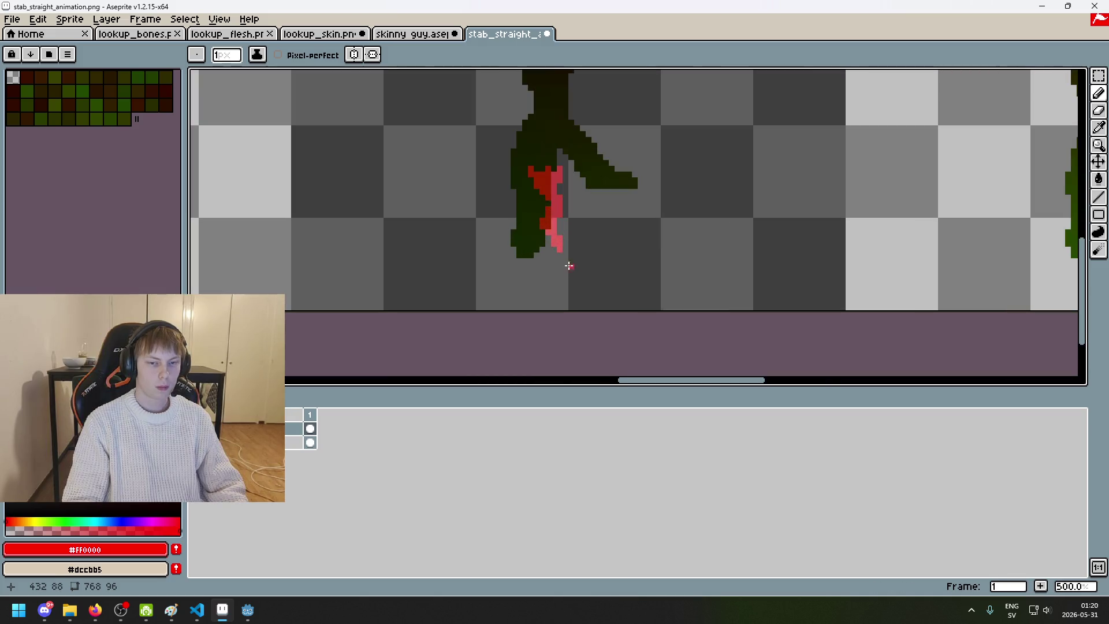
pyautogui.scroll(-4, 577, 272)
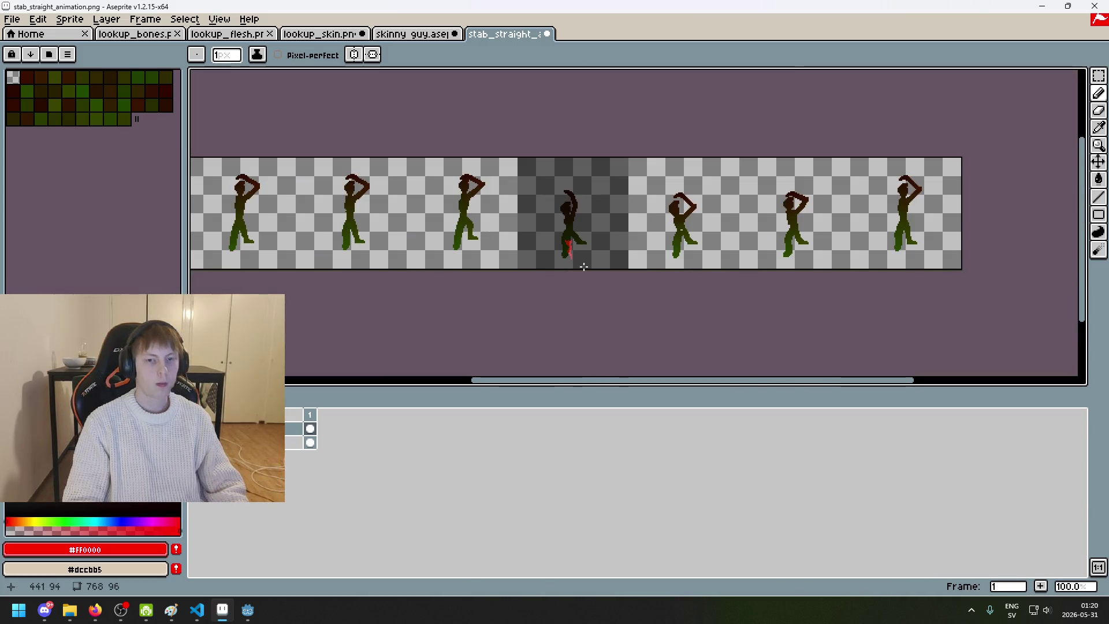
pyautogui.scroll(4, 576, 267)
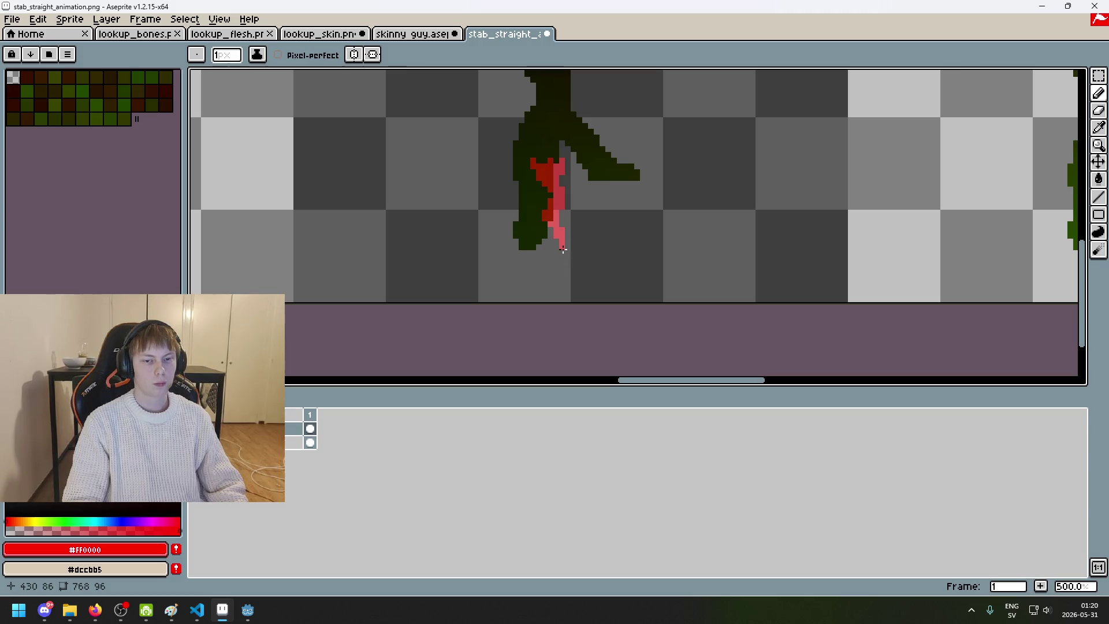
pyautogui.scroll(-3, 569, 253)
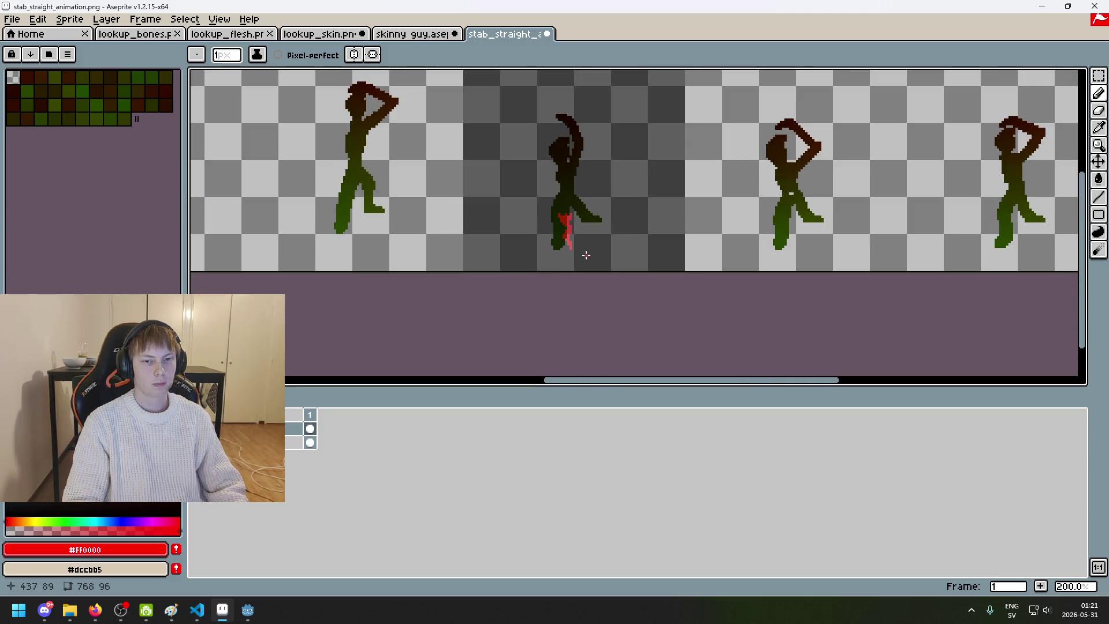
# Step: Extend the spatter with a short red stroke, a pink streak, and red pixels at its top
pyautogui.scroll(5, 580, 252)
pyautogui.moveTo(497, 183); pyautogui.dragTo(512, 212)
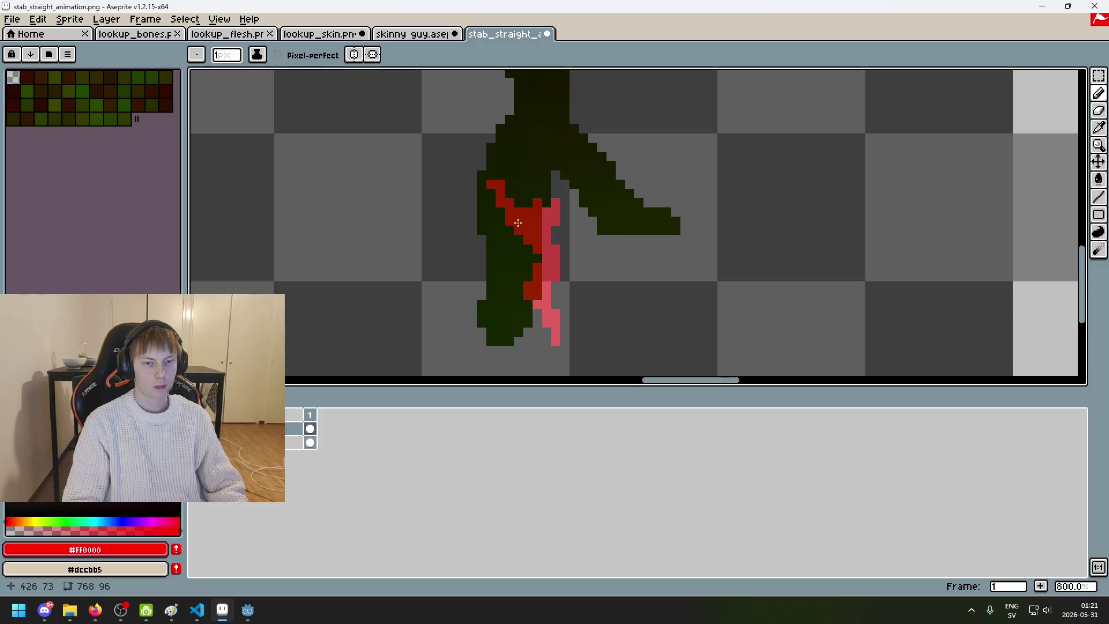
pyautogui.moveTo(564, 180); pyautogui.dragTo(556, 233)
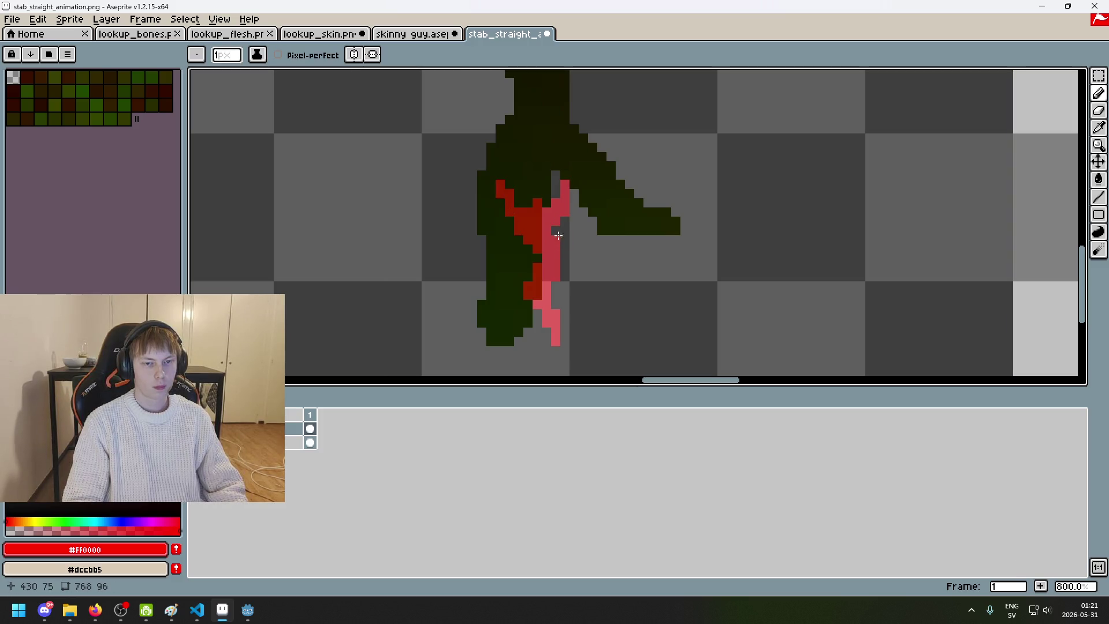
pyautogui.click(526, 197)
pyautogui.moveTo(528, 195); pyautogui.dragTo(530, 206)
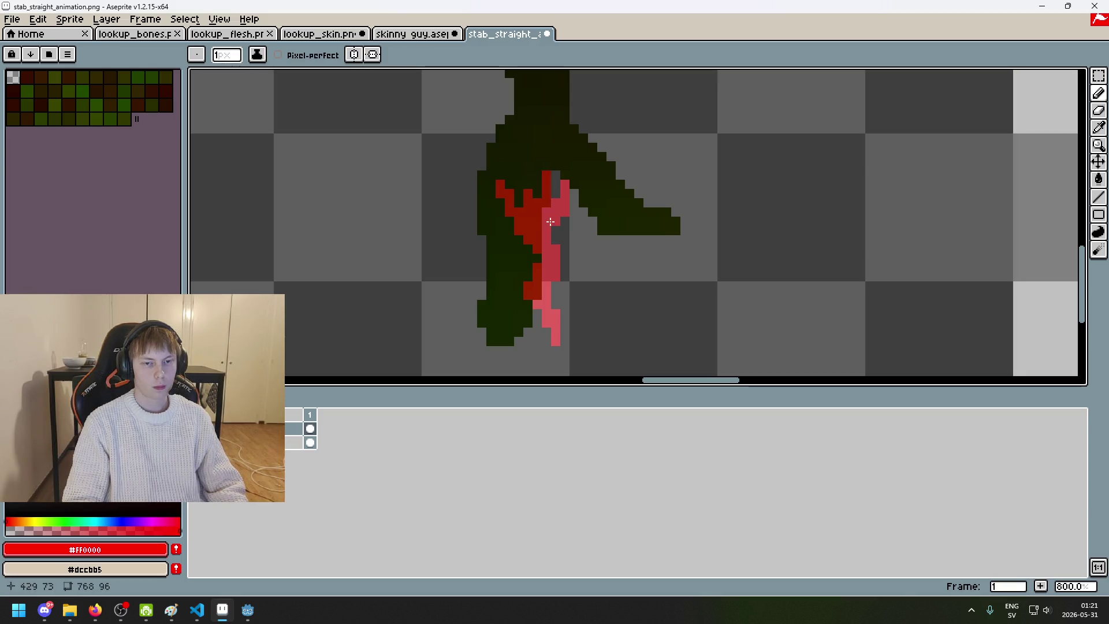
pyautogui.scroll(-4, 547, 183)
pyautogui.scroll(3, 539, 220)
pyautogui.scroll(-4, 540, 220)
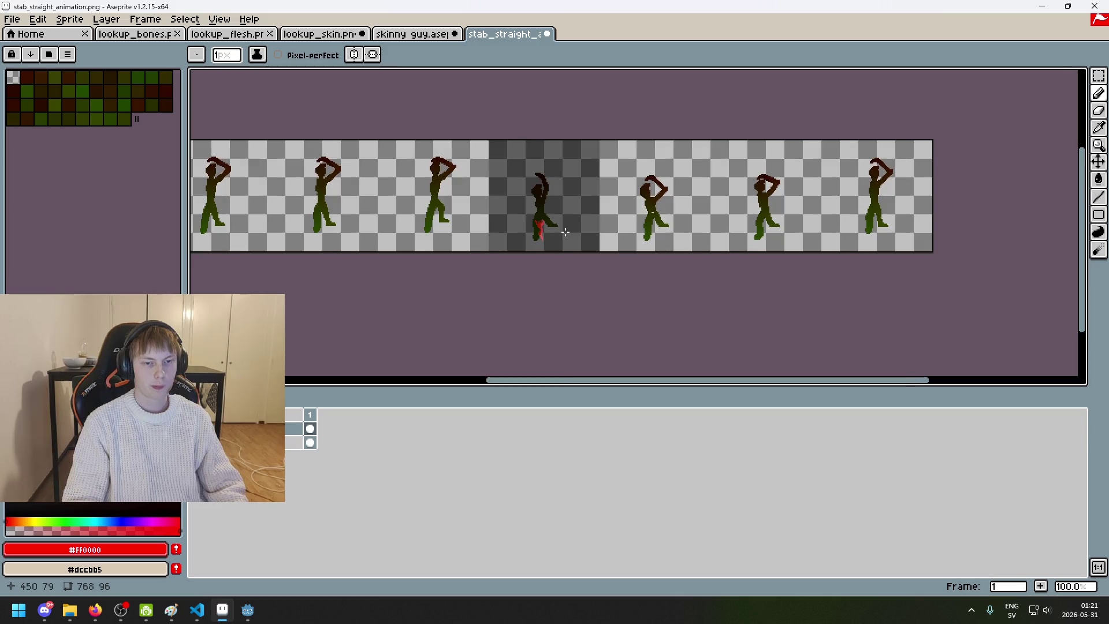
pyautogui.scroll(1, 556, 229)
pyautogui.scroll(4, 554, 230)
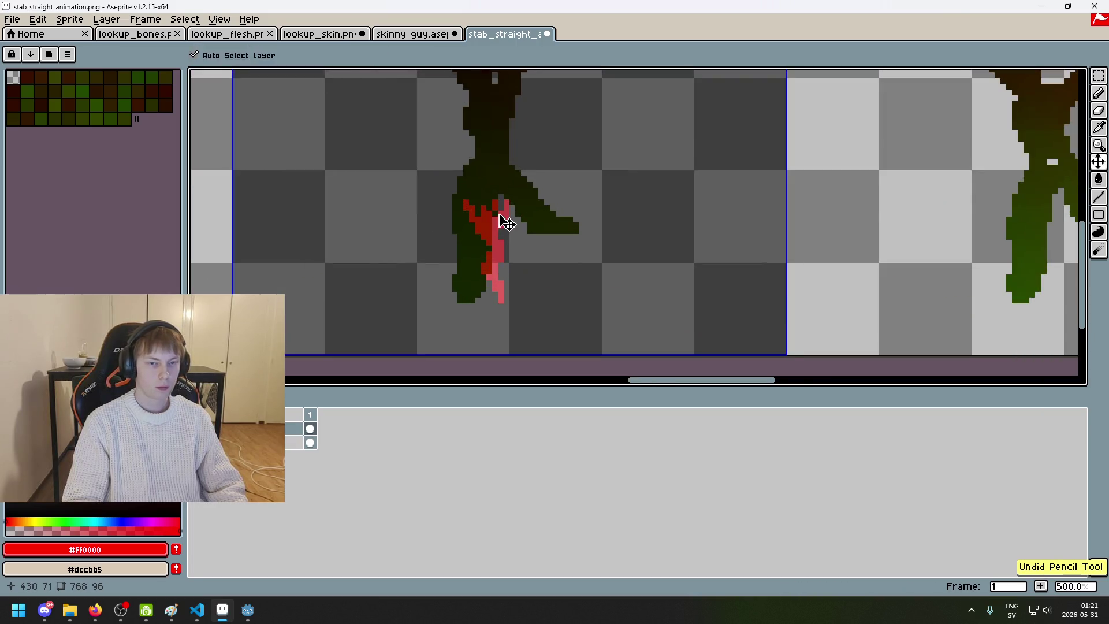
pyautogui.scroll(-2, 518, 237)
pyautogui.scroll(-4, 518, 237)
pyautogui.scroll(4, 520, 231)
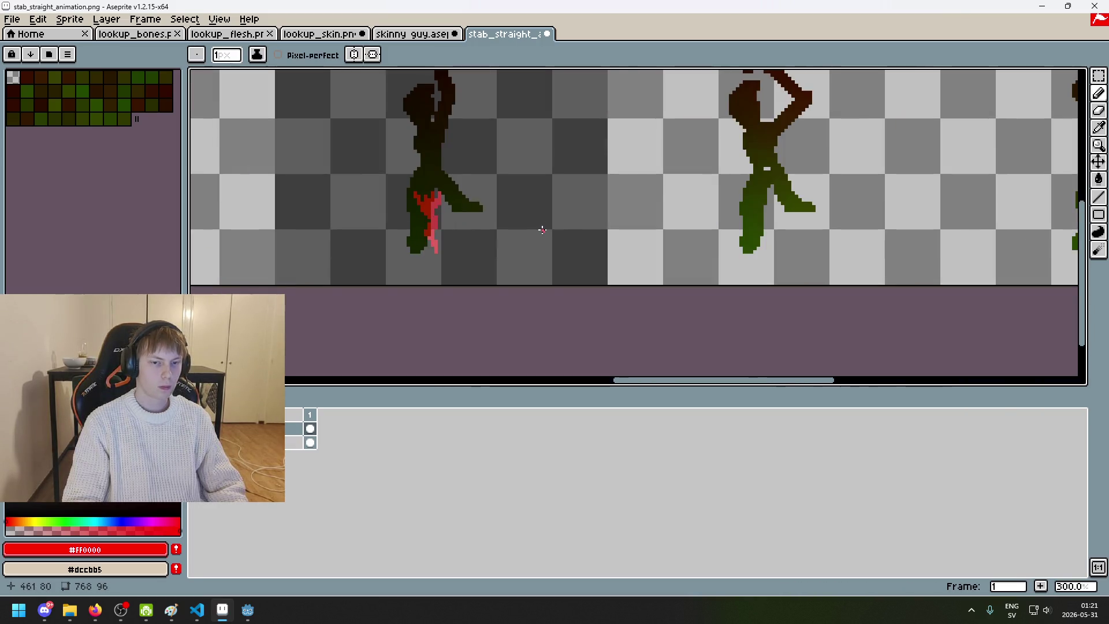
pyautogui.scroll(-3, 665, 175)
pyautogui.scroll(4, 664, 175)
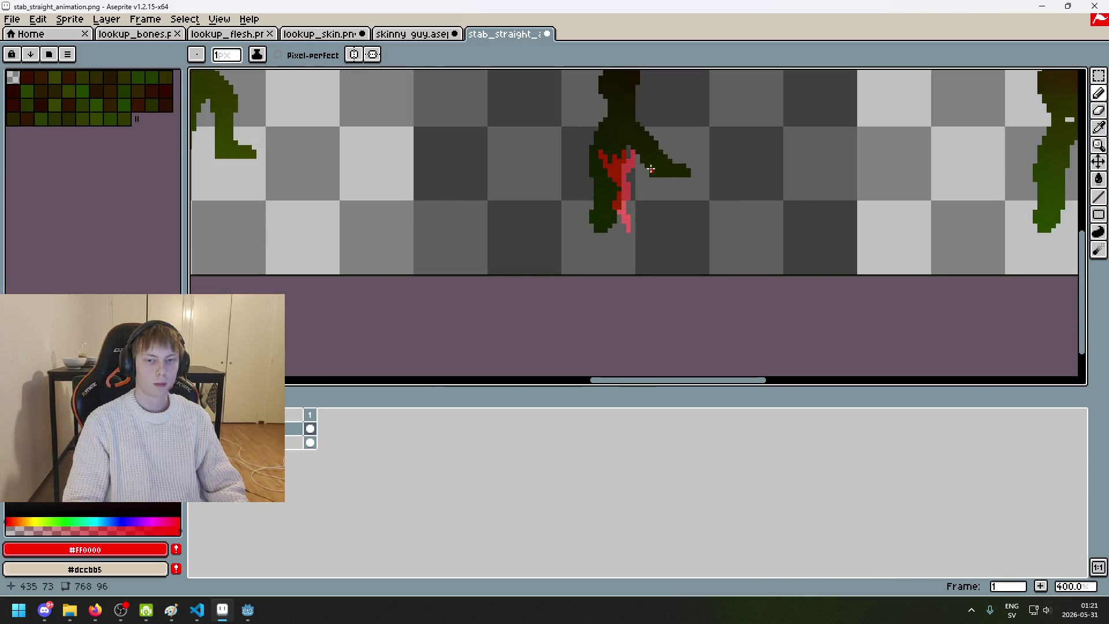
pyautogui.scroll(1, 621, 204)
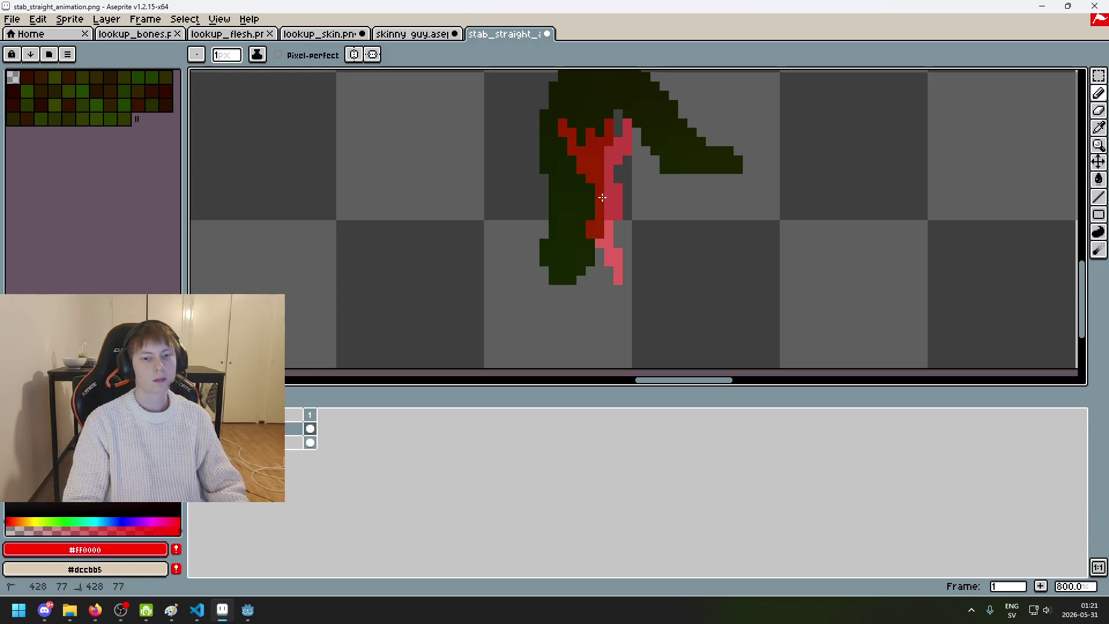
# Step: Erase the pink pixels beside the stripe after undoing earlier erasures
pyautogui.keyDown('alt'); pyautogui.click(617, 212); pyautogui.keyUp('alt')
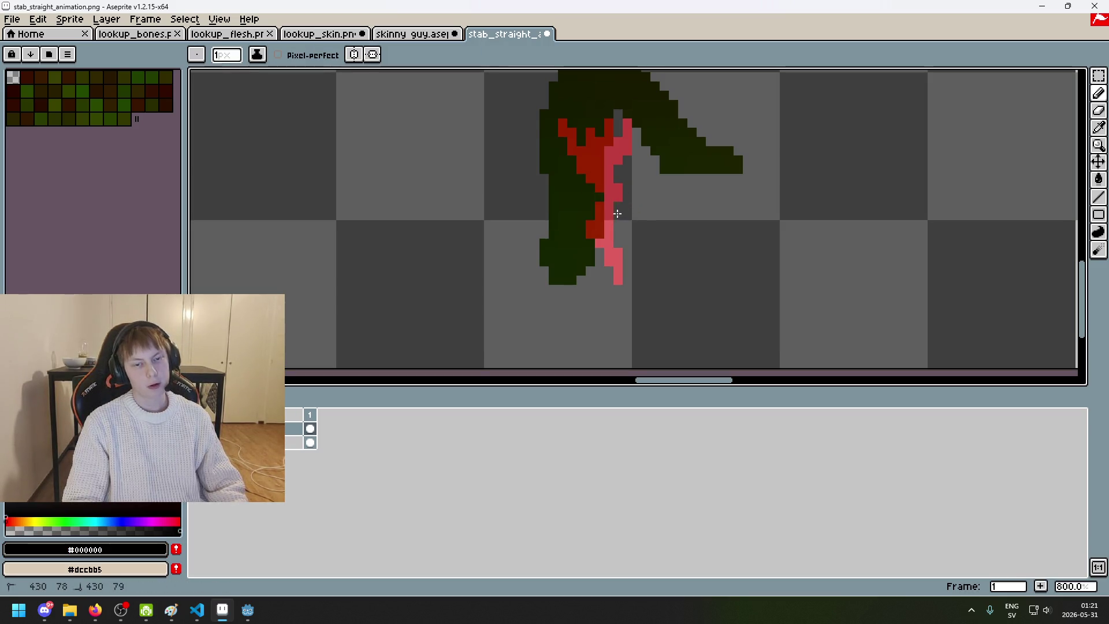
pyautogui.hotkey('ctrl', 'z')
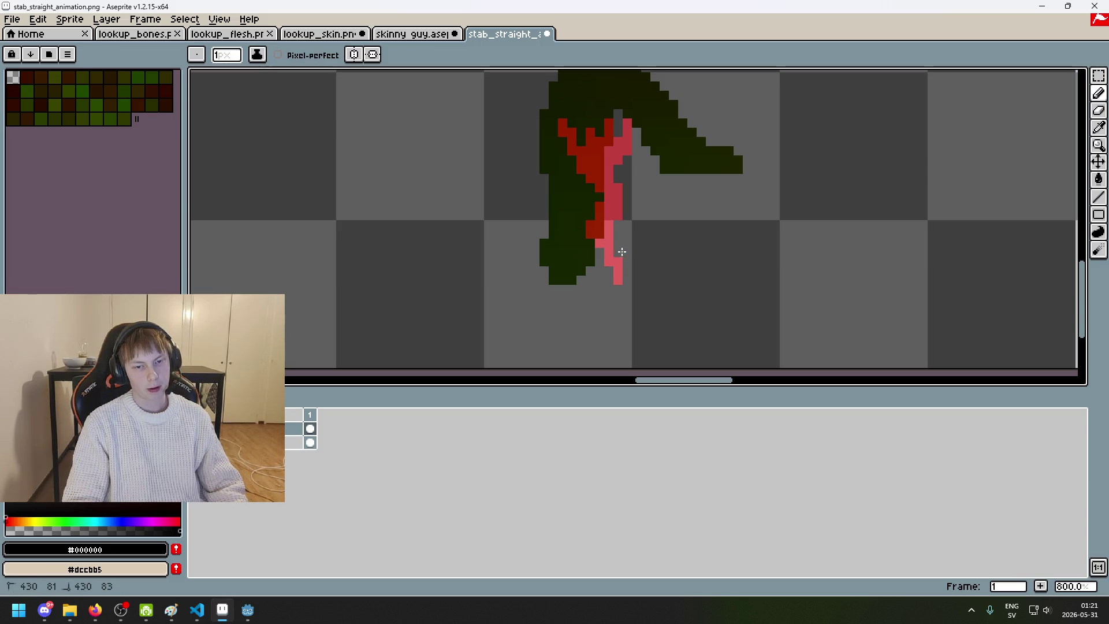
pyautogui.scroll(-4, 652, 252)
pyautogui.scroll(4, 636, 256)
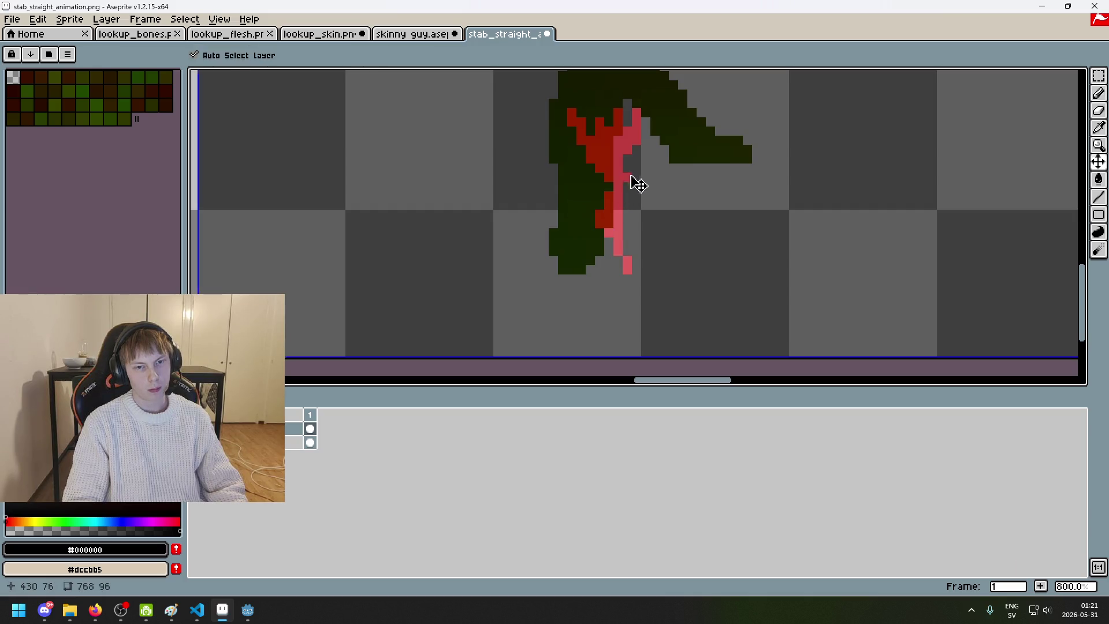
pyautogui.hotkey('ctrl', 'z')
pyautogui.moveTo(638, 184)
pyautogui.mouseDown()
pyautogui.moveTo(623, 166)
pyautogui.moveTo(627, 151)
pyautogui.mouseUp()
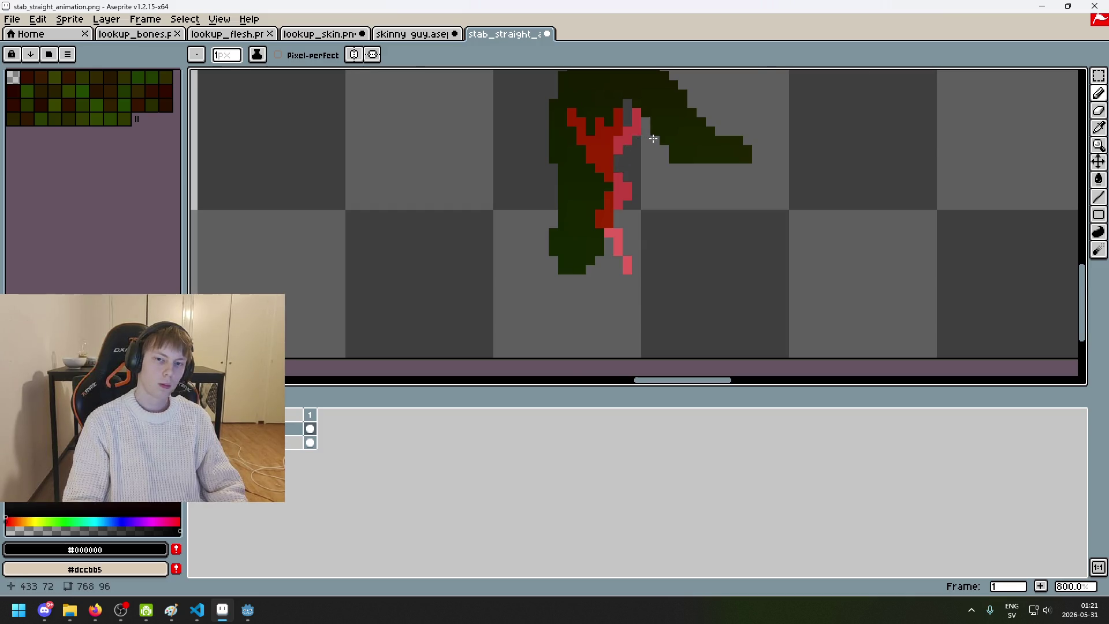
pyautogui.scroll(-4, 653, 137)
pyautogui.scroll(2, 664, 155)
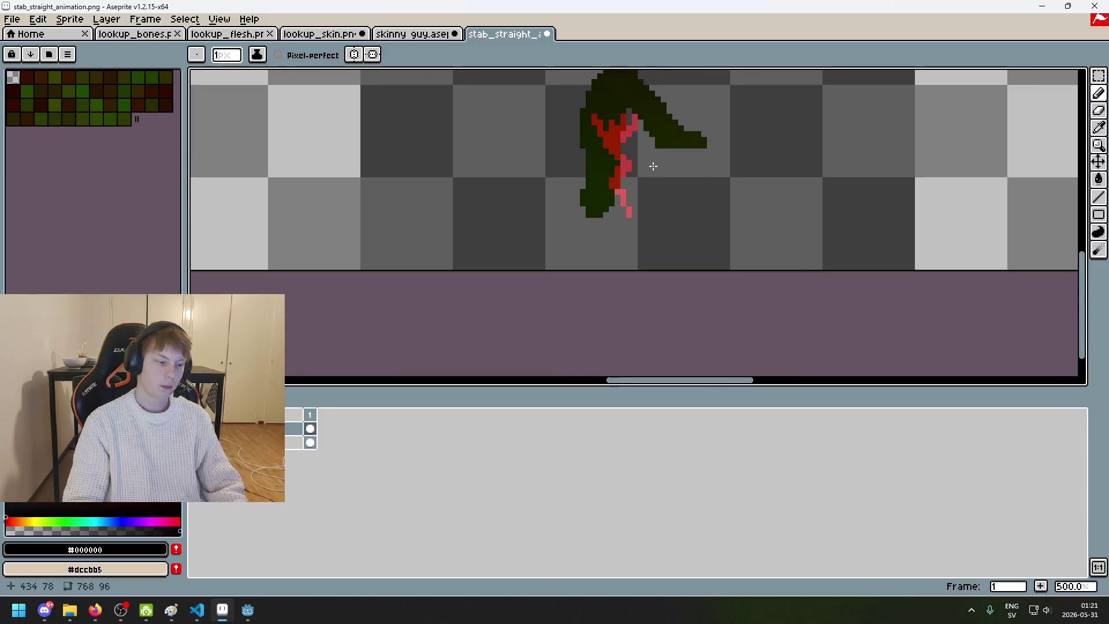
pyautogui.scroll(2, 646, 169)
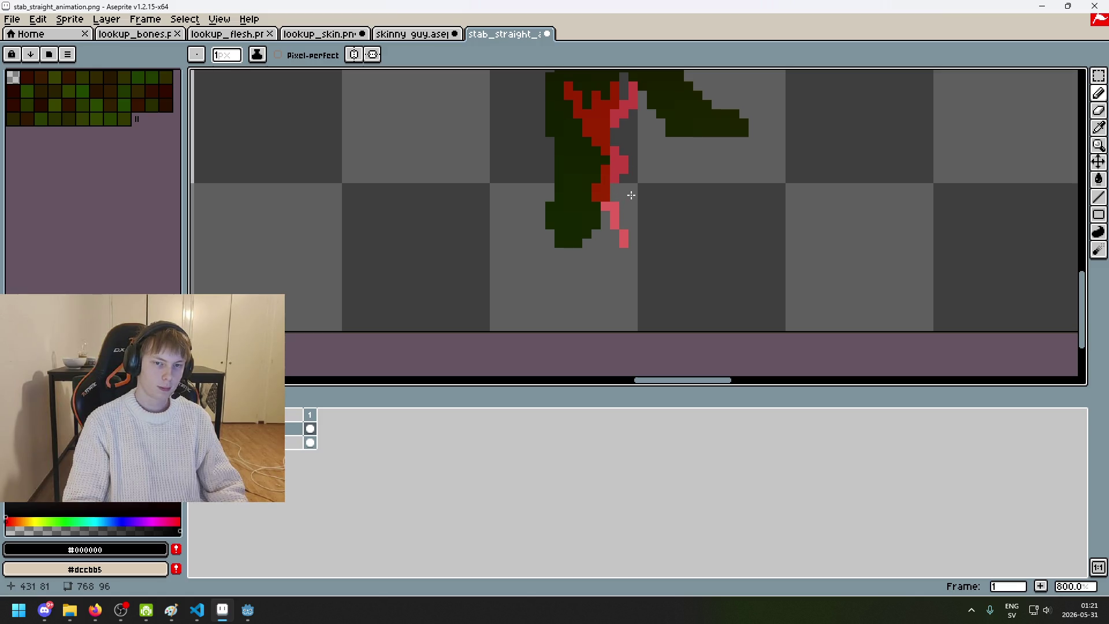
pyautogui.scroll(-4, 630, 192)
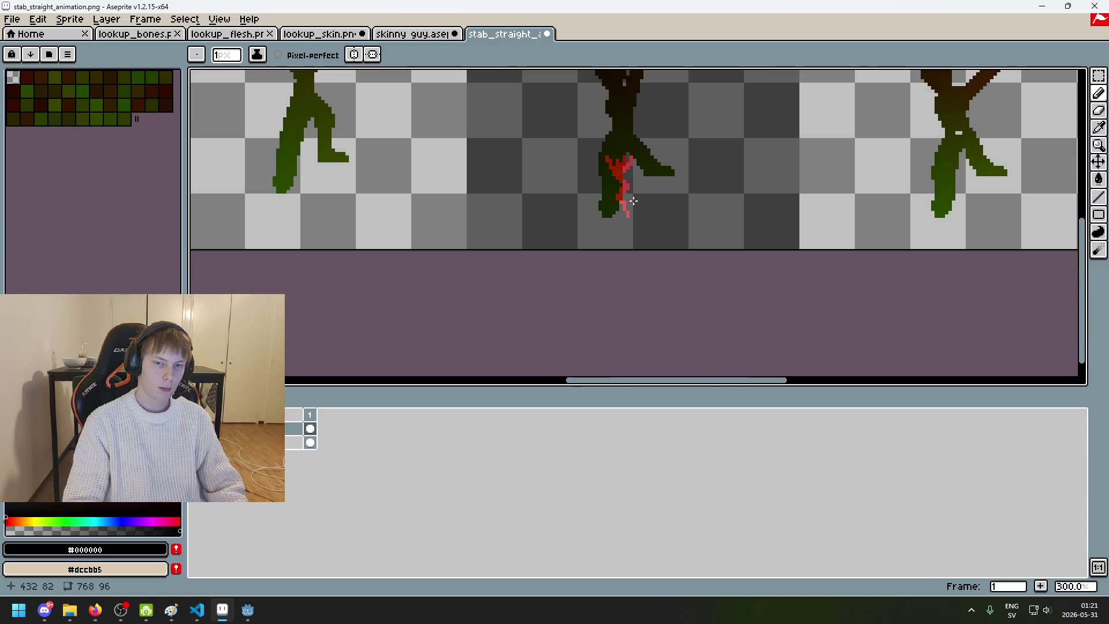
pyautogui.scroll(4, 623, 176)
# Step: Cover the stray top red pixels with the figure's dark colour sampled from the canvas
pyautogui.press('alt')
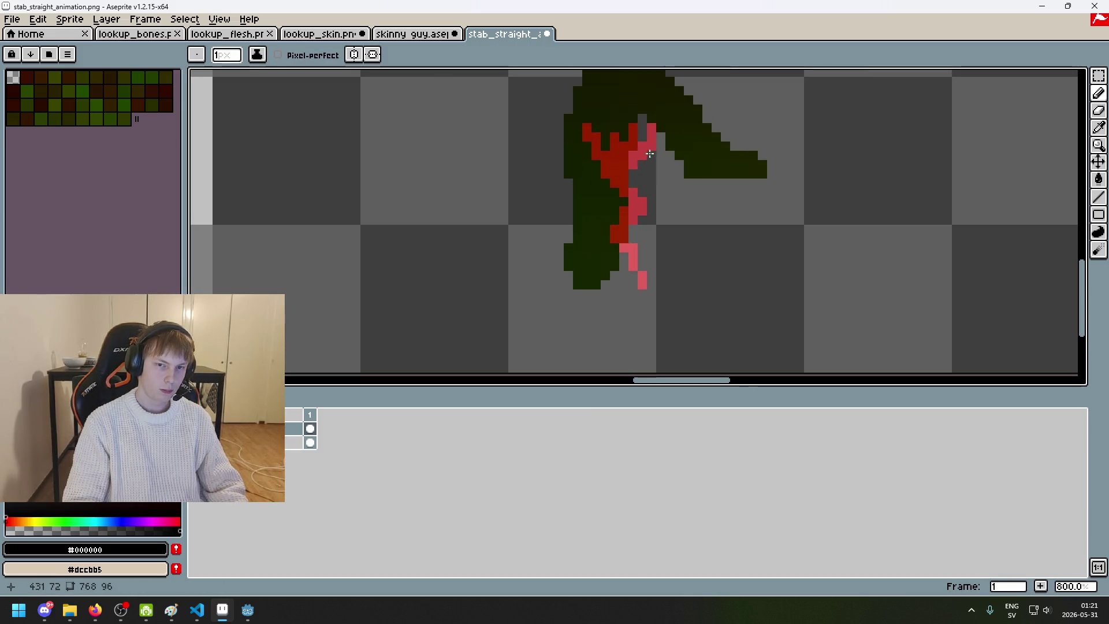
pyautogui.keyDown('alt'); pyautogui.click(653, 147); pyautogui.keyUp('alt')
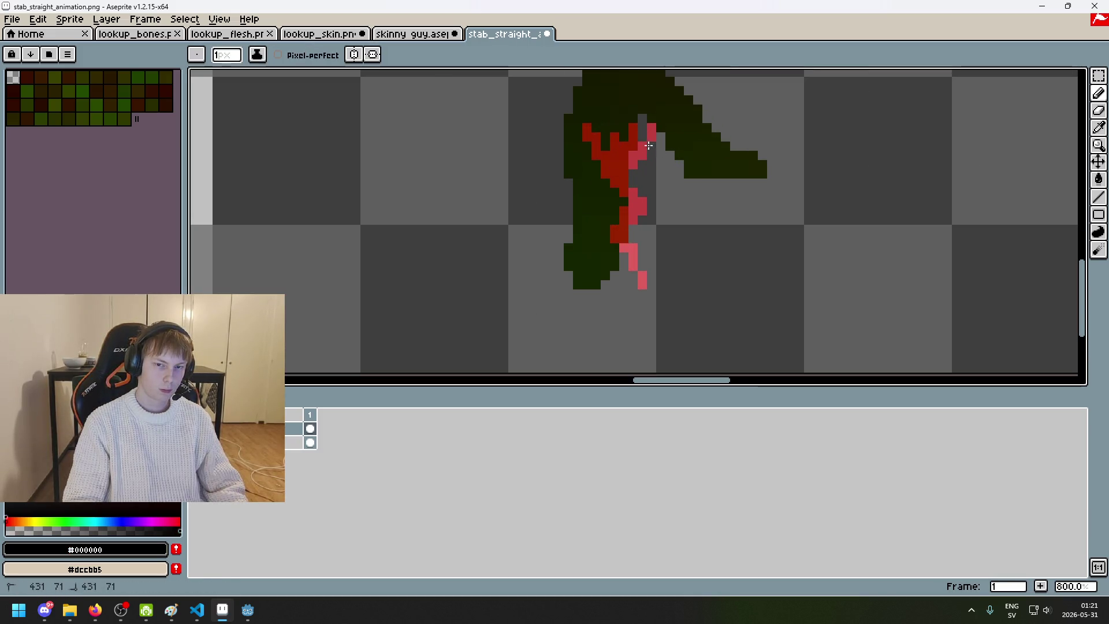
pyautogui.click(592, 141)
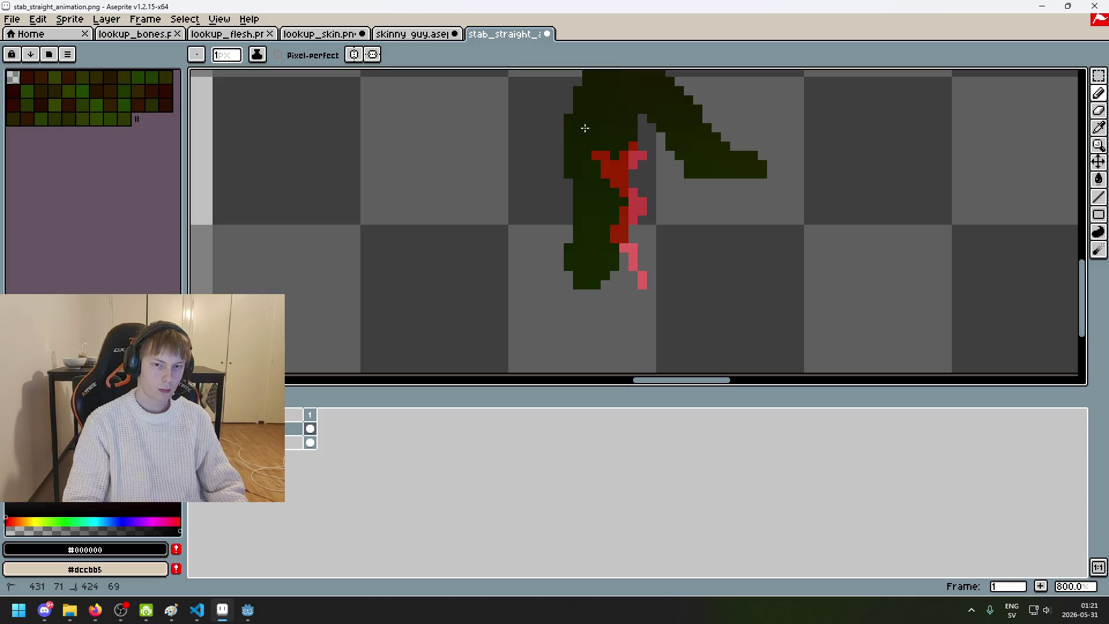
# Step: Sample bright red and paint extra blood pixels up the fourth figure's upper thigh
pyautogui.keyDown('alt'); pyautogui.click(606, 165); pyautogui.keyUp('alt')
pyautogui.click(605, 141)
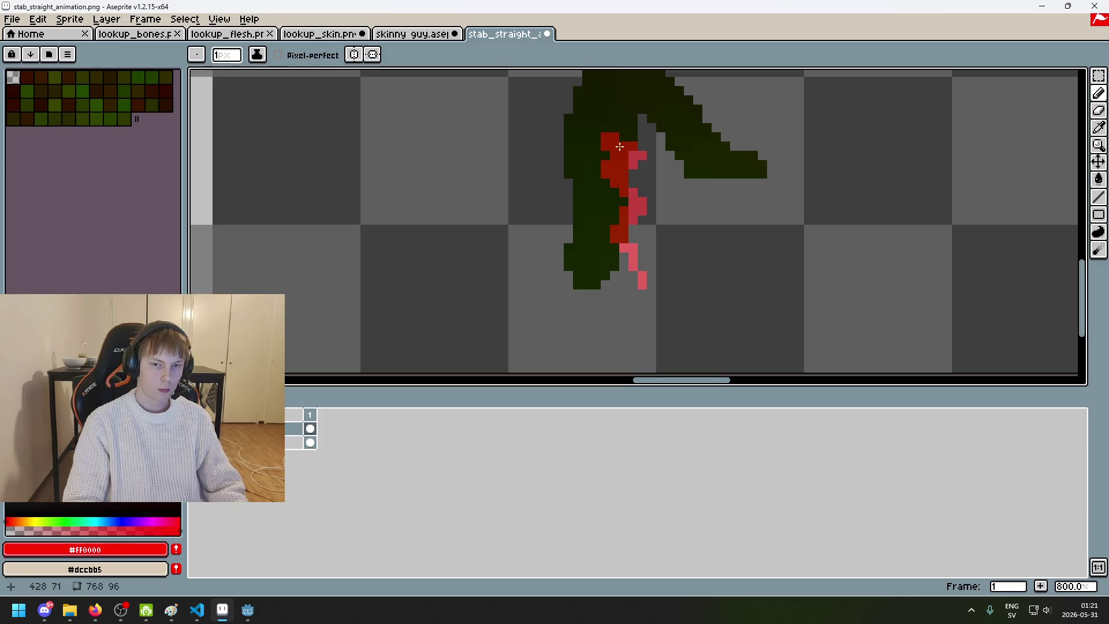
pyautogui.moveTo(633, 126); pyautogui.dragTo(587, 128)
pyautogui.keyDown('alt'); pyautogui.click(651, 125); pyautogui.keyUp('alt')
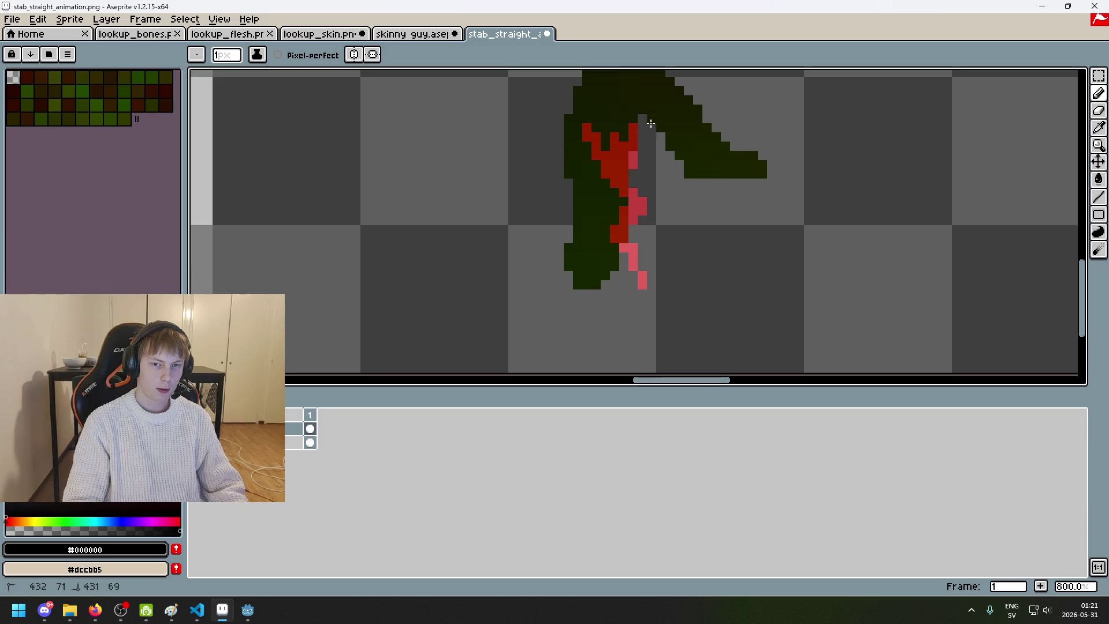
pyautogui.scroll(-4, 644, 127)
pyautogui.scroll(3, 626, 157)
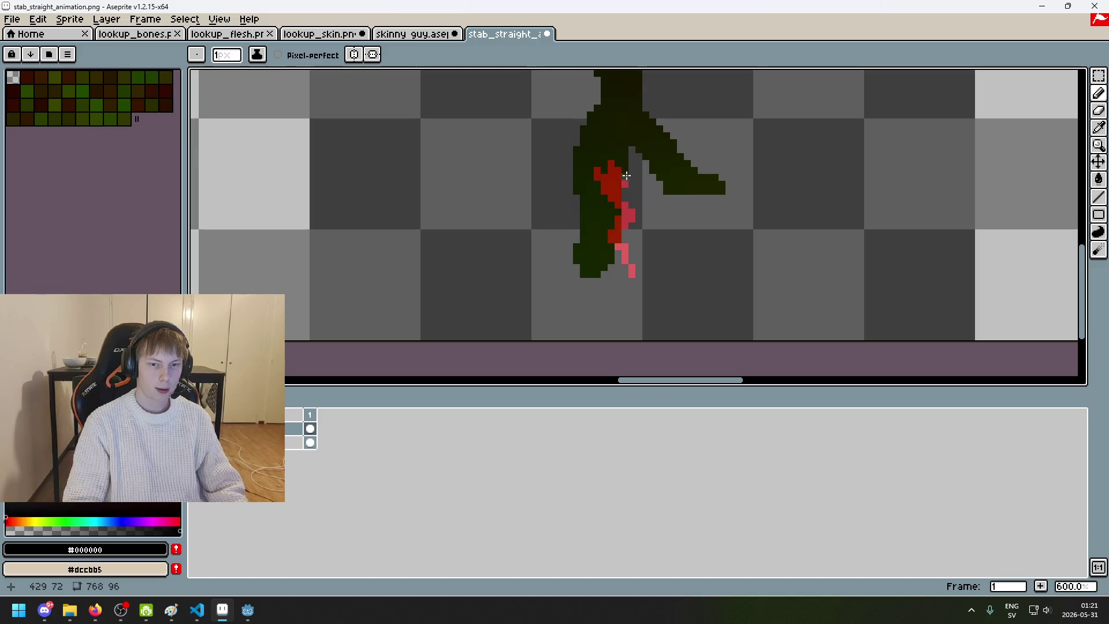
pyautogui.keyDown('alt'); pyautogui.click(625, 172); pyautogui.keyUp('alt')
pyautogui.scroll(-4, 625, 174)
pyautogui.scroll(8, 618, 133)
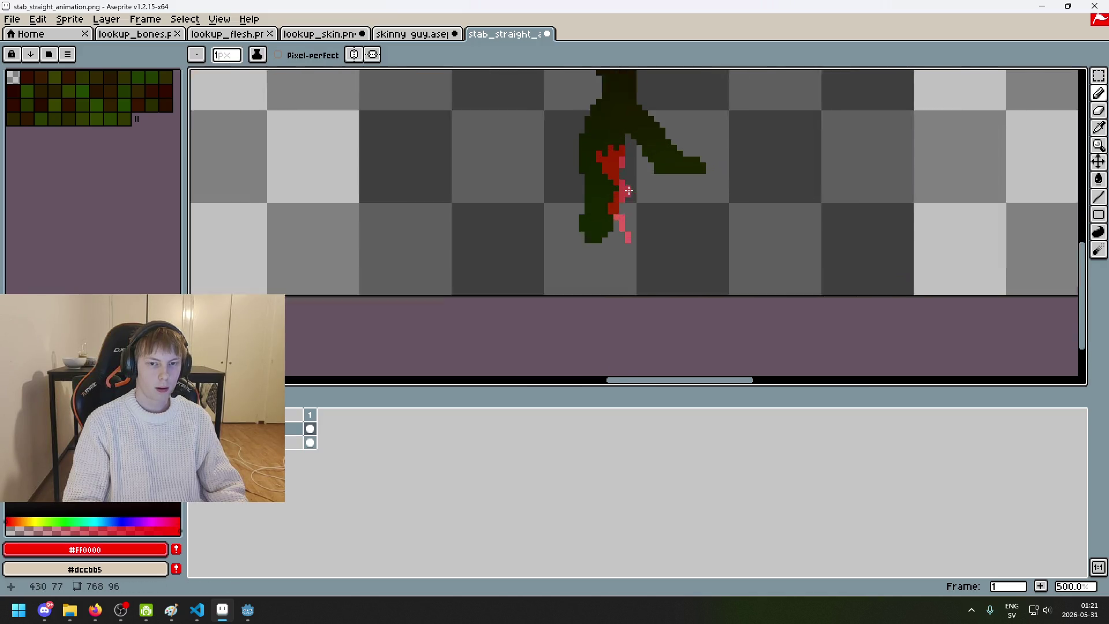
# Step: Undo the misplaced pink drop and redraw it one row lower on the leg
pyautogui.hotkey('ctrl', 'z')
pyautogui.hotkey('ctrl', 'z')
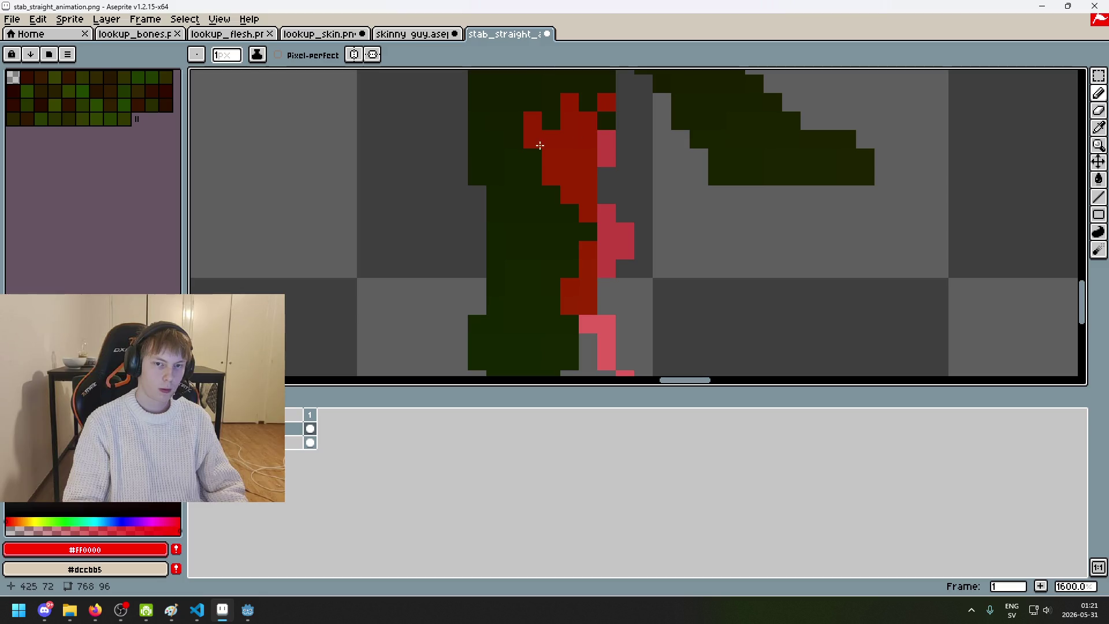
pyautogui.hotkey('ctrl', 'z')
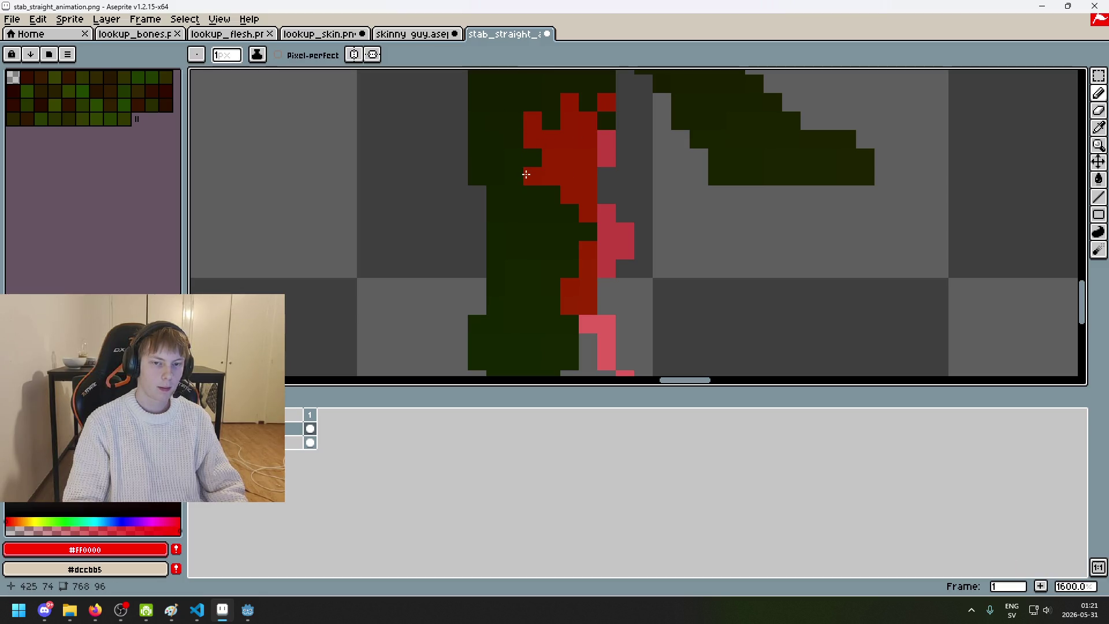
pyautogui.scroll(-6, 568, 188)
pyautogui.scroll(5, 571, 193)
pyautogui.hotkey('ctrl', 'y')
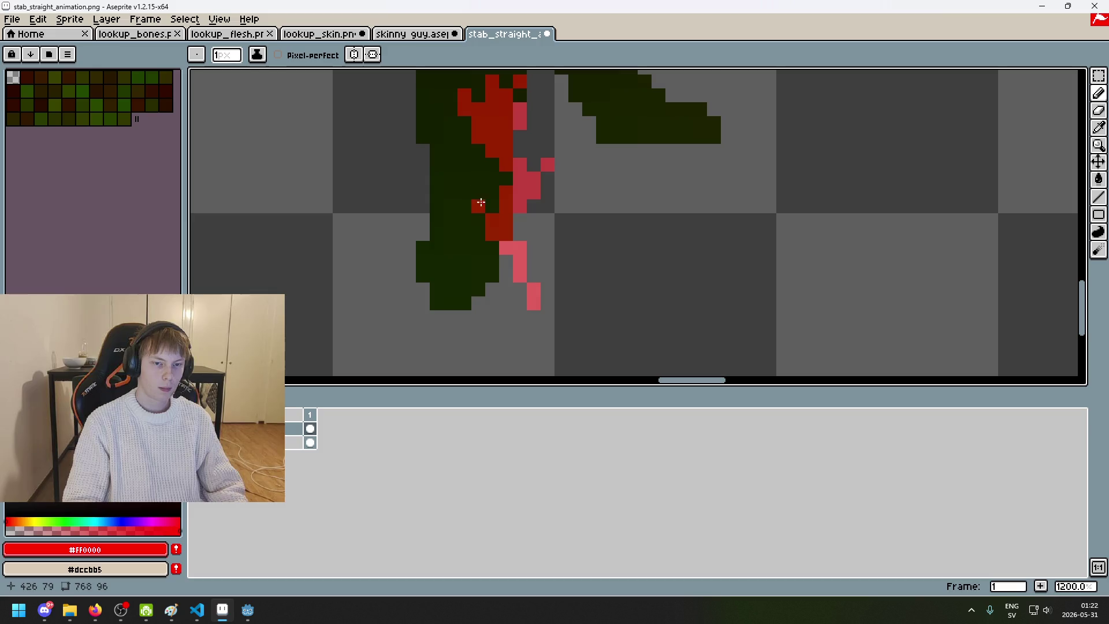
pyautogui.scroll(-7, 480, 209)
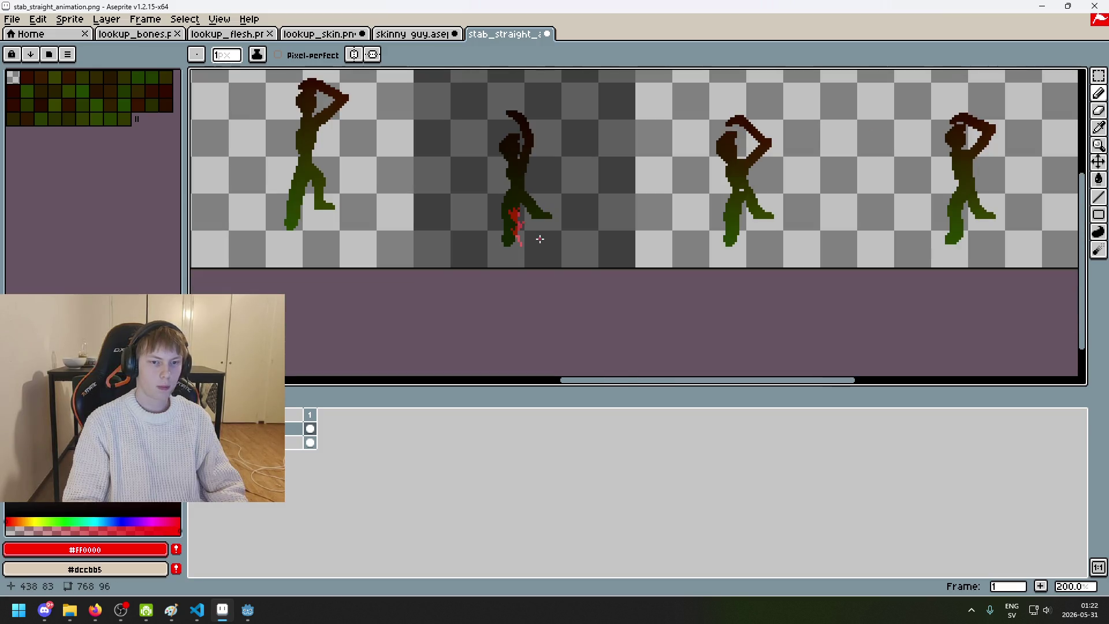
pyautogui.scroll(5, 540, 239)
pyautogui.hotkey('ctrl', 'z')
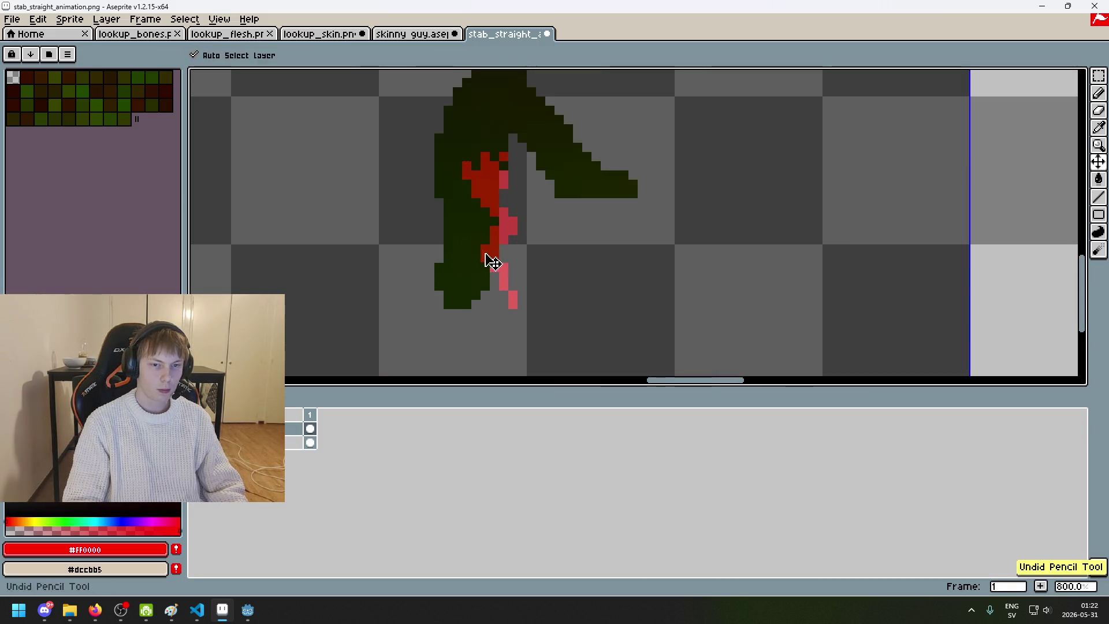
pyautogui.click(524, 205)
pyautogui.hotkey('ctrl', 'z')
pyautogui.click(525, 212)
# Step: Zoom out and back in to check the leg blood in the frame strip
pyautogui.scroll(-4, 511, 249)
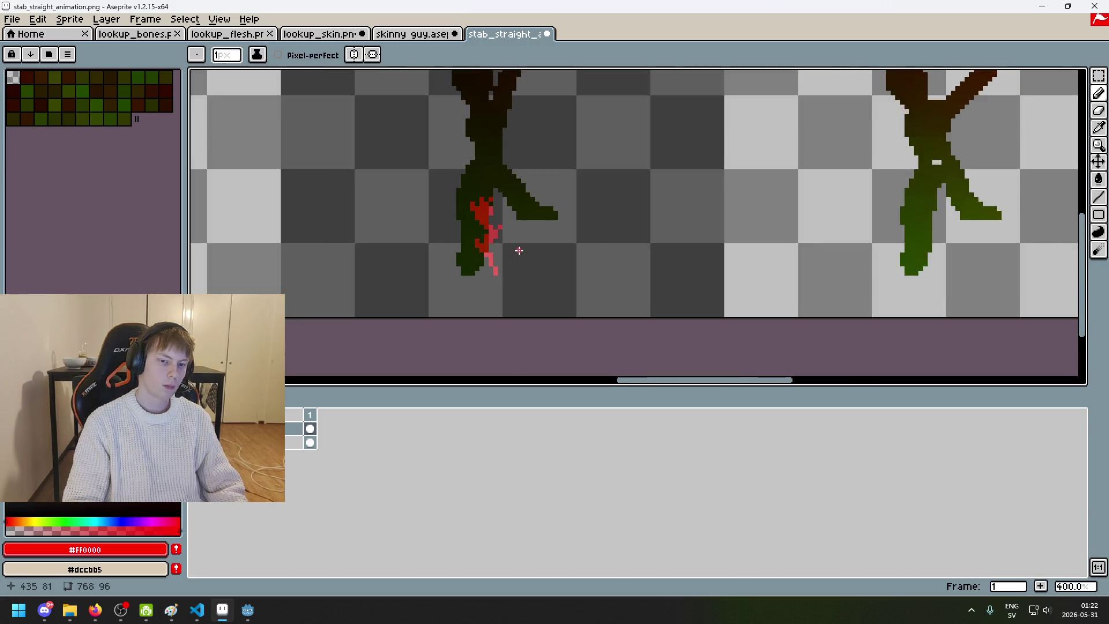
pyautogui.scroll(4, 510, 248)
pyautogui.scroll(-4, 510, 247)
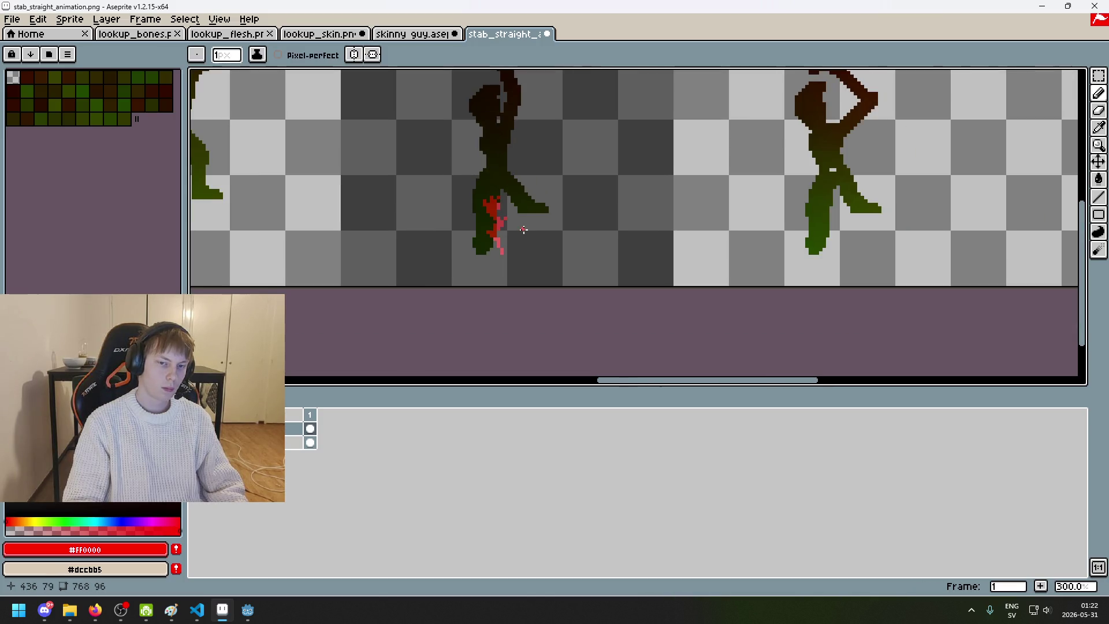
pyautogui.scroll(3, 530, 236)
pyautogui.scroll(-3, 491, 250)
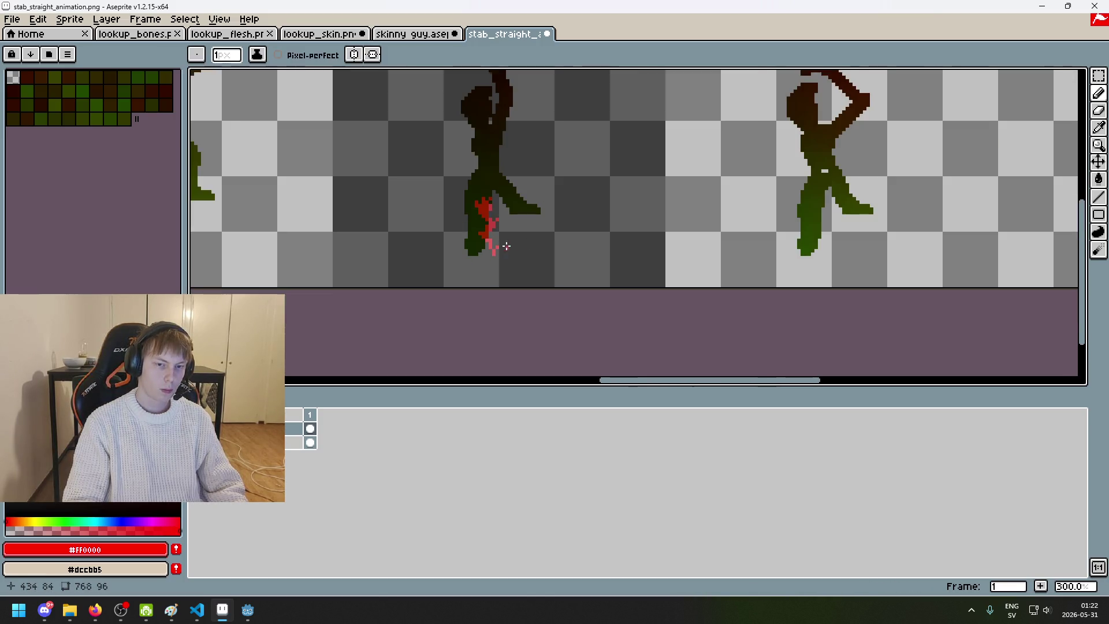
pyautogui.scroll(-3, 527, 240)
pyautogui.scroll(2, 624, 203)
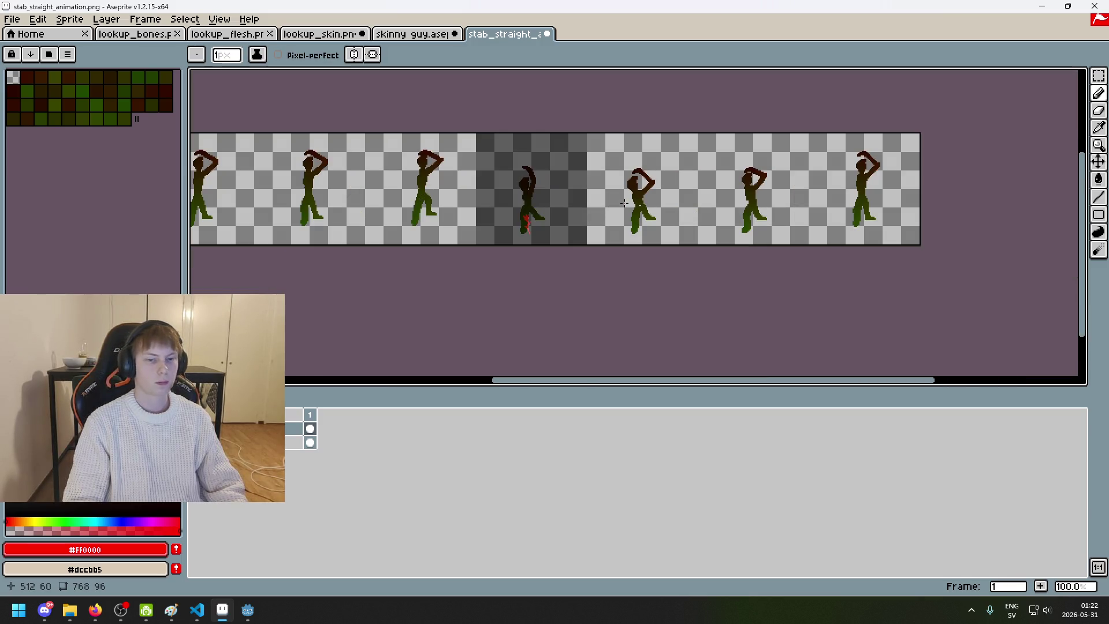
# Step: Redo the undone pencil marks on the leg blood, then undo the last one
pyautogui.hotkey('ctrl', 'y')
pyautogui.scroll(2, 528, 226)
pyautogui.hotkey('ctrl', 'y')
pyautogui.scroll(3, 522, 225)
pyautogui.scroll(3, 508, 219)
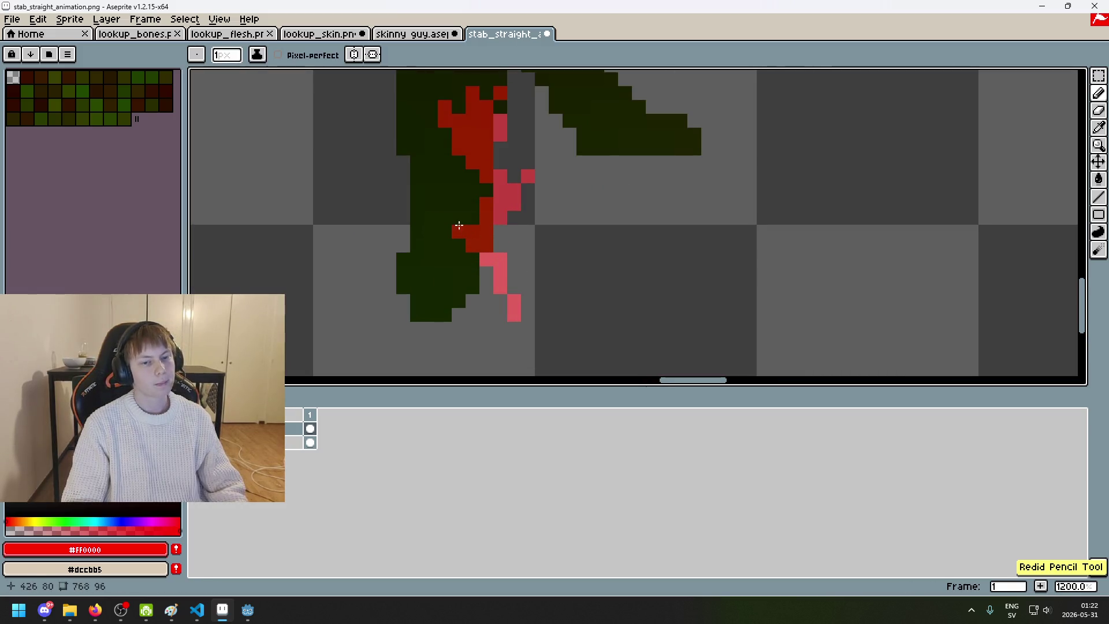
pyautogui.scroll(-6, 455, 255)
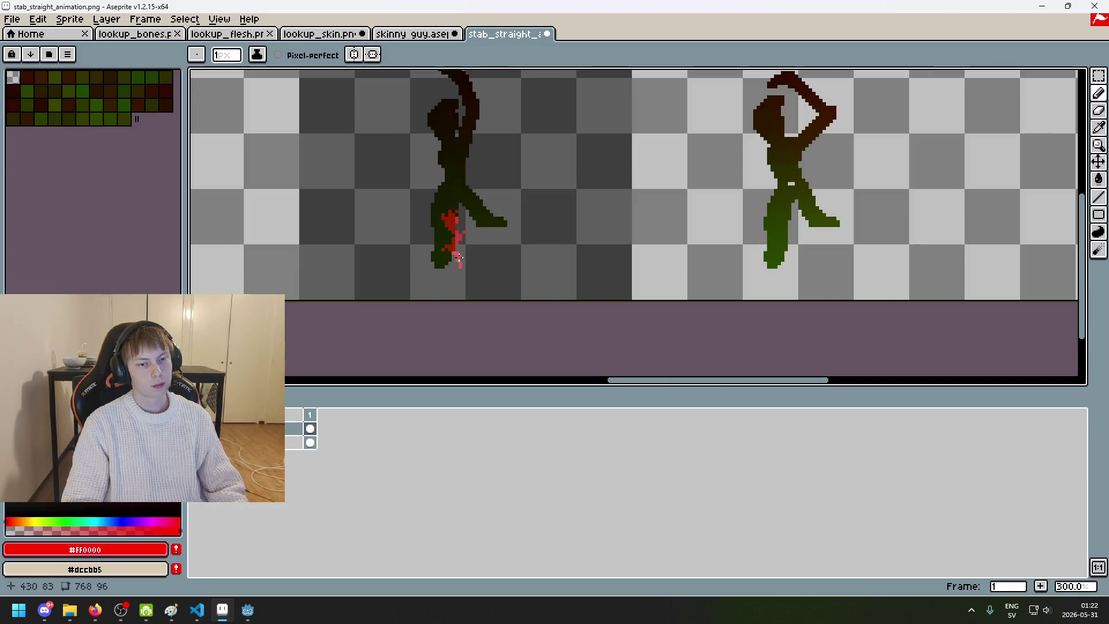
pyautogui.hotkey('ctrl', 'z')
pyautogui.scroll(3, 456, 259)
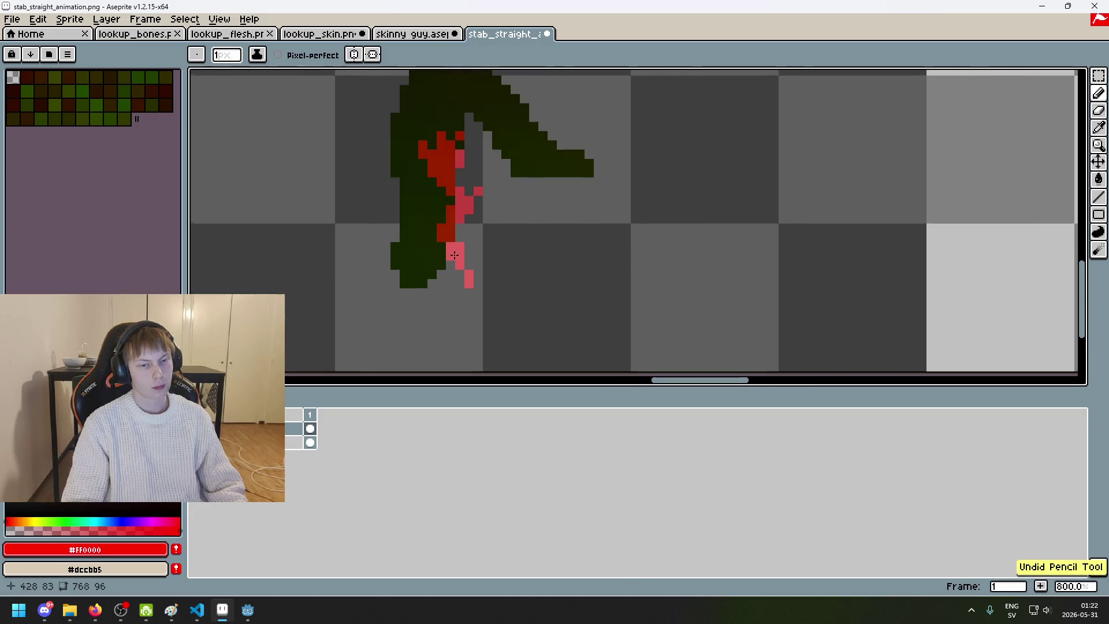
pyautogui.scroll(-5, 429, 248)
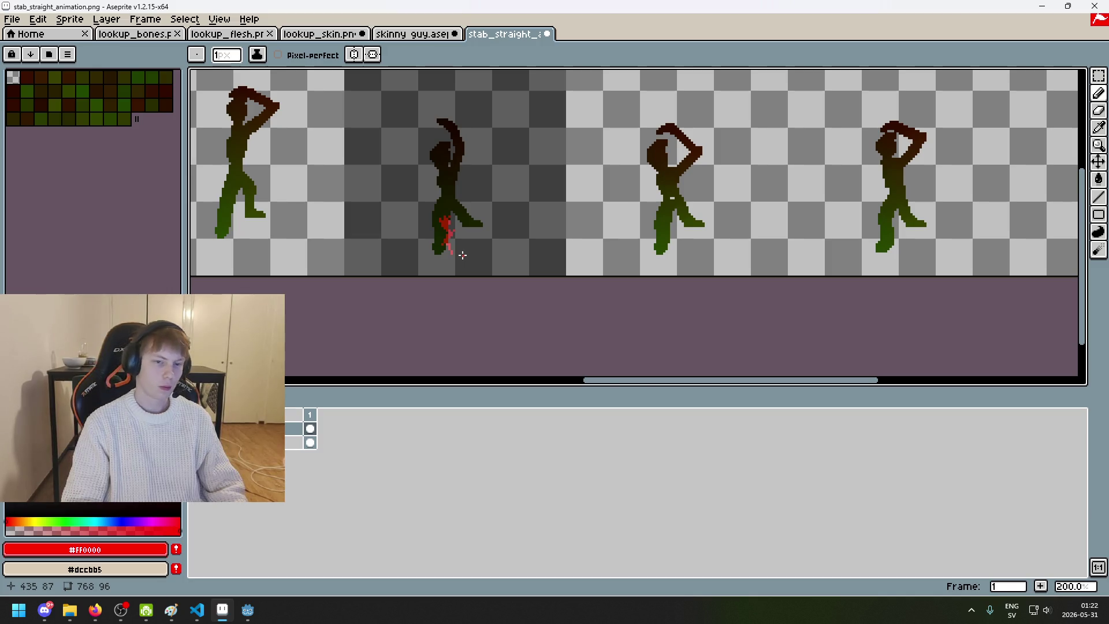
pyautogui.scroll(5, 463, 255)
# Step: Cover a stray red pixel with the dark colour and add a red pixel lower on the leg
pyautogui.press('i')
pyautogui.click(451, 208)
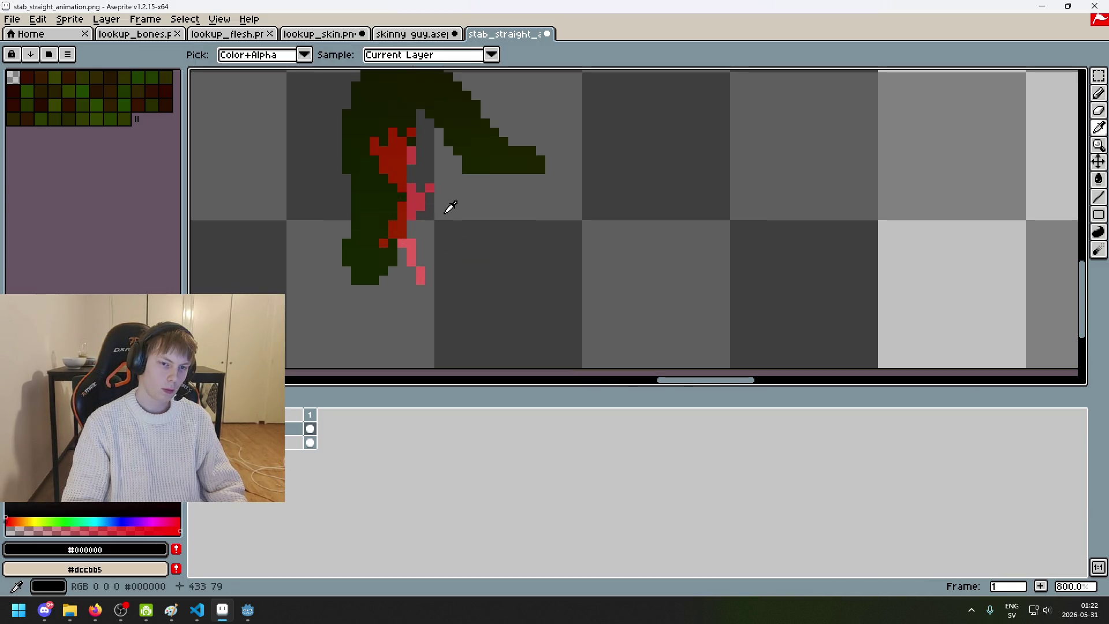
pyautogui.keyDown('alt'); pyautogui.click(430, 188); pyautogui.keyUp('alt')
pyautogui.click(429, 215)
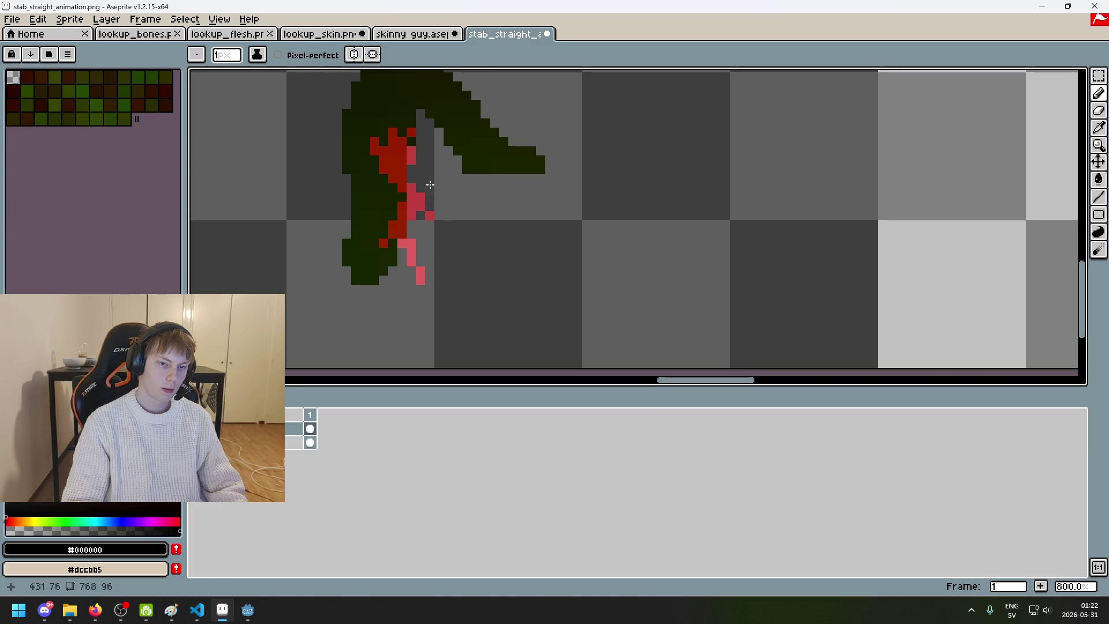
pyautogui.scroll(-5, 455, 207)
pyautogui.scroll(5, 446, 211)
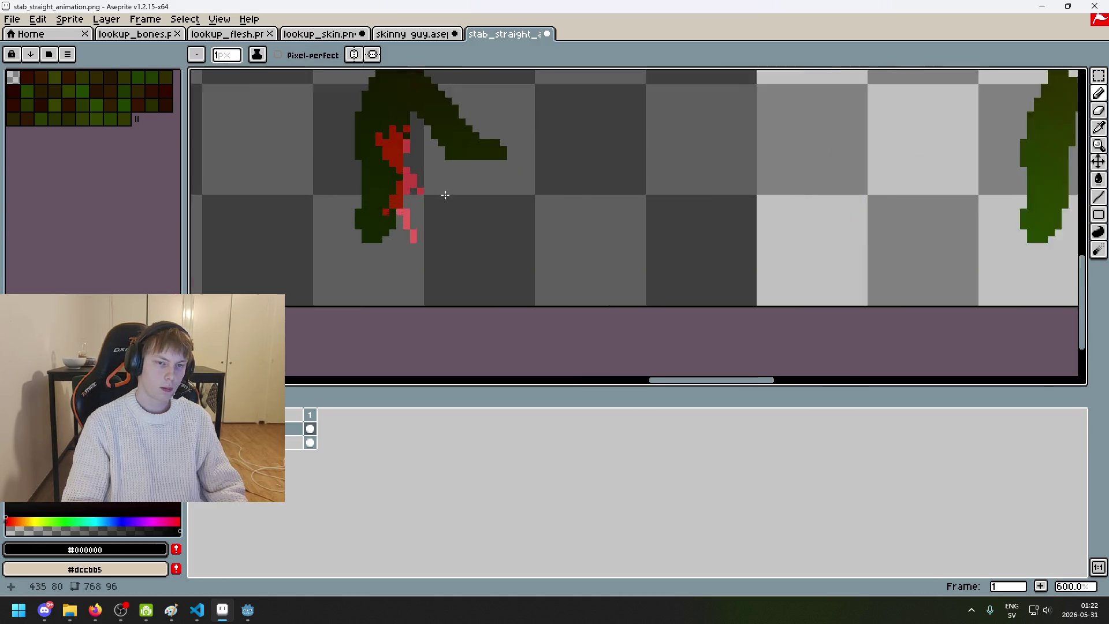
pyautogui.keyDown('alt'); pyautogui.click(390, 225); pyautogui.keyUp('alt')
pyautogui.click(424, 194)
pyautogui.keyDown('alt'); pyautogui.click(428, 216); pyautogui.keyUp('alt')
pyautogui.scroll(-5, 414, 199)
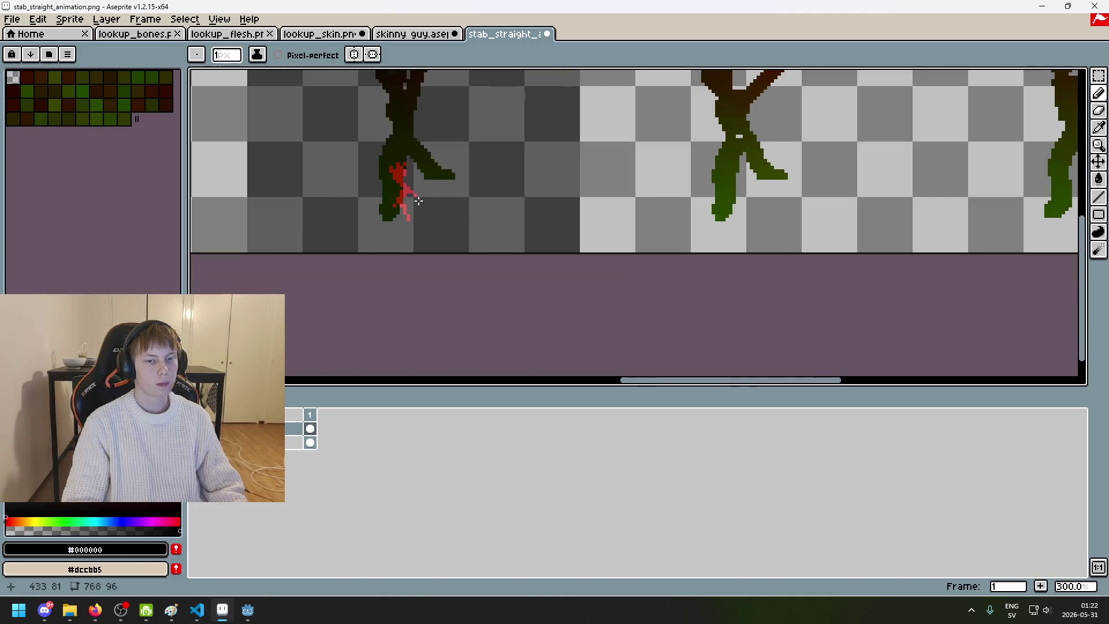
pyautogui.hotkey('ctrl', 'z')
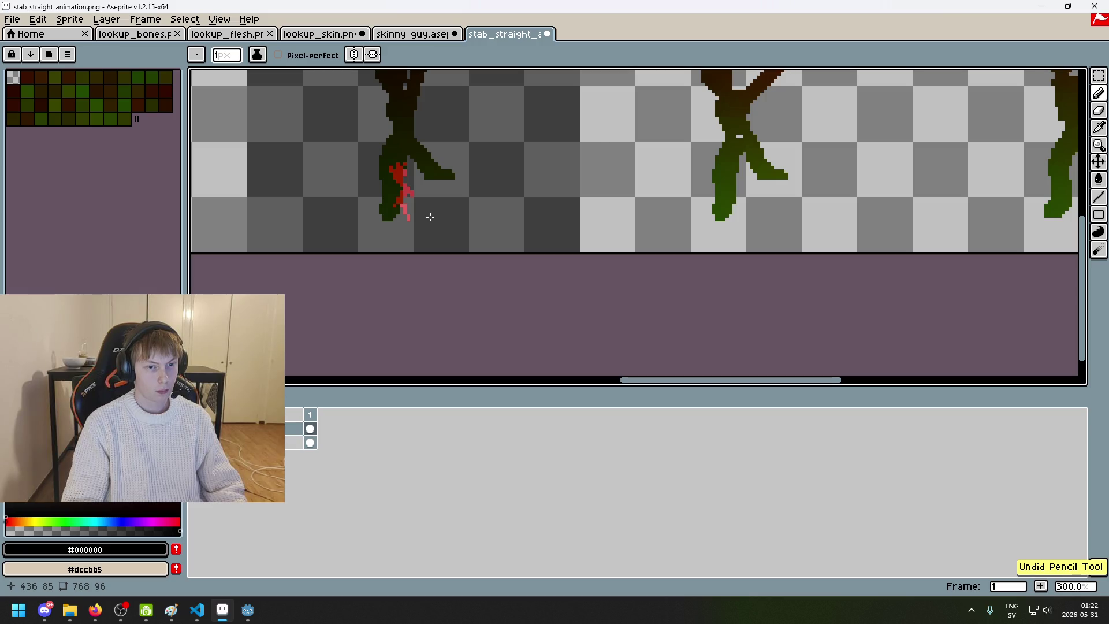
pyautogui.scroll(4, 427, 216)
pyautogui.scroll(-5, 426, 216)
pyautogui.scroll(5, 421, 215)
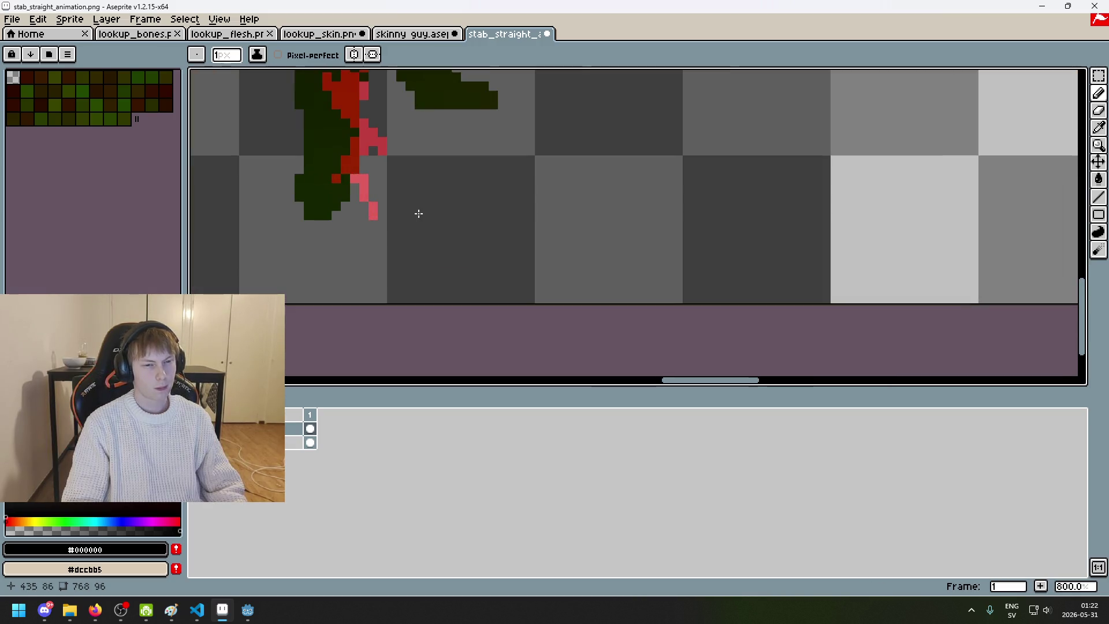
pyautogui.scroll(-4, 386, 223)
pyautogui.scroll(3, 441, 193)
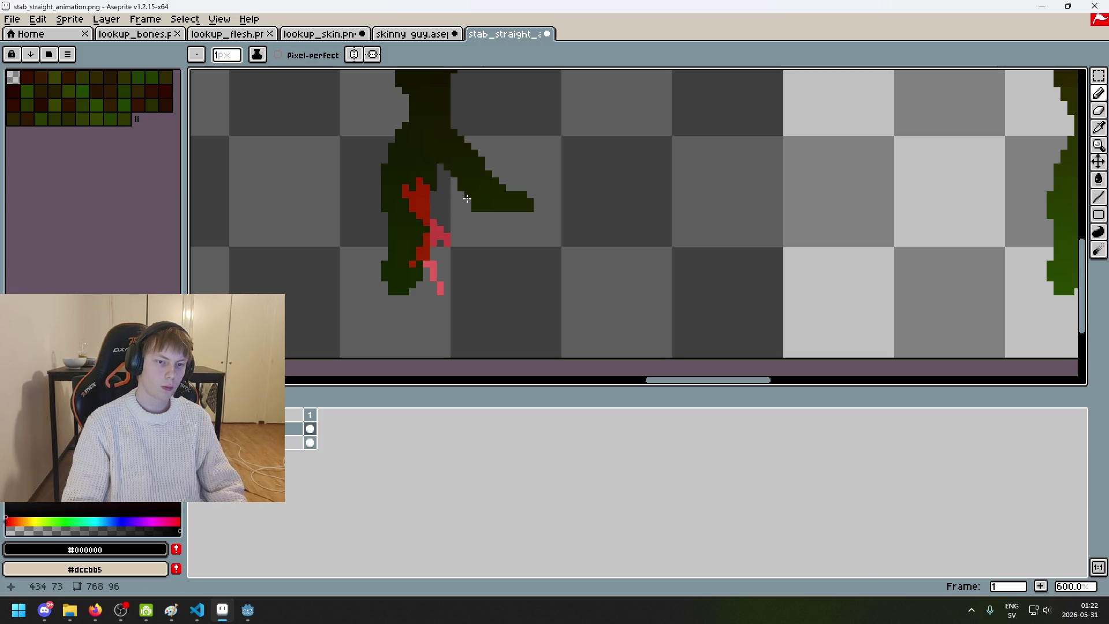
pyautogui.scroll(-5, 463, 223)
pyautogui.scroll(2, 465, 227)
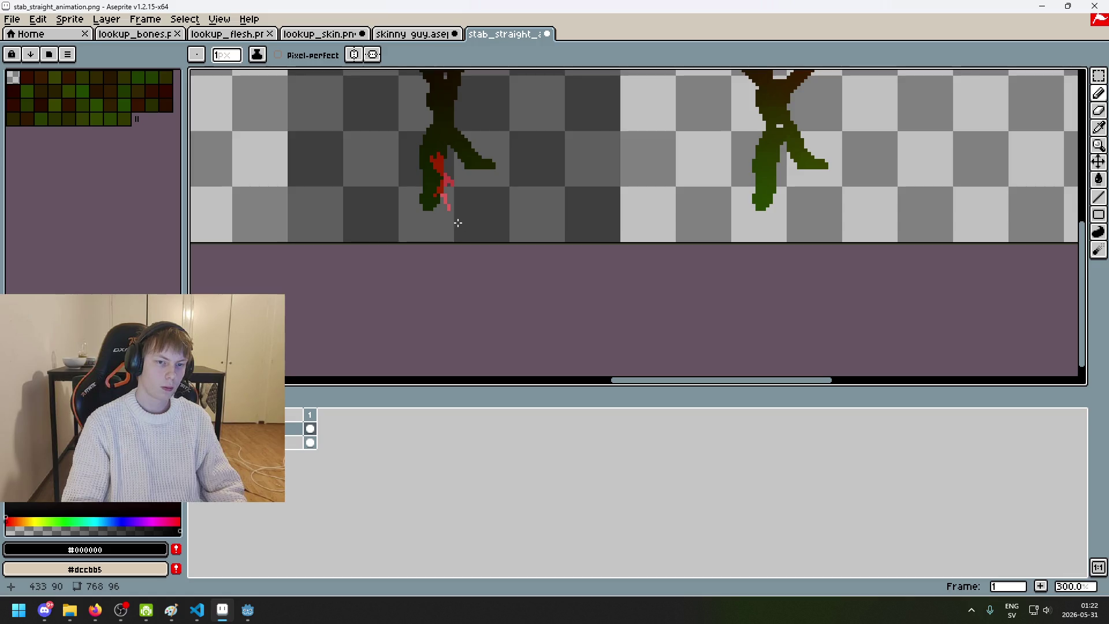
pyautogui.scroll(4, 456, 219)
# Step: Re-sample the red and dark colours and centre the leg's red pixels in view
pyautogui.keyDown('alt'); pyautogui.click(443, 190); pyautogui.keyUp('alt')
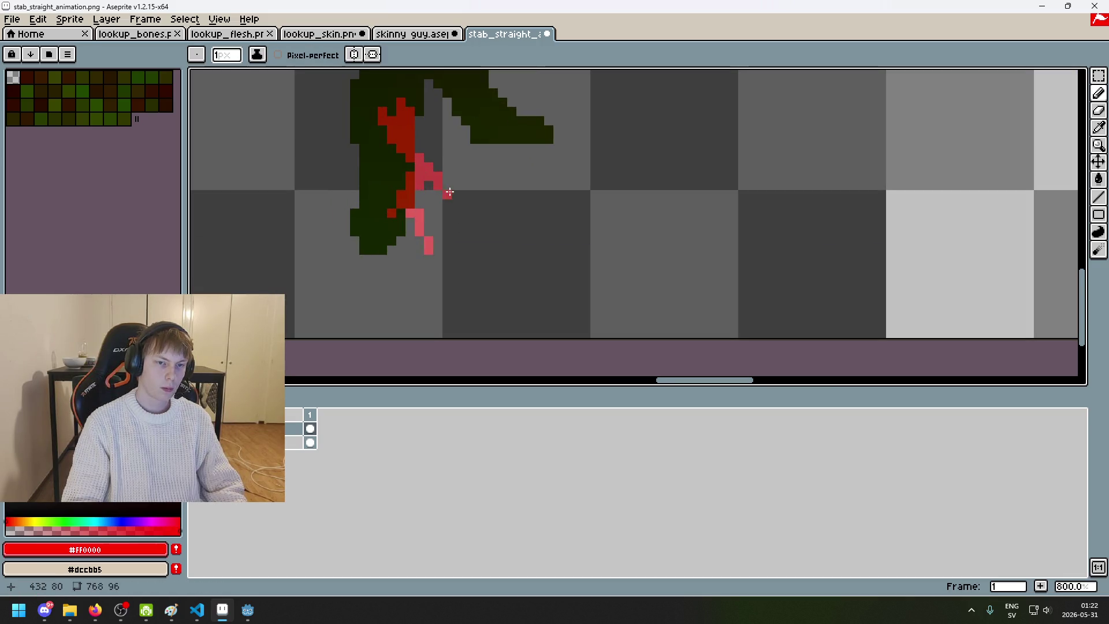
pyautogui.scroll(-4, 482, 219)
pyautogui.scroll(6, 473, 215)
pyautogui.keyDown('alt'); pyautogui.click(439, 189); pyautogui.keyUp('alt')
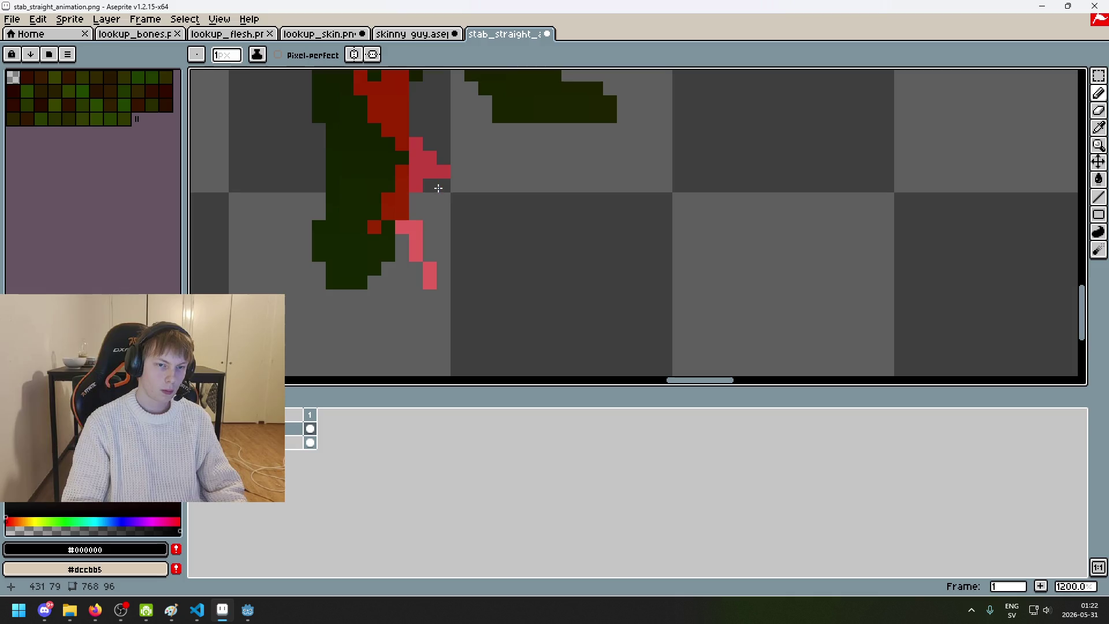
pyautogui.scroll(-6, 451, 194)
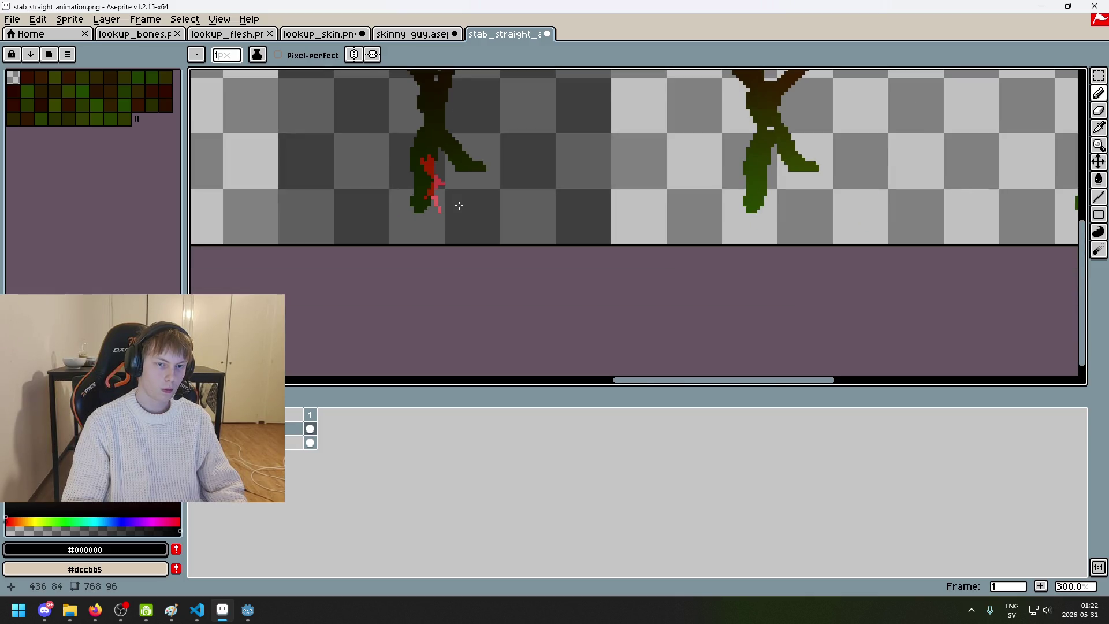
pyautogui.scroll(4, 450, 189)
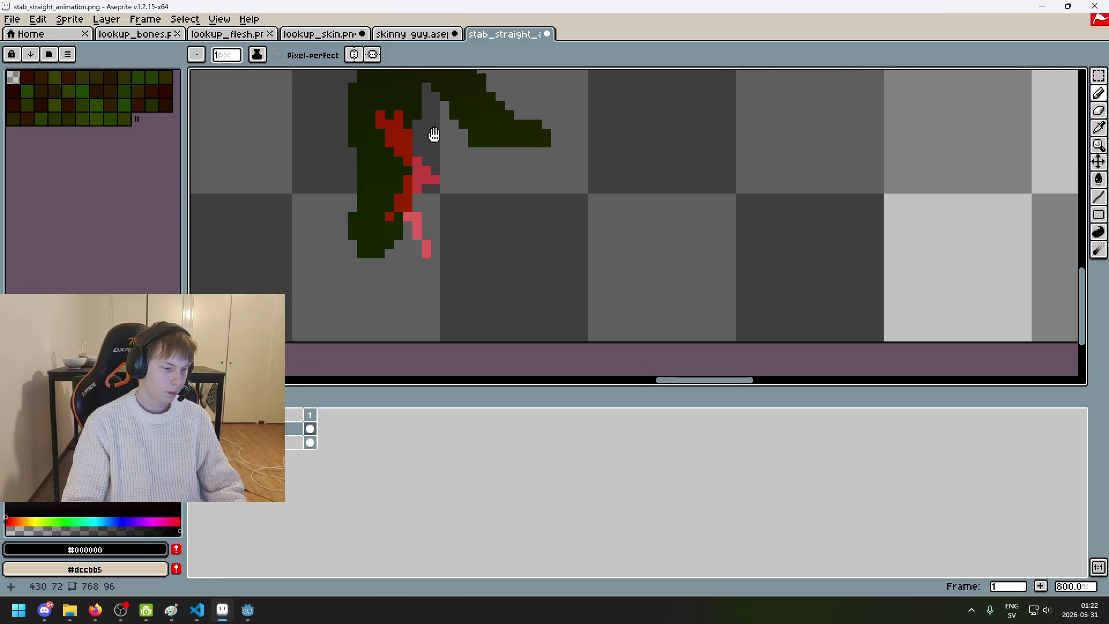
pyautogui.moveTo(425, 129); pyautogui.dragTo(513, 183)
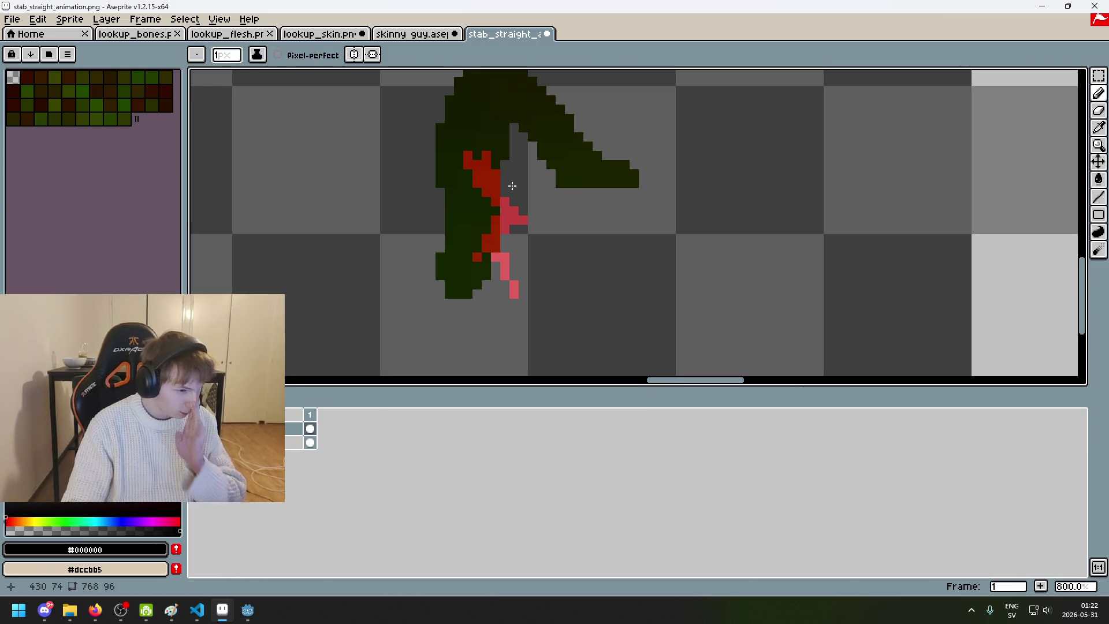
pyautogui.scroll(2, 519, 179)
pyautogui.scroll(-1, 519, 179)
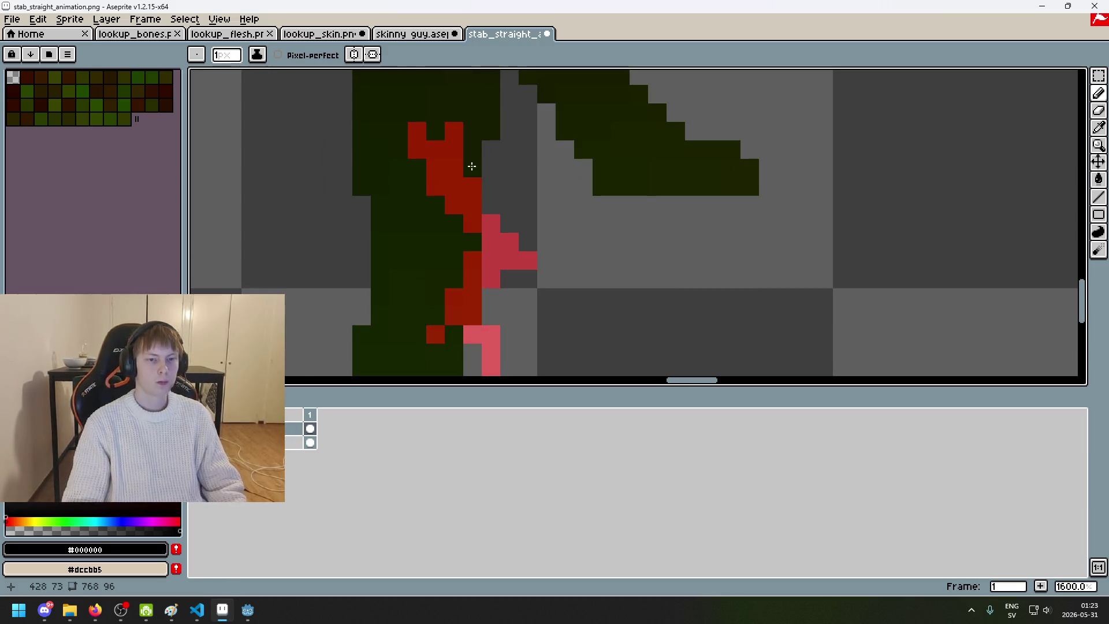
pyautogui.scroll(-2, 511, 140)
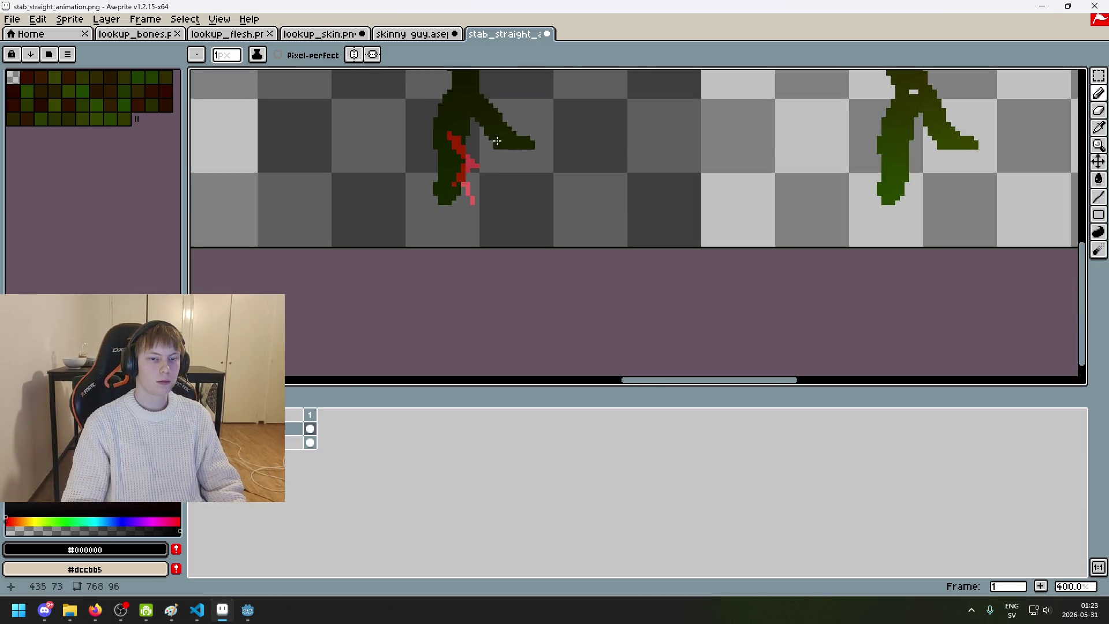
pyautogui.scroll(3, 440, 135)
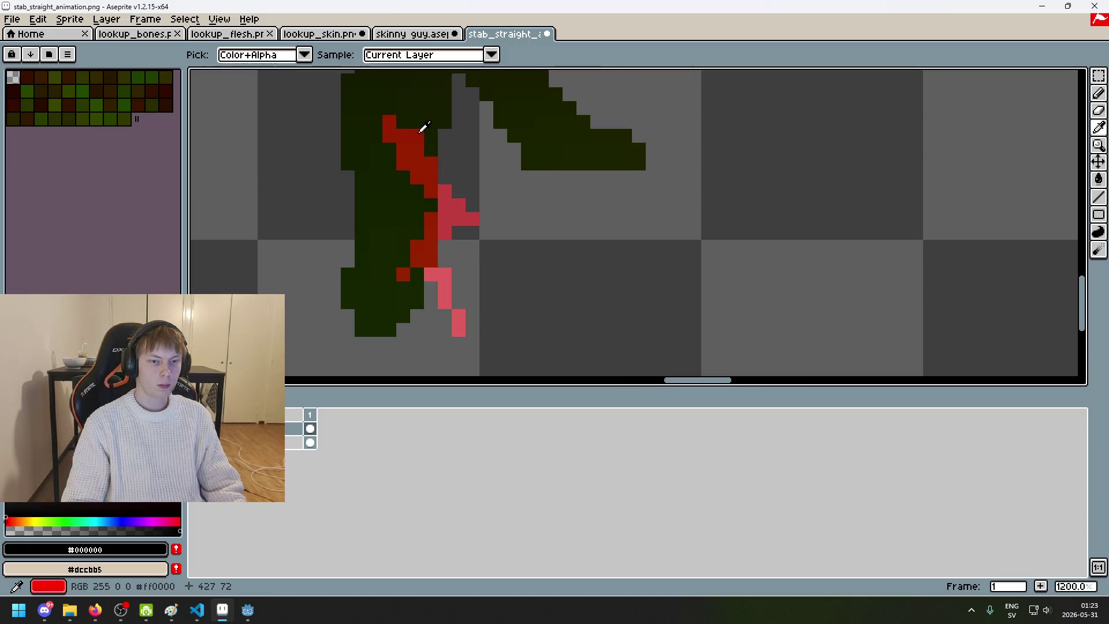
# Step: Paint a leg pixel pure red, removing the stray second red pixel
pyautogui.keyDown('alt'); pyautogui.click(423, 142); pyautogui.keyUp('alt')
pyautogui.click(417, 122)
pyautogui.click(431, 122)
pyautogui.hotkey('ctrl', 'z')
pyautogui.hotkey('ctrl', 'z')
pyautogui.press('alt')
pyautogui.keyDown('alt'); pyautogui.click(408, 106); pyautogui.keyUp('alt')
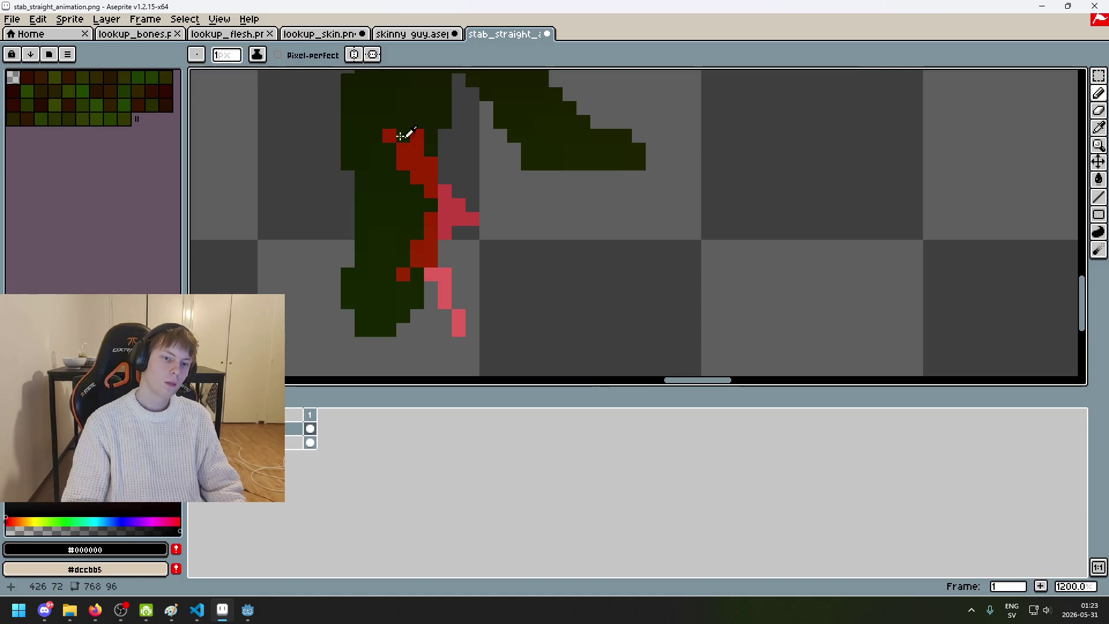
pyautogui.scroll(-4, 477, 156)
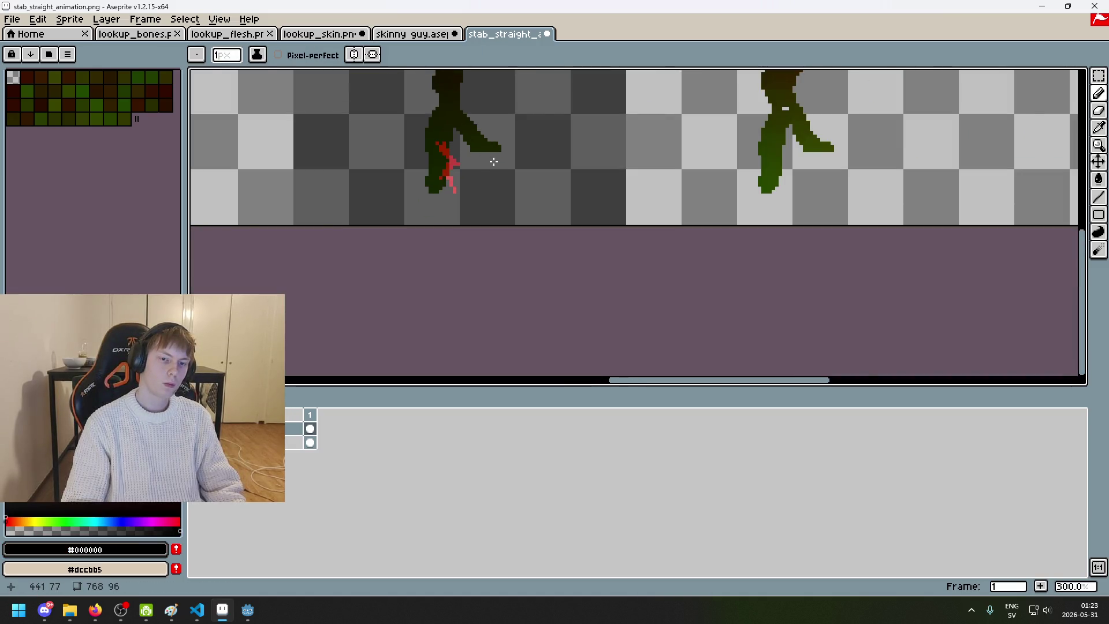
pyautogui.scroll(-3, 494, 161)
pyautogui.scroll(2, 494, 161)
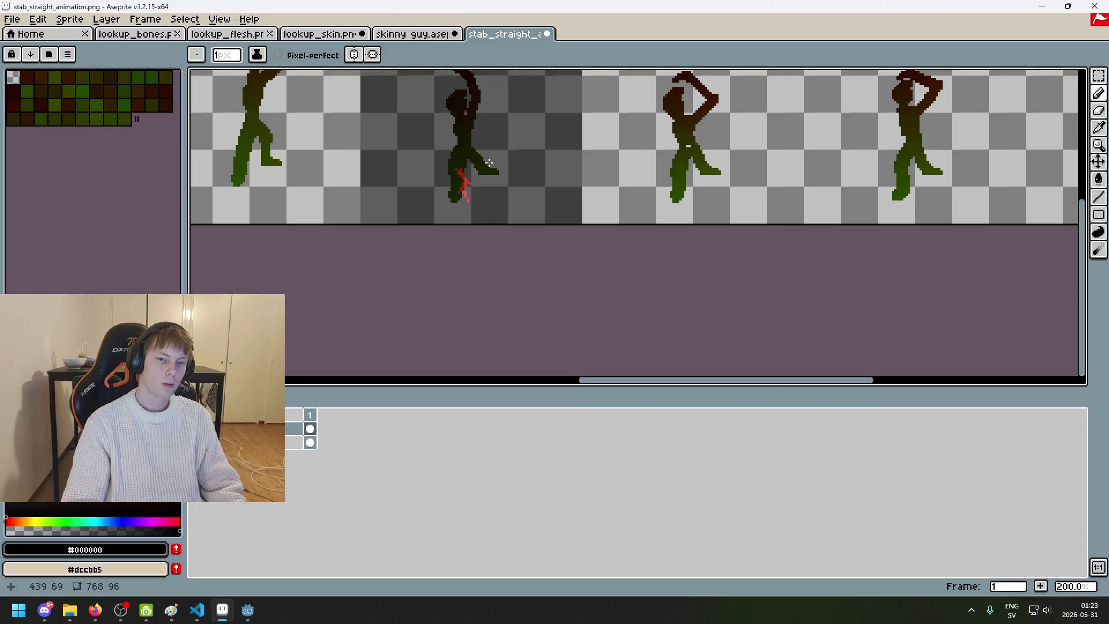
pyautogui.scroll(3, 466, 226)
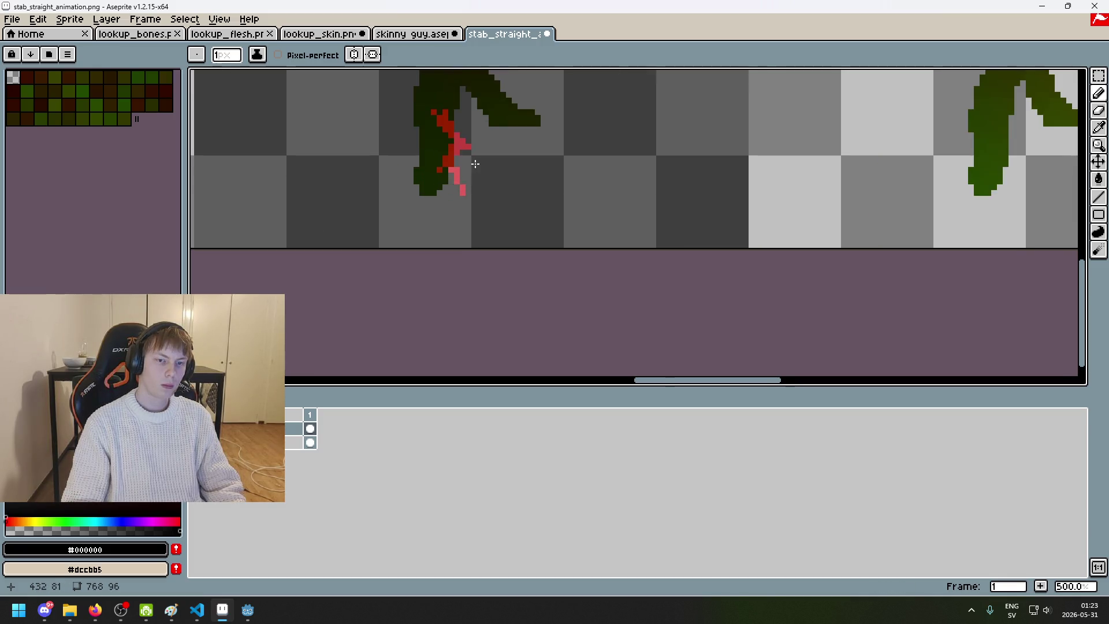
pyautogui.scroll(4, 470, 153)
pyautogui.moveTo(474, 163); pyautogui.dragTo(491, 183)
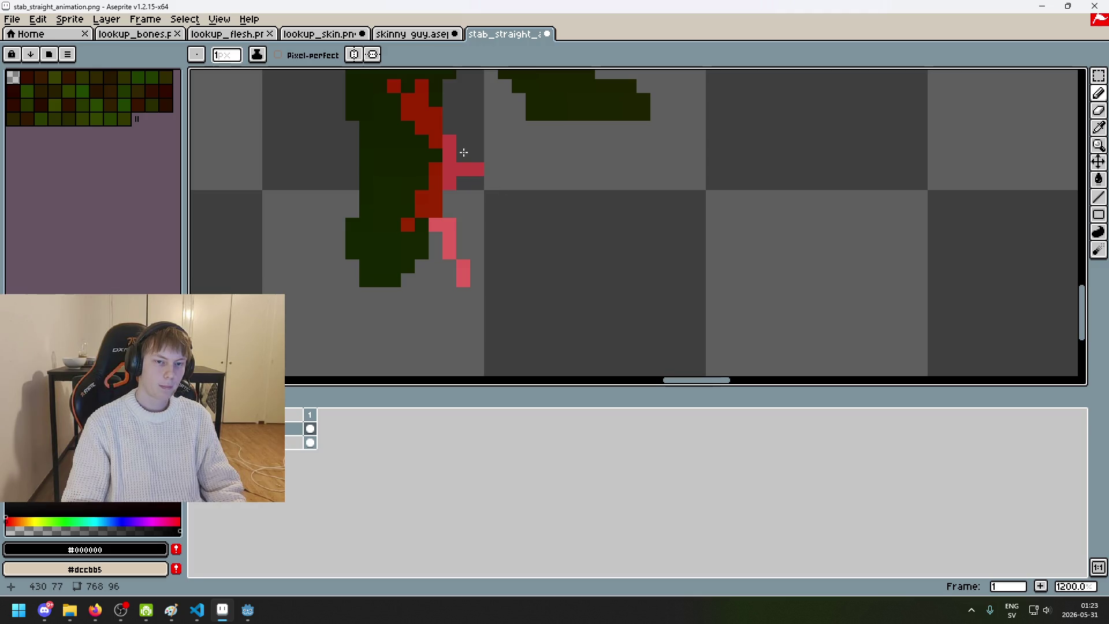
# Step: Try a red stroke along the leg, undo it, and hide the figure layer
pyautogui.keyDown('alt'); pyautogui.click(433, 159); pyautogui.keyUp('alt')
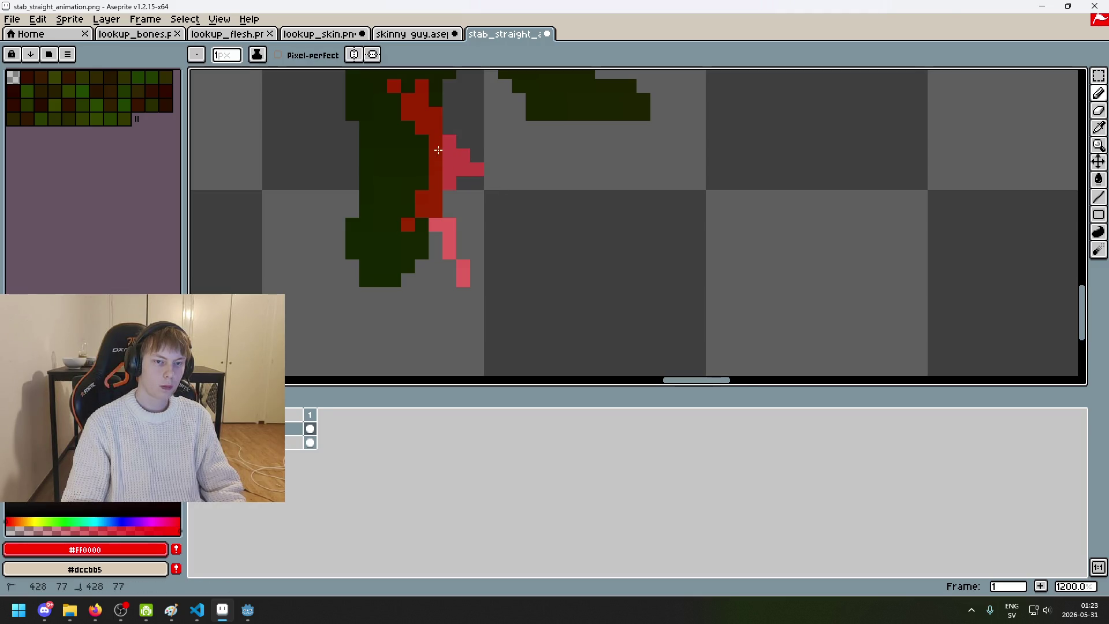
pyautogui.scroll(-3, 456, 191)
pyautogui.scroll(-4, 460, 201)
pyautogui.scroll(4, 462, 197)
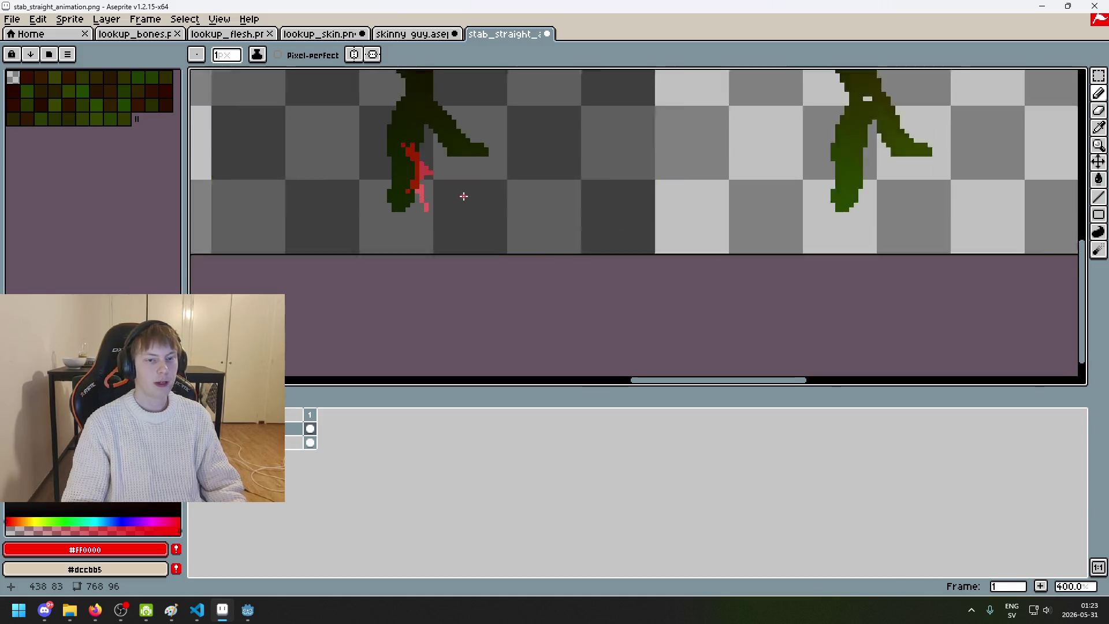
pyautogui.scroll(-5, 451, 205)
pyautogui.scroll(1, 444, 211)
pyautogui.moveTo(474, 215); pyautogui.dragTo(509, 99)
pyautogui.hotkey('ctrl', 'z')
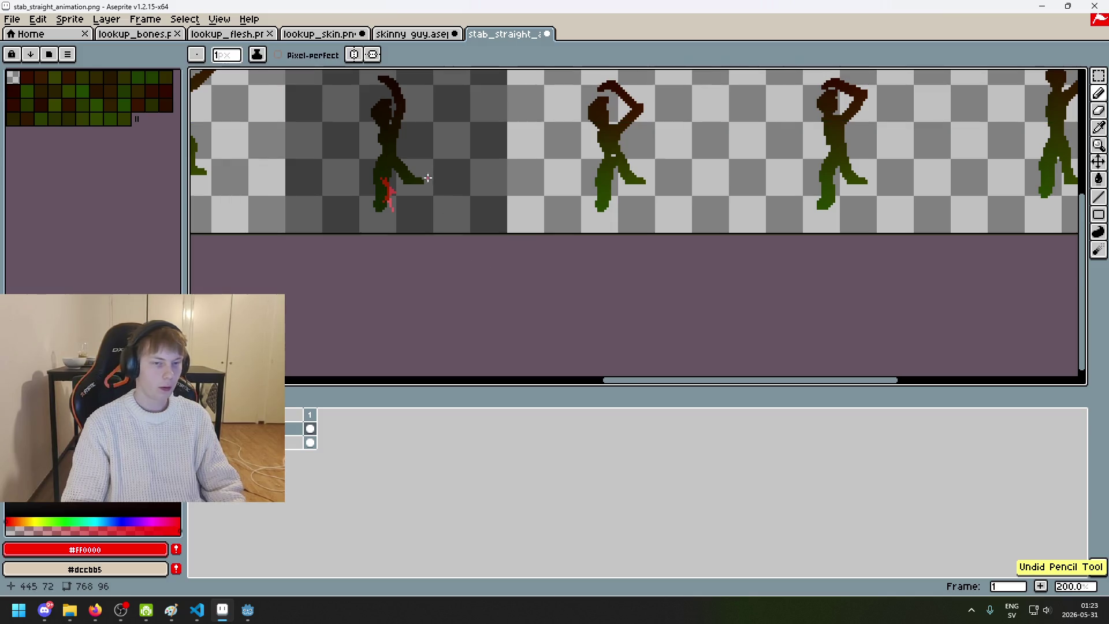
pyautogui.scroll(3, 400, 179)
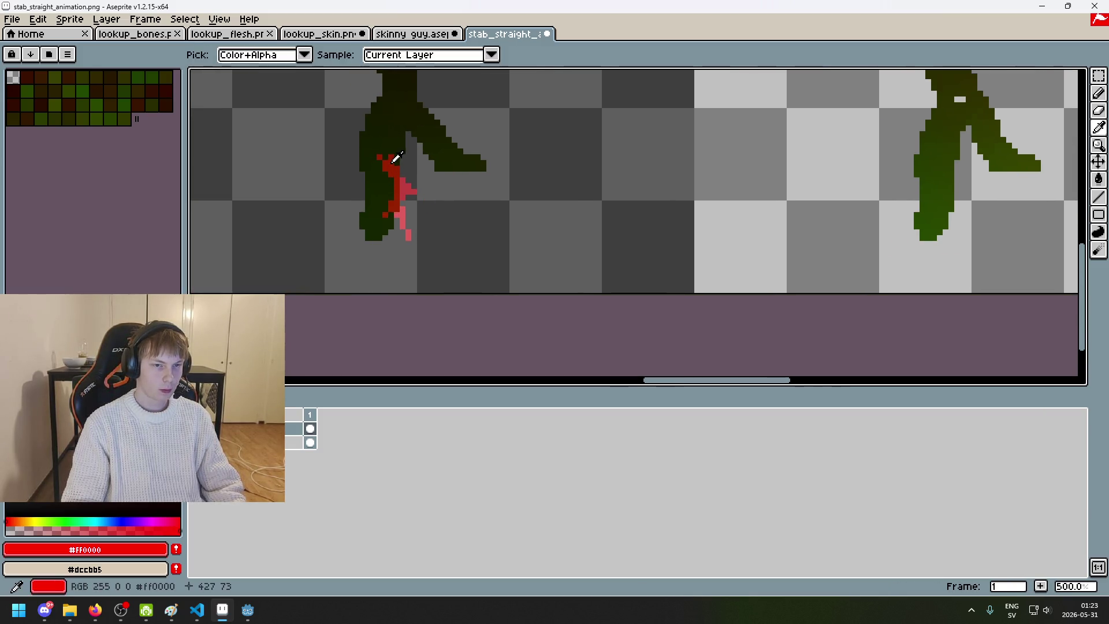
pyautogui.hotkey('ctrl', 'z')
pyautogui.scroll(-3, 416, 185)
pyautogui.scroll(4, 415, 186)
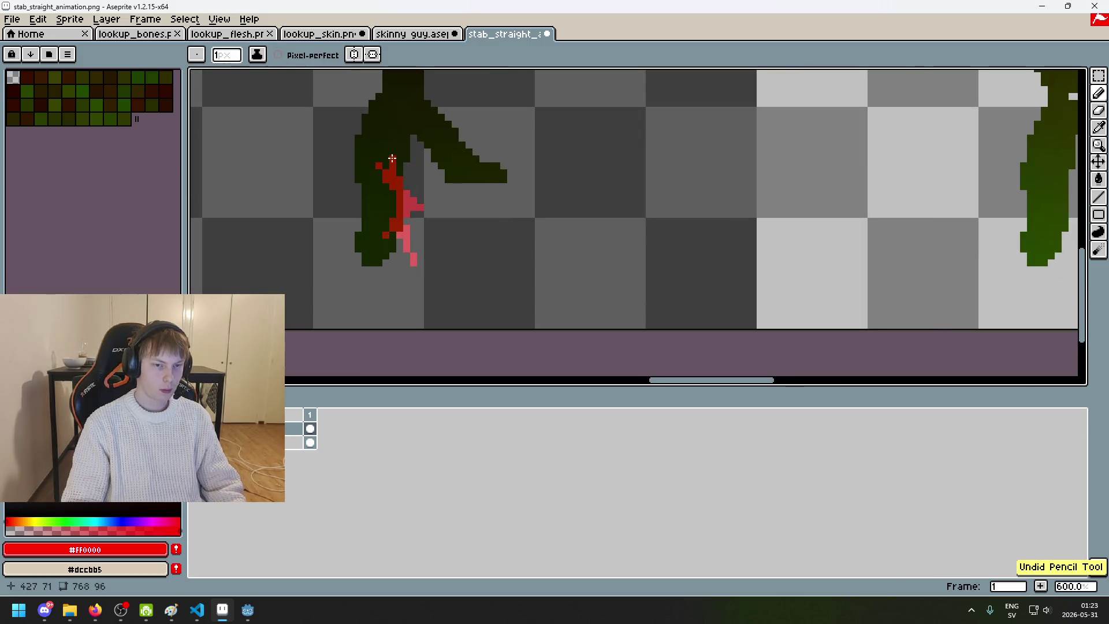
pyautogui.scroll(-4, 441, 195)
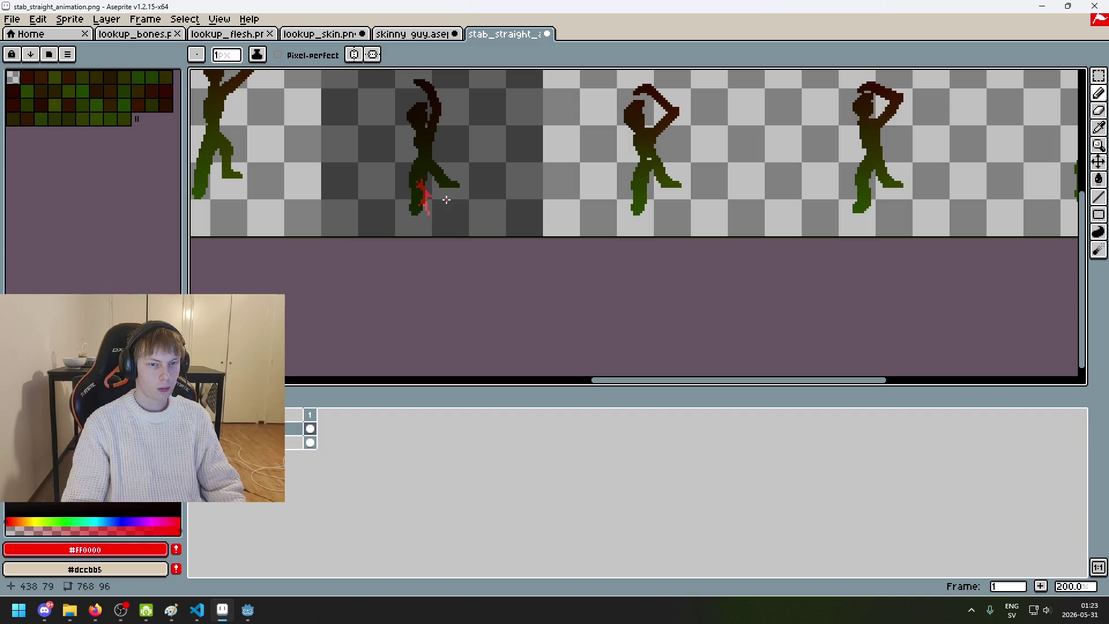
pyautogui.moveTo(447, 200)
pyautogui.mouseDown()
pyautogui.moveTo(512, 178)
pyautogui.moveTo(549, 235)
pyautogui.mouseUp()
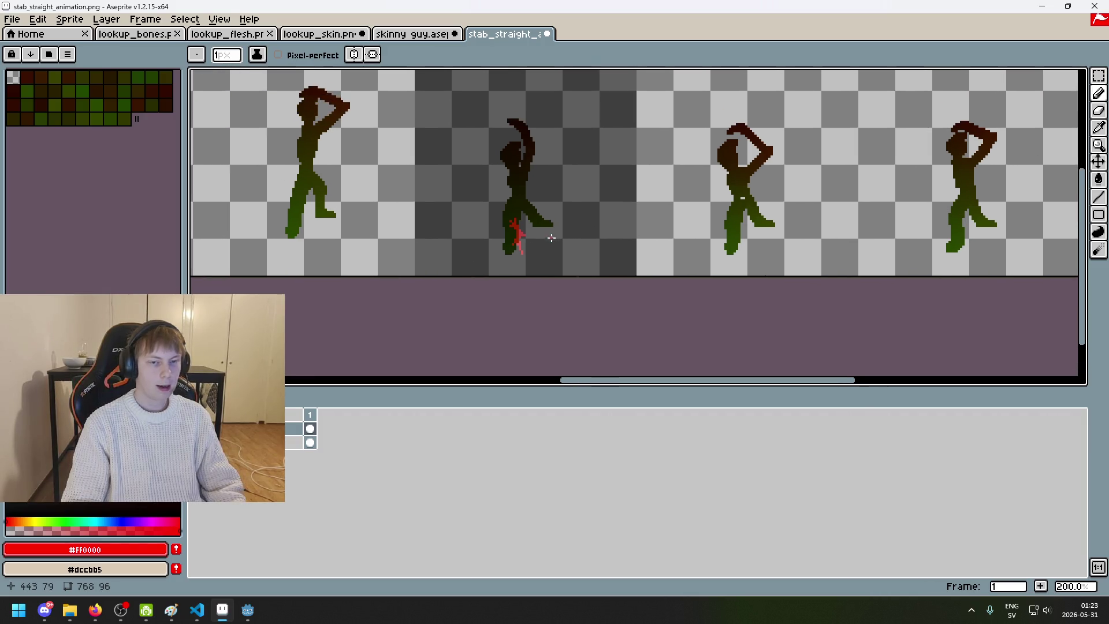
pyautogui.click(196, 443)
# Step: Show the figure layer again and open then close Layer 1's properties
pyautogui.click(196, 443)
pyautogui.doubleClick(243, 428)
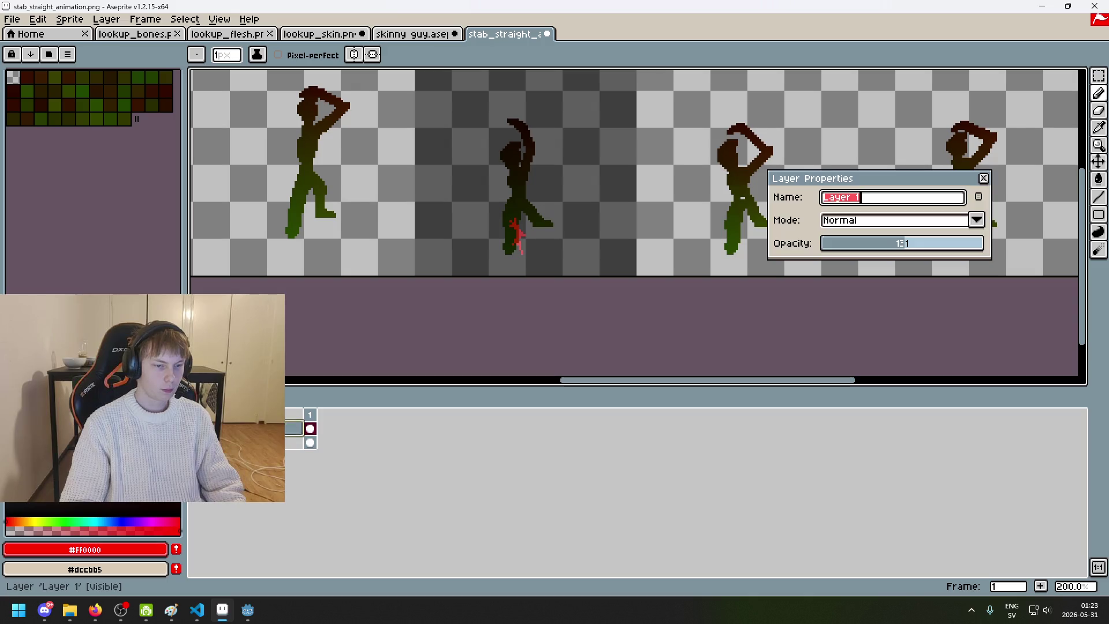
pyautogui.click(983, 178)
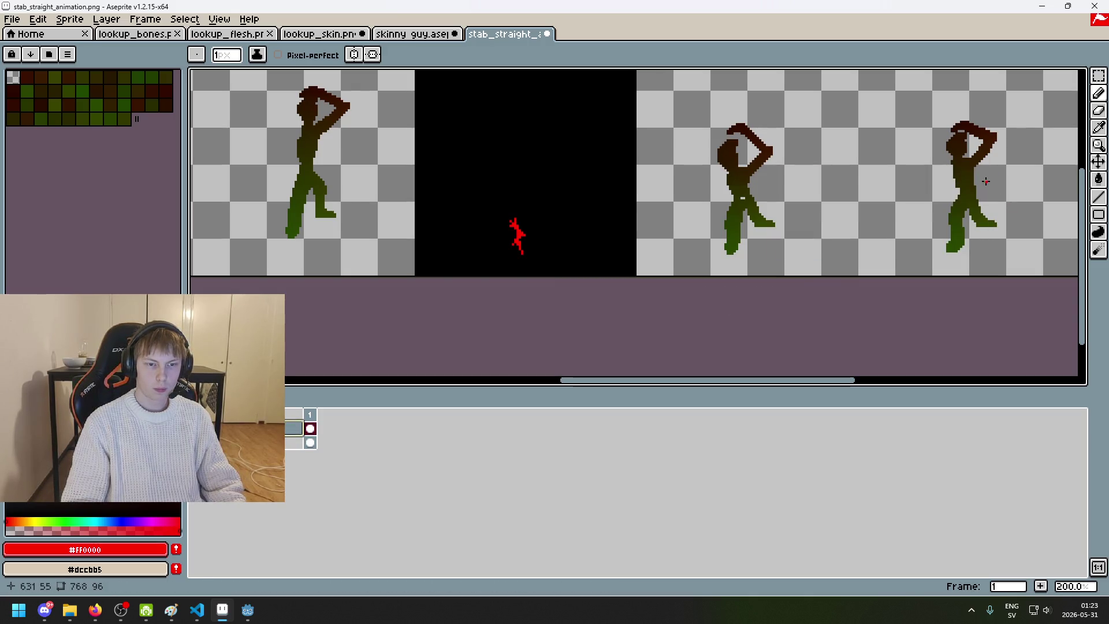
# Step: Sample red from the spatter and try a pencil pixel, undoing the stray stroke
pyautogui.scroll(-1, 745, 231)
pyautogui.scroll(2, 666, 244)
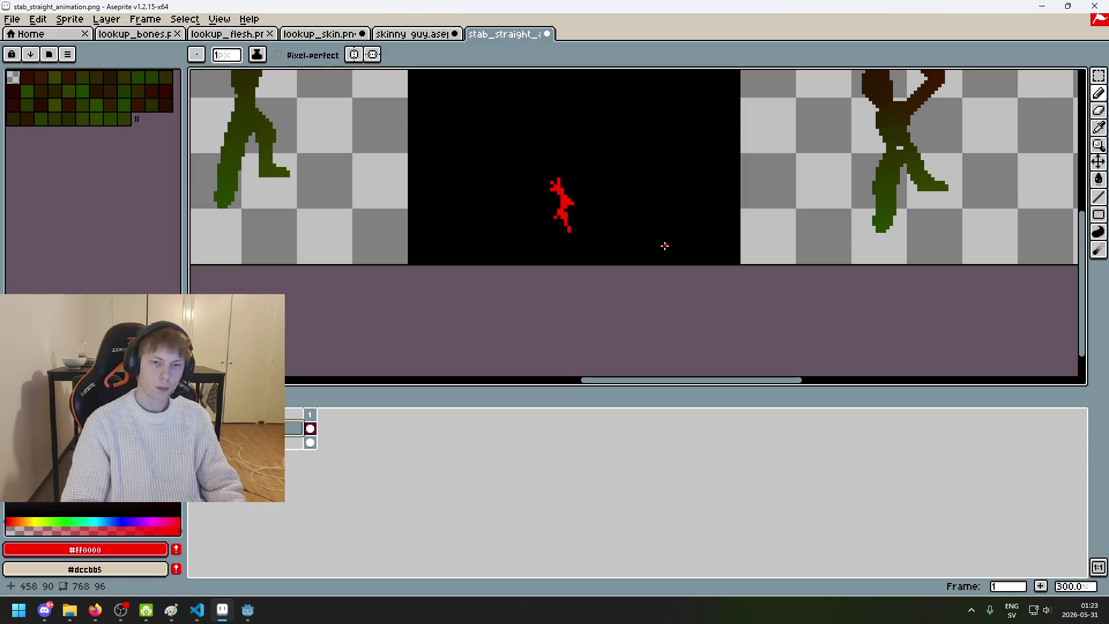
pyautogui.press('i')
pyautogui.click(567, 223)
pyautogui.scroll(3, 569, 224)
pyautogui.click(572, 226)
pyautogui.press('b')
pyautogui.click(572, 234)
pyautogui.scroll(-2, 572, 237)
pyautogui.hotkey('ctrl', 'z')
pyautogui.scroll(3, 571, 244)
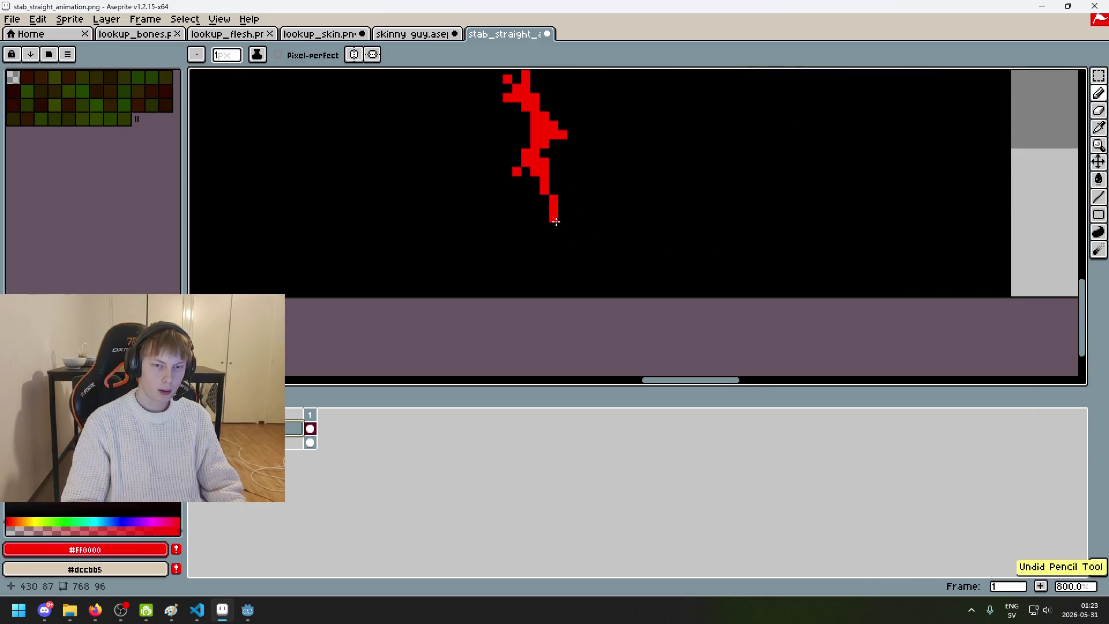
# Step: Draw a short vertical red line and refine the spatter's upper edge pixels
pyautogui.moveTo(563, 217); pyautogui.dragTo(558, 209)
pyautogui.scroll(-4, 552, 188)
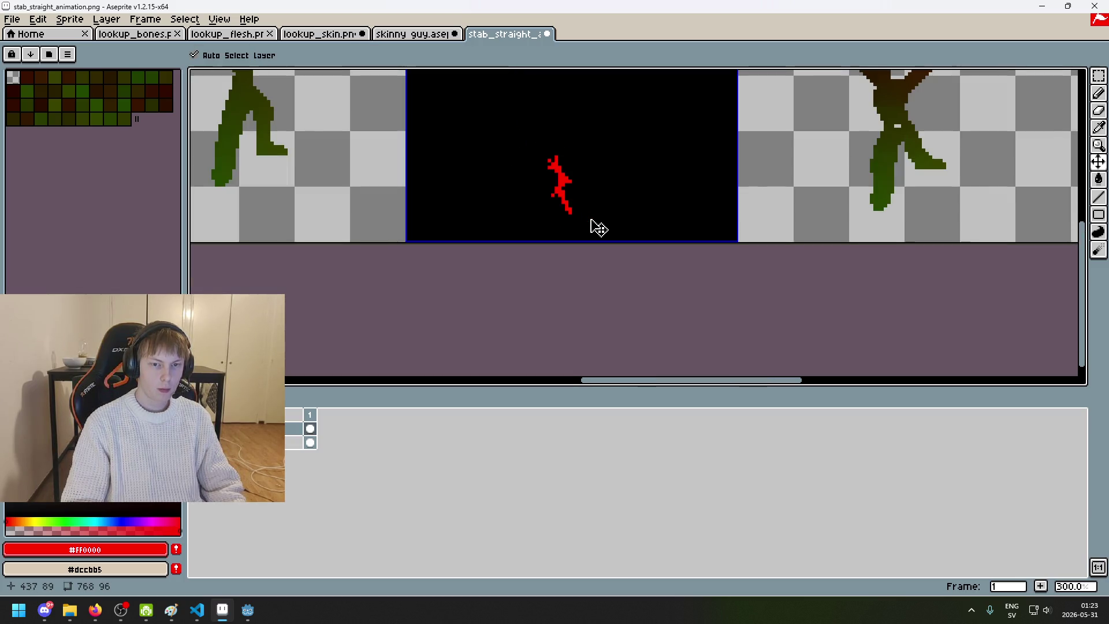
pyautogui.scroll(7, 586, 218)
pyautogui.keyDown('alt'); pyautogui.click(523, 191); pyautogui.keyUp('alt')
pyautogui.click(523, 206)
pyautogui.keyDown('alt'); pyautogui.click(508, 185); pyautogui.keyUp('alt')
pyautogui.click(509, 210)
pyautogui.click(523, 188)
pyautogui.hotkey('ctrl', 'z')
pyautogui.click(543, 187)
pyautogui.scroll(-6, 552, 216)
# Step: Fill the spatter's bottom with red pixels and undo a small stray red dot
pyautogui.press('v')
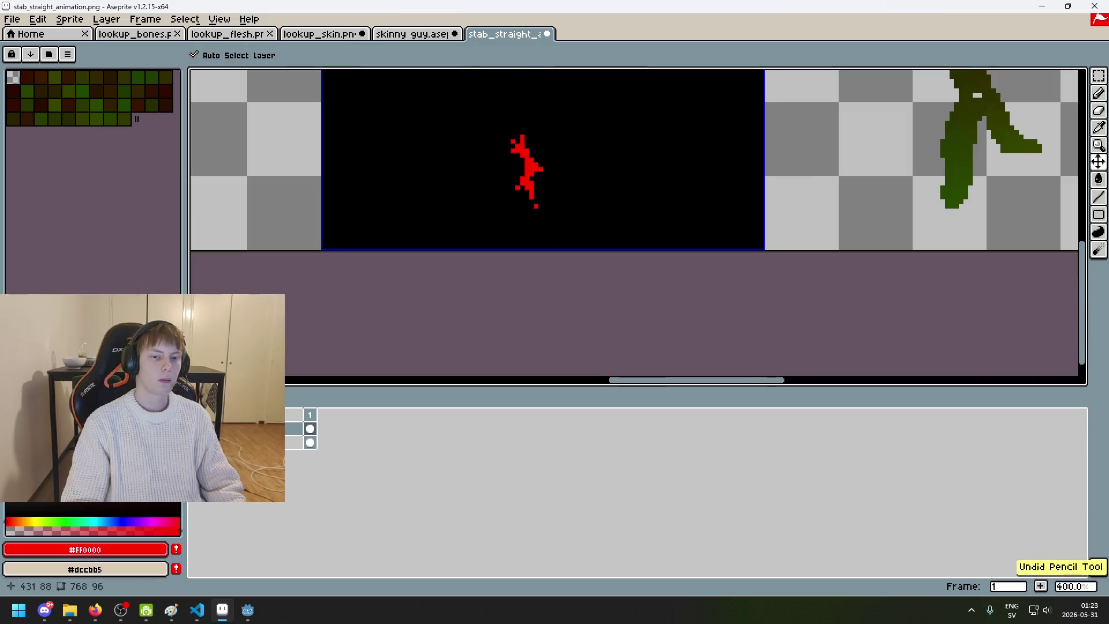
pyautogui.press('b')
pyautogui.scroll(3, 548, 219)
pyautogui.click(527, 199)
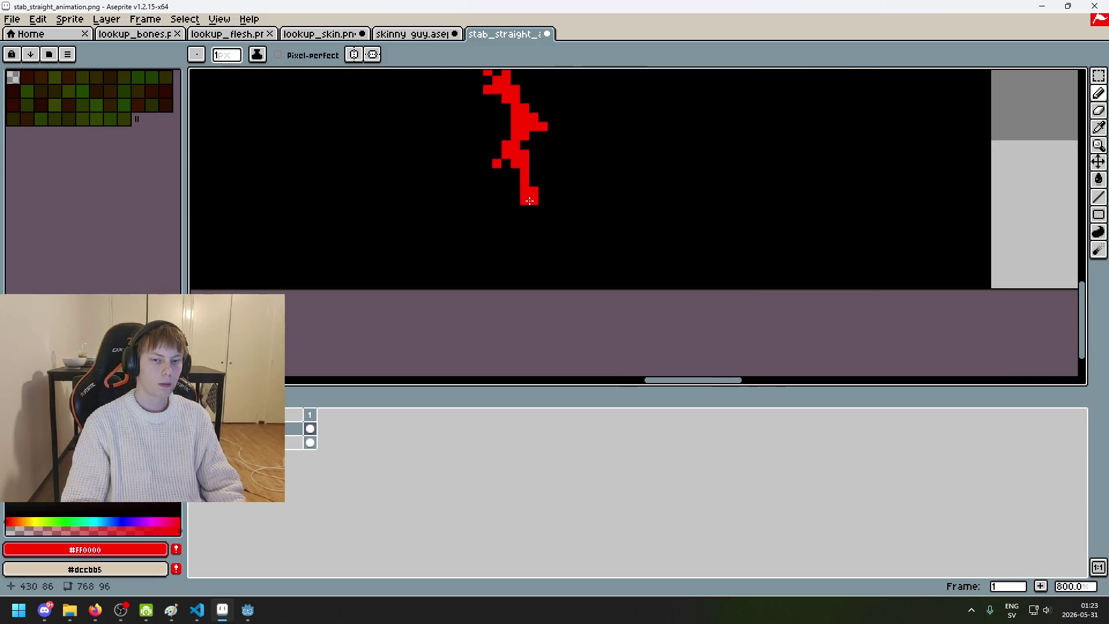
pyautogui.scroll(-3, 543, 215)
pyautogui.scroll(-2, 557, 221)
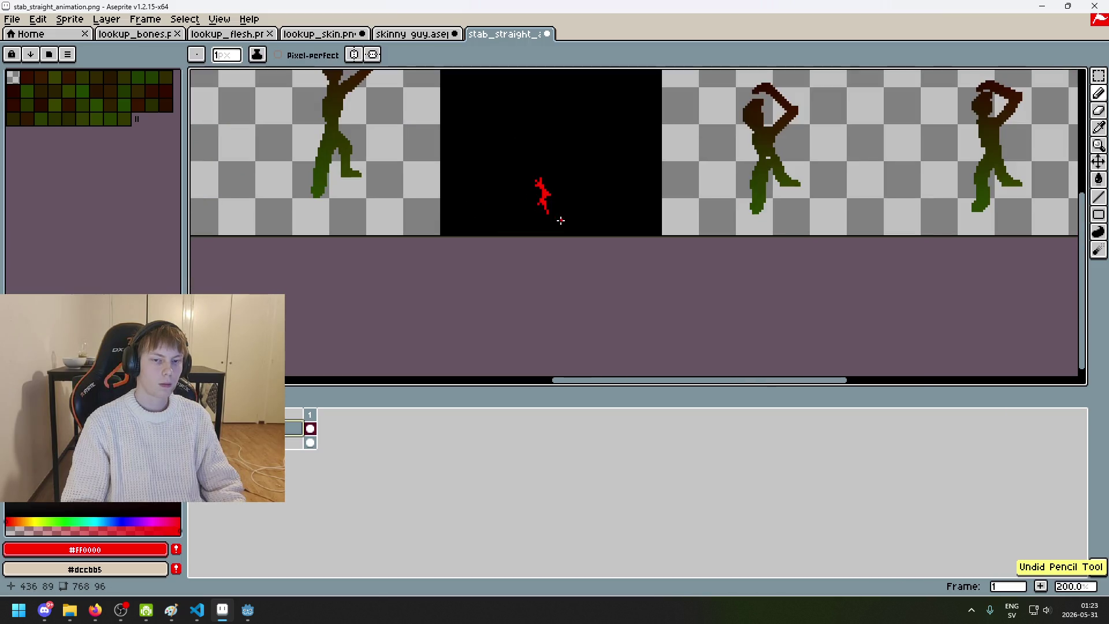
pyautogui.scroll(2, 554, 219)
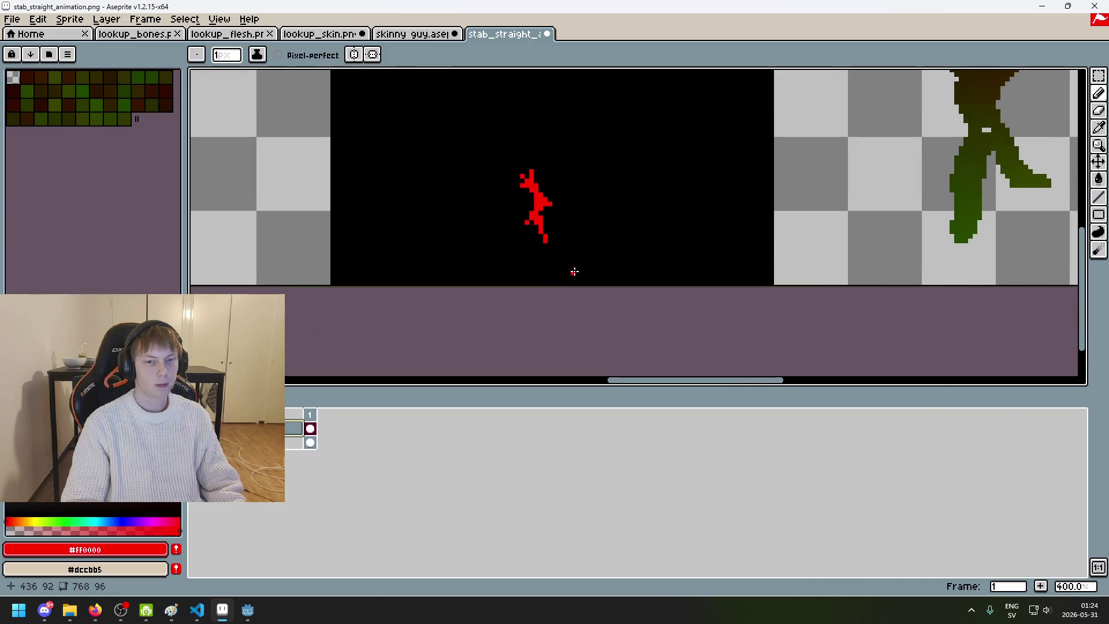
pyautogui.scroll(1, 521, 224)
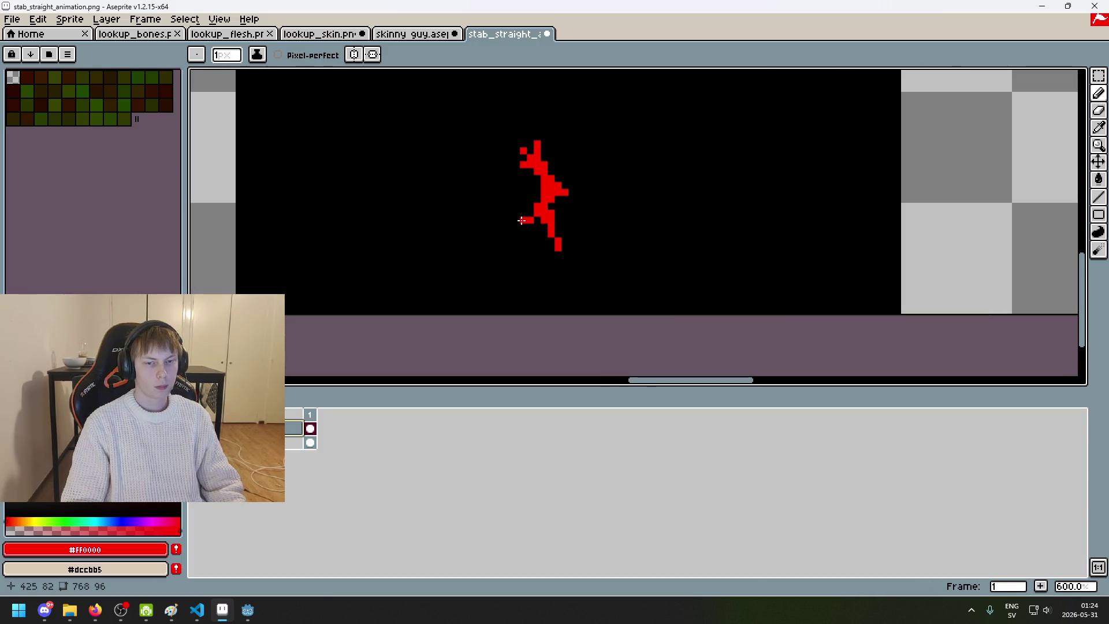
pyautogui.scroll(-3, 519, 218)
pyautogui.scroll(3, 521, 229)
pyautogui.scroll(-2, 521, 230)
pyautogui.scroll(3, 567, 243)
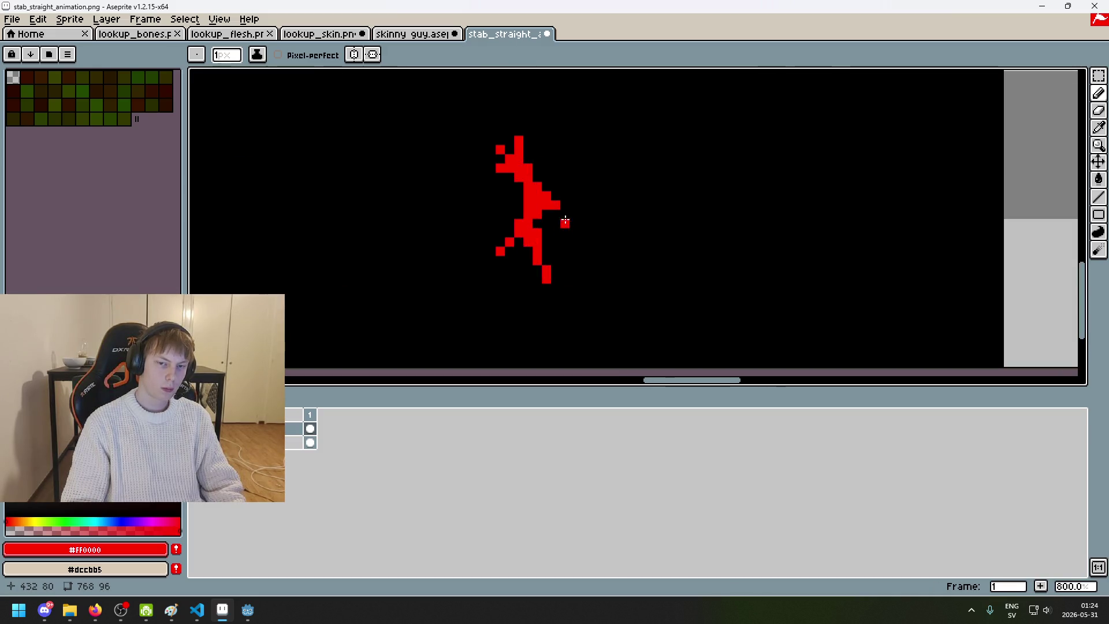
pyautogui.scroll(-3, 569, 237)
pyautogui.hotkey('ctrl', 'z')
pyautogui.scroll(4, 575, 240)
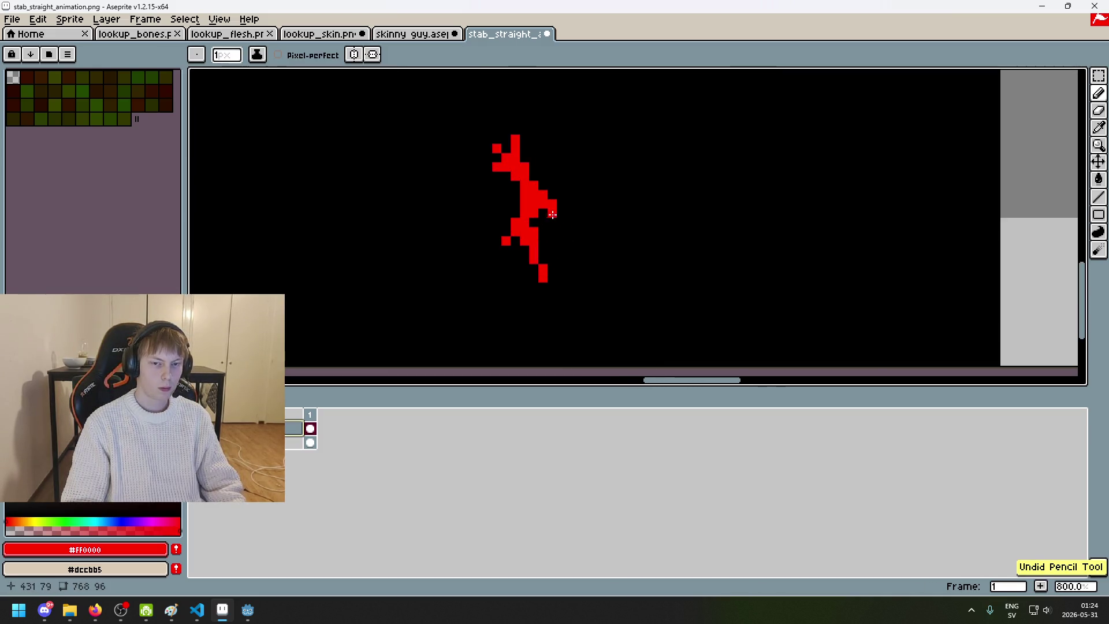
pyautogui.hotkey('ctrl', 'z')
pyautogui.scroll(-3, 554, 231)
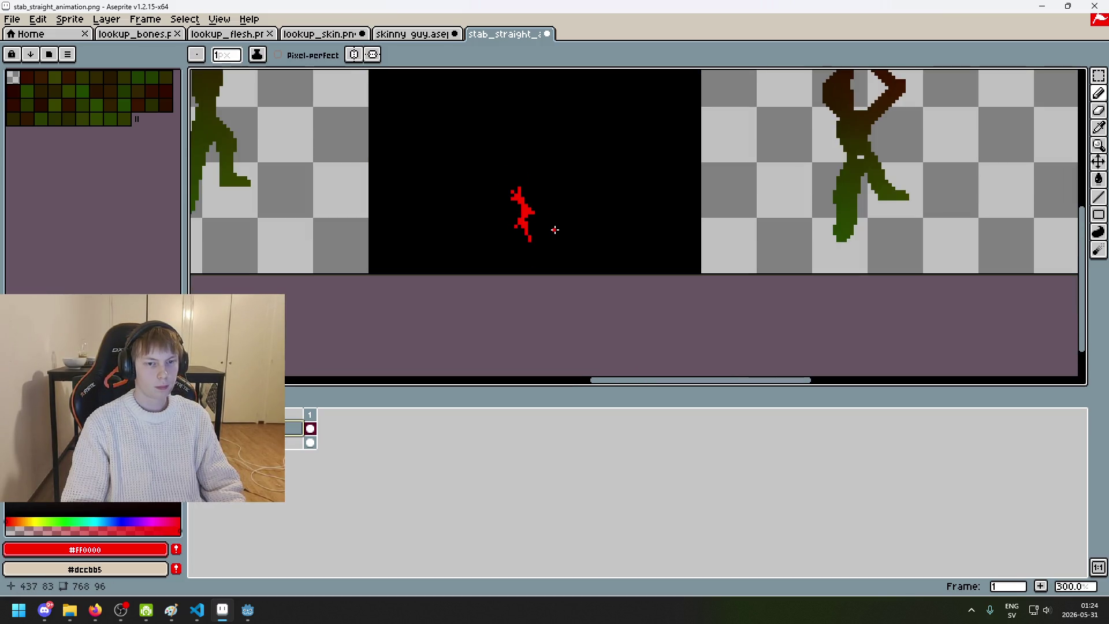
pyautogui.press('alt')
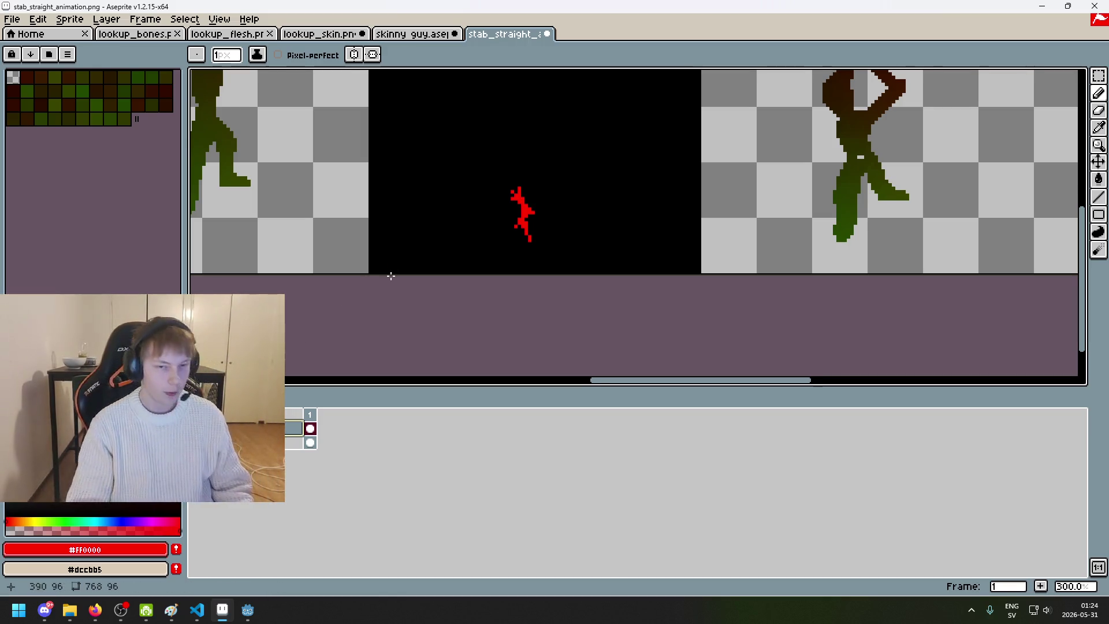
# Step: Zoom in on the red spatter and pencil red pixels on its left edge and right side
pyautogui.scroll(2, 495, 227)
pyautogui.scroll(-3, 471, 228)
pyautogui.scroll(2, 484, 238)
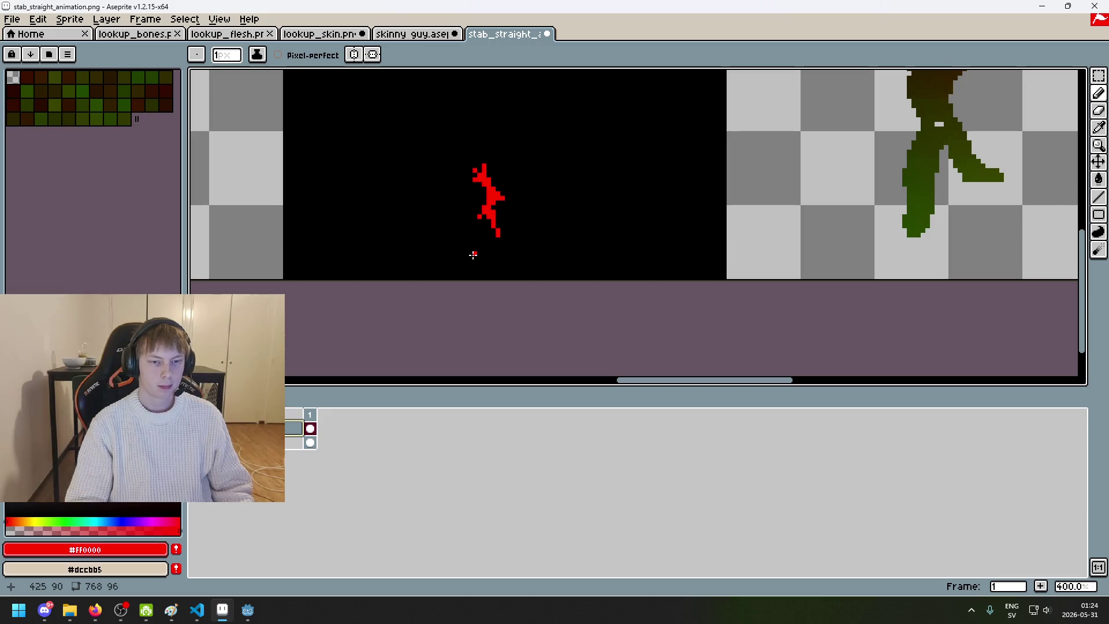
pyautogui.scroll(2, 474, 246)
pyautogui.scroll(1, 477, 221)
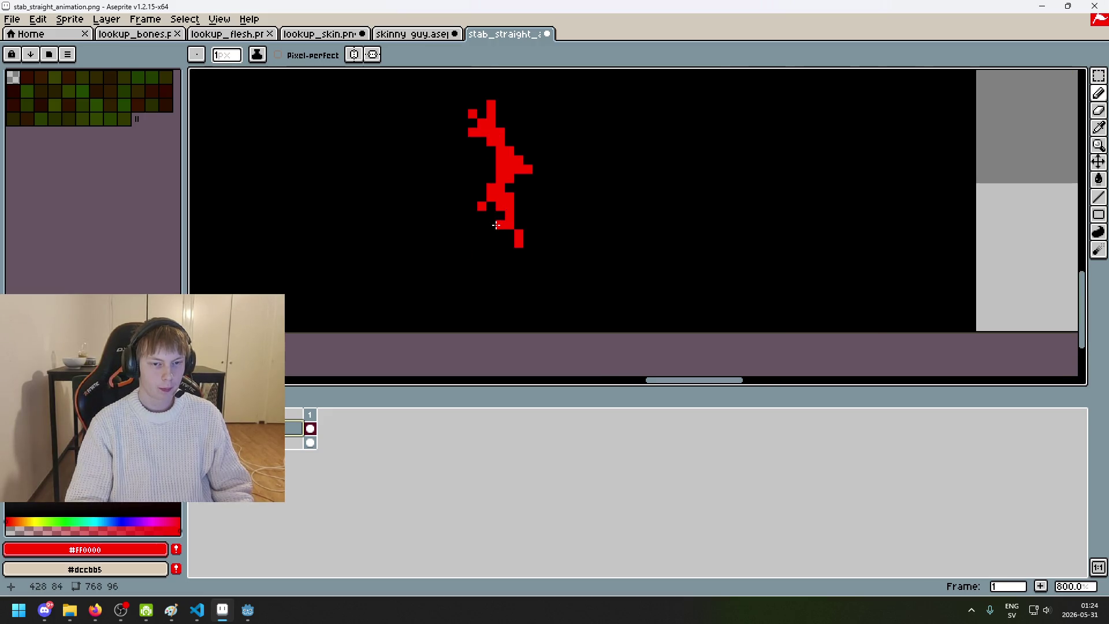
pyautogui.scroll(-4, 500, 239)
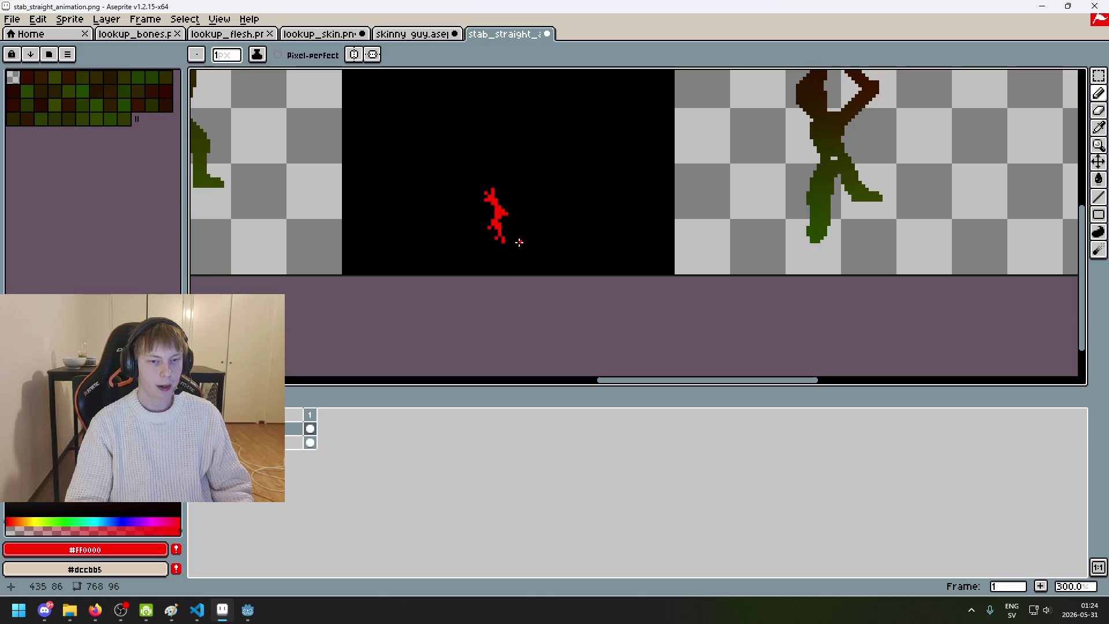
pyautogui.scroll(3, 509, 238)
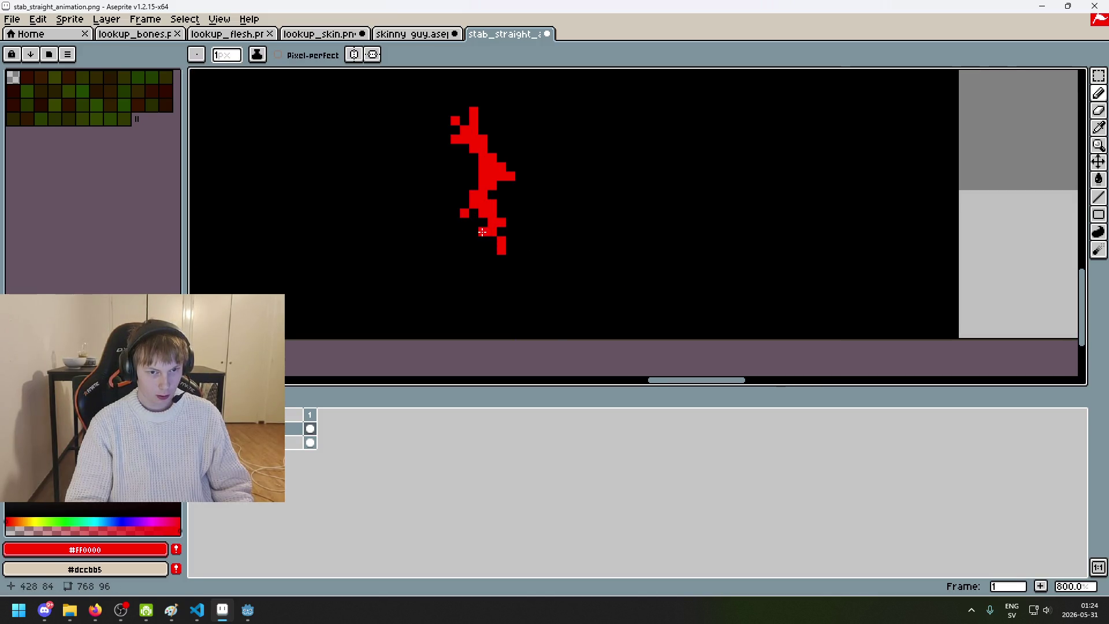
pyautogui.scroll(-4, 482, 237)
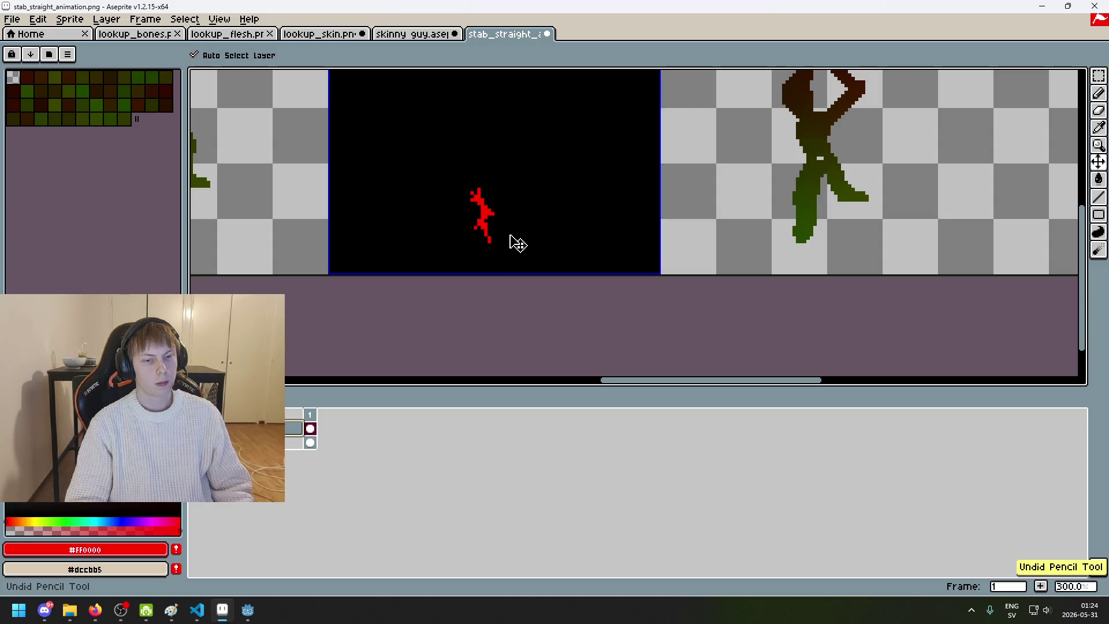
pyautogui.scroll(3, 503, 231)
pyautogui.click(469, 220)
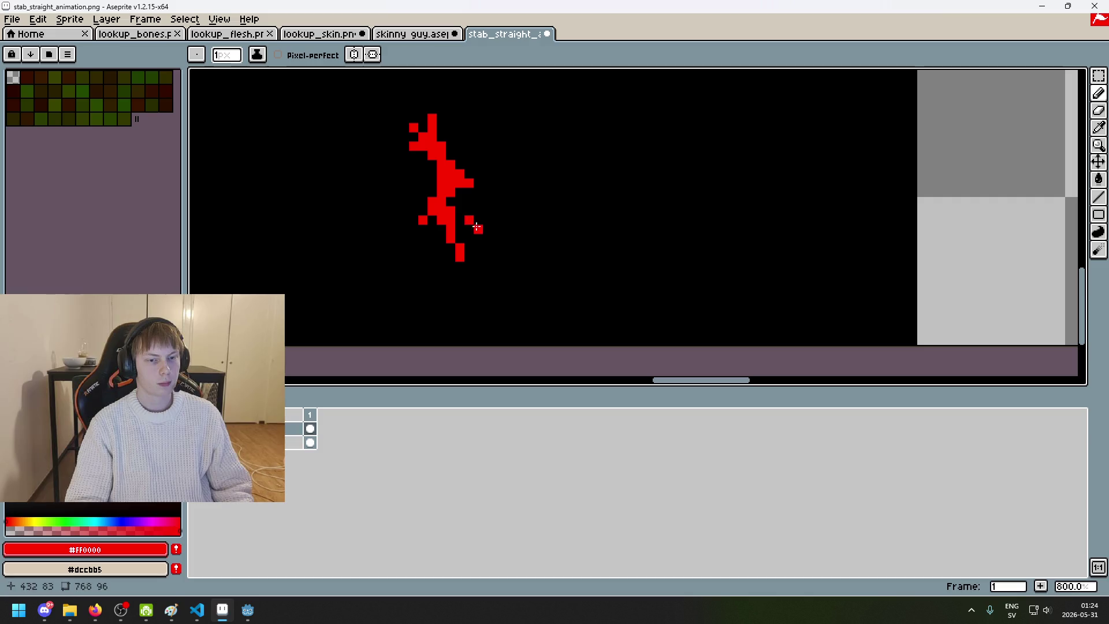
pyautogui.click(413, 184)
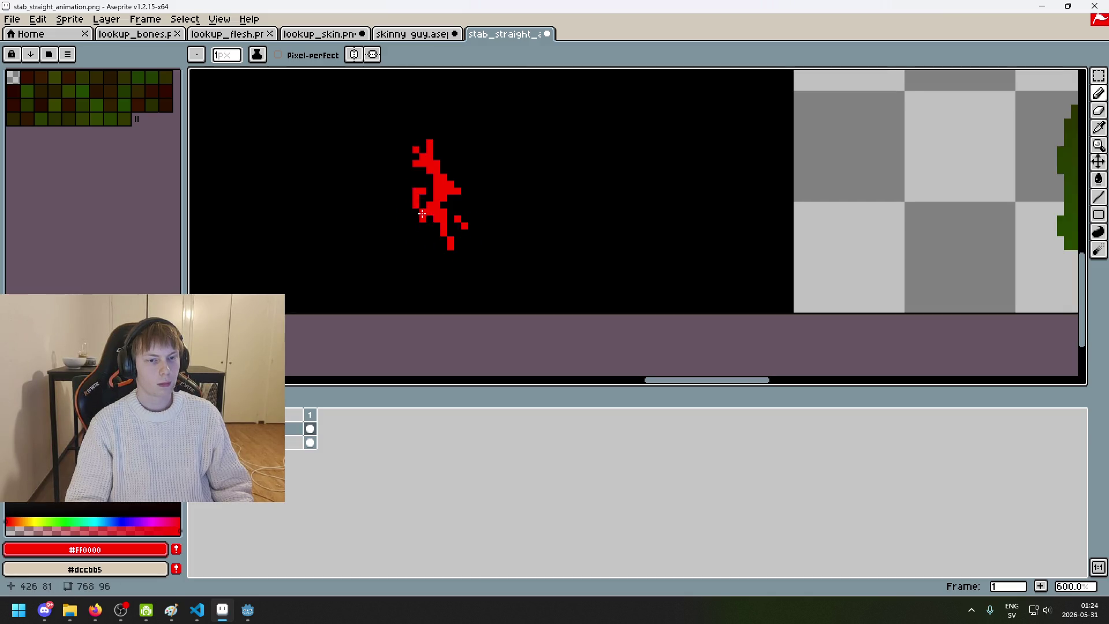
pyautogui.scroll(-5, 404, 200)
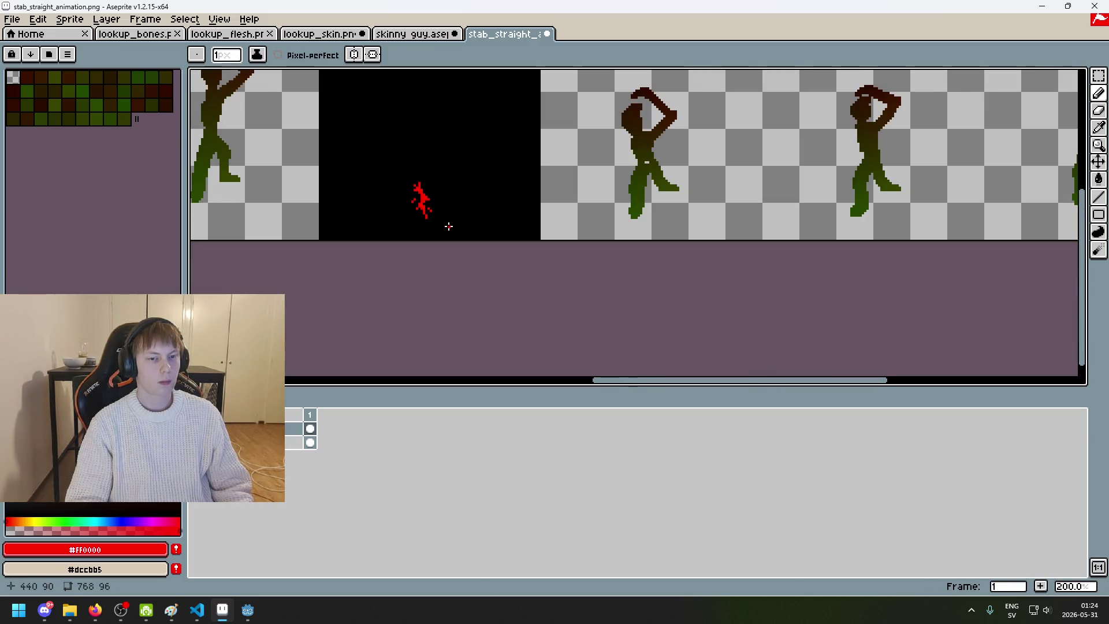
pyautogui.scroll(-1, 450, 226)
pyautogui.scroll(3, 436, 222)
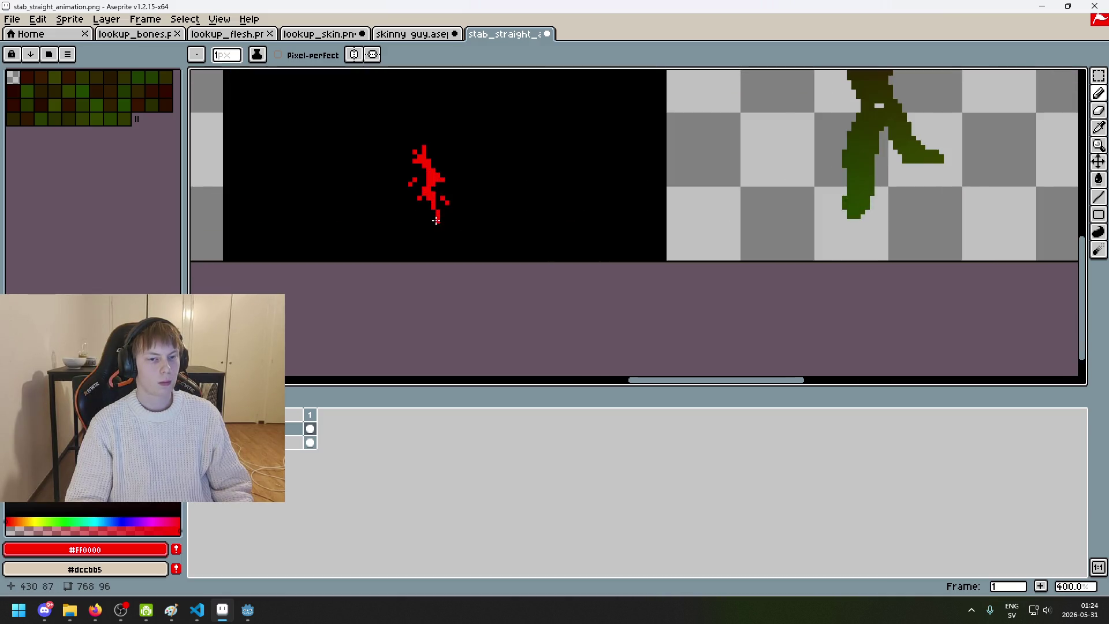
pyautogui.hotkey('ctrl', 'z')
pyautogui.scroll(4, 457, 223)
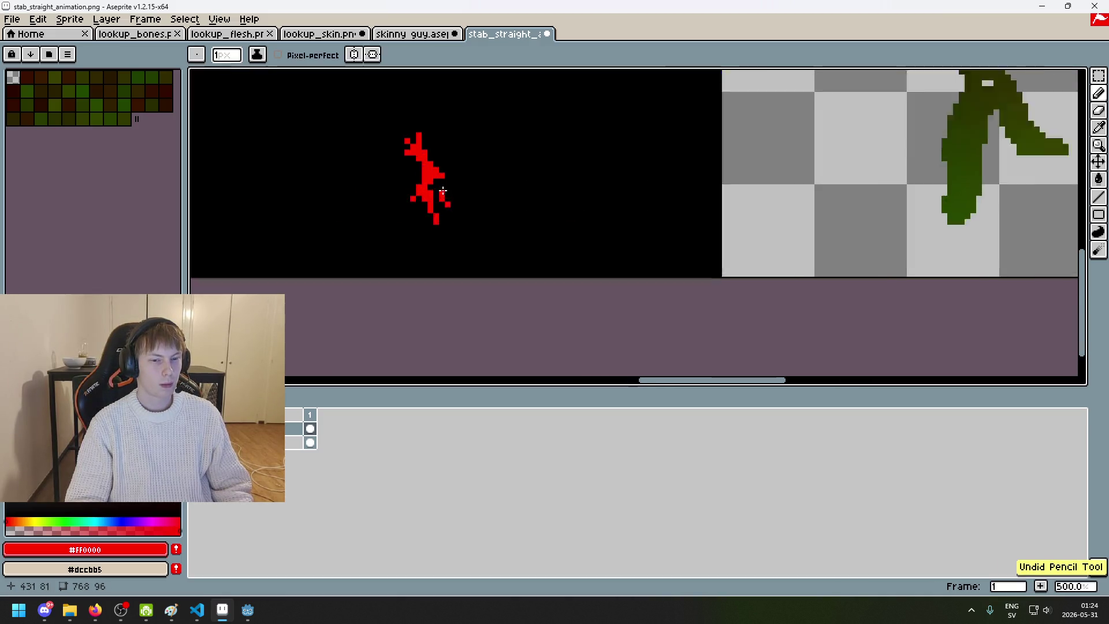
pyautogui.hotkey('ctrl', 'z')
pyautogui.click(441, 199)
pyautogui.click(455, 214)
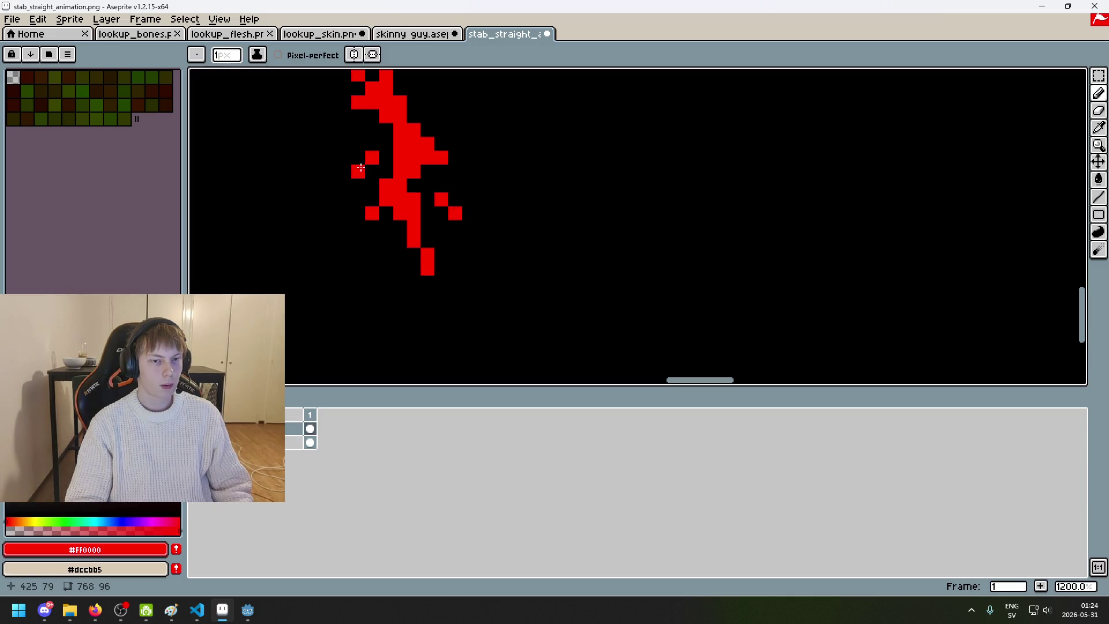
# Step: Undo the recent stray red pixels added around the spatter
pyautogui.scroll(-5, 411, 190)
pyautogui.scroll(4, 421, 207)
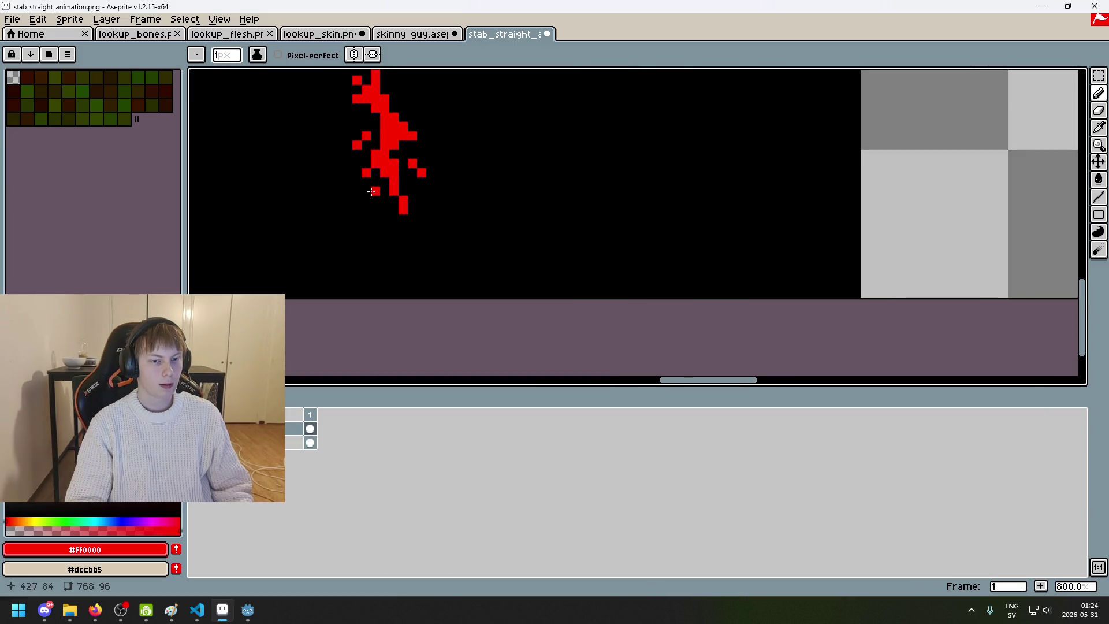
pyautogui.scroll(-3, 367, 199)
pyautogui.hscroll(-4, 478, 181)
pyautogui.hotkey('ctrl', 'z')
pyautogui.scroll(4, 553, 166)
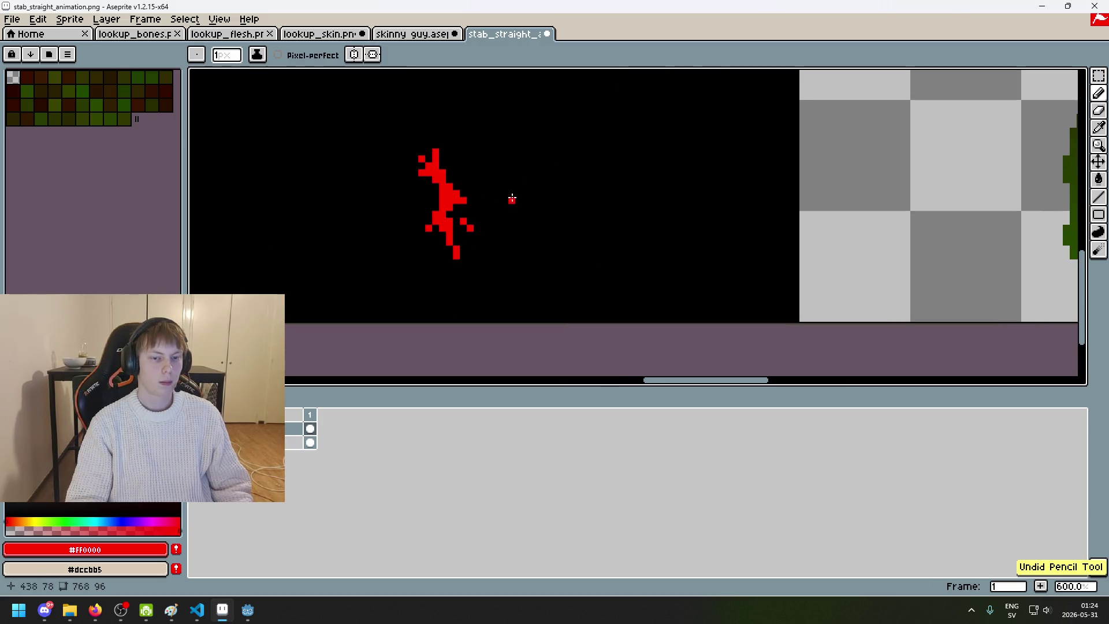
pyautogui.scroll(1, 470, 227)
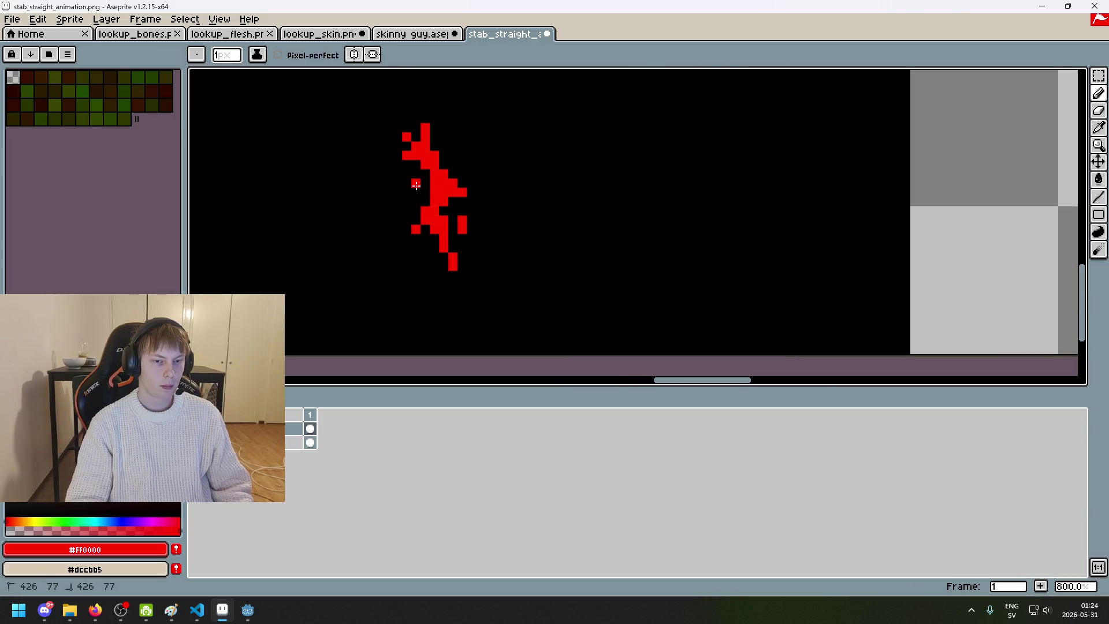
pyautogui.scroll(-3, 456, 196)
pyautogui.hotkey('ctrl', 'z')
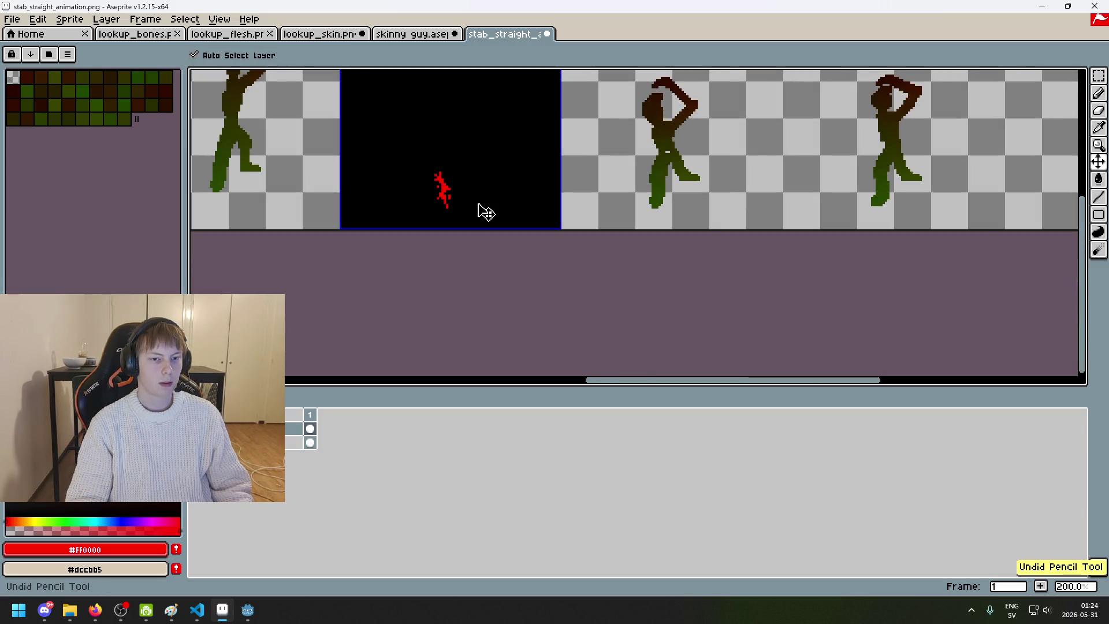
pyautogui.scroll(4, 468, 201)
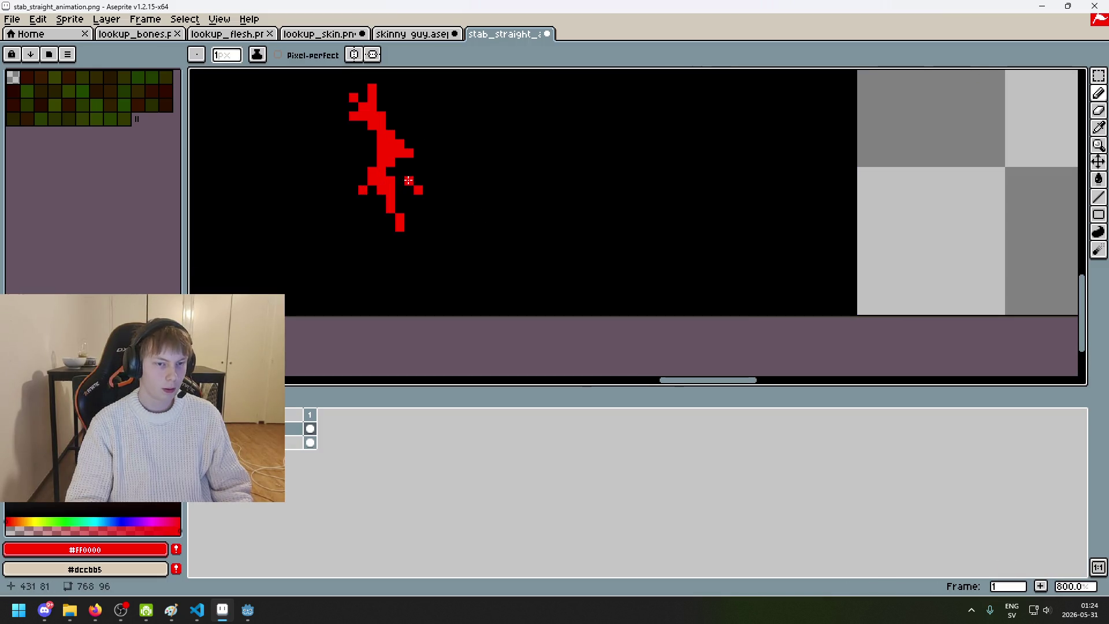
pyautogui.scroll(-6, 441, 193)
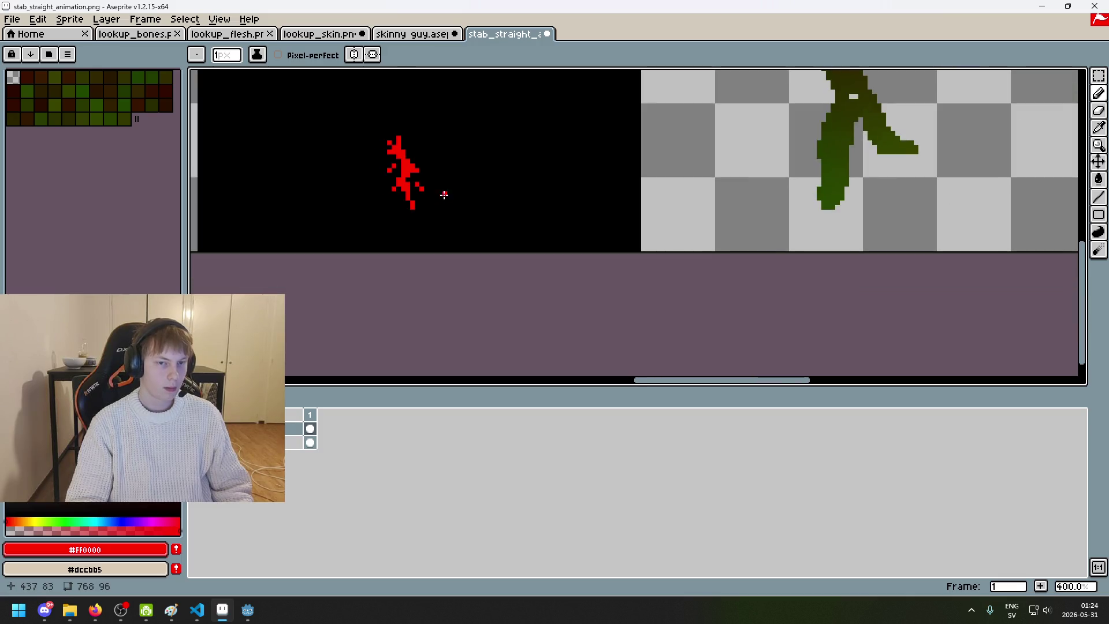
pyautogui.scroll(1, 452, 198)
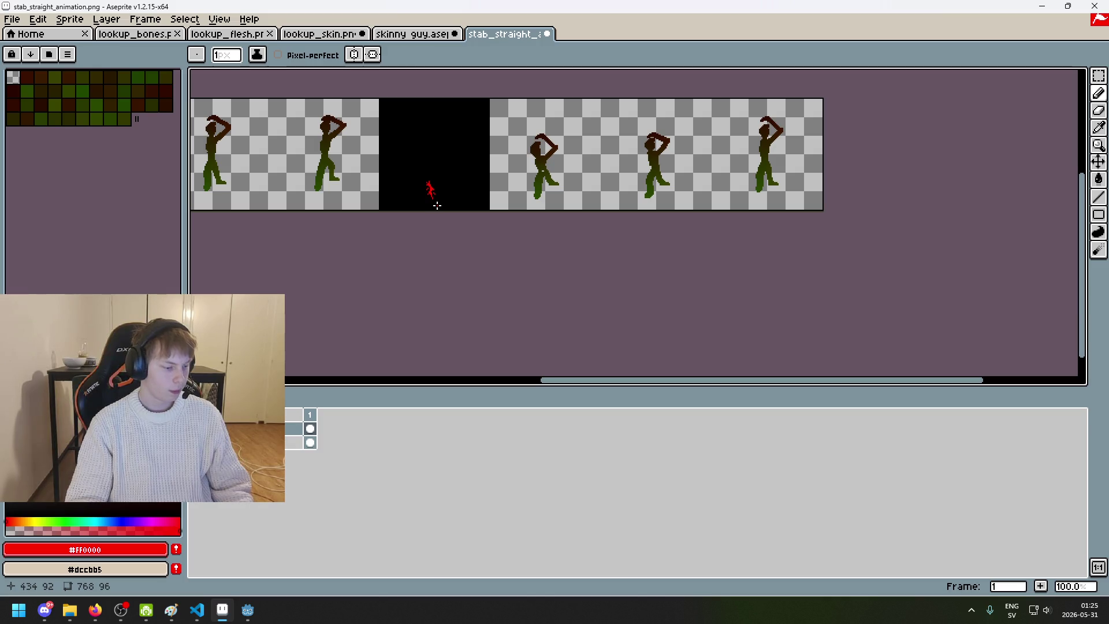
pyautogui.scroll(6, 437, 205)
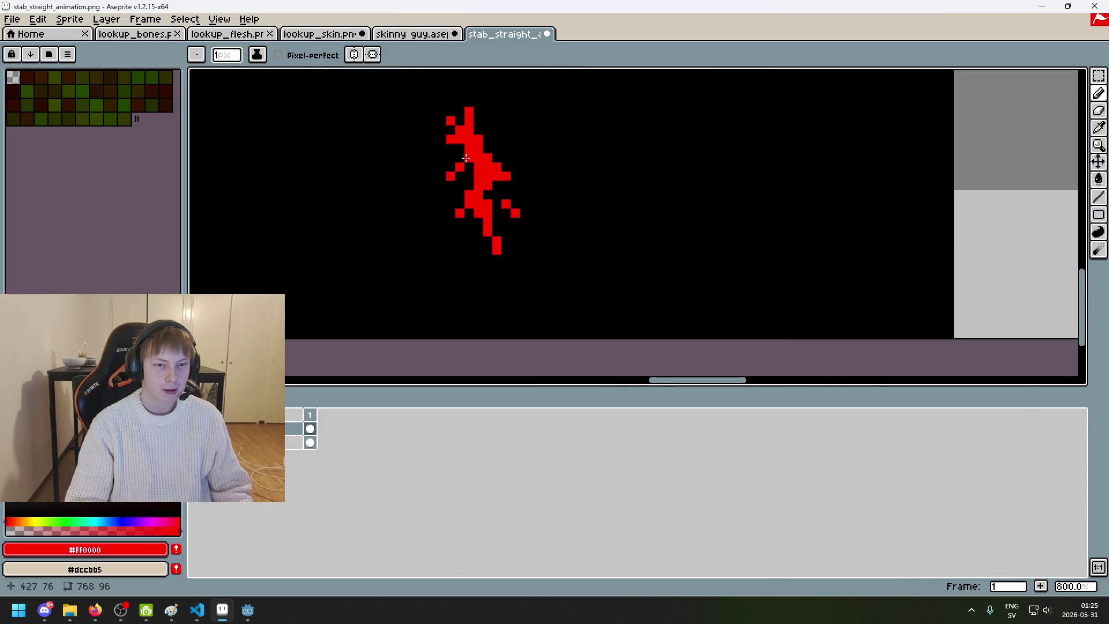
pyautogui.scroll(-4, 495, 181)
pyautogui.scroll(4, 483, 181)
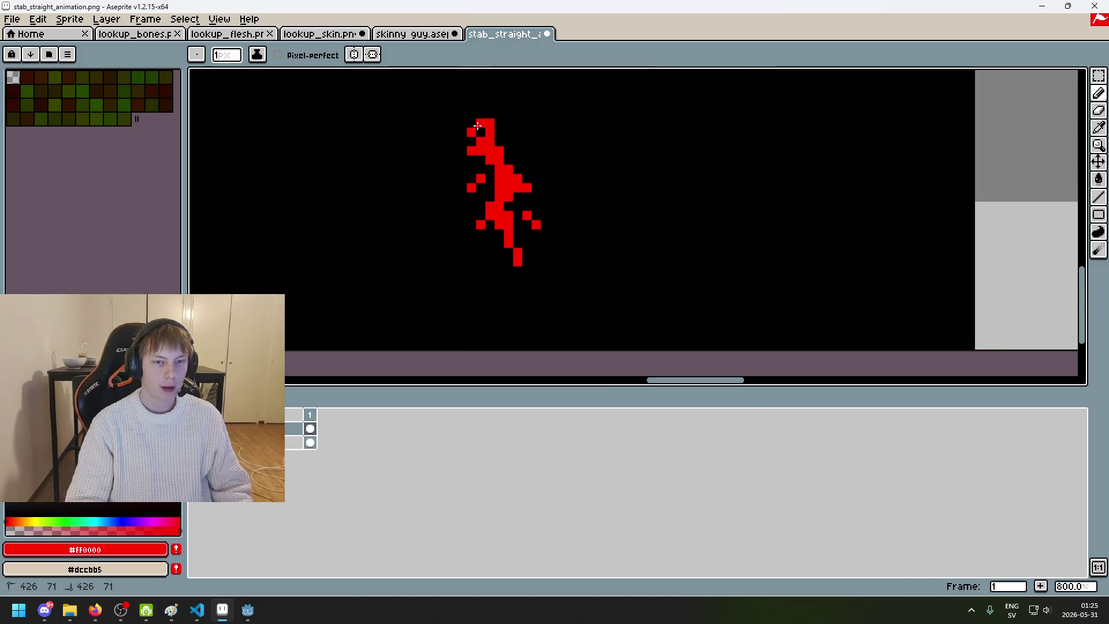
pyautogui.hotkey('ctrl', 'z')
pyautogui.scroll(-3, 497, 167)
pyautogui.hotkey('ctrl', 'z')
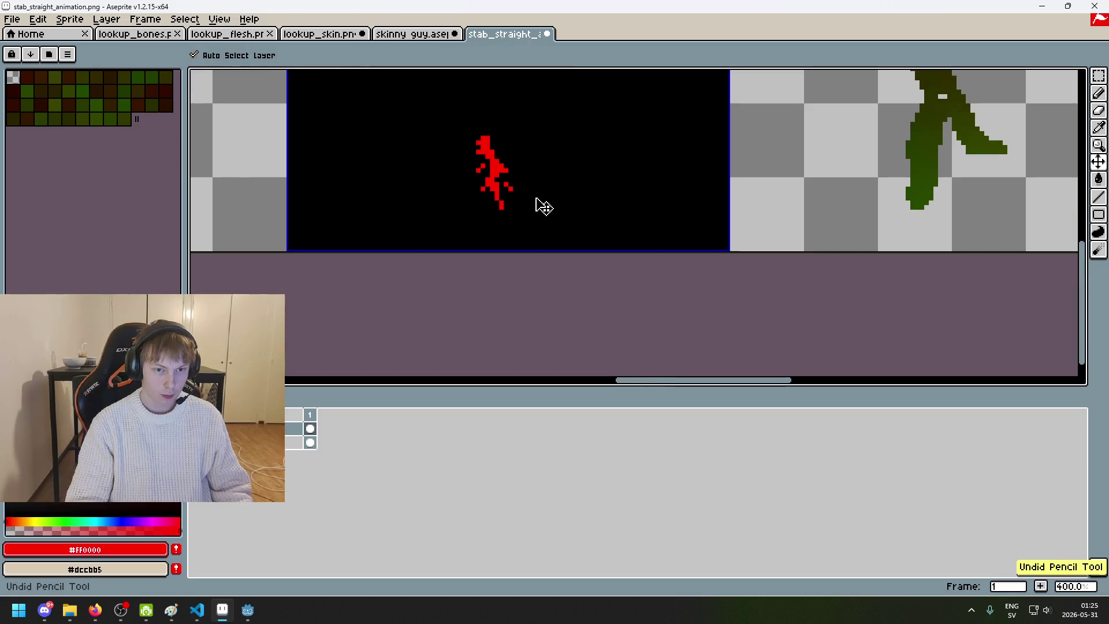
pyautogui.scroll(3, 488, 150)
# Step: Repaint two of the spatter's top pixels black and try, then undo, a red upper-left stroke
pyautogui.click(494, 138)
pyautogui.keyDown('alt'); pyautogui.click(503, 131); pyautogui.keyUp('alt')
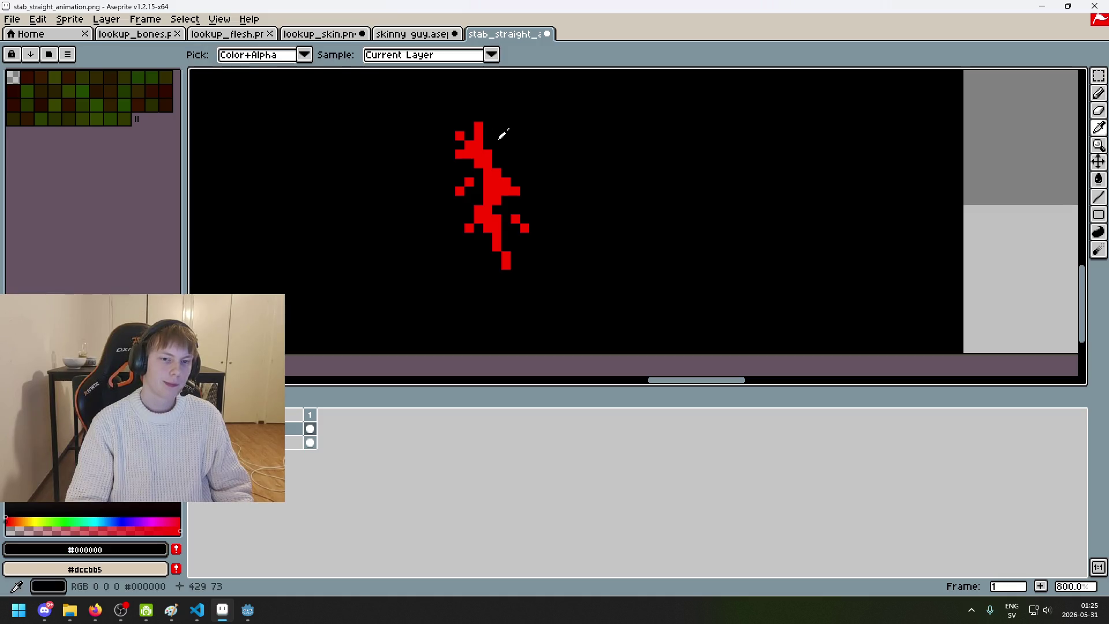
pyautogui.click(479, 126)
pyautogui.click(488, 135)
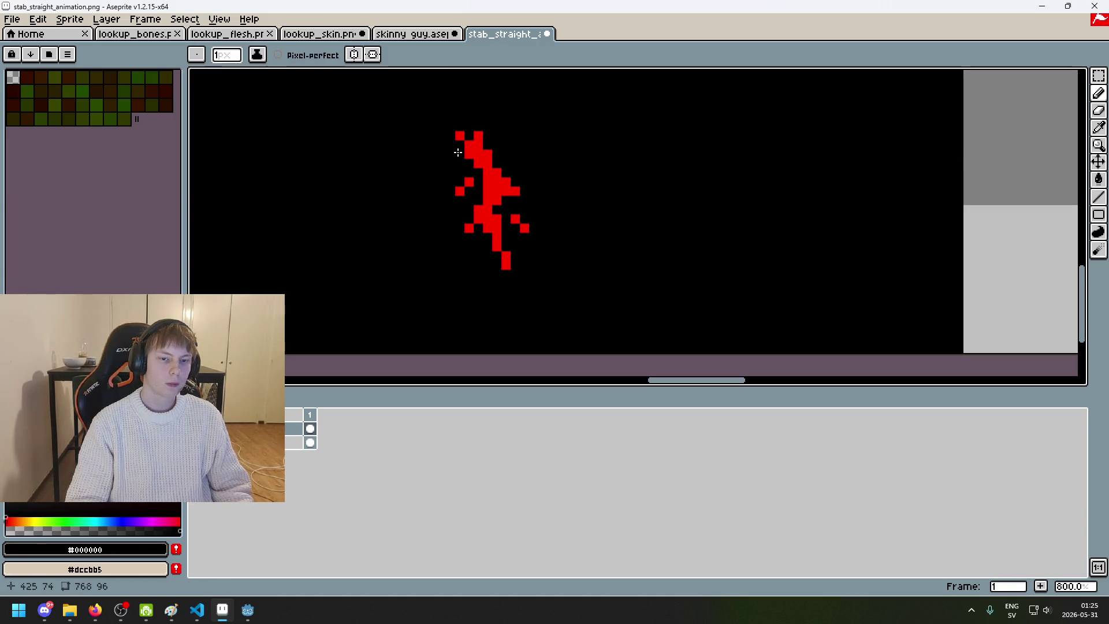
pyautogui.keyDown('alt'); pyautogui.click(479, 143); pyautogui.keyUp('alt')
pyautogui.moveTo(450, 145); pyautogui.dragTo(472, 127)
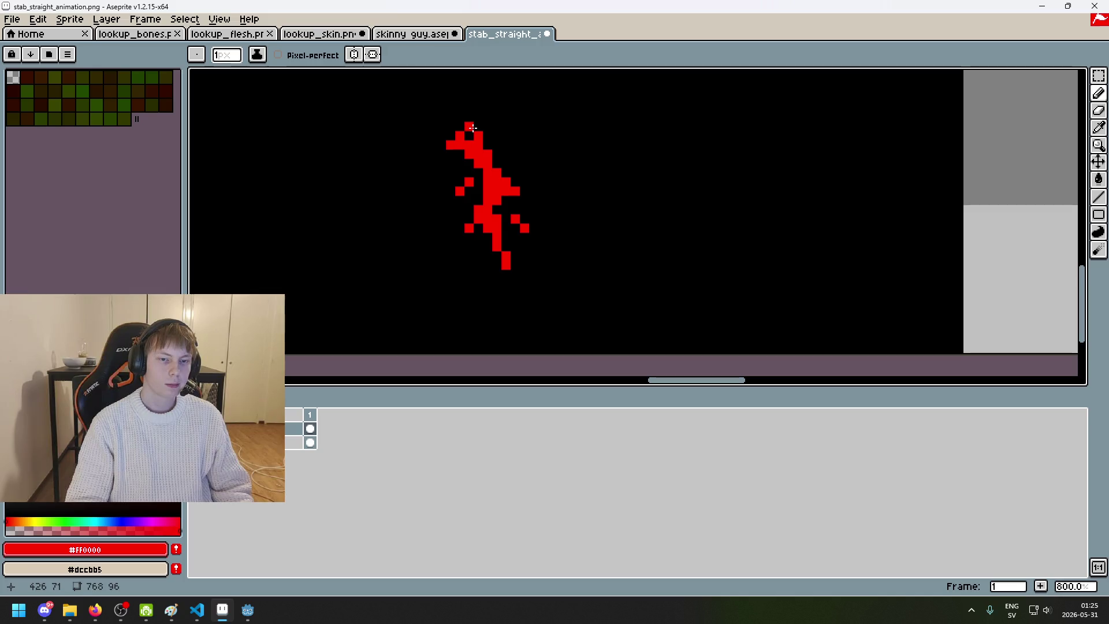
pyautogui.scroll(-4, 522, 166)
pyautogui.scroll(2, 522, 166)
pyautogui.hotkey('ctrl', 'z')
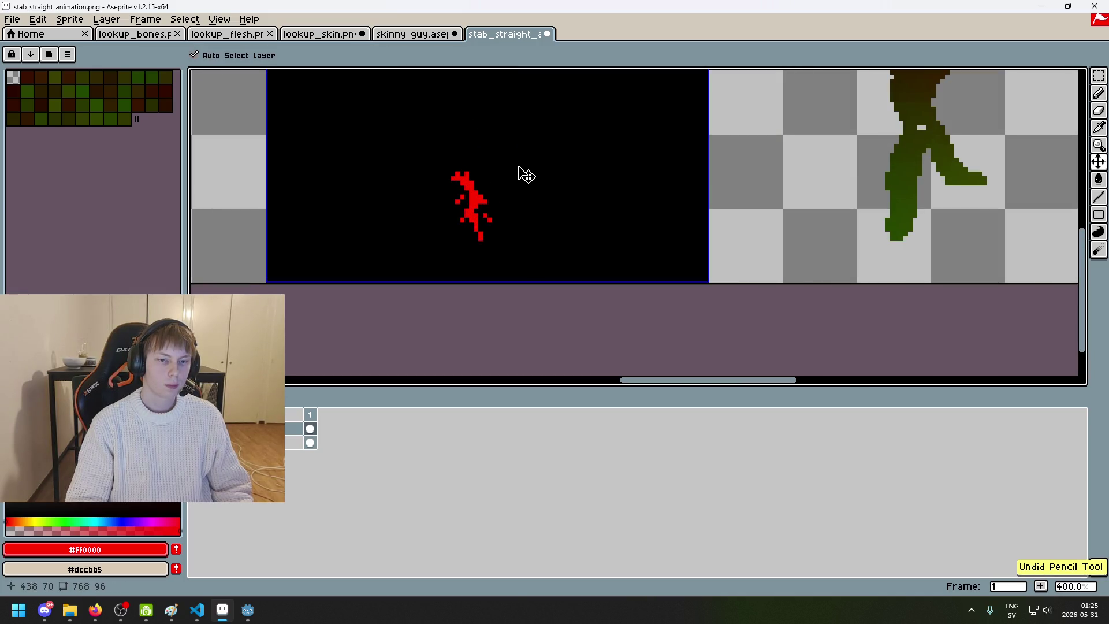
pyautogui.scroll(3, 476, 164)
pyautogui.scroll(2, 476, 164)
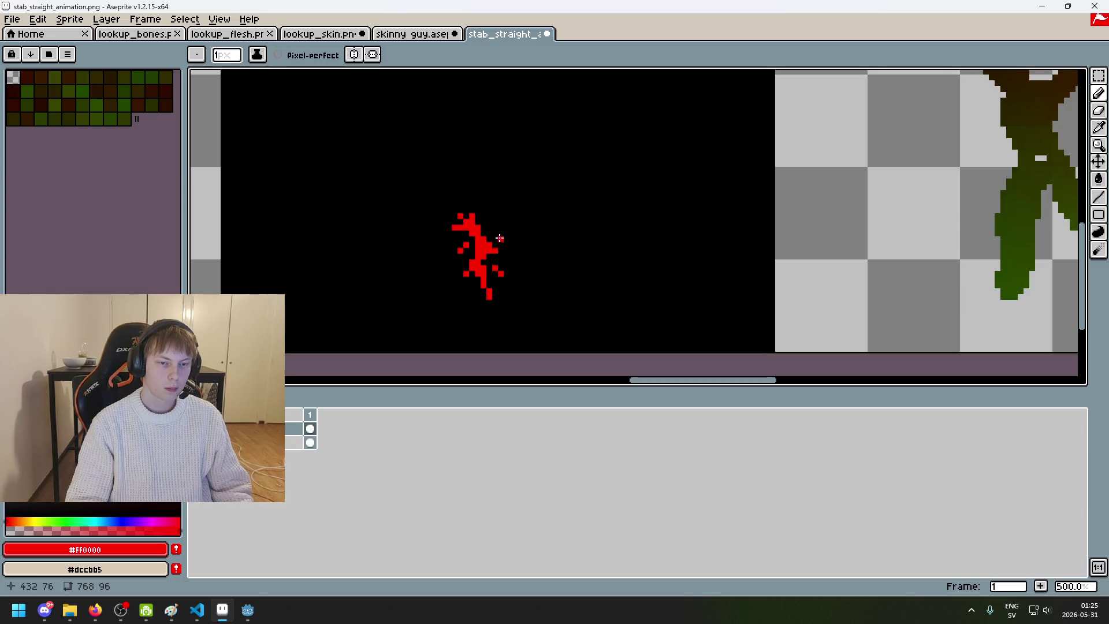
pyautogui.scroll(-3, 459, 219)
pyautogui.scroll(3, 459, 219)
# Step: Add a red pixel at the spatter's upper left, undoing the misplaced attempts
pyautogui.click(443, 222)
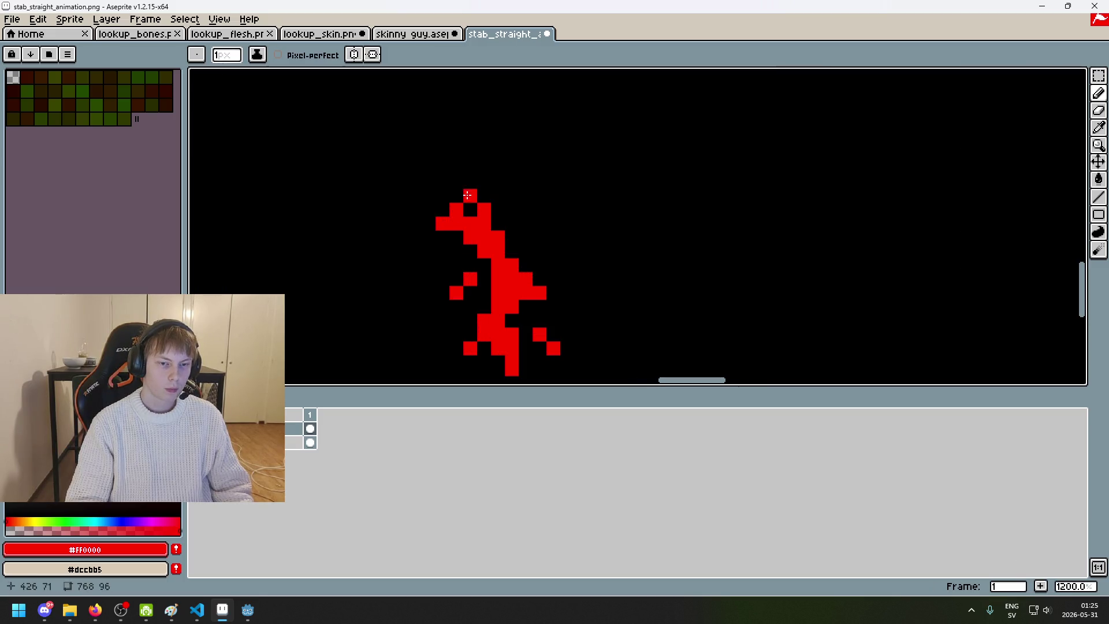
pyautogui.click(471, 209)
pyautogui.scroll(-7, 503, 233)
pyautogui.scroll(3, 518, 249)
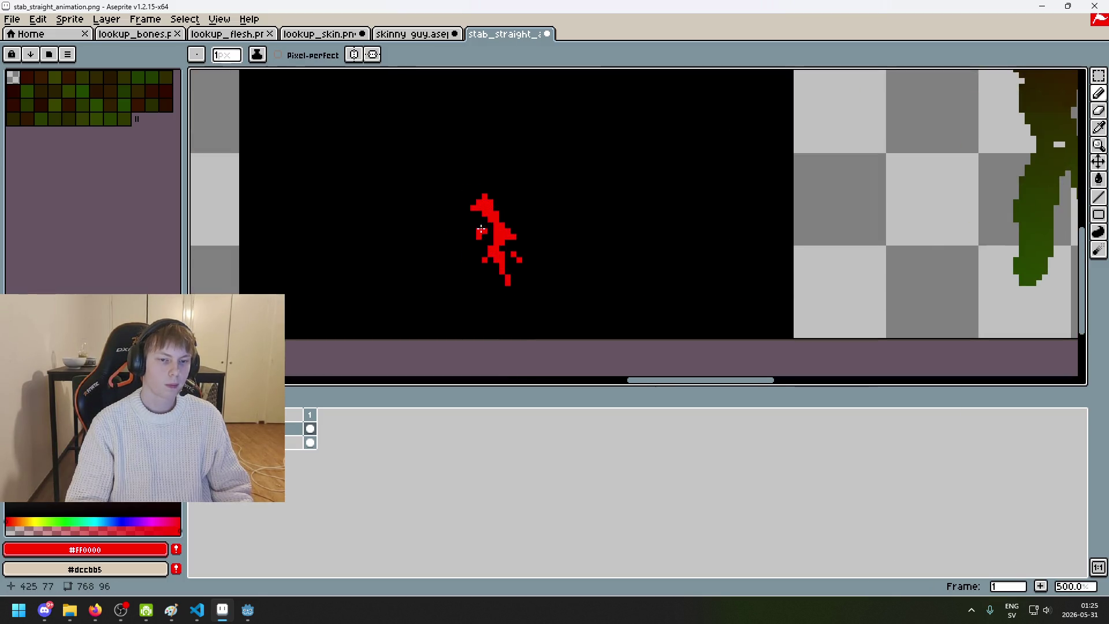
pyautogui.scroll(-2, 514, 248)
pyautogui.hotkey('ctrl', 'z')
pyautogui.scroll(2, 518, 253)
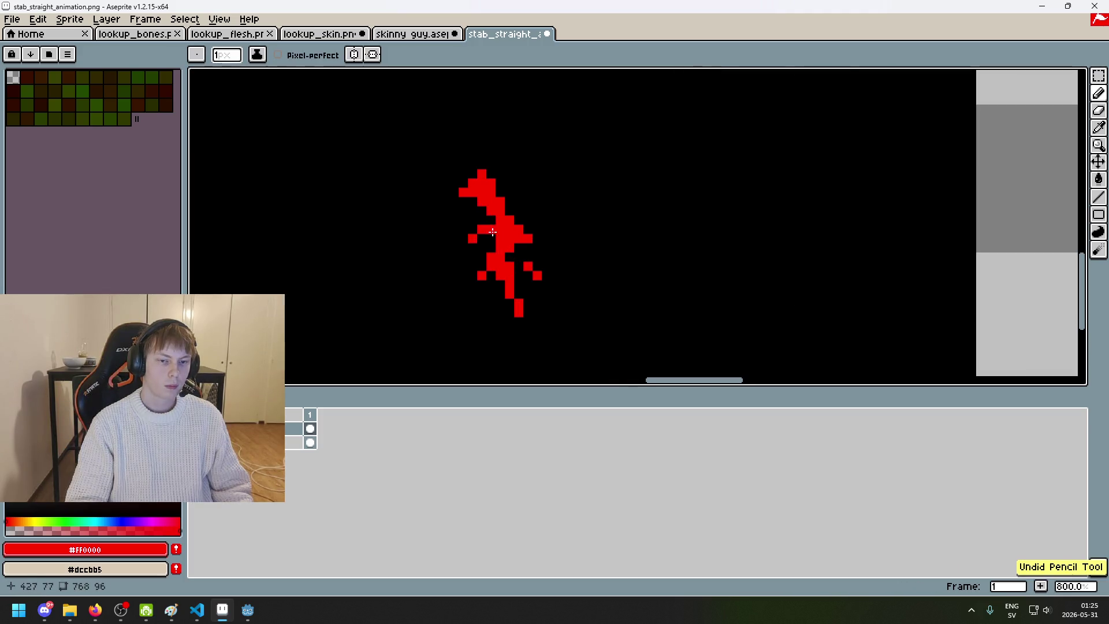
pyautogui.keyDown('alt'); pyautogui.click(460, 242); pyautogui.keyUp('alt')
pyautogui.scroll(-3, 511, 256)
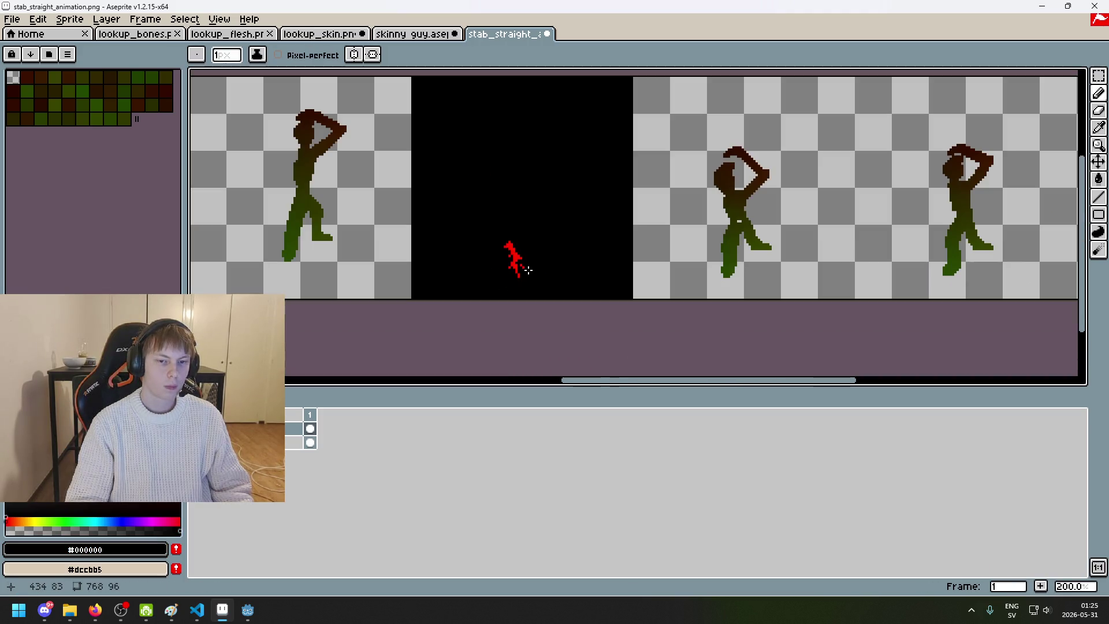
pyautogui.hotkey('ctrl', 'z')
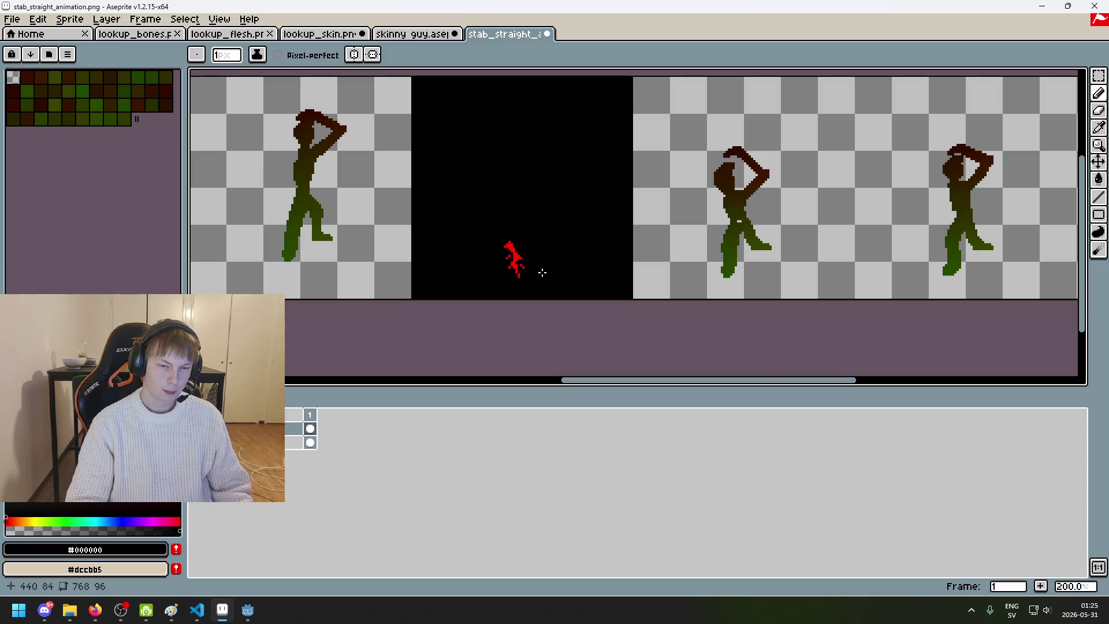
pyautogui.scroll(4, 538, 272)
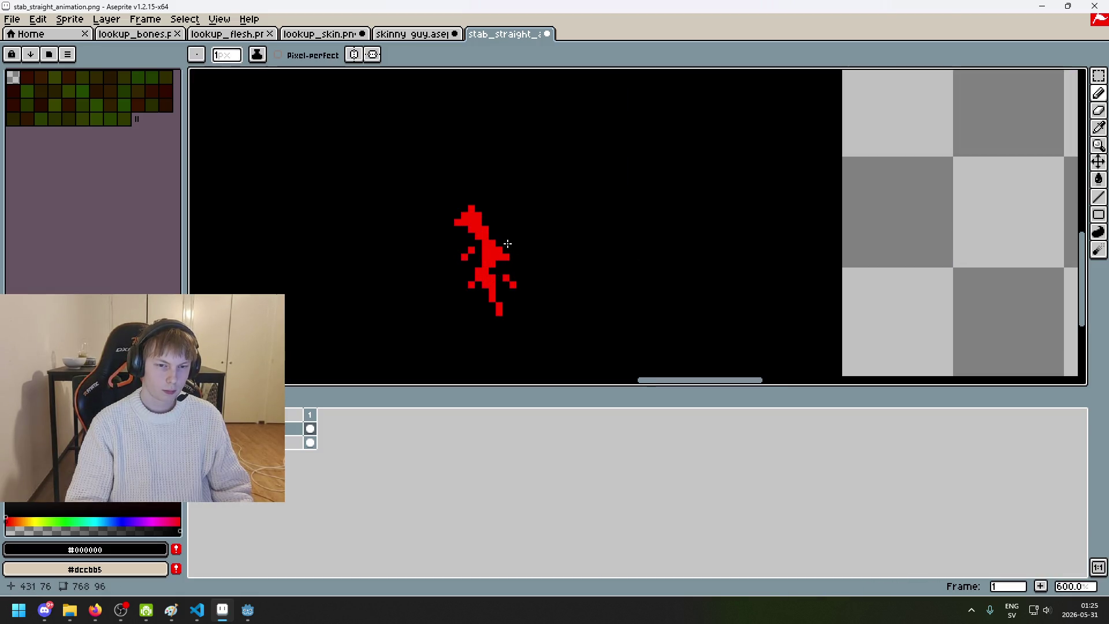
pyautogui.hotkey('ctrl', 'z')
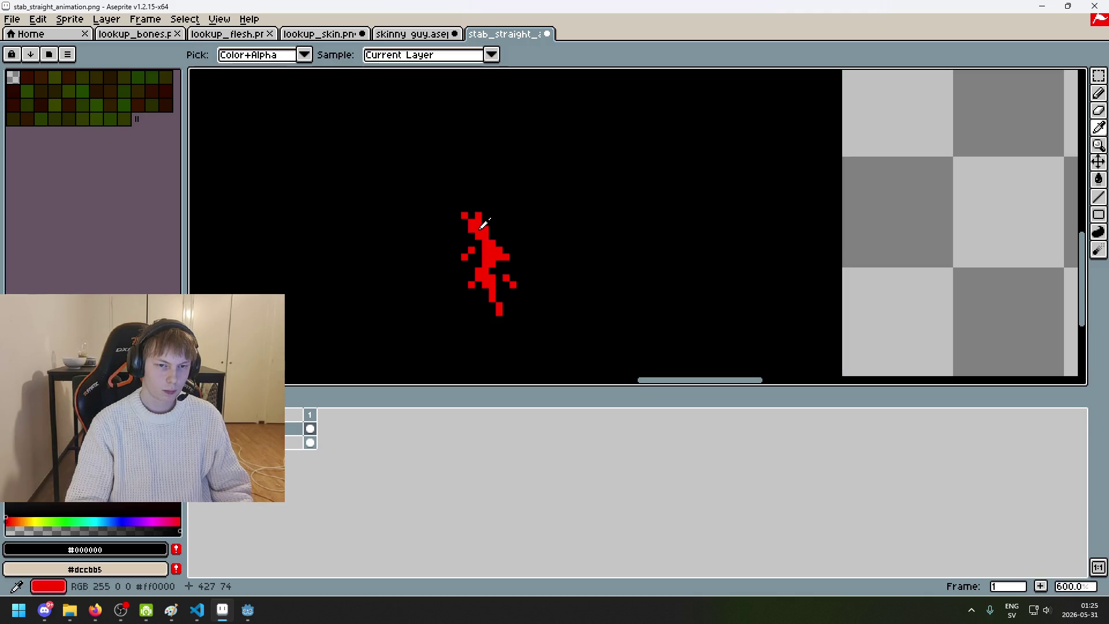
pyautogui.keyDown('alt'); pyautogui.click(483, 223); pyautogui.keyUp('alt')
pyautogui.click(460, 225)
pyautogui.hotkey('ctrl', 'z')
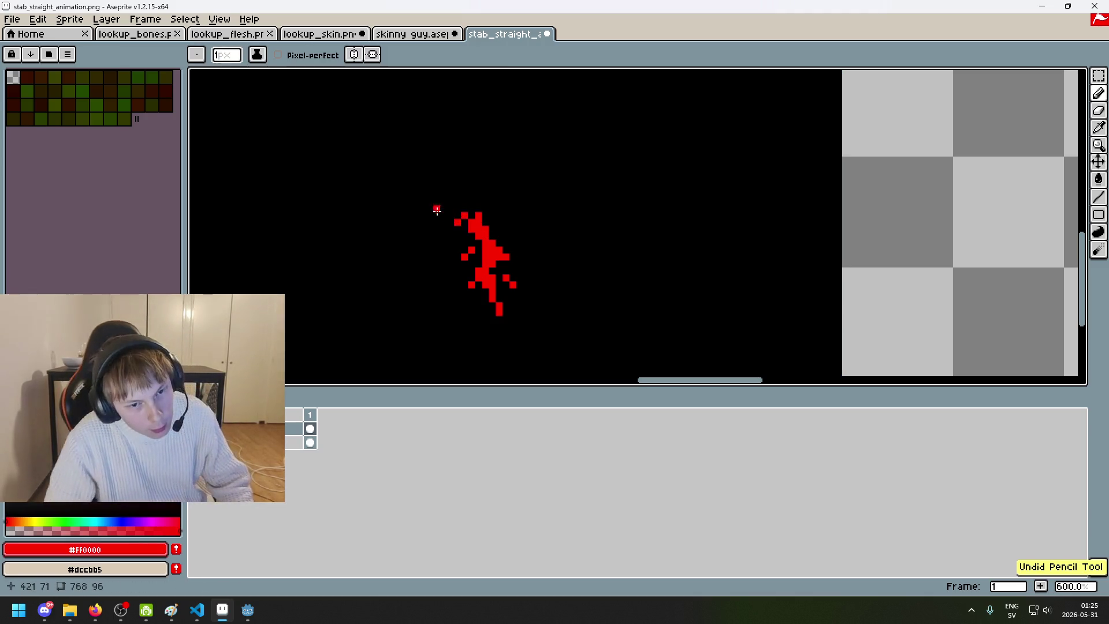
pyautogui.scroll(1, 431, 170)
pyautogui.scroll(-5, 445, 179)
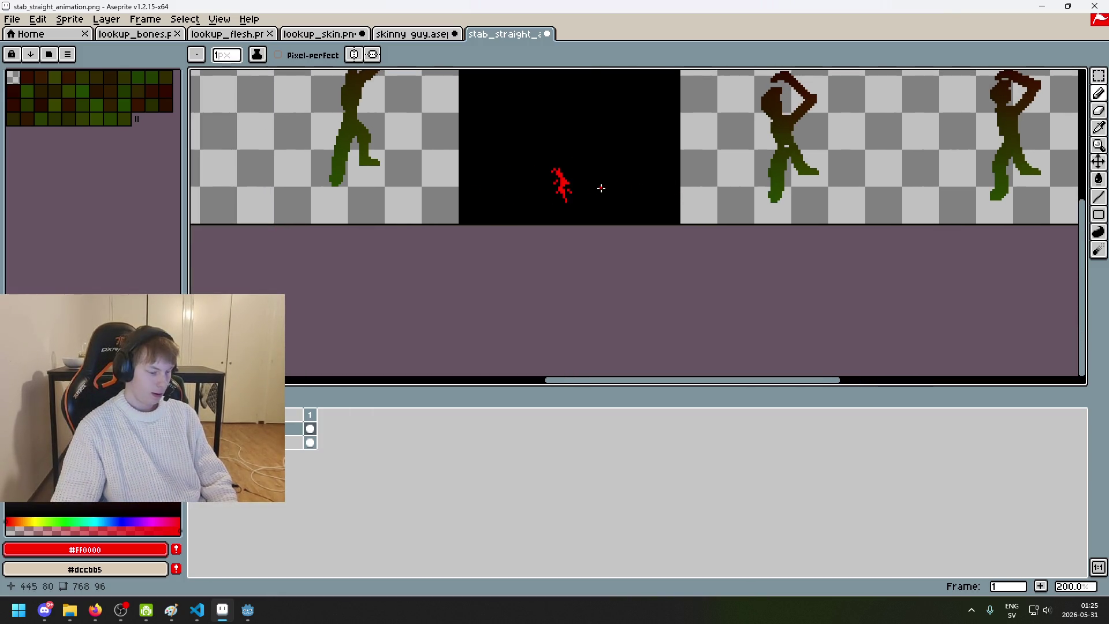
pyautogui.scroll(5, 601, 185)
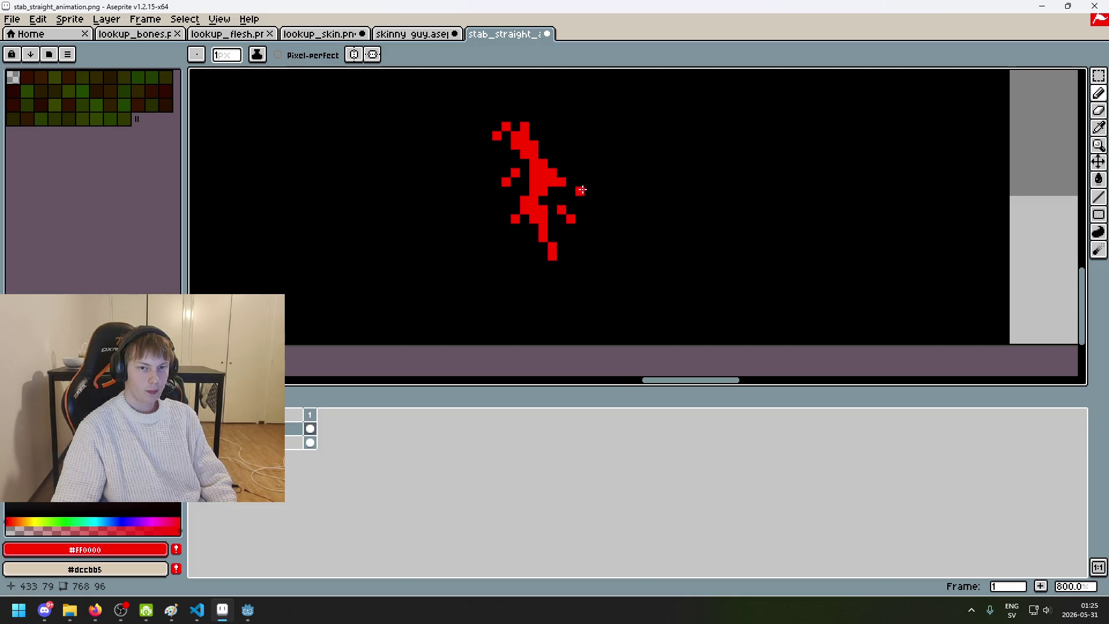
pyautogui.scroll(-5, 597, 218)
pyautogui.scroll(3, 582, 214)
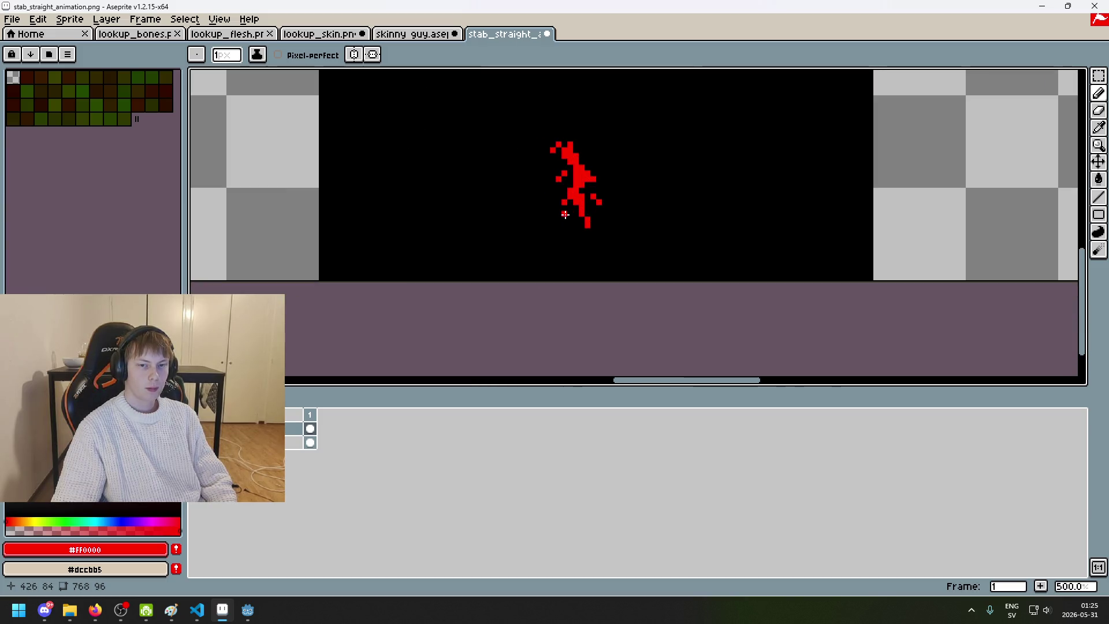
pyautogui.scroll(-3, 589, 236)
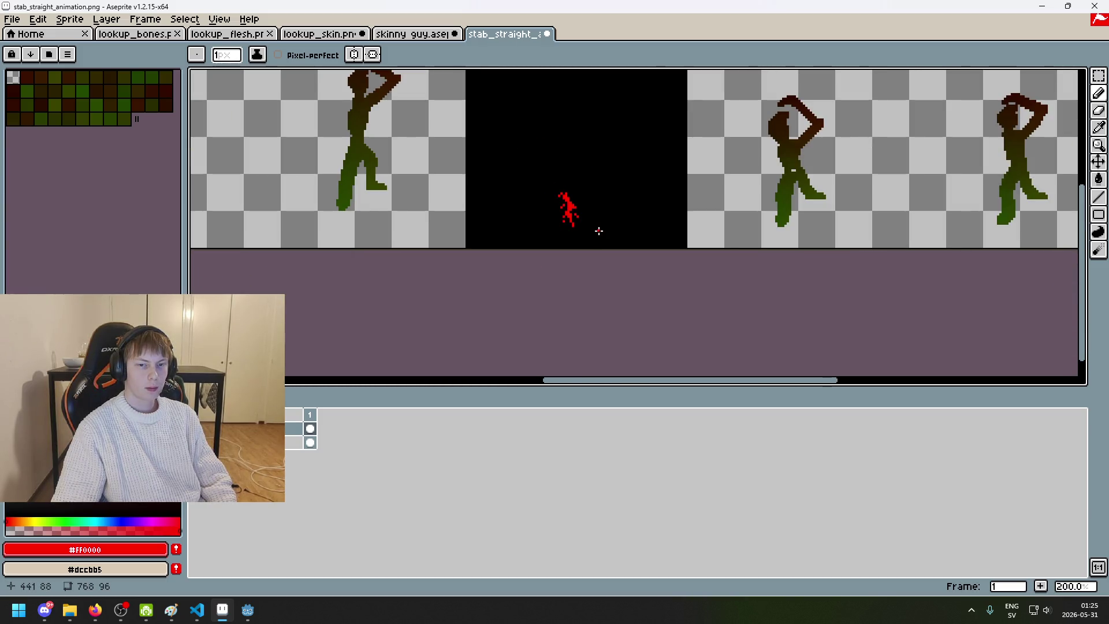
pyautogui.hotkey('ctrl', 'z')
pyautogui.scroll(3, 593, 227)
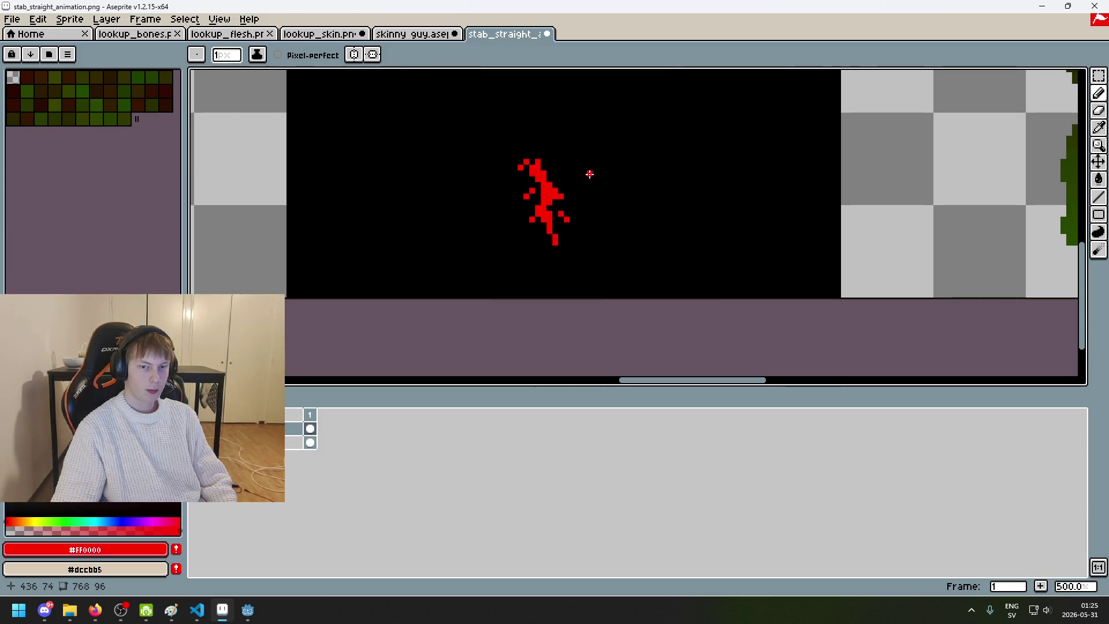
pyautogui.scroll(4, 549, 179)
pyautogui.keyDown('alt'); pyautogui.click(439, 234); pyautogui.keyUp('alt')
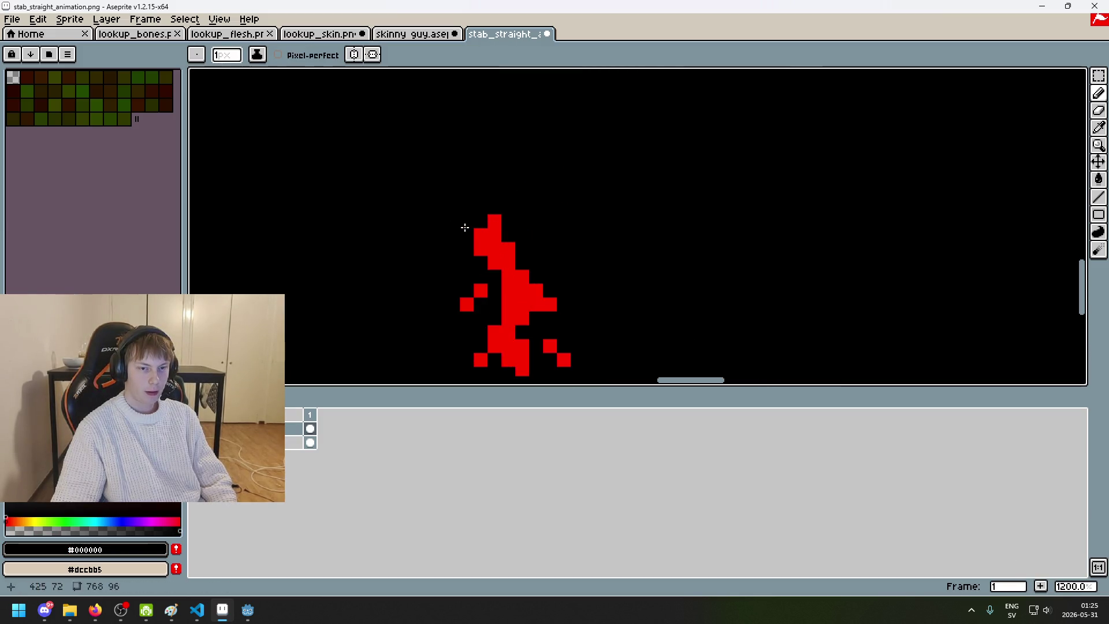
pyautogui.keyDown('alt'); pyautogui.click(487, 237); pyautogui.keyUp('alt')
pyautogui.click(453, 221)
# Step: Paint red pixels along the spatter's top and upper edge
pyautogui.hotkey('ctrl', 'z')
pyautogui.click(452, 222)
pyautogui.moveTo(453, 236); pyautogui.dragTo(466, 236)
pyautogui.click(480, 208)
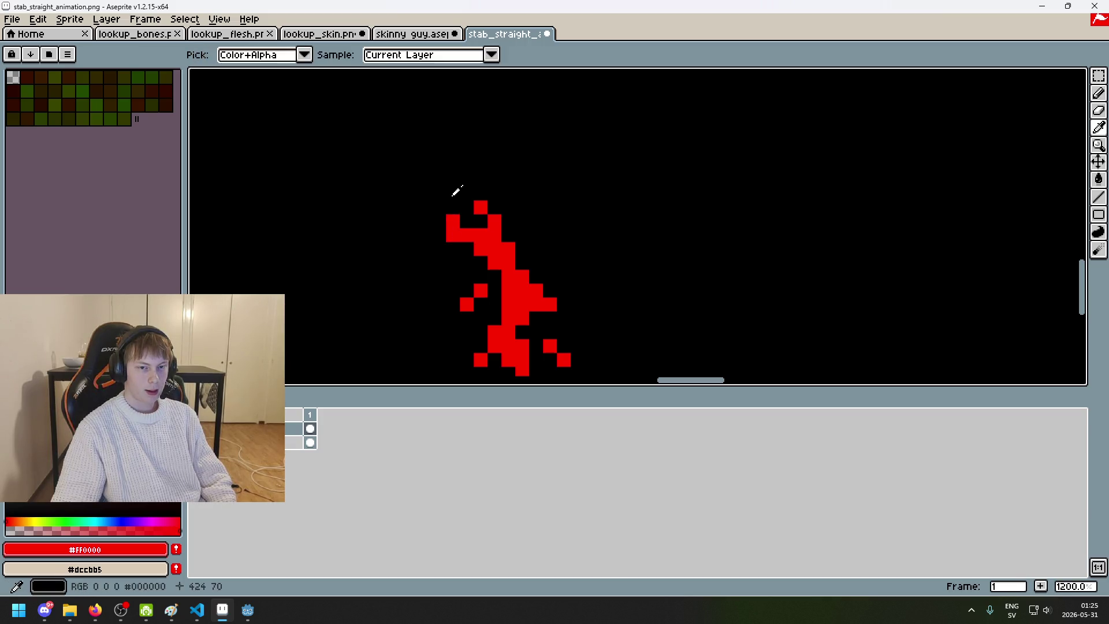
# Step: Try several curvy and S-shaped red slash strokes beside the spatter, discarding each one
pyautogui.moveTo(647, 305)
pyautogui.mouseDown()
pyautogui.moveTo(704, 104)
pyautogui.moveTo(690, 363)
pyautogui.mouseUp()
pyautogui.hotkey('ctrl', 'z')
pyautogui.hotkey('ctrl', 'z')
pyautogui.scroll(-3, 696, 167)
pyautogui.moveTo(696, 168); pyautogui.dragTo(670, 349)
pyautogui.hotkey('ctrl', 'z')
pyautogui.moveTo(681, 168); pyautogui.dragTo(651, 314)
pyautogui.hotkey('ctrl', 'z')
pyautogui.moveTo(676, 156)
pyautogui.mouseDown()
pyautogui.moveTo(664, 271)
pyautogui.moveTo(698, 358)
pyautogui.mouseUp()
pyautogui.hotkey('ctrl', 'z')
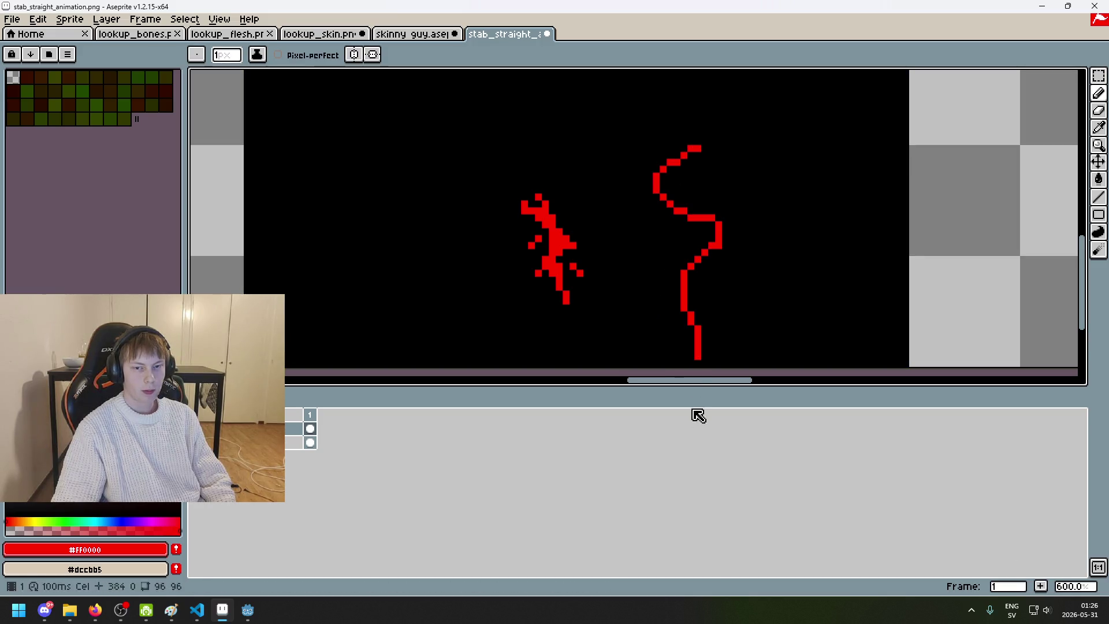
pyautogui.hotkey('ctrl', 'z')
# Step: Reshape the spatter's upper tip: blacken its top-left pixel and add red pixels on its left and top
pyautogui.scroll(1, 634, 297)
pyautogui.keyDown('alt'); pyautogui.click(501, 210); pyautogui.keyUp('alt')
pyautogui.click(506, 196)
pyautogui.keyDown('alt'); pyautogui.click(517, 205); pyautogui.keyUp('alt')
pyautogui.click(507, 205)
pyautogui.keyDown('alt'); pyautogui.click(524, 197); pyautogui.keyUp('alt')
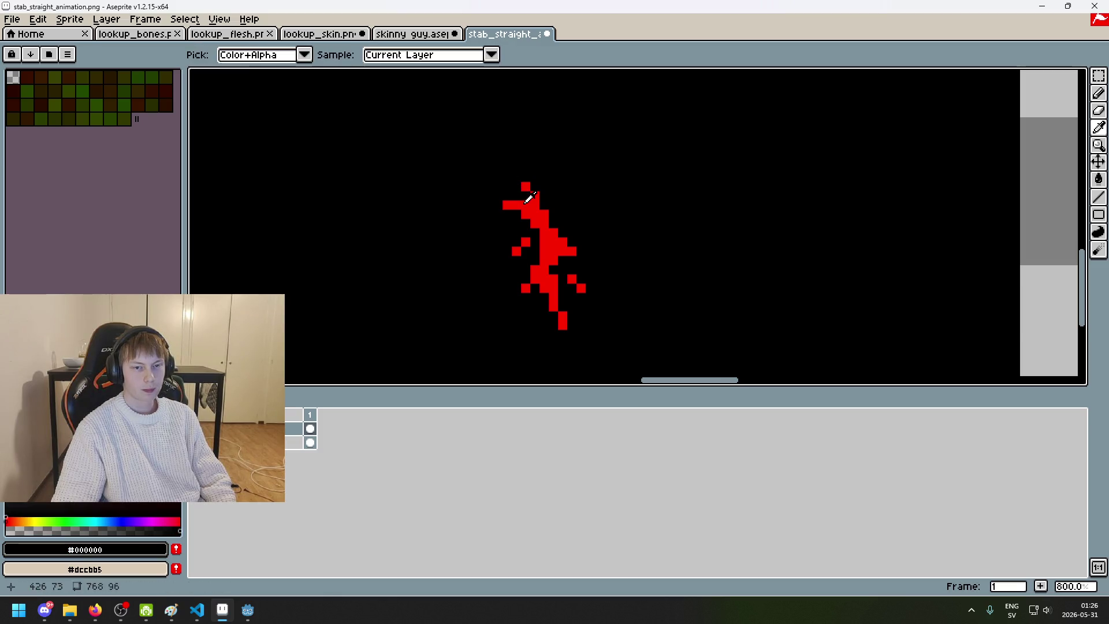
pyautogui.keyDown('alt'); pyautogui.click(529, 198); pyautogui.keyUp('alt')
pyautogui.click(508, 187)
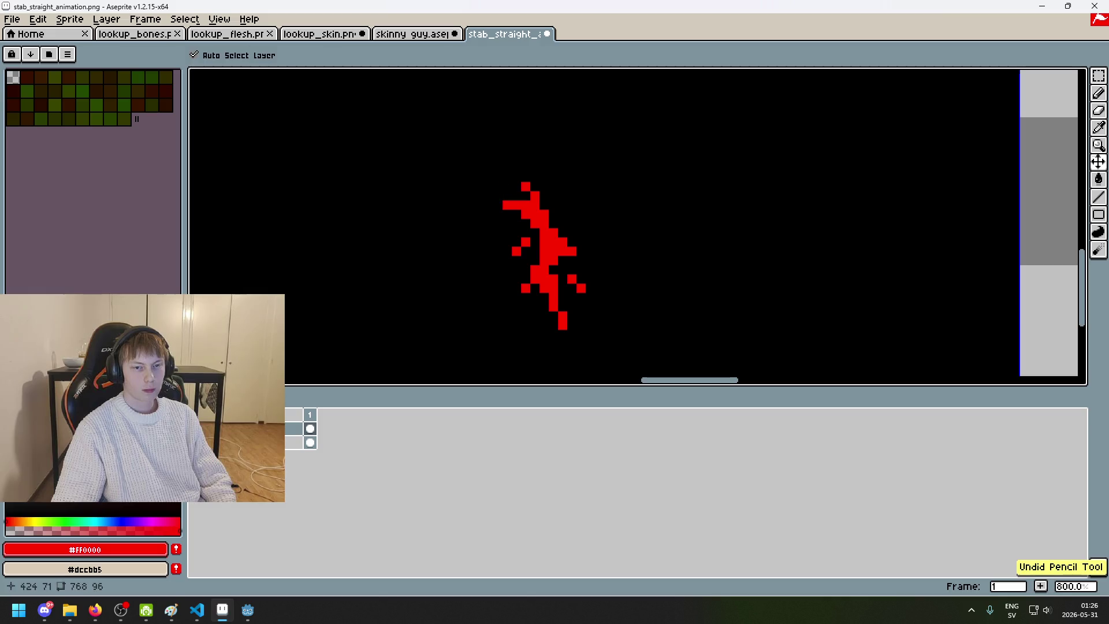
# Step: Zoom out and save the sprite sheet with Ctrl+S
pyautogui.scroll(-4, 561, 216)
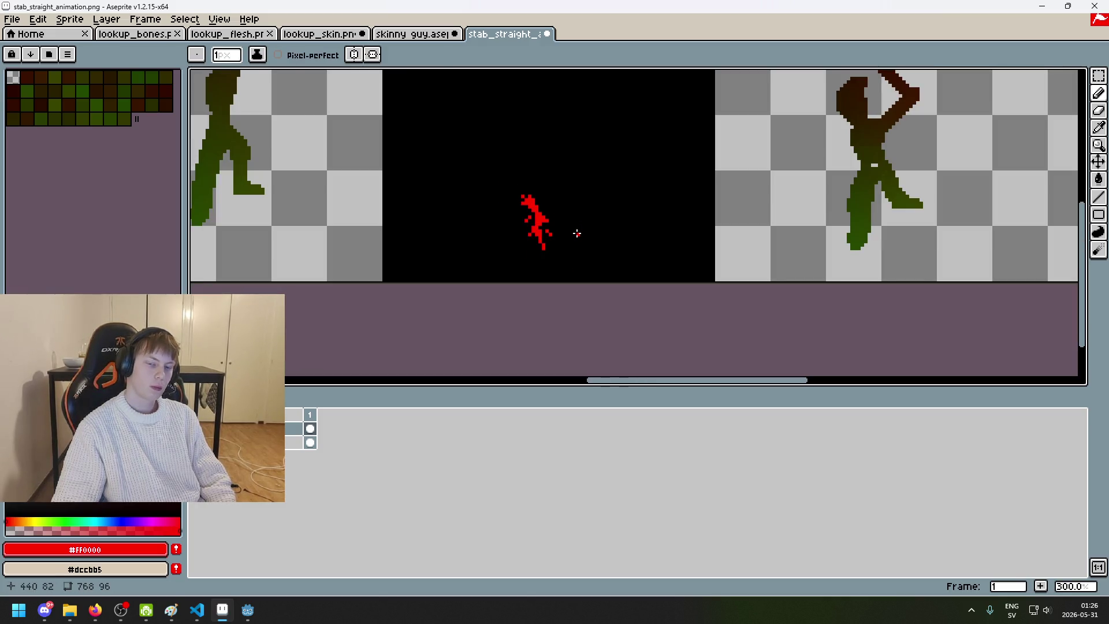
pyautogui.scroll(-1, 577, 233)
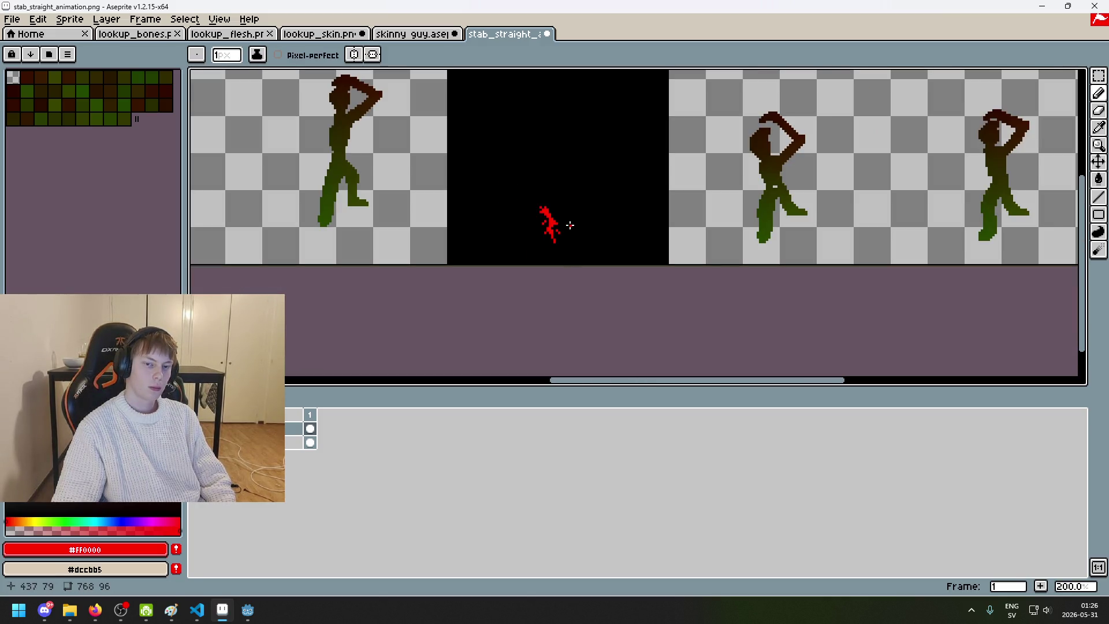
pyautogui.hotkey('ctrl', 's')
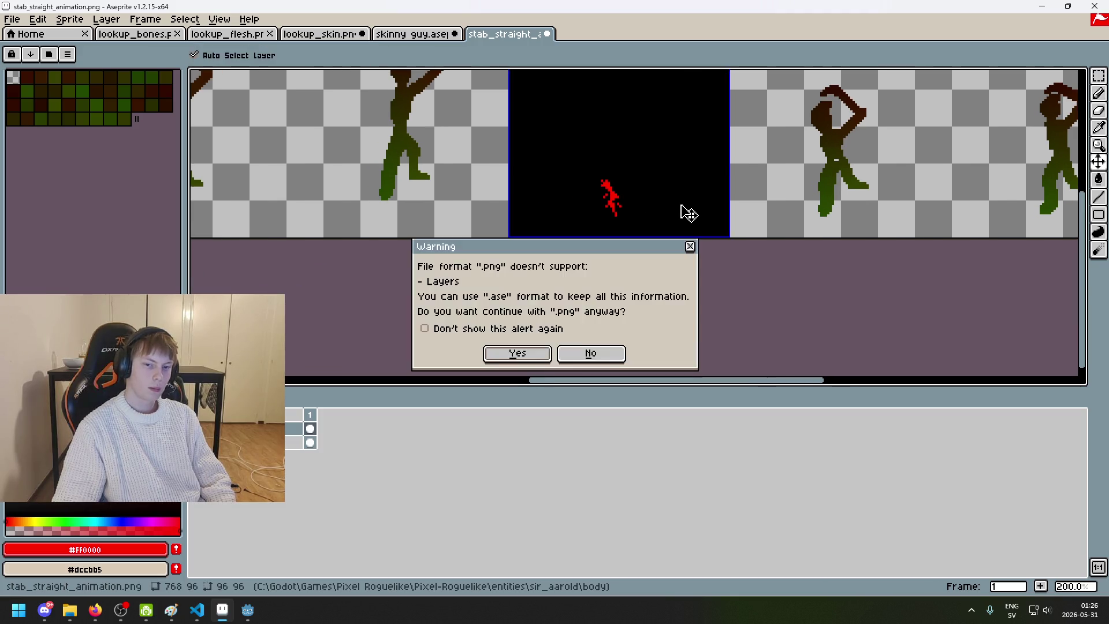
# Step: Confirm the PNG save, then resave stab_straight_animation.png twice with the black backdrop fill undone
pyautogui.click(521, 353)
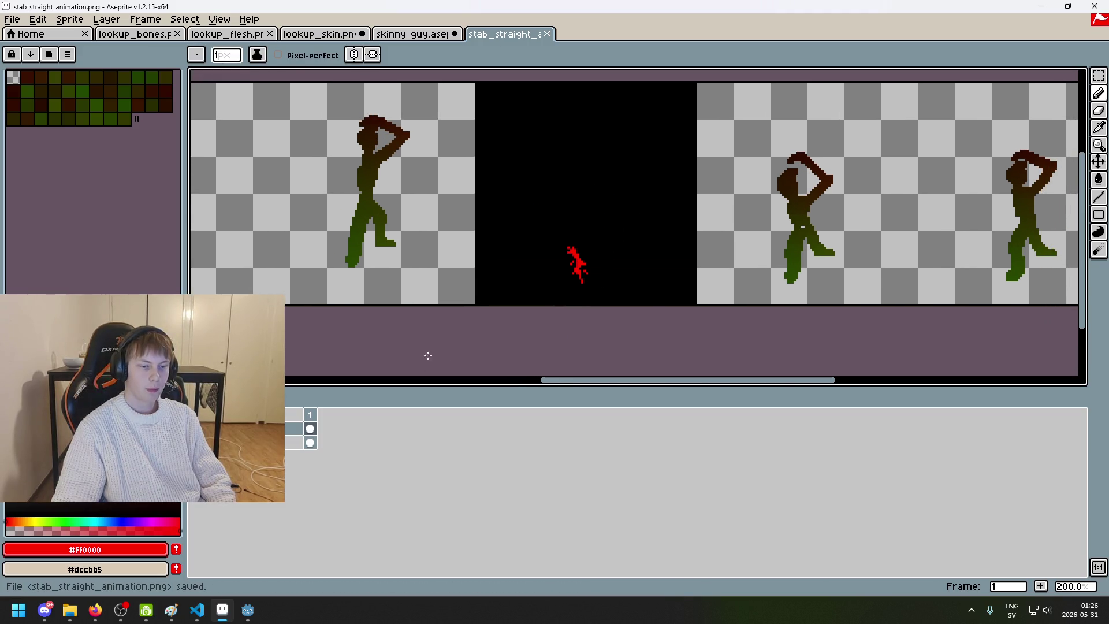
pyautogui.keyDown('alt'); pyautogui.click(479, 272); pyautogui.keyUp('alt')
pyautogui.press('g')
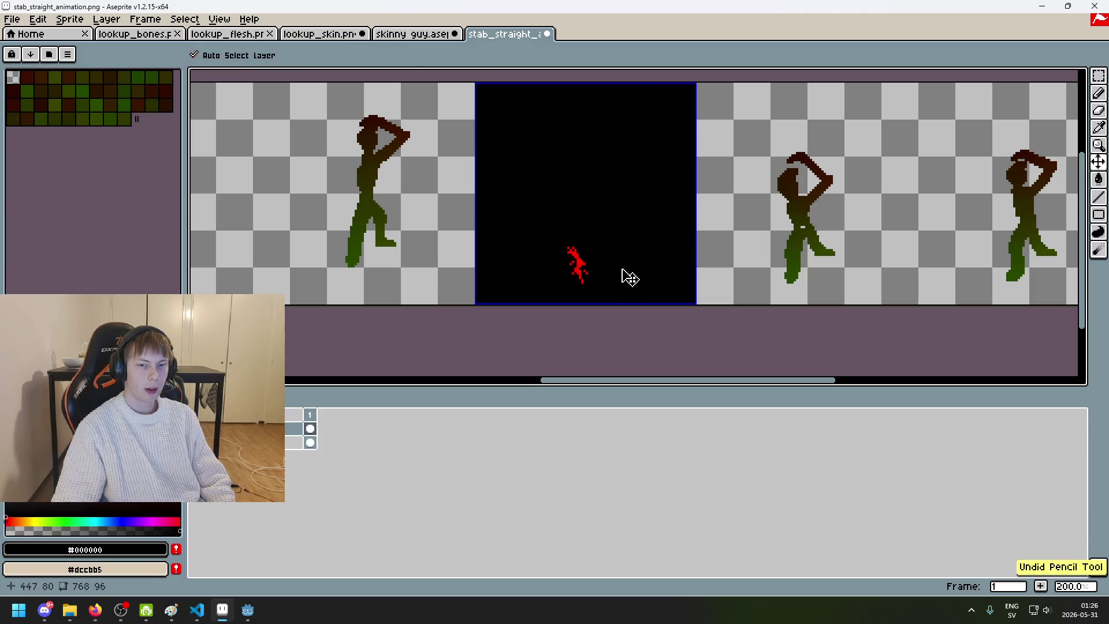
pyautogui.hotkey('ctrl', 'z')
pyautogui.hotkey('ctrl', 's')
pyautogui.click(516, 355)
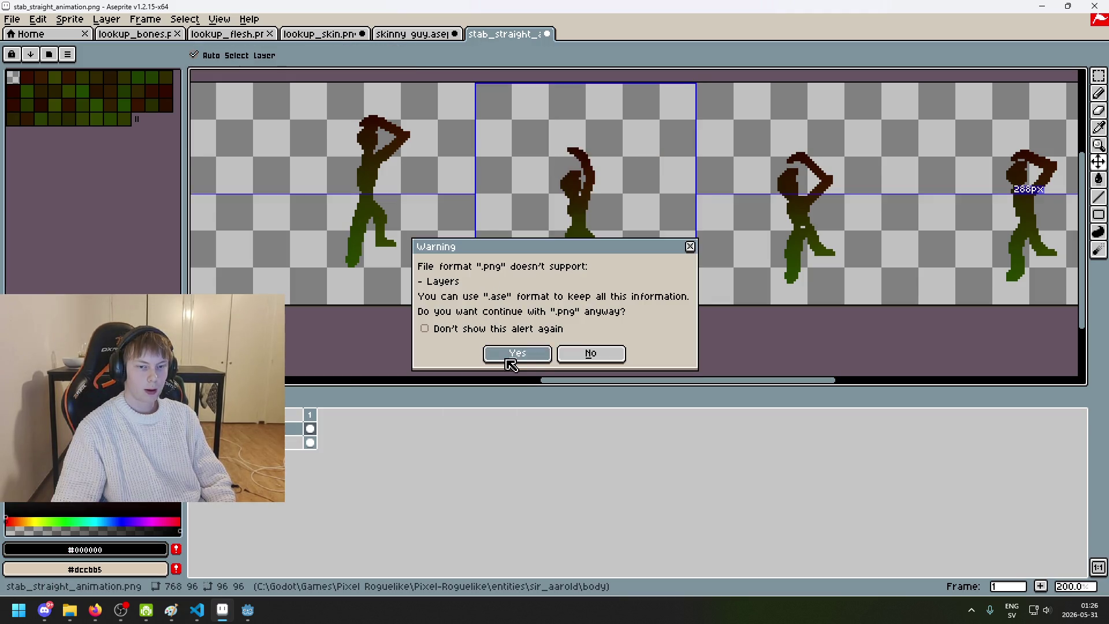
pyautogui.hotkey('ctrl', 's')
pyautogui.click(521, 358)
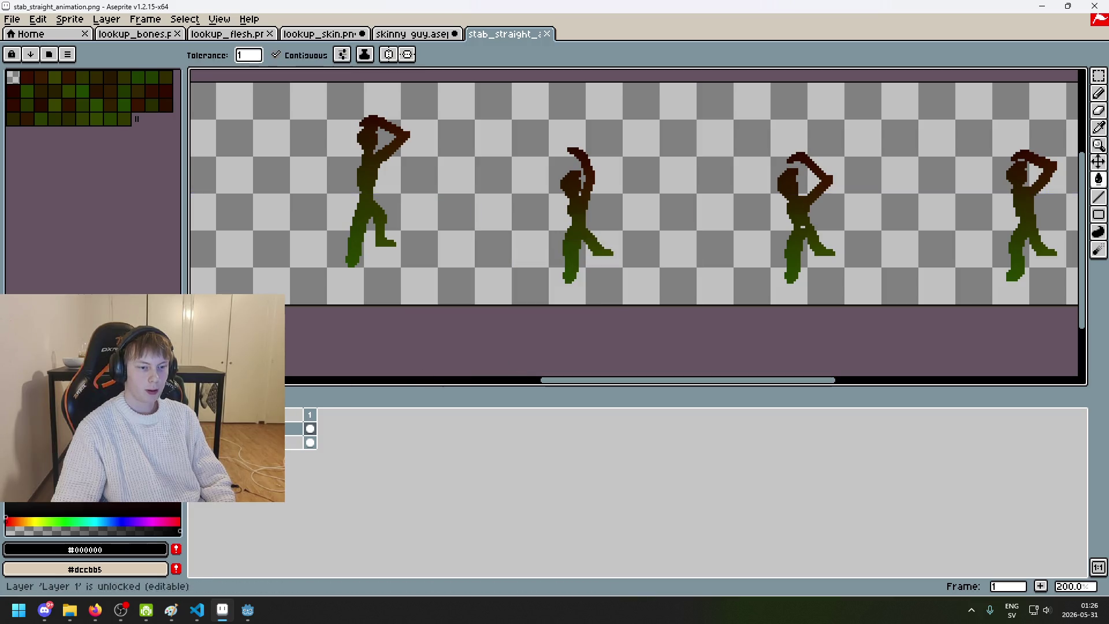
# Step: Restore the black backdrop and Paint Bucket the left and right frames solid black
pyautogui.hotkey('ctrl', 'y')
pyautogui.click(441, 233)
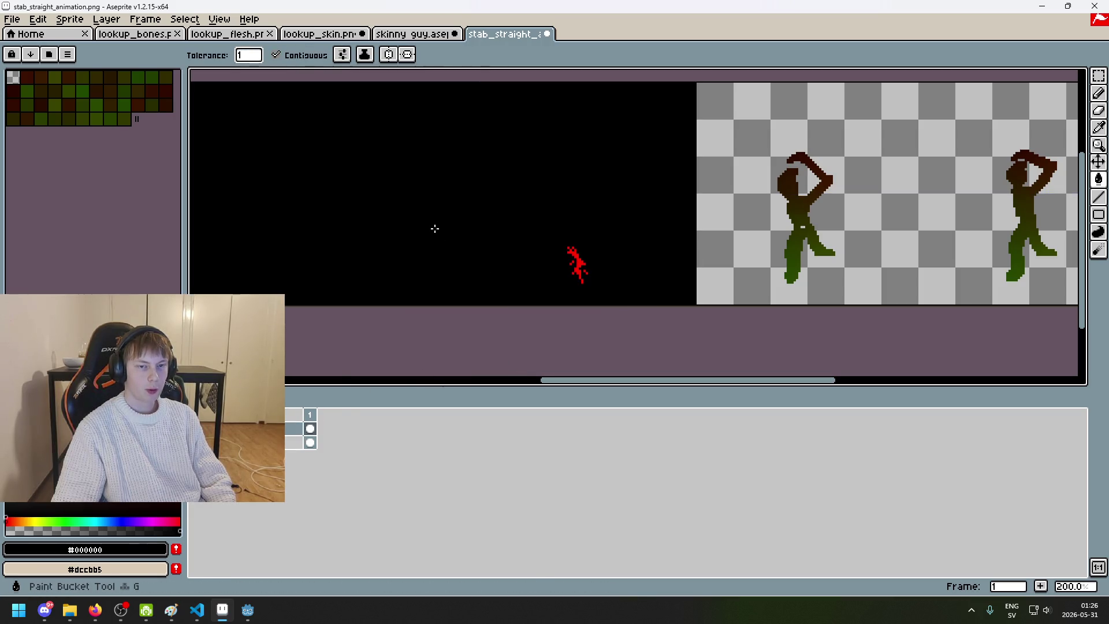
pyautogui.click(738, 126)
pyautogui.click(12, 19)
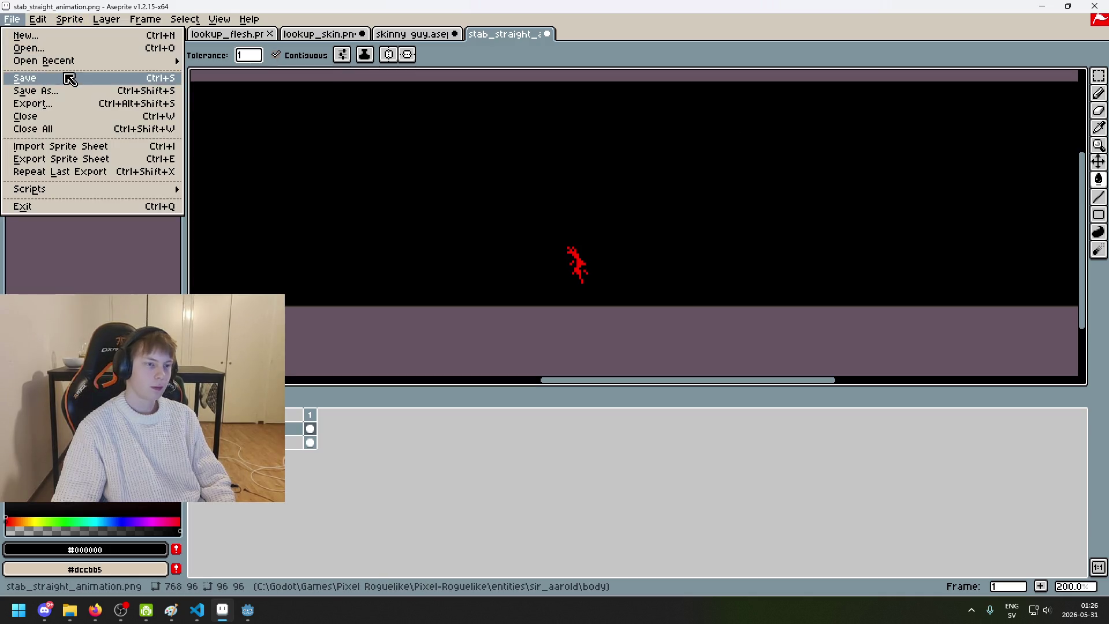
# Step: Start exporting the sheet and create an 'attacks' folder inside sir_aarold
pyautogui.click(55, 102)
pyautogui.click(654, 235)
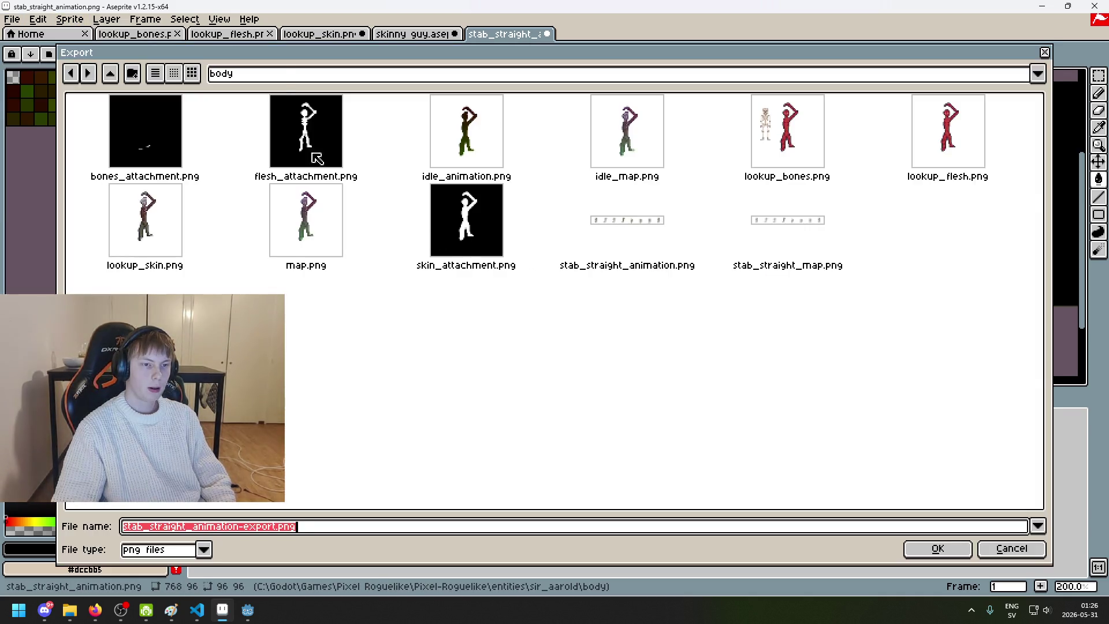
pyautogui.click(315, 73)
pyautogui.click(349, 179)
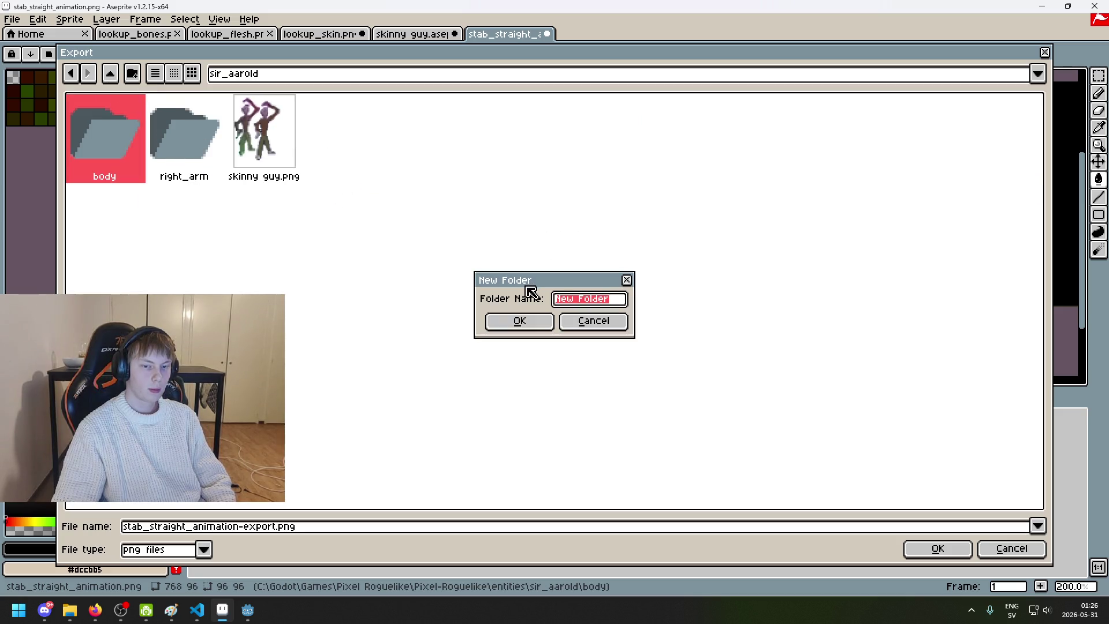
pyautogui.press('BackSpace')
pyautogui.write('cks')
pyautogui.press('Return')
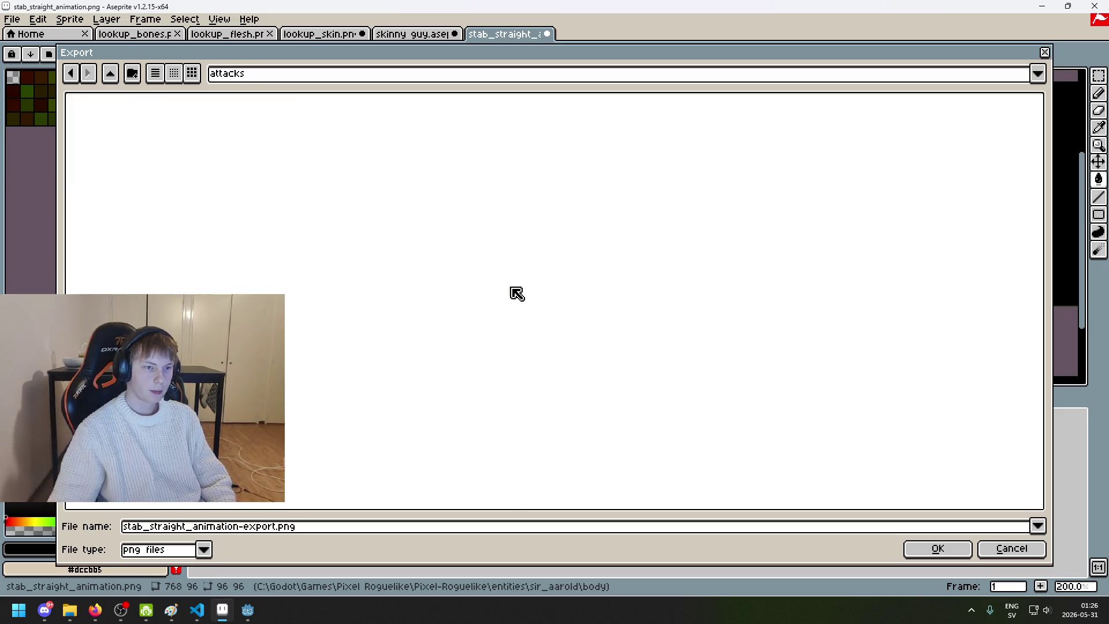
# Step: Rename the export file to stab_straight_damage.png and export it as PNG without layers
pyautogui.click(239, 530)
pyautogui.moveTo(269, 530); pyautogui.dragTo(231, 531)
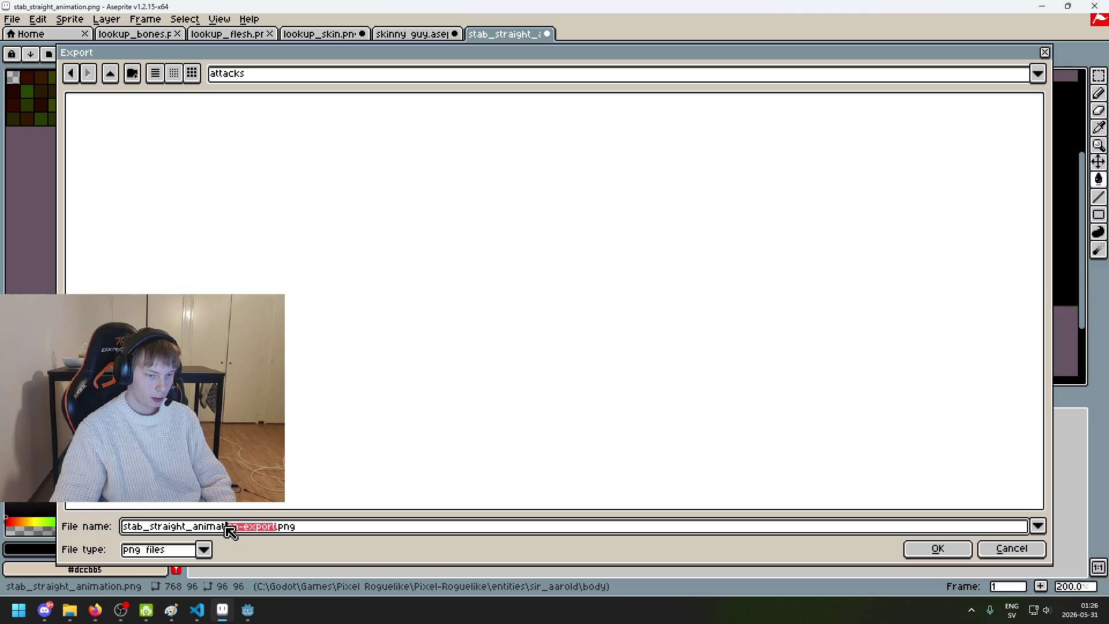
pyautogui.write('damage')
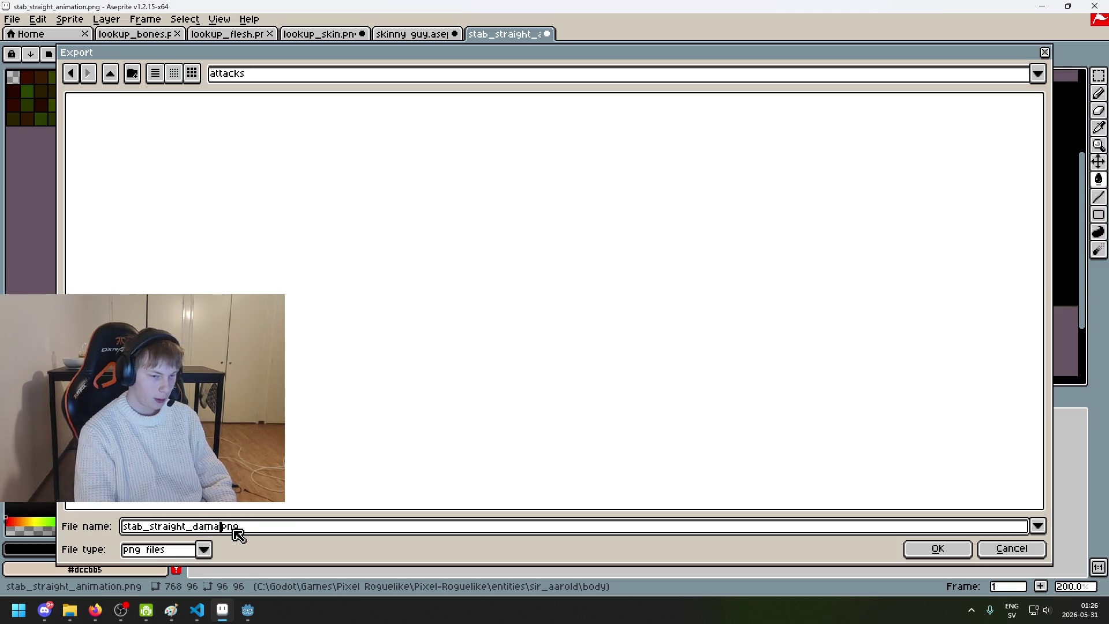
pyautogui.click(942, 553)
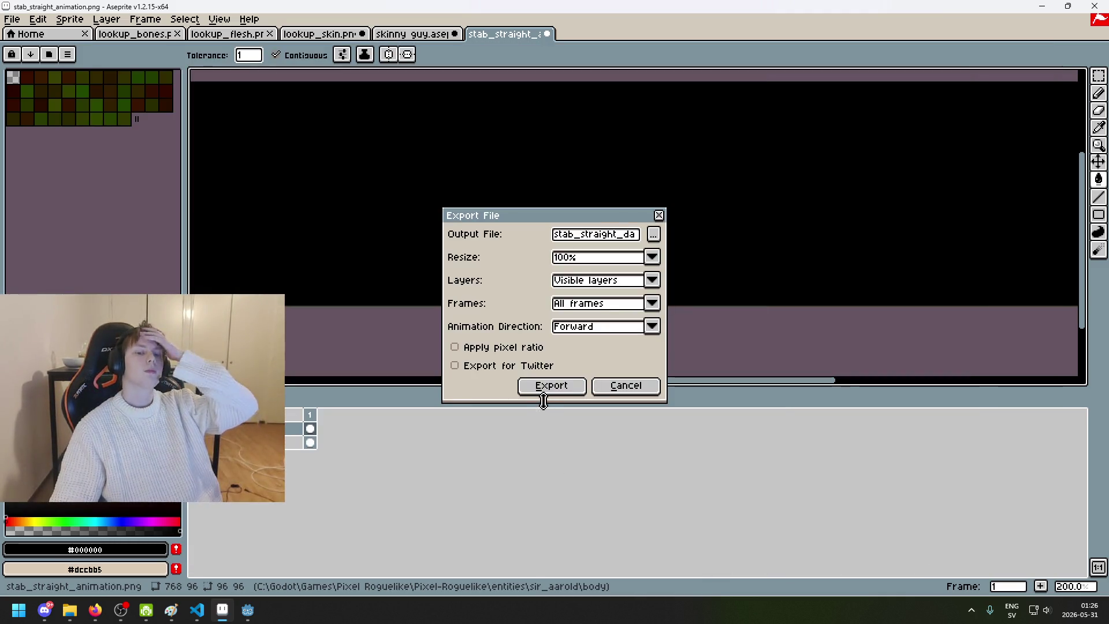
pyautogui.click(546, 388)
pyautogui.click(517, 352)
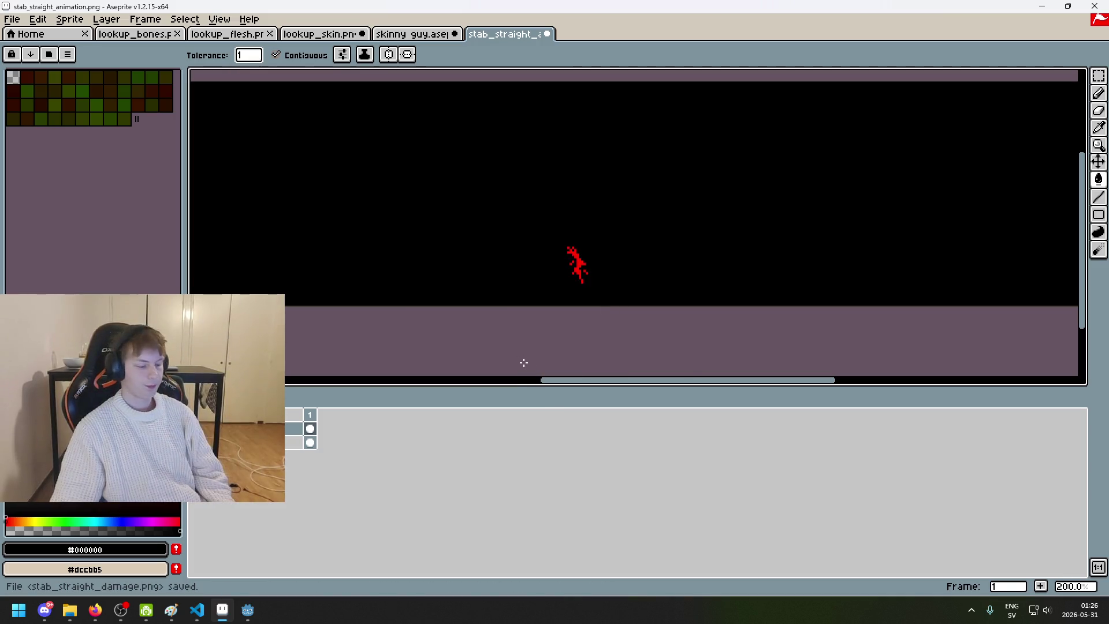
# Step: Switch to the Godot Engine project window
pyautogui.scroll(-1, 586, 352)
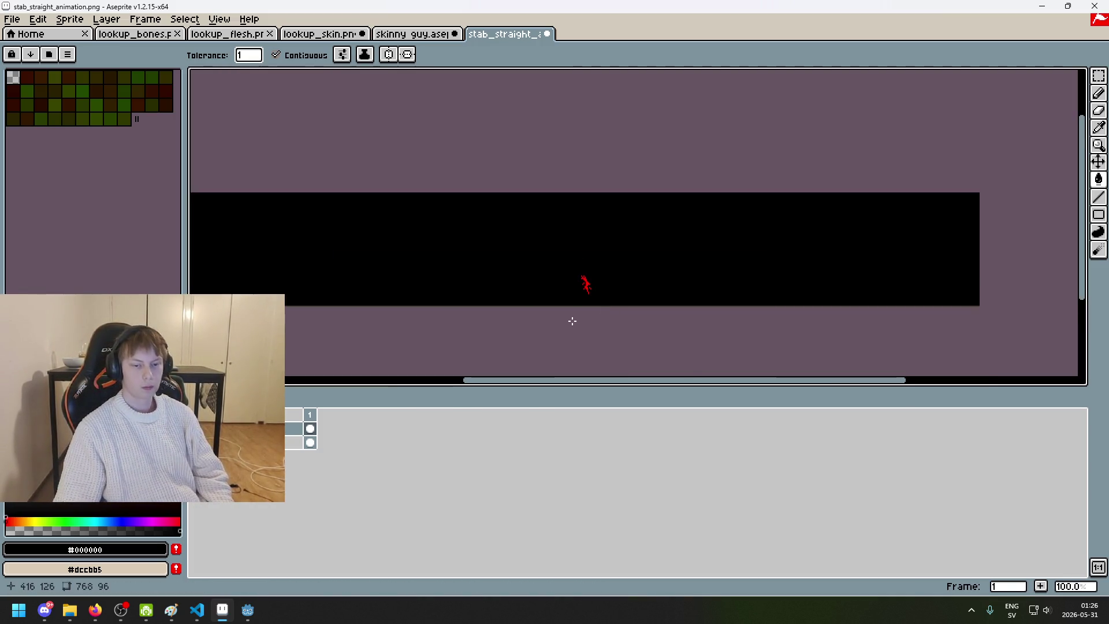
pyautogui.moveTo(257, 617)
pyautogui.click(184, 566)
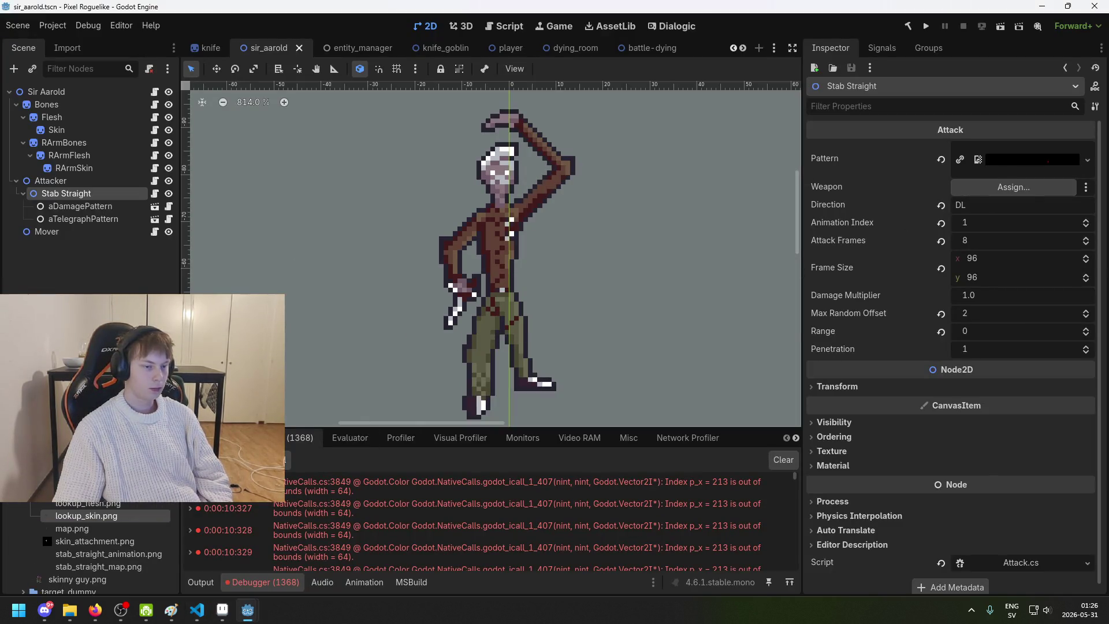
# Step: Assign stab_straight_damage.png as the Stab Straight attack's Pattern and save the scene
pyautogui.scroll(-3, 104, 516)
pyautogui.scroll(3, 104, 548)
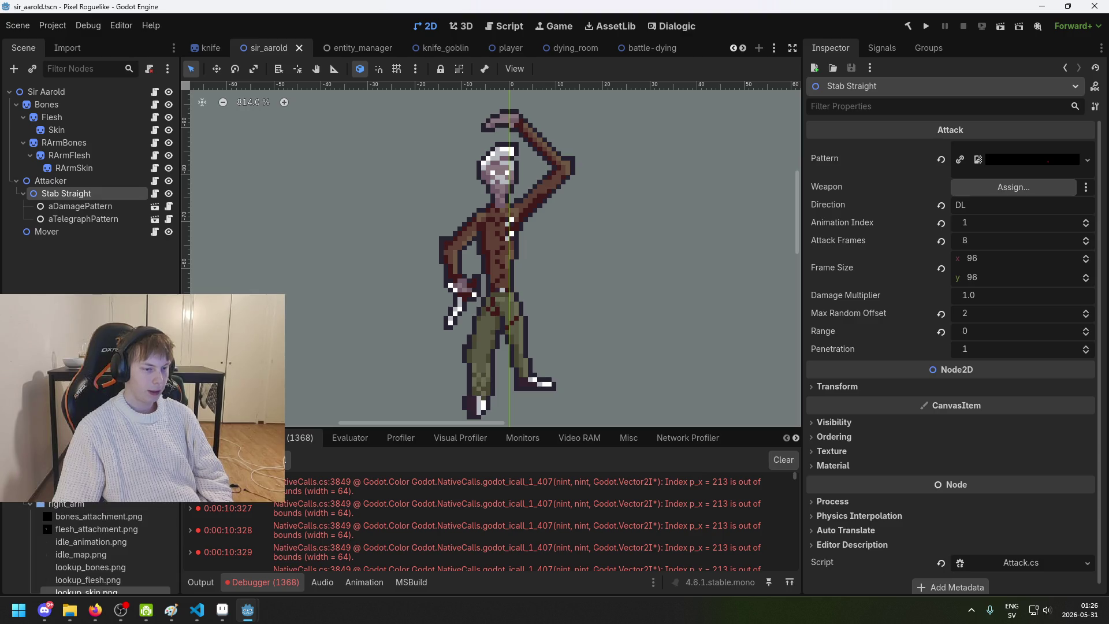
pyautogui.scroll(1, 104, 520)
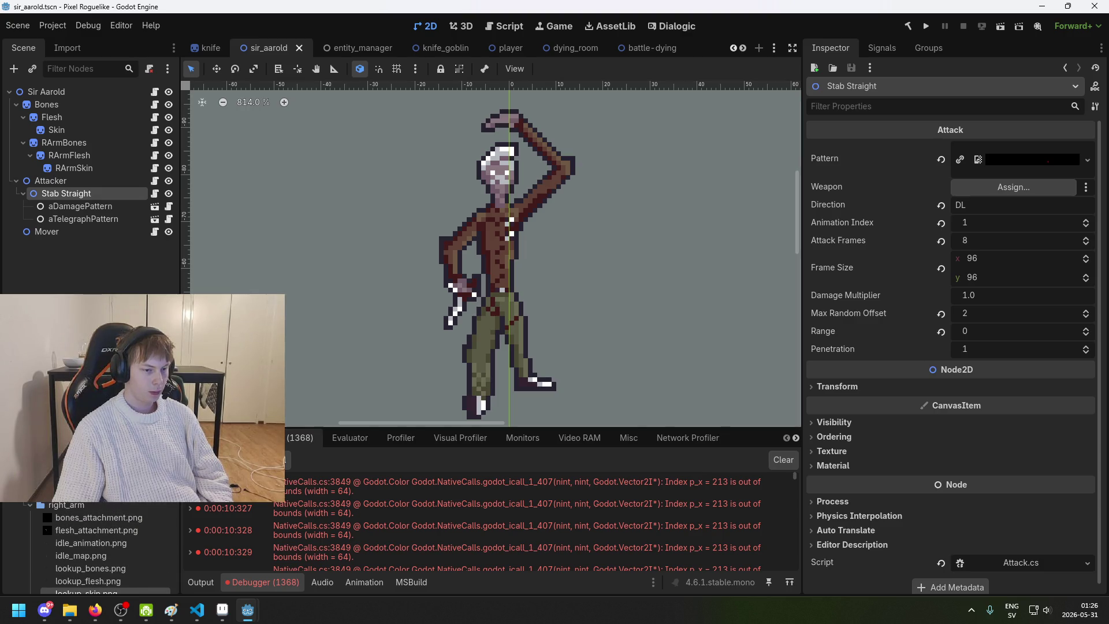
pyautogui.moveTo(116, 491)
pyautogui.mouseDown()
pyautogui.moveTo(995, 185)
pyautogui.moveTo(988, 159)
pyautogui.mouseUp()
pyautogui.hotkey('ctrl', 's')
pyautogui.click(1060, 158)
pyautogui.click(1060, 158)
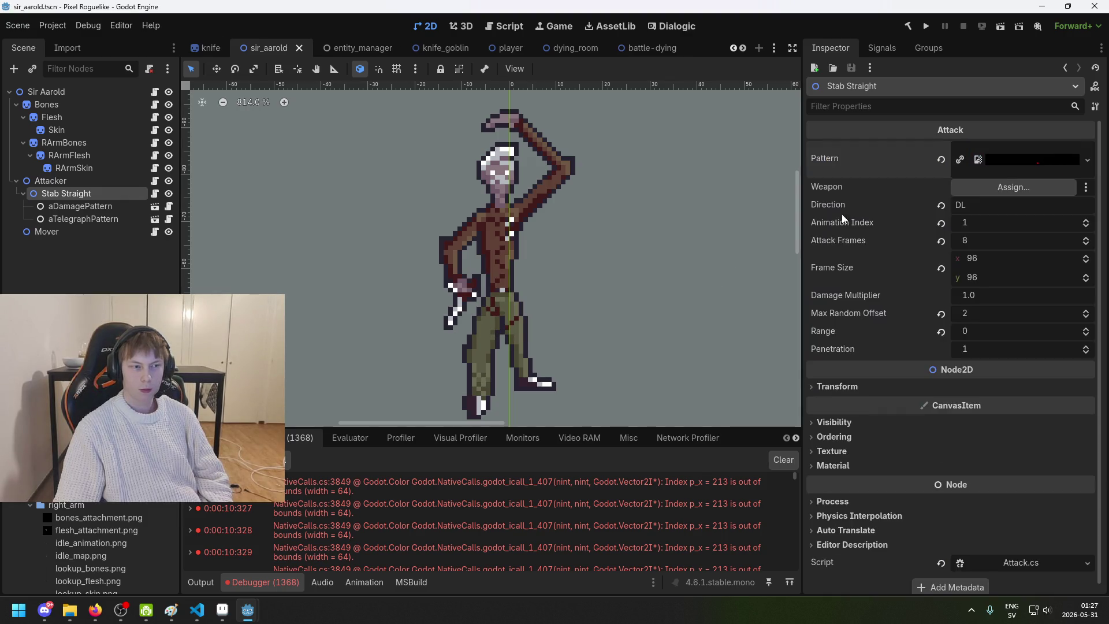
# Step: Deselect the Stab Straight node, save again, and bring up tutorial_battle.txt in the script editor
pyautogui.click(371, 231)
pyautogui.hotkey('ctrl', 's')
pyautogui.scroll(-3, 370, 235)
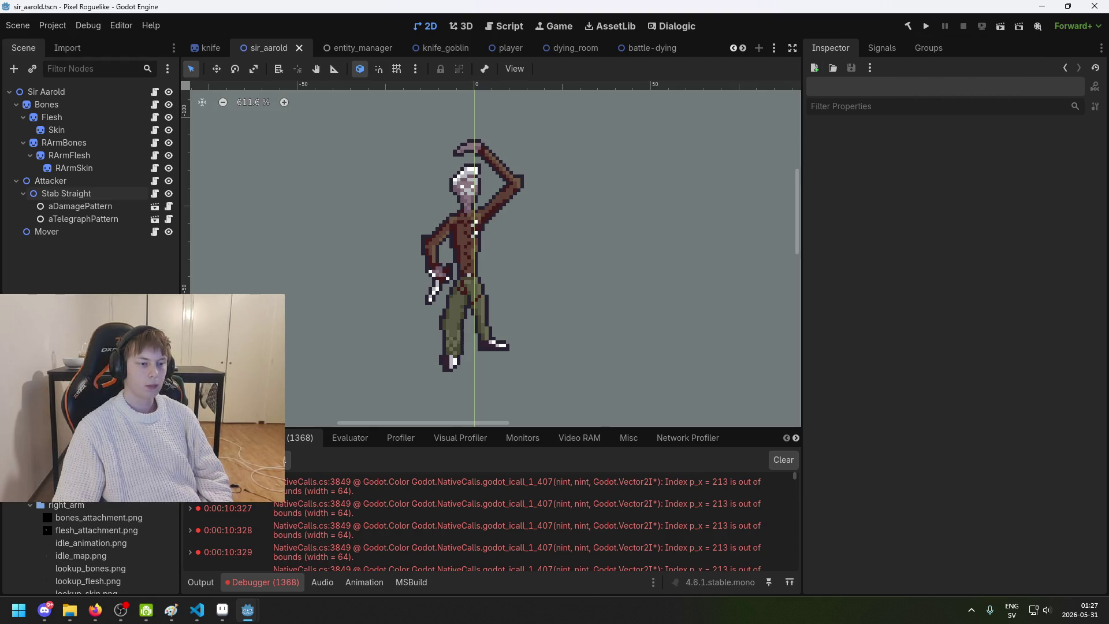
pyautogui.scroll(-5, 86, 548)
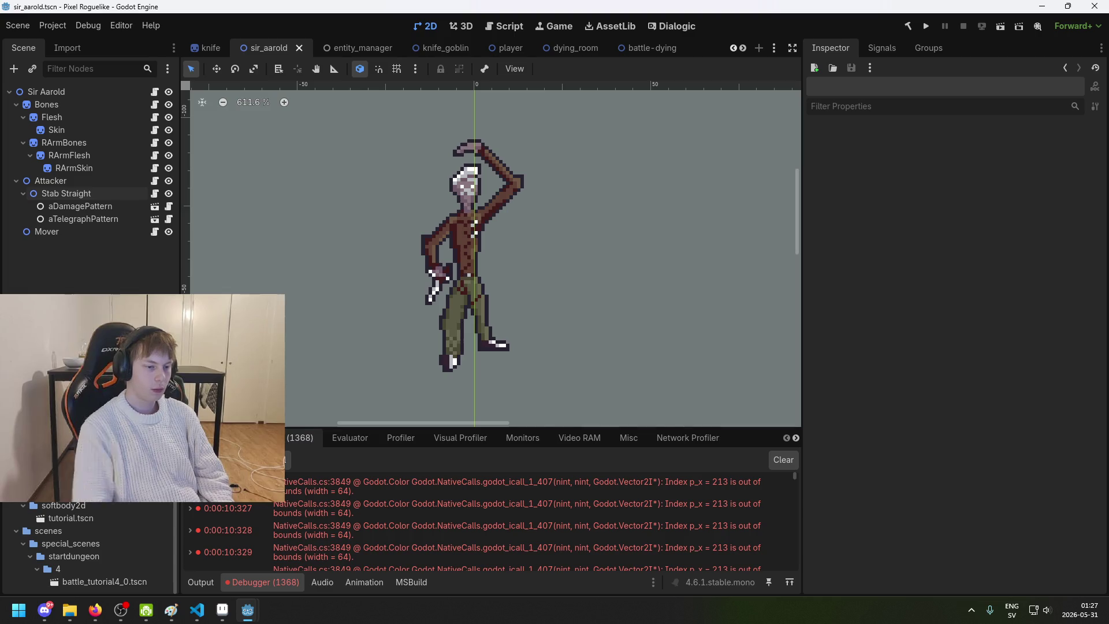
pyautogui.hotkey('ctrl', 'F3')
pyautogui.write('aarold')
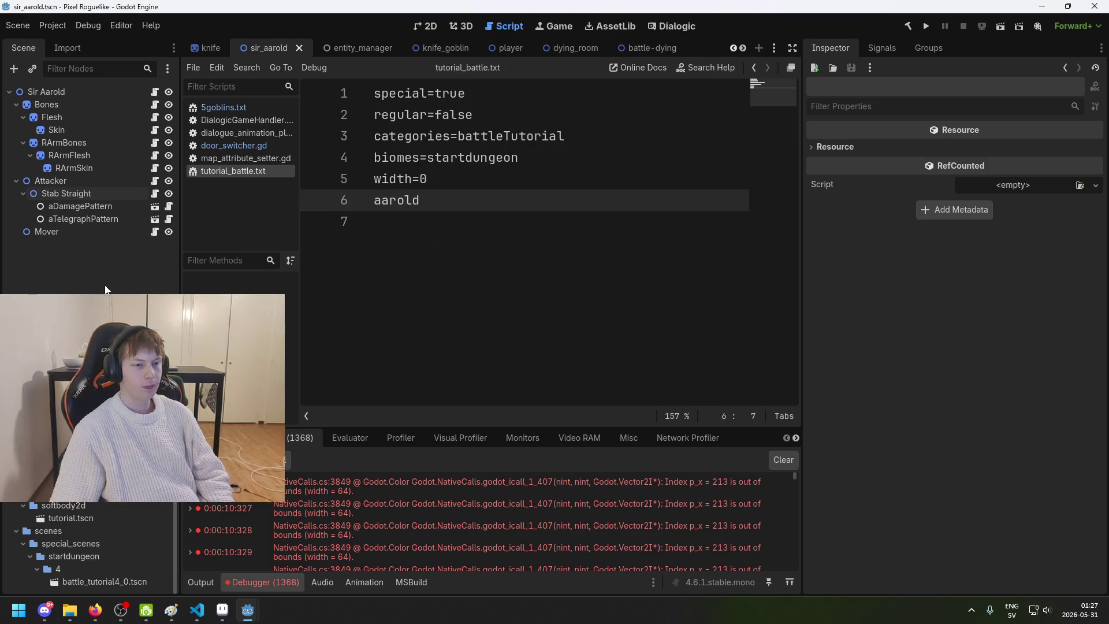
# Step: Save tutorial_battle.txt with its 'aarold' line and launch the game
pyautogui.hotkey('ctrl', 's')
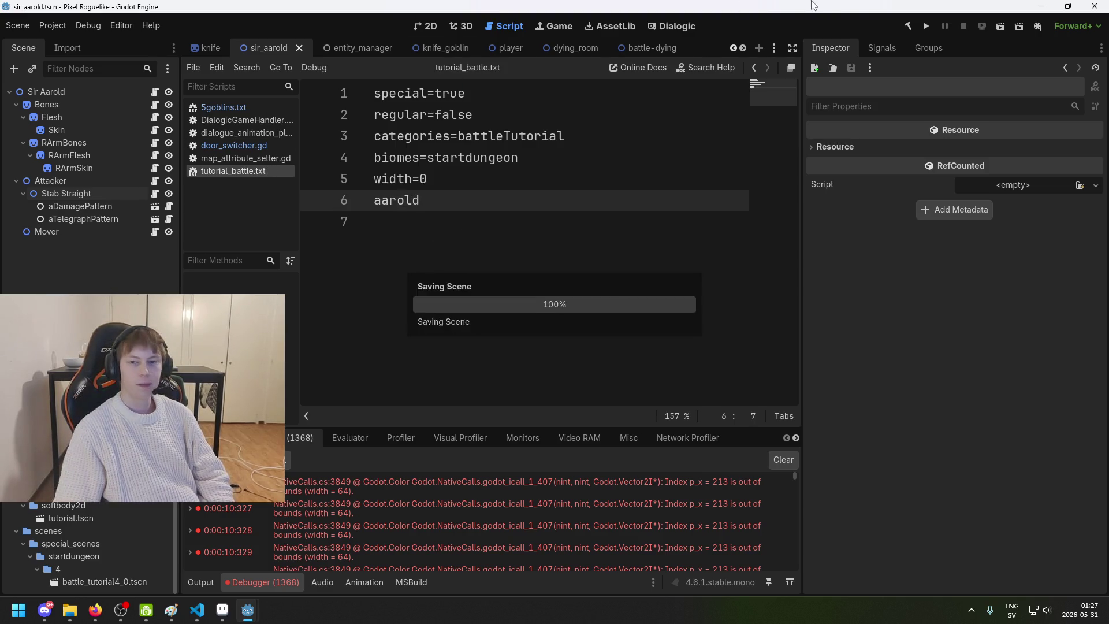
pyautogui.click(926, 26)
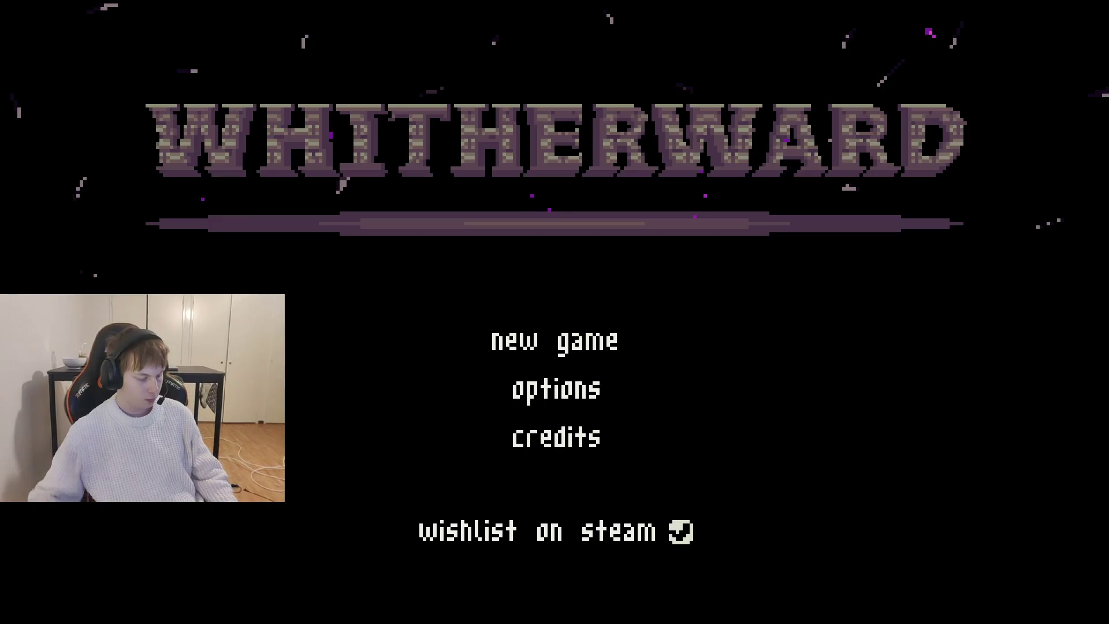
# Step: Start a new Whitherward game, walk the forest path to the fight, then stop with F8
pyautogui.click(558, 350)
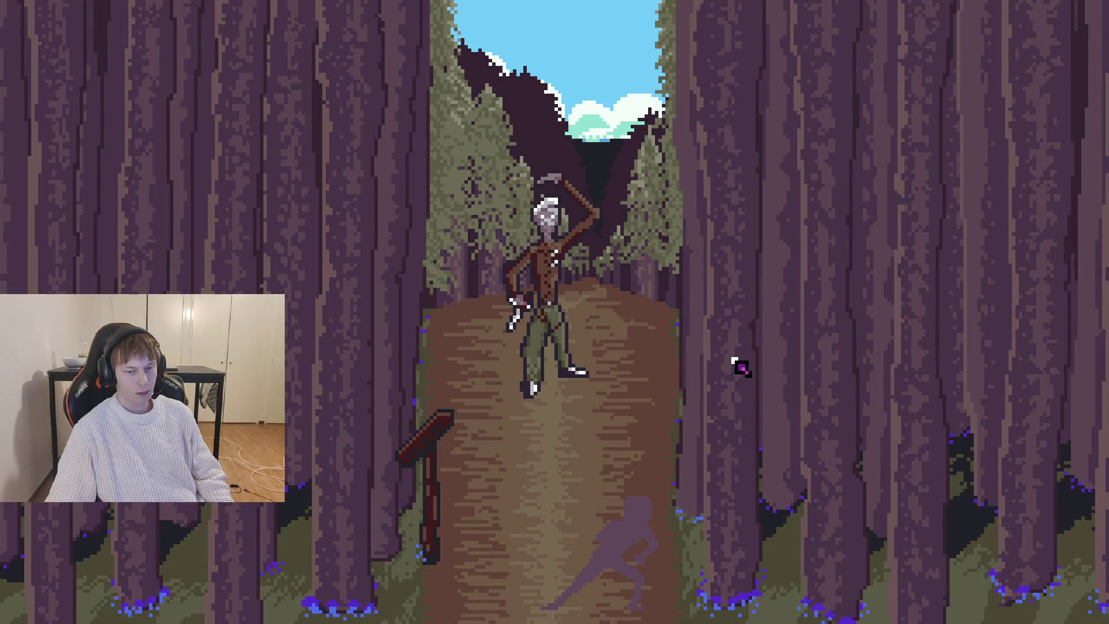
pyautogui.click(630, 581)
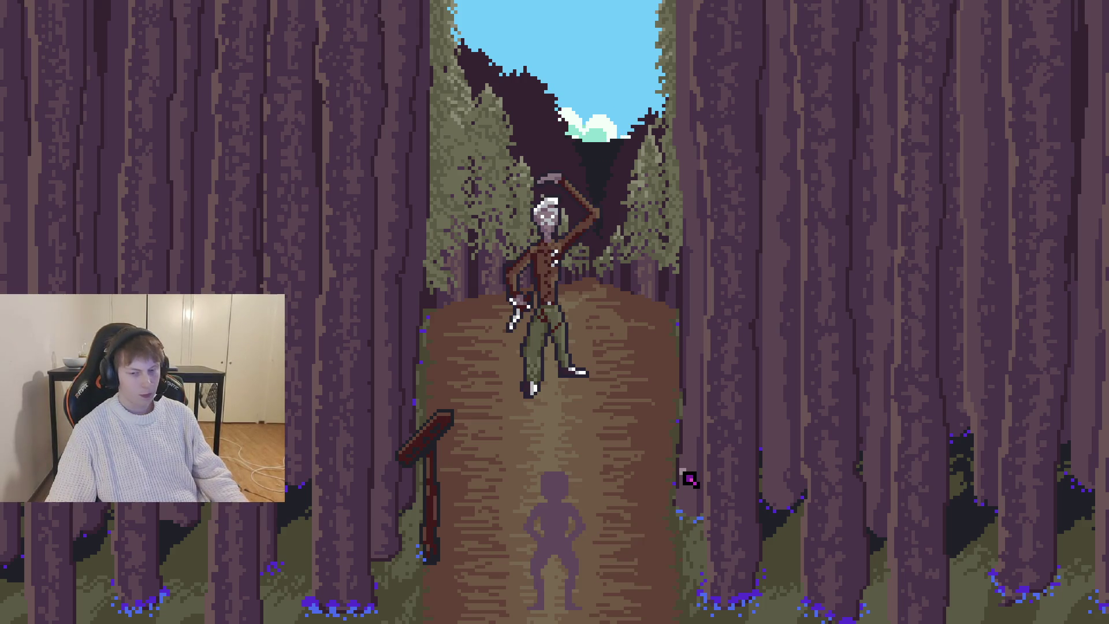
pyautogui.press('F8')
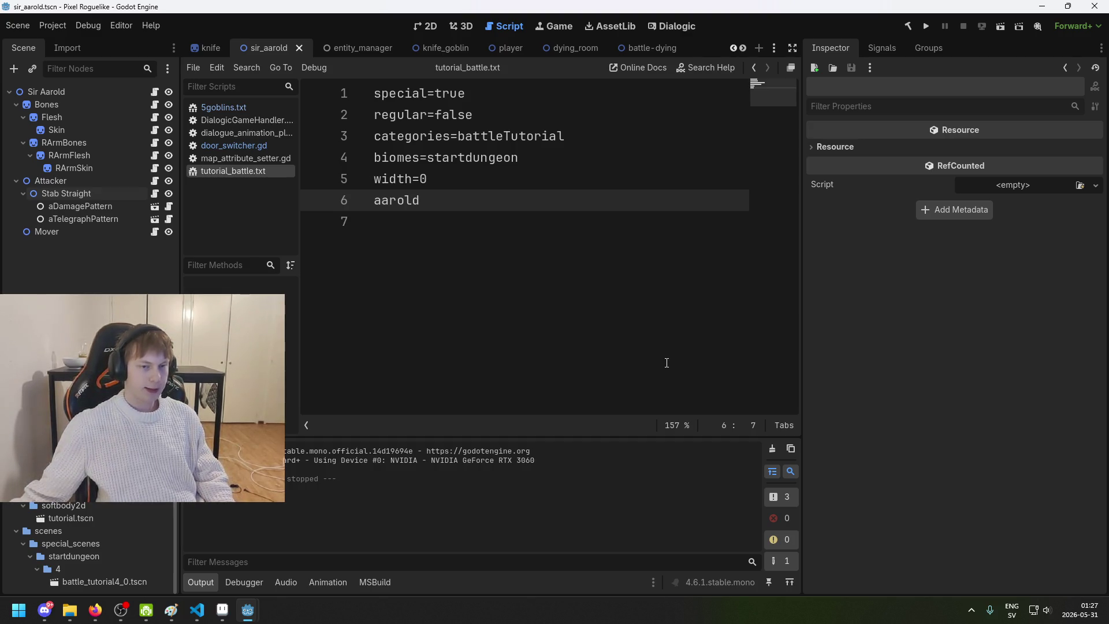
# Step: Return to stab_straight_animation.png and pick the spatter's red #FF0000 as the Pencil colour
pyautogui.hotkey('alt', 'Tab')
pyautogui.scroll(2, 522, 275)
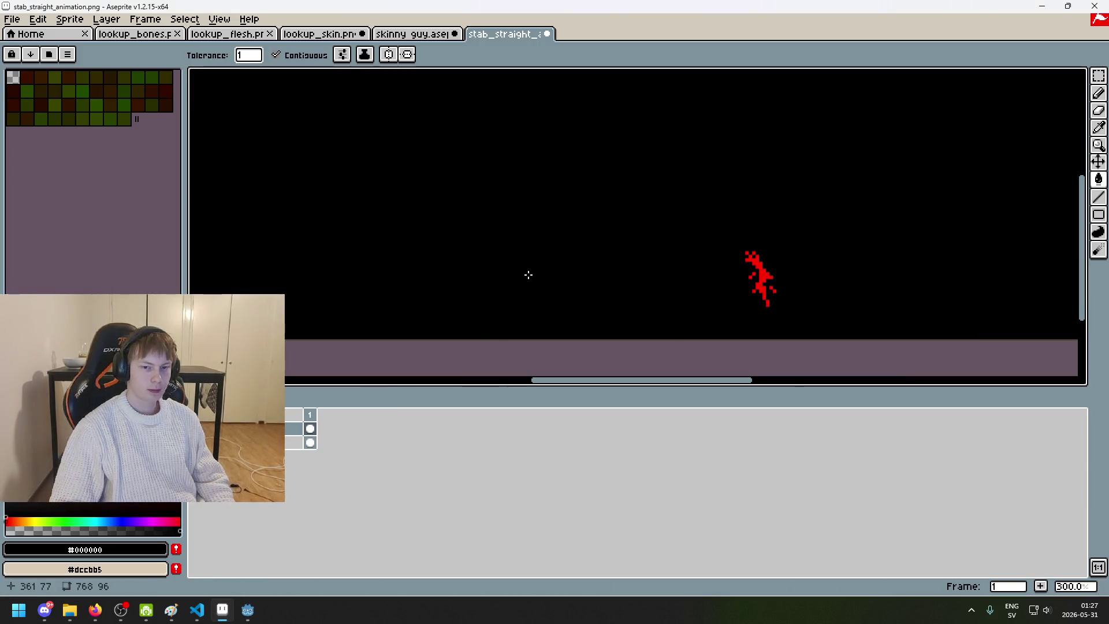
pyautogui.press('e')
pyautogui.press('i')
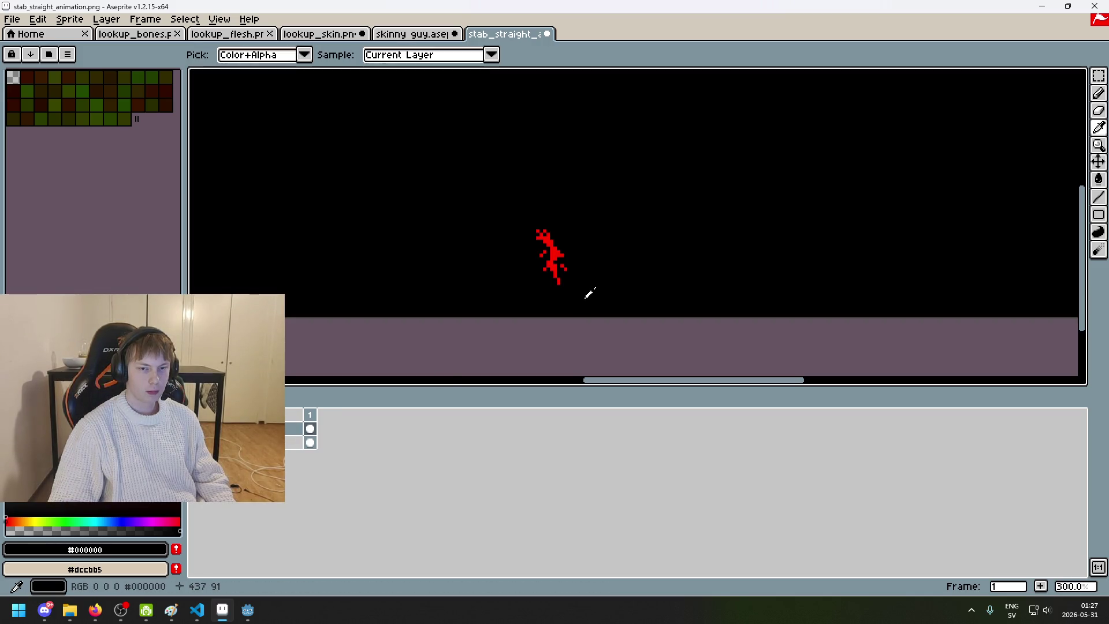
pyautogui.click(555, 246)
pyautogui.press('b')
# Step: Zoom in, briefly hide and reshow Layer 1, and bring up Layer 1's layer menu
pyautogui.scroll(2, 549, 202)
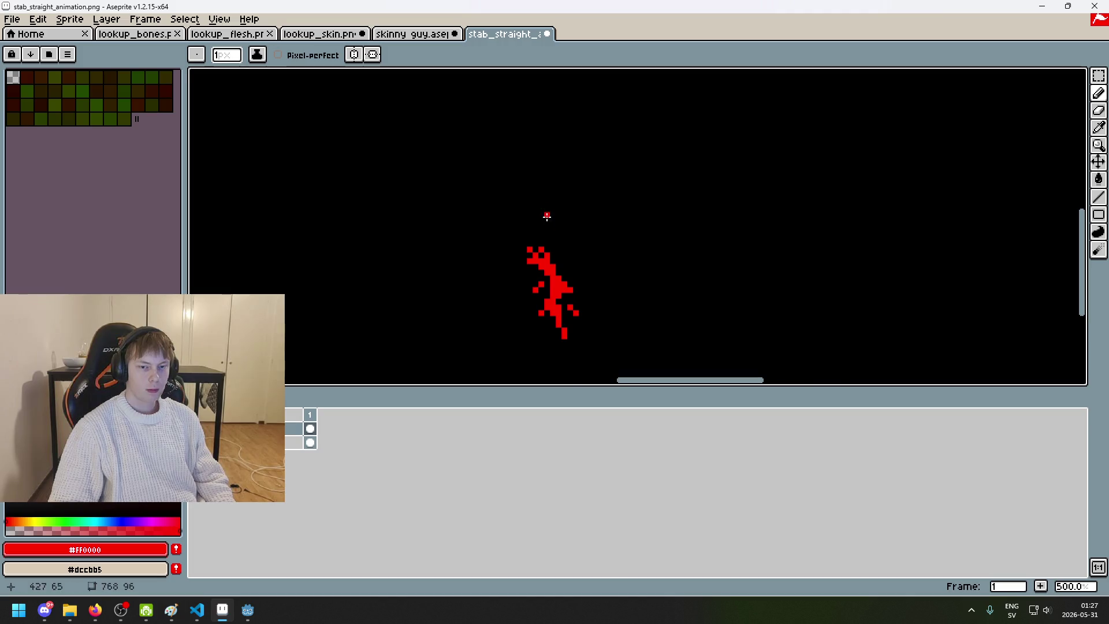
pyautogui.scroll(-2, 547, 213)
pyautogui.scroll(2, 550, 265)
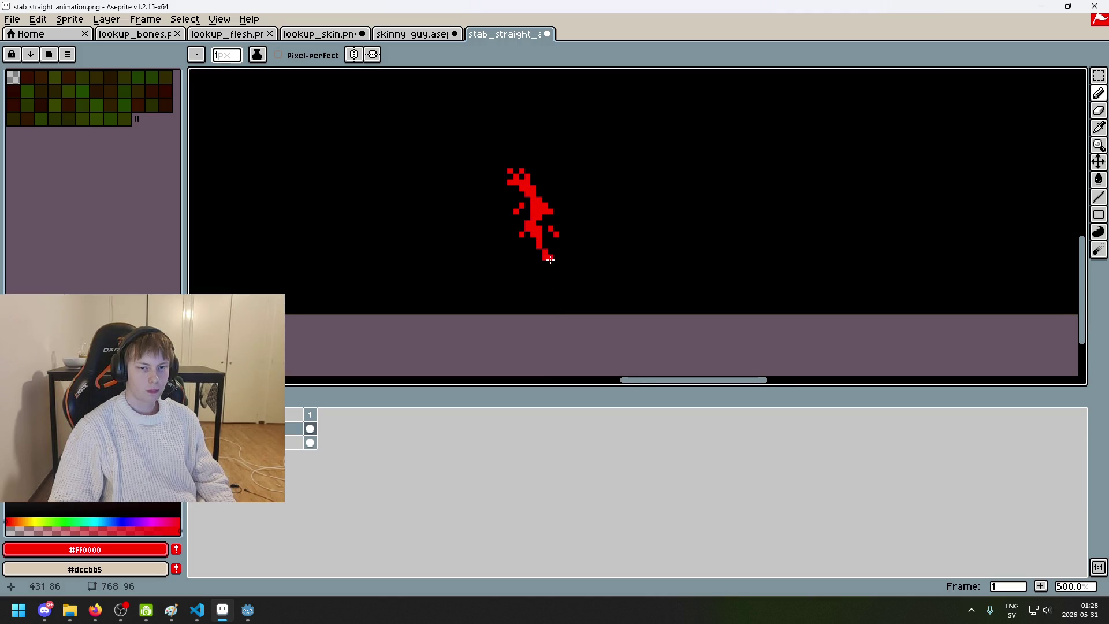
pyautogui.click(11, 428)
pyautogui.click(11, 428)
pyautogui.scroll(2, 553, 280)
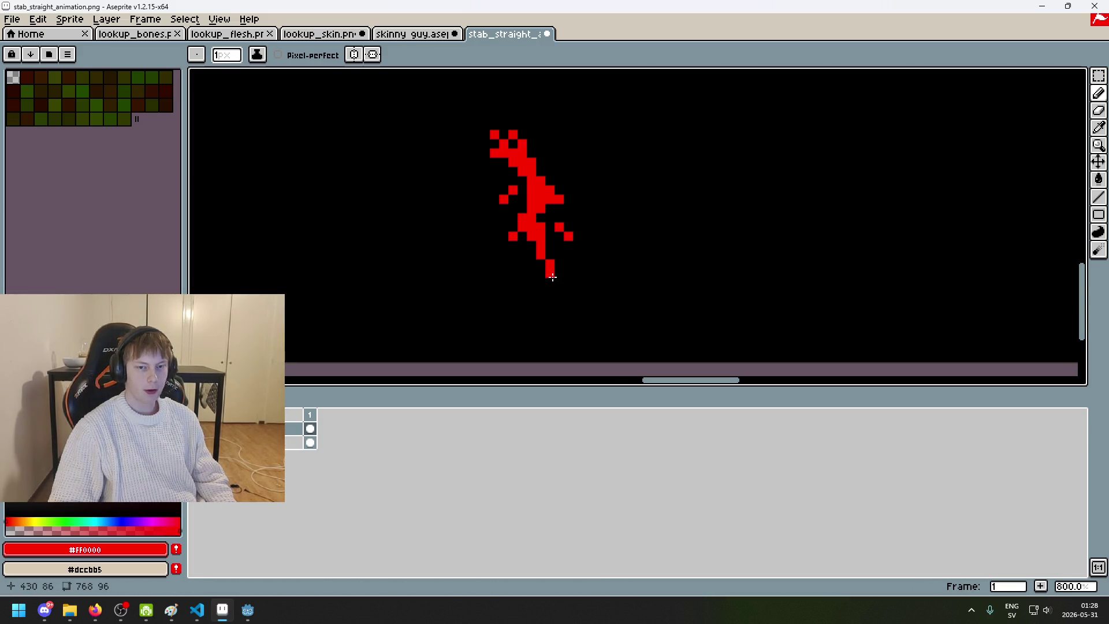
pyautogui.rightClick(289, 429)
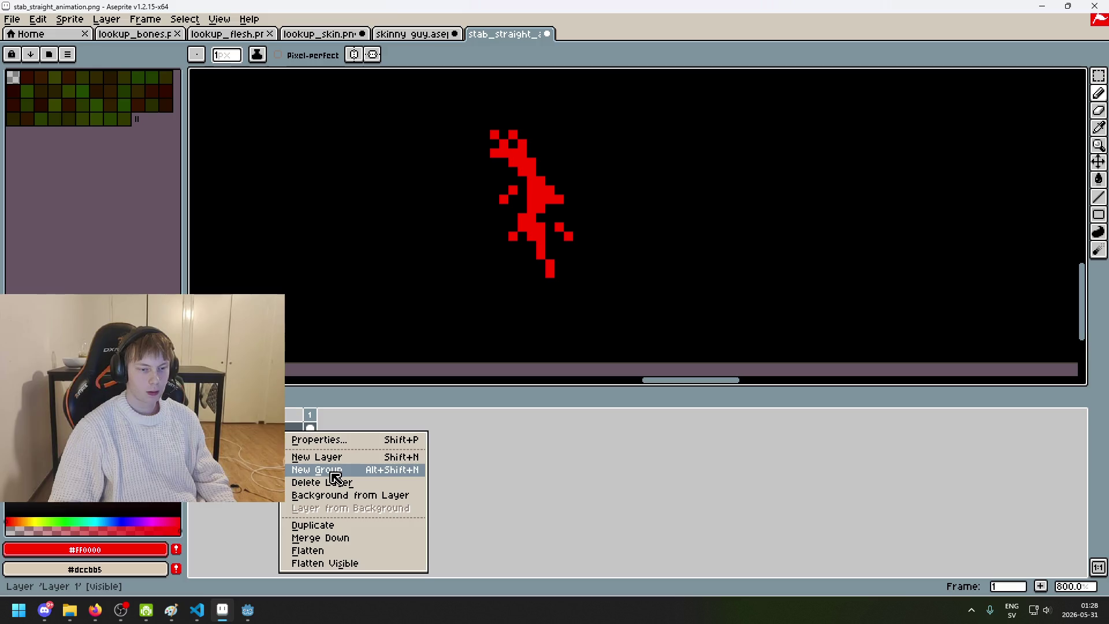
# Step: Add Layer 2 and toggle Layer 1's visibility to check the lone red pixel
pyautogui.click(314, 457)
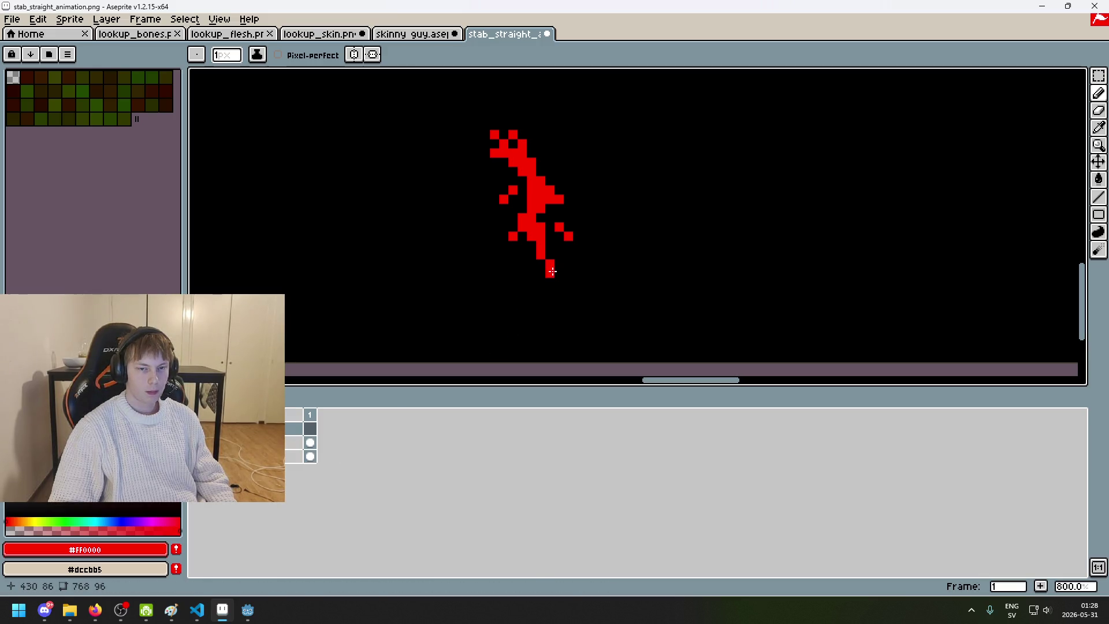
pyautogui.press('e')
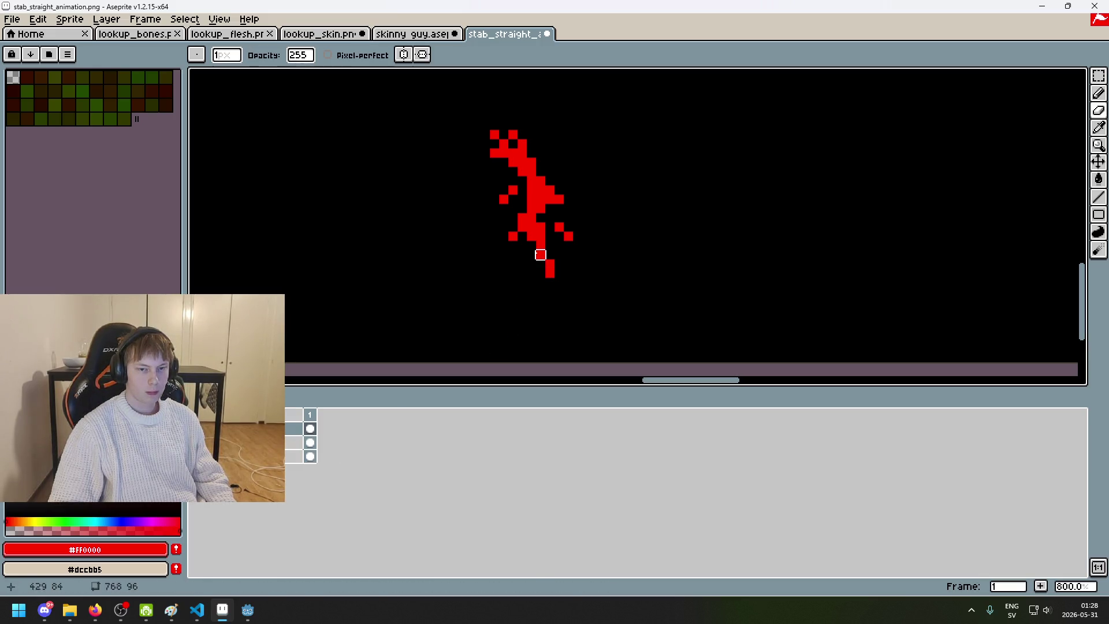
pyautogui.click(196, 443)
pyautogui.click(195, 442)
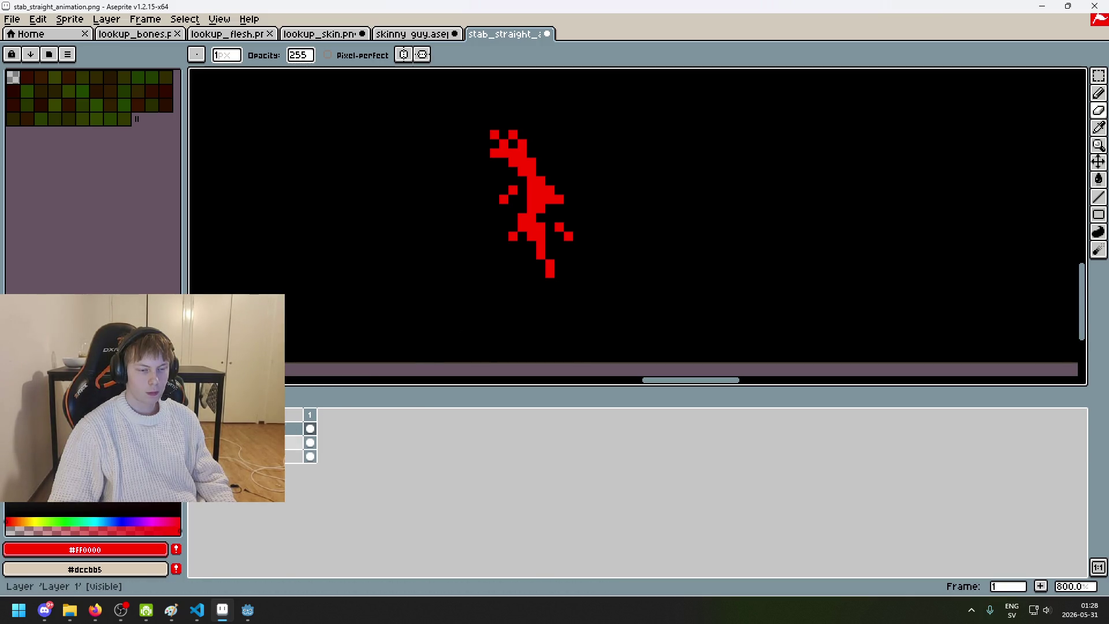
pyautogui.click(195, 442)
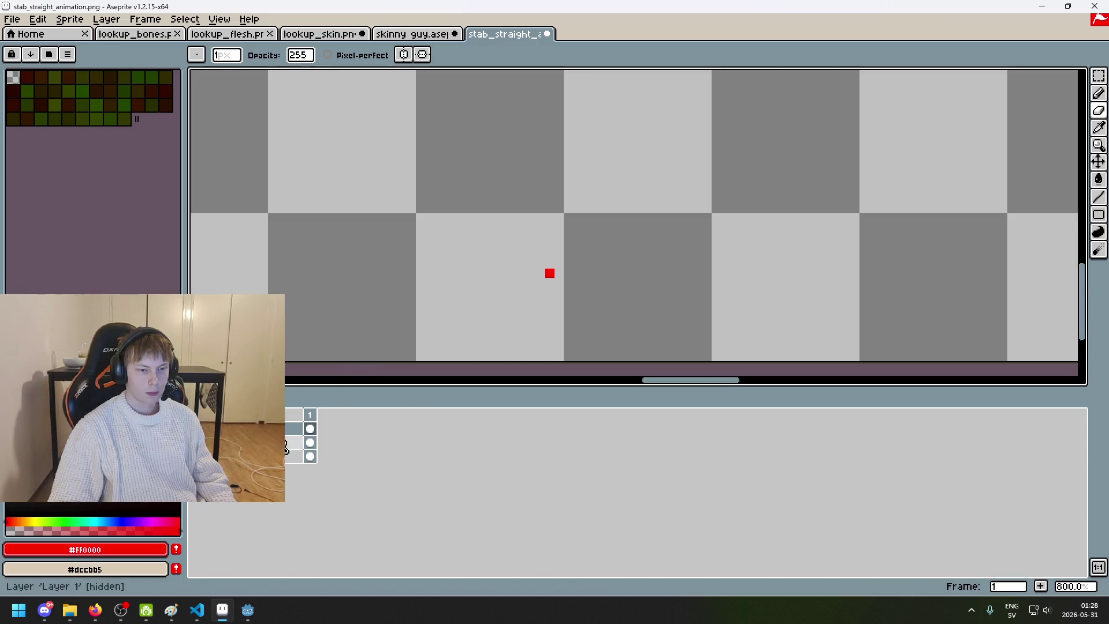
# Step: Select the bottom layer, peek at its green figure, and leave Layer 1 hidden
pyautogui.click(231, 456)
pyautogui.click(195, 457)
pyautogui.click(195, 456)
pyautogui.click(195, 442)
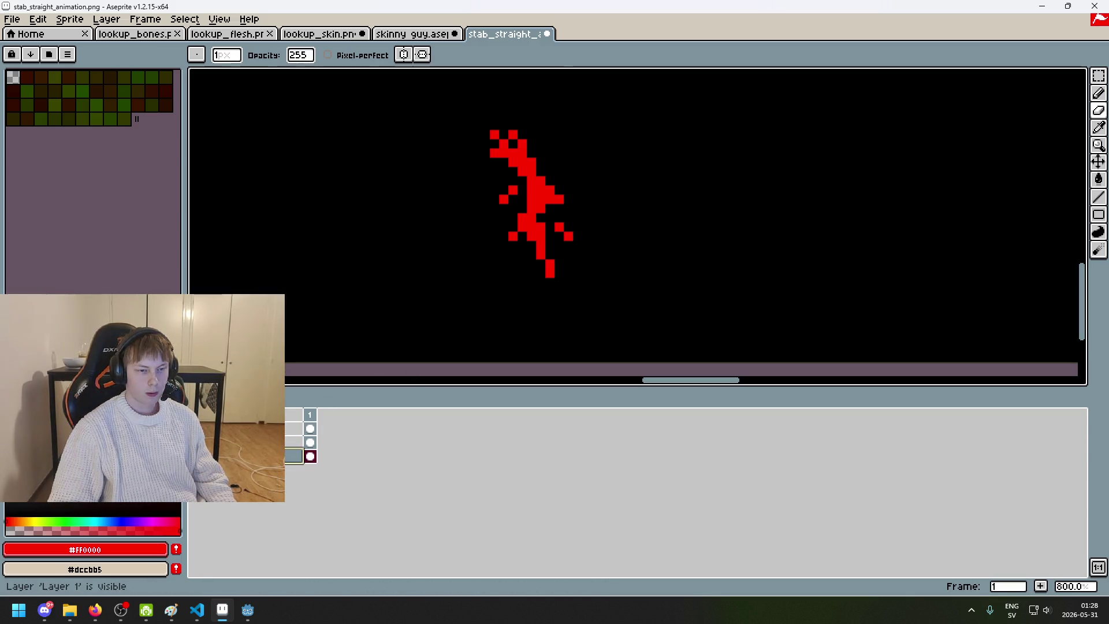
pyautogui.keyDown('alt'); pyautogui.click(451, 302); pyautogui.keyUp('alt')
pyautogui.click(196, 443)
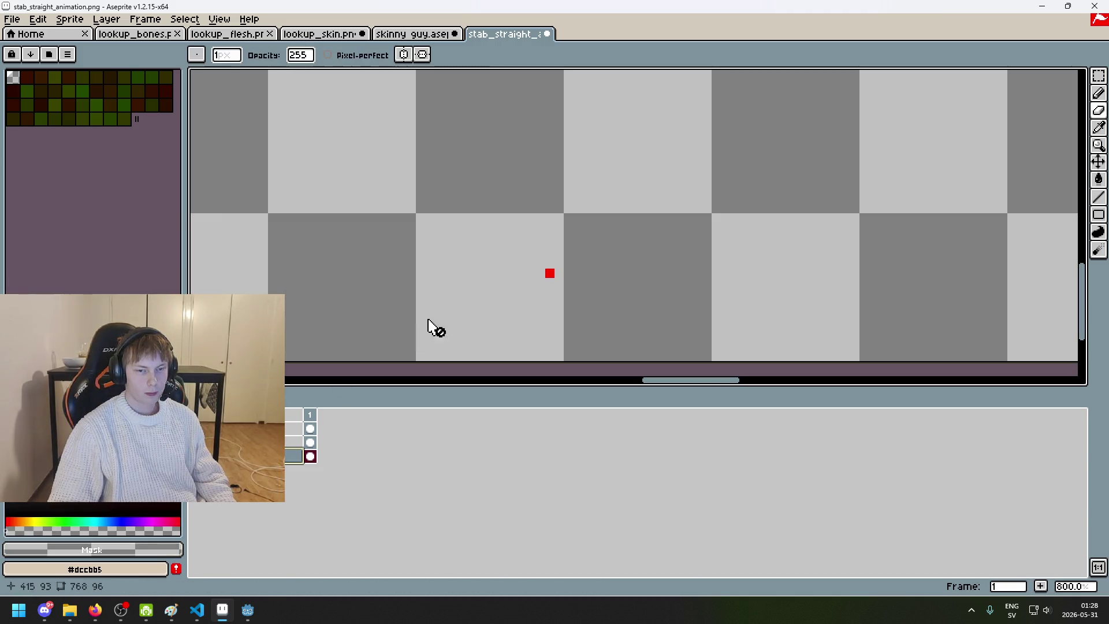
# Step: Add Layer 3 and bucket-fill it solid black
pyautogui.rightClick(250, 443)
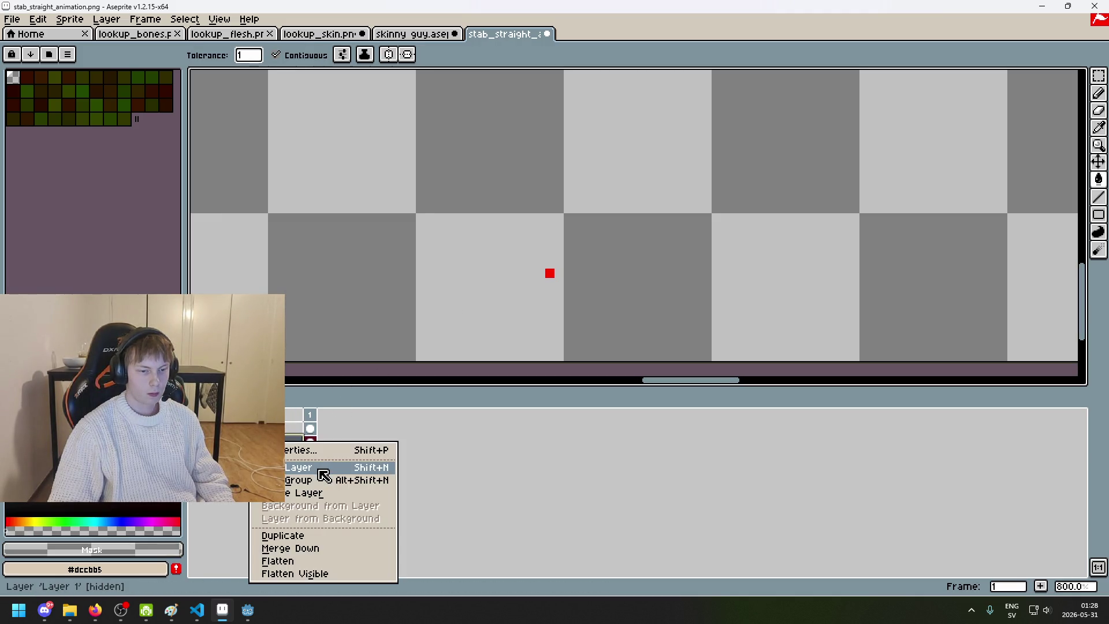
pyautogui.click(315, 466)
pyautogui.press('g')
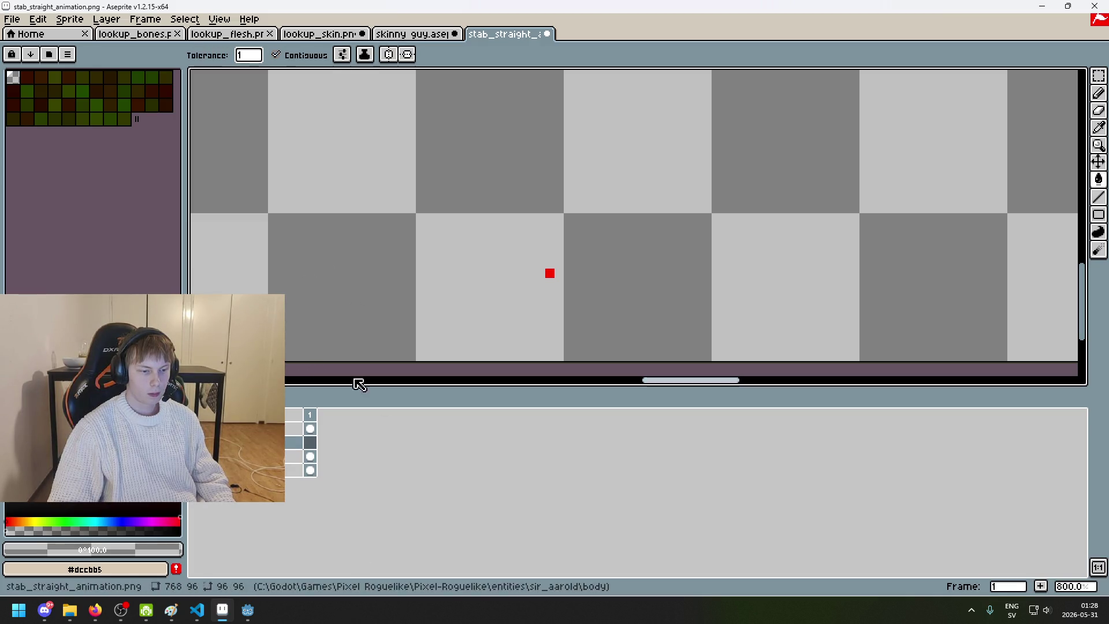
pyautogui.click(173, 549)
pyautogui.click(235, 514)
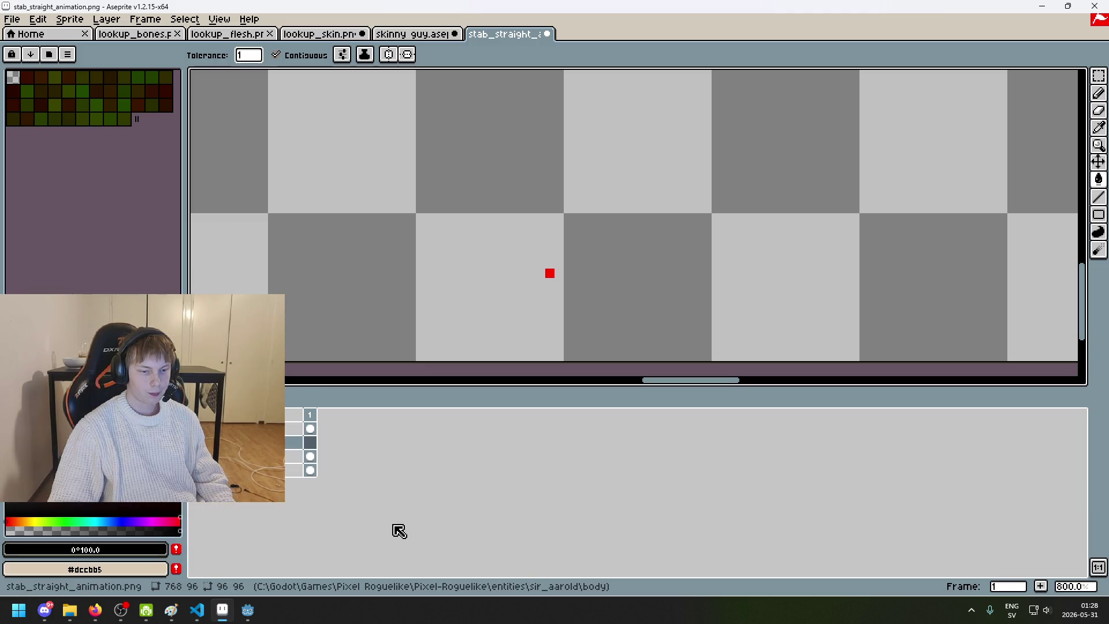
pyautogui.click(456, 252)
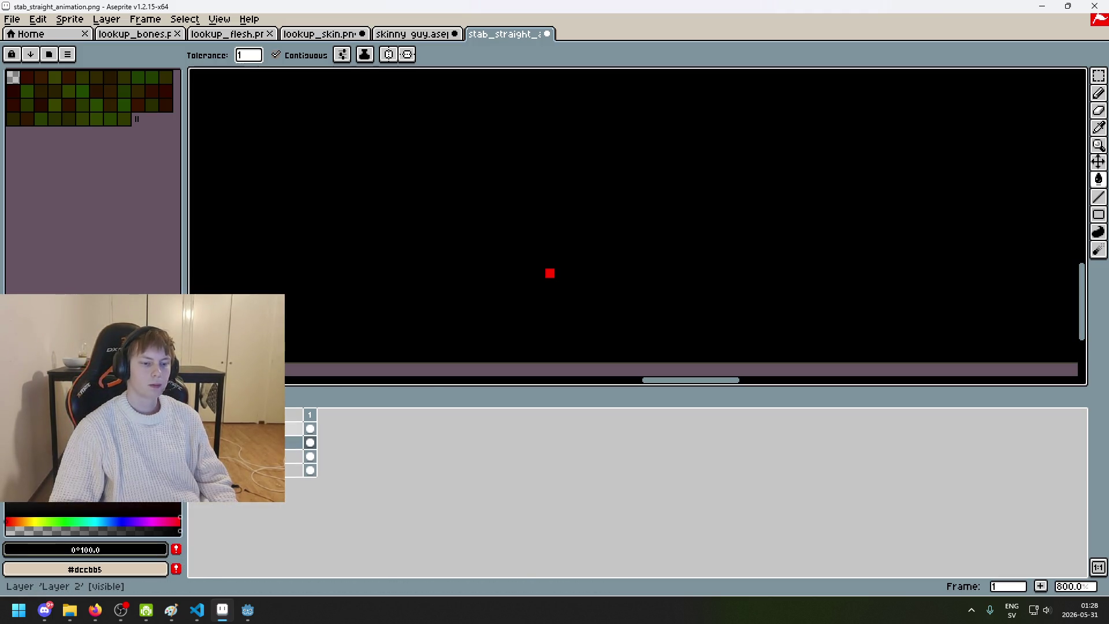
# Step: On Layer 2, pick the existing red and pencil a pixel above the first one
pyautogui.click(271, 428)
pyautogui.keyDown('alt'); pyautogui.click(550, 273); pyautogui.keyUp('alt')
pyautogui.press('b')
pyautogui.click(531, 218)
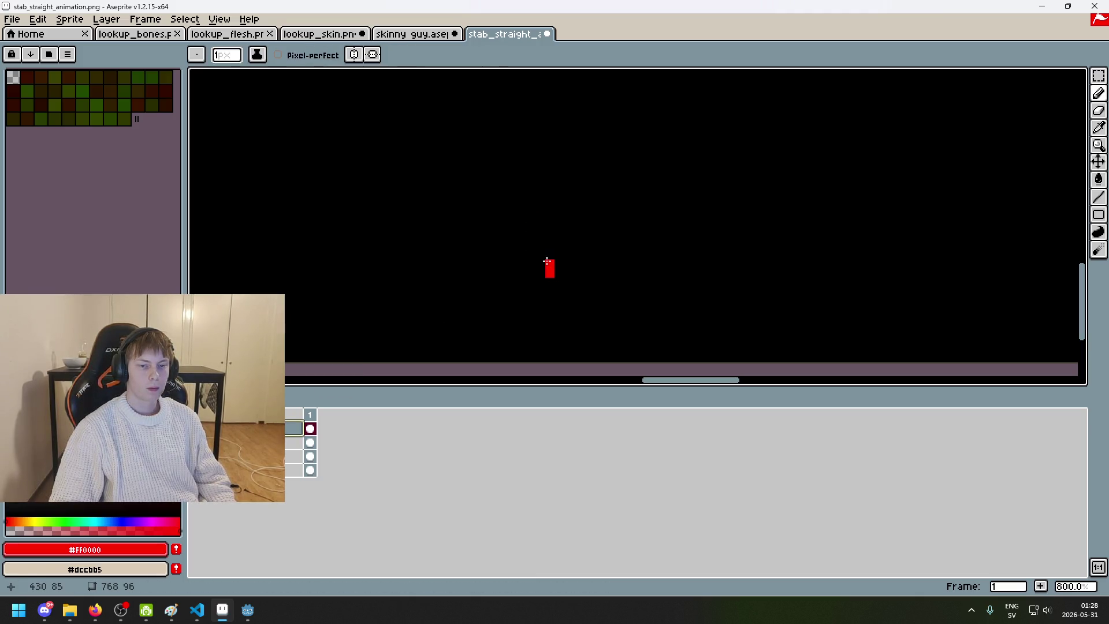
# Step: Undo the earlier red strokes and work on Layer 2 with the other layer hidden
pyautogui.scroll(-1, 571, 237)
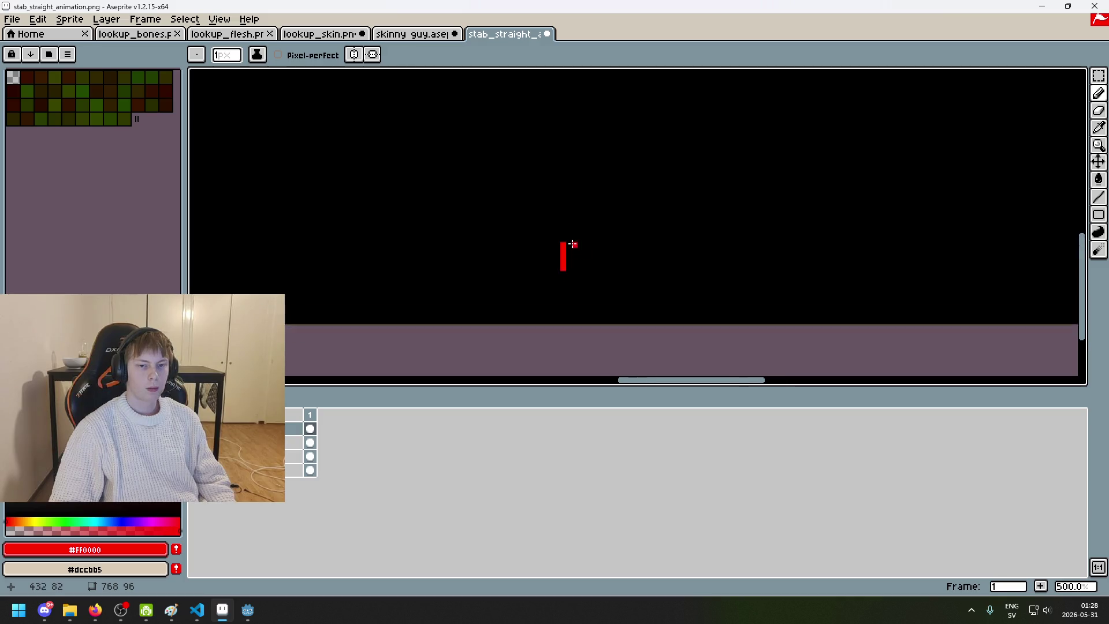
pyautogui.scroll(1, 548, 230)
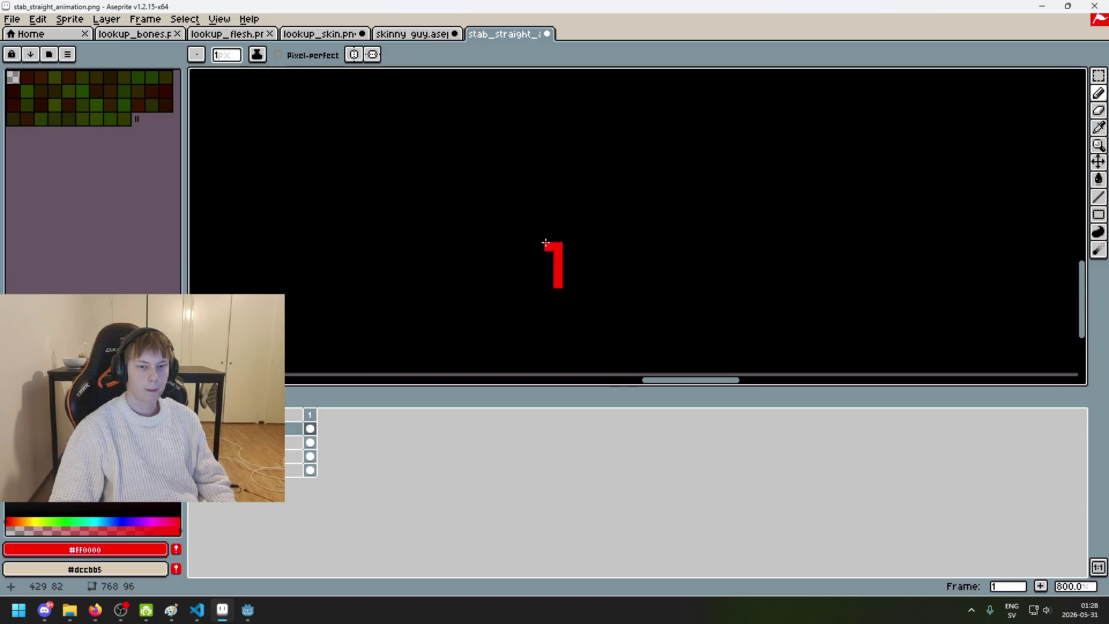
pyautogui.hotkey('ctrl', 'z')
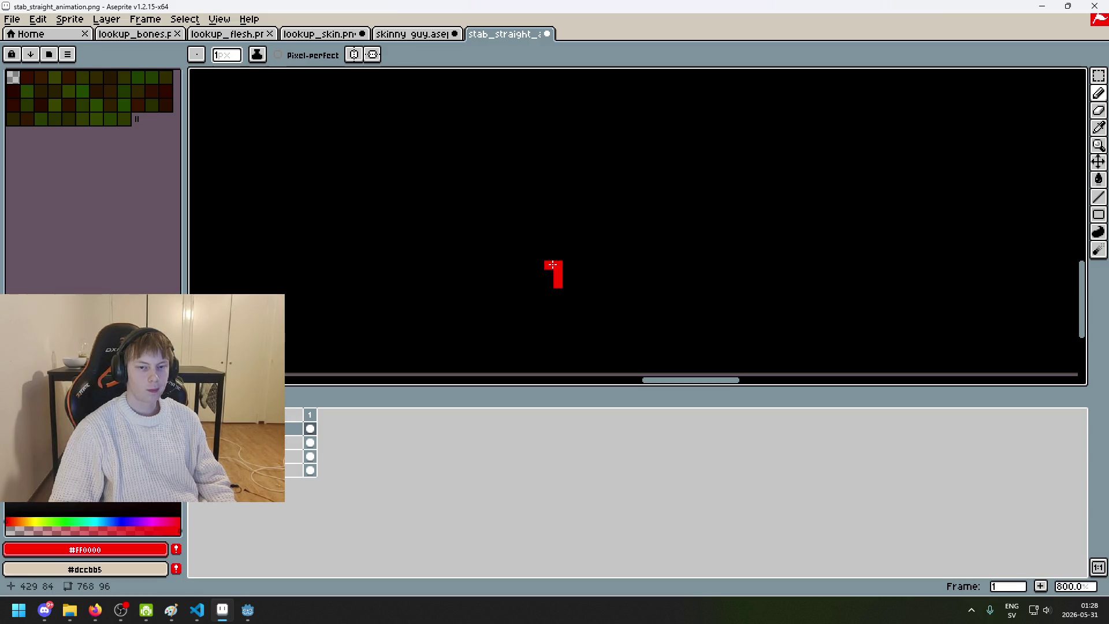
pyautogui.scroll(-2, 554, 260)
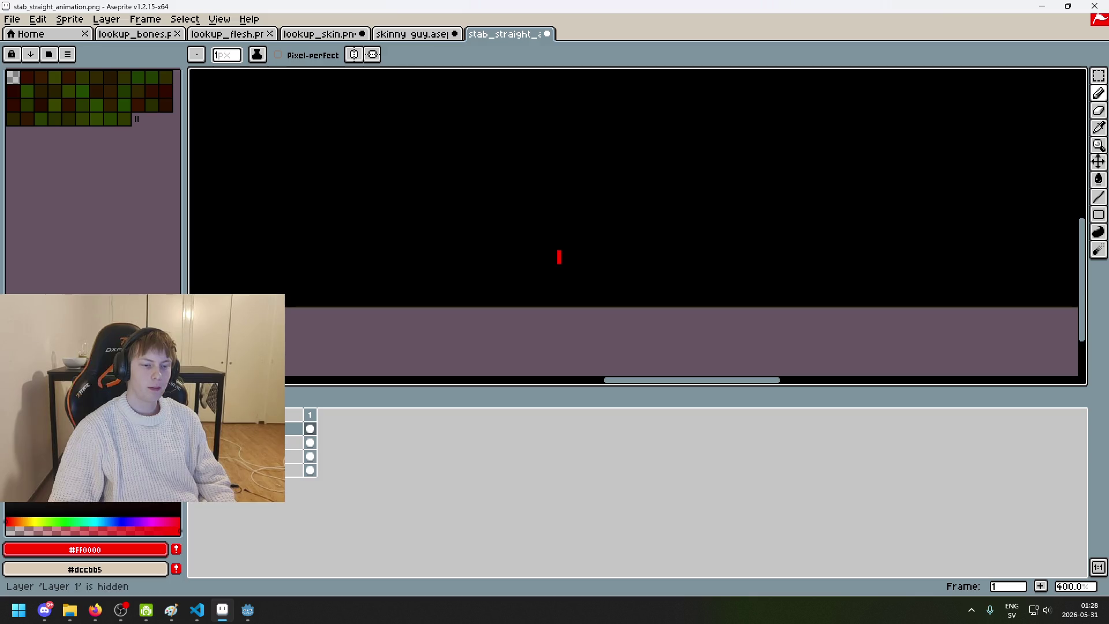
pyautogui.click(311, 456)
pyautogui.click(310, 428)
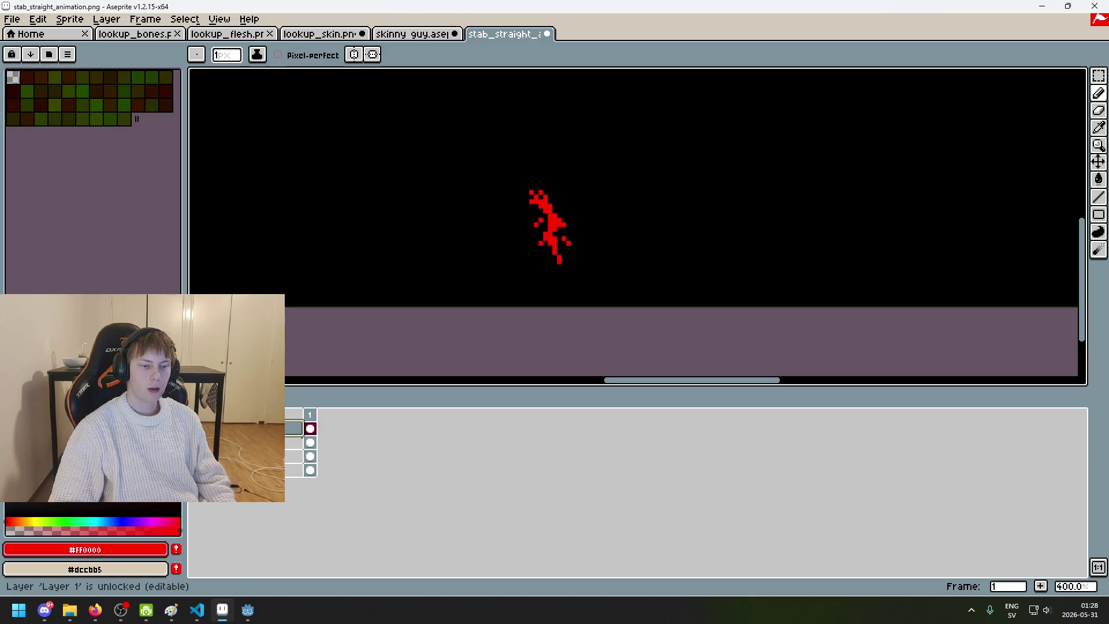
pyautogui.hotkey('ctrl', 'z')
pyautogui.hotkey('ctrl', 'z')
pyautogui.hotkey('ctrl', 'z')
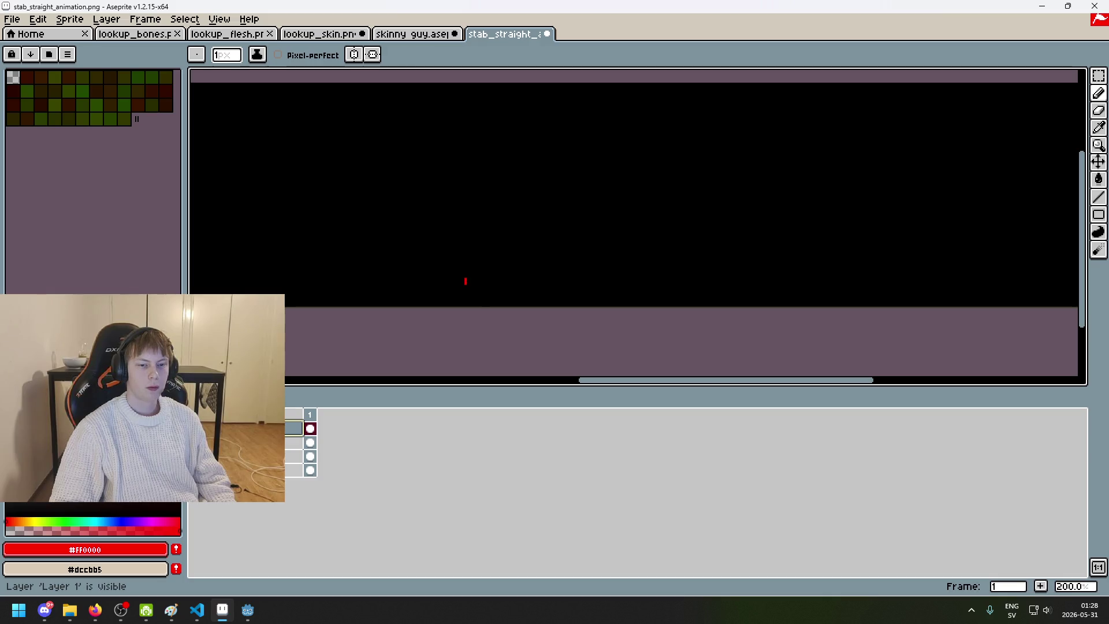
pyautogui.scroll(-1, 462, 240)
pyautogui.scroll(1, 462, 240)
pyautogui.click(243, 442)
pyautogui.click(197, 442)
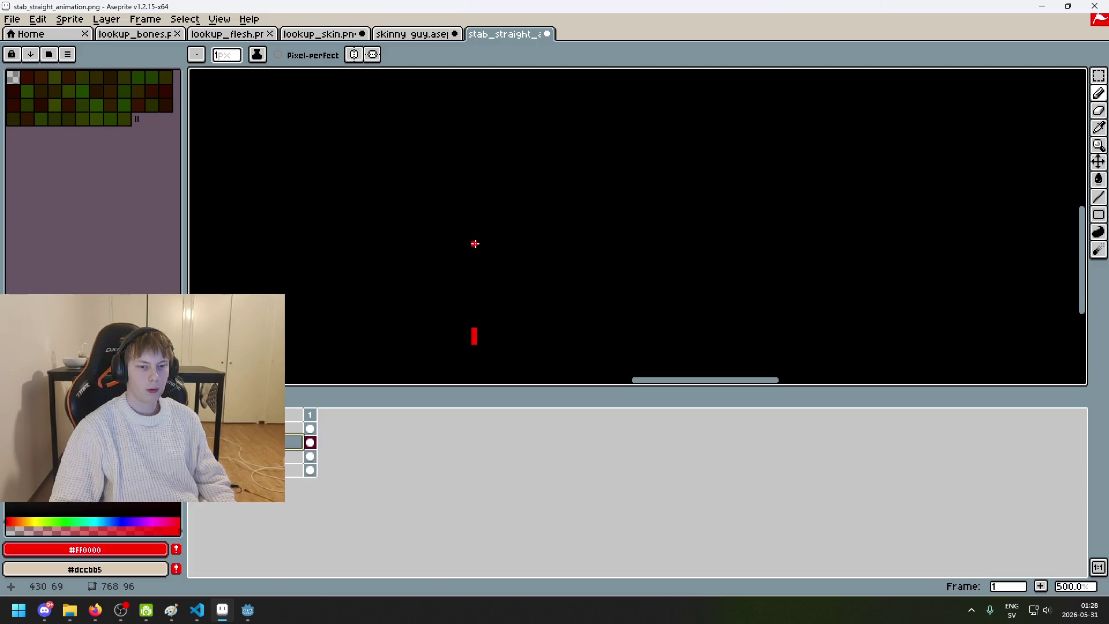
# Step: Draw a straight vertical red line on Layer 2
pyautogui.keyDown('shift'); pyautogui.click(473, 316); pyautogui.keyUp('shift')
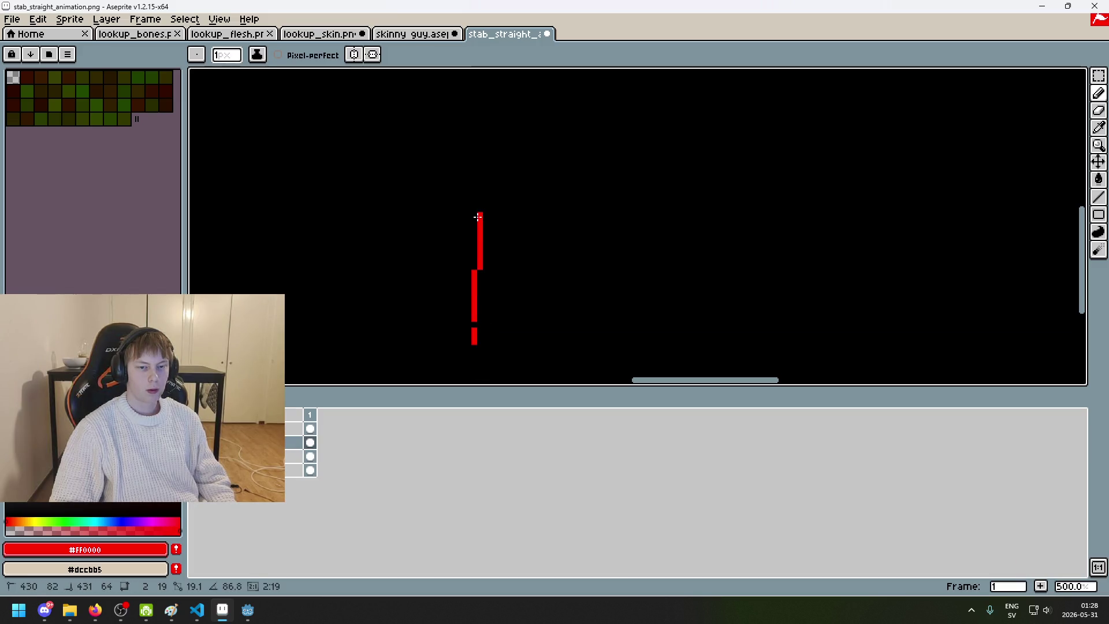
pyautogui.click(197, 456)
pyautogui.click(196, 456)
pyautogui.scroll(-3, 467, 169)
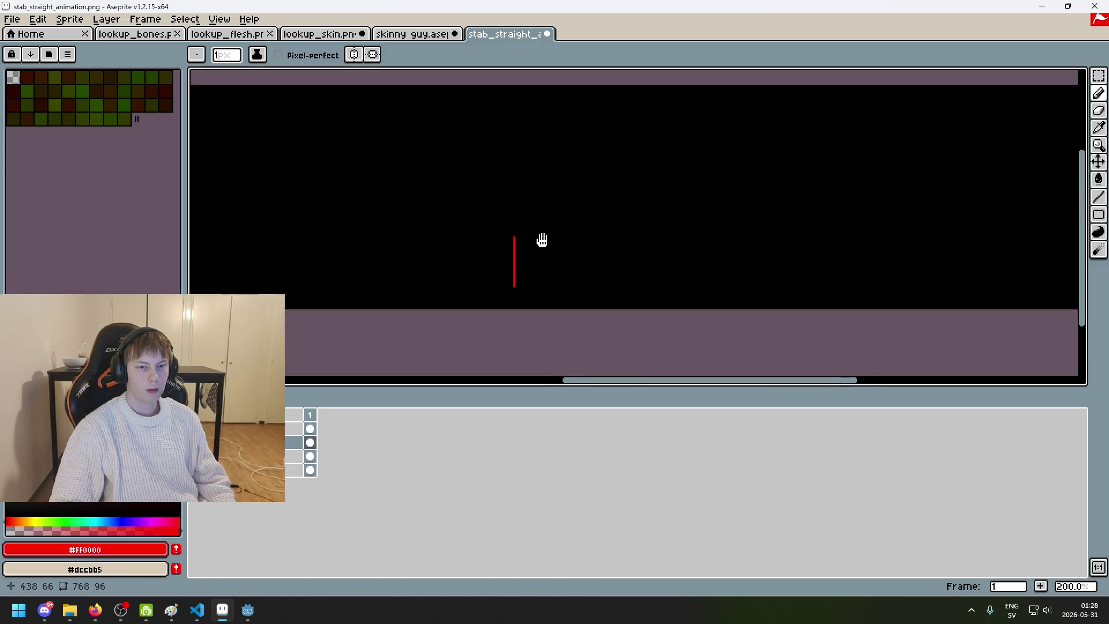
pyautogui.moveTo(566, 238); pyautogui.dragTo(567, 287)
# Step: Sketch the red crescent curve from the line's bottom up to a top tick
pyautogui.scroll(4, 607, 317)
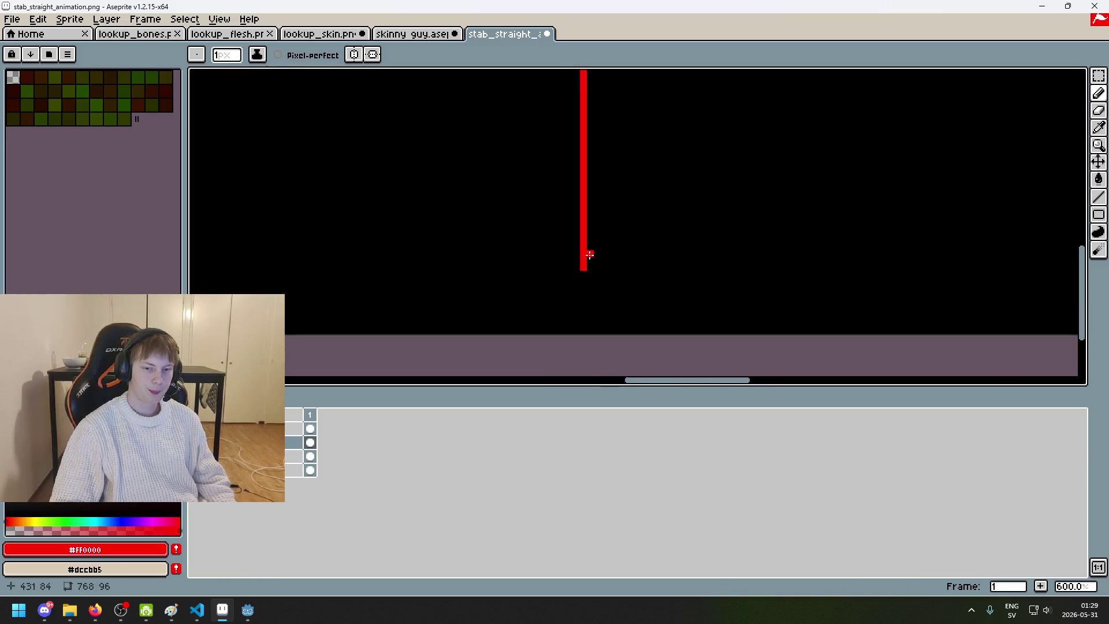
pyautogui.scroll(1, 569, 237)
pyautogui.scroll(-2, 663, 265)
pyautogui.scroll(1, 673, 253)
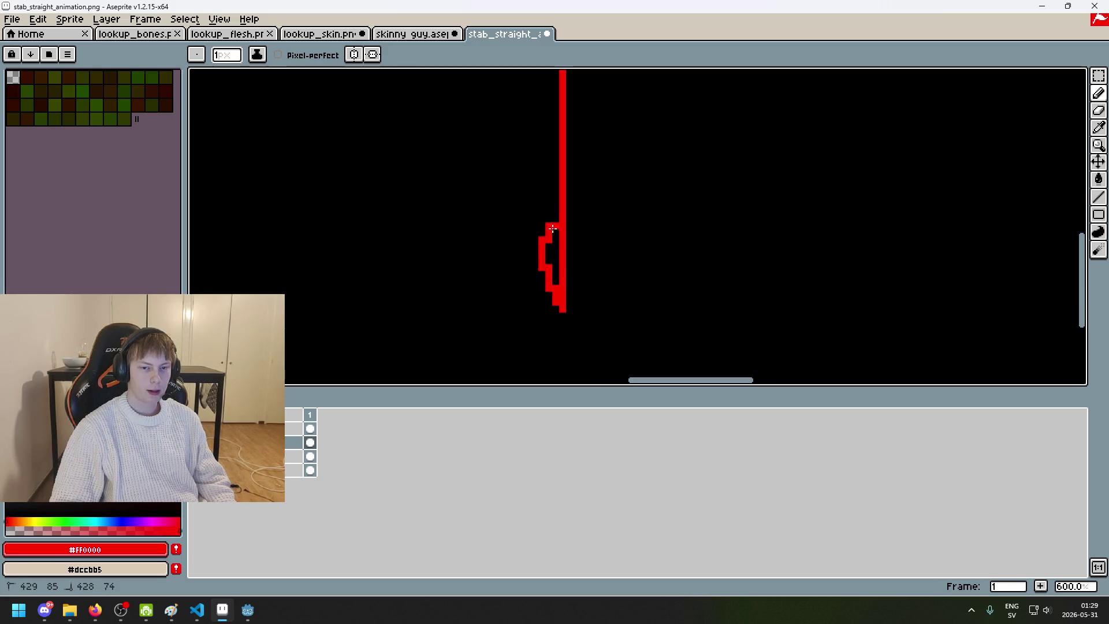
pyautogui.hotkey('ctrl', 'z')
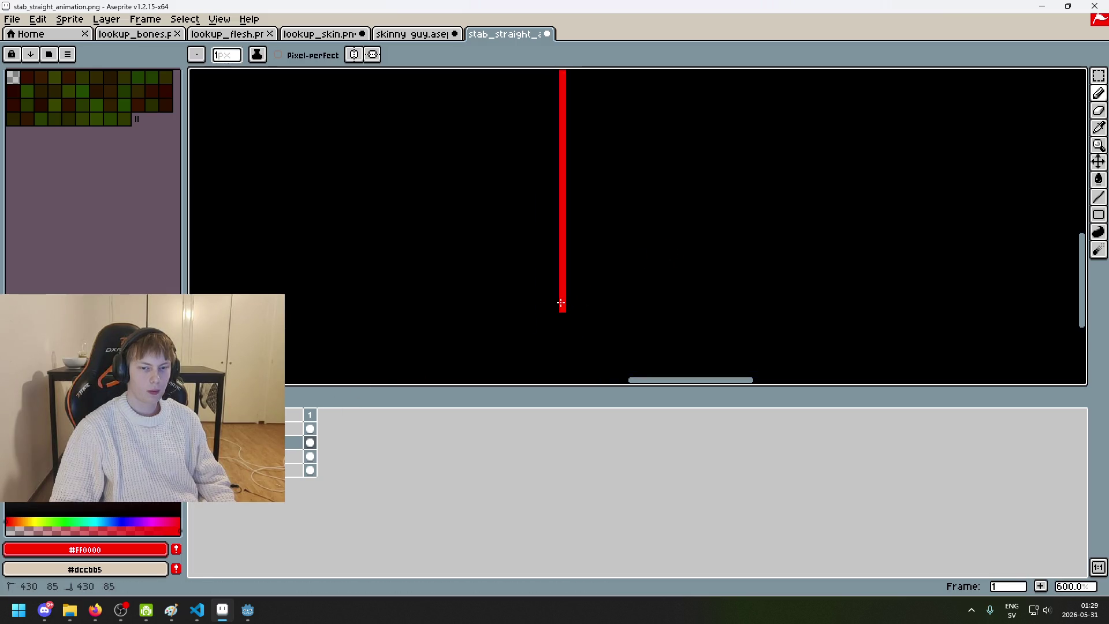
pyautogui.moveTo(574, 212)
pyautogui.mouseDown()
pyautogui.moveTo(595, 161)
pyautogui.moveTo(583, 119)
pyautogui.mouseUp()
pyautogui.scroll(-4, 647, 277)
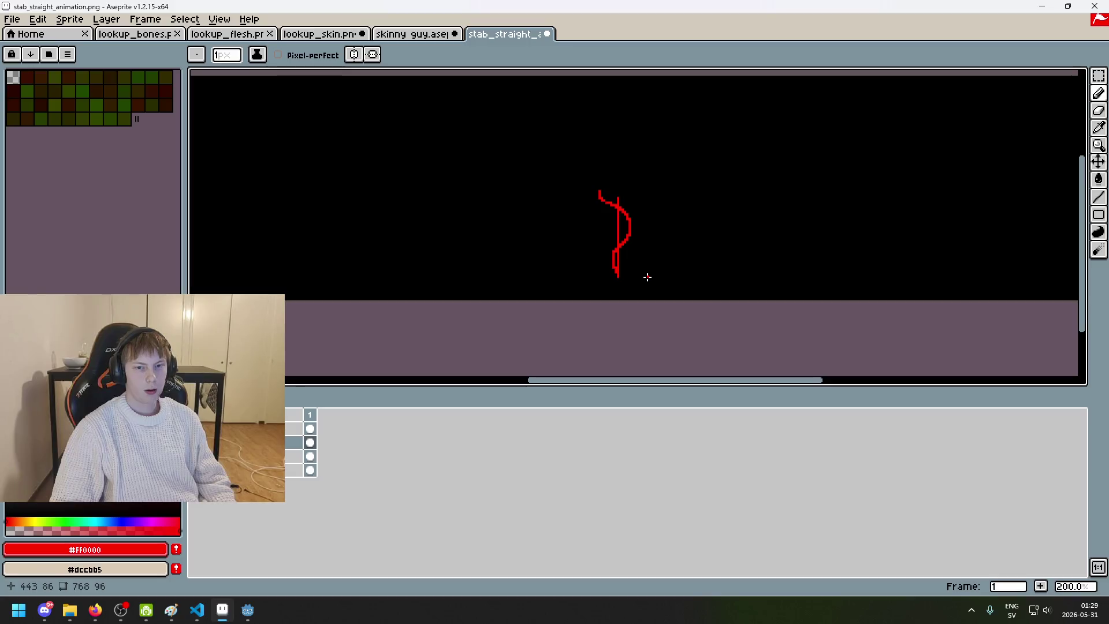
pyautogui.scroll(3, 647, 277)
pyautogui.hotkey('ctrl', 'z')
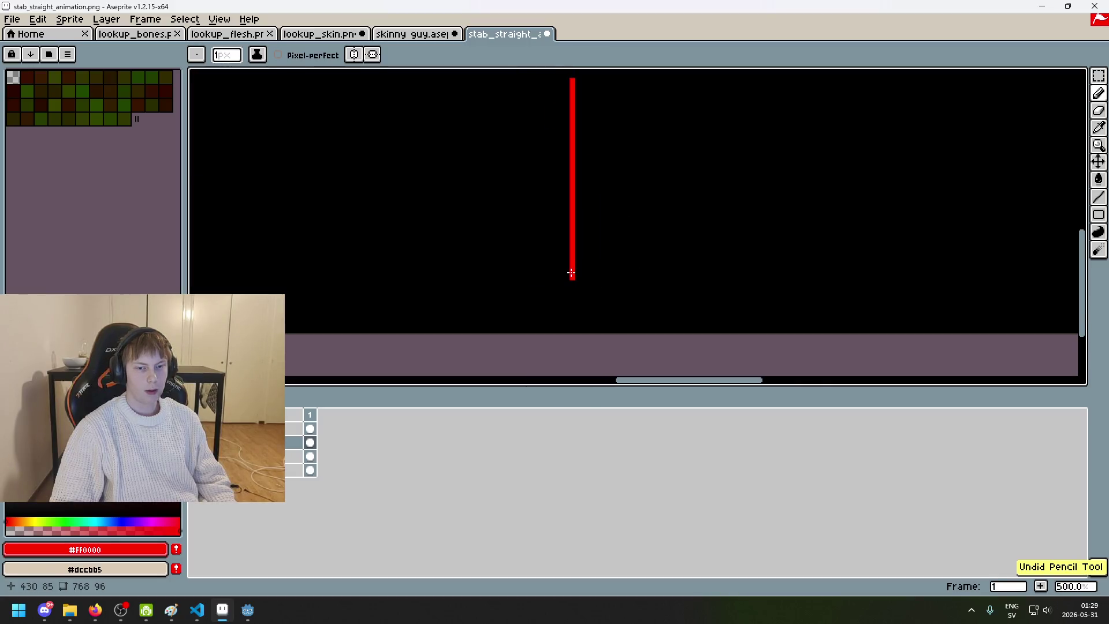
pyautogui.moveTo(570, 273); pyautogui.dragTo(547, 254)
pyautogui.moveTo(606, 135); pyautogui.dragTo(541, 75)
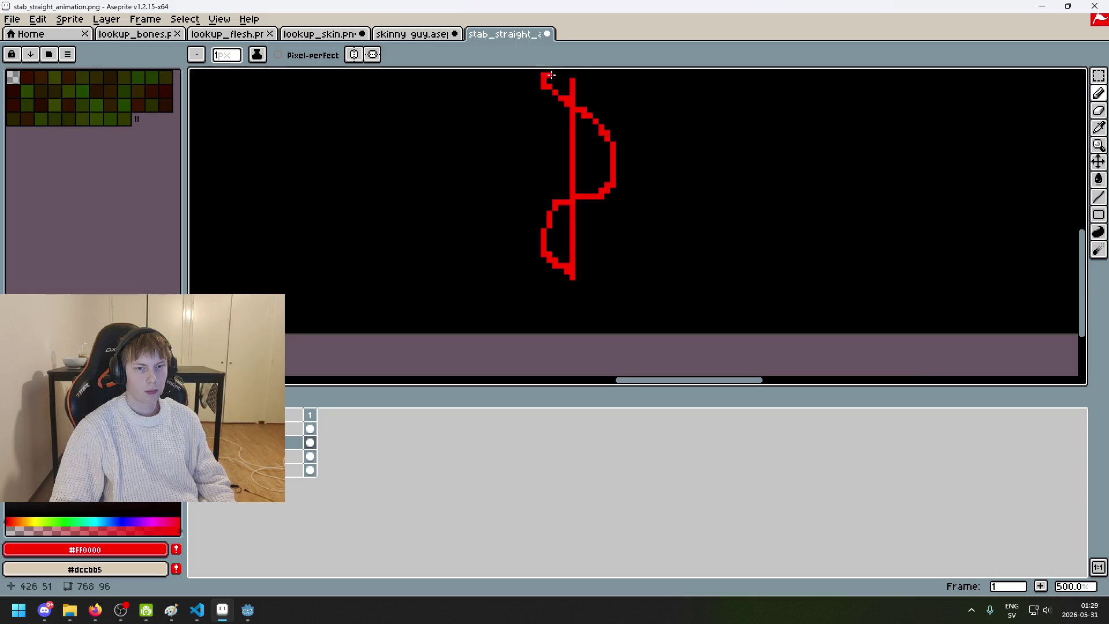
# Step: Trim the upper curve's lower right and erase the lower part of the right column
pyautogui.scroll(-2, 666, 183)
pyautogui.scroll(3, 653, 150)
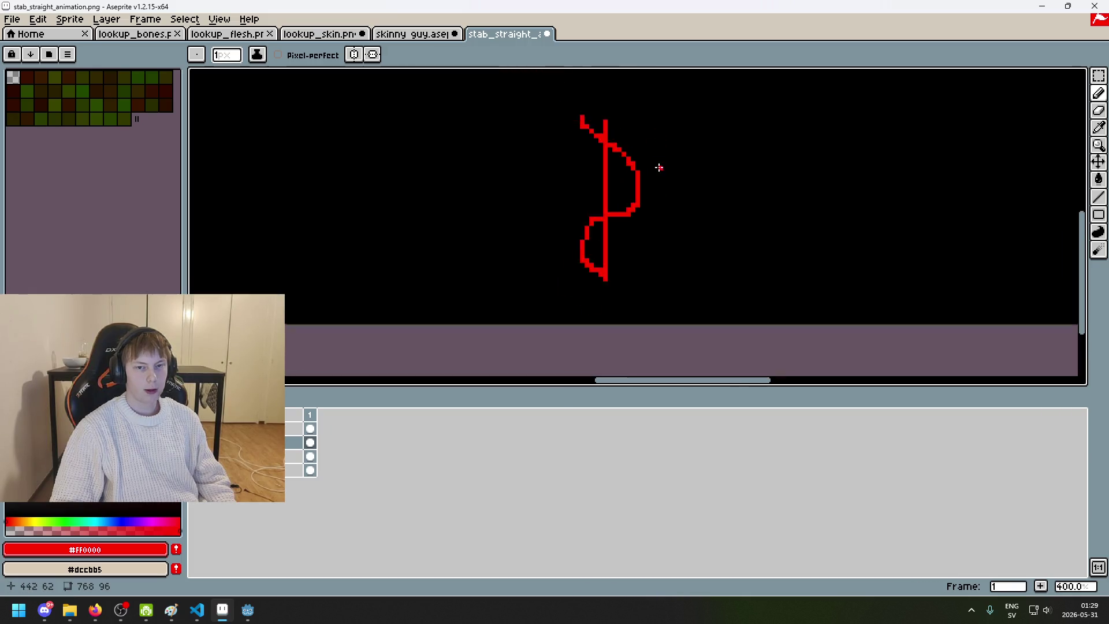
pyautogui.keyDown('alt'); pyautogui.click(607, 216); pyautogui.keyUp('alt')
pyautogui.moveTo(607, 216); pyautogui.dragTo(604, 200)
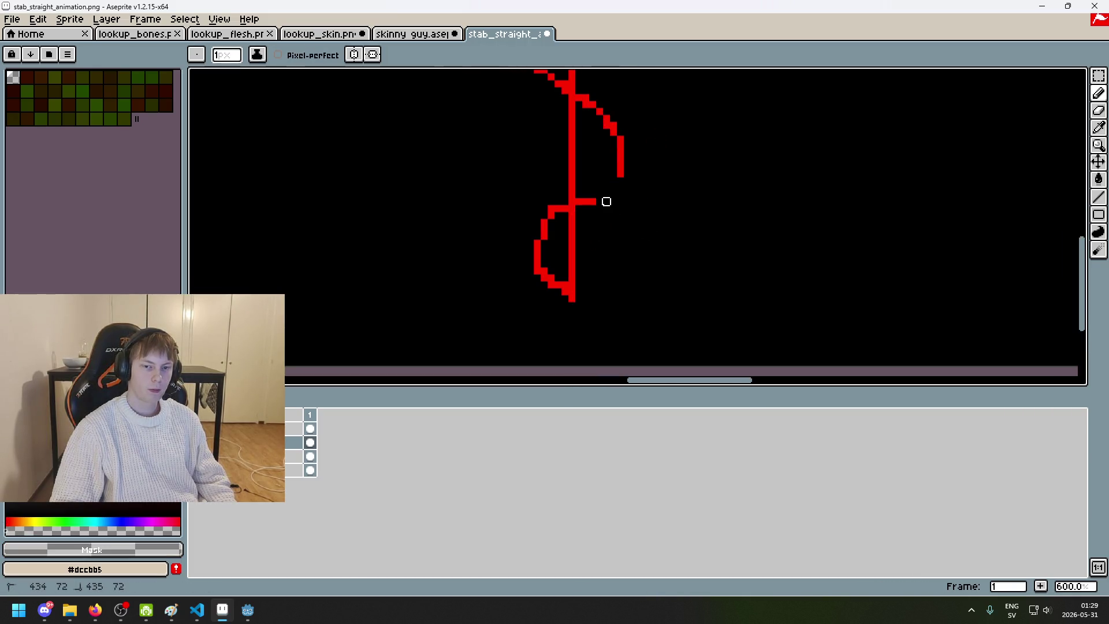
pyautogui.keyDown('alt'); pyautogui.click(619, 153); pyautogui.keyUp('alt')
pyautogui.scroll(3, 606, 184)
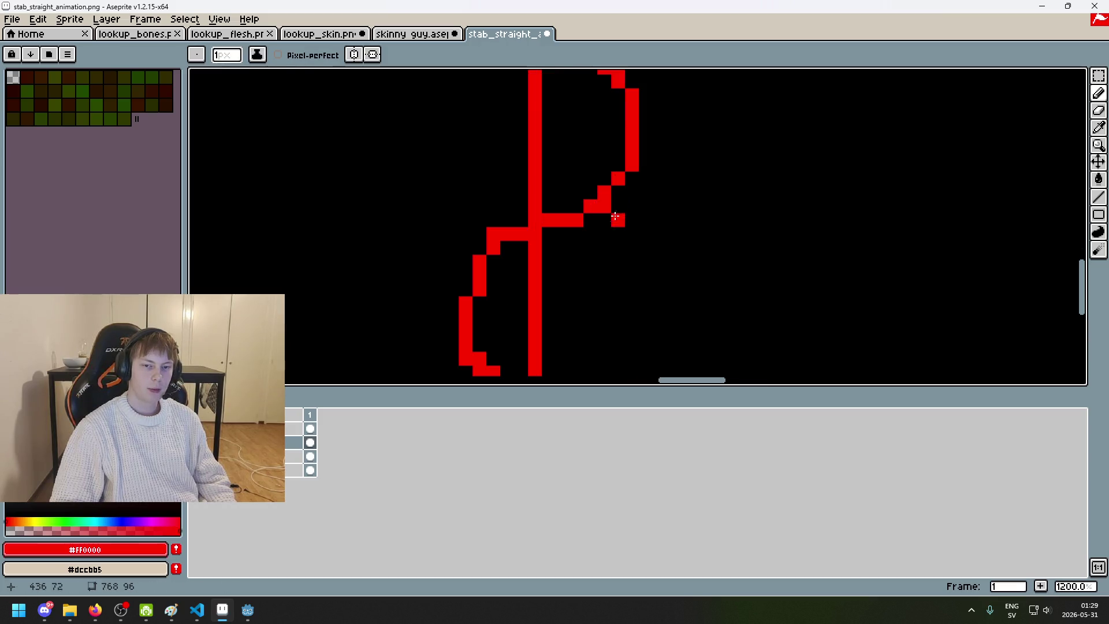
pyautogui.keyDown('alt'); pyautogui.click(615, 207); pyautogui.keyUp('alt')
pyautogui.scroll(-5, 613, 219)
pyautogui.scroll(6, 601, 265)
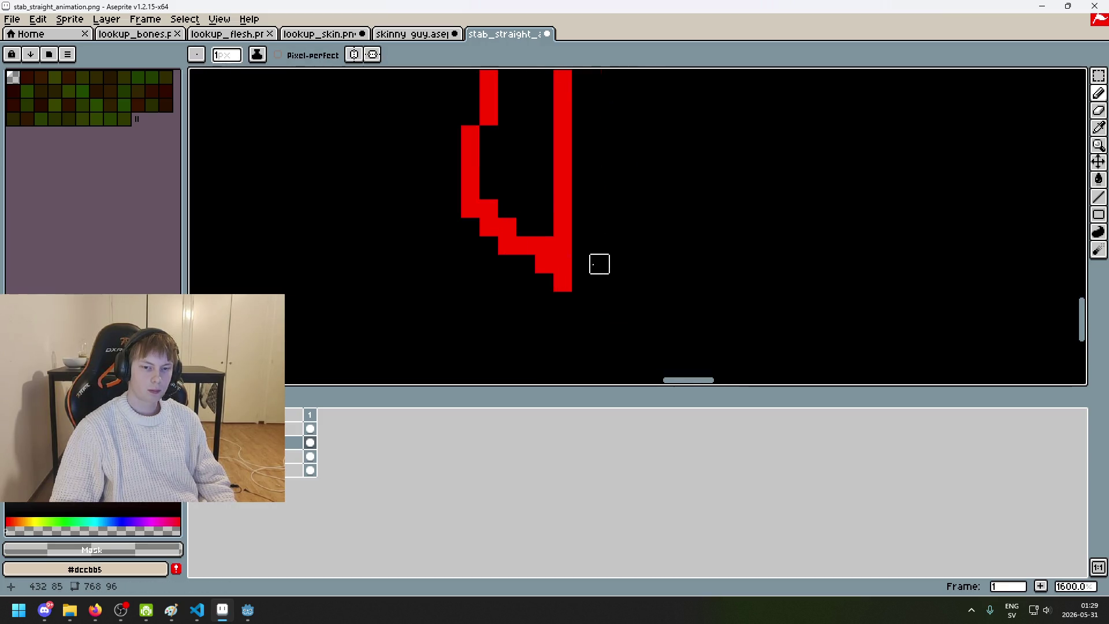
pyautogui.keyDown('alt'); pyautogui.click(525, 246); pyautogui.keyUp('alt')
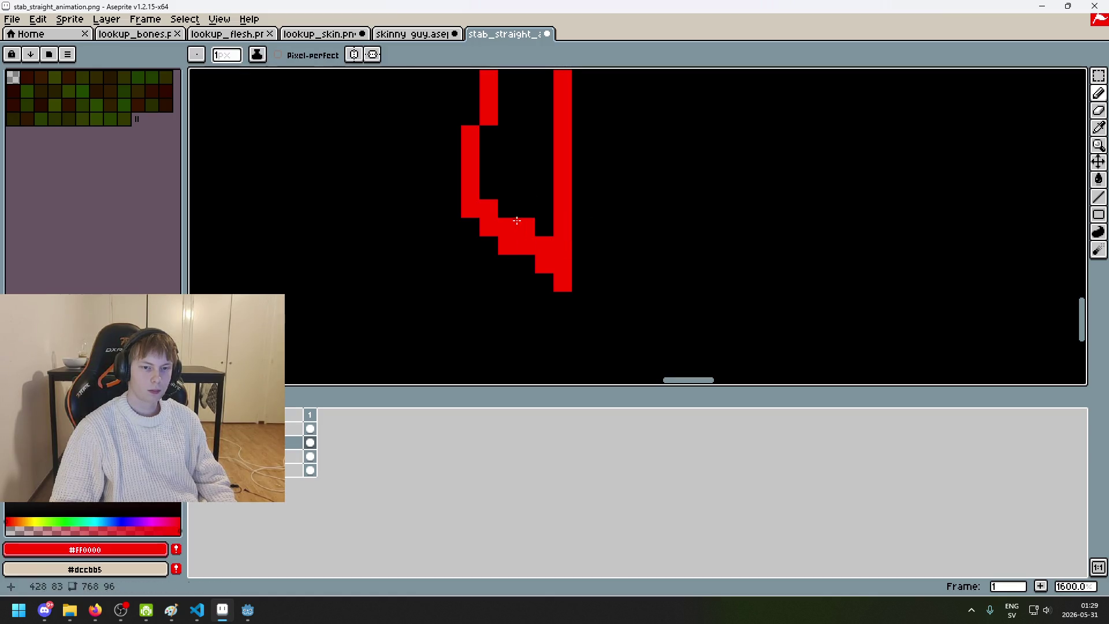
pyautogui.press('e')
pyautogui.moveTo(563, 264); pyautogui.dragTo(563, 190)
# Step: Clear stray pixels on the curves and join the right curve to the lower arm
pyautogui.press('b')
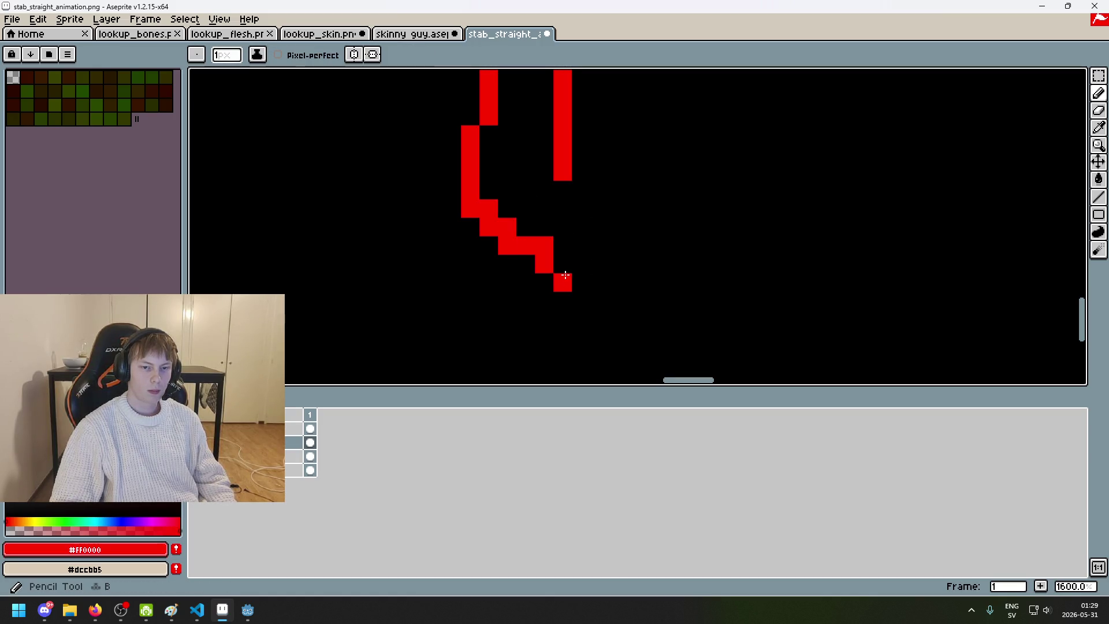
pyautogui.scroll(-3, 580, 304)
pyautogui.keyDown('alt'); pyautogui.click(532, 223); pyautogui.keyUp('alt')
pyautogui.click(510, 223)
pyautogui.keyDown('alt'); pyautogui.click(529, 247); pyautogui.keyUp('alt')
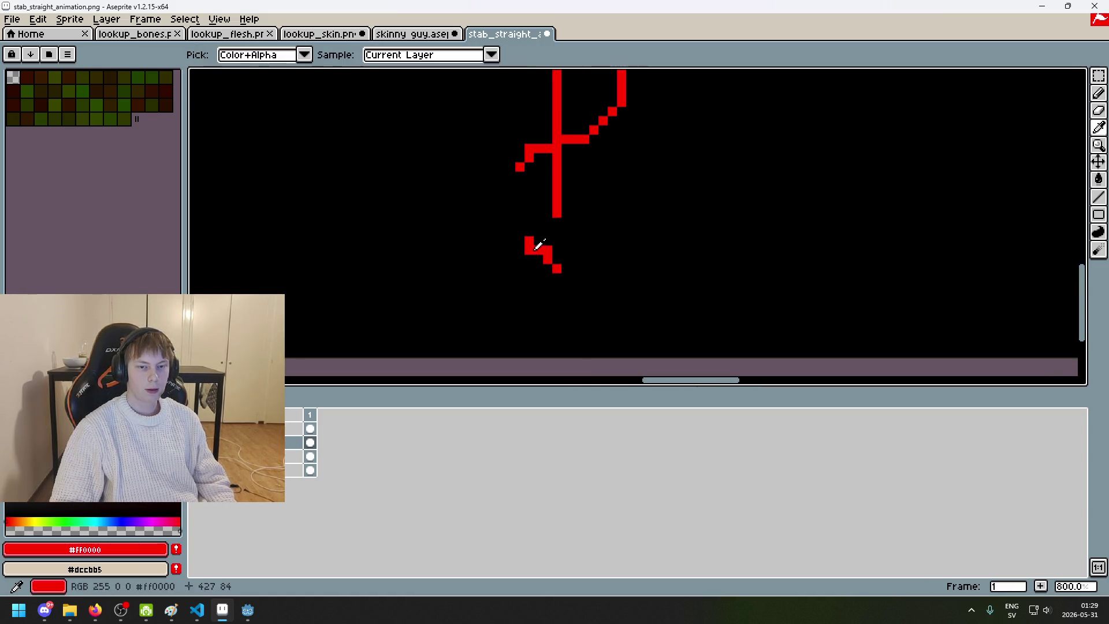
pyautogui.click(526, 192)
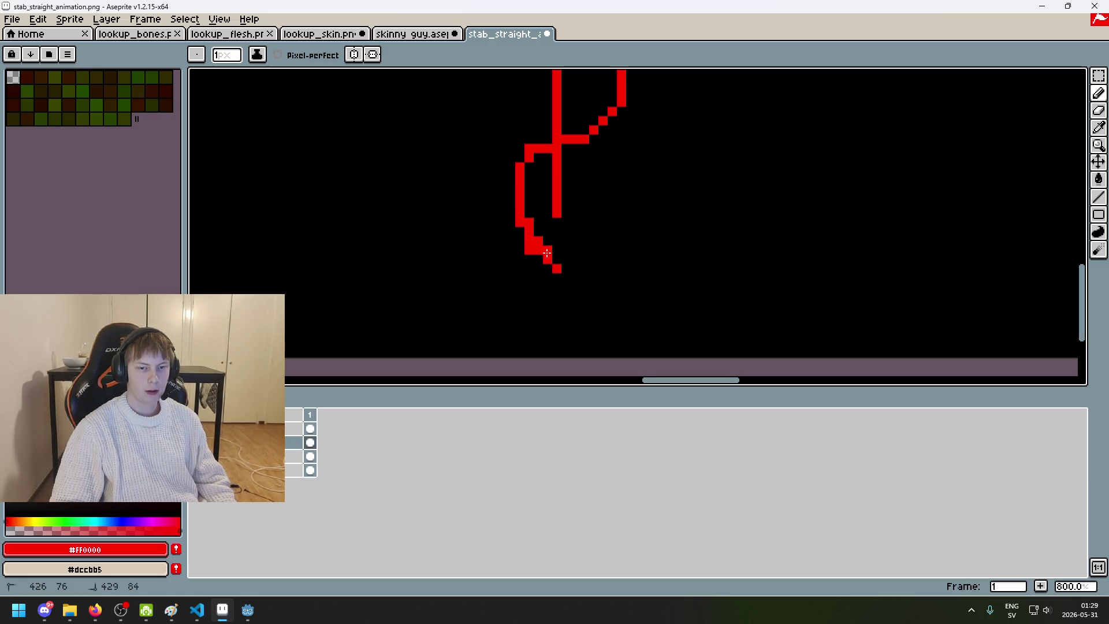
pyautogui.scroll(-4, 591, 248)
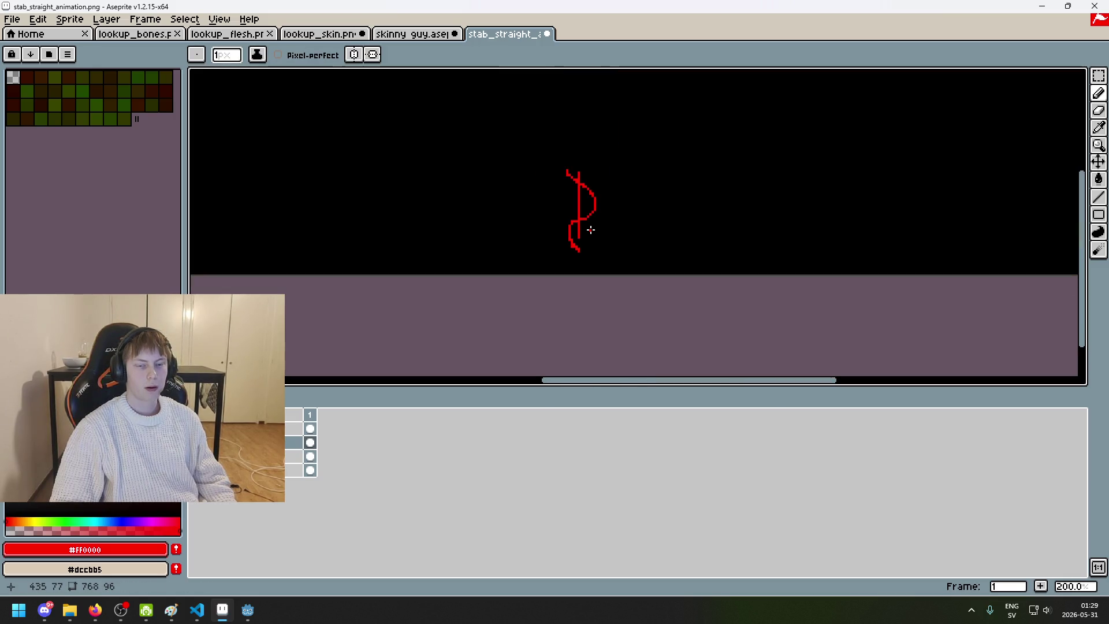
pyautogui.scroll(4, 591, 230)
pyautogui.keyDown('alt'); pyautogui.click(597, 253); pyautogui.keyUp('alt')
pyautogui.moveTo(588, 168)
pyautogui.mouseDown()
pyautogui.moveTo(587, 229)
pyautogui.moveTo(565, 233)
pyautogui.mouseUp()
pyautogui.keyDown('alt'); pyautogui.click(560, 234); pyautogui.keyUp('alt')
pyautogui.click(573, 167)
# Step: Erase two pixels from the slash's staircase tail
pyautogui.scroll(-4, 595, 226)
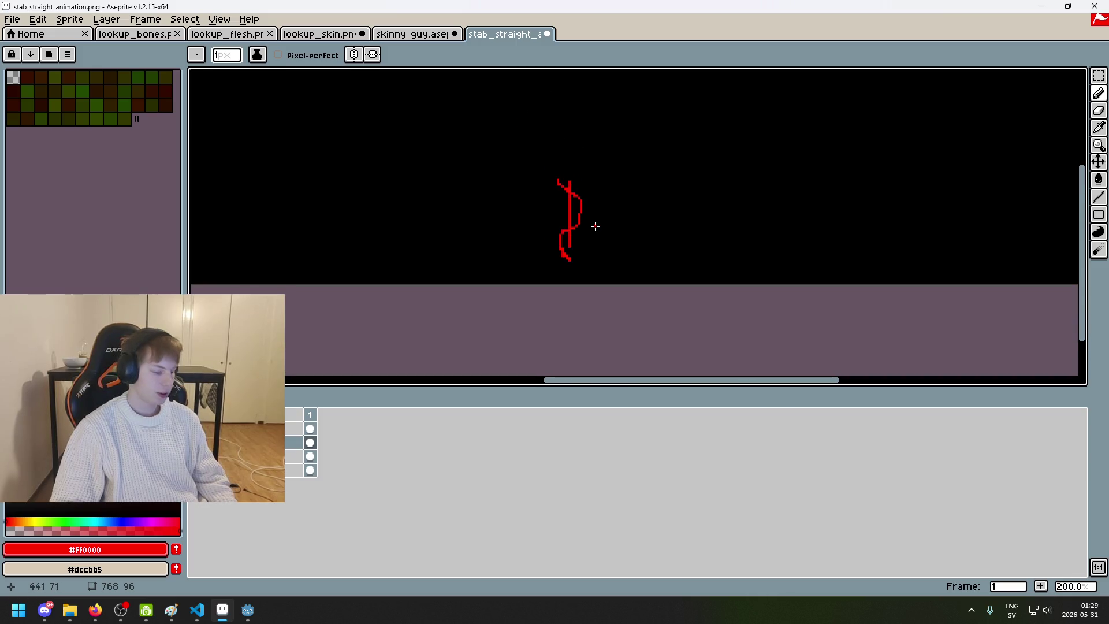
pyautogui.scroll(3, 595, 226)
pyautogui.scroll(-2, 590, 265)
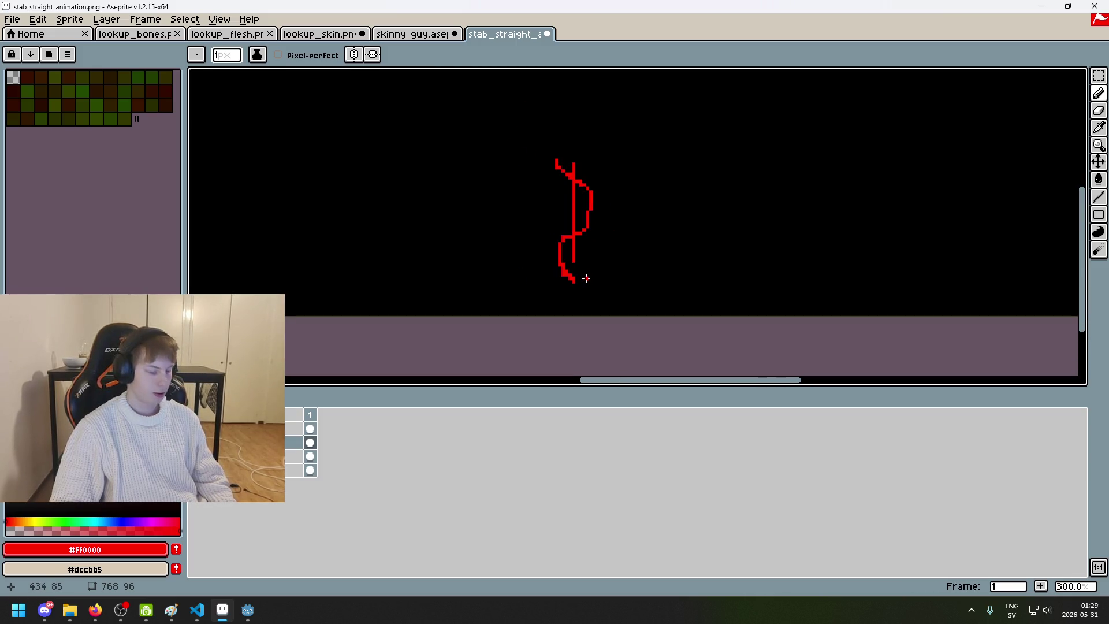
pyautogui.scroll(-2, 591, 262)
pyautogui.scroll(5, 584, 263)
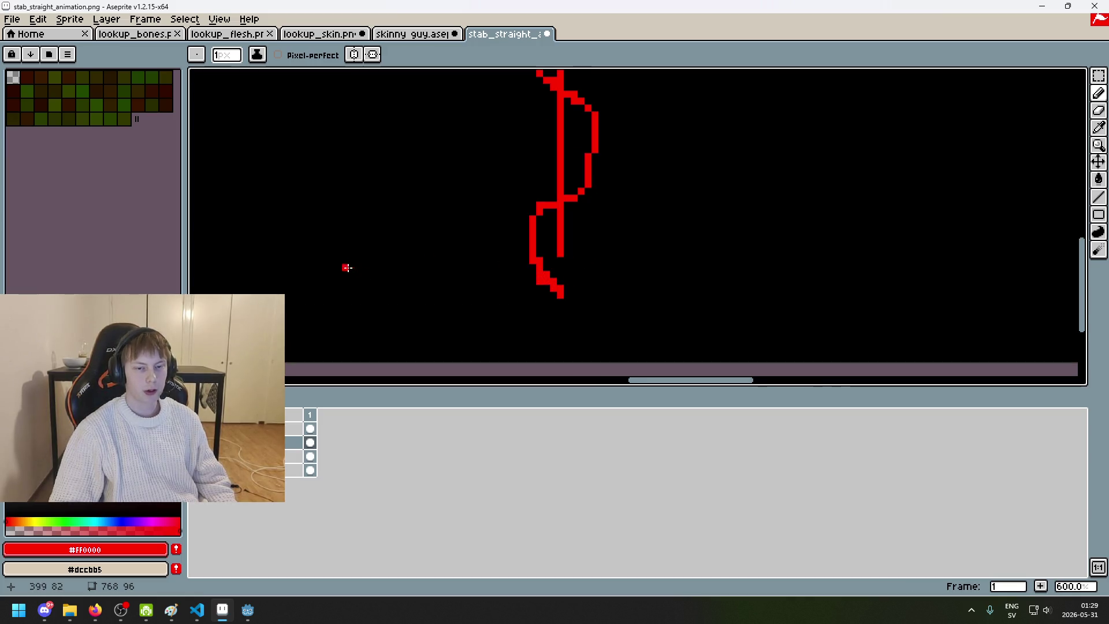
pyautogui.scroll(1, 822, 307)
pyautogui.scroll(-1, 562, 254)
pyautogui.scroll(1, 630, 236)
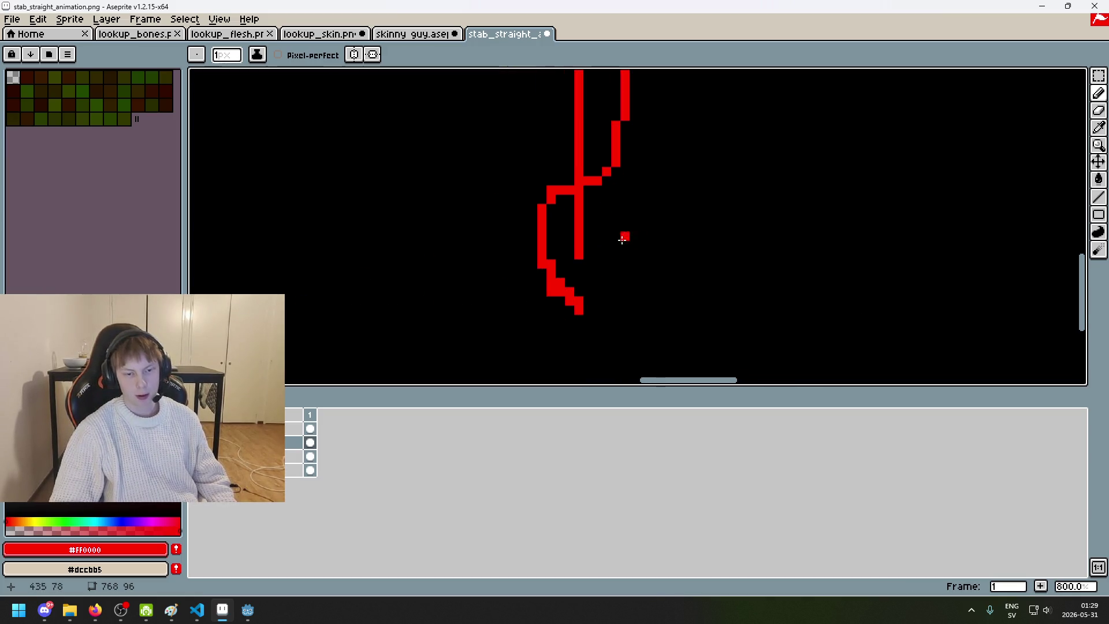
pyautogui.keyDown('alt'); pyautogui.click(532, 309); pyautogui.keyUp('alt')
pyautogui.click(551, 293)
pyautogui.click(551, 282)
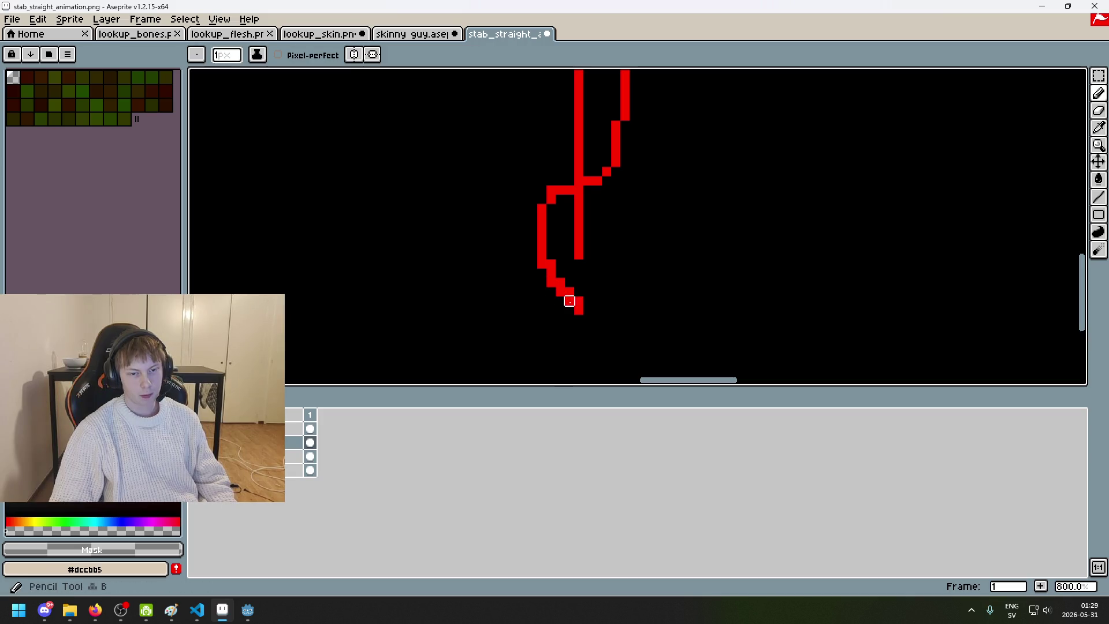
# Step: Undo a stray curved stroke, then erase the top-right pixels and the vertical line inside the crescent
pyautogui.keyDown('alt'); pyautogui.click(578, 301); pyautogui.keyUp('alt')
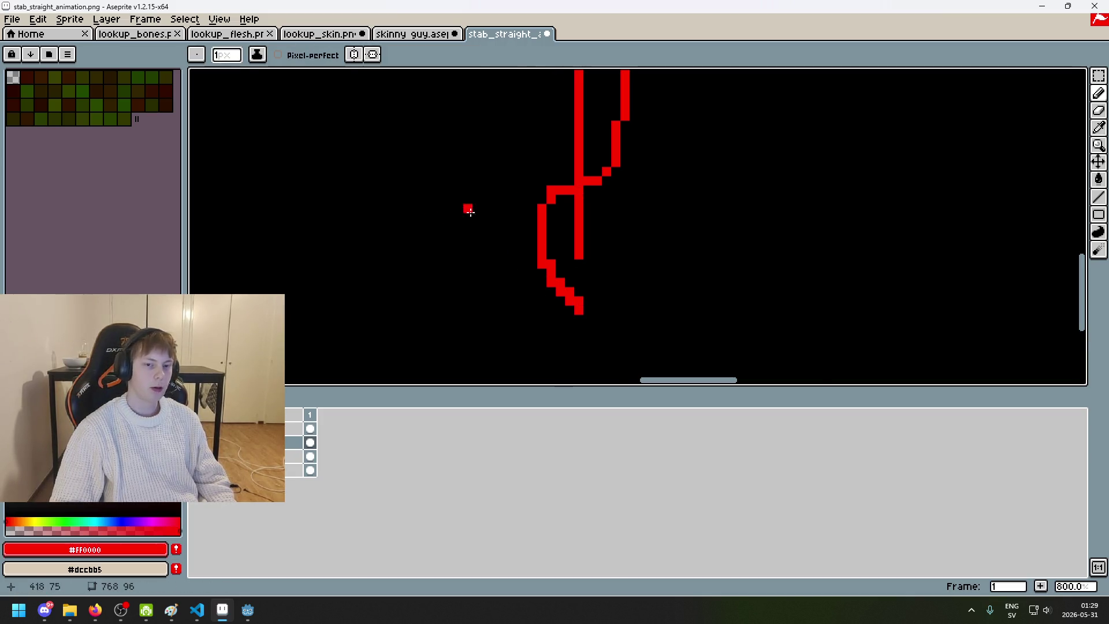
pyautogui.scroll(-4, 491, 207)
pyautogui.moveTo(424, 190); pyautogui.dragTo(396, 292)
pyautogui.hotkey('ctrl', 'z')
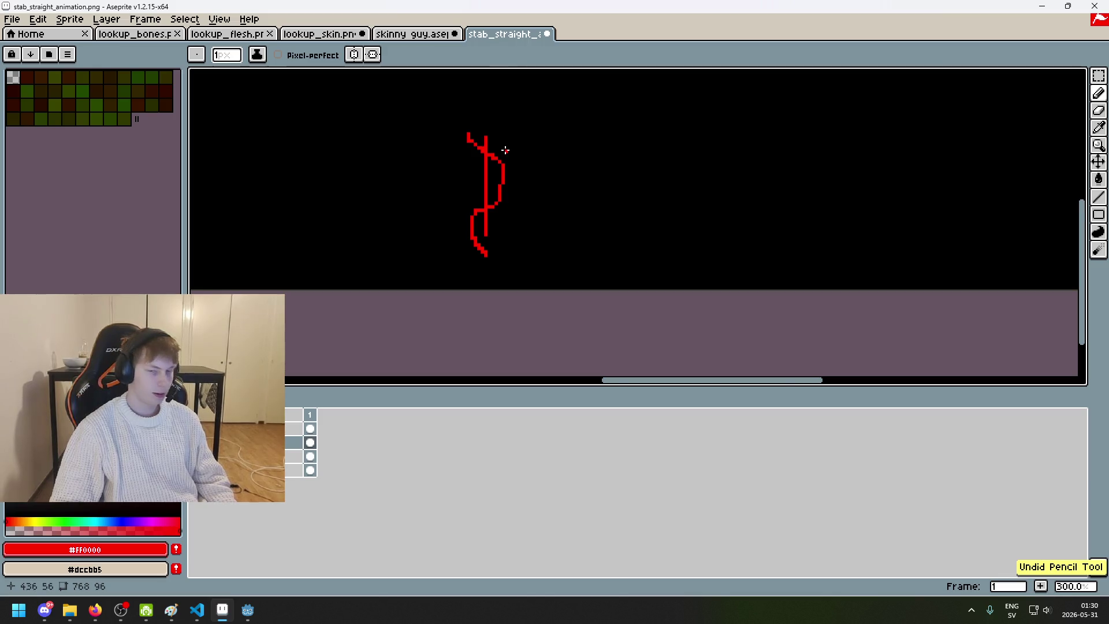
pyautogui.scroll(4, 505, 150)
pyautogui.press('e')
pyautogui.moveTo(513, 142)
pyautogui.mouseDown()
pyautogui.moveTo(501, 152)
pyautogui.moveTo(501, 250)
pyautogui.mouseUp()
pyautogui.scroll(-2, 520, 250)
pyautogui.scroll(2, 563, 179)
pyautogui.scroll(-1, 569, 236)
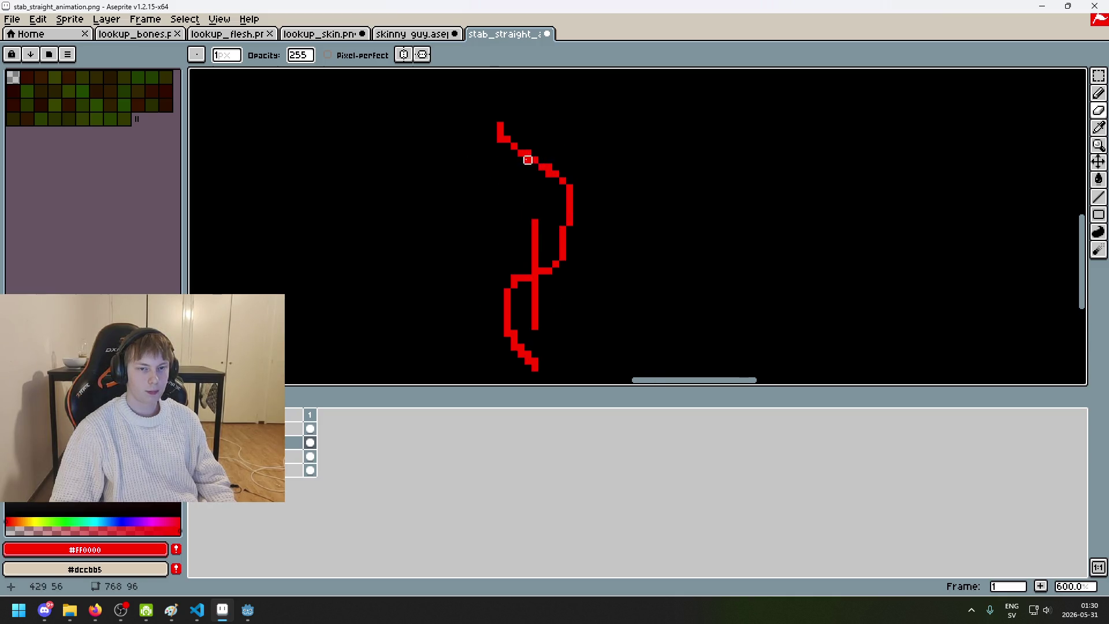
pyautogui.moveTo(535, 284); pyautogui.dragTo(535, 326)
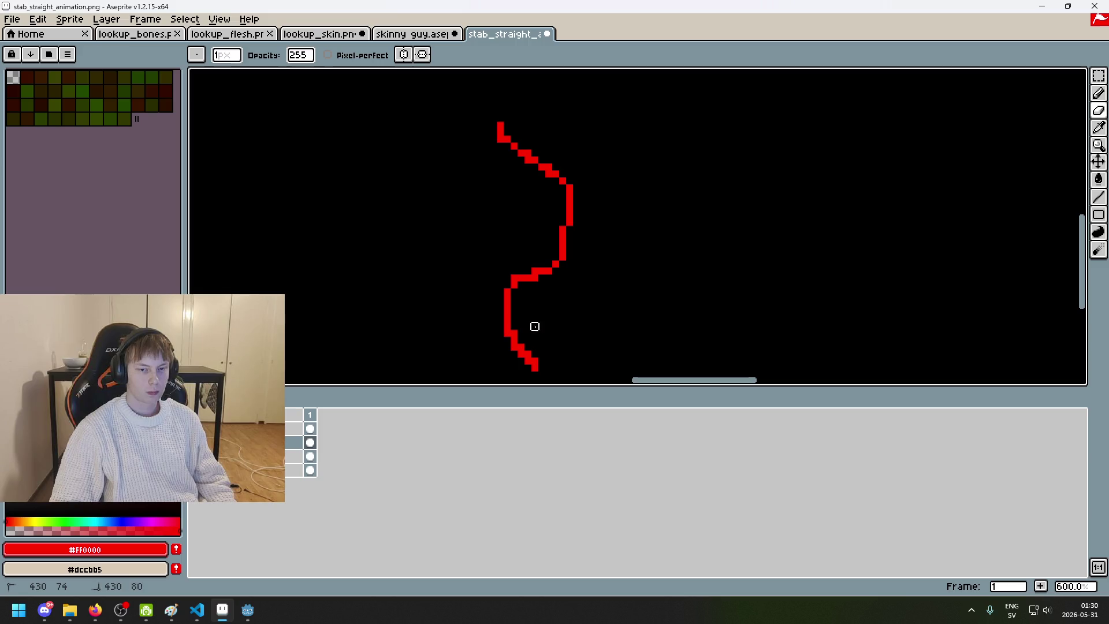
# Step: Trim one pixel from the slash's lower tip and touch up a red pixel on the line
pyautogui.scroll(3, 521, 285)
pyautogui.press('b')
pyautogui.scroll(-3, 572, 289)
pyautogui.moveTo(587, 288); pyautogui.dragTo(637, 198)
pyautogui.scroll(1, 636, 200)
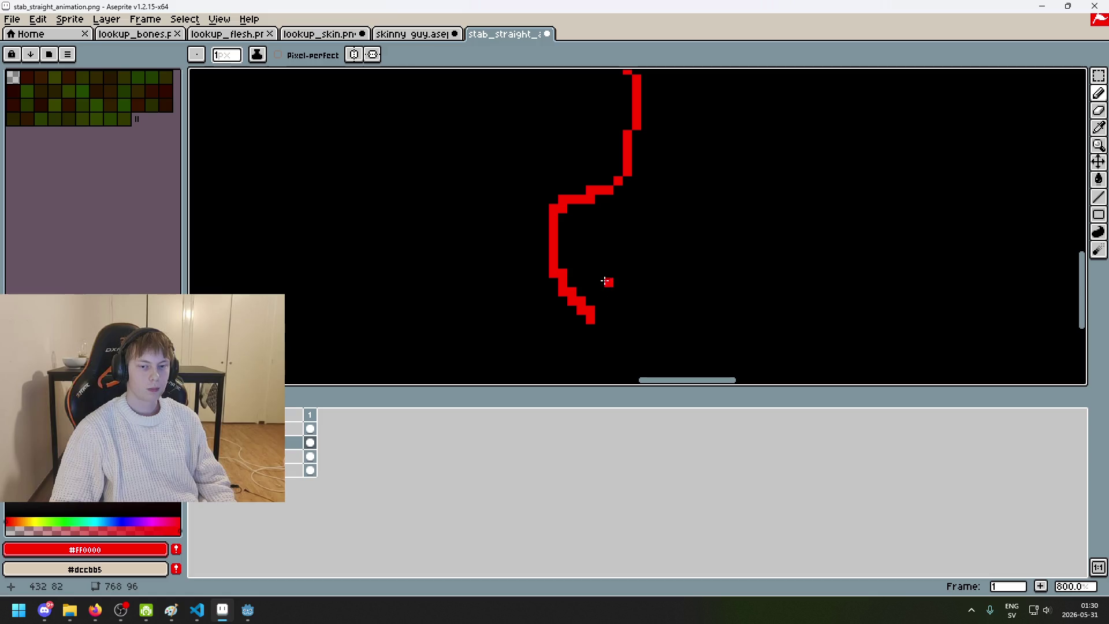
pyautogui.press('e')
pyautogui.click(589, 310)
pyautogui.click(579, 300)
pyautogui.hotkey('ctrl', 'z')
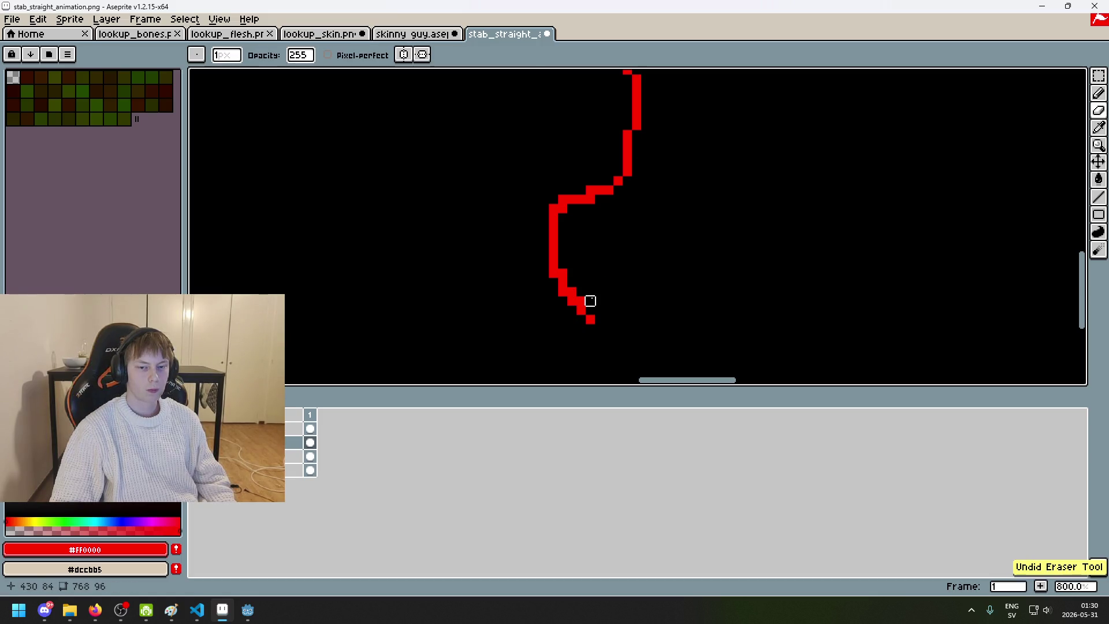
pyautogui.scroll(-2, 604, 310)
pyautogui.scroll(2, 595, 298)
pyautogui.press('b')
pyautogui.click(559, 277)
# Step: Thicken the red slash's lower section and fill the gap at the wedge's top-left
pyautogui.moveTo(560, 277)
pyautogui.mouseDown()
pyautogui.moveTo(564, 285)
pyautogui.moveTo(550, 246)
pyautogui.mouseUp()
pyautogui.scroll(-5, 552, 218)
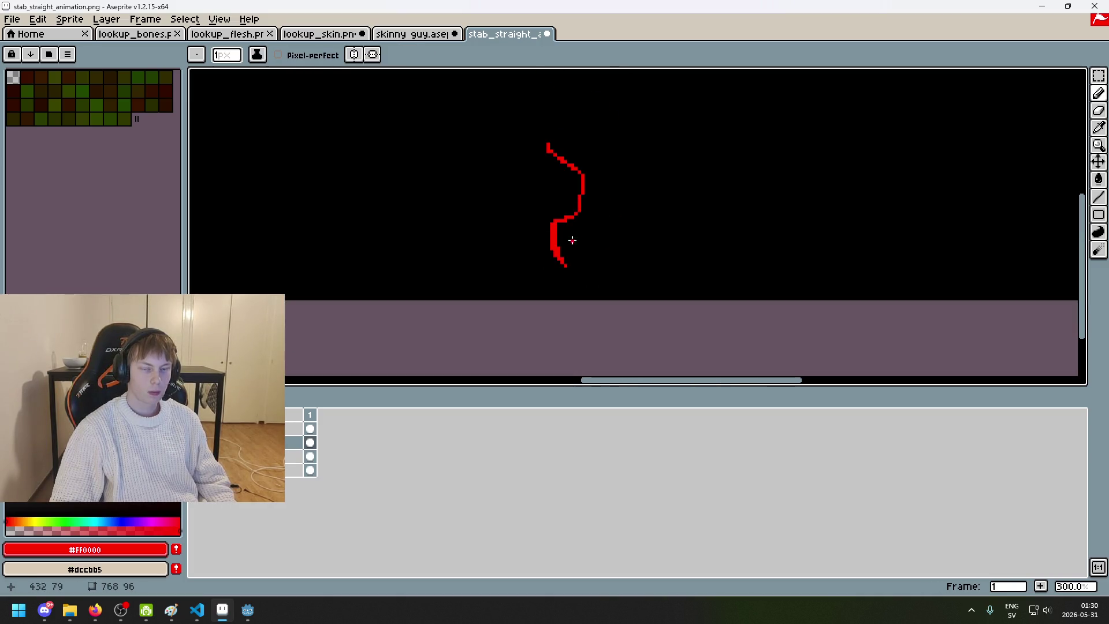
pyautogui.scroll(3, 575, 231)
pyautogui.click(531, 248)
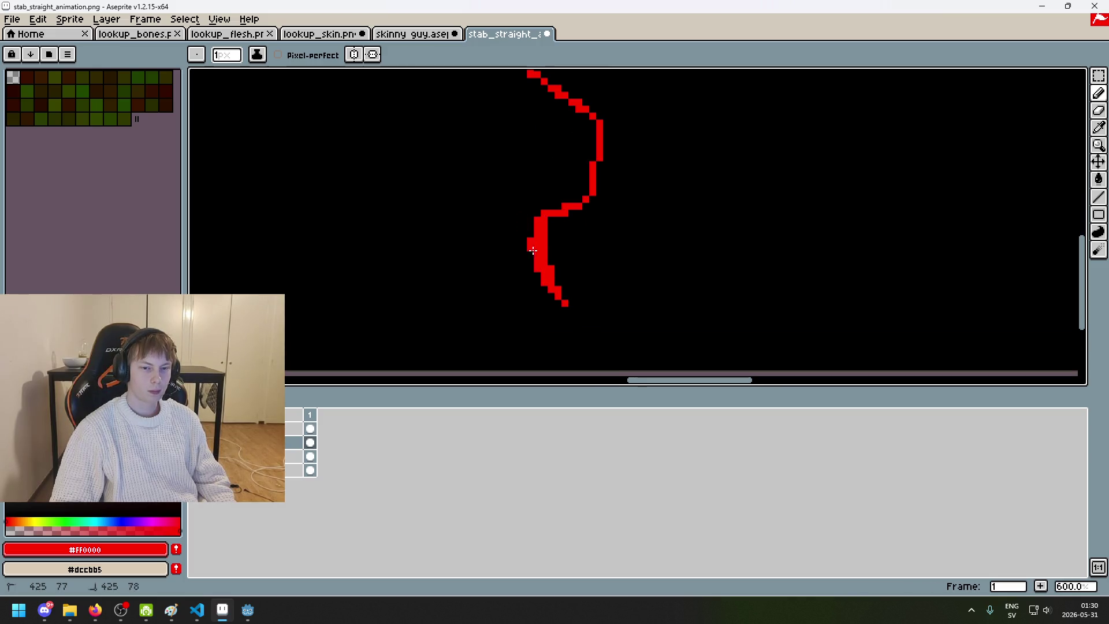
pyautogui.moveTo(531, 261); pyautogui.dragTo(522, 223)
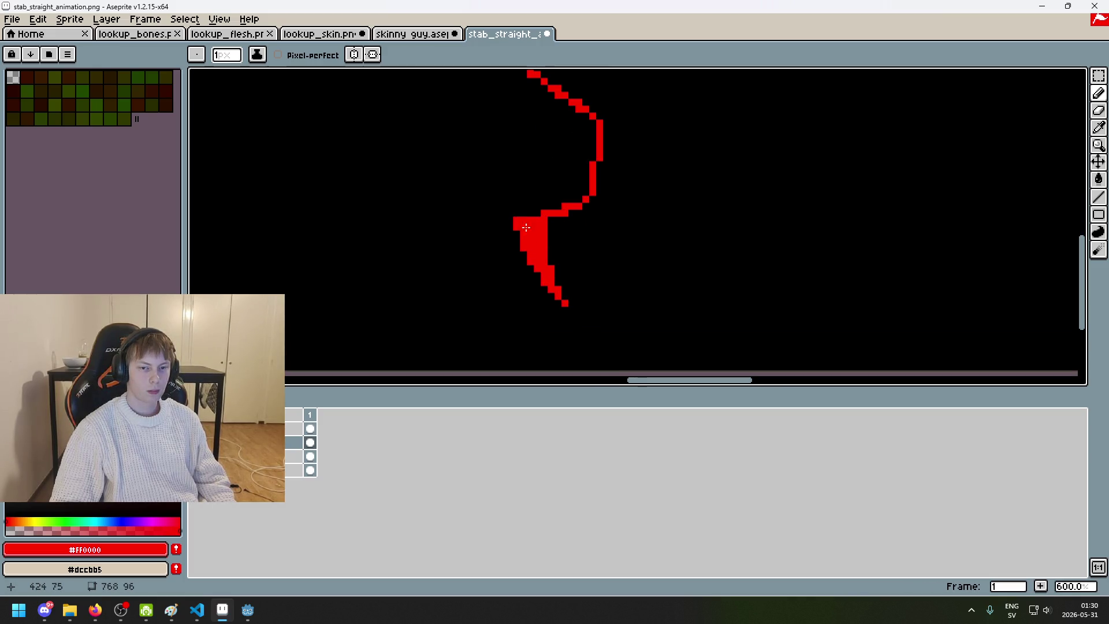
pyautogui.hotkey('ctrl', 'z')
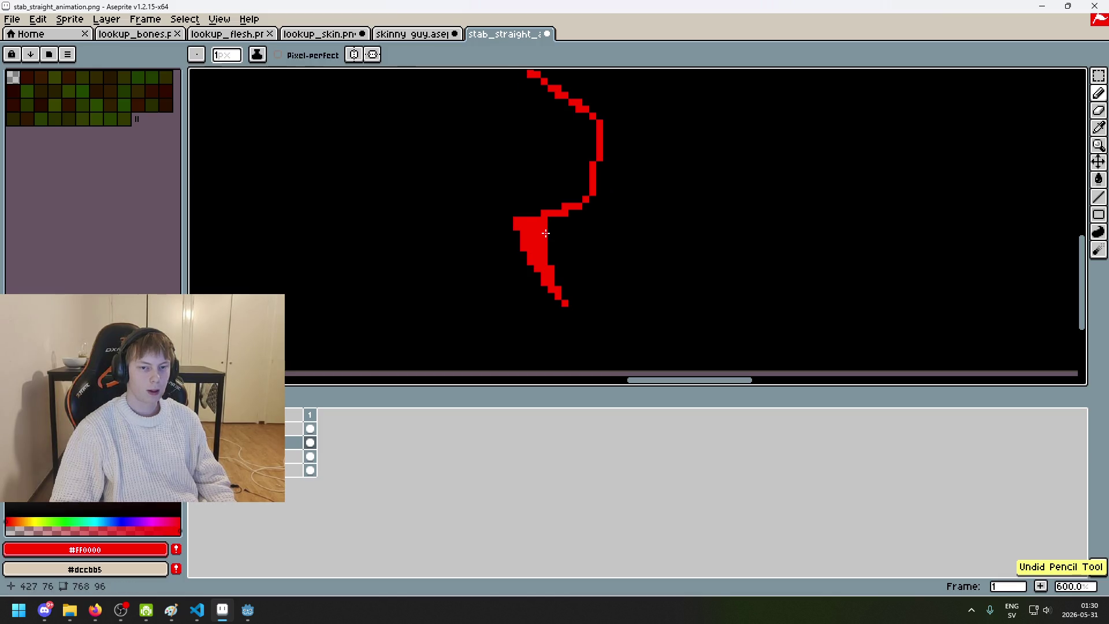
# Step: Widen the slash's lower end into a broad, solid red wedge
pyautogui.scroll(-2, 535, 255)
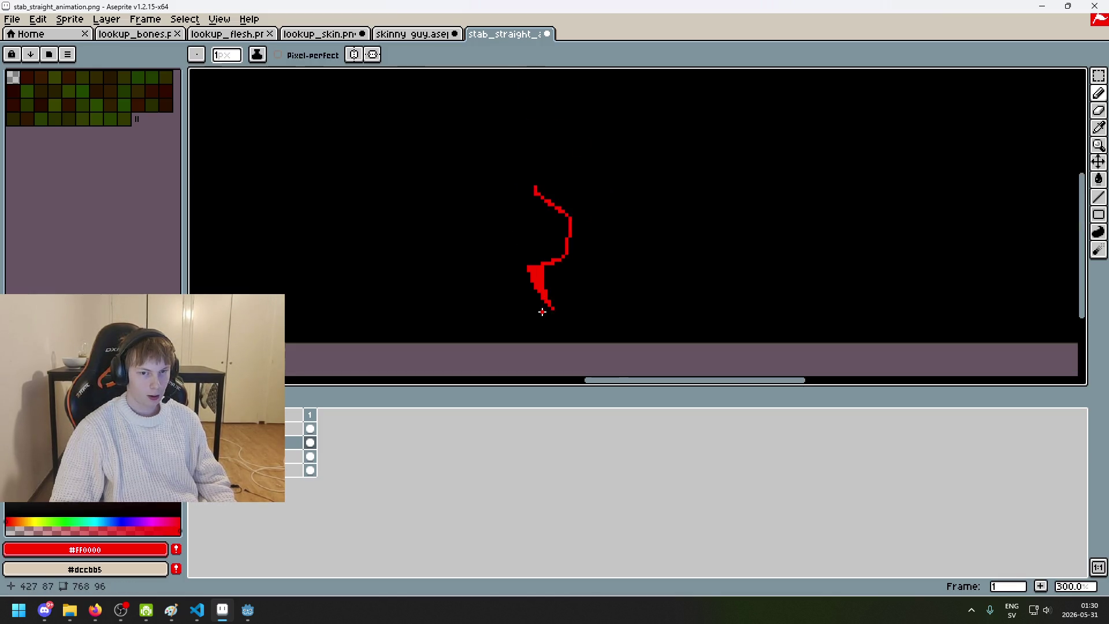
pyautogui.scroll(3, 528, 254)
pyautogui.moveTo(502, 231)
pyautogui.mouseDown()
pyautogui.moveTo(530, 234)
pyautogui.moveTo(485, 278)
pyautogui.mouseUp()
pyautogui.hotkey('ctrl', 'z')
pyautogui.hotkey('ctrl', 'z')
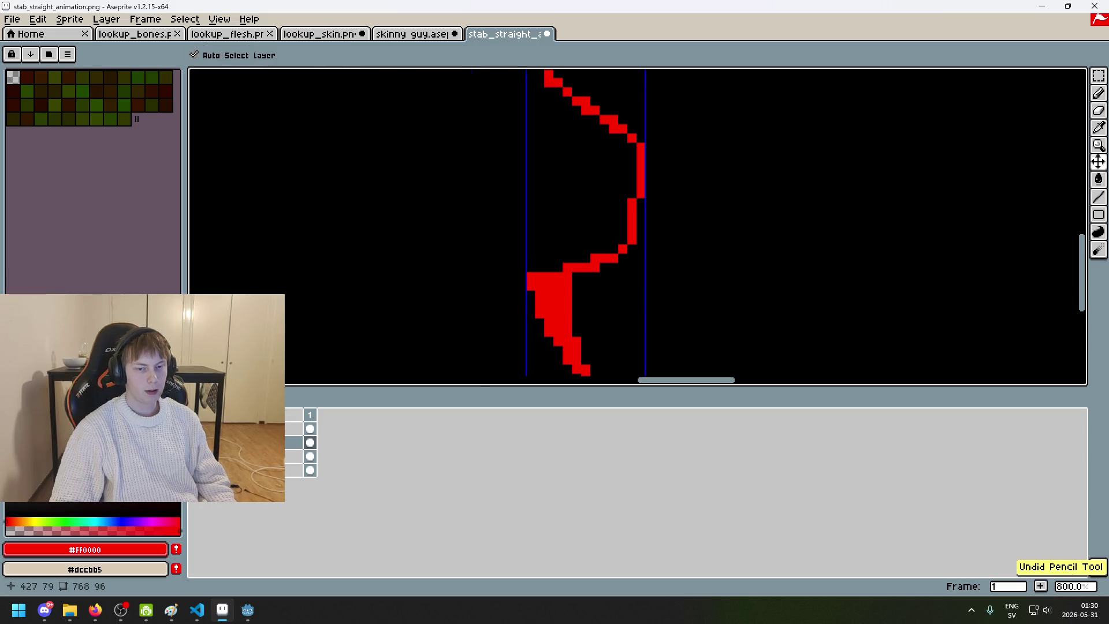
pyautogui.moveTo(562, 274); pyautogui.dragTo(509, 243)
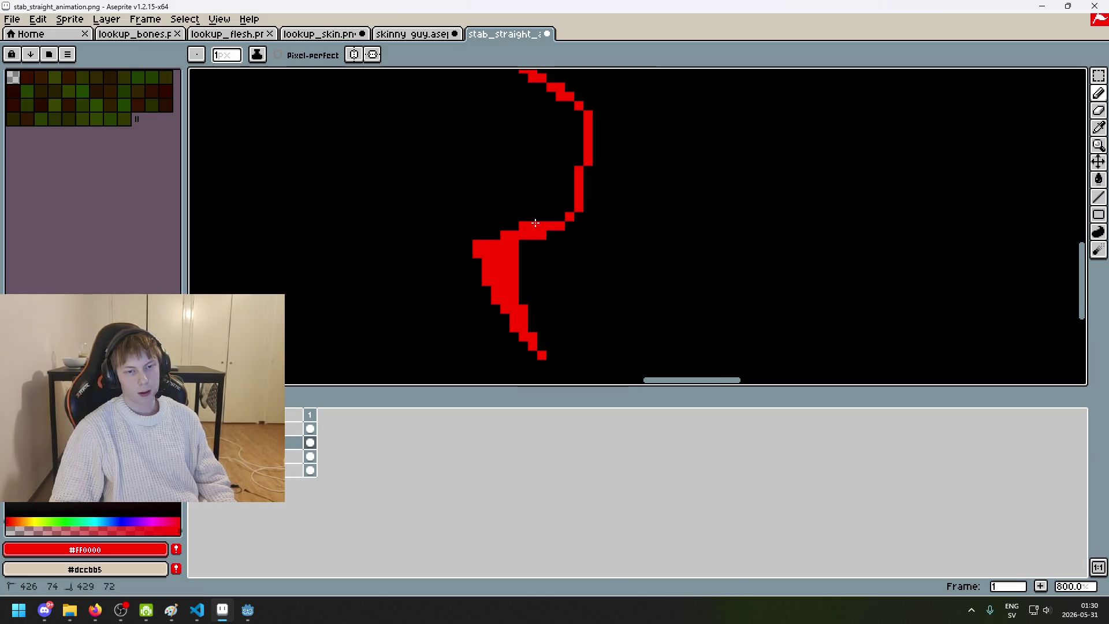
pyautogui.scroll(-2, 556, 221)
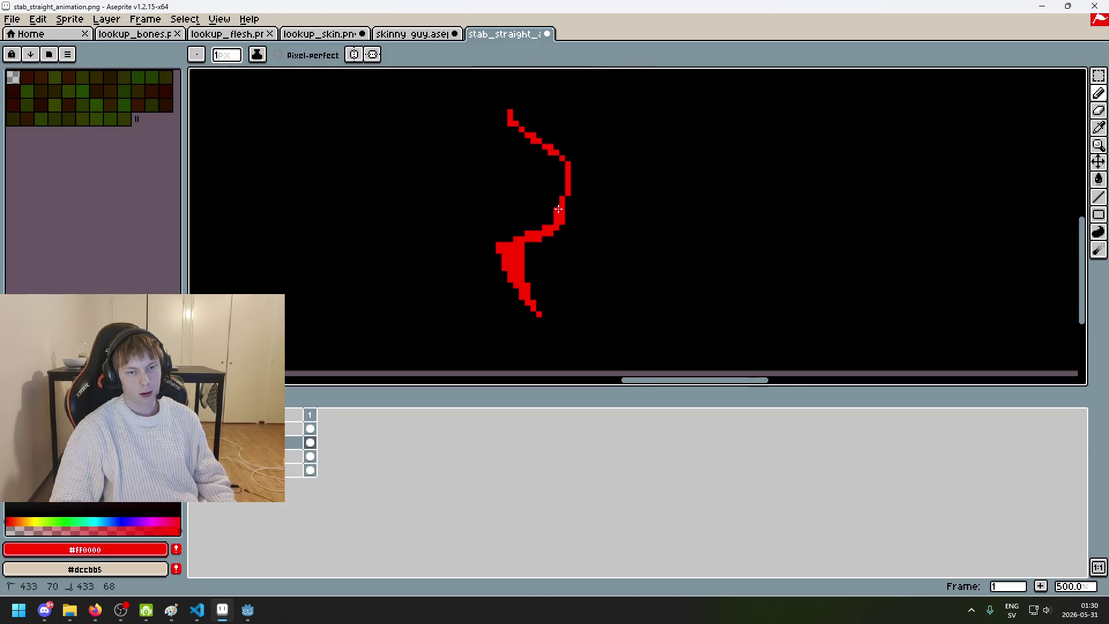
pyautogui.scroll(4, 561, 207)
# Step: Add a small red bulge beside the slash's middle bend, filling the black gap
pyautogui.moveTo(586, 225)
pyautogui.mouseDown()
pyautogui.moveTo(572, 245)
pyautogui.moveTo(509, 258)
pyautogui.mouseUp()
pyautogui.scroll(-3, 495, 268)
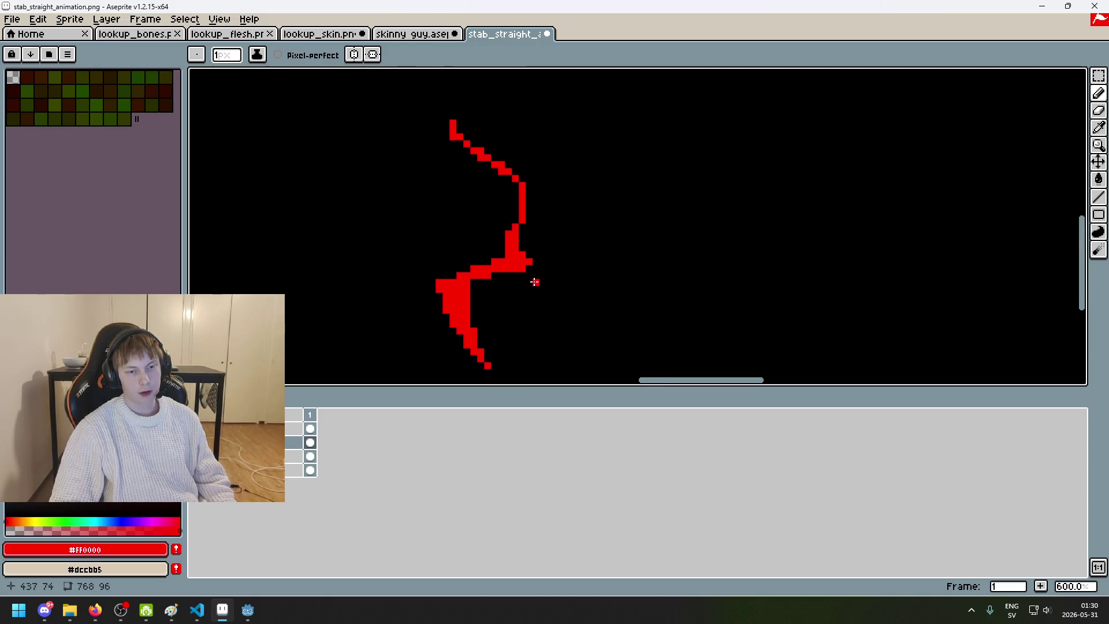
pyautogui.hotkey('ctrl', 'z')
pyautogui.scroll(3, 579, 228)
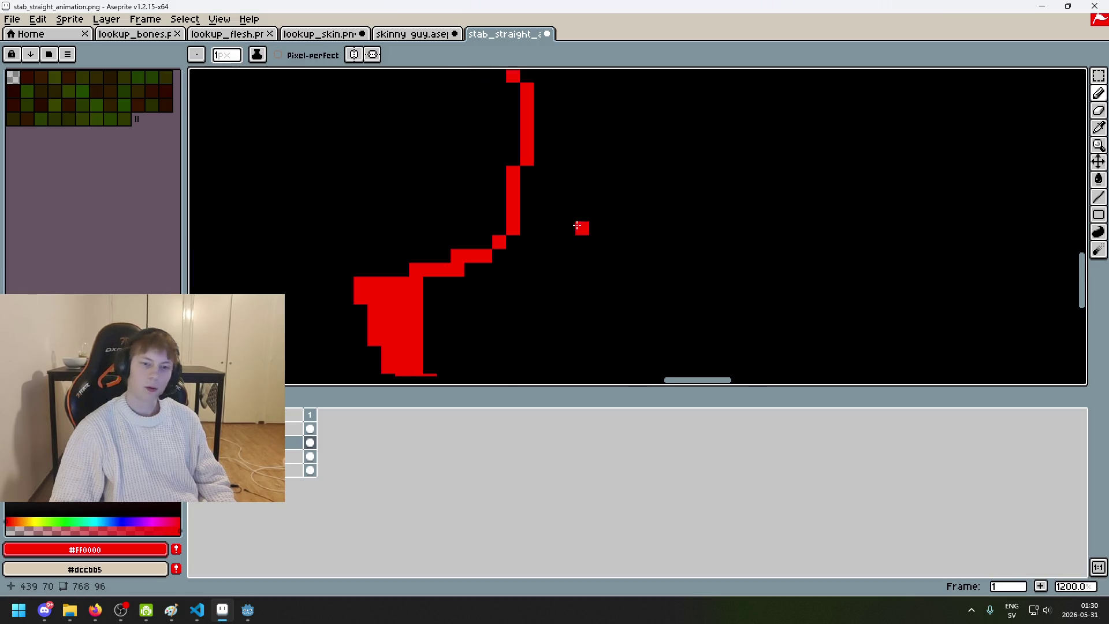
pyautogui.moveTo(540, 229)
pyautogui.mouseDown()
pyautogui.moveTo(541, 242)
pyautogui.moveTo(473, 257)
pyautogui.mouseUp()
pyautogui.hotkey('ctrl', 'z')
pyautogui.click(527, 227)
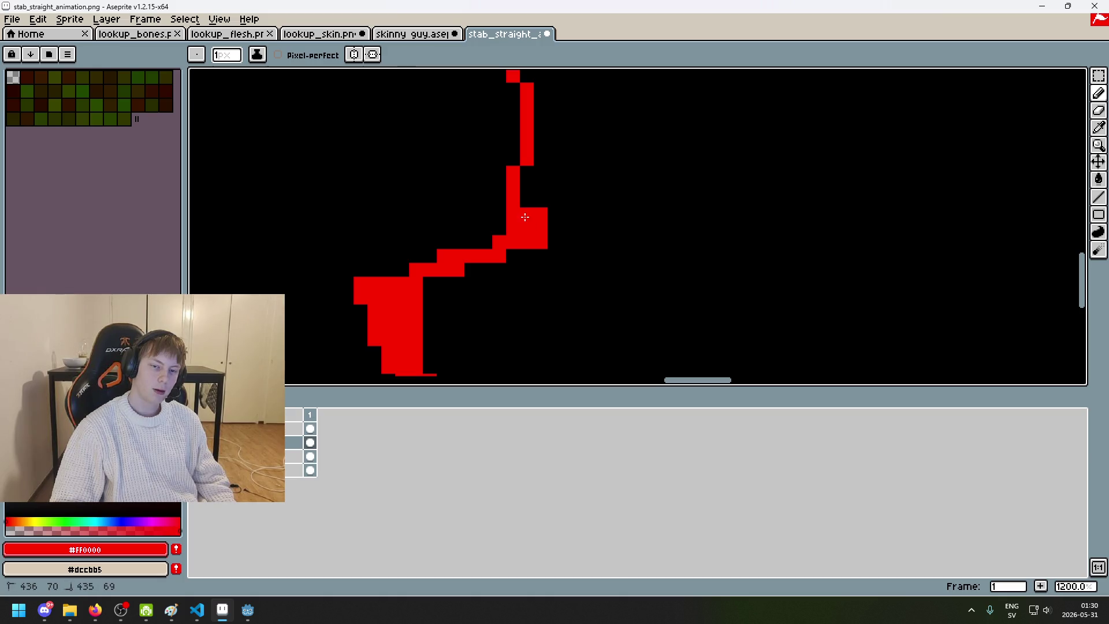
# Step: Trim the upper curve near the bend and join the upper diagonal to the vertical stroke
pyautogui.scroll(-6, 534, 249)
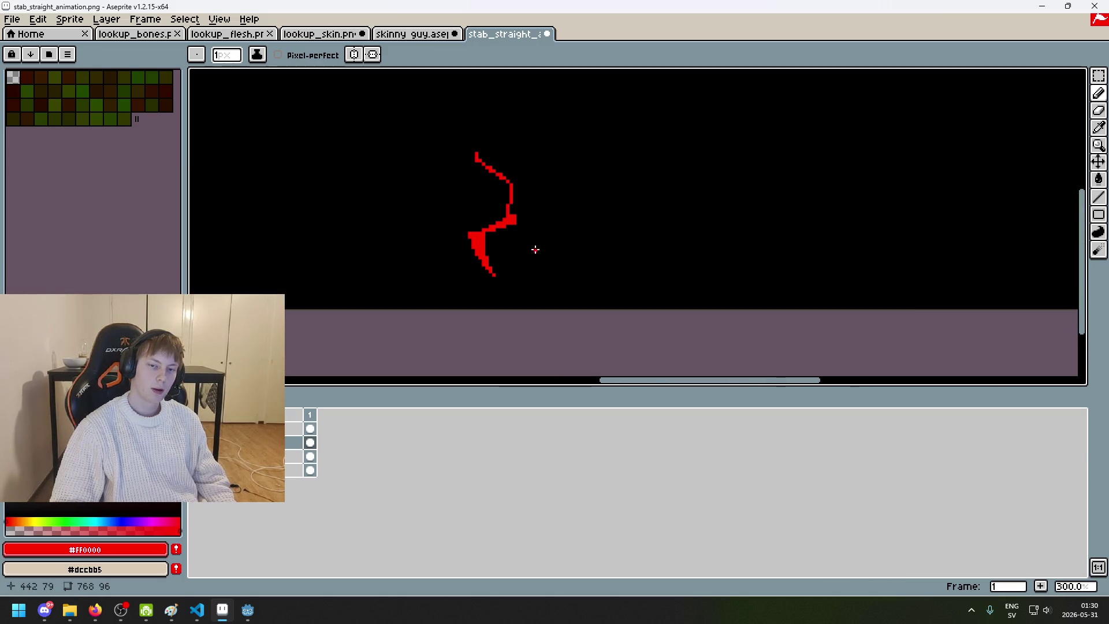
pyautogui.scroll(3, 508, 230)
pyautogui.scroll(2, 549, 318)
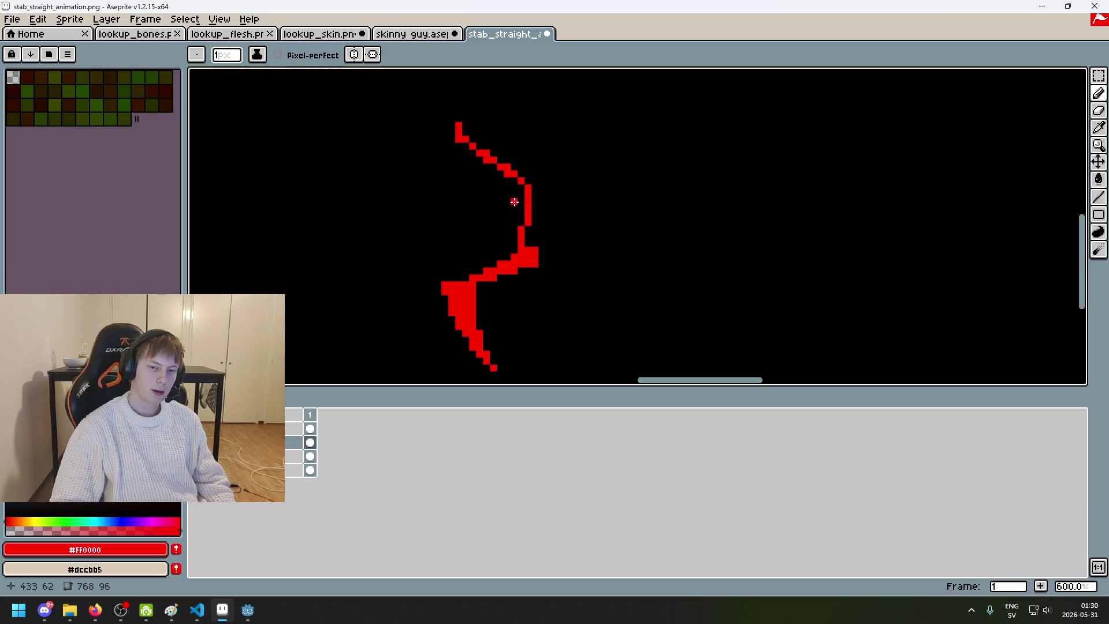
pyautogui.press('e')
pyautogui.moveTo(521, 180)
pyautogui.mouseDown()
pyautogui.moveTo(530, 189)
pyautogui.moveTo(523, 218)
pyautogui.mouseUp()
pyautogui.press('b')
pyautogui.hotkey('ctrl', 'z')
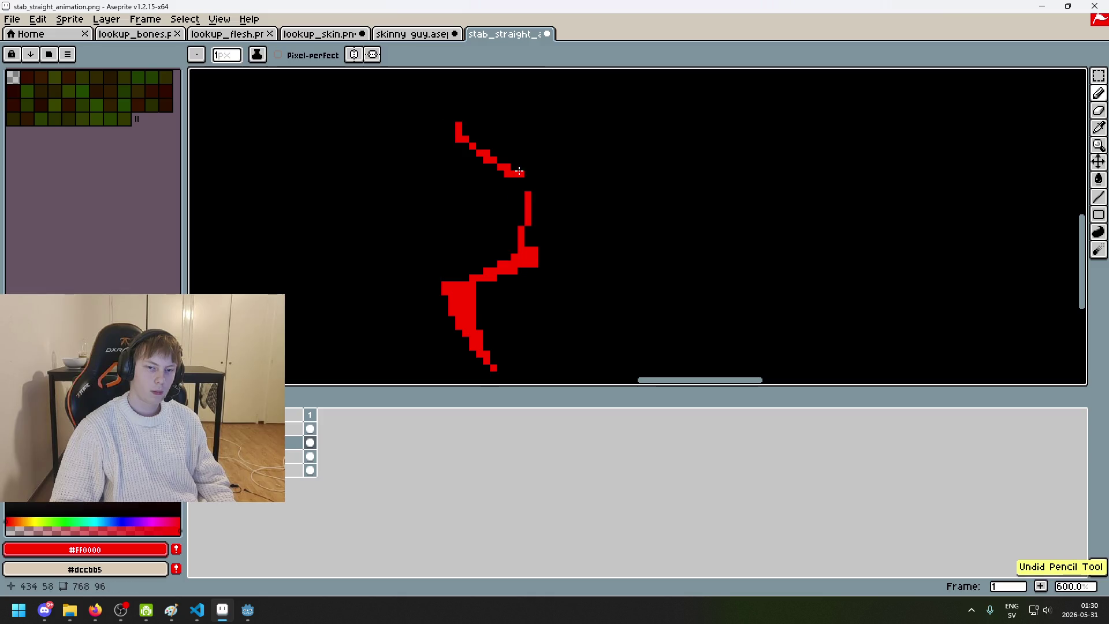
pyautogui.moveTo(518, 168)
pyautogui.mouseDown()
pyautogui.moveTo(520, 230)
pyautogui.moveTo(512, 187)
pyautogui.mouseUp()
# Step: Replace the joining stroke by thickening the top of the slash's upper arc
pyautogui.hotkey('ctrl', 'z')
pyautogui.hotkey('ctrl', 'z')
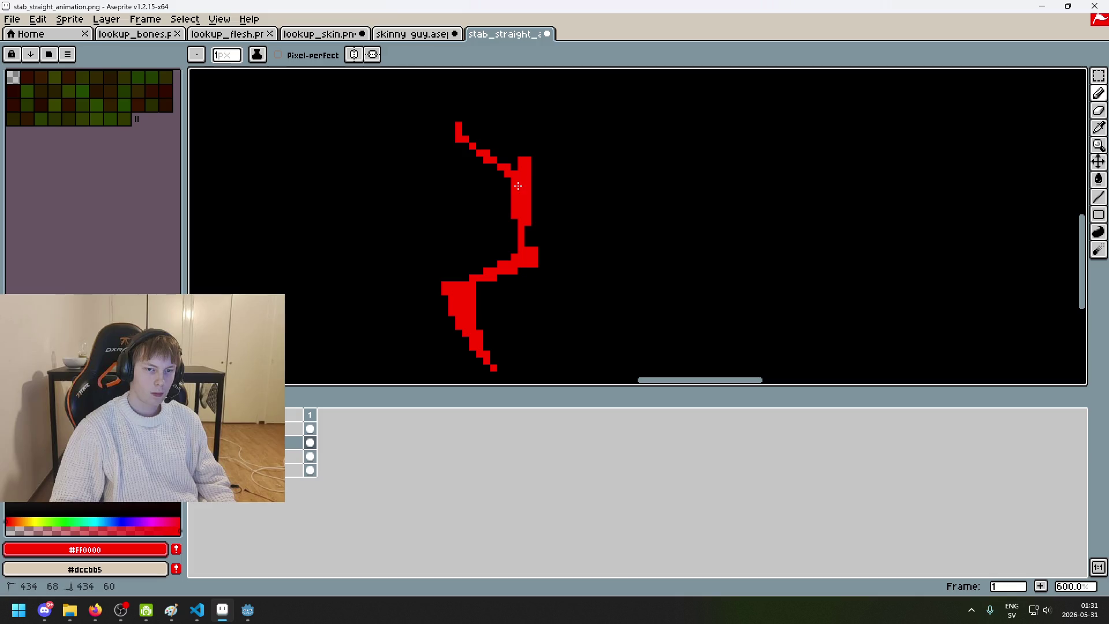
pyautogui.scroll(3, 519, 192)
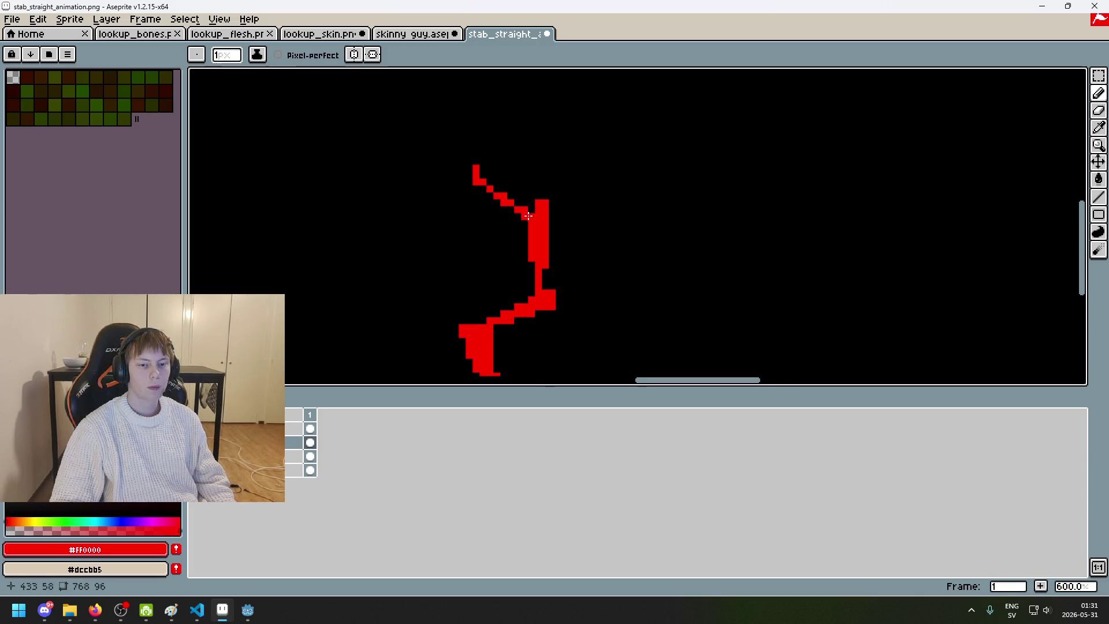
pyautogui.scroll(-2, 547, 268)
pyautogui.scroll(3, 552, 278)
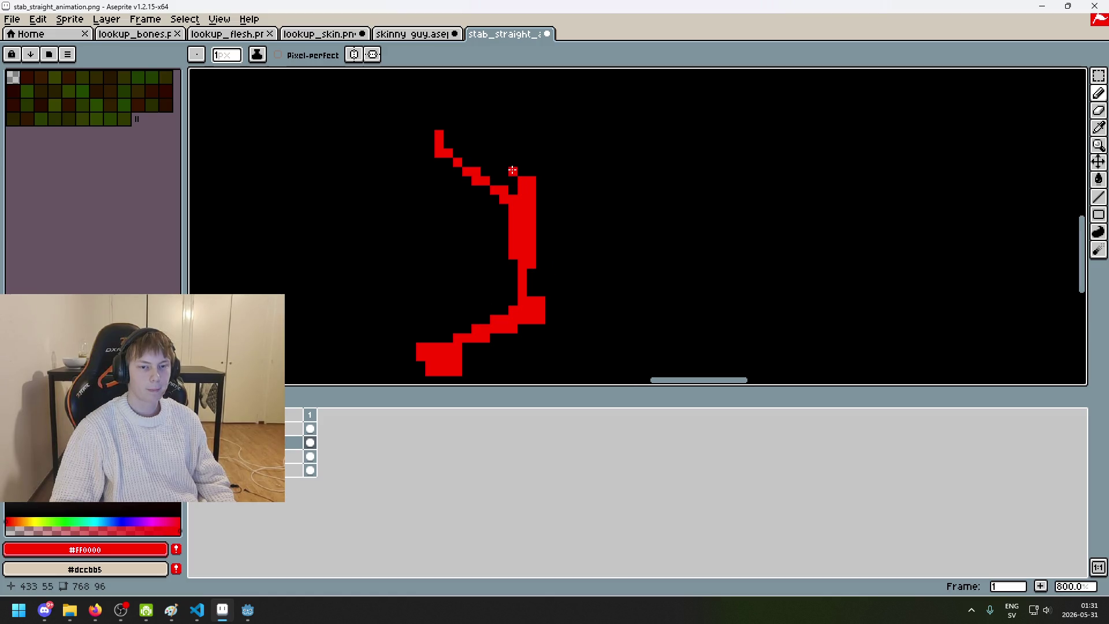
pyautogui.moveTo(420, 152)
pyautogui.mouseDown()
pyautogui.moveTo(427, 141)
pyautogui.moveTo(492, 188)
pyautogui.mouseUp()
pyautogui.scroll(-5, 479, 160)
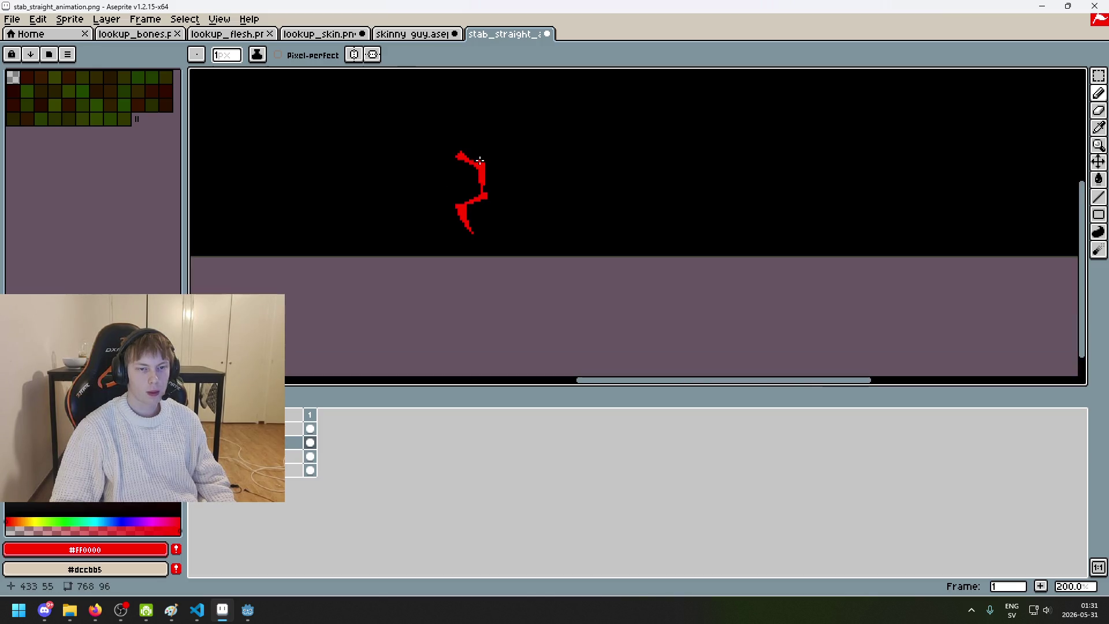
pyautogui.scroll(4, 495, 184)
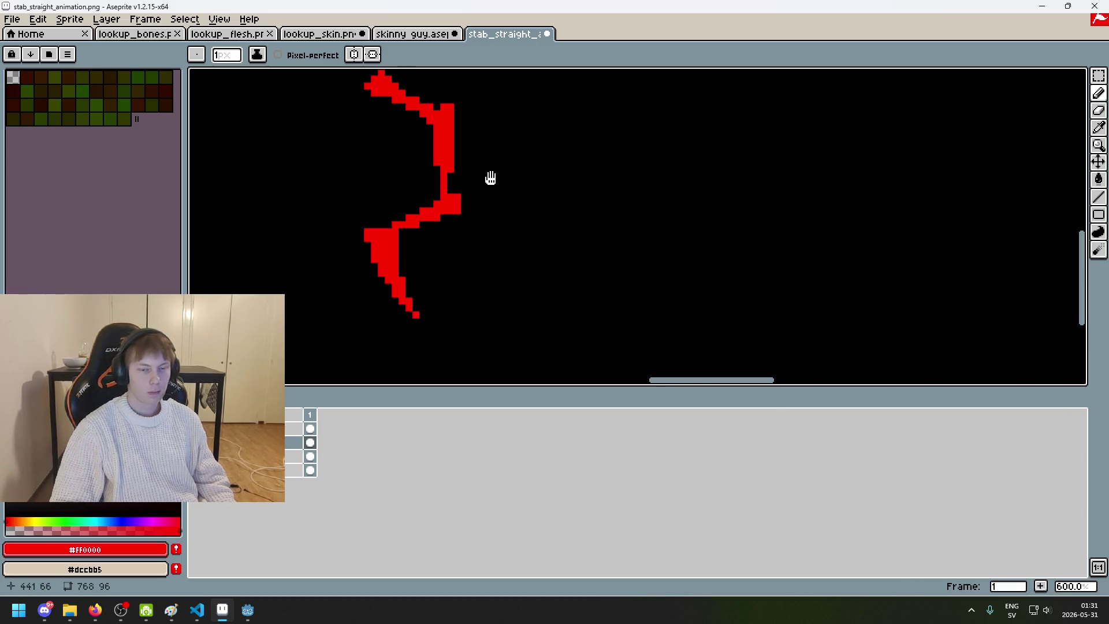
pyautogui.scroll(-5, 526, 199)
pyautogui.scroll(2, 535, 210)
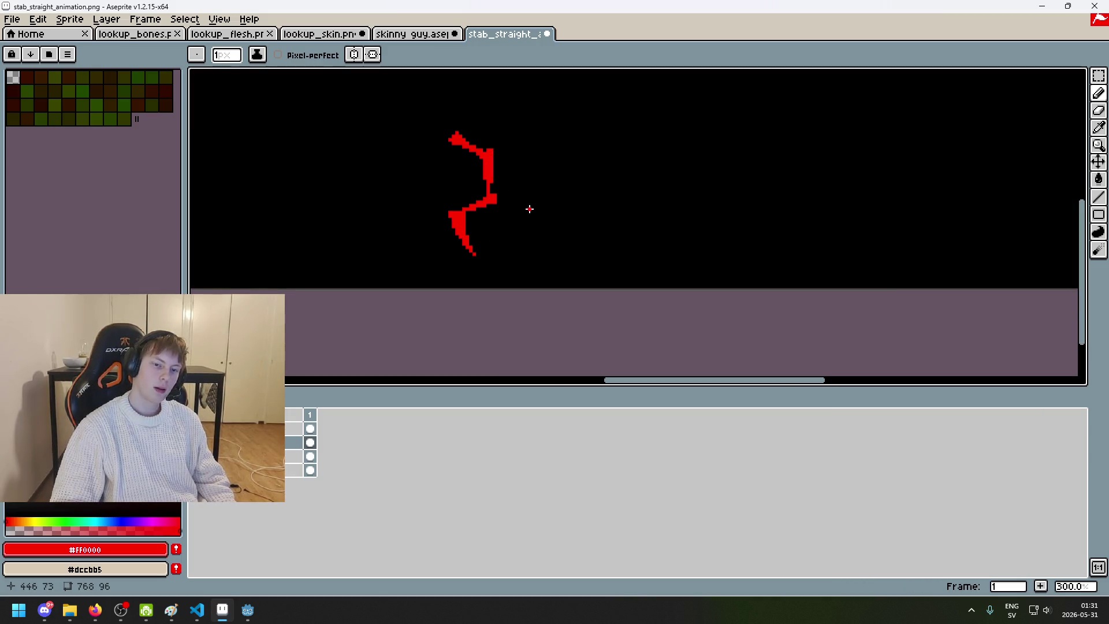
pyautogui.scroll(4, 513, 220)
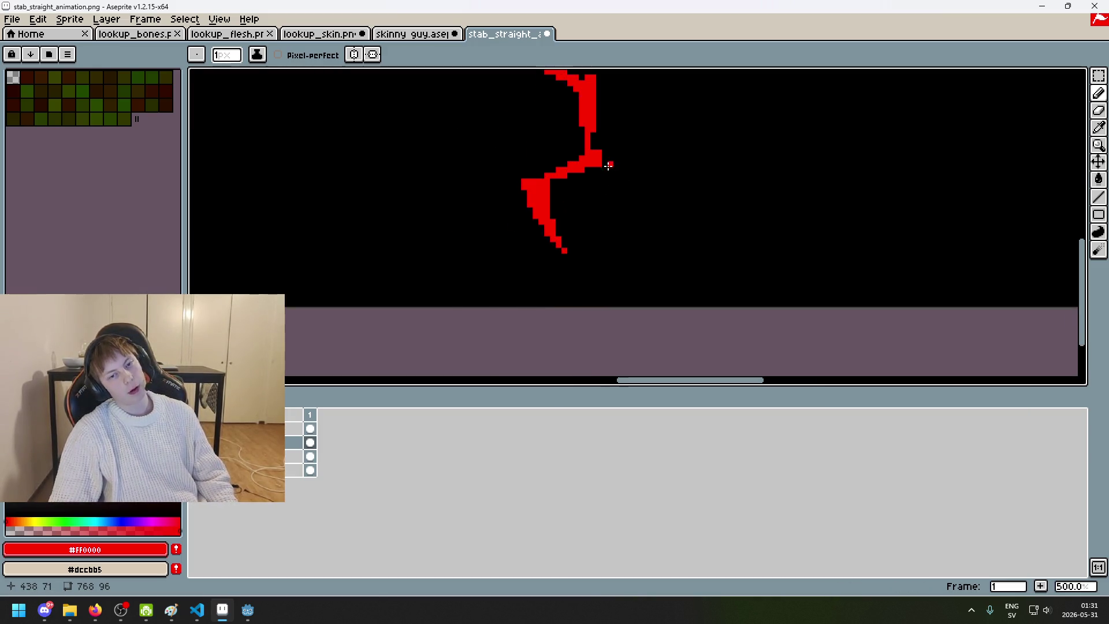
# Step: Erase stray red near the middle bend and add a thick red column to the upper arc
pyautogui.press('e')
pyautogui.moveTo(611, 225); pyautogui.dragTo(582, 247)
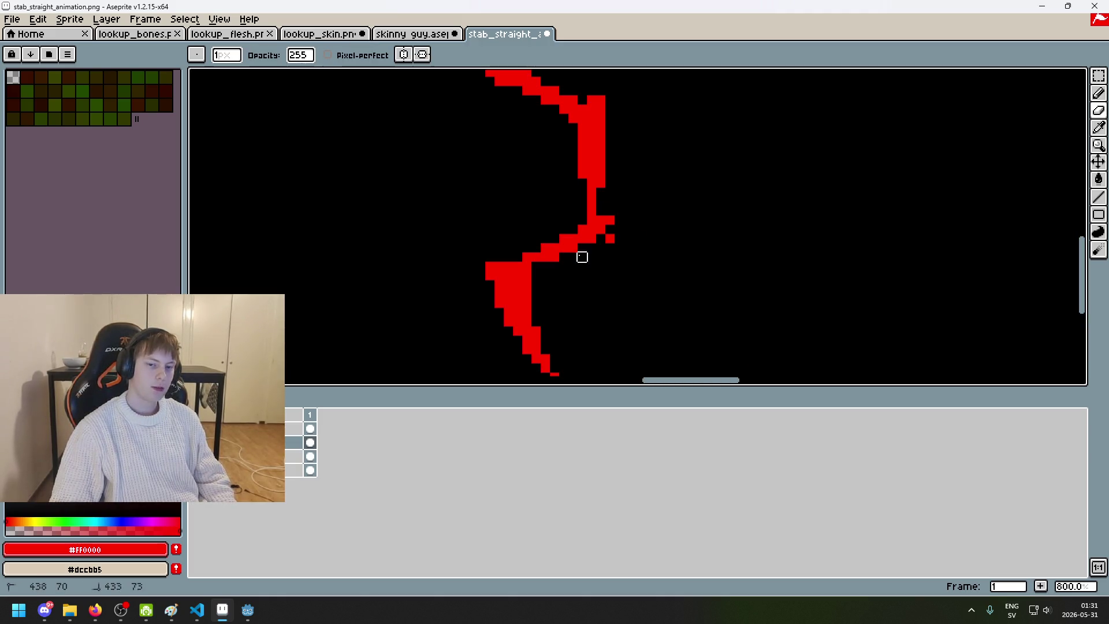
pyautogui.press('b')
pyautogui.moveTo(610, 191)
pyautogui.mouseDown()
pyautogui.moveTo(610, 215)
pyautogui.moveTo(600, 214)
pyautogui.mouseUp()
pyautogui.scroll(-4, 634, 208)
pyautogui.scroll(4, 601, 236)
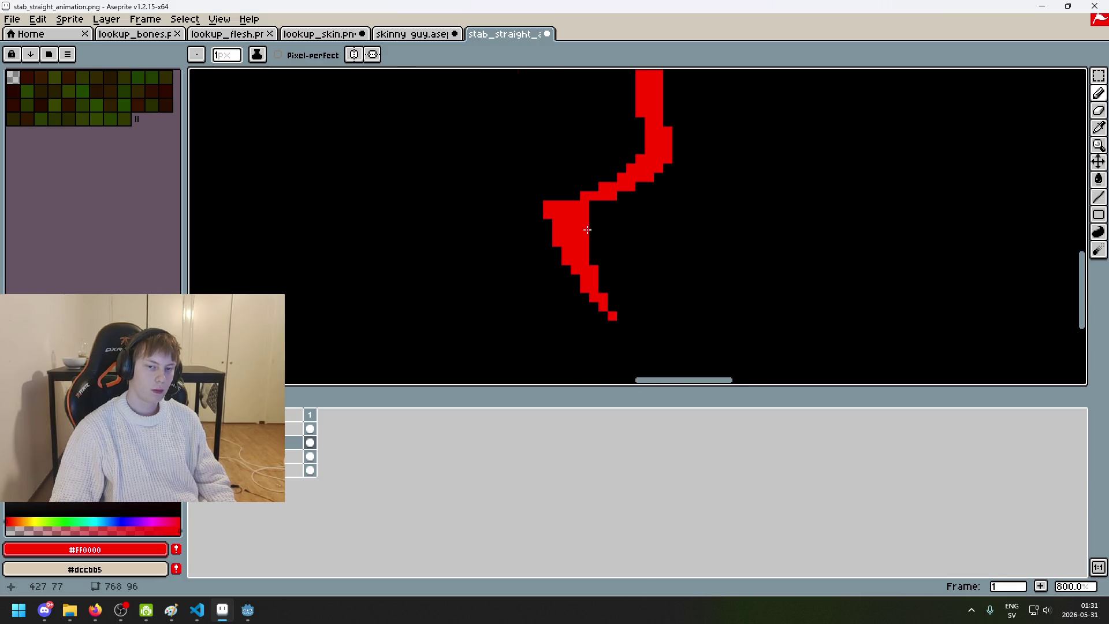
pyautogui.scroll(3, 587, 230)
# Step: Trim the upper arc's outer edge and the left edge of the curve's middle
pyautogui.press('e')
pyautogui.moveTo(624, 152); pyautogui.dragTo(641, 141)
pyautogui.press('b')
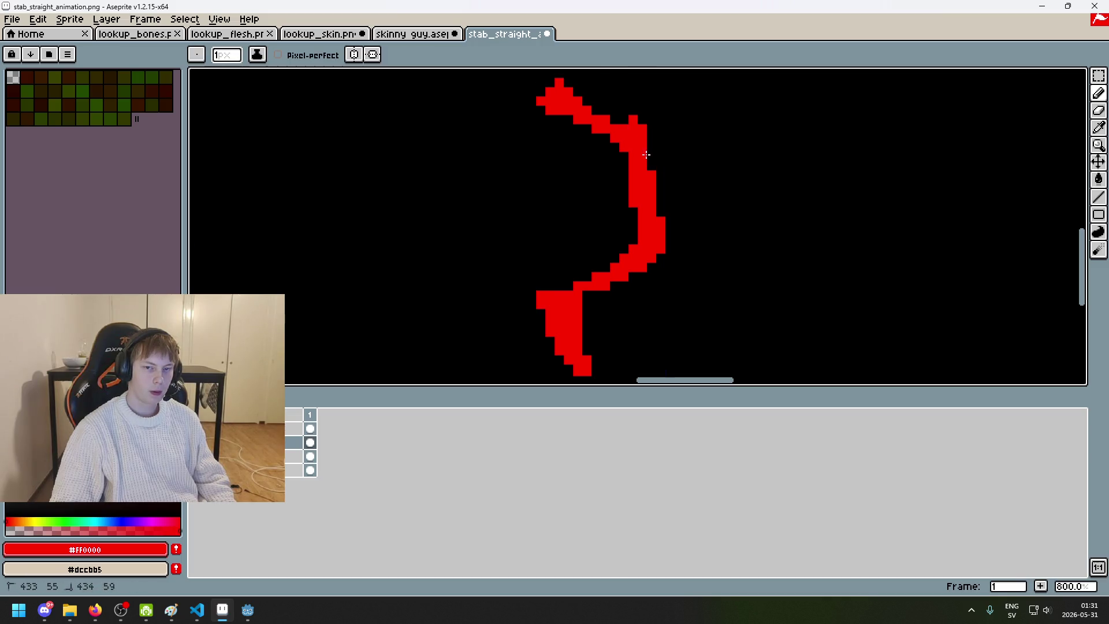
pyautogui.press('e')
pyautogui.moveTo(631, 198); pyautogui.dragTo(660, 248)
pyautogui.press('b')
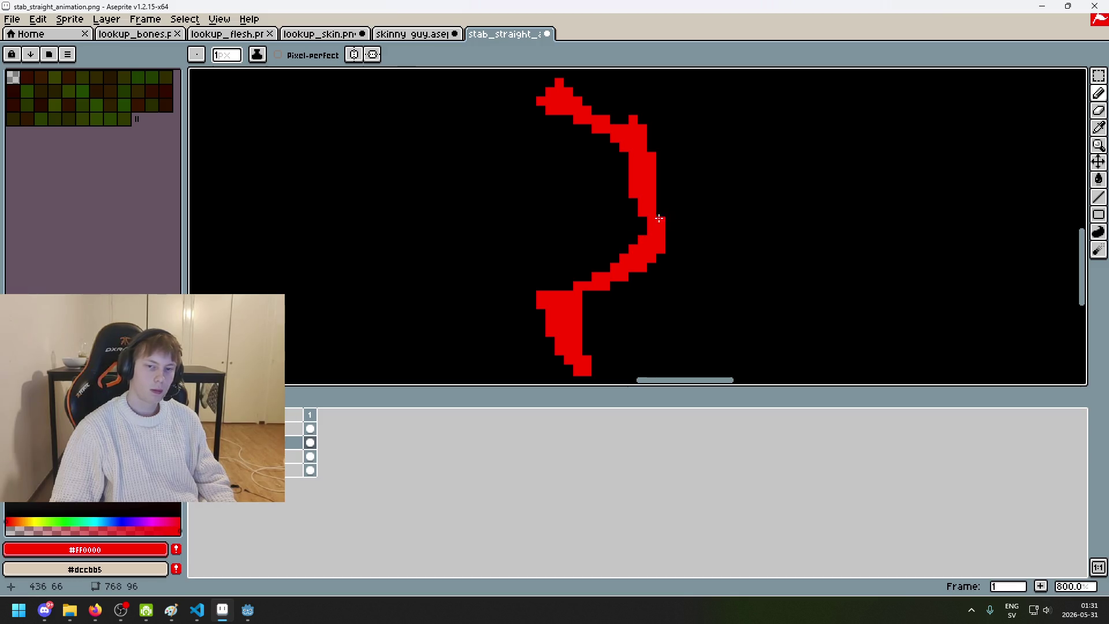
pyautogui.scroll(3, 571, 106)
# Step: Extend the curve's top-left tip into a small hooked red flick
pyautogui.moveTo(553, 155)
pyautogui.mouseDown()
pyautogui.moveTo(579, 176)
pyautogui.moveTo(558, 184)
pyautogui.mouseUp()
pyautogui.hotkey('ctrl', 'z')
pyautogui.click(540, 176)
pyautogui.hotkey('ctrl', 'z')
pyautogui.hotkey('ctrl', 'z')
pyautogui.click(560, 166)
pyautogui.moveTo(547, 148)
pyautogui.mouseDown()
pyautogui.moveTo(564, 151)
pyautogui.moveTo(569, 170)
pyautogui.mouseUp()
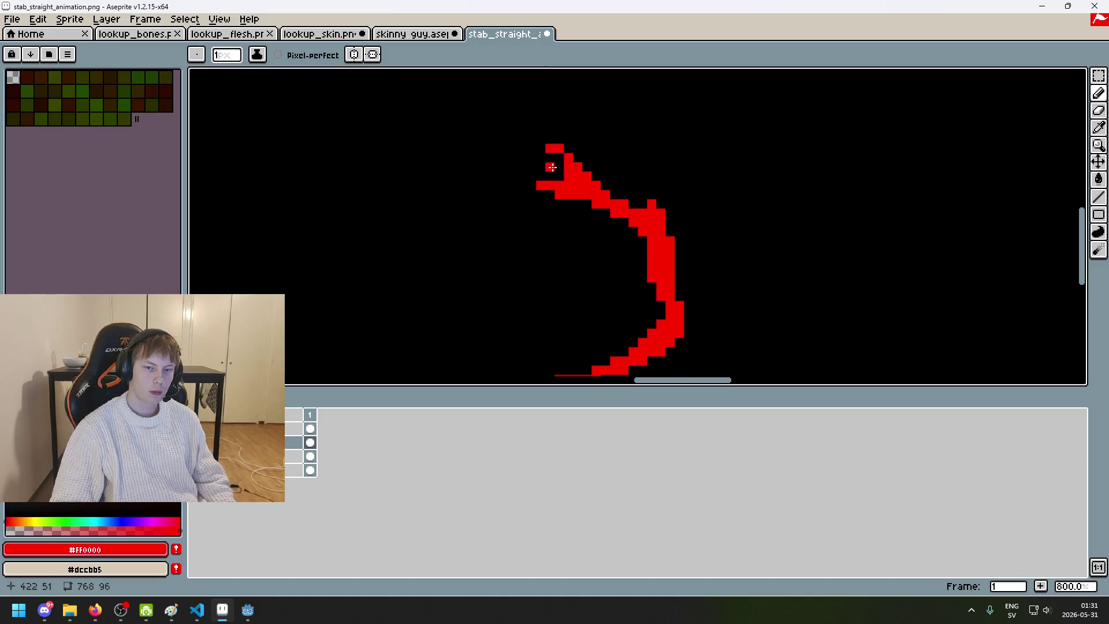
pyautogui.click(549, 167)
pyautogui.click(596, 251)
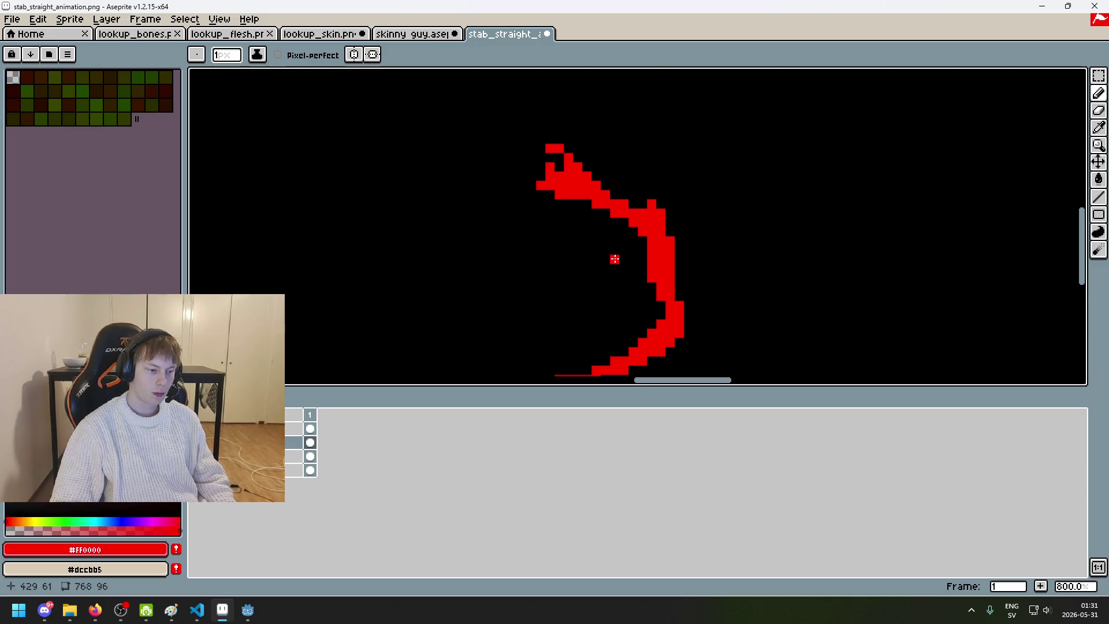
# Step: Zoom out and pan to check the finished crescent slash
pyautogui.scroll(-4, 614, 259)
pyautogui.scroll(-3, 669, 273)
pyautogui.scroll(2, 709, 190)
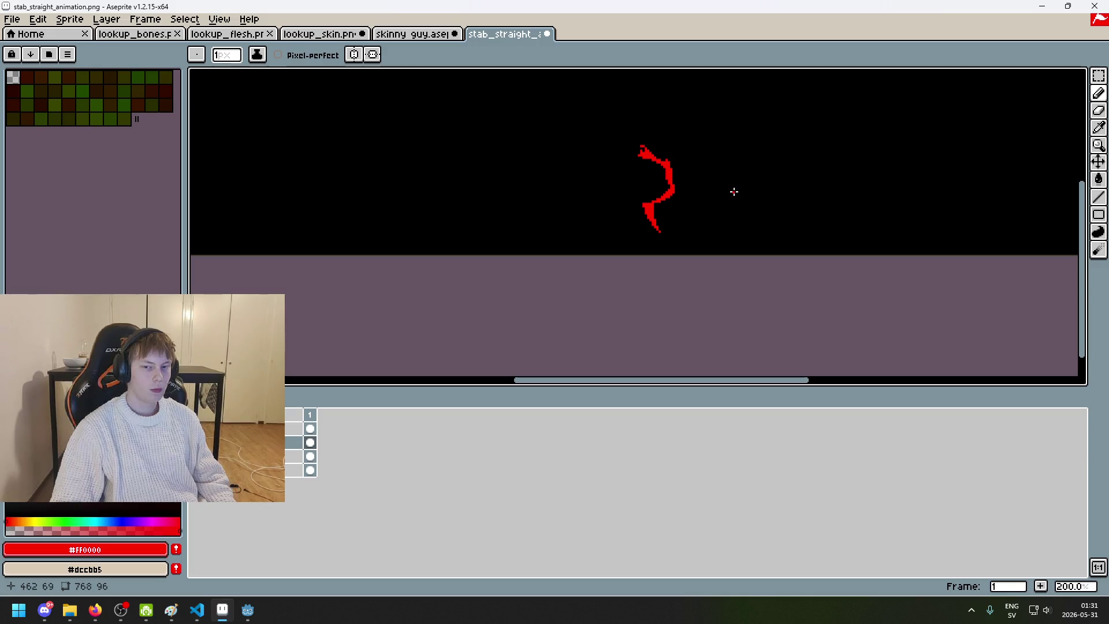
pyautogui.moveTo(732, 186); pyautogui.dragTo(653, 209)
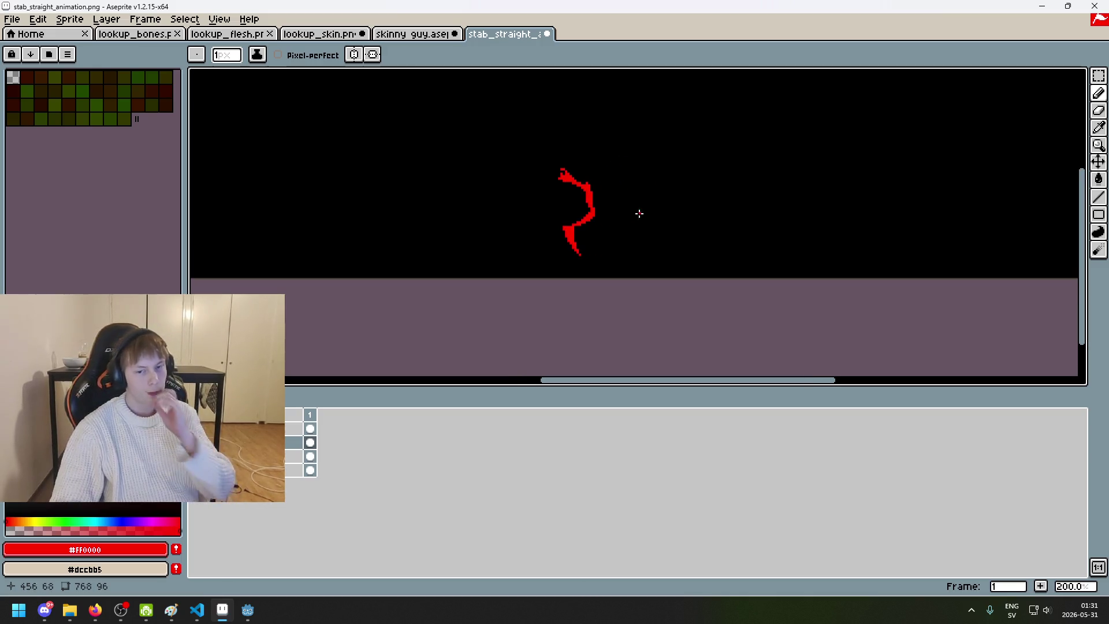
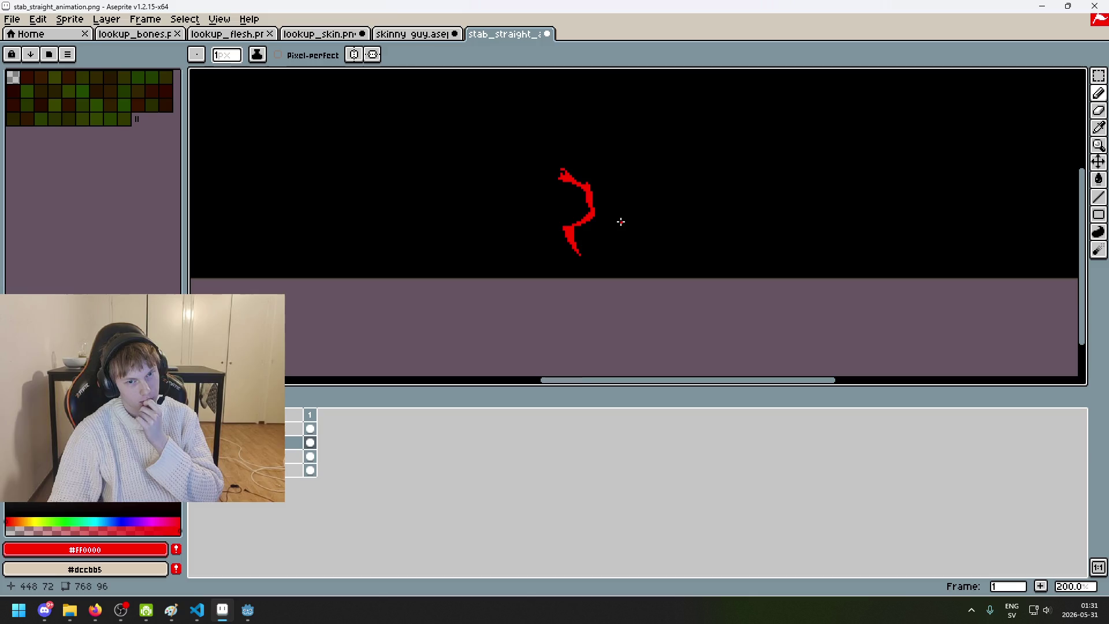
# Step: Erase the small stray red block left of the slash's lower bend
pyautogui.scroll(-3, 619, 220)
pyautogui.scroll(2, 610, 220)
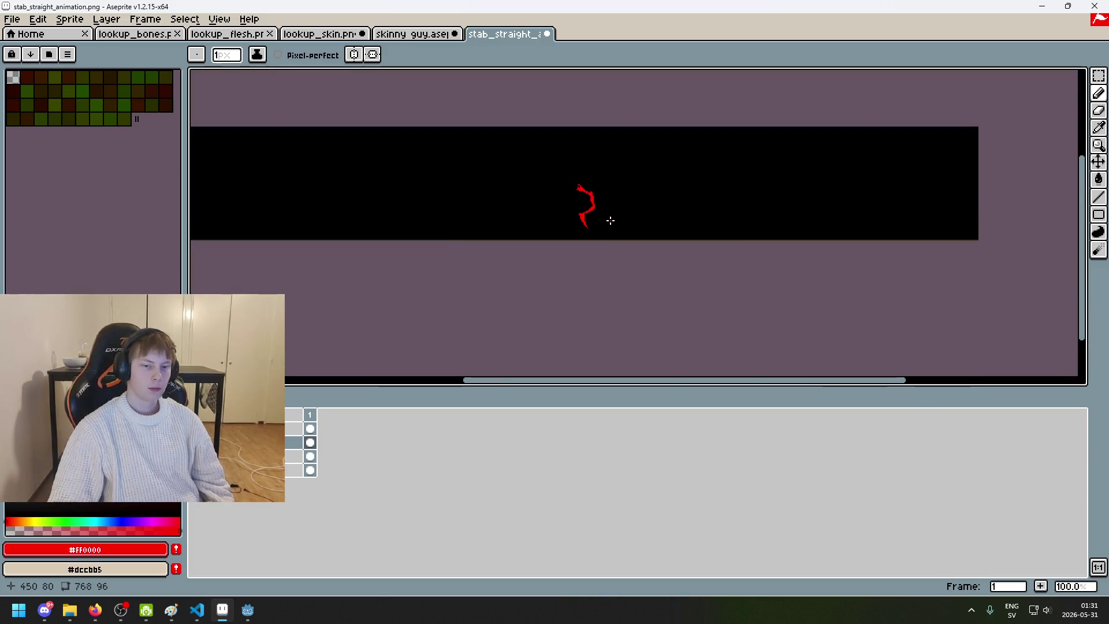
pyautogui.scroll(5, 611, 220)
pyautogui.press('e')
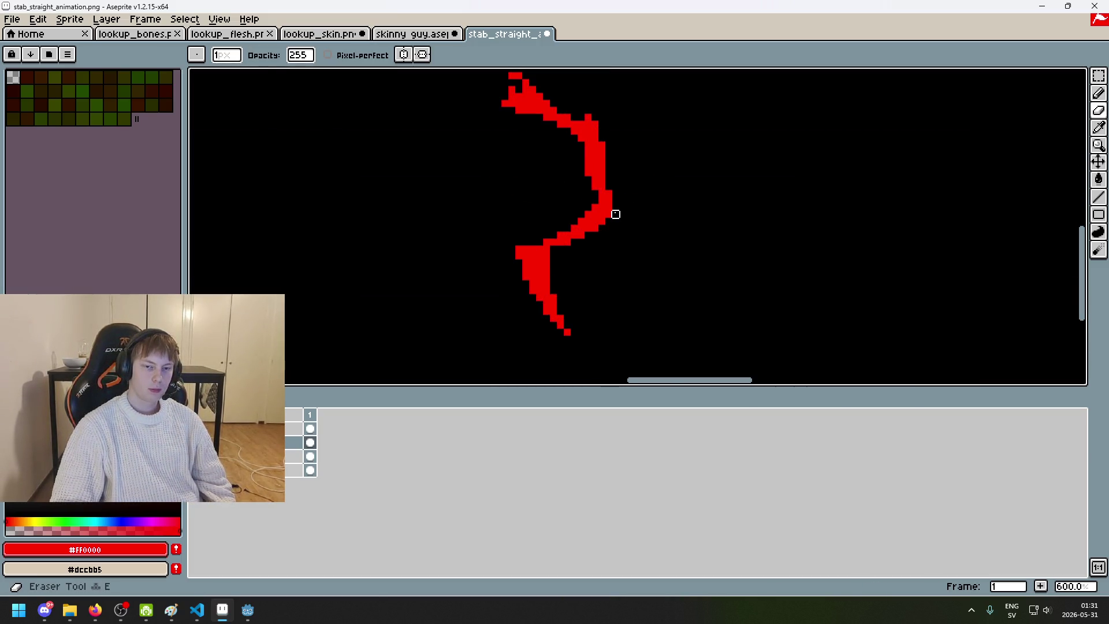
pyautogui.scroll(-2, 616, 216)
pyautogui.scroll(3, 567, 230)
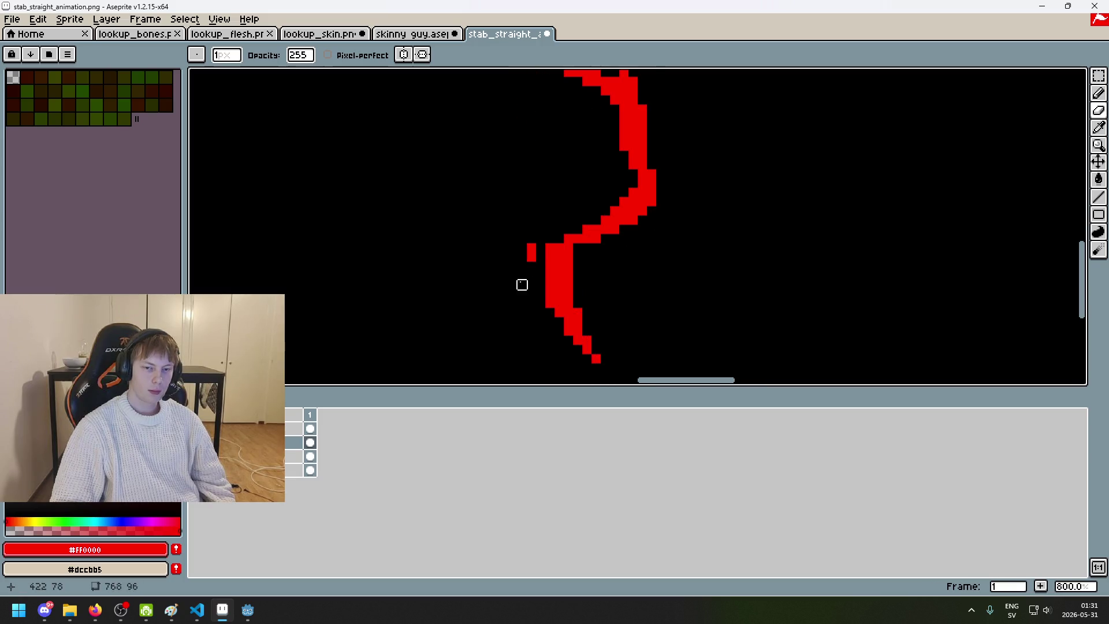
pyautogui.hotkey('ctrl', 'z')
pyautogui.moveTo(523, 253)
pyautogui.mouseDown()
pyautogui.moveTo(556, 253)
pyautogui.moveTo(569, 280)
pyautogui.mouseUp()
# Step: Thin the stroke's upper right edge, undoing mistaken erases
pyautogui.hotkey('ctrl', 'z')
pyautogui.scroll(-5, 612, 274)
pyautogui.scroll(3, 619, 252)
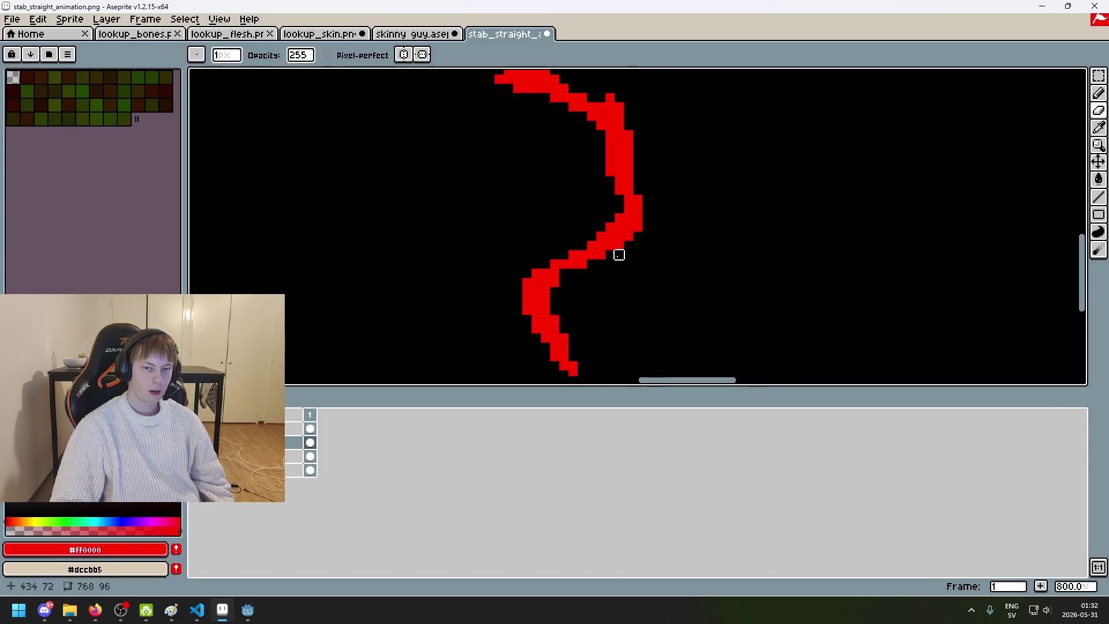
pyautogui.scroll(-2, 613, 260)
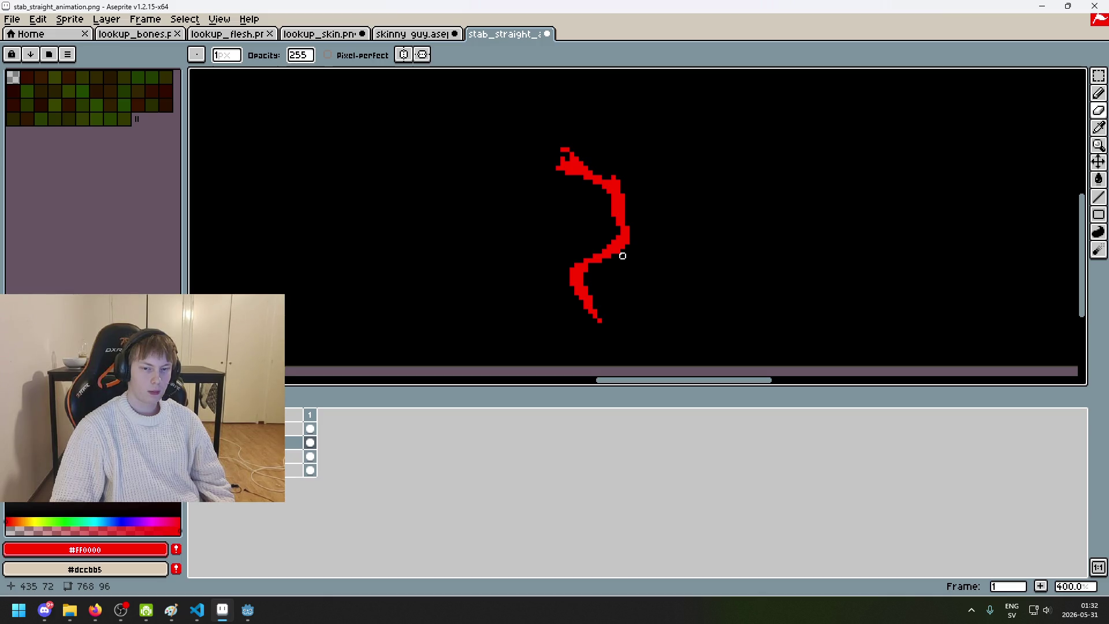
pyautogui.scroll(3, 622, 256)
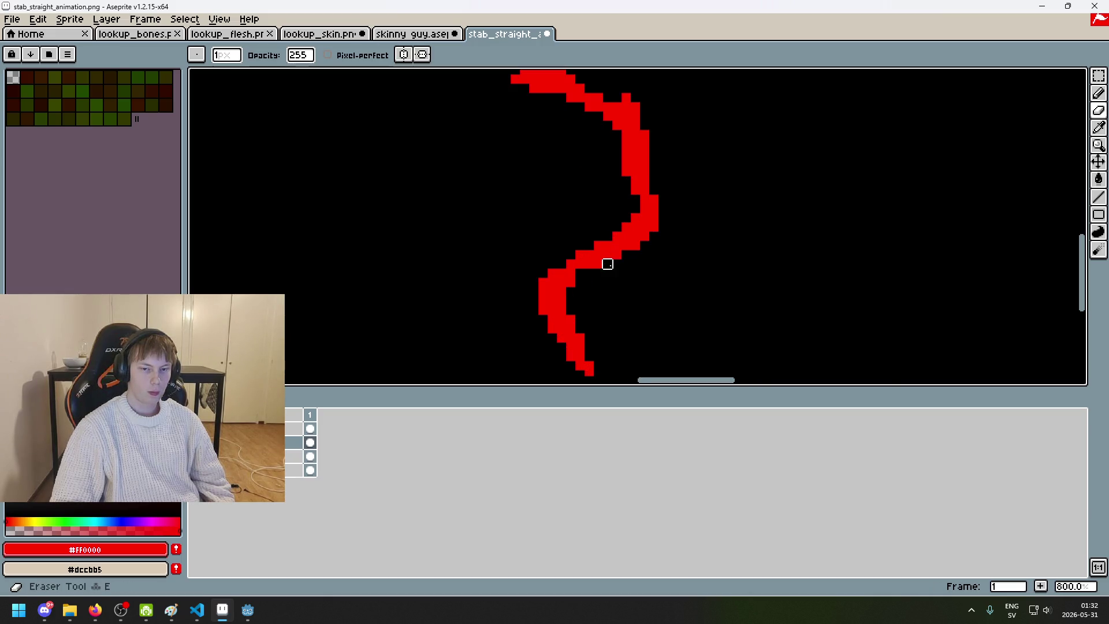
pyautogui.hotkey('ctrl', 'z')
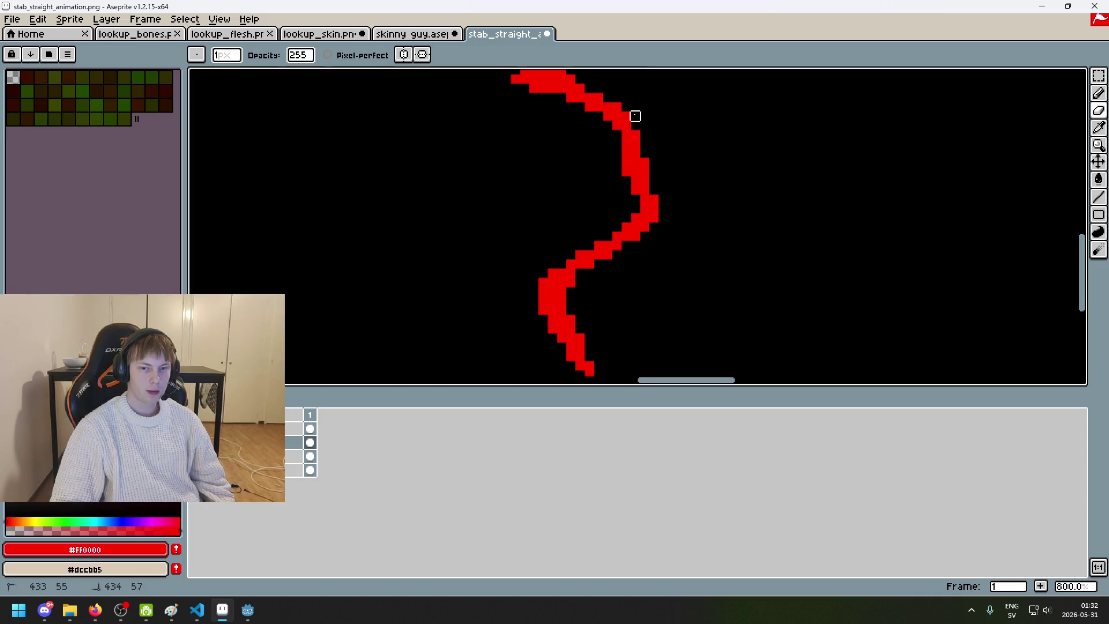
# Step: Draw four trial red Pencil strokes right of the slash and undo each one
pyautogui.press('e')
pyautogui.scroll(-1, 709, 198)
pyautogui.scroll(-2, 709, 199)
pyautogui.moveTo(832, 140); pyautogui.dragTo(809, 241)
pyautogui.hotkey('ctrl', 'z')
pyautogui.moveTo(762, 164); pyautogui.dragTo(884, 249)
pyautogui.hotkey('ctrl', 'z')
pyautogui.moveTo(765, 166); pyautogui.dragTo(928, 149)
pyautogui.hotkey('ctrl', 'z')
pyautogui.moveTo(751, 191)
pyautogui.mouseDown()
pyautogui.moveTo(893, 240)
pyautogui.moveTo(975, 198)
pyautogui.mouseUp()
pyautogui.hotkey('ctrl', 'z')
pyautogui.keyDown('ctrl'); pyautogui.scroll(4, 739, 229); pyautogui.keyUp('ctrl')
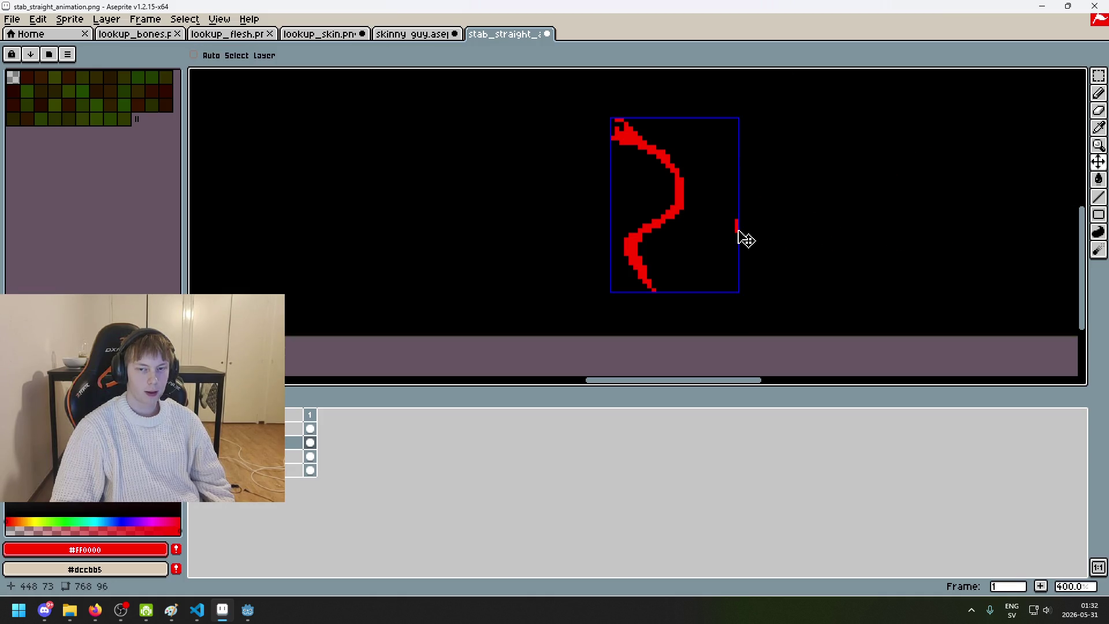
# Step: Draw three more trial strokes right of the slash and undo them
pyautogui.moveTo(736, 231)
pyautogui.mouseDown()
pyautogui.moveTo(777, 266)
pyautogui.moveTo(875, 249)
pyautogui.mouseUp()
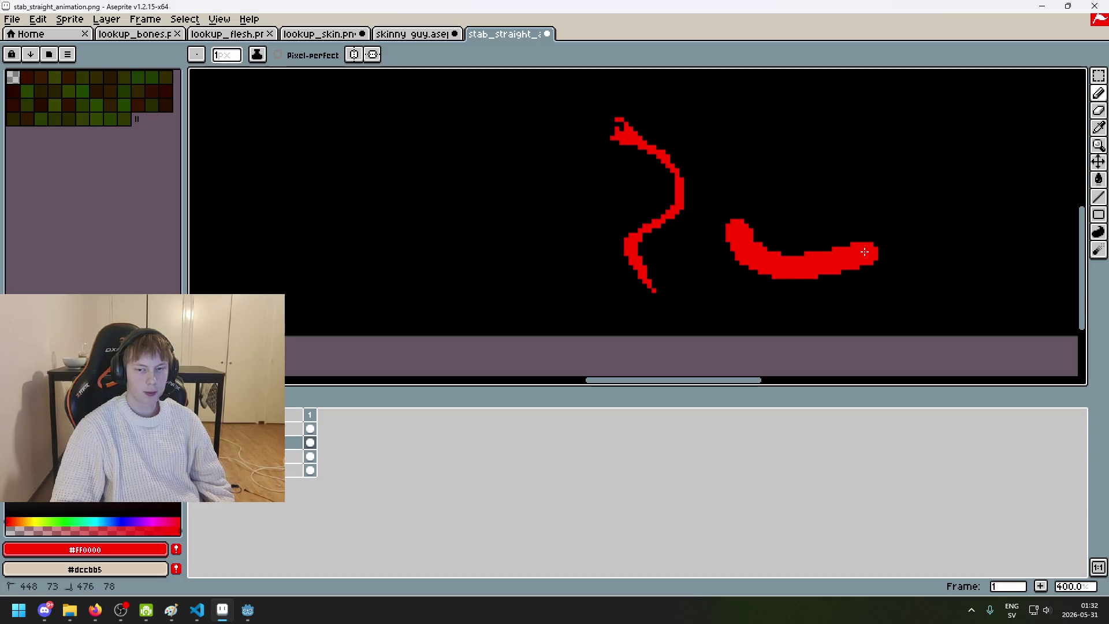
pyautogui.hotkey('ctrl', 'z')
pyautogui.hotkey('ctrl', 'z')
pyautogui.scroll(2, 728, 198)
pyautogui.keyDown('ctrl'); pyautogui.scroll(1, 669, 191); pyautogui.keyUp('ctrl')
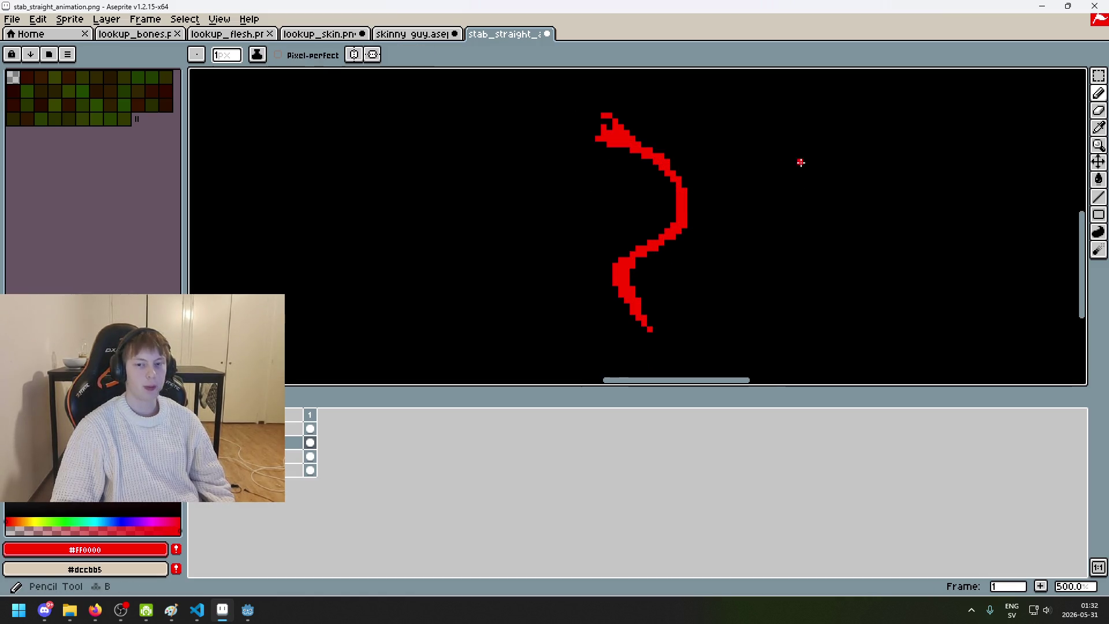
pyautogui.moveTo(799, 168); pyautogui.dragTo(743, 387)
pyautogui.hotkey('ctrl', 'z')
pyautogui.moveTo(800, 122); pyautogui.dragTo(743, 341)
pyautogui.hotkey('ctrl', 'z')
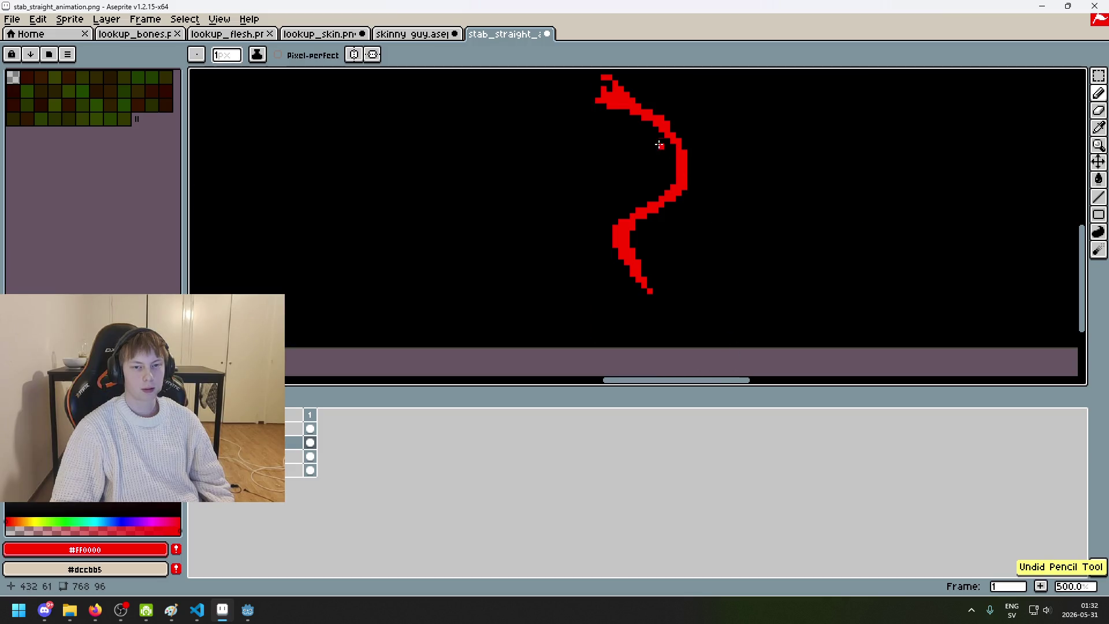
# Step: Try thinning the slash's lower bend, then revert it
pyautogui.scroll(2, 622, 325)
pyautogui.scroll(2, 601, 335)
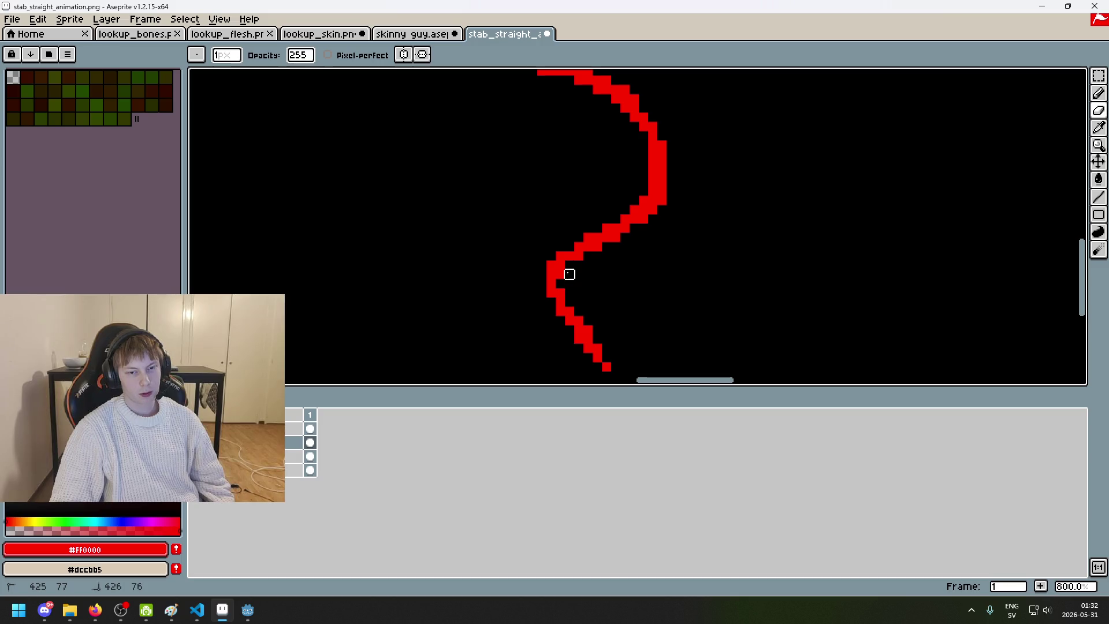
pyautogui.hotkey('ctrl', 'z')
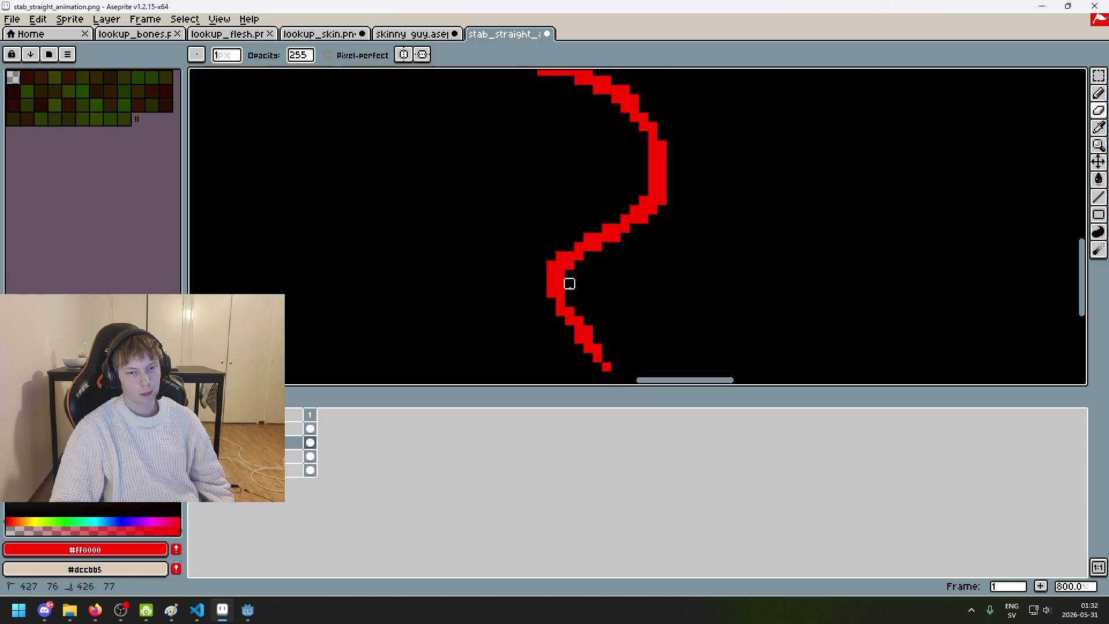
pyautogui.moveTo(570, 302); pyautogui.dragTo(579, 321)
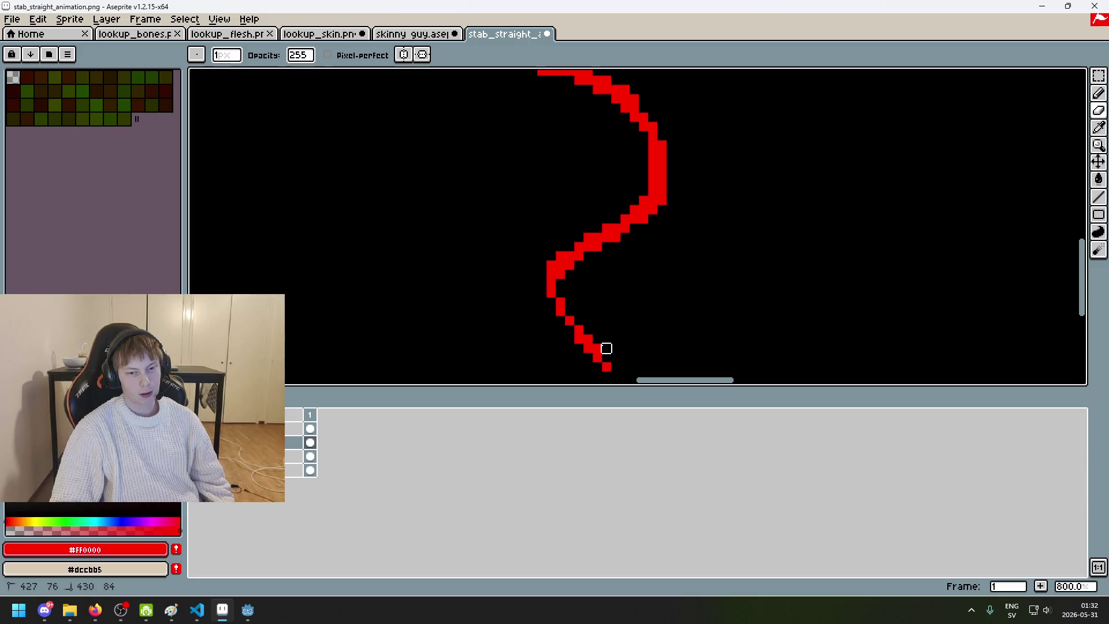
pyautogui.hotkey('ctrl', 'z')
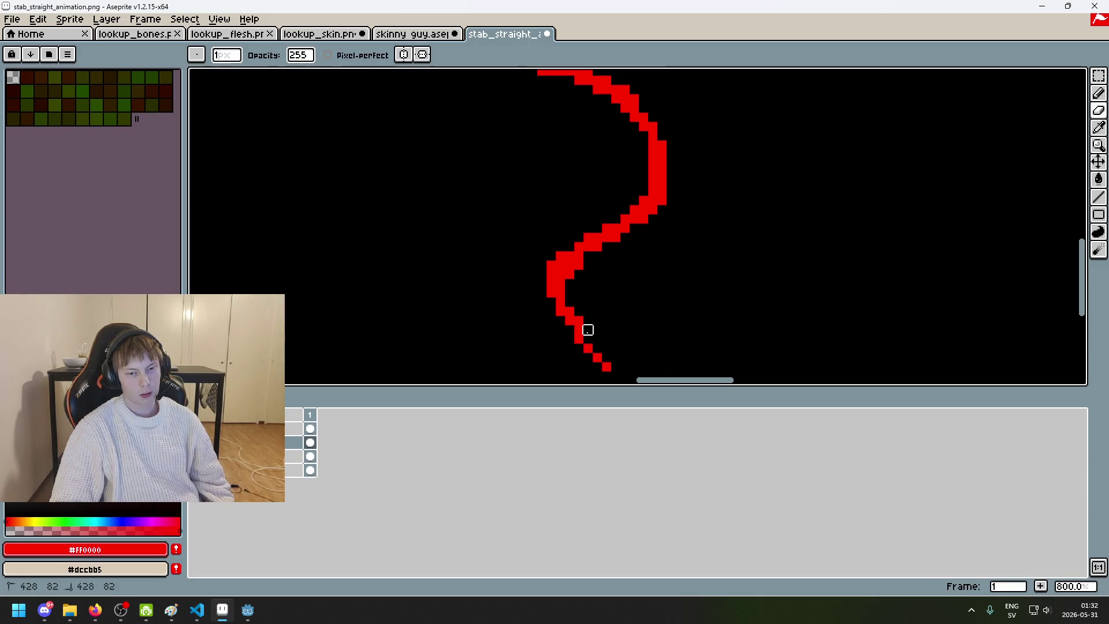
# Step: Erase the upper curve down to a one-pixel line and trim the hooked top
pyautogui.moveTo(607, 329); pyautogui.dragTo(641, 258)
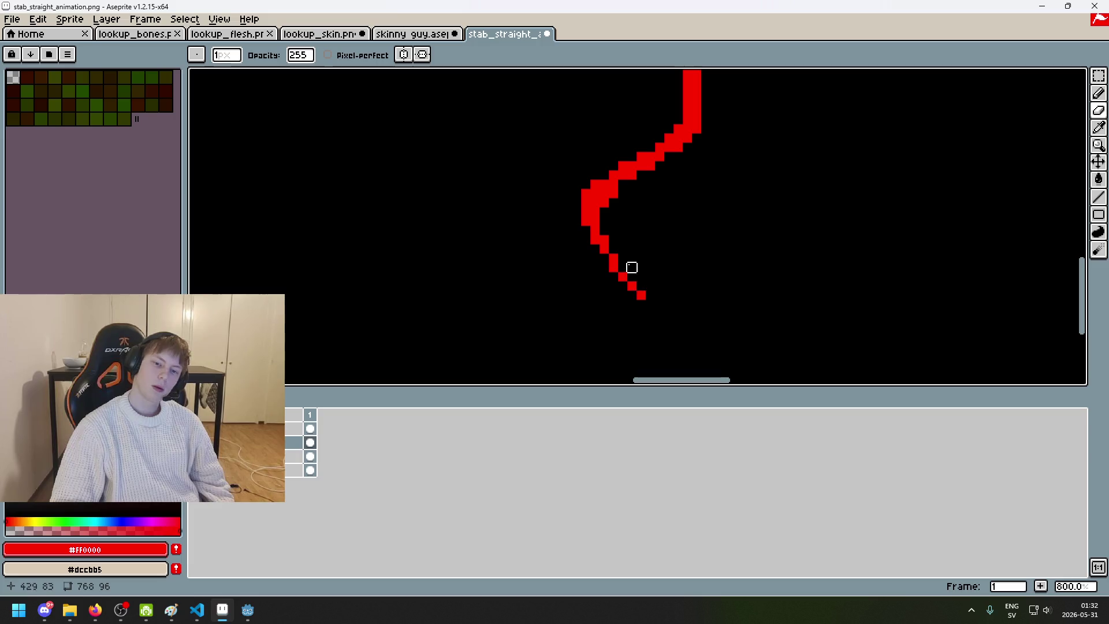
pyautogui.press('b')
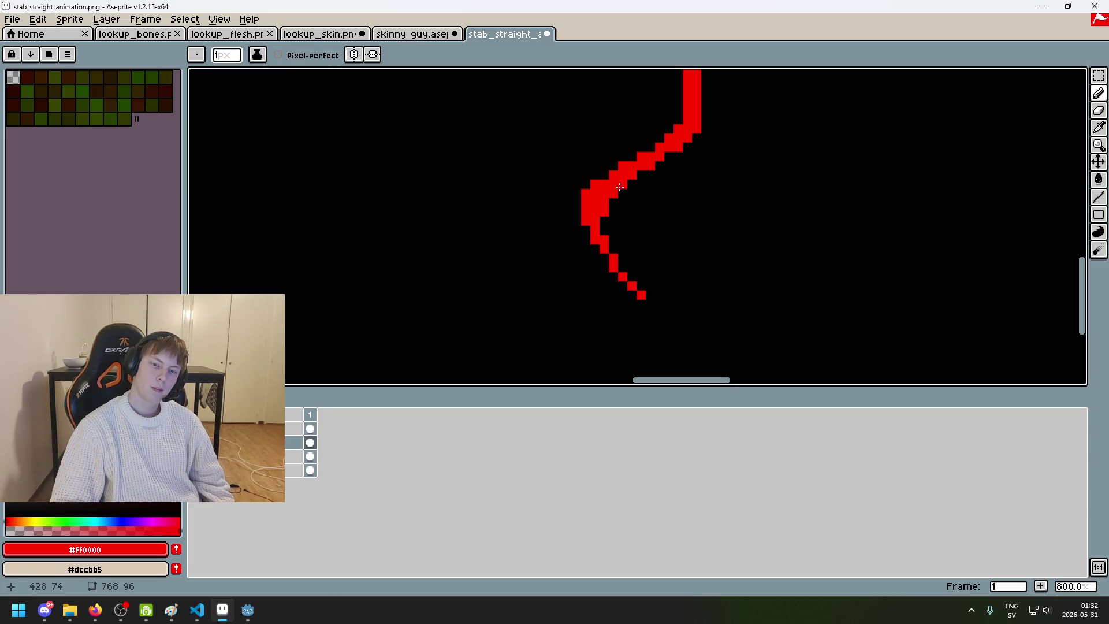
pyautogui.moveTo(647, 185); pyautogui.dragTo(634, 246)
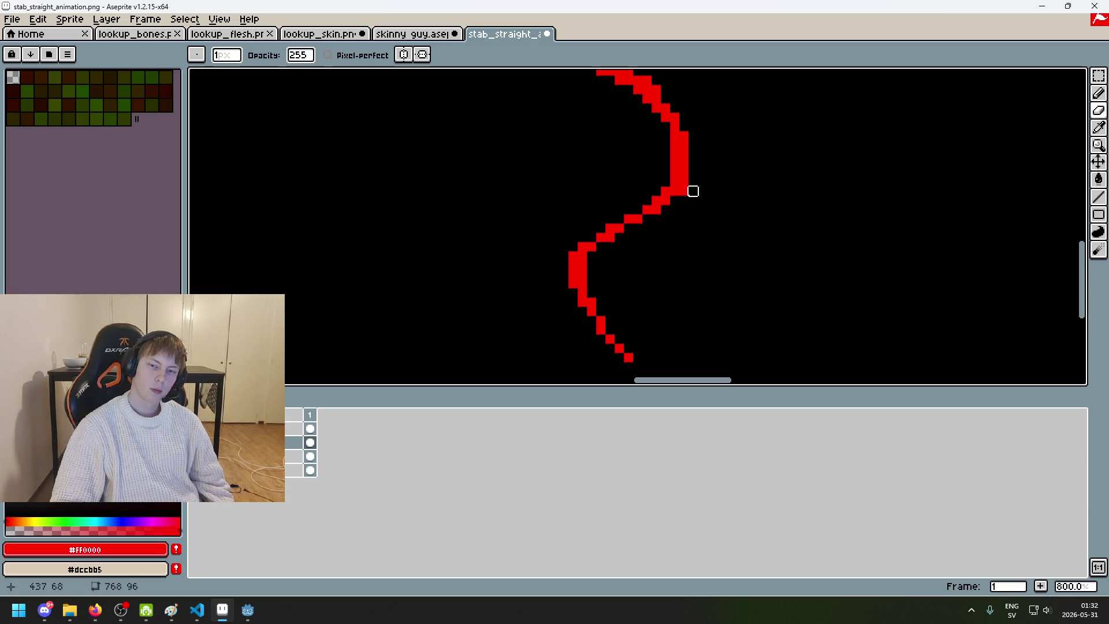
pyautogui.hotkey('ctrl', 'z')
pyautogui.hotkey('ctrl', 'z')
pyautogui.hotkey('ctrl', 'z')
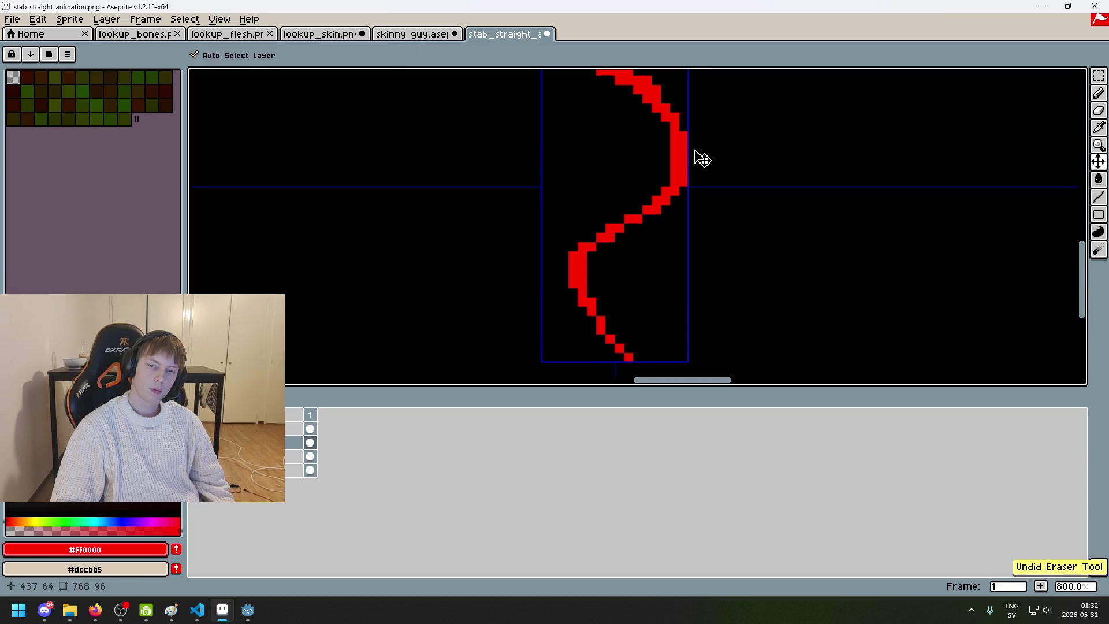
pyautogui.moveTo(685, 176); pyautogui.dragTo(676, 176)
pyautogui.moveTo(703, 222)
pyautogui.mouseDown()
pyautogui.moveTo(676, 190)
pyautogui.moveTo(583, 149)
pyautogui.moveTo(584, 136)
pyautogui.moveTo(629, 156)
pyautogui.moveTo(618, 139)
pyautogui.mouseUp()
# Step: Redraw the hook's top edge with the Pencil, then undo it
pyautogui.scroll(-1, 639, 138)
pyautogui.scroll(1, 708, 168)
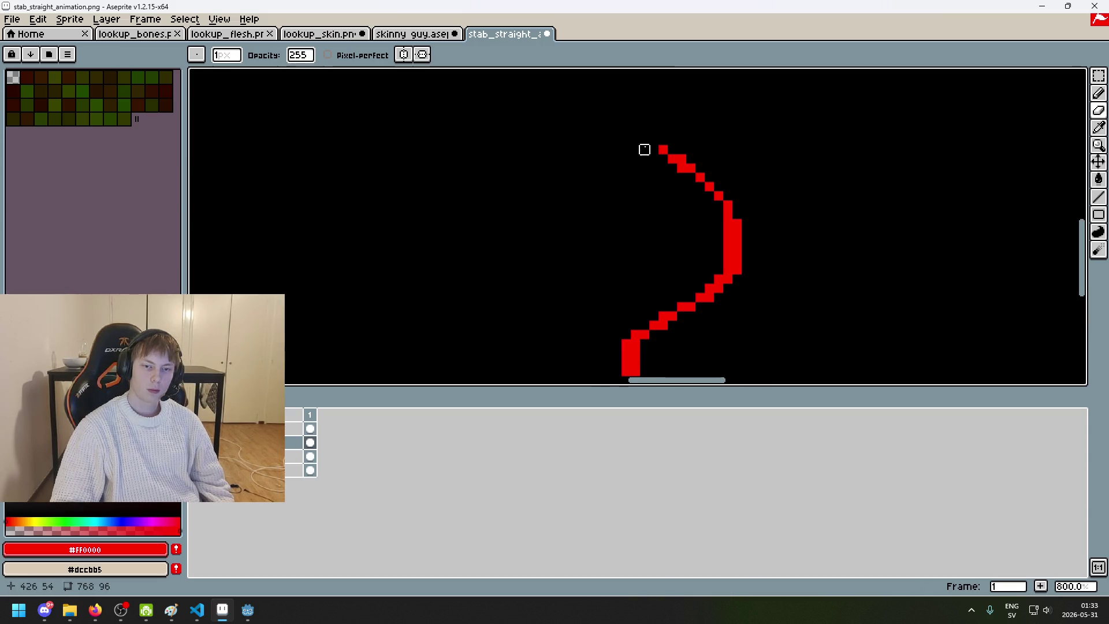
pyautogui.press('b')
pyautogui.moveTo(627, 140)
pyautogui.mouseDown()
pyautogui.moveTo(661, 149)
pyautogui.moveTo(626, 132)
pyautogui.moveTo(645, 131)
pyautogui.mouseUp()
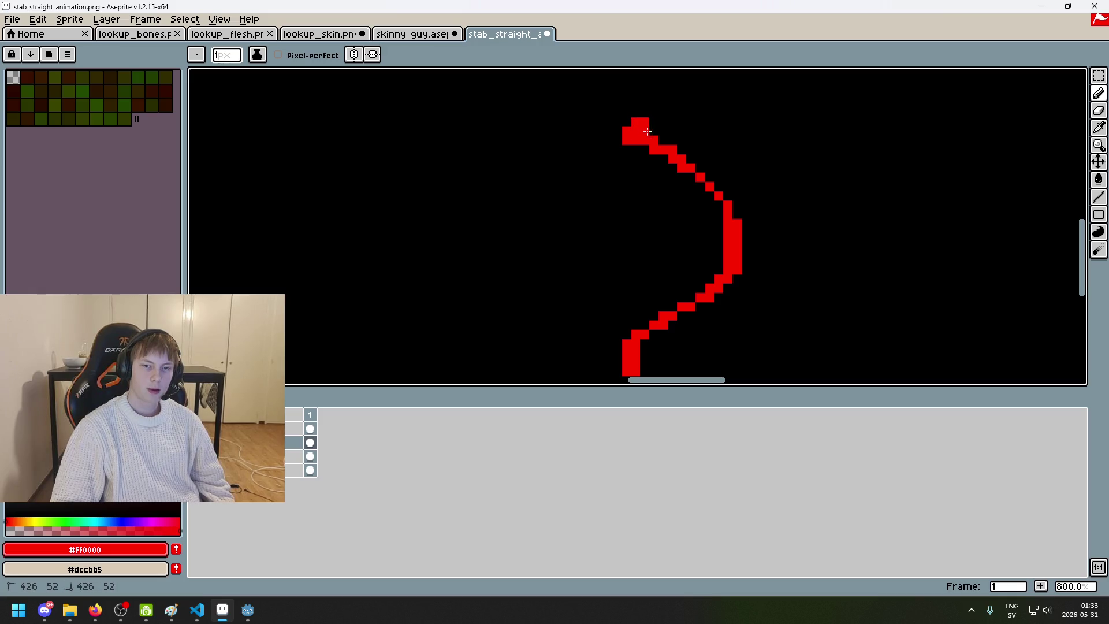
pyautogui.hotkey('ctrl', 'z')
# Step: Add a single red pixel to the slash's lower bend
pyautogui.scroll(-5, 673, 134)
pyautogui.scroll(3, 715, 141)
pyautogui.scroll(4, 694, 155)
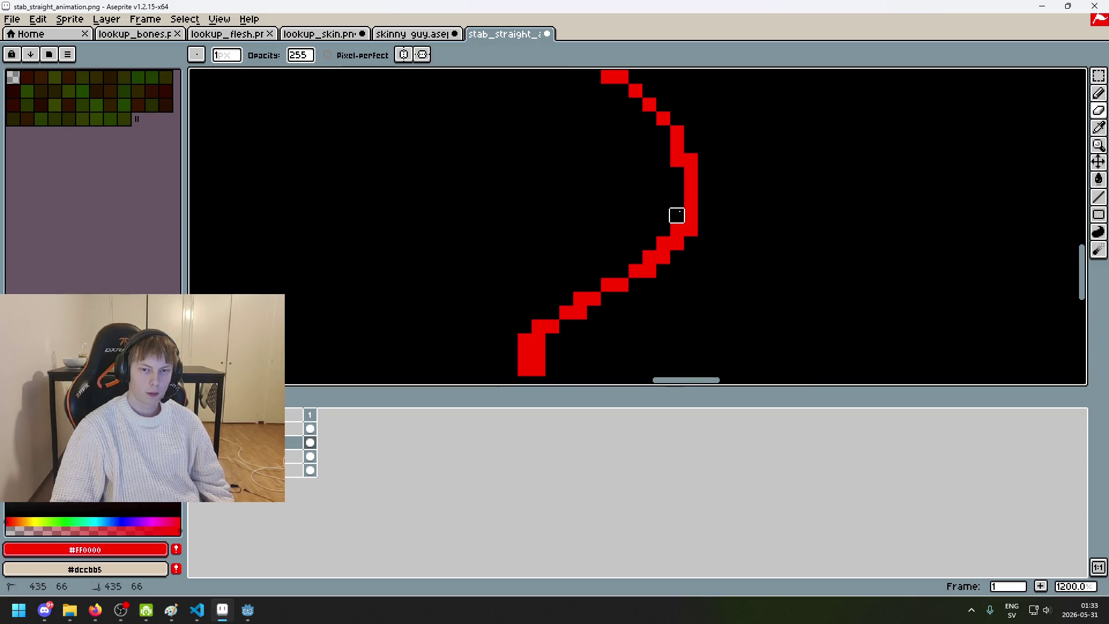
pyautogui.scroll(-5, 677, 215)
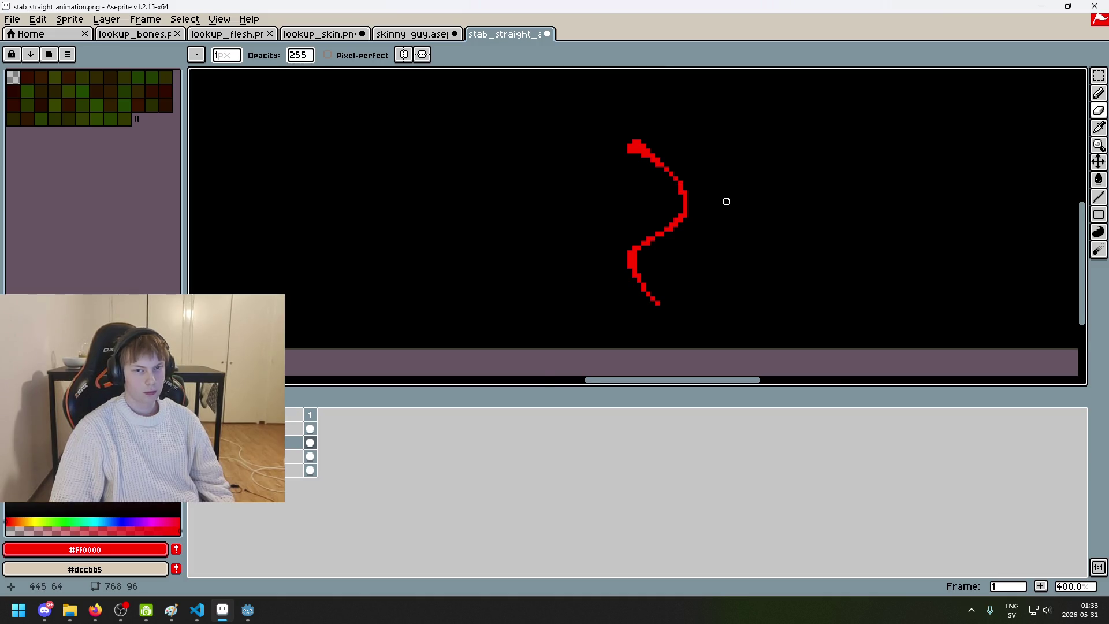
pyautogui.scroll(-2, 727, 201)
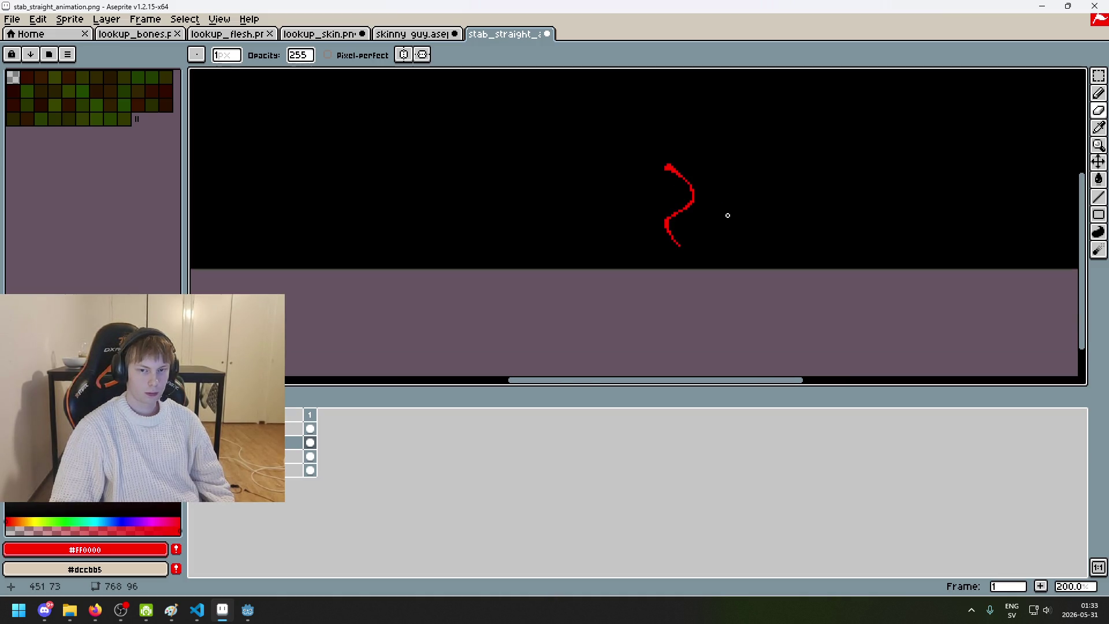
pyautogui.scroll(5, 725, 213)
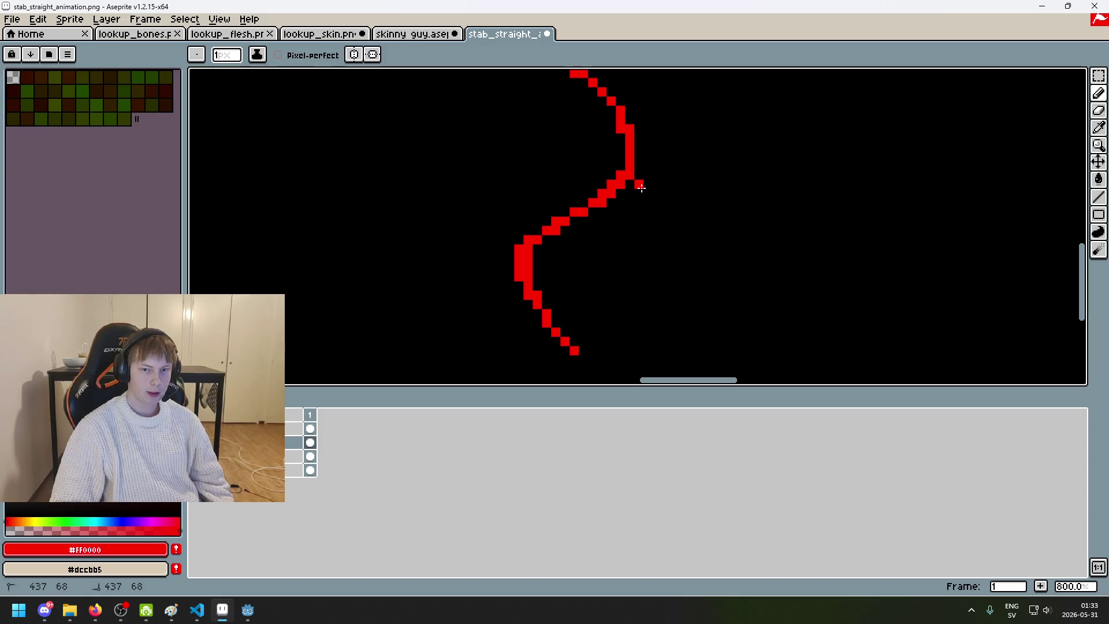
pyautogui.scroll(-5, 665, 215)
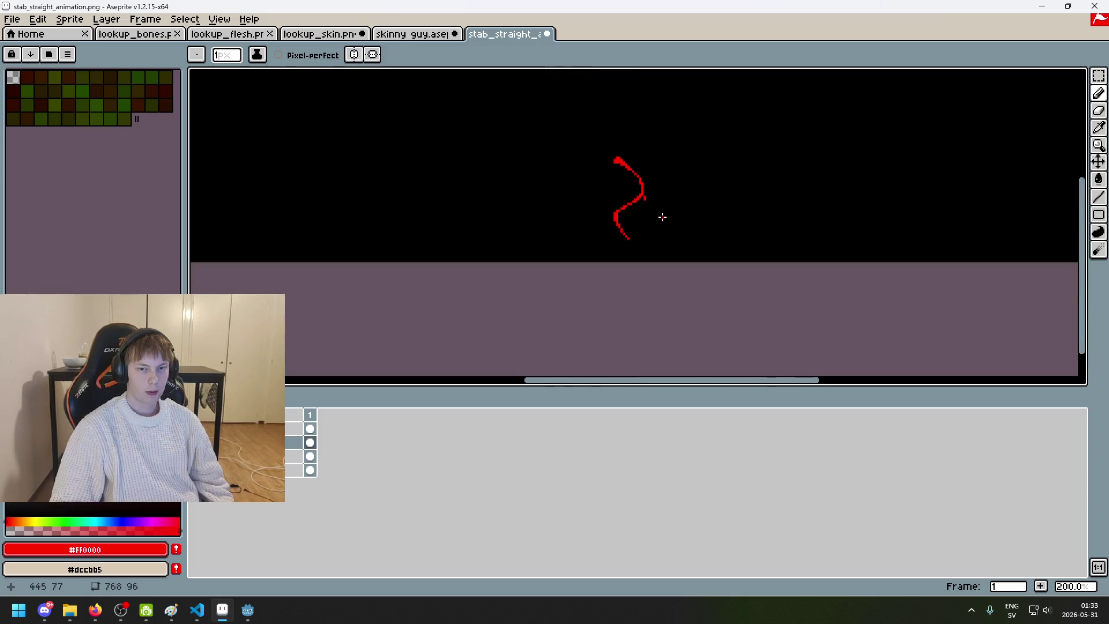
pyautogui.scroll(3, 664, 217)
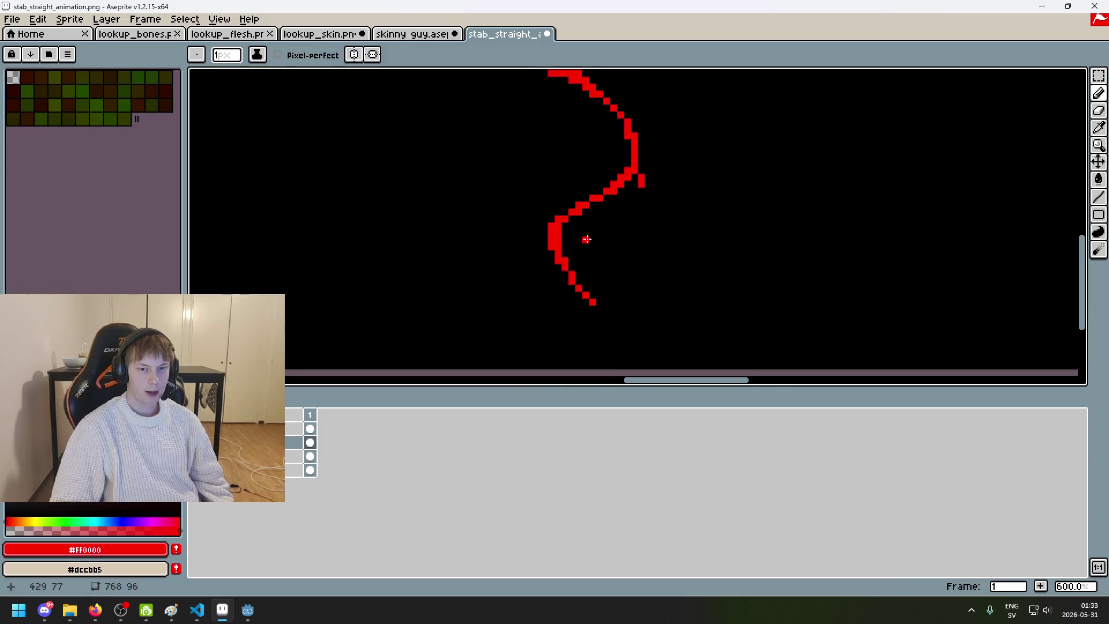
pyautogui.click(543, 226)
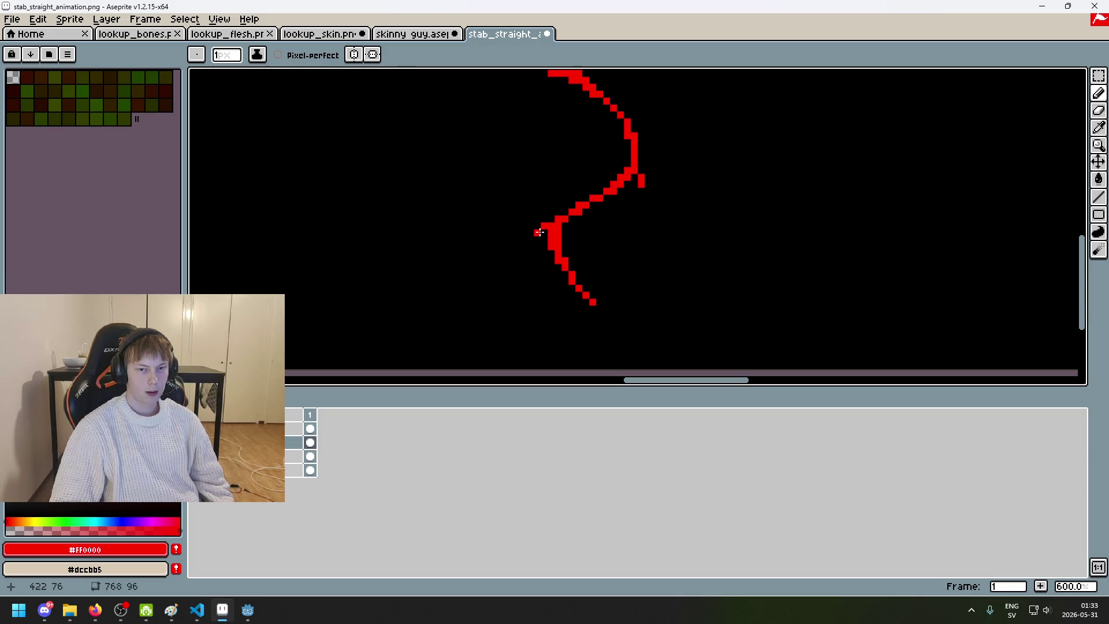
# Step: Undo the last strokes at the tail's end, then redo to keep its final pixels
pyautogui.scroll(-4, 540, 236)
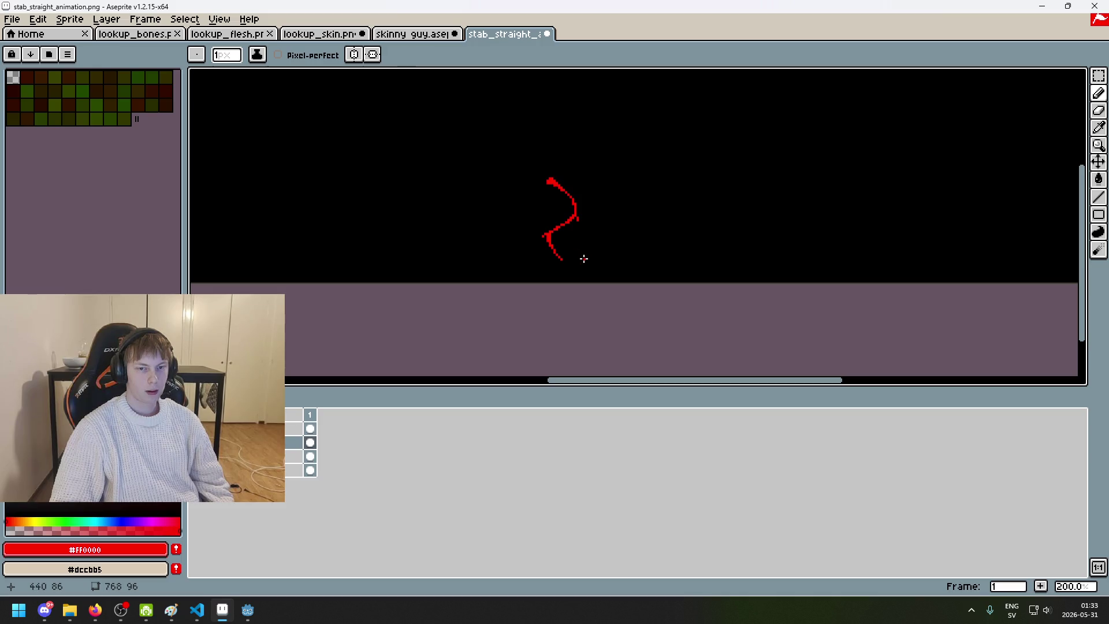
pyautogui.scroll(5, 574, 261)
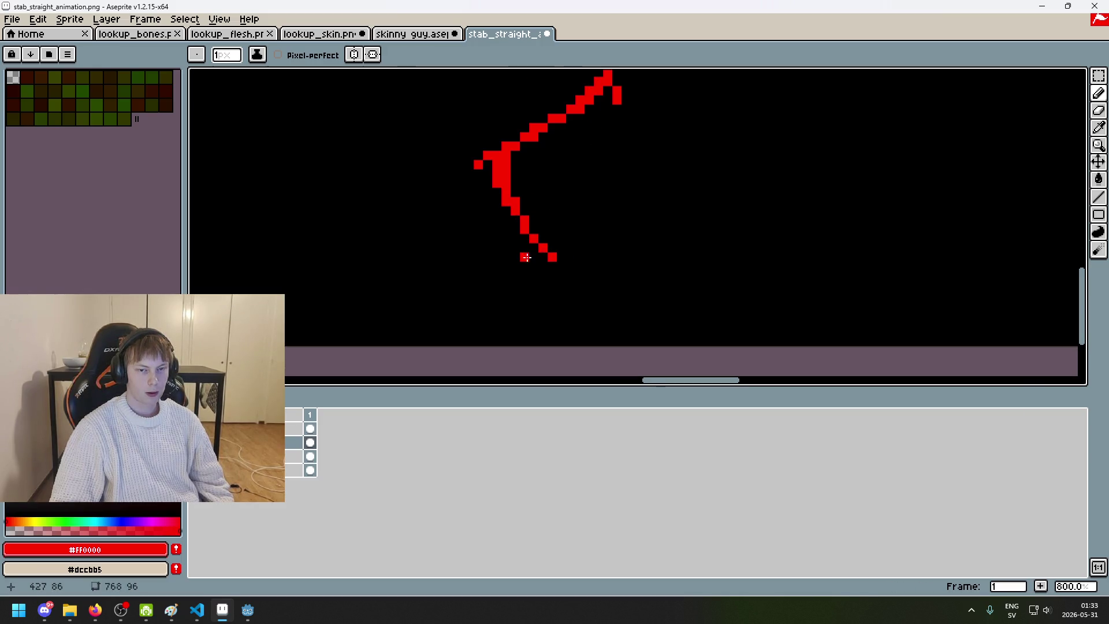
pyautogui.scroll(-4, 526, 257)
pyautogui.hotkey('ctrl', 'z')
pyautogui.scroll(4, 539, 252)
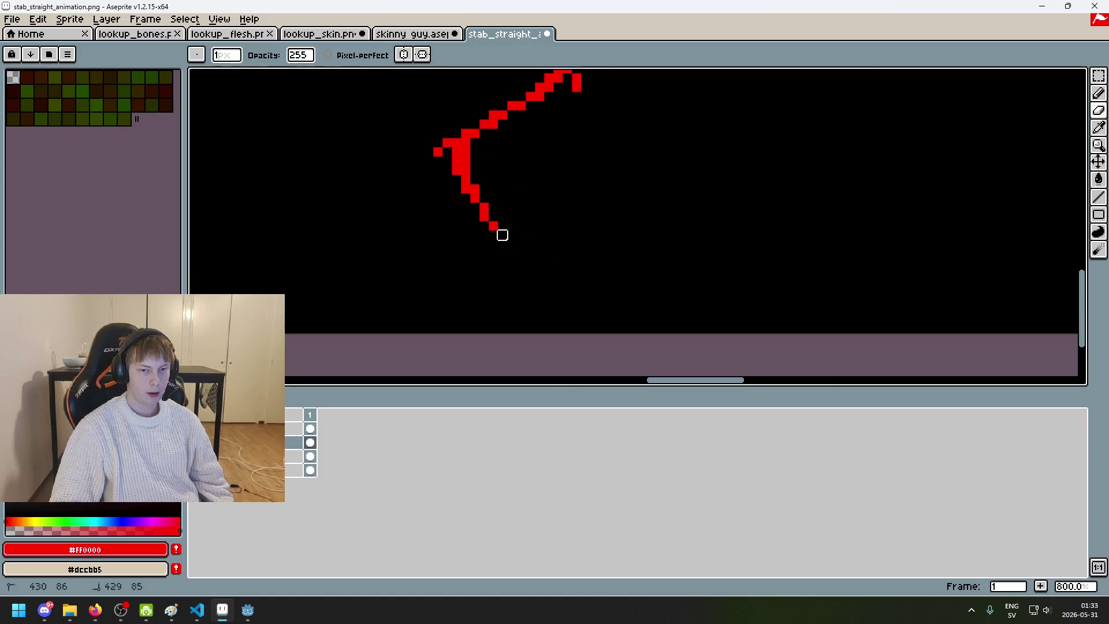
pyautogui.hotkey('ctrl', 'z')
pyautogui.hotkey('ctrl', 'y')
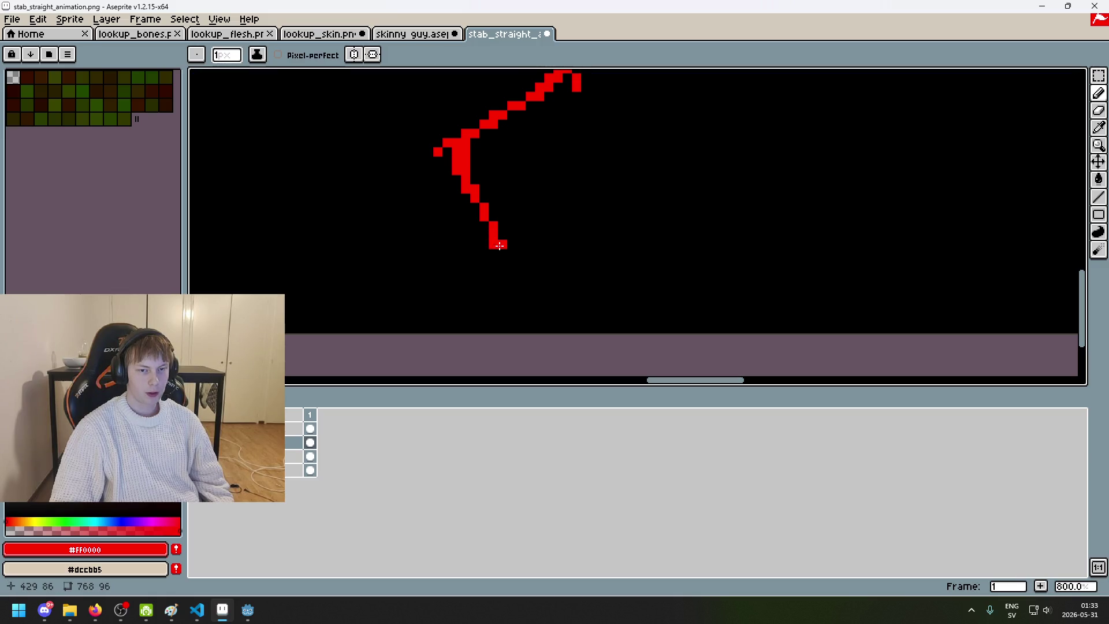
pyautogui.press('e')
pyautogui.scroll(-3, 500, 246)
pyautogui.press('m')
pyautogui.scroll(-1, 670, 230)
# Step: Select the slash's thick top end and nudge it left, then deselect
pyautogui.moveTo(474, 97); pyautogui.dragTo(612, 235)
pyautogui.moveTo(458, 95); pyautogui.dragTo(663, 290)
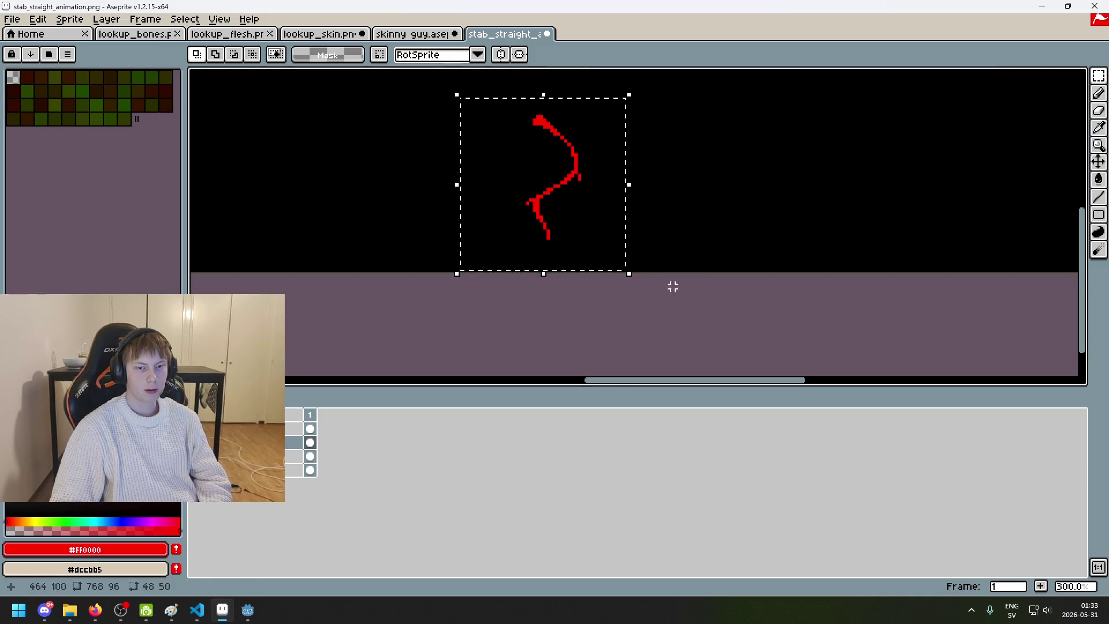
pyautogui.click(701, 237)
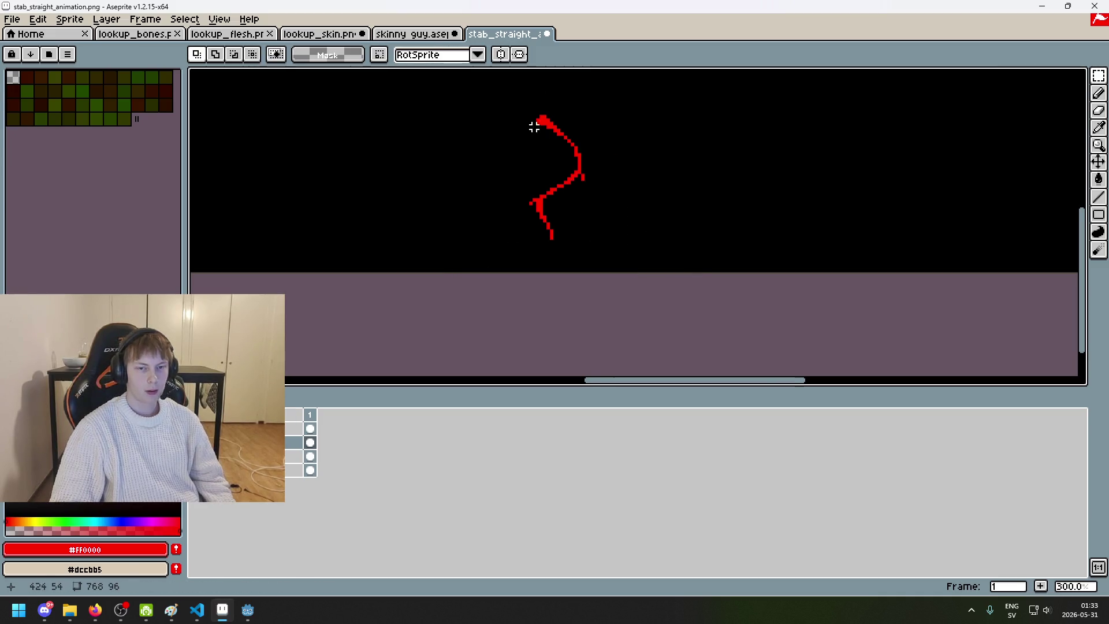
pyautogui.scroll(2, 532, 133)
pyautogui.moveTo(580, 166); pyautogui.dragTo(482, 74)
pyautogui.press('Left')
pyautogui.press('Left')
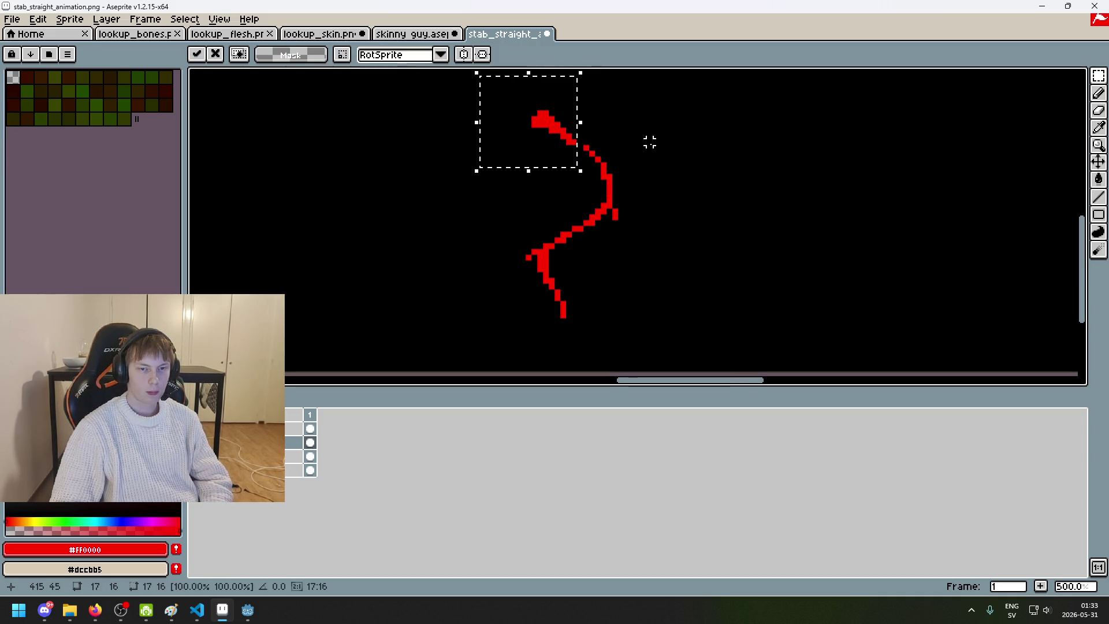
pyautogui.hotkey('ctrl', 'd')
# Step: Add a red pixel to the curve and try erasing a stray pixel below it
pyautogui.scroll(1, 609, 135)
pyautogui.scroll(1, 609, 135)
pyautogui.press('b')
pyautogui.click(564, 143)
pyautogui.press('e')
pyautogui.click(563, 152)
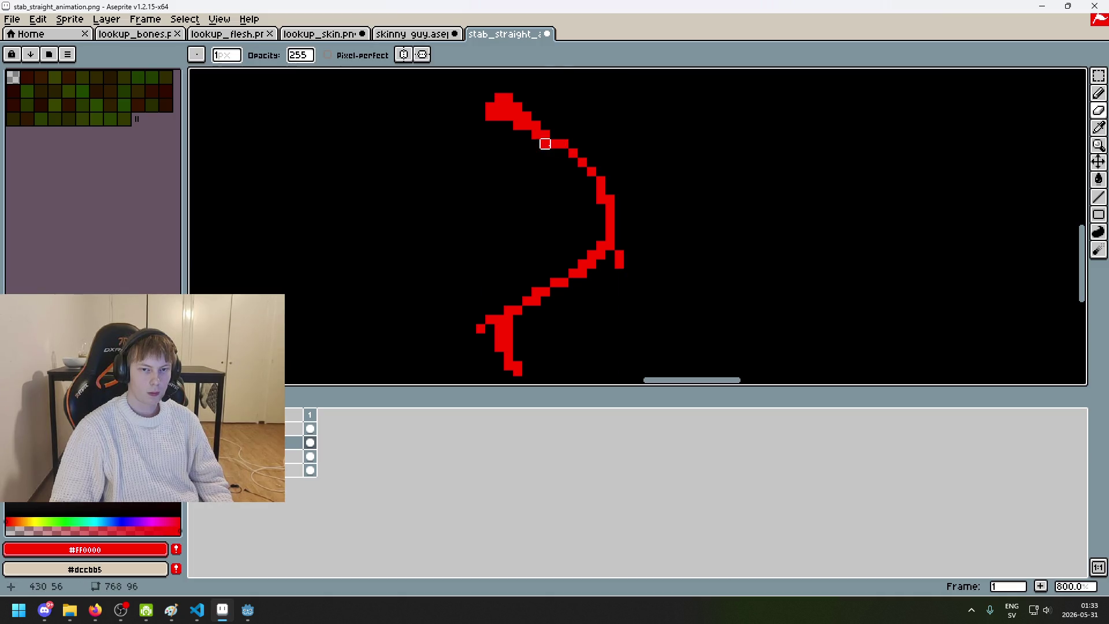
pyautogui.hotkey('ctrl', 'z')
pyautogui.scroll(-3, 711, 151)
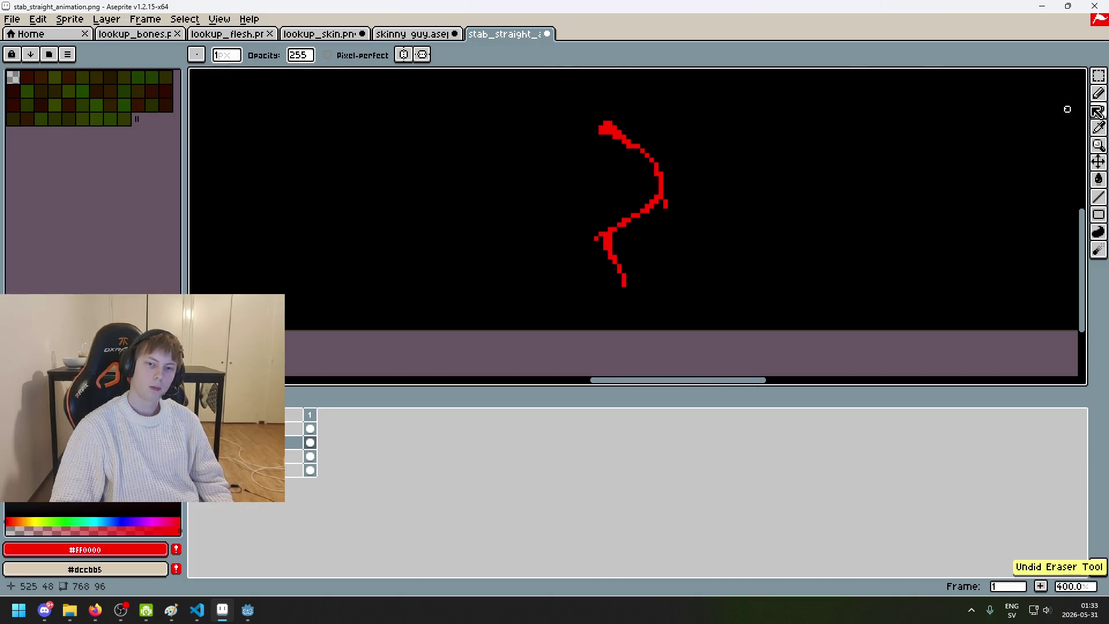
# Step: Select the blob at the slash's top and touch up its pixels, restoring an erased one
pyautogui.click(1098, 76)
pyautogui.scroll(2, 619, 141)
pyautogui.moveTo(632, 155); pyautogui.dragTo(563, 104)
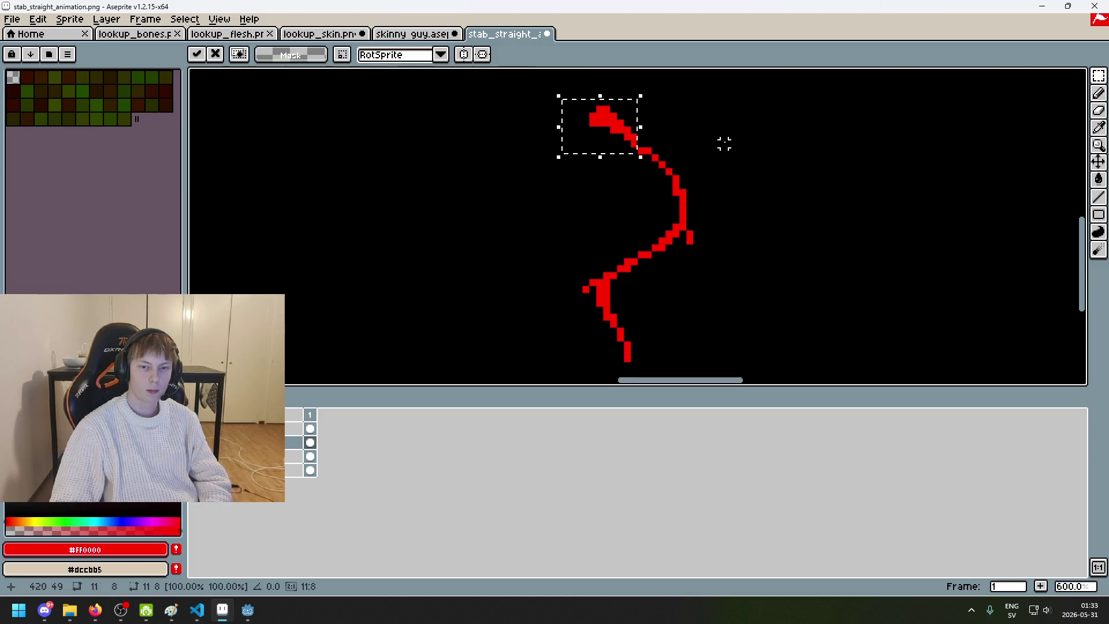
pyautogui.press('i')
pyautogui.press('b')
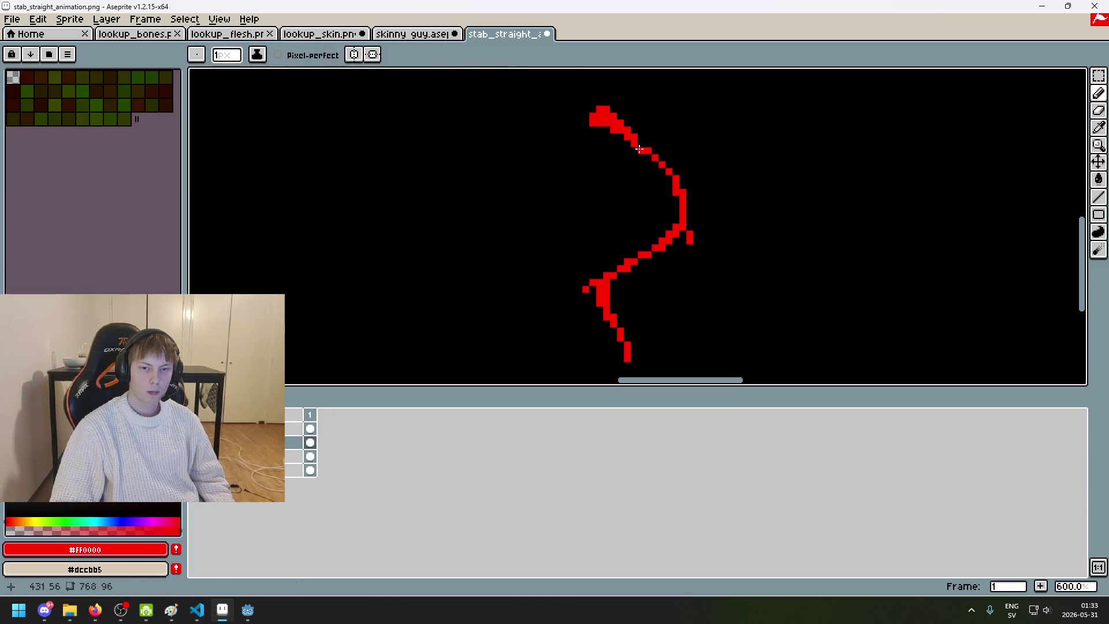
pyautogui.press('e')
pyautogui.scroll(-4, 722, 222)
pyautogui.hotkey('ctrl', 'z')
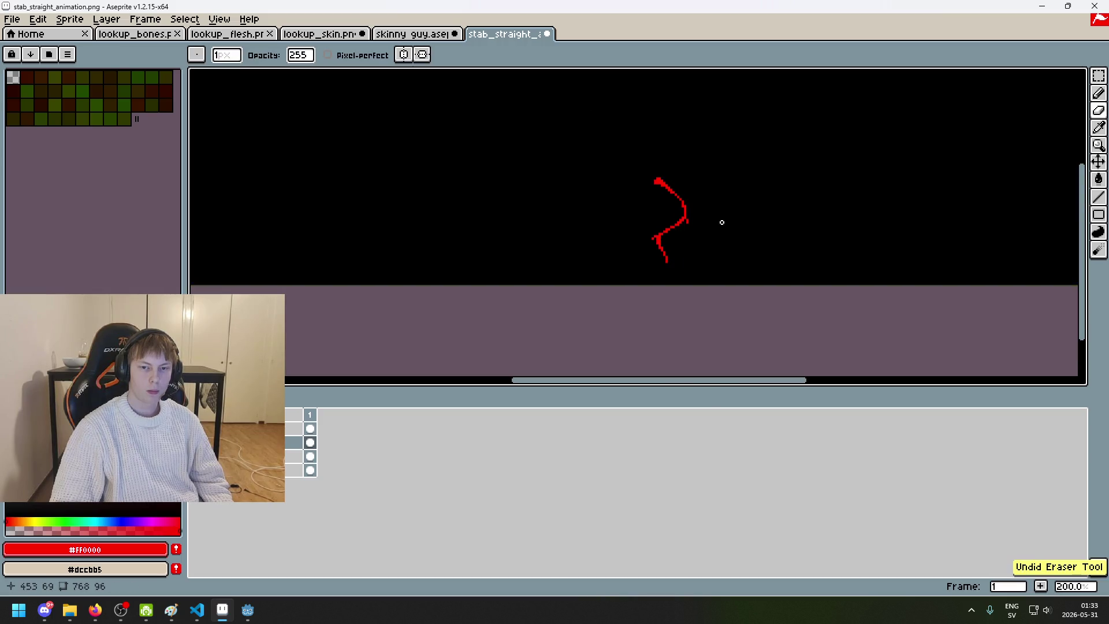
pyautogui.moveTo(726, 199); pyautogui.dragTo(651, 142)
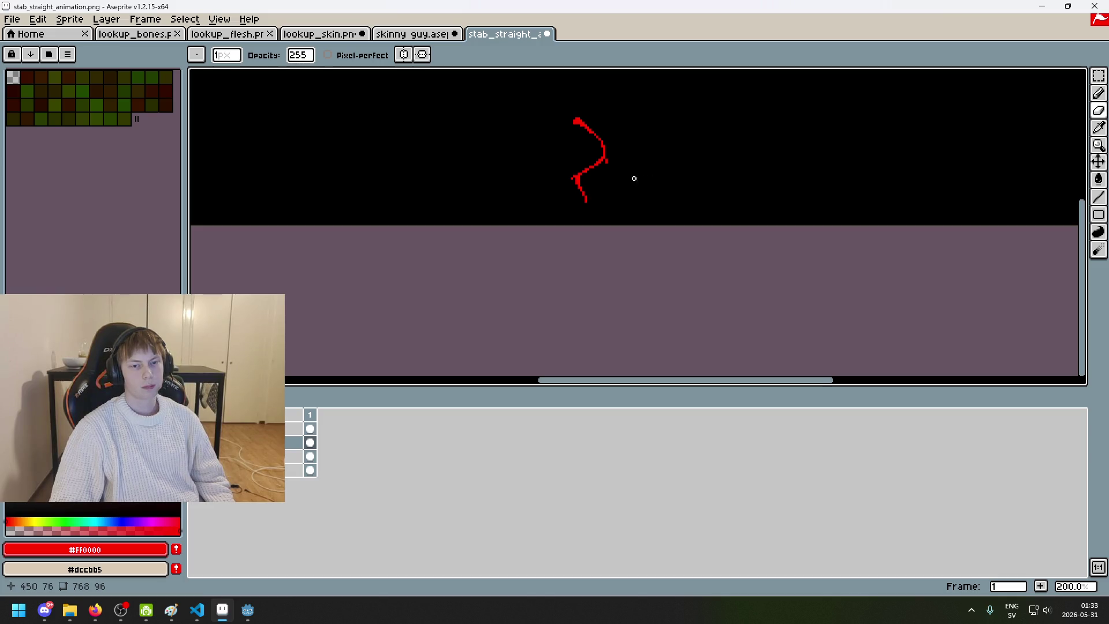
pyautogui.scroll(4, 641, 179)
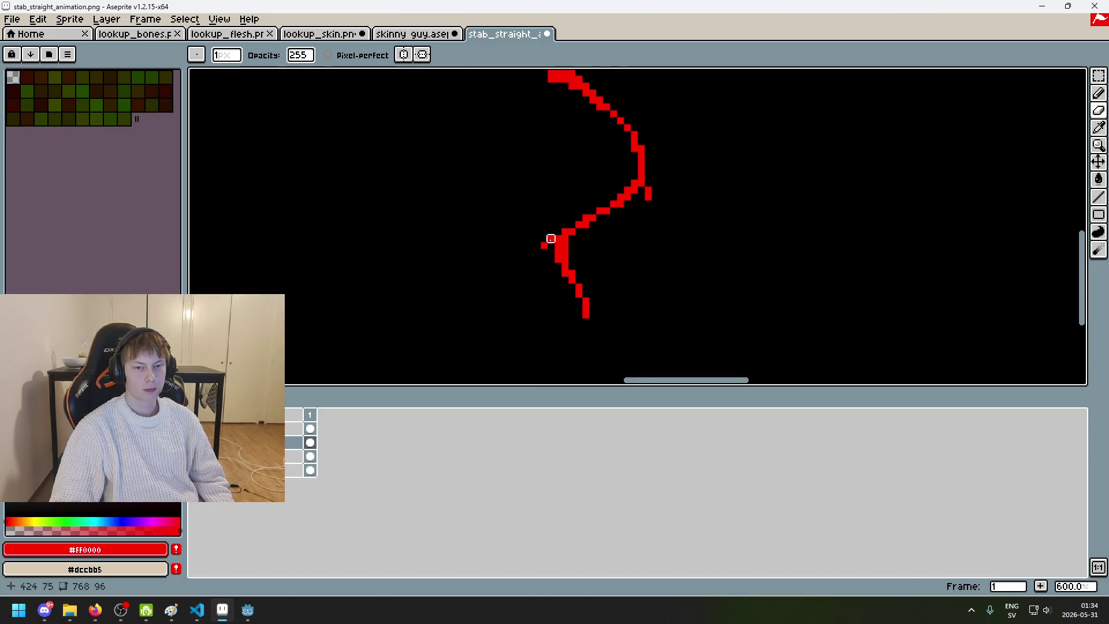
pyautogui.hotkey('ctrl', 'z')
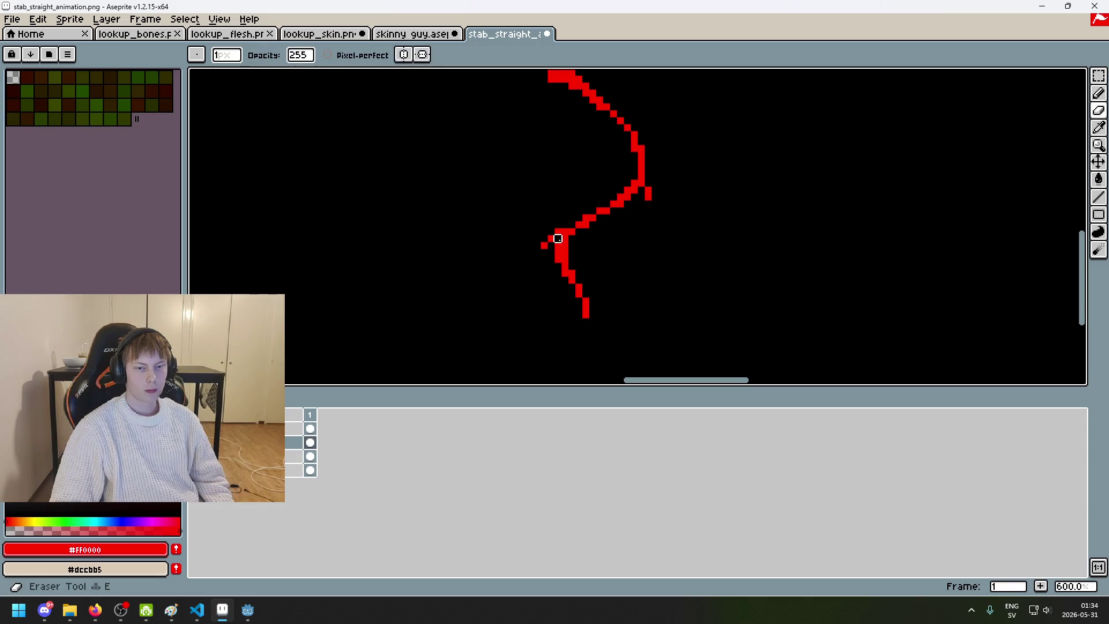
# Step: Undo the last pencil stroke and erase, checking the slash's distance from the canvas edges
pyautogui.scroll(-3, 621, 266)
pyautogui.hotkey('ctrl', 'z')
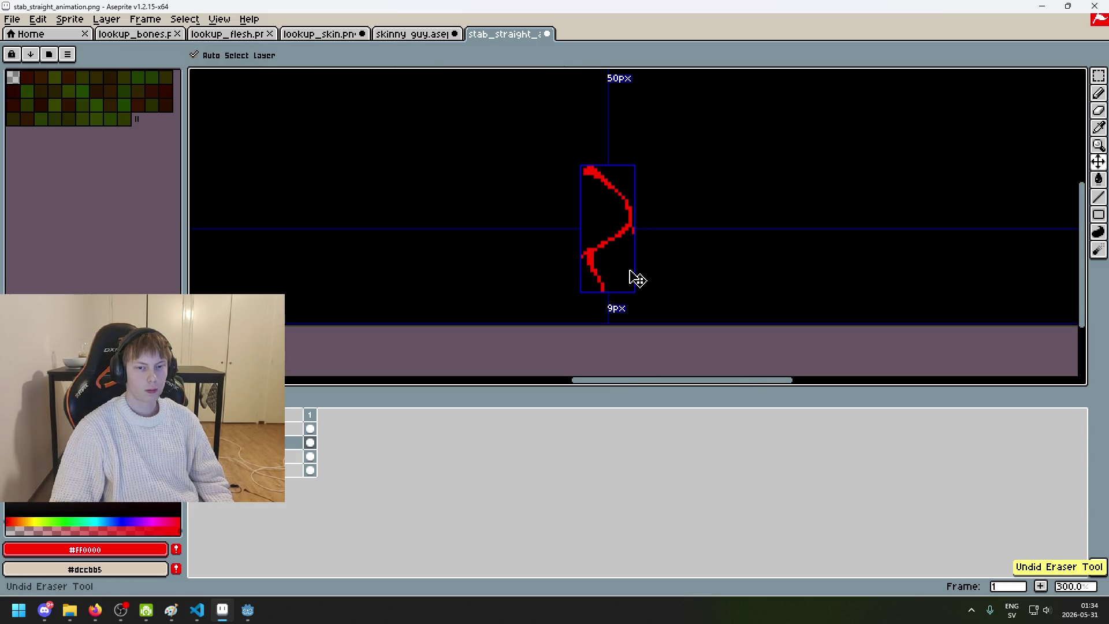
pyautogui.scroll(2, 613, 267)
pyautogui.press('e')
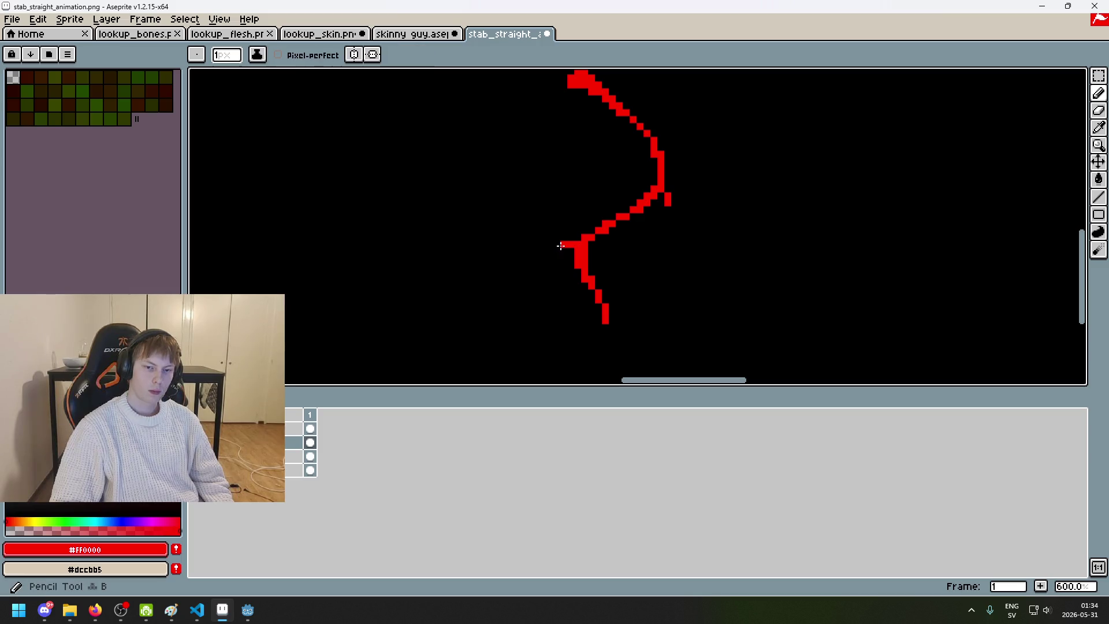
pyautogui.scroll(-2, 621, 274)
pyautogui.scroll(-1, 636, 276)
pyautogui.scroll(1, 649, 277)
pyautogui.press('ctrl')
pyautogui.hotkey('ctrl', 'z')
pyautogui.scroll(4, 626, 275)
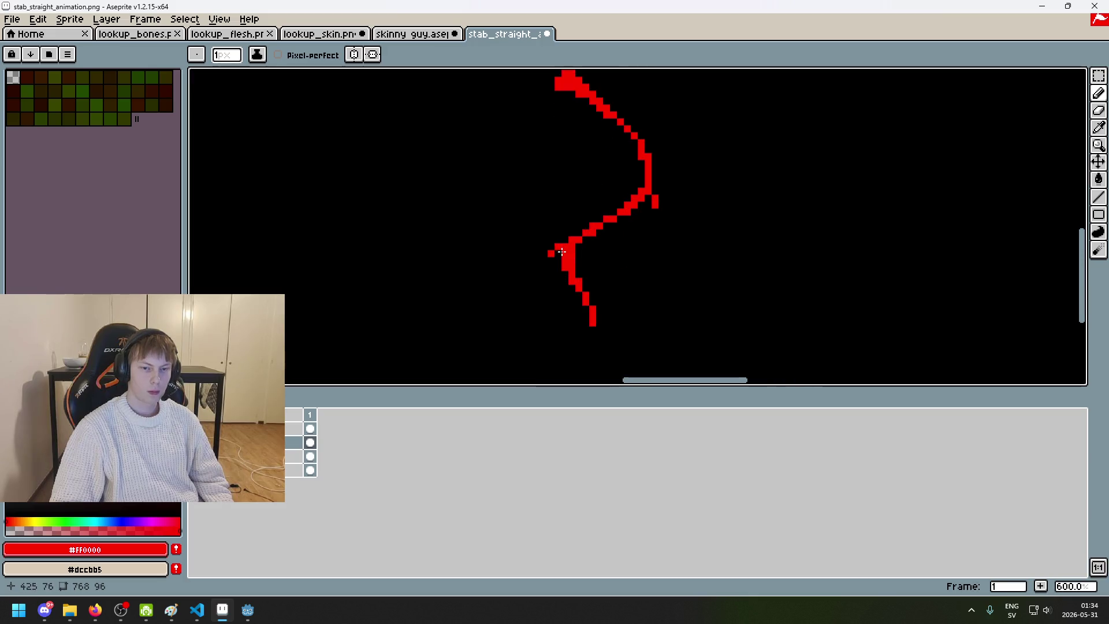
# Step: Draw a trial diagonal red stroke across the slash and undo it
pyautogui.press('e')
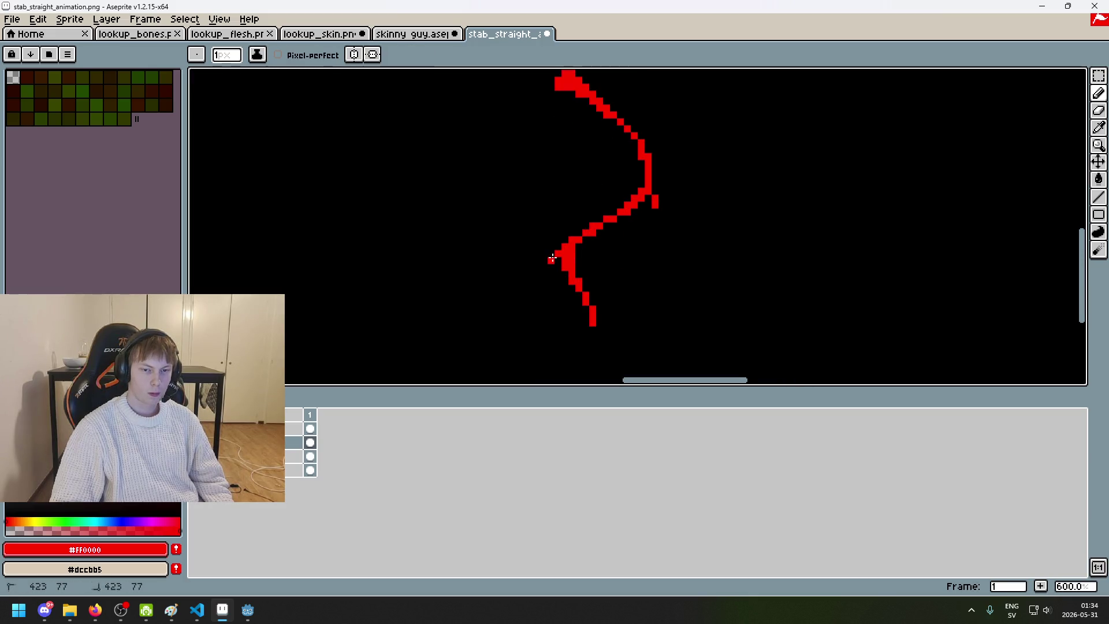
pyautogui.scroll(-3, 621, 273)
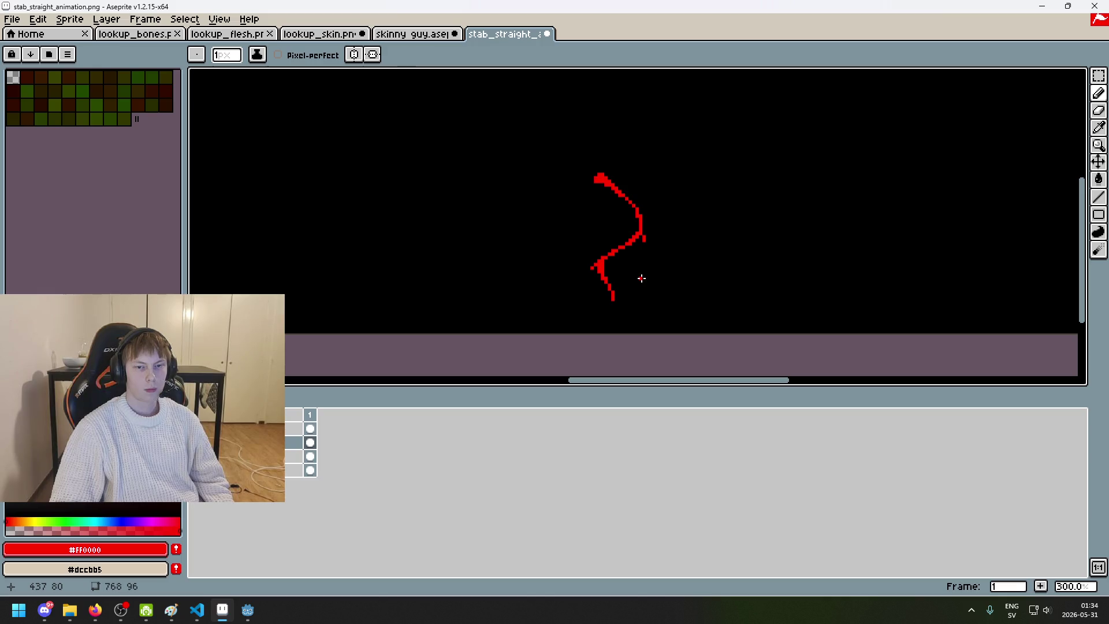
pyautogui.scroll(4, 644, 270)
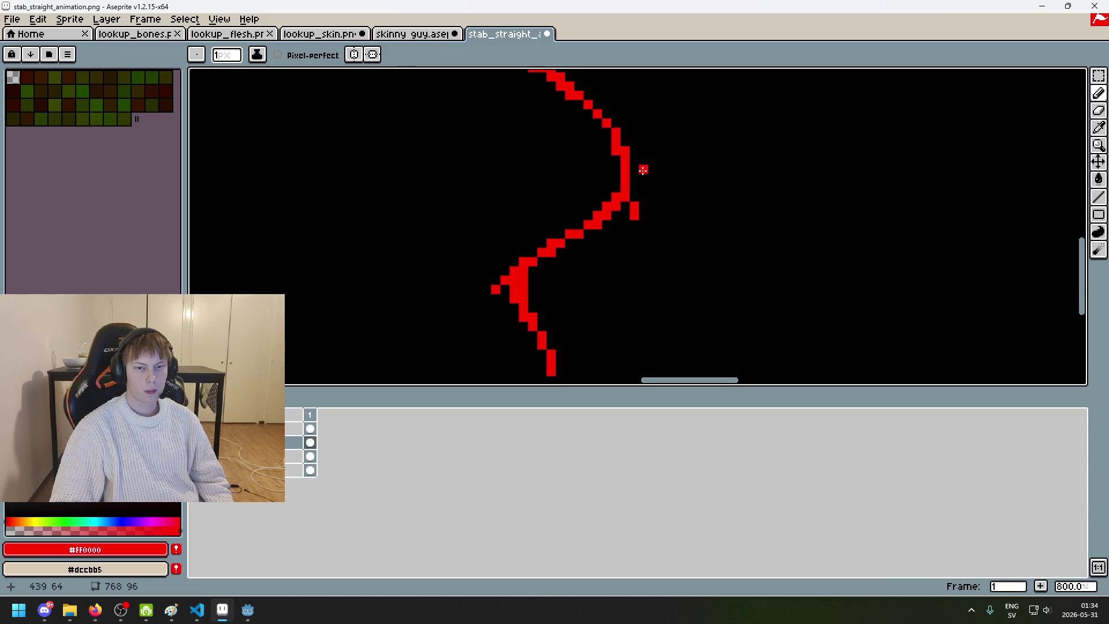
pyautogui.scroll(-4, 651, 202)
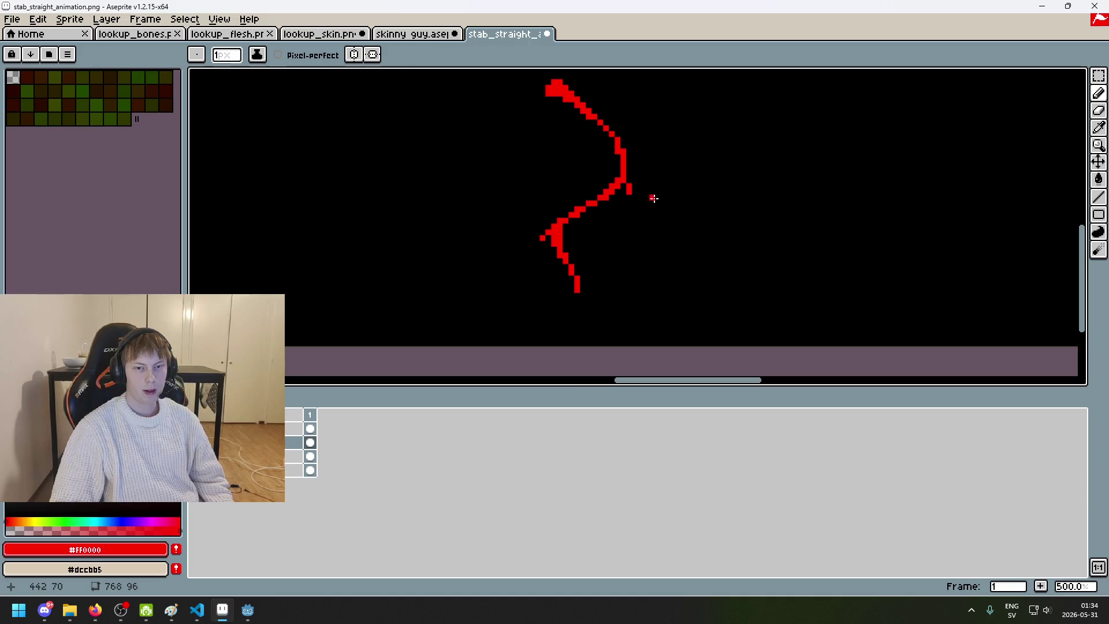
pyautogui.scroll(4, 643, 158)
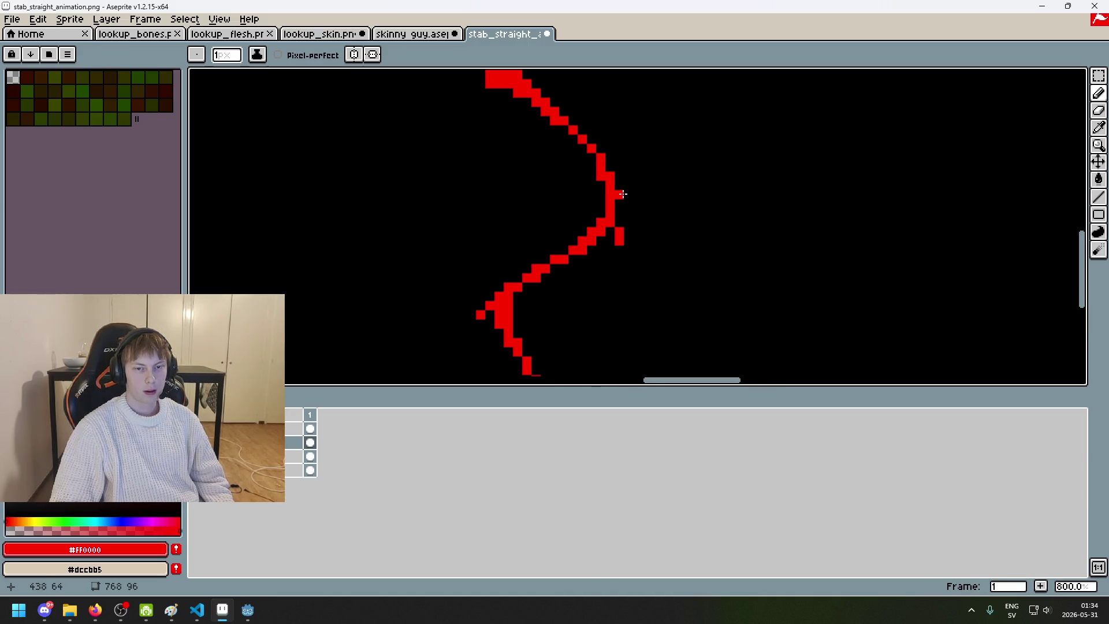
pyautogui.scroll(-4, 668, 224)
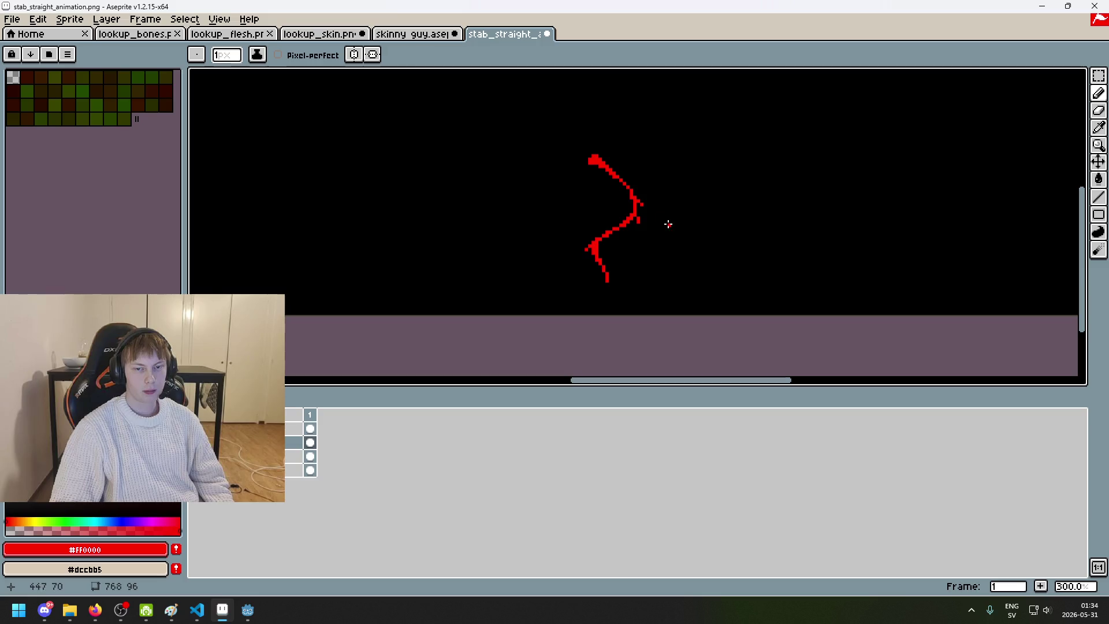
pyautogui.scroll(4, 603, 156)
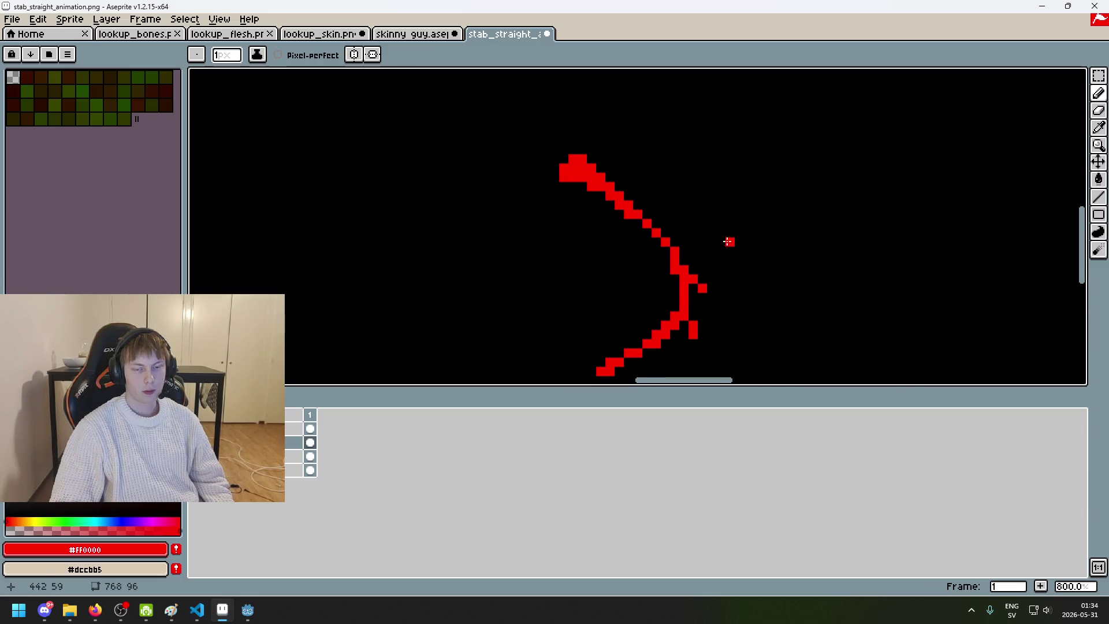
pyautogui.scroll(-2, 724, 239)
pyautogui.moveTo(564, 118); pyautogui.dragTo(698, 209)
pyautogui.hotkey('ctrl', 'z')
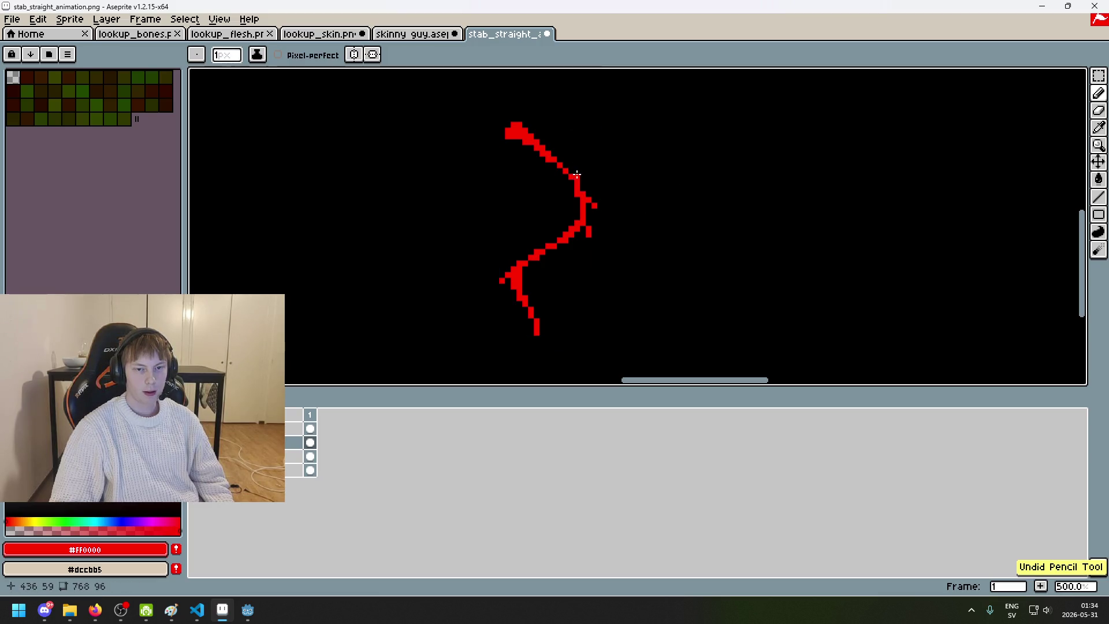
# Step: Sketch a left-pointing arrow beside the slash, then remove its last barb
pyautogui.scroll(2, 590, 176)
pyautogui.scroll(-2, 613, 180)
pyautogui.scroll(1, 636, 185)
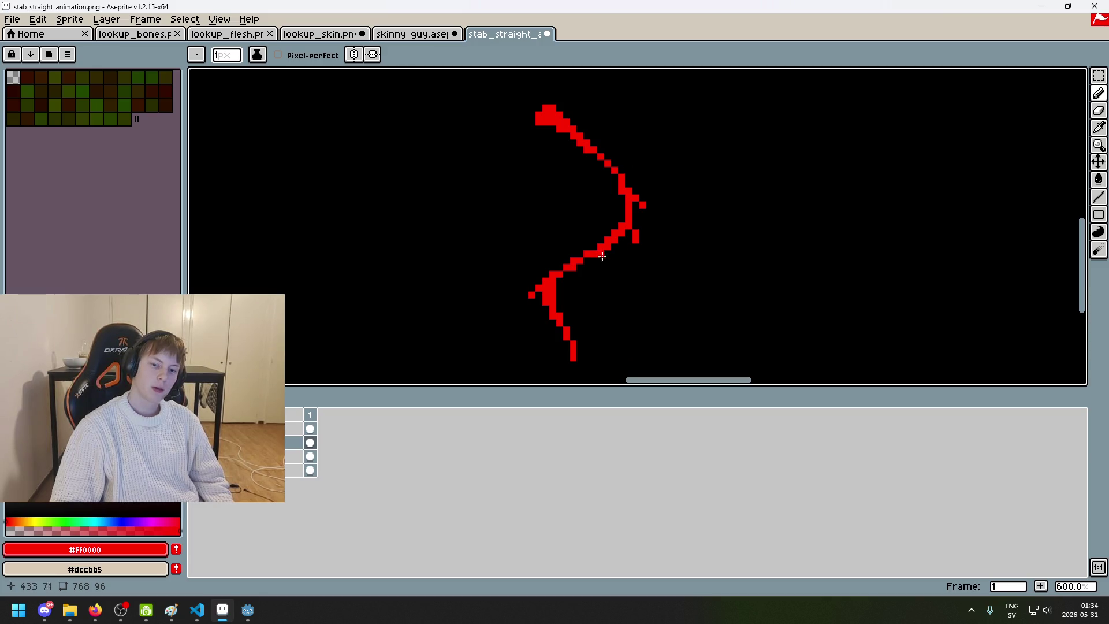
pyautogui.scroll(-3, 604, 297)
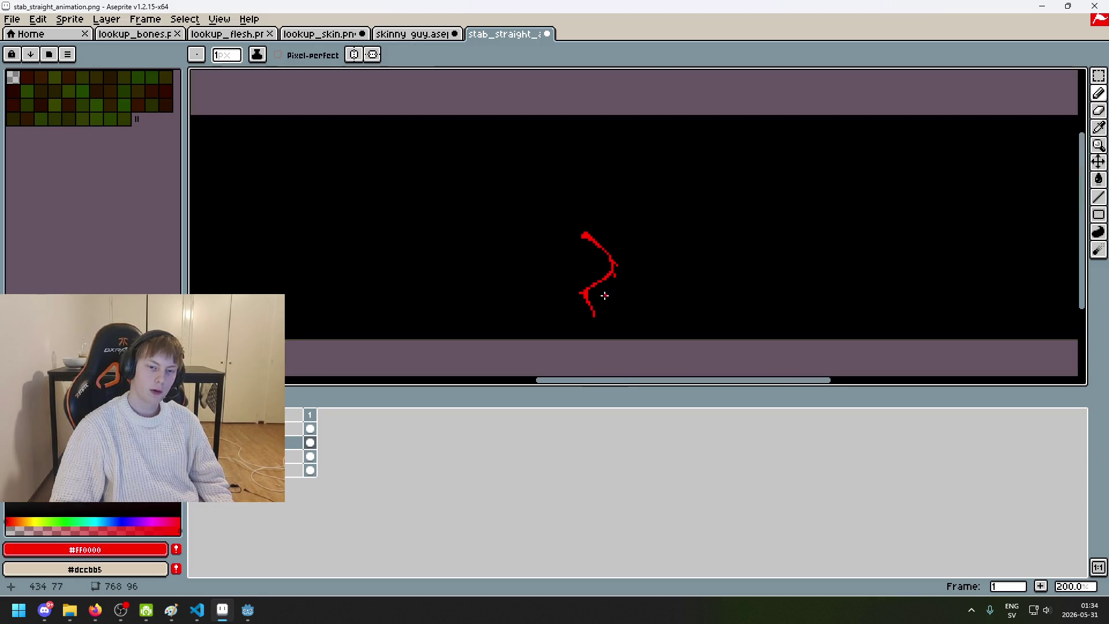
pyautogui.moveTo(508, 294)
pyautogui.mouseDown()
pyautogui.moveTo(408, 310)
pyautogui.moveTo(445, 282)
pyautogui.mouseUp()
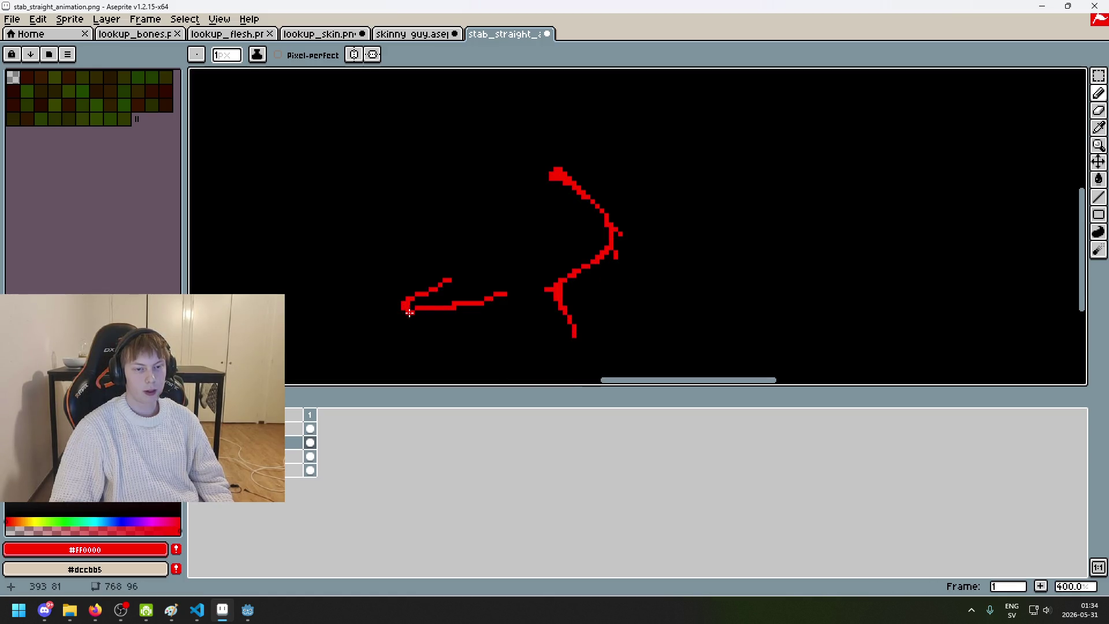
pyautogui.moveTo(404, 312); pyautogui.dragTo(448, 338)
pyautogui.scroll(-2, 567, 340)
pyautogui.hotkey('ctrl', 'z')
pyautogui.scroll(3, 581, 337)
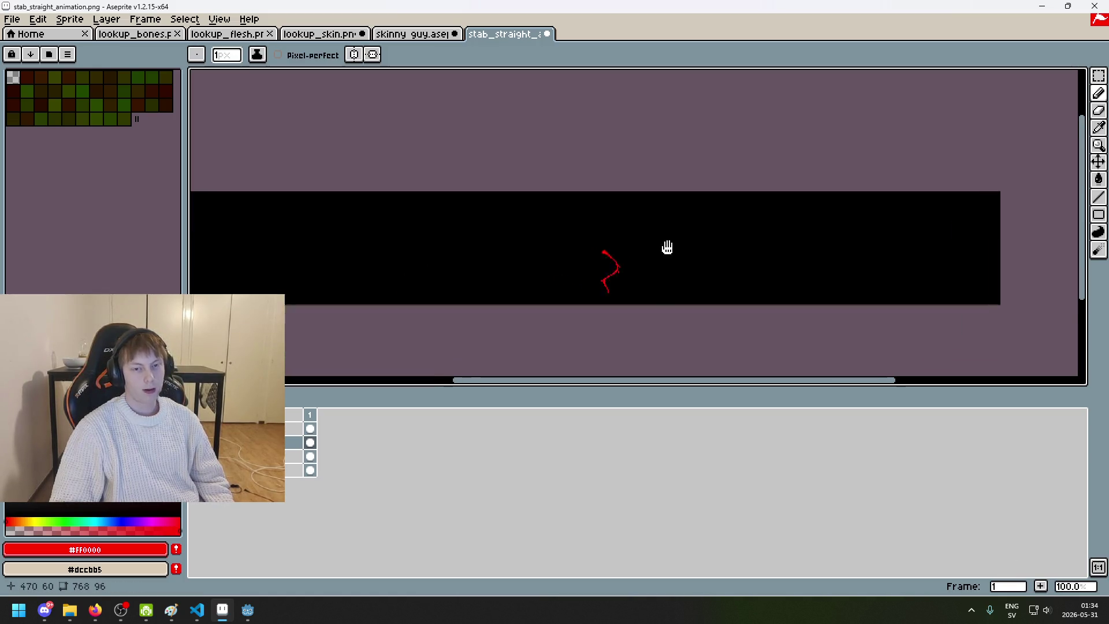
# Step: Try adding a red pixel and erasing along the lower stroke, undoing both edits
pyautogui.scroll(3, 589, 289)
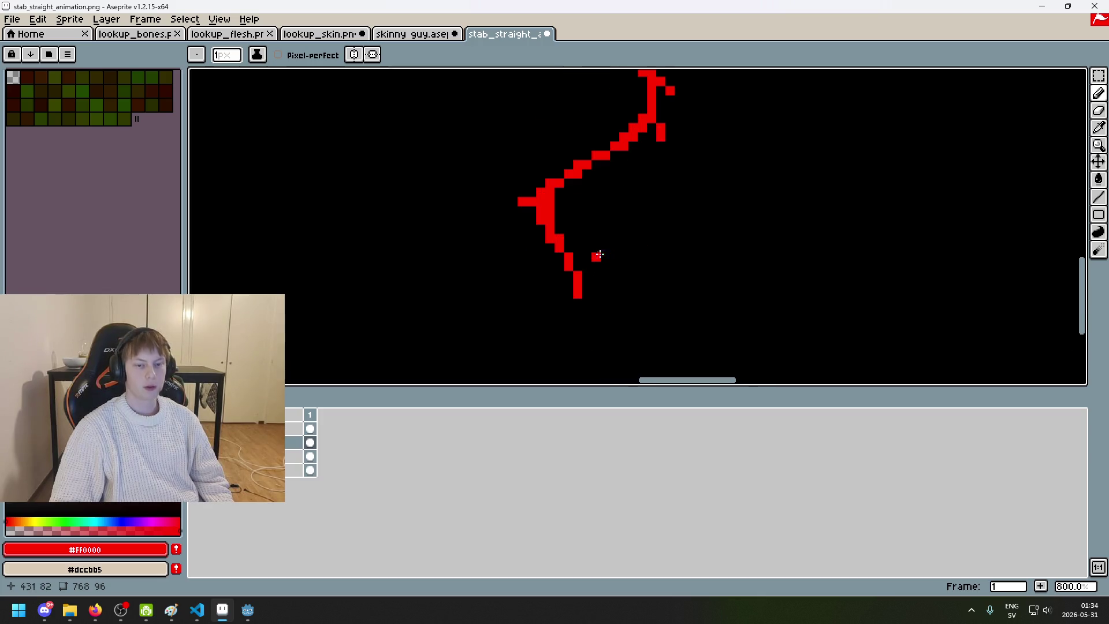
pyautogui.click(559, 256)
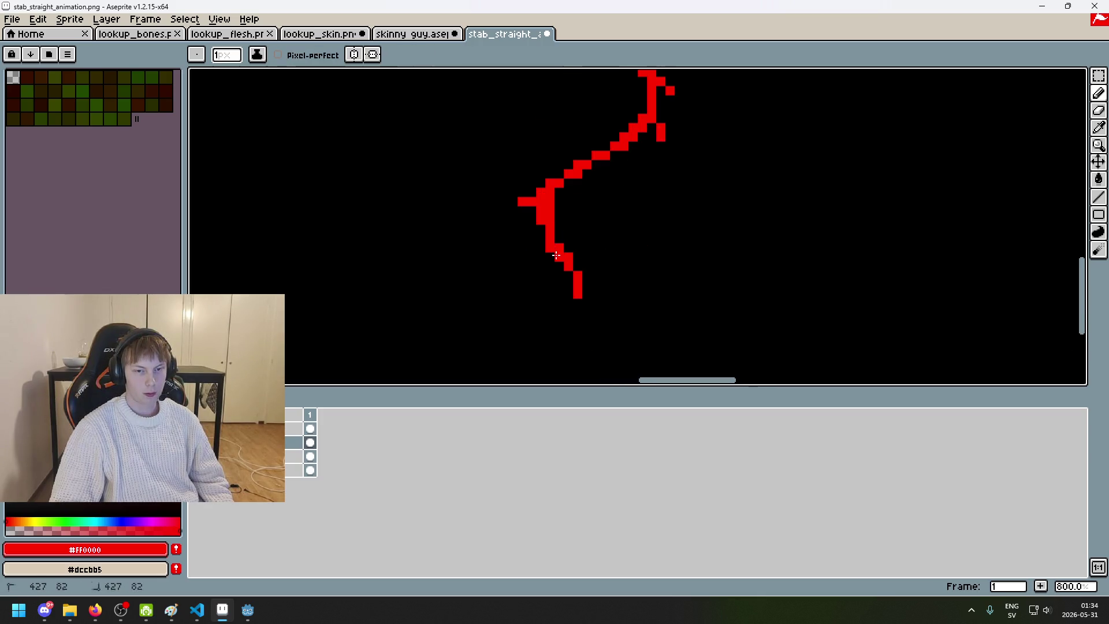
pyautogui.hotkey('ctrl', 'z')
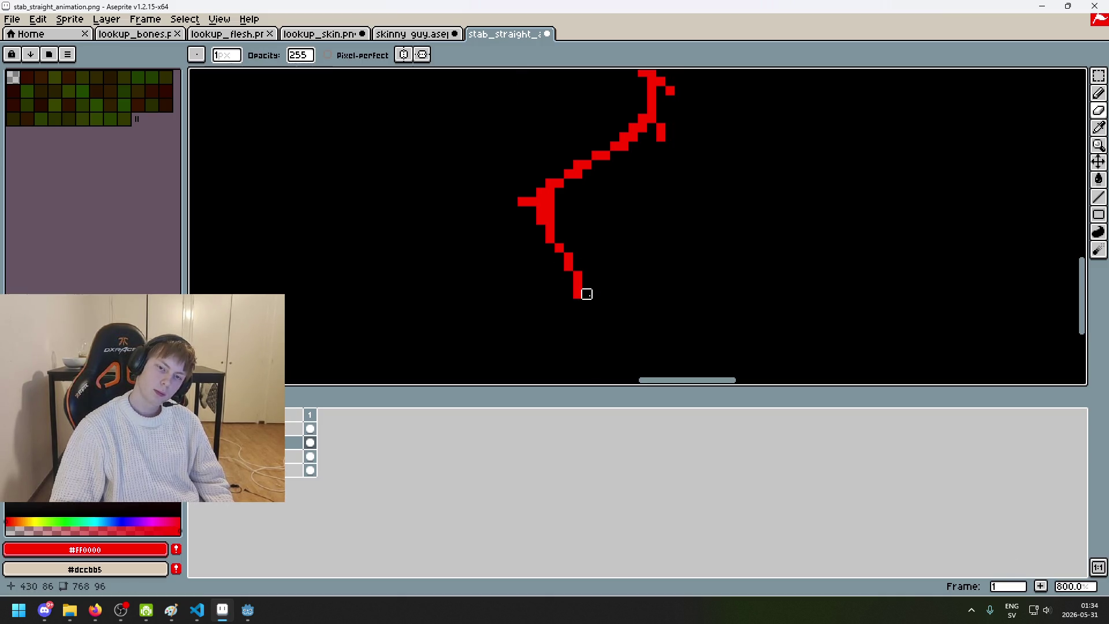
pyautogui.press('e')
pyautogui.moveTo(570, 267)
pyautogui.mouseDown()
pyautogui.moveTo(539, 218)
pyautogui.moveTo(571, 244)
pyautogui.mouseUp()
pyautogui.hotkey('ctrl', 'z')
pyautogui.press('e')
pyautogui.press('b')
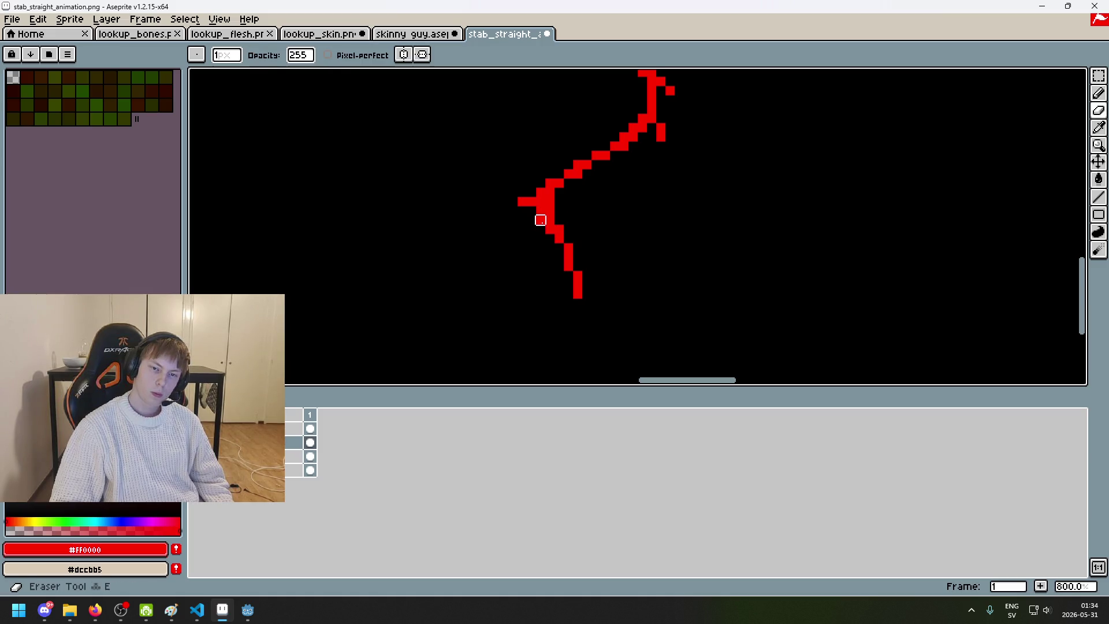
# Step: Trial a short vertical line below the bend and a blackened bend pixel, undoing them
pyautogui.scroll(-3, 550, 237)
pyautogui.scroll(3, 589, 260)
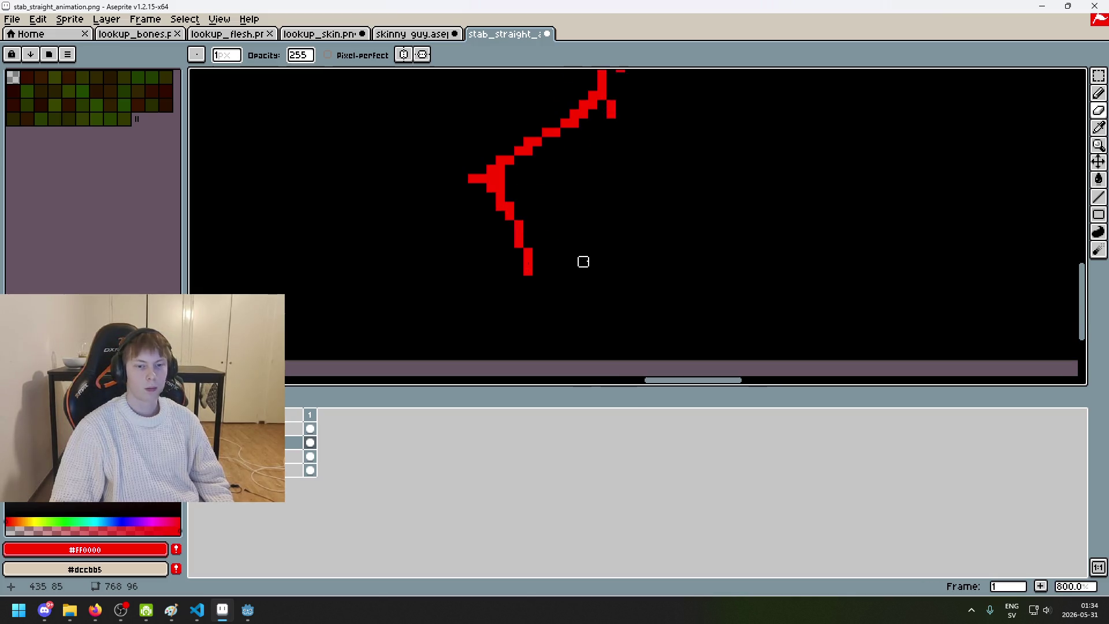
pyautogui.scroll(-5, 581, 262)
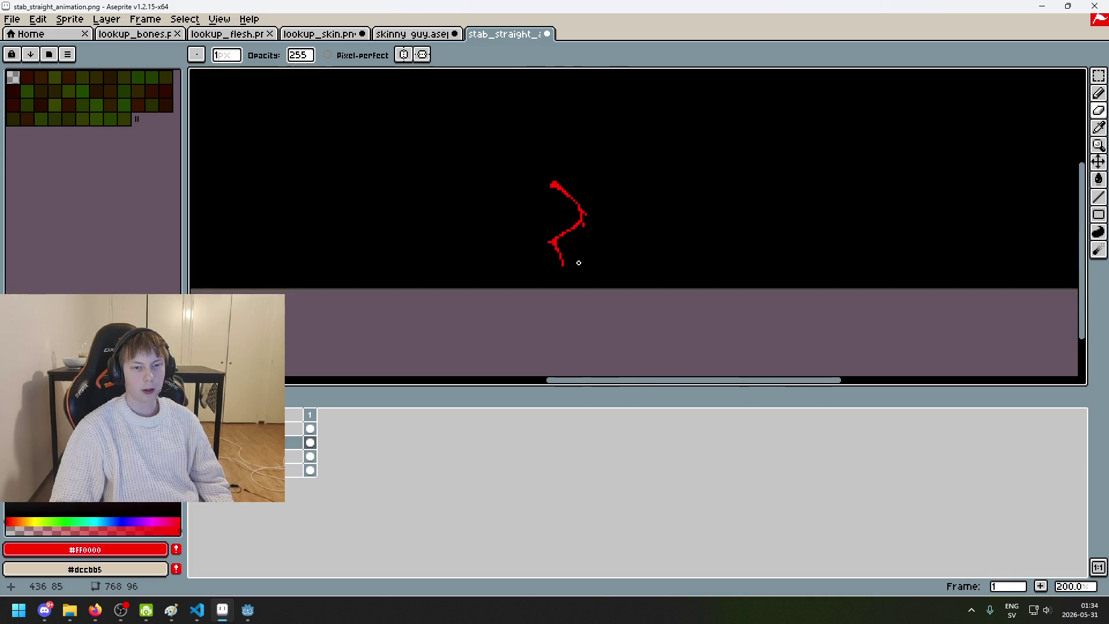
pyautogui.scroll(5, 578, 263)
pyautogui.press('l')
pyautogui.moveTo(561, 242); pyautogui.dragTo(558, 220)
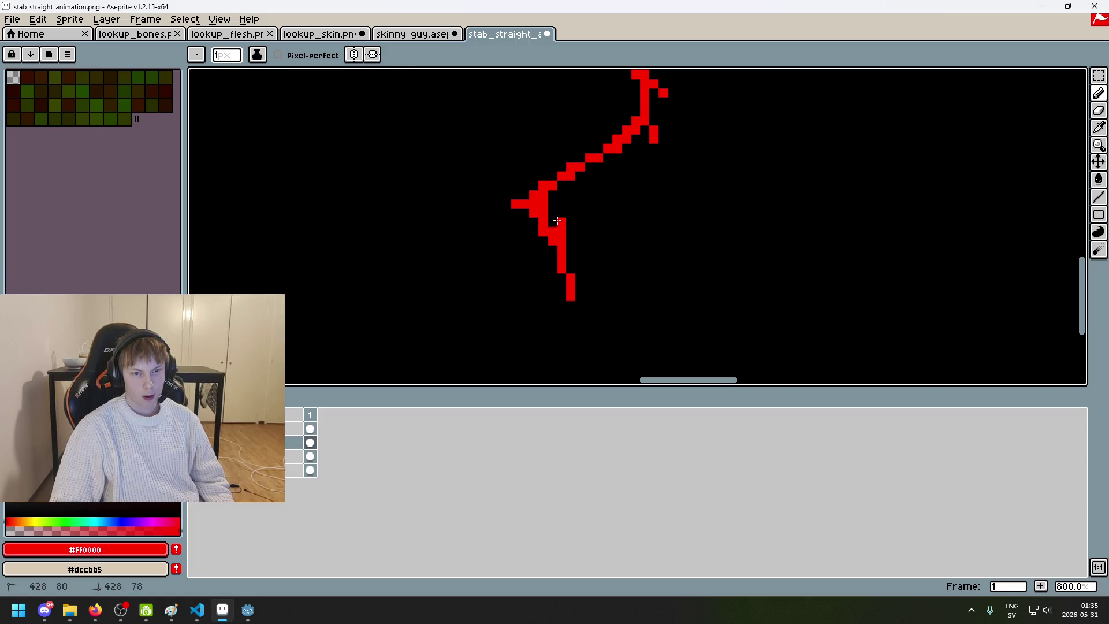
pyautogui.press('shift')
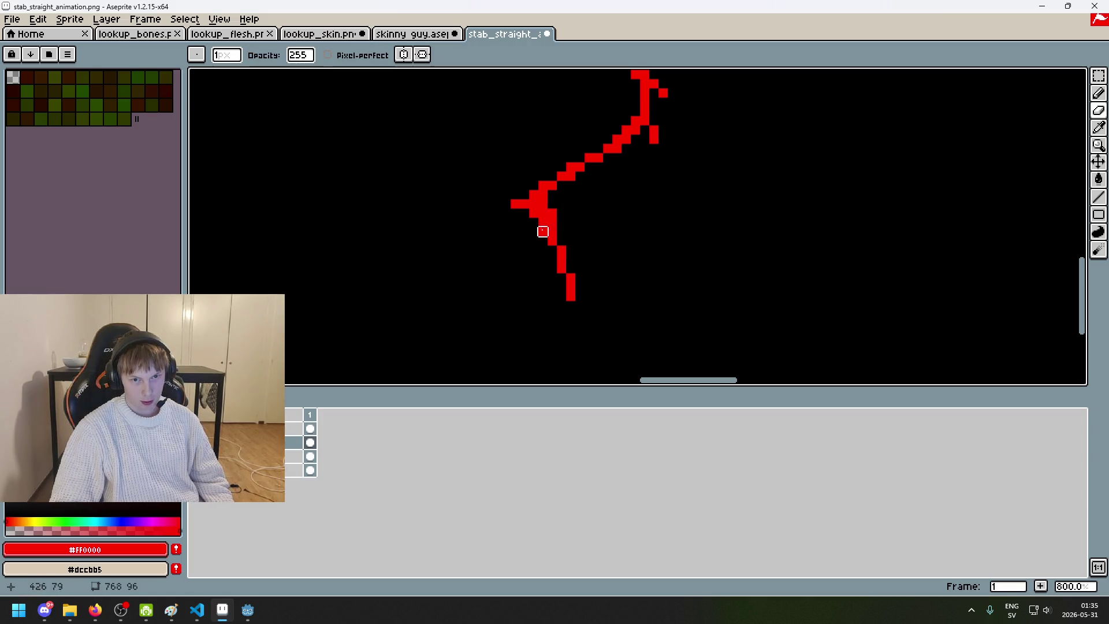
pyautogui.rightClick(533, 216)
pyautogui.hotkey('ctrl', 'z')
pyautogui.press('shift')
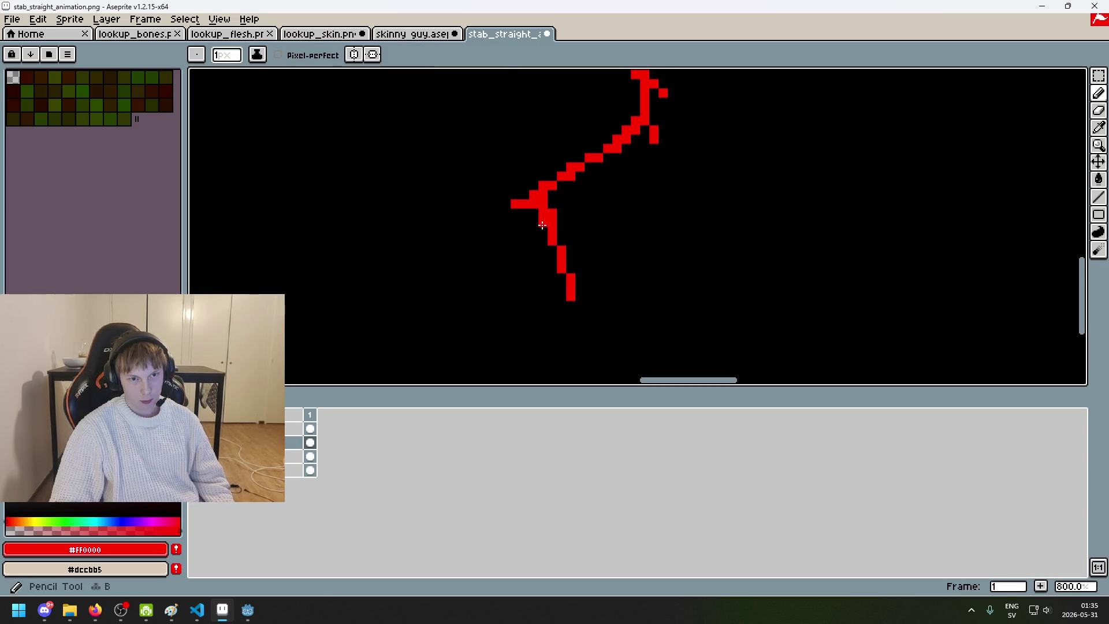
pyautogui.hotkey('ctrl', 'z')
pyautogui.scroll(-4, 596, 265)
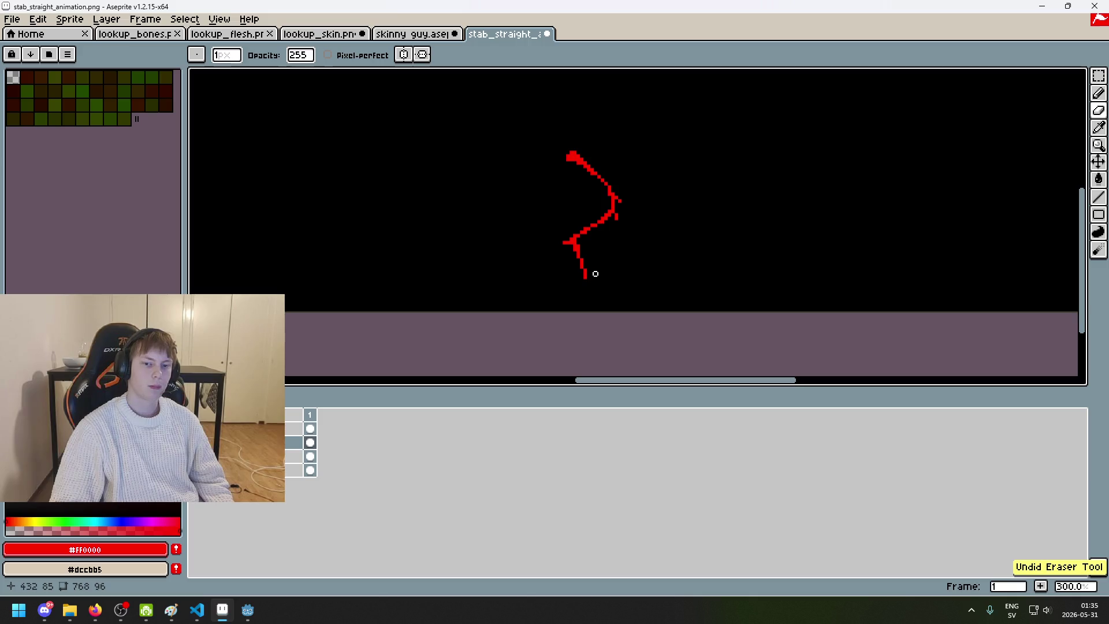
pyautogui.scroll(3, 594, 273)
pyautogui.press('shift')
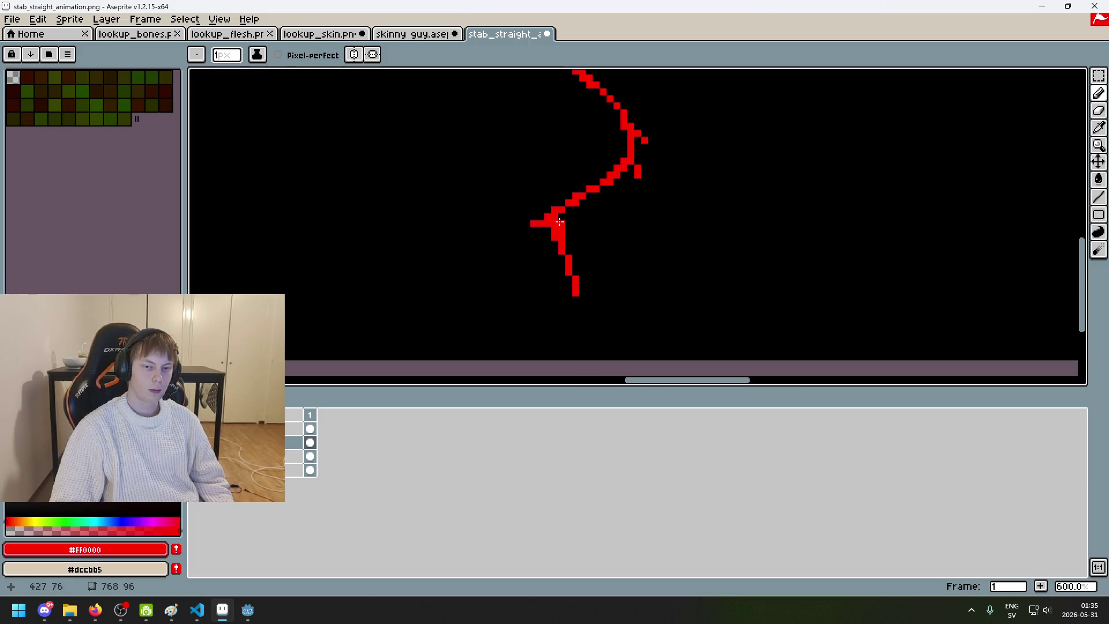
pyautogui.scroll(-3, 589, 227)
pyautogui.hotkey('ctrl', 'z')
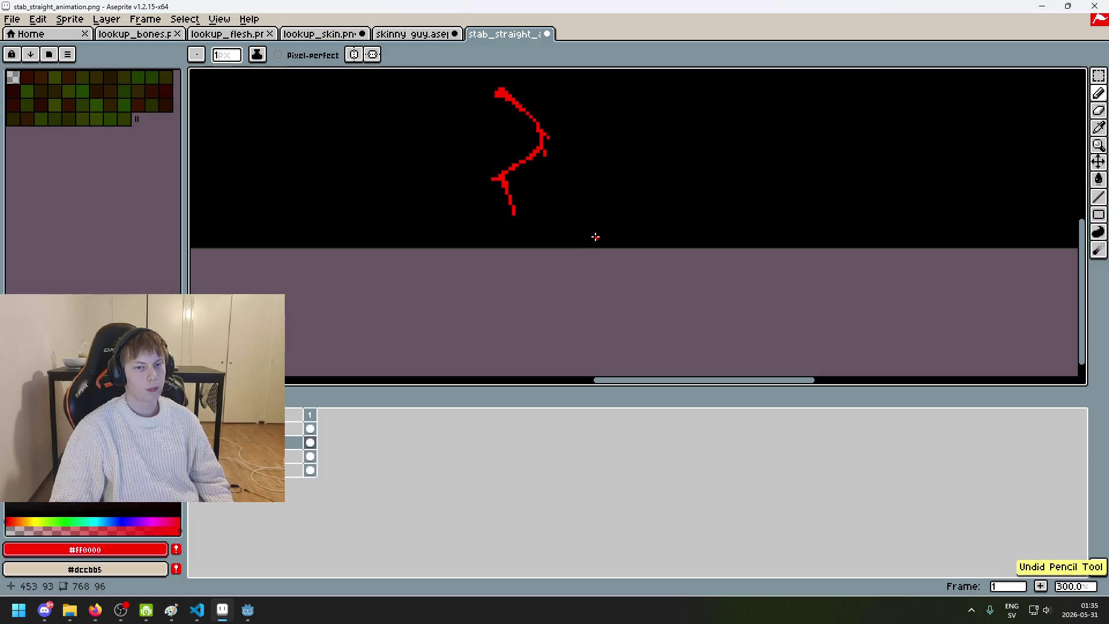
pyautogui.scroll(-2, 548, 208)
pyautogui.scroll(6, 549, 203)
pyautogui.scroll(3, 502, 237)
# Step: Select the lower red column and nudge it one pixel to the right
pyautogui.press('m')
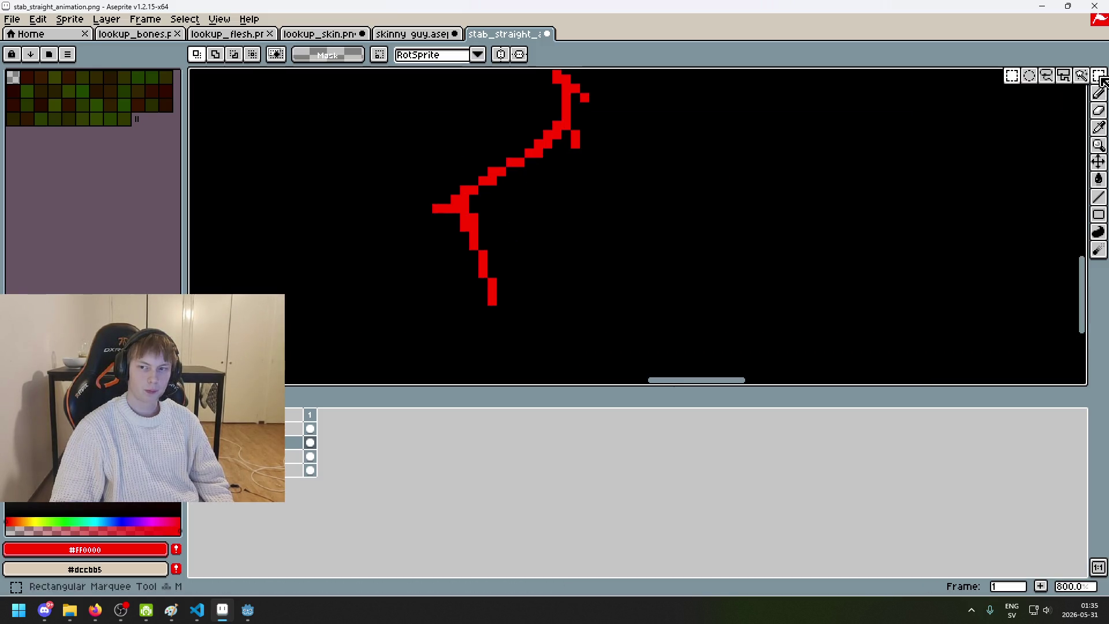
pyautogui.scroll(2, 571, 209)
pyautogui.moveTo(570, 209); pyautogui.dragTo(599, 293)
pyautogui.press('Right')
pyautogui.hotkey('ctrl', 'd')
# Step: Erase stray pixels of the upper column and the lone pixel below; undo a trial redrawn column
pyautogui.press('e')
pyautogui.moveTo(598, 252); pyautogui.dragTo(585, 209)
pyautogui.click(585, 224)
pyautogui.press('b')
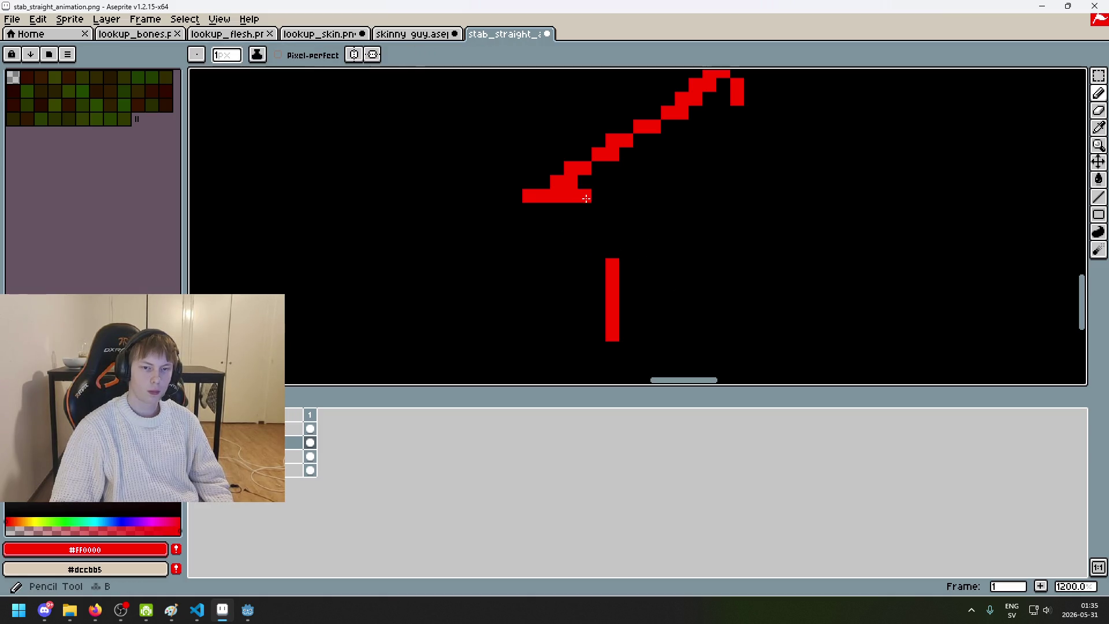
pyautogui.moveTo(598, 252)
pyautogui.mouseDown()
pyautogui.moveTo(590, 204)
pyautogui.moveTo(605, 172)
pyautogui.mouseUp()
pyautogui.hotkey('ctrl', 'z')
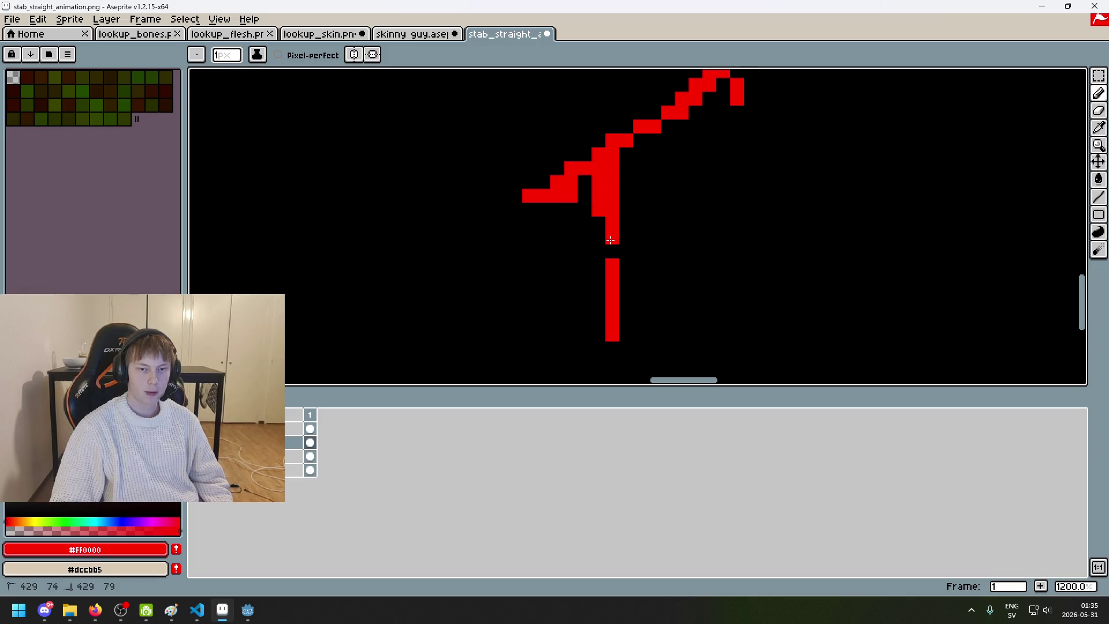
pyautogui.scroll(-6, 616, 242)
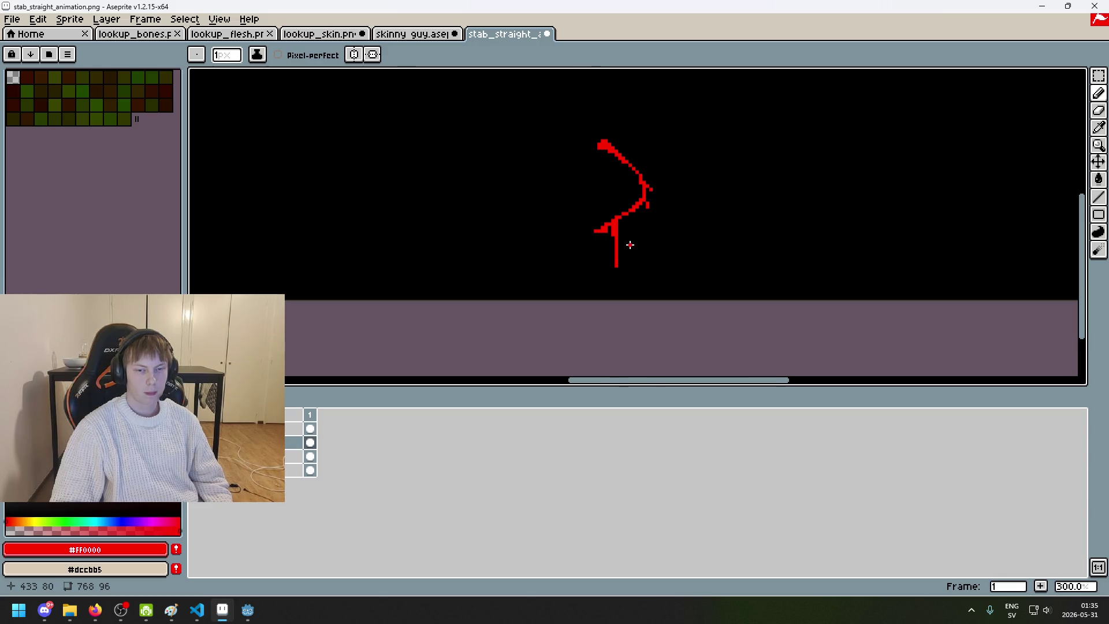
pyautogui.scroll(2, 630, 245)
pyautogui.scroll(4, 627, 238)
# Step: Erase the left horizontal stub beside the vertical tail and zoom around to review it
pyautogui.press('e')
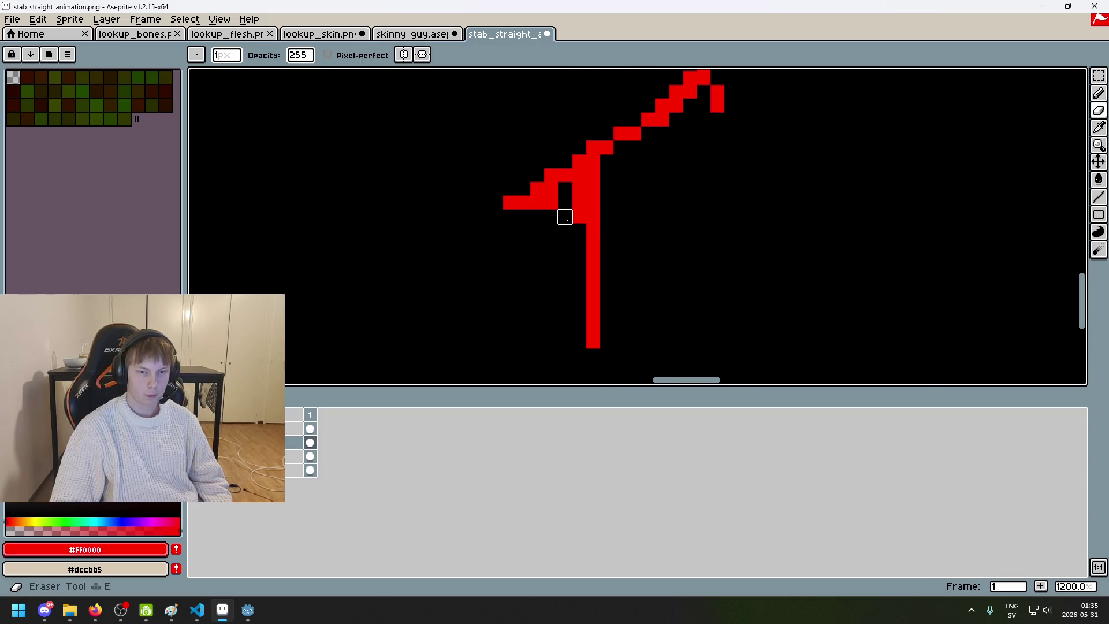
pyautogui.moveTo(549, 199); pyautogui.dragTo(522, 188)
pyautogui.scroll(-6, 562, 208)
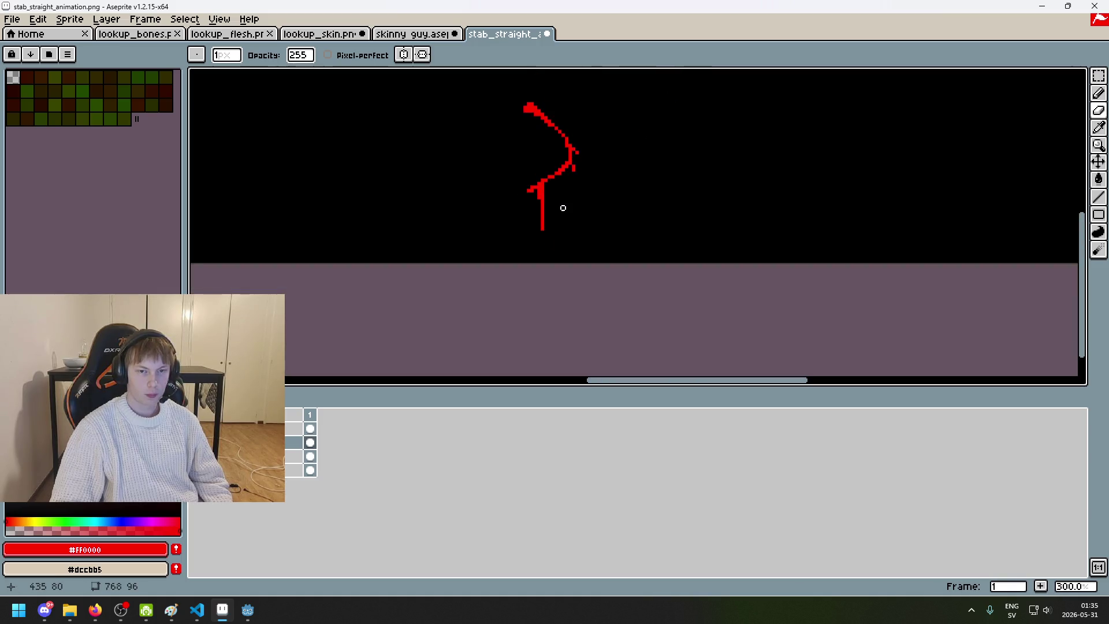
pyautogui.scroll(-2, 584, 196)
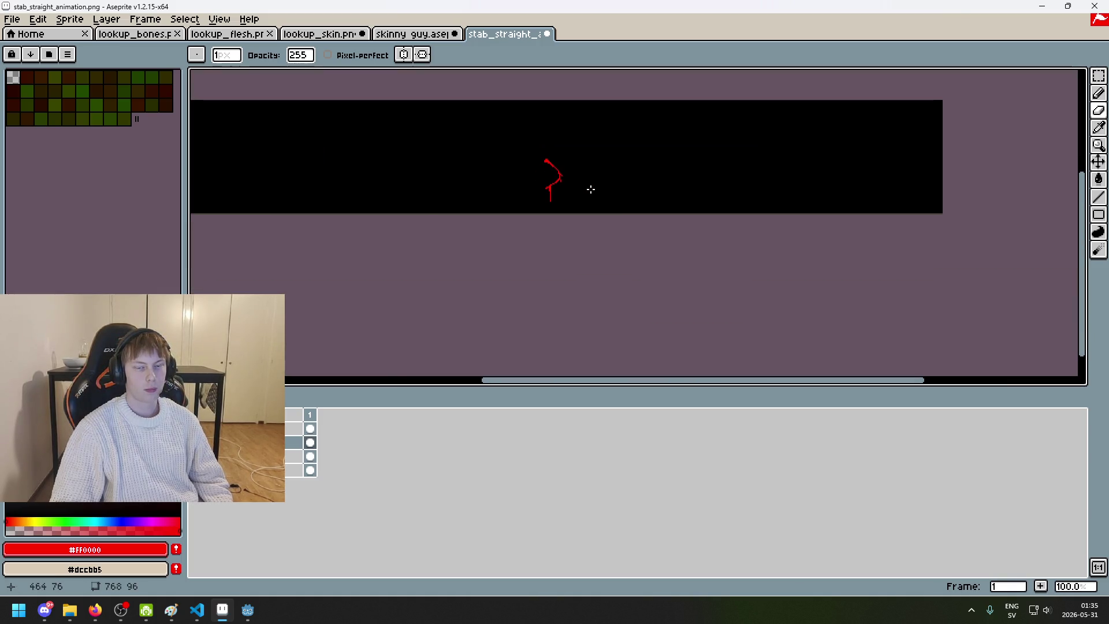
pyautogui.scroll(4, 568, 183)
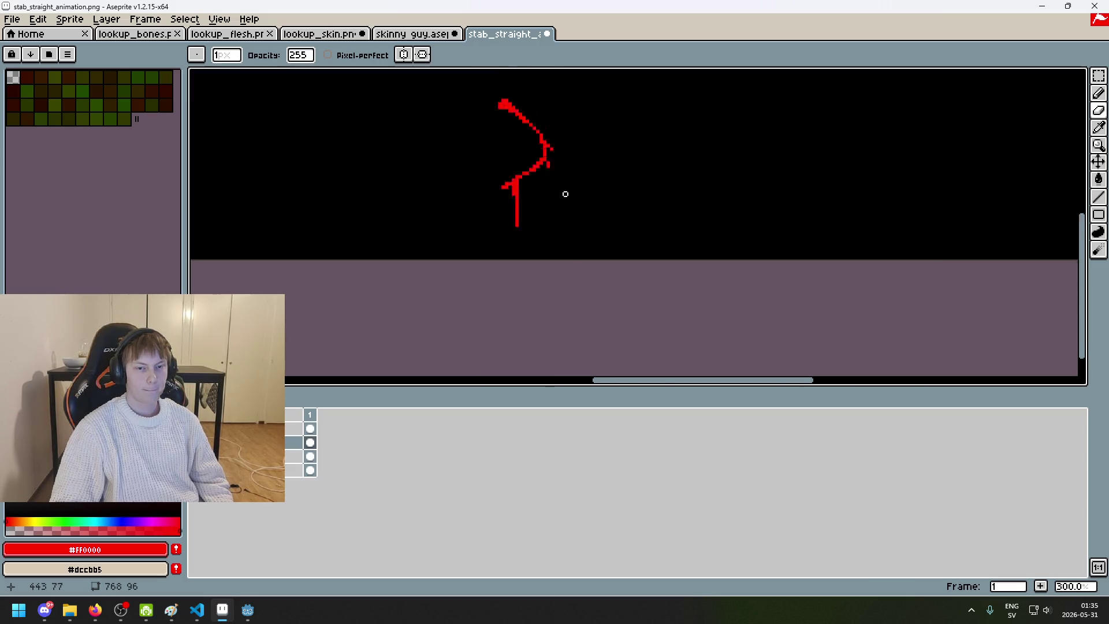
pyautogui.scroll(-4, 556, 198)
pyautogui.scroll(1, 559, 210)
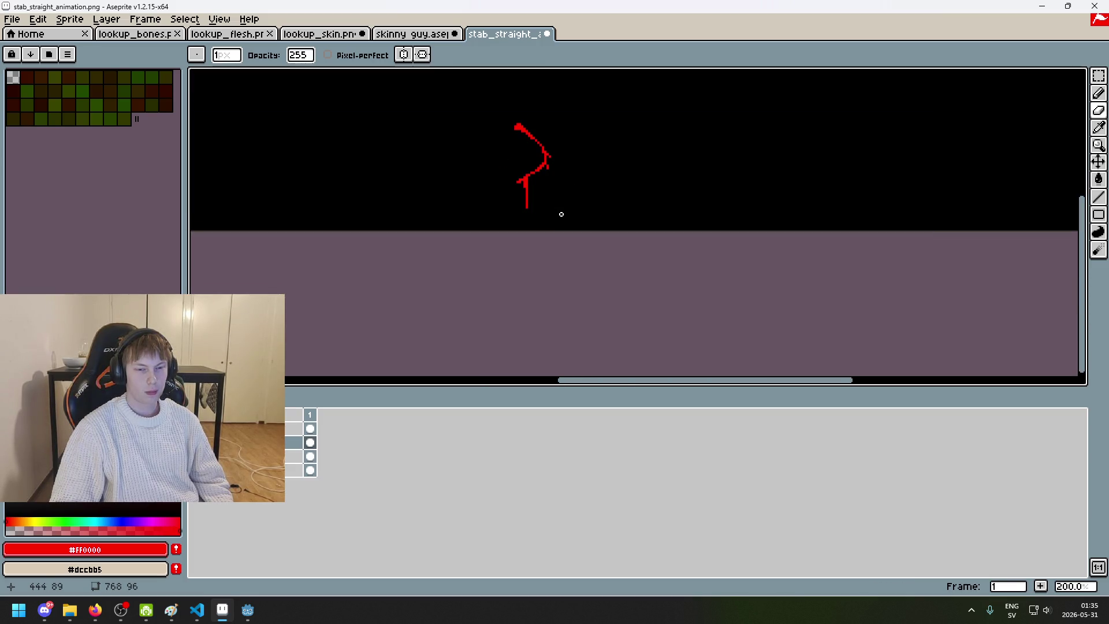
pyautogui.scroll(2, 549, 207)
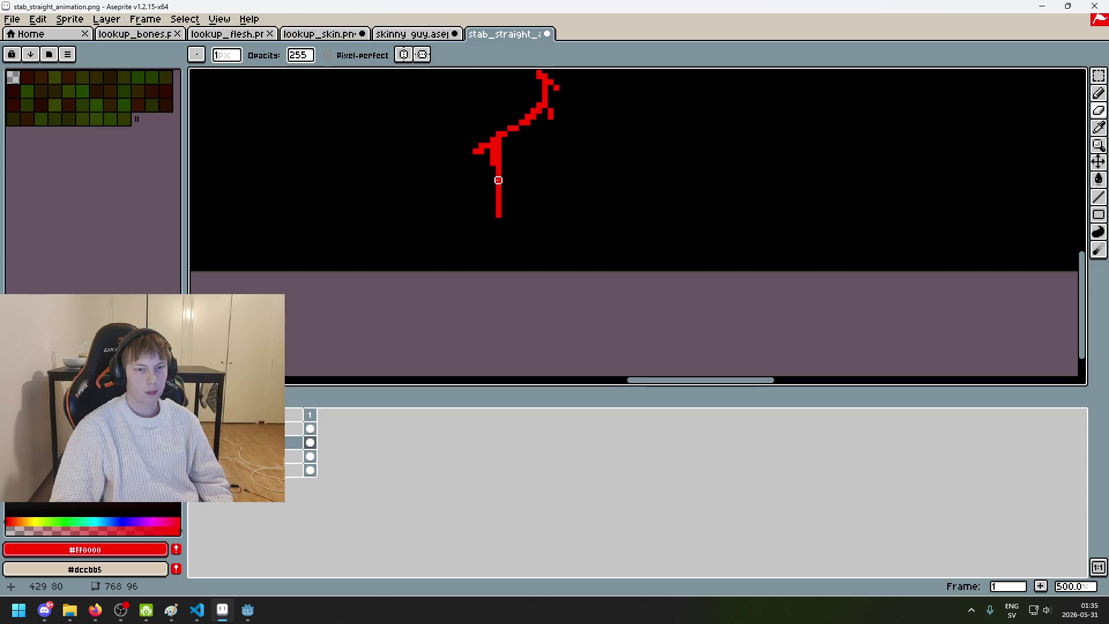
pyautogui.scroll(-2, 550, 186)
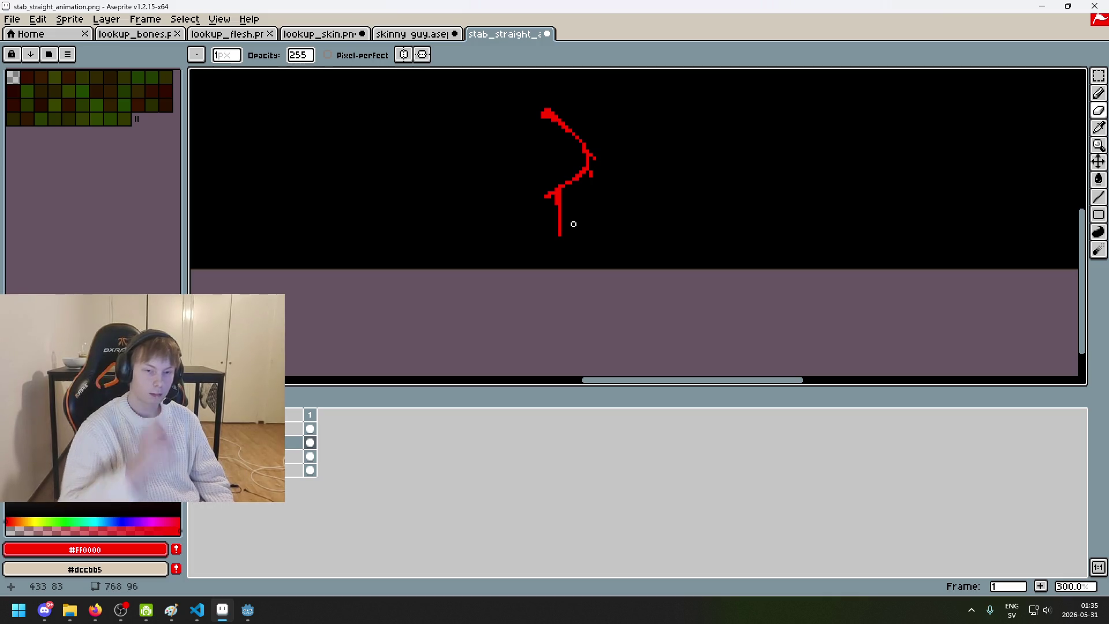
pyautogui.scroll(2, 559, 186)
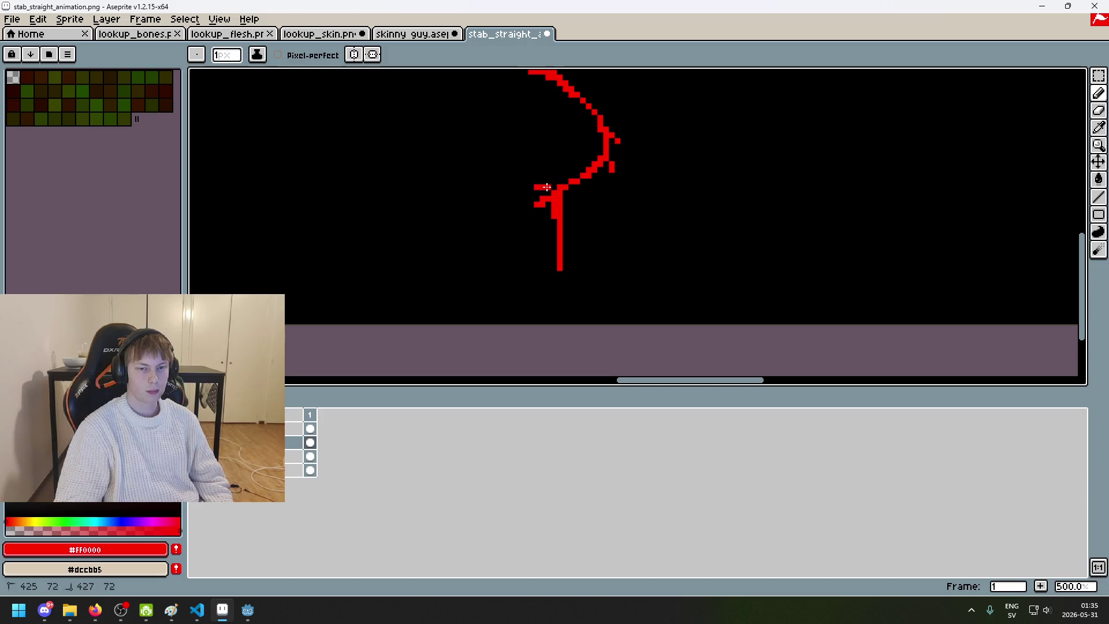
pyautogui.scroll(-3, 582, 199)
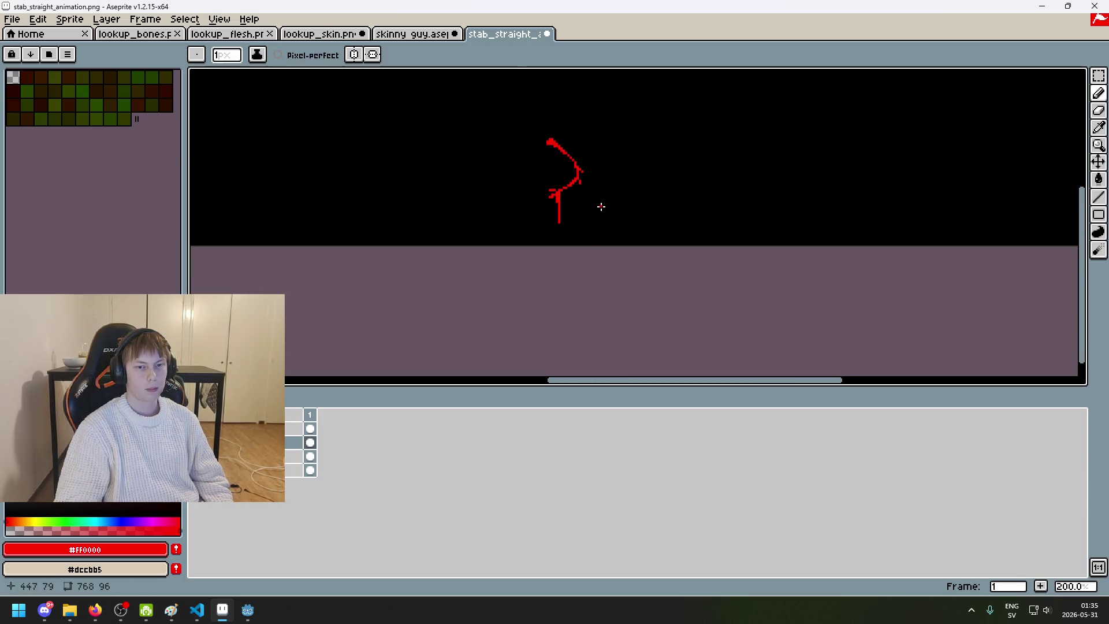
pyautogui.scroll(-2, 597, 193)
pyautogui.scroll(1, 602, 185)
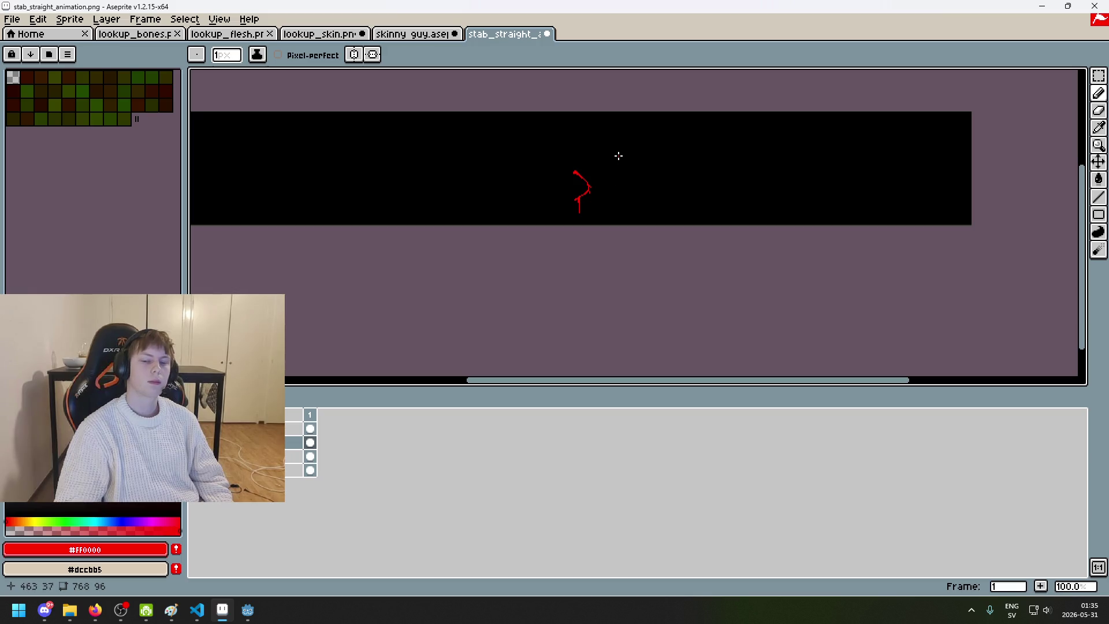
pyautogui.scroll(3, 605, 156)
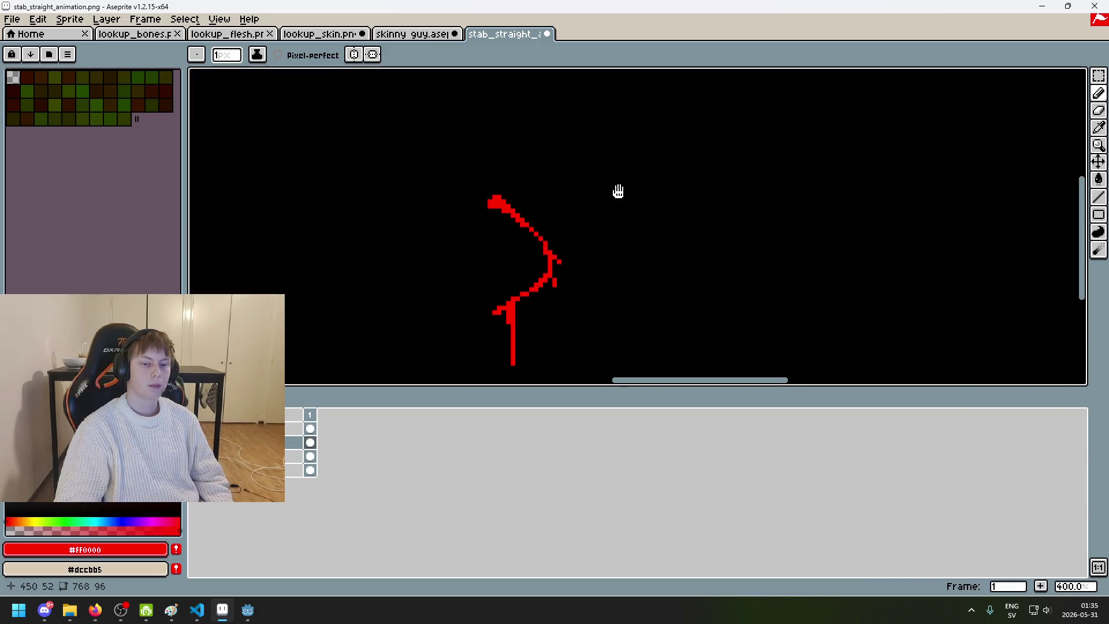
pyautogui.scroll(1, 562, 182)
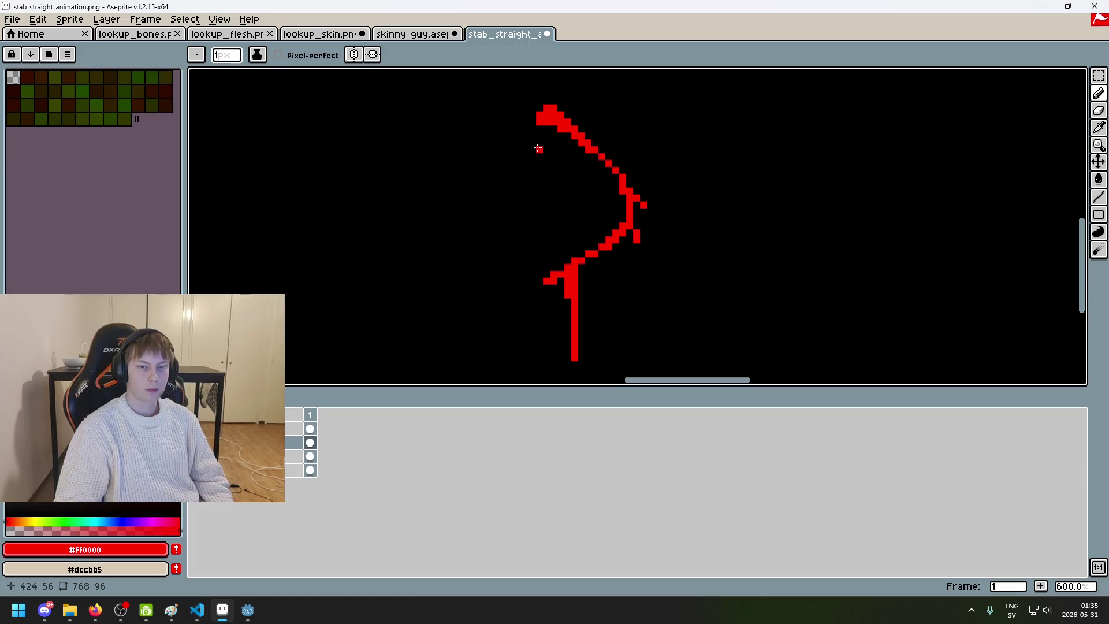
# Step: Draw a horizontal red line into the upper curve and try a 7-pixel eraser pass, undone
pyautogui.press('e')
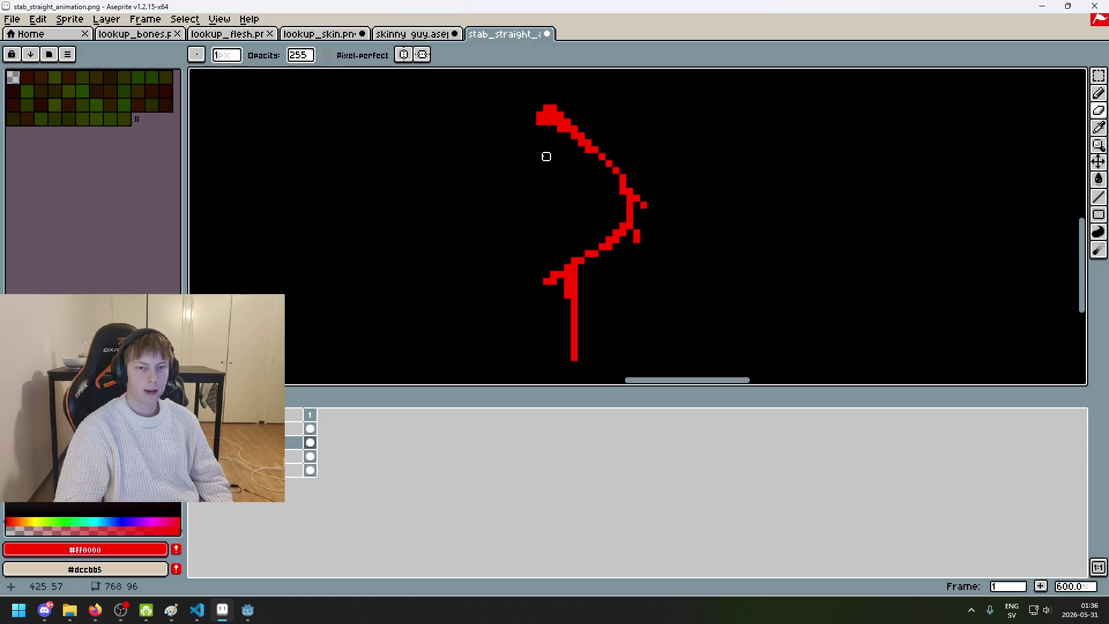
pyautogui.press('b')
pyautogui.moveTo(543, 156); pyautogui.dragTo(605, 167)
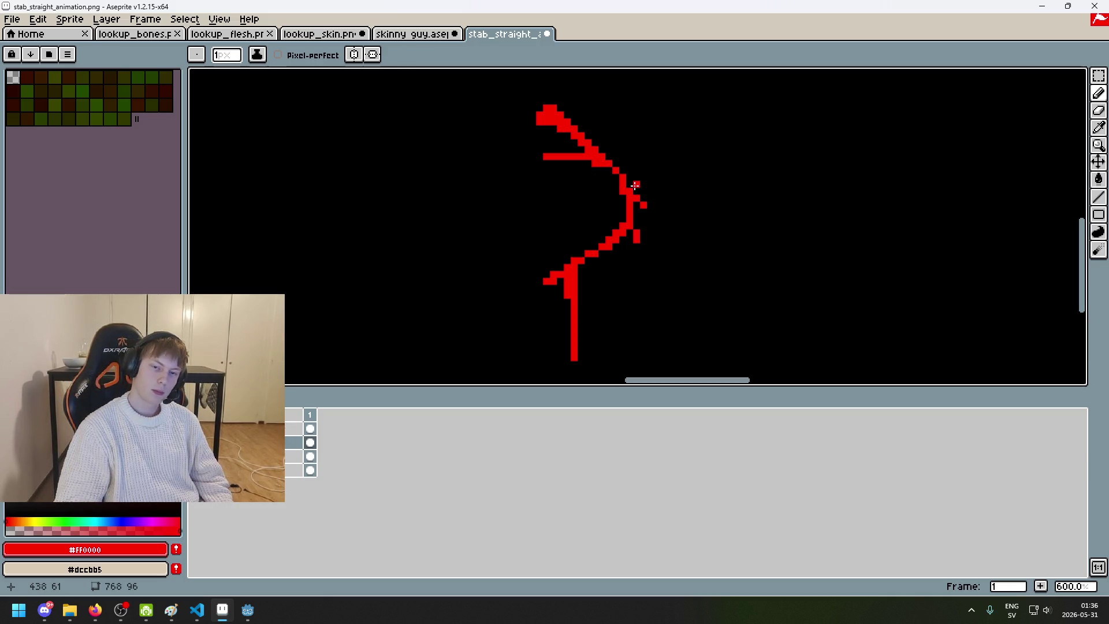
pyautogui.press('e')
pyautogui.press('+')
pyautogui.press('+')
pyautogui.press('+')
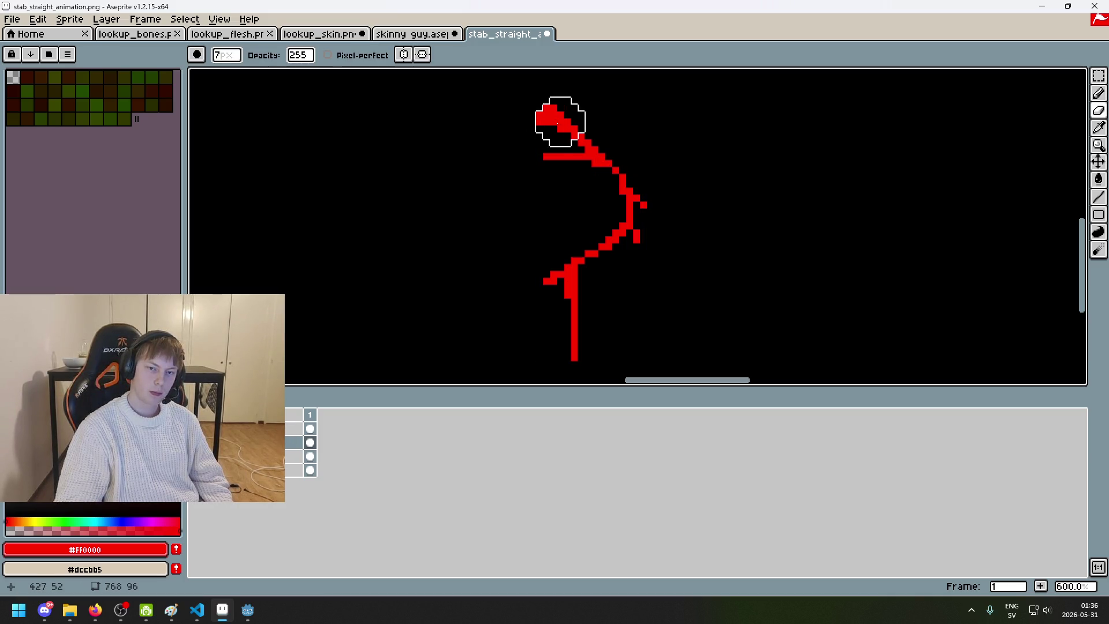
pyautogui.moveTo(552, 124)
pyautogui.mouseDown()
pyautogui.moveTo(648, 203)
pyautogui.moveTo(678, 212)
pyautogui.mouseUp()
pyautogui.hotkey('ctrl', 'z')
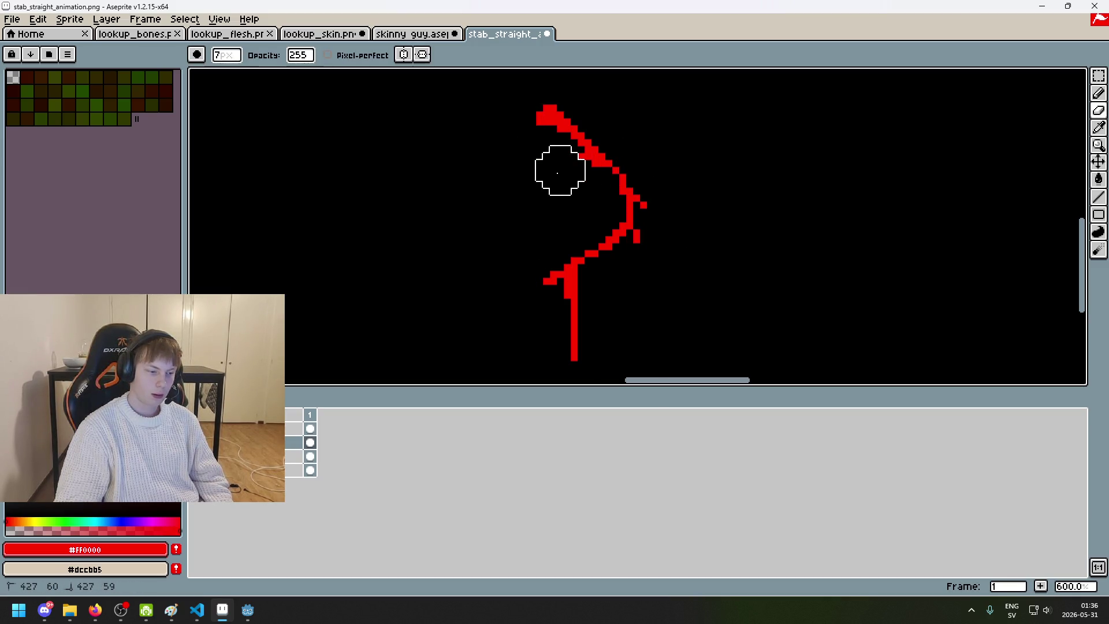
# Step: Erase the old upper curve of the slash and undo the stray pencil line
pyautogui.press('b')
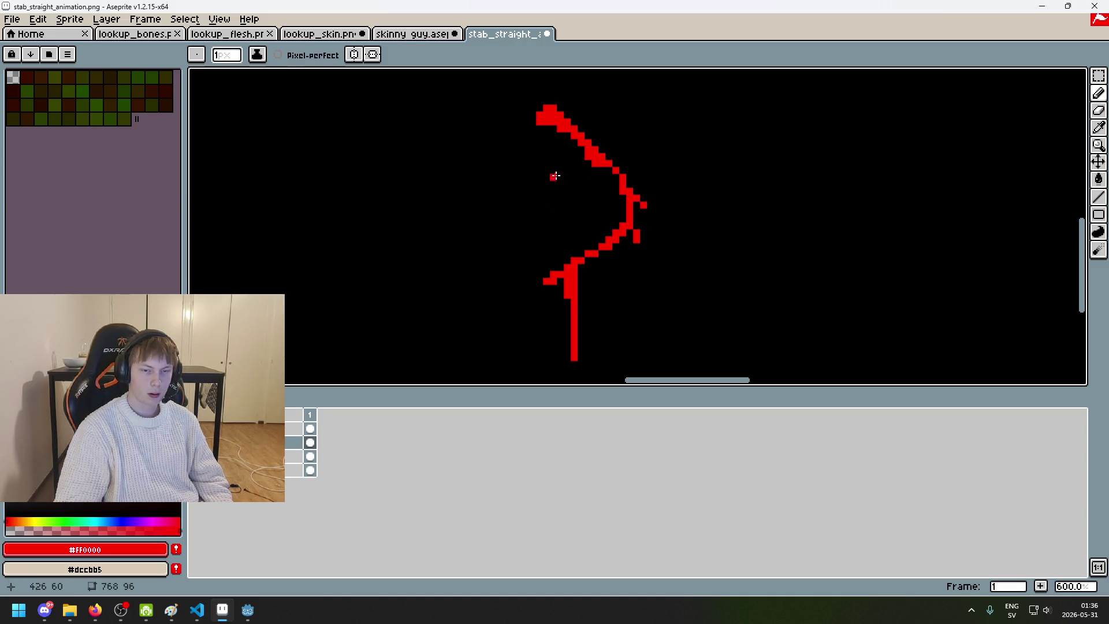
pyautogui.press('e')
pyautogui.moveTo(541, 115)
pyautogui.mouseDown()
pyautogui.moveTo(599, 148)
pyautogui.moveTo(565, 134)
pyautogui.moveTo(581, 170)
pyautogui.moveTo(564, 270)
pyautogui.moveTo(549, 267)
pyautogui.moveTo(563, 278)
pyautogui.mouseUp()
pyautogui.press('b')
pyautogui.press('v')
pyautogui.hotkey('ctrl', 'z')
pyautogui.press('b')
pyautogui.press('e')
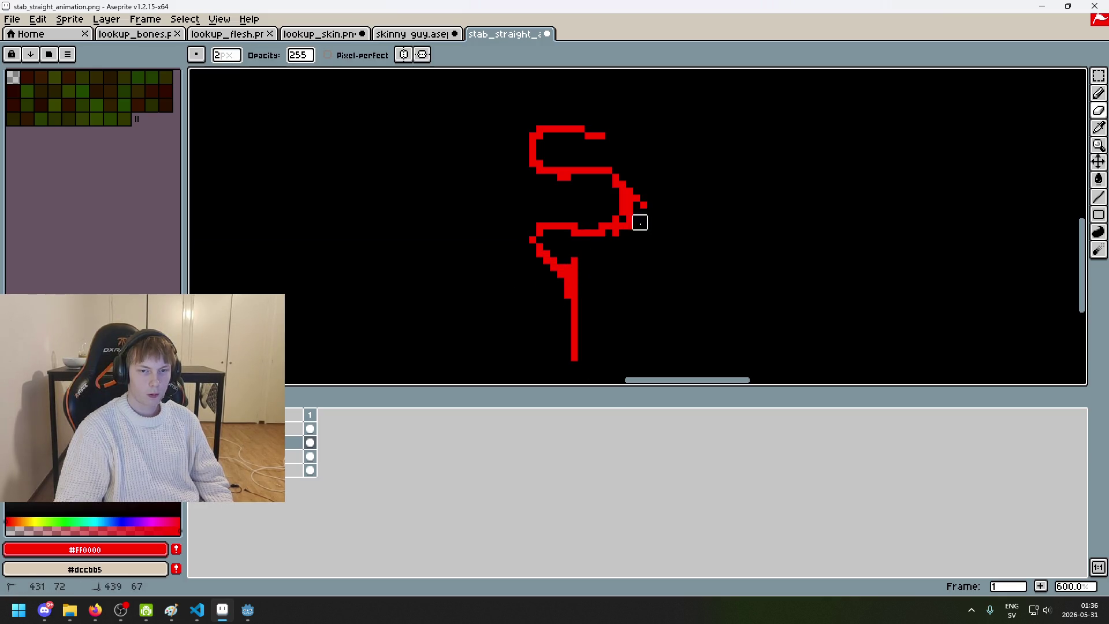
# Step: Add a single red pixel at the curve's right edge after undoing a stray red blob
pyautogui.scroll(-4, 647, 236)
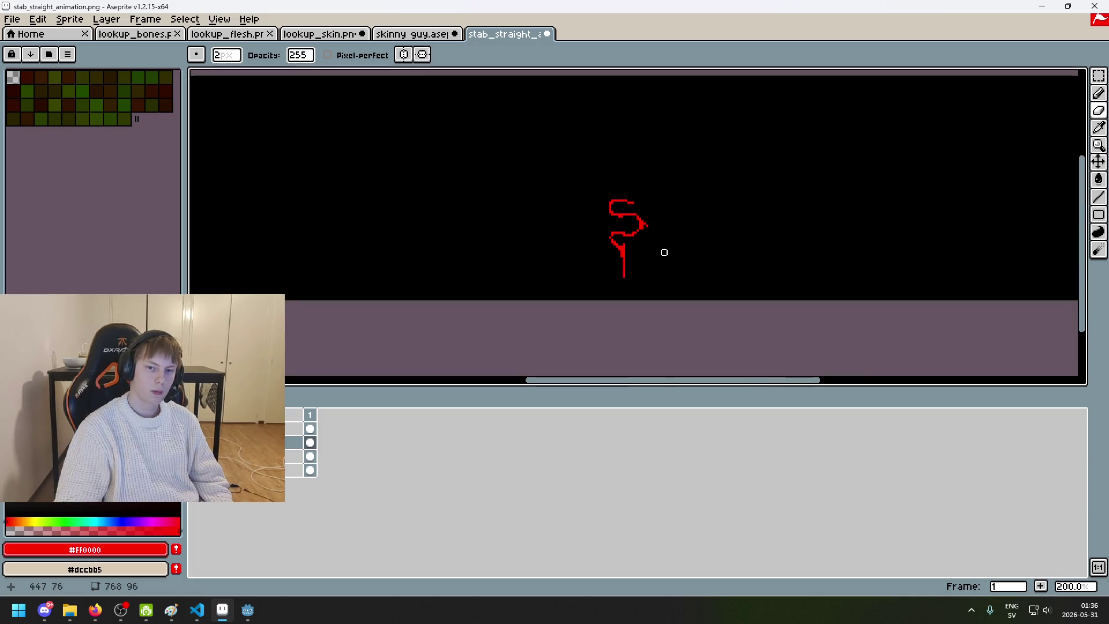
pyautogui.scroll(-1, 670, 237)
pyautogui.scroll(4, 682, 208)
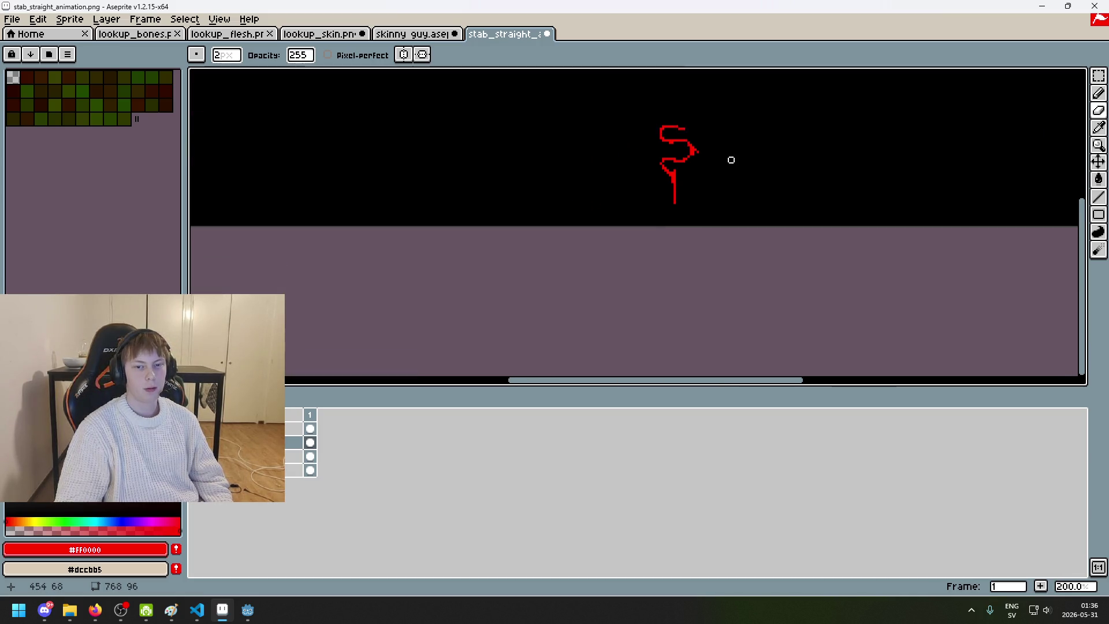
pyautogui.scroll(3, 679, 175)
pyautogui.press('b')
pyautogui.moveTo(613, 210)
pyautogui.mouseDown()
pyautogui.moveTo(614, 225)
pyautogui.moveTo(612, 214)
pyautogui.mouseUp()
pyautogui.hotkey('ctrl', 'z')
pyautogui.hotkey('ctrl', 'z')
pyautogui.scroll(-4, 652, 234)
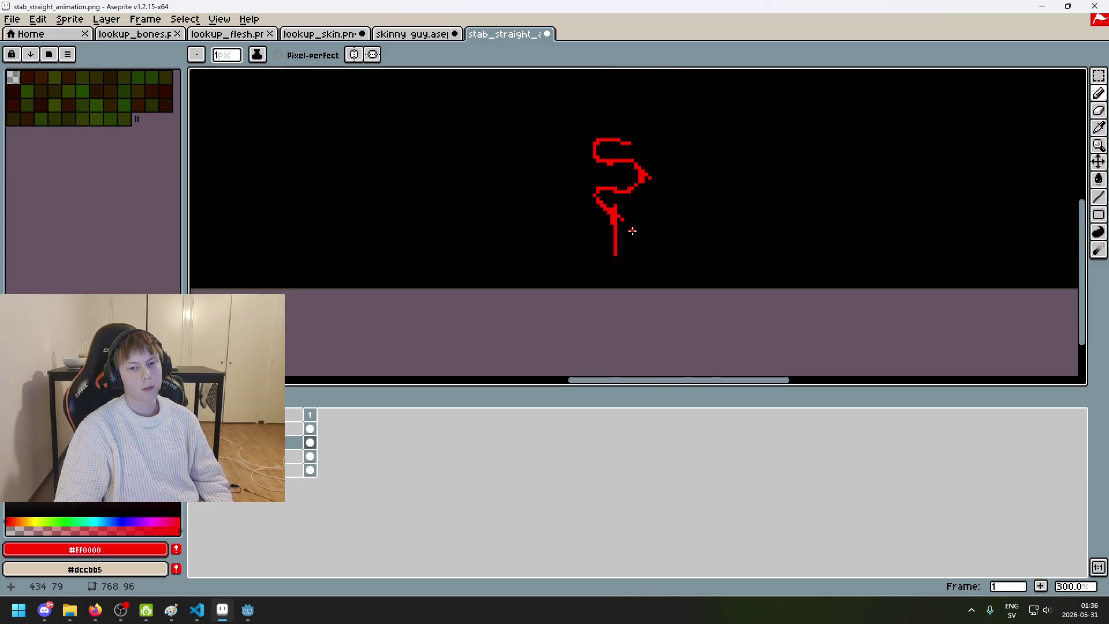
pyautogui.hotkey('ctrl', 'z')
pyautogui.scroll(4, 632, 231)
pyautogui.click(601, 210)
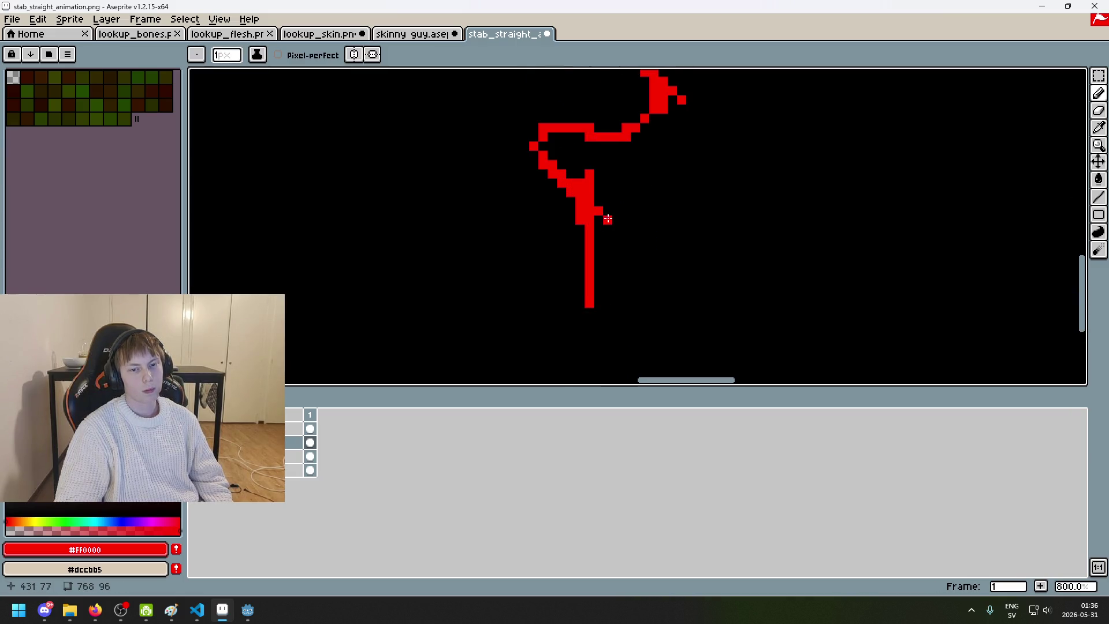
# Step: Extend the middle stroke's left end by two red pixels, undoing a trial erase
pyautogui.scroll(-5, 612, 222)
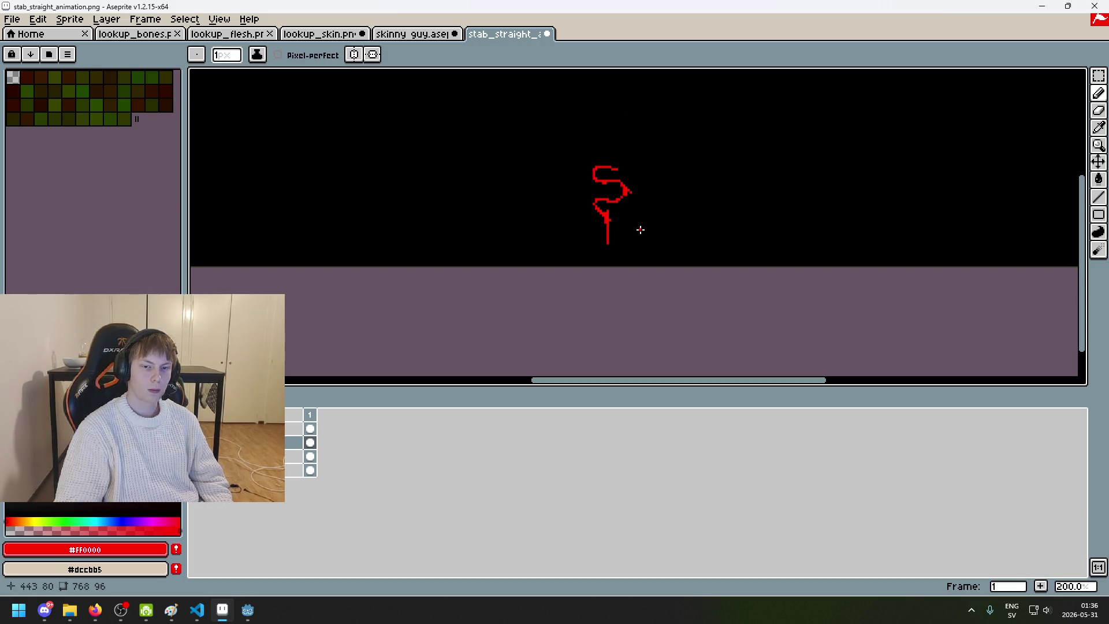
pyautogui.scroll(4, 633, 222)
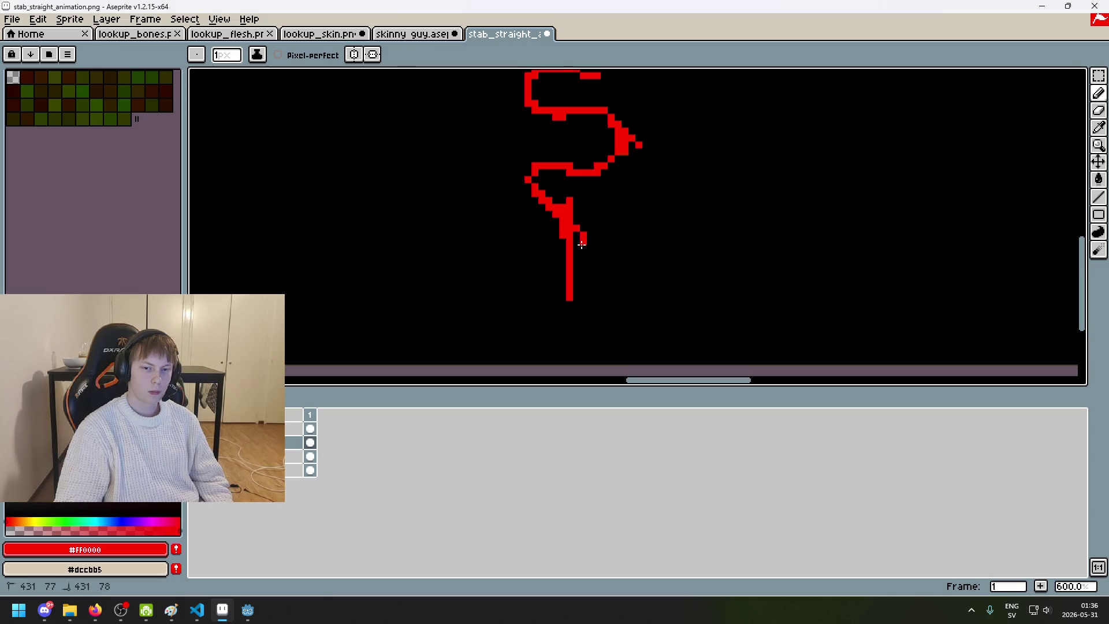
pyautogui.scroll(-3, 601, 249)
pyautogui.scroll(2, 612, 251)
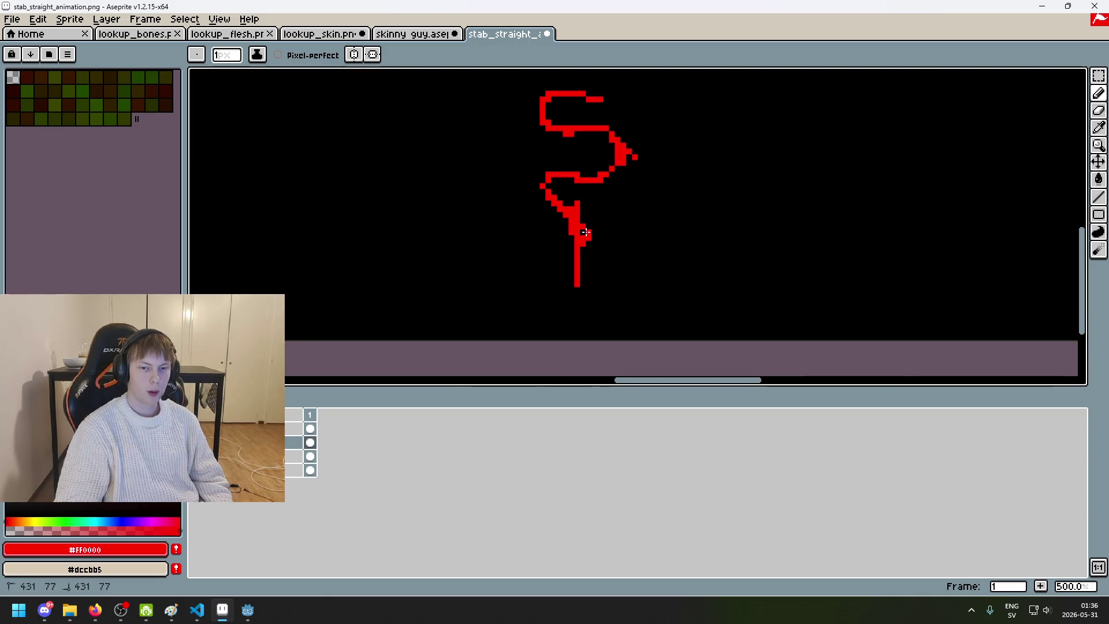
pyautogui.scroll(-4, 589, 237)
pyautogui.scroll(4, 601, 254)
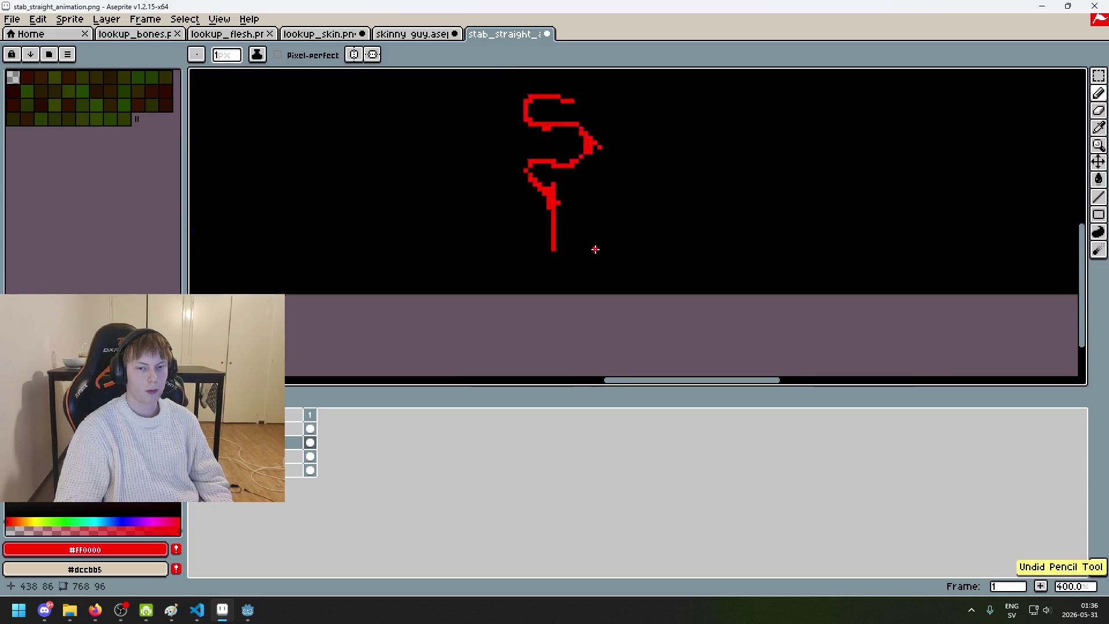
pyautogui.scroll(2, 560, 237)
pyautogui.click(513, 191)
pyautogui.click(522, 191)
pyautogui.scroll(-2, 540, 211)
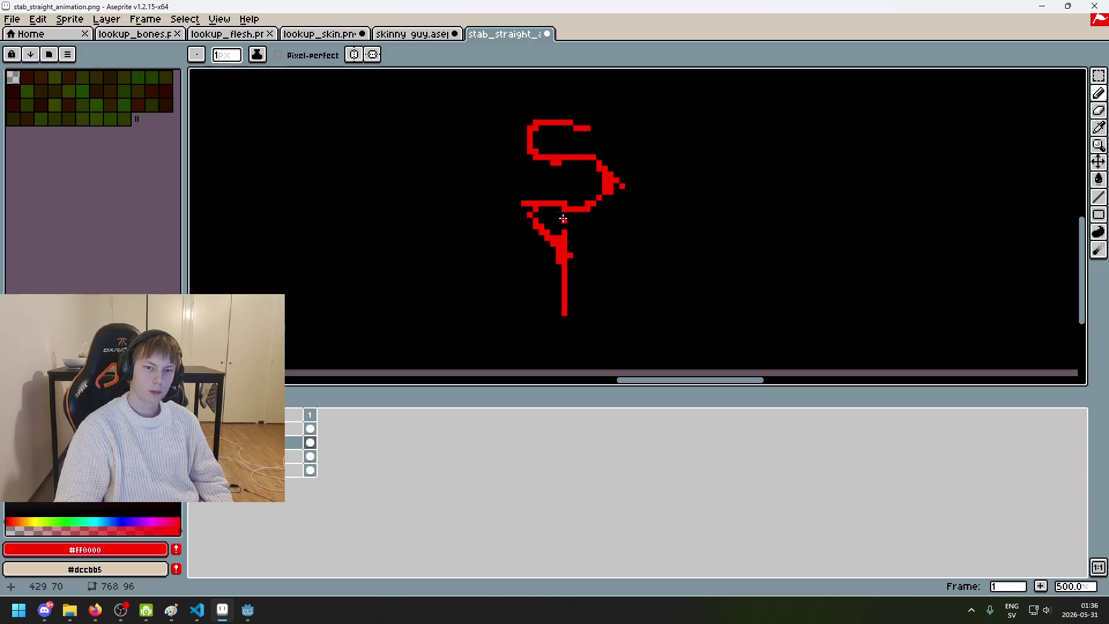
pyautogui.scroll(4, 620, 224)
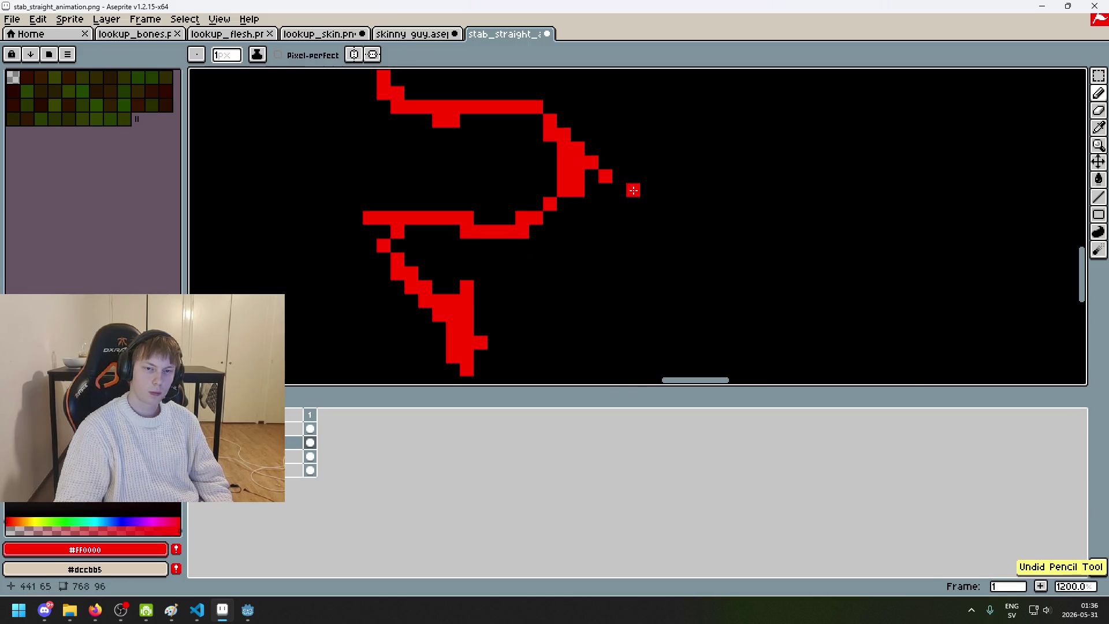
pyautogui.press('e')
pyautogui.click(585, 257)
pyautogui.hotkey('ctrl', 'z')
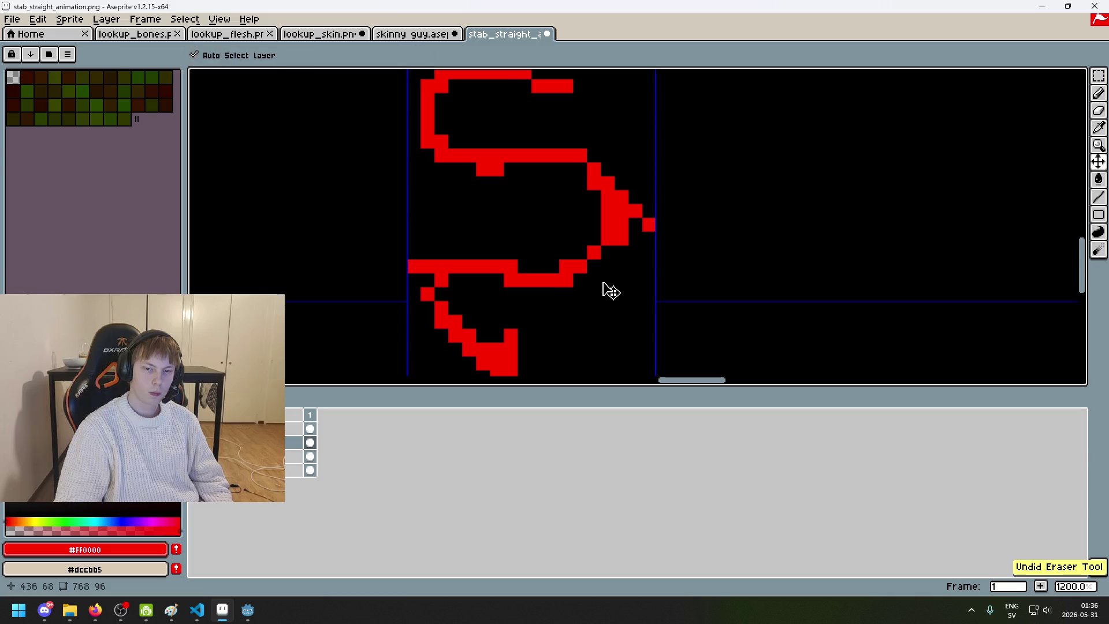
# Step: Review the slash and save stab_straight_animation.png, confirming the PNG format
pyautogui.scroll(-6, 615, 290)
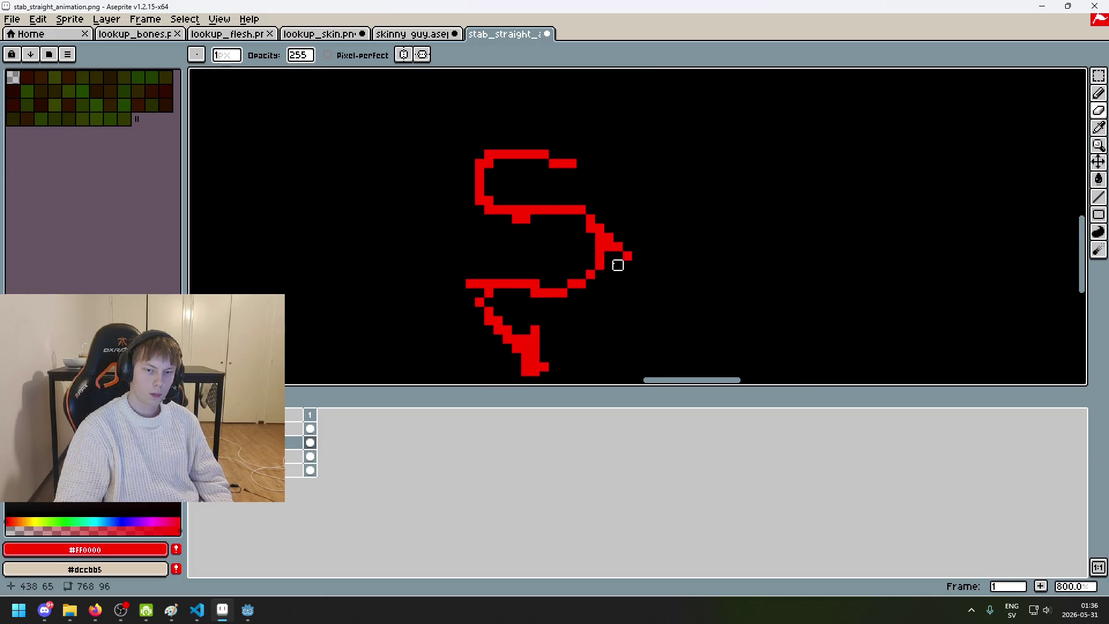
pyautogui.scroll(-4, 609, 265)
pyautogui.scroll(4, 574, 253)
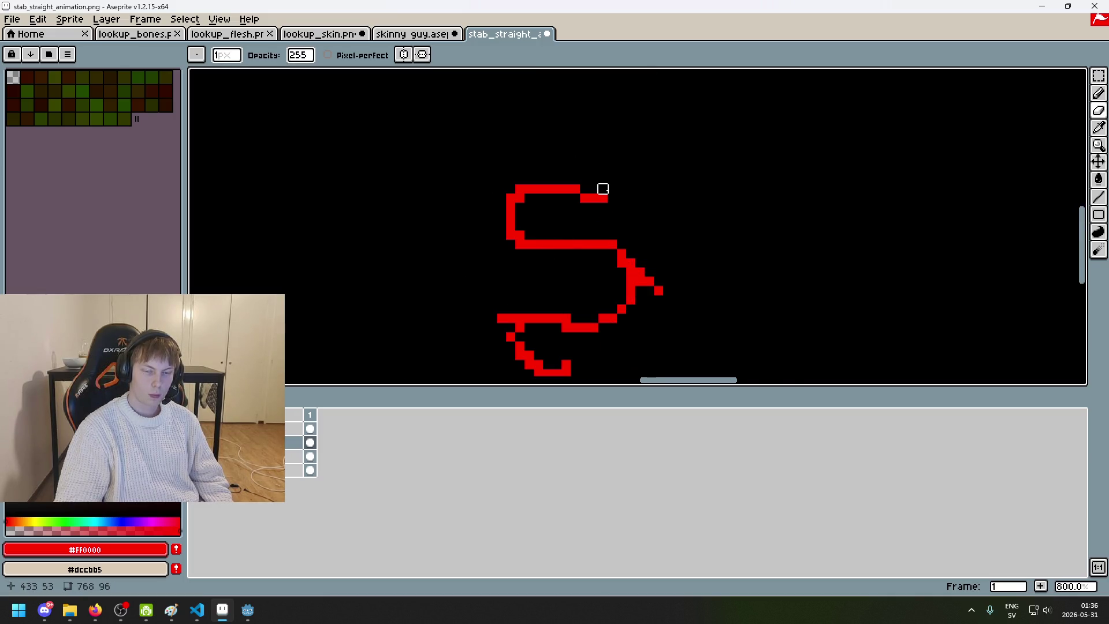
pyautogui.scroll(-1, 603, 198)
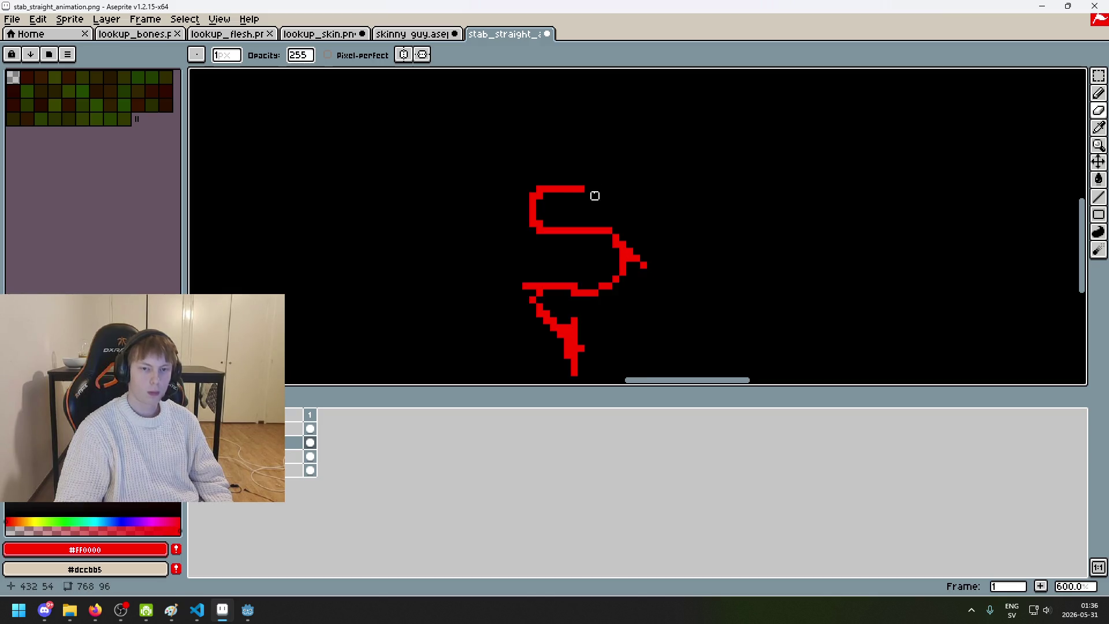
pyautogui.scroll(-5, 646, 218)
pyautogui.scroll(2, 622, 198)
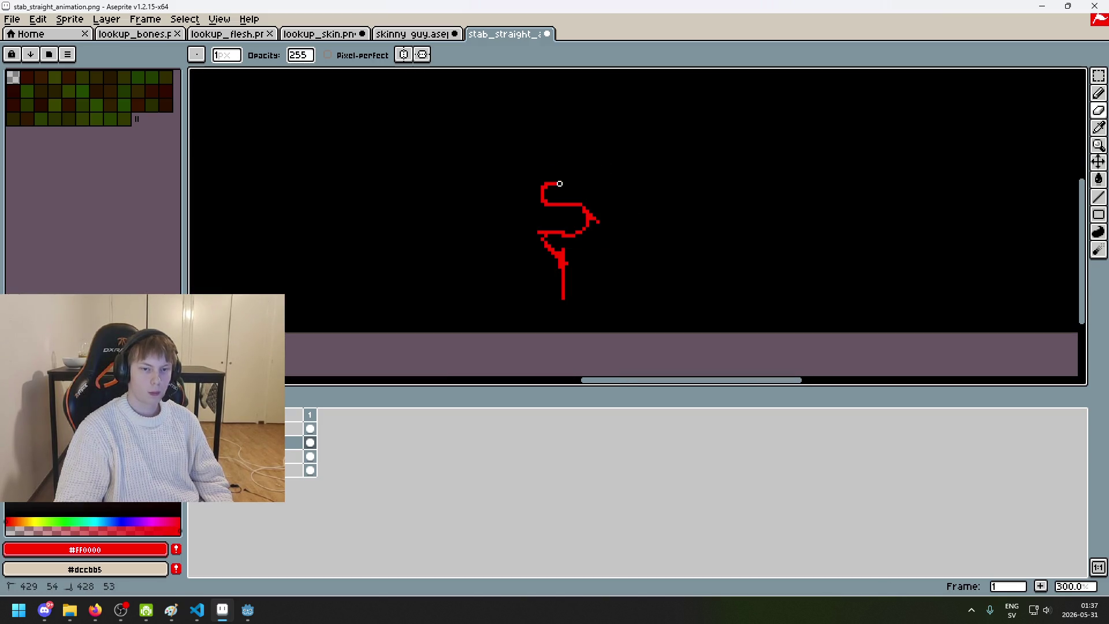
pyautogui.scroll(3, 563, 184)
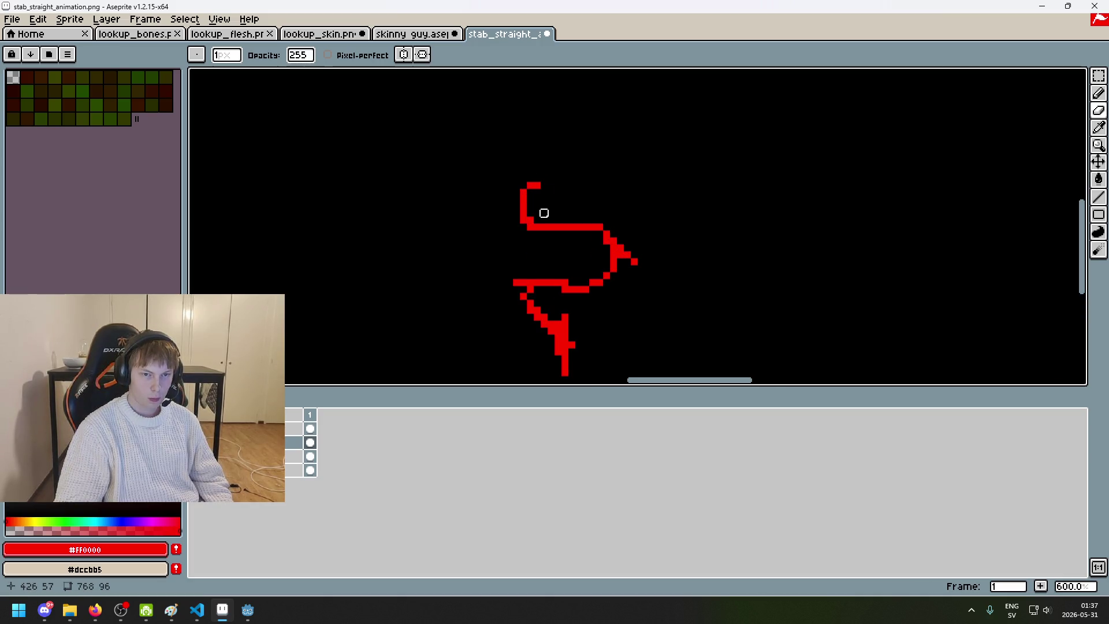
pyautogui.scroll(-4, 611, 250)
pyautogui.scroll(5, 591, 231)
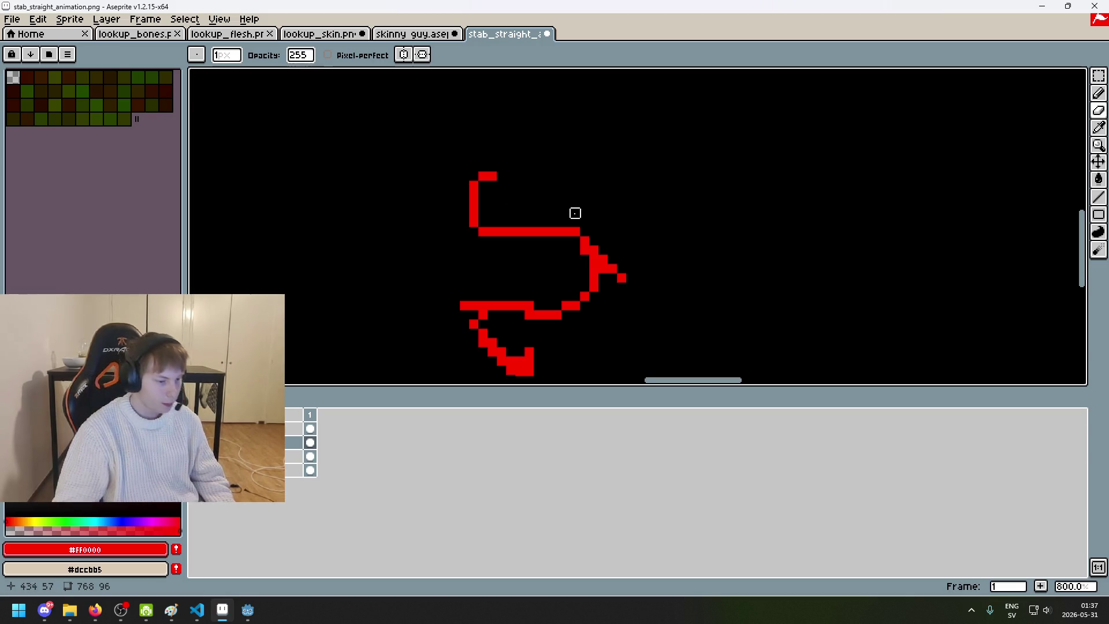
pyautogui.scroll(-3, 542, 237)
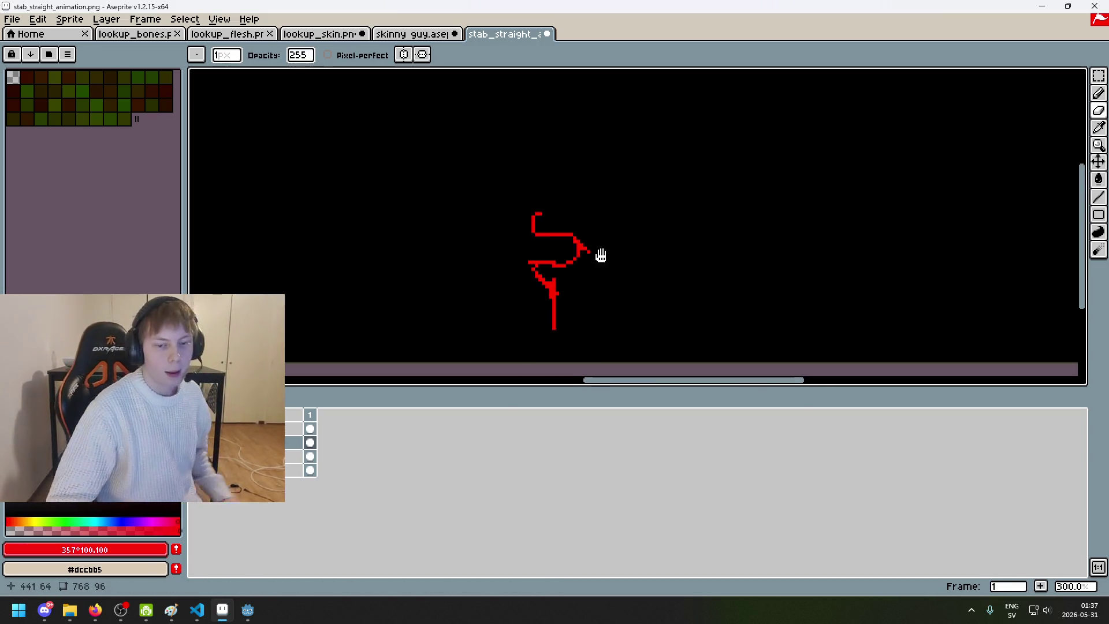
pyautogui.scroll(-1, 594, 250)
pyautogui.moveTo(523, 191); pyautogui.dragTo(580, 218)
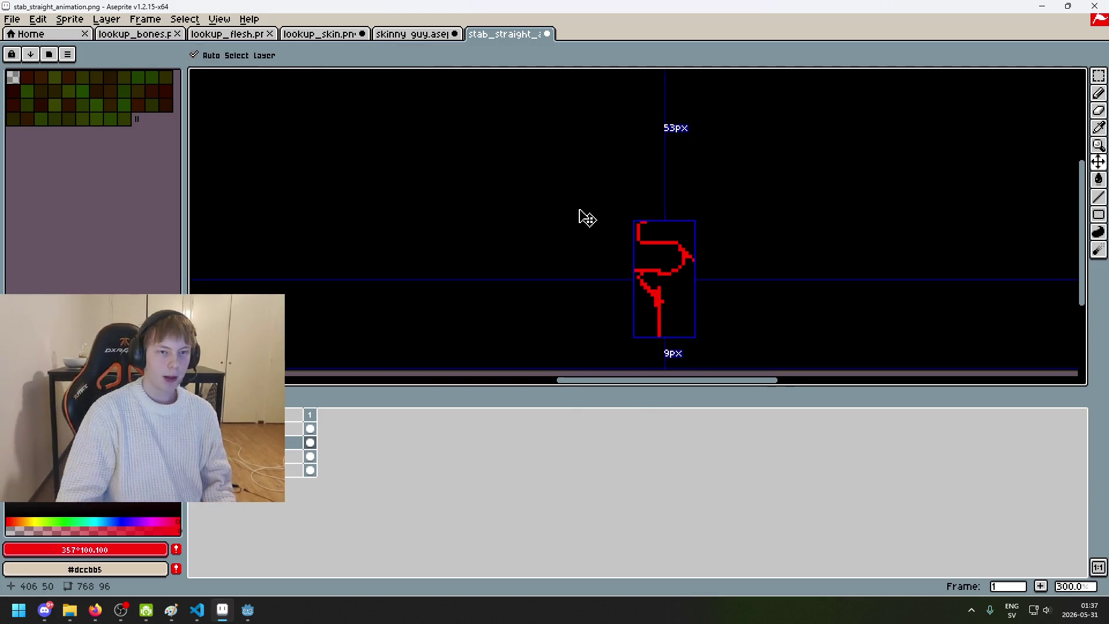
pyautogui.hotkey('ctrl', 's')
pyautogui.click(515, 351)
pyautogui.scroll(-3, 601, 239)
pyautogui.scroll(2, 712, 203)
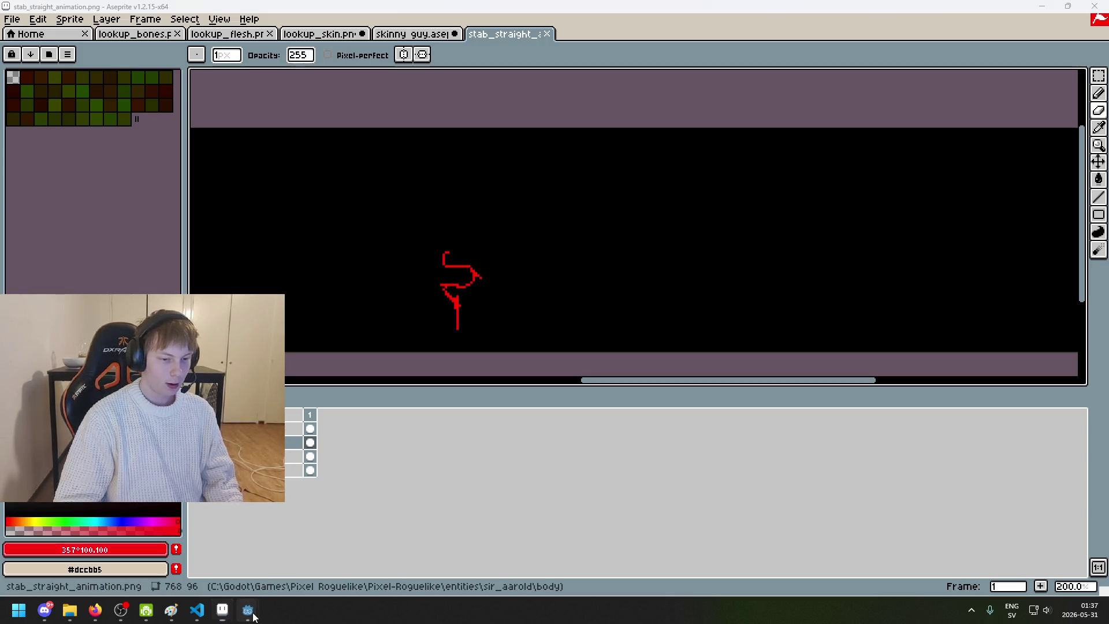
# Step: Play the skinny guy sprite's stab attack animation and centre the character in view
pyautogui.moveTo(247, 610)
pyautogui.click(412, 34)
pyautogui.scroll(2, 404, 217)
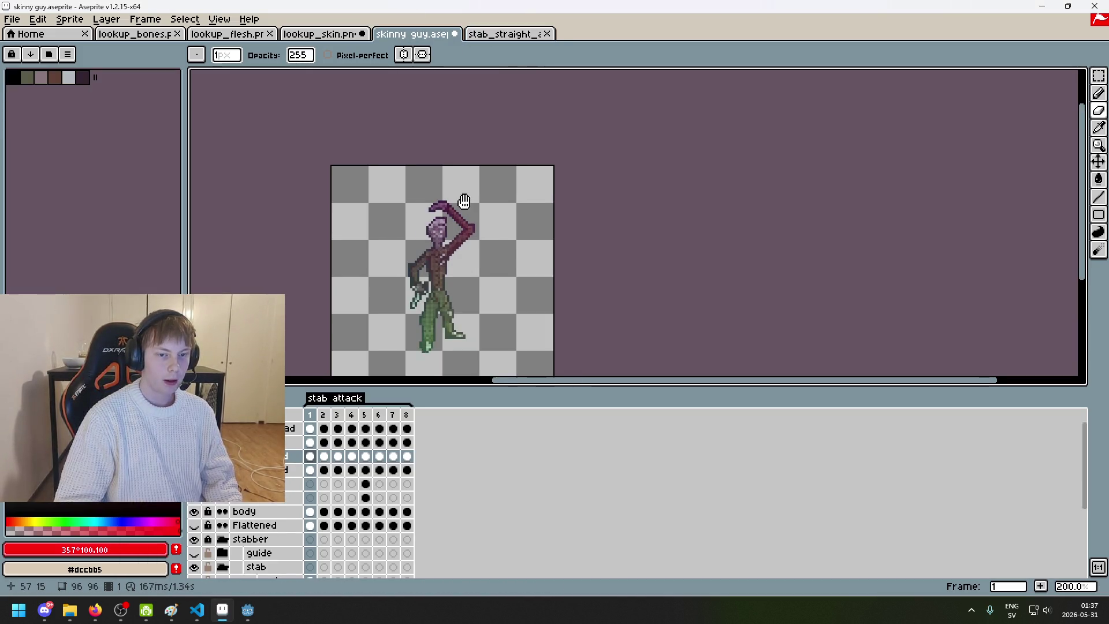
pyautogui.press('Return')
pyautogui.moveTo(399, 293); pyautogui.dragTo(420, 243)
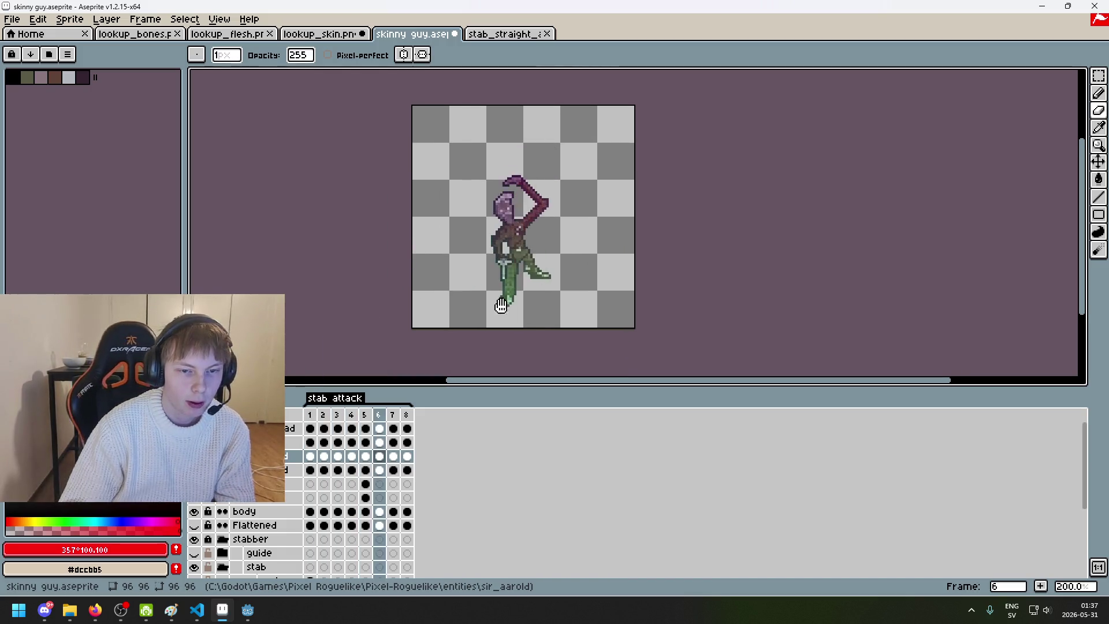
pyautogui.moveTo(549, 304); pyautogui.dragTo(625, 304)
pyautogui.moveTo(693, 297); pyautogui.dragTo(723, 297)
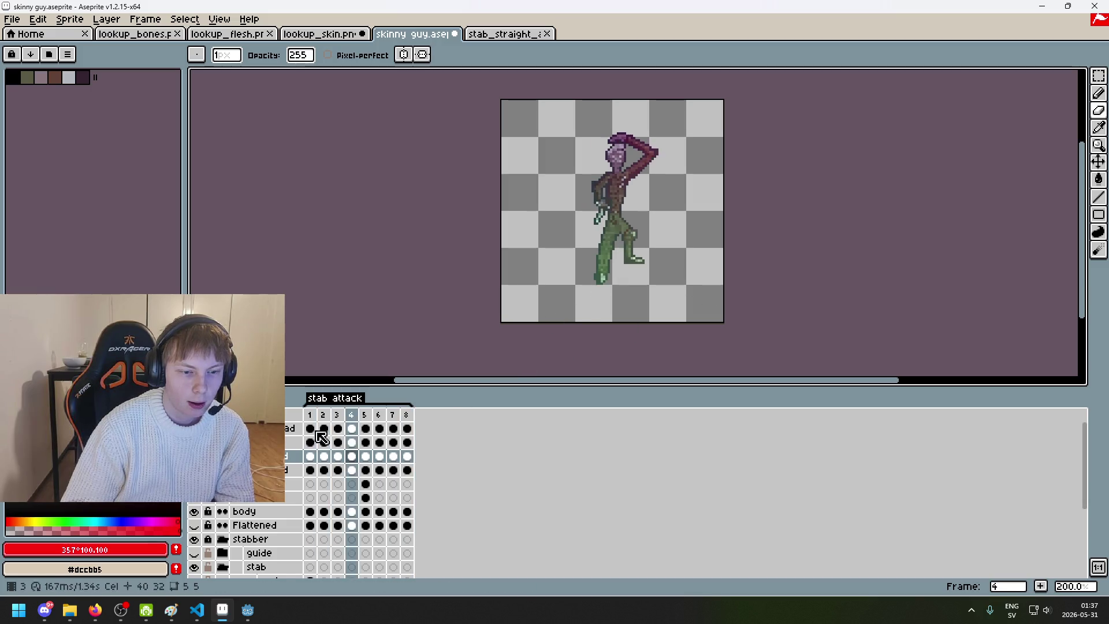
# Step: Compare against the red slash, replay the skinny guy's stab animation, then return to stab_straight_animation.png
pyautogui.click(494, 36)
pyautogui.scroll(-3, 503, 257)
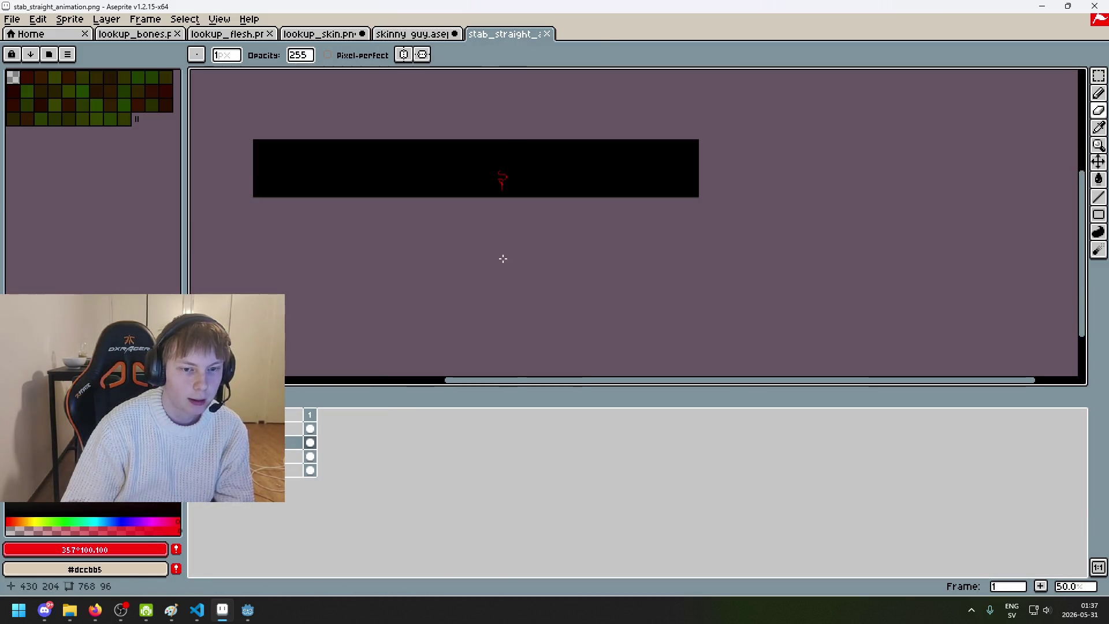
pyautogui.scroll(1, 510, 187)
pyautogui.scroll(2, 447, 164)
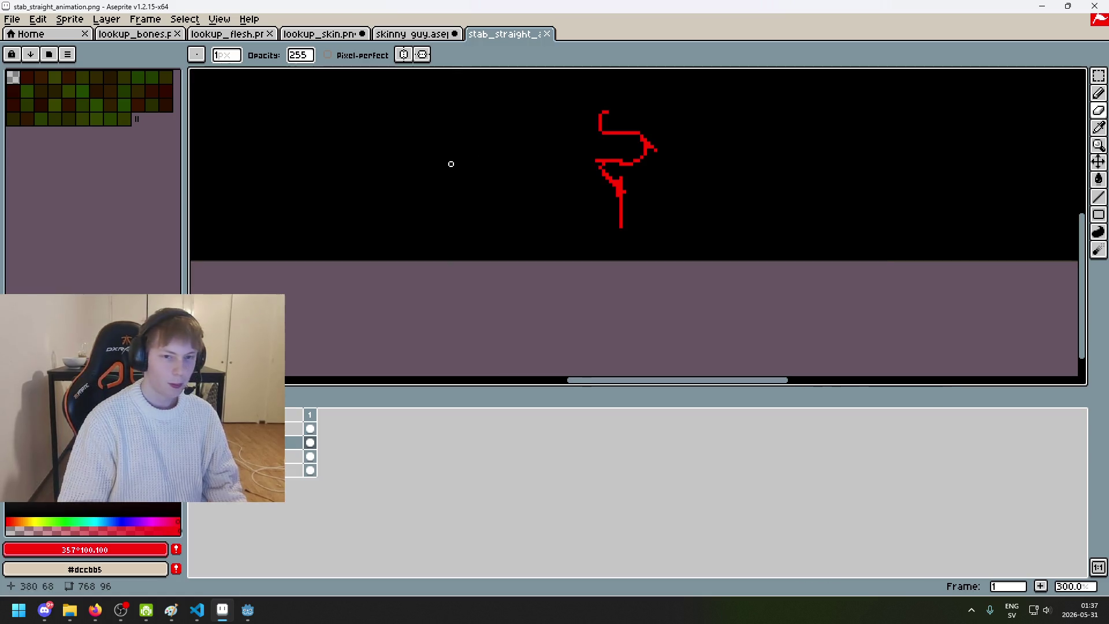
pyautogui.scroll(1, 638, 168)
pyautogui.moveTo(646, 190)
pyautogui.mouseDown()
pyautogui.moveTo(581, 225)
pyautogui.moveTo(716, 217)
pyautogui.moveTo(720, 191)
pyautogui.moveTo(670, 214)
pyautogui.mouseUp()
pyautogui.click(412, 33)
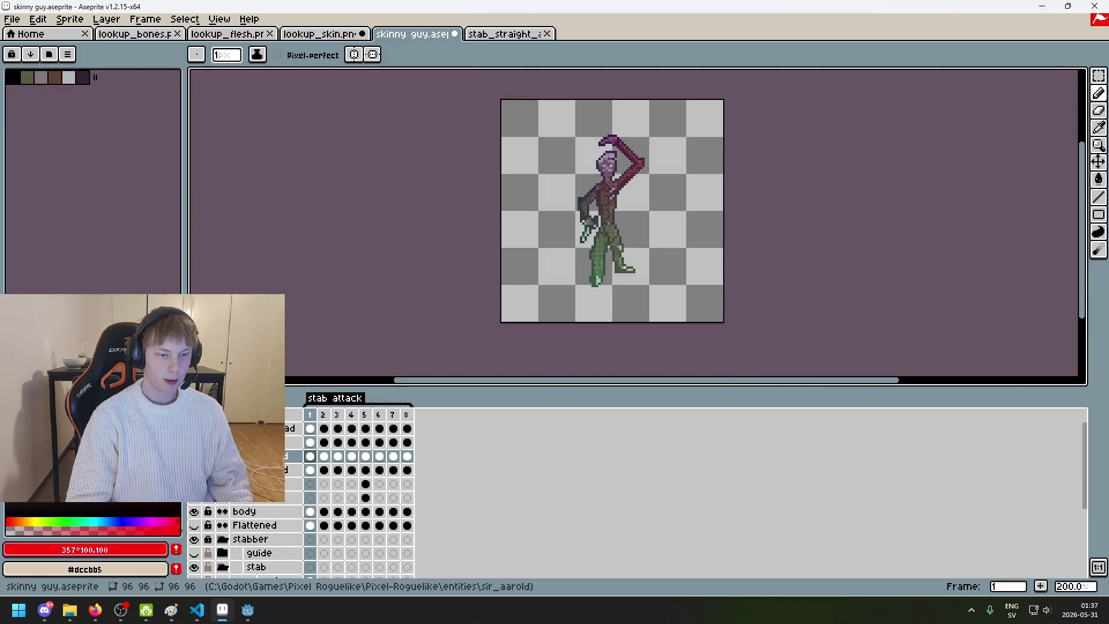
pyautogui.press('Return')
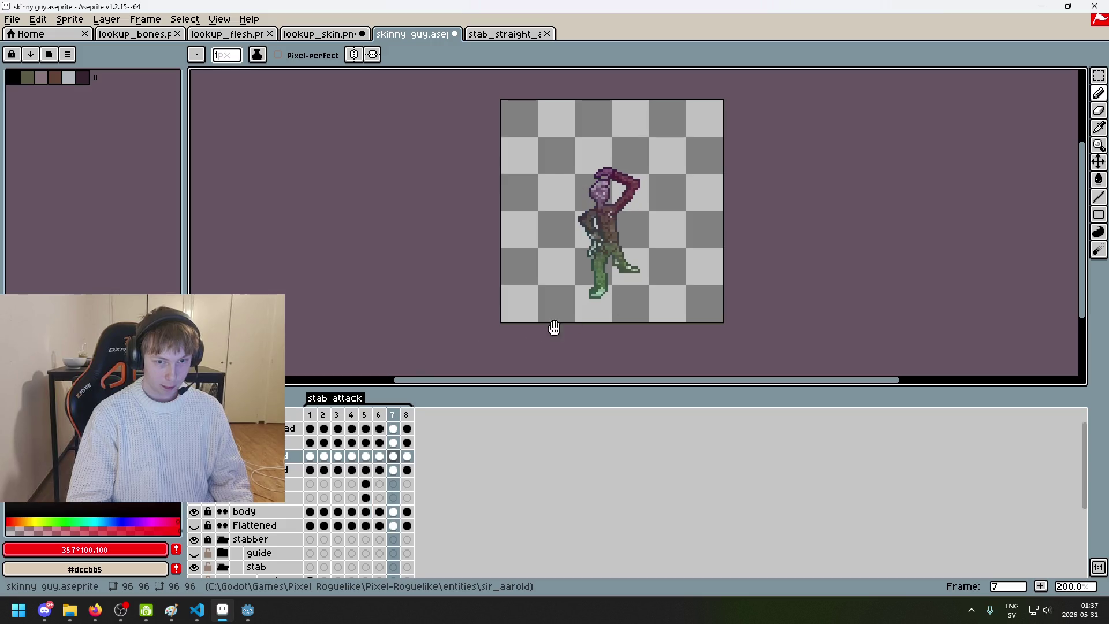
pyautogui.click(506, 34)
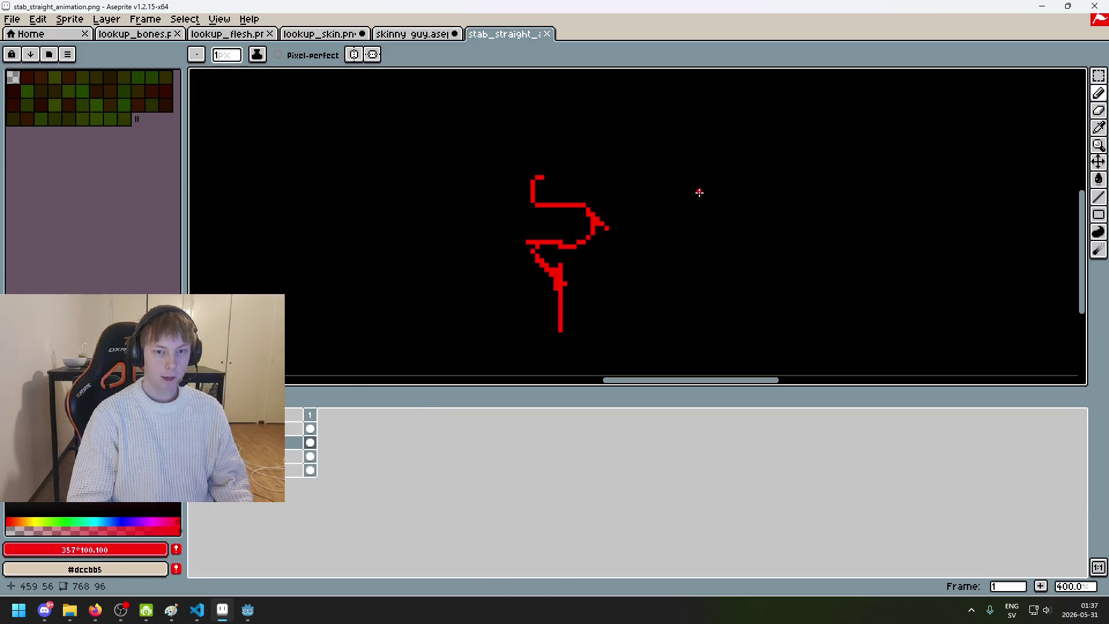
# Step: Sketch three trial S-curves beside the slash, undoing each one
pyautogui.moveTo(703, 179); pyautogui.dragTo(713, 292)
pyautogui.hotkey('ctrl', 'z')
pyautogui.moveTo(733, 167)
pyautogui.mouseDown()
pyautogui.moveTo(800, 254)
pyautogui.moveTo(793, 367)
pyautogui.mouseUp()
pyautogui.hotkey('ctrl', 'z')
pyautogui.scroll(-1, 687, 208)
pyautogui.moveTo(672, 142); pyautogui.dragTo(610, 276)
pyautogui.hotkey('ctrl', 'z')
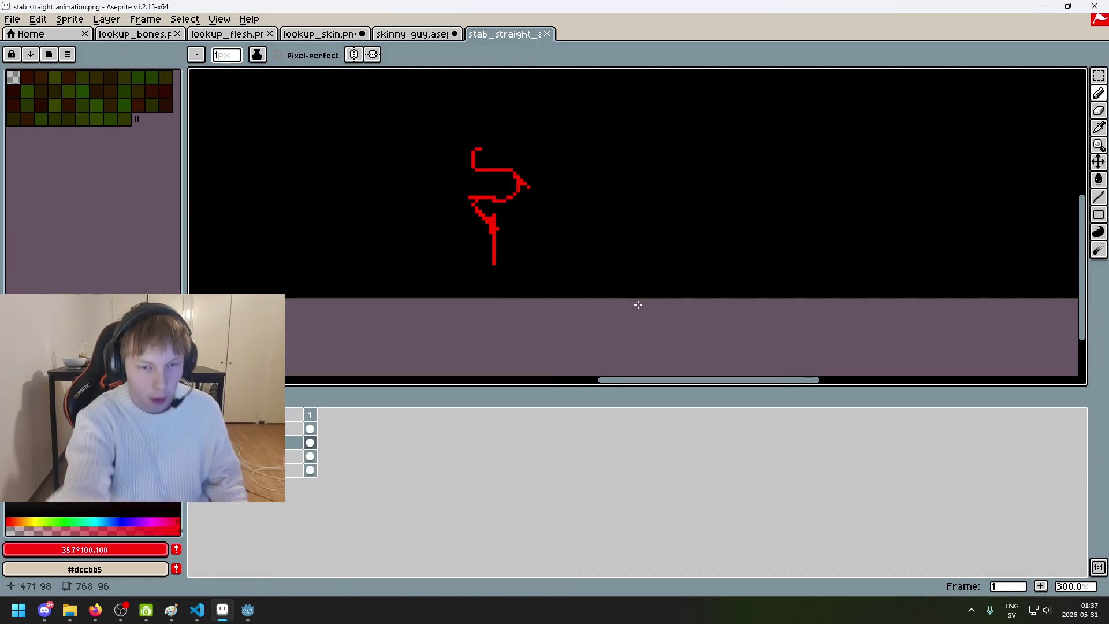
# Step: Connect the slash's lower arm to the body line with the Pencil
pyautogui.scroll(1, 631, 260)
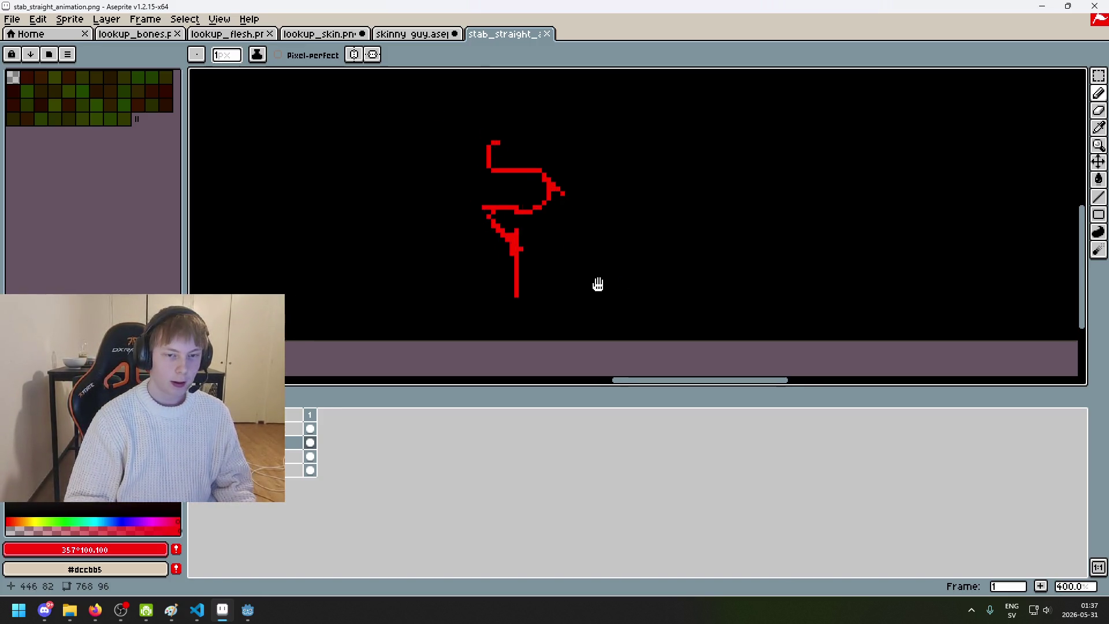
pyautogui.scroll(3, 549, 214)
pyautogui.moveTo(448, 137)
pyautogui.mouseDown()
pyautogui.moveTo(459, 148)
pyautogui.moveTo(440, 138)
pyautogui.mouseUp()
pyautogui.press('e')
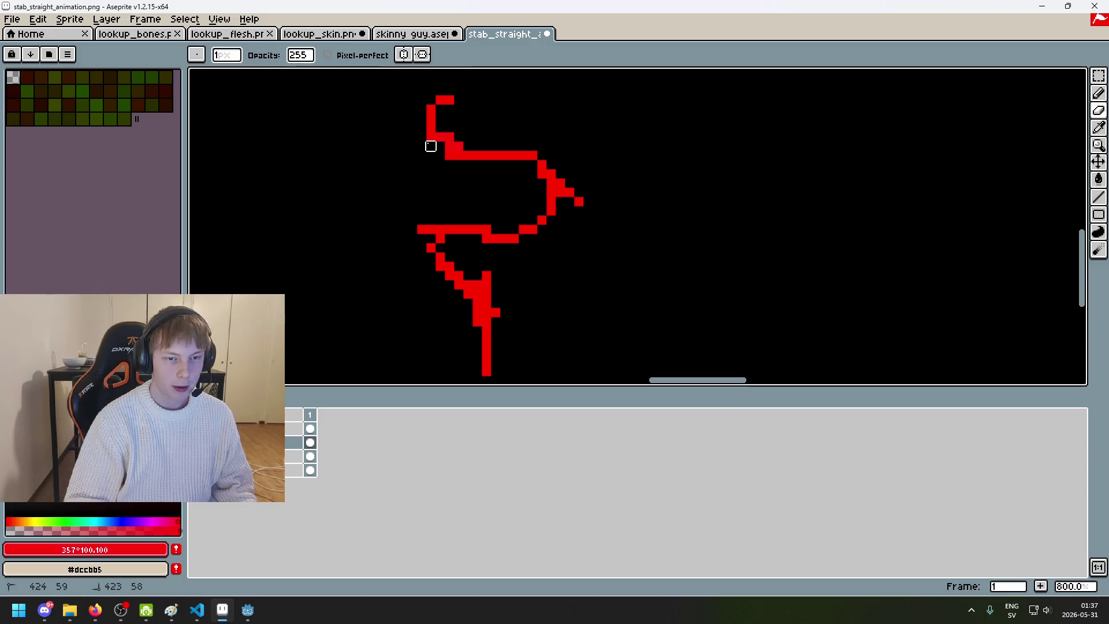
pyautogui.press('b')
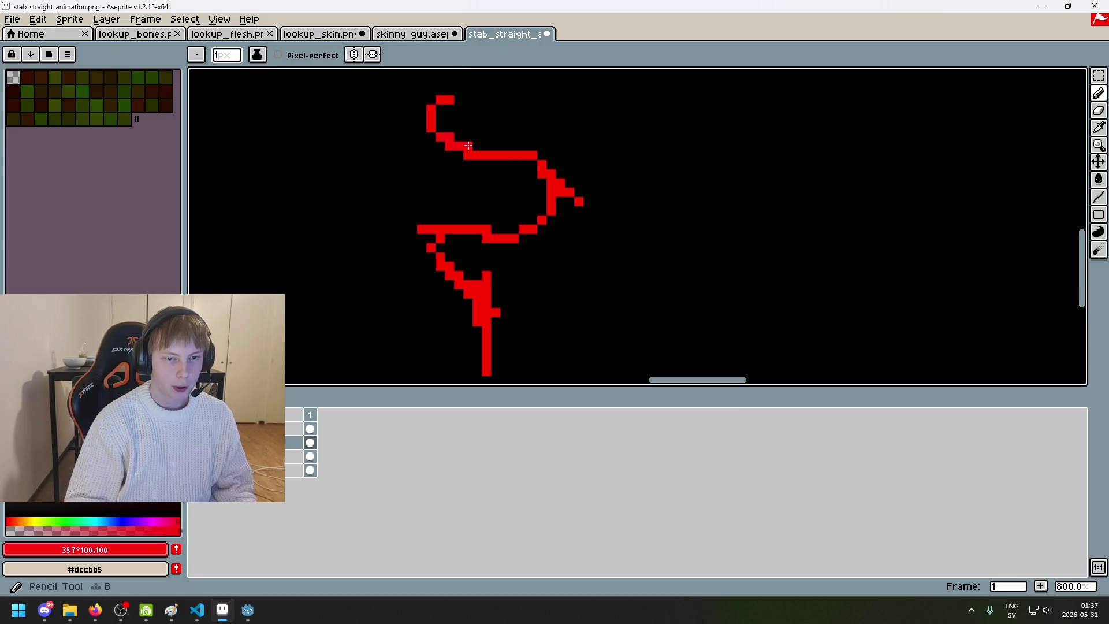
# Step: Erase a few pixels along the slash, then undo those edits
pyautogui.scroll(3, 442, 116)
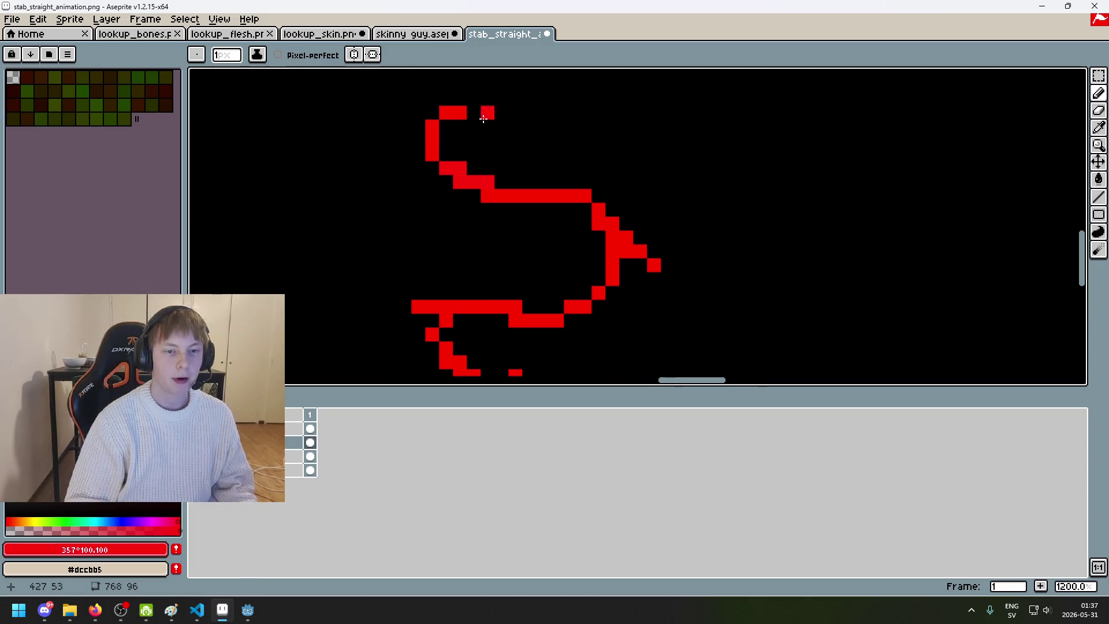
pyautogui.scroll(-4, 539, 183)
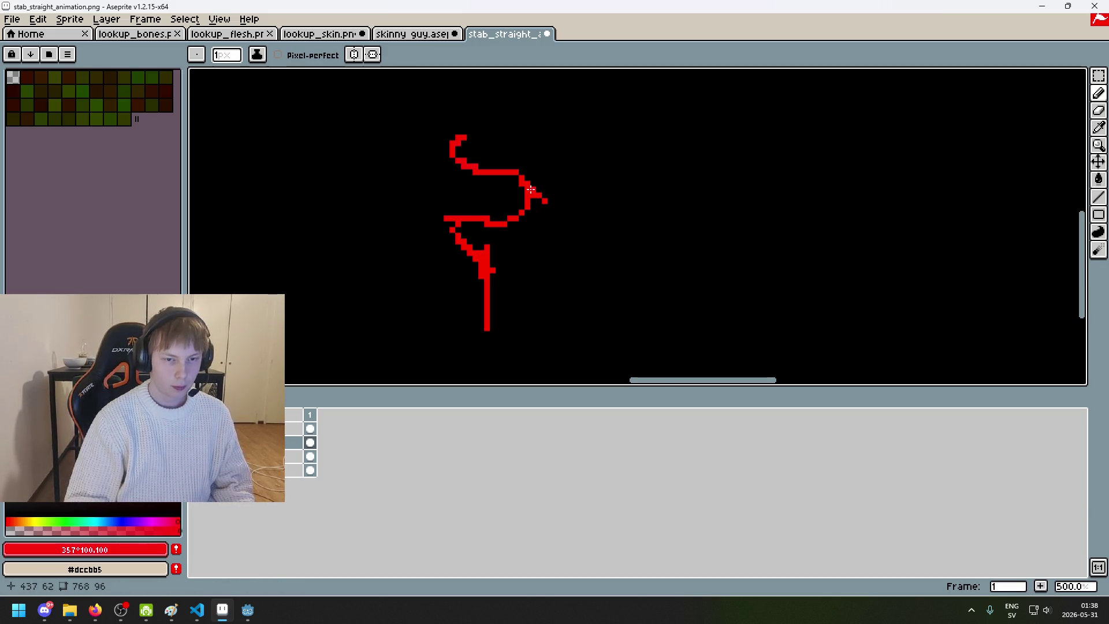
pyautogui.scroll(4, 531, 190)
pyautogui.press('e')
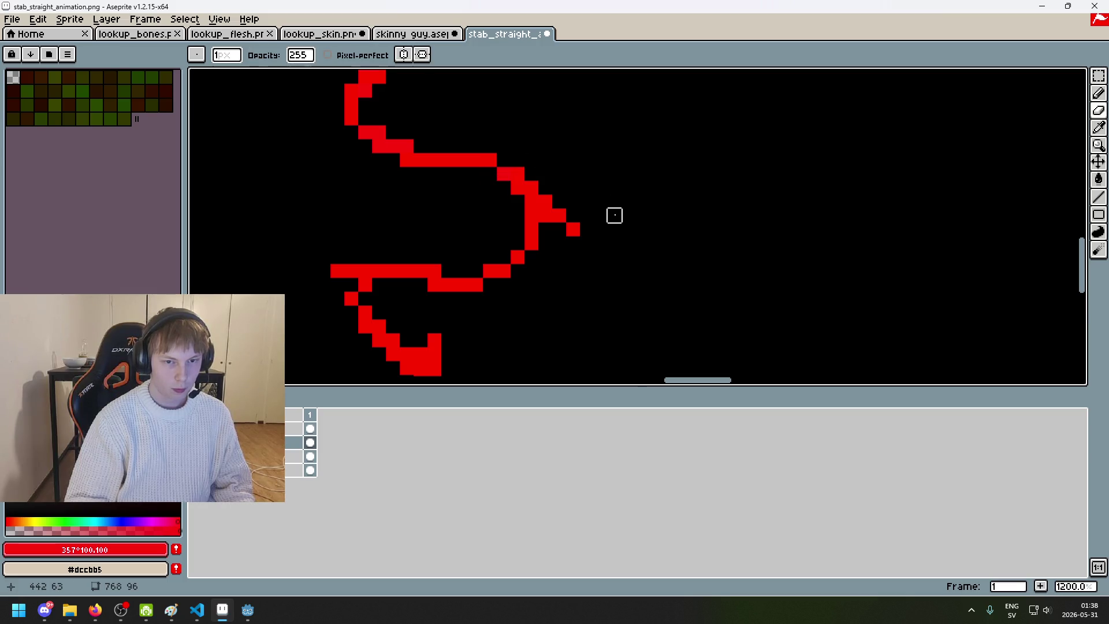
pyautogui.scroll(-9, 614, 215)
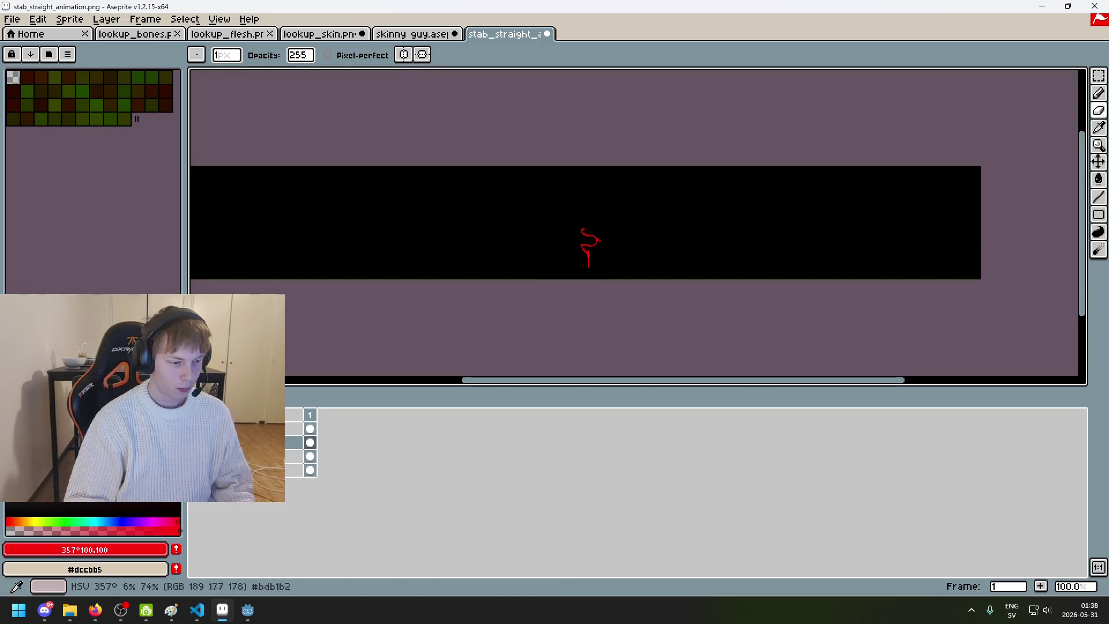
pyautogui.scroll(5, 659, 248)
pyautogui.moveTo(610, 240); pyautogui.dragTo(605, 253)
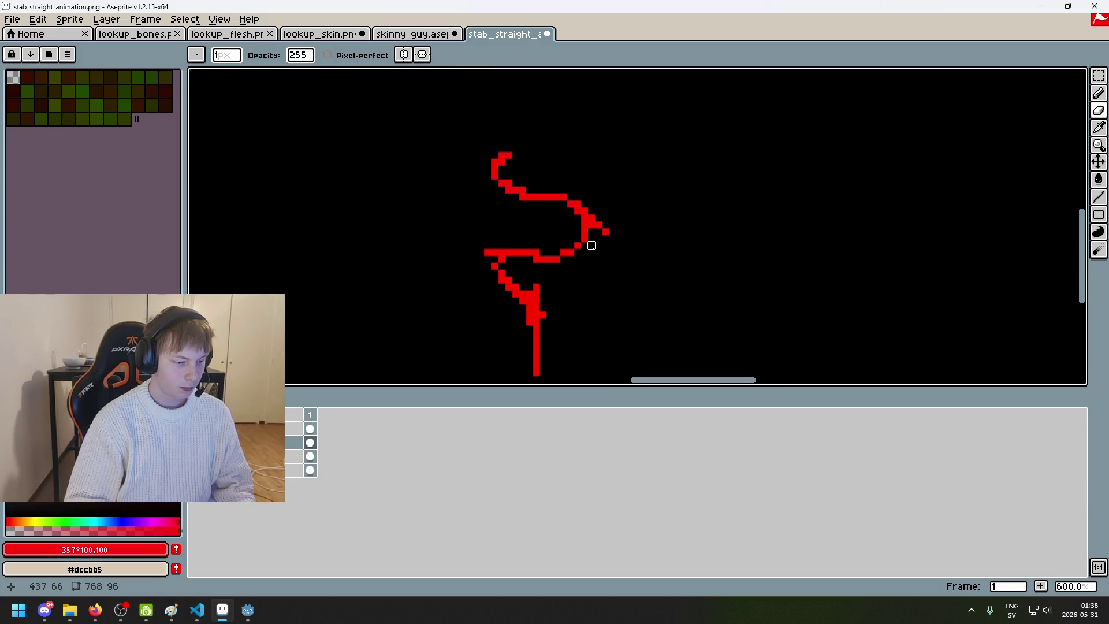
pyautogui.scroll(3, 591, 252)
pyautogui.press('b')
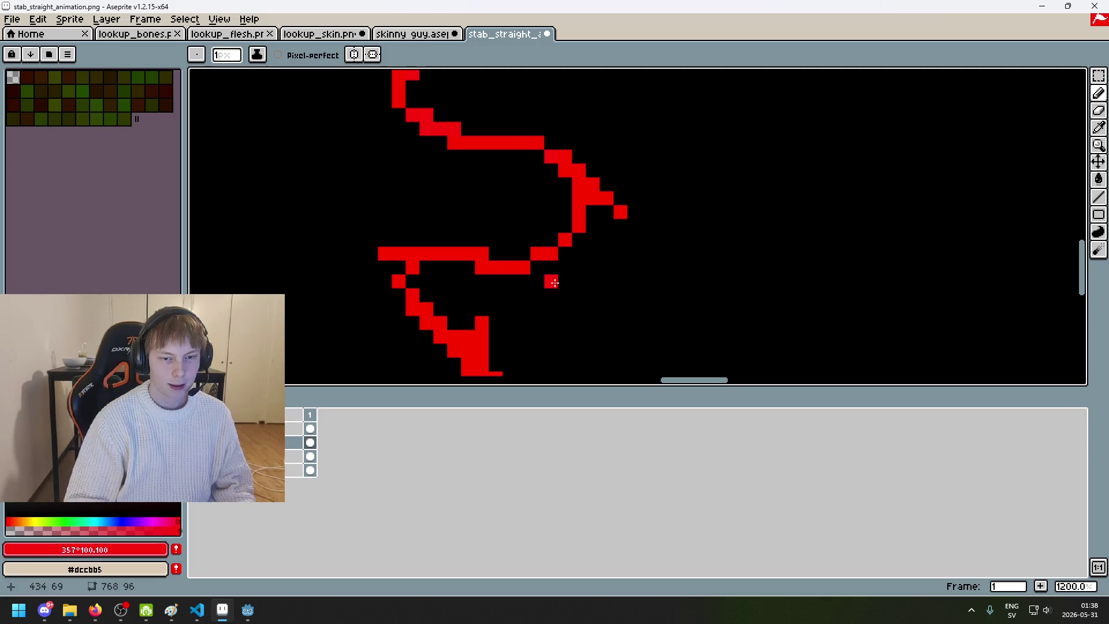
pyautogui.hotkey('ctrl', 'z')
pyautogui.hotkey('ctrl', 'z')
pyautogui.hotkey('ctrl', 'z')
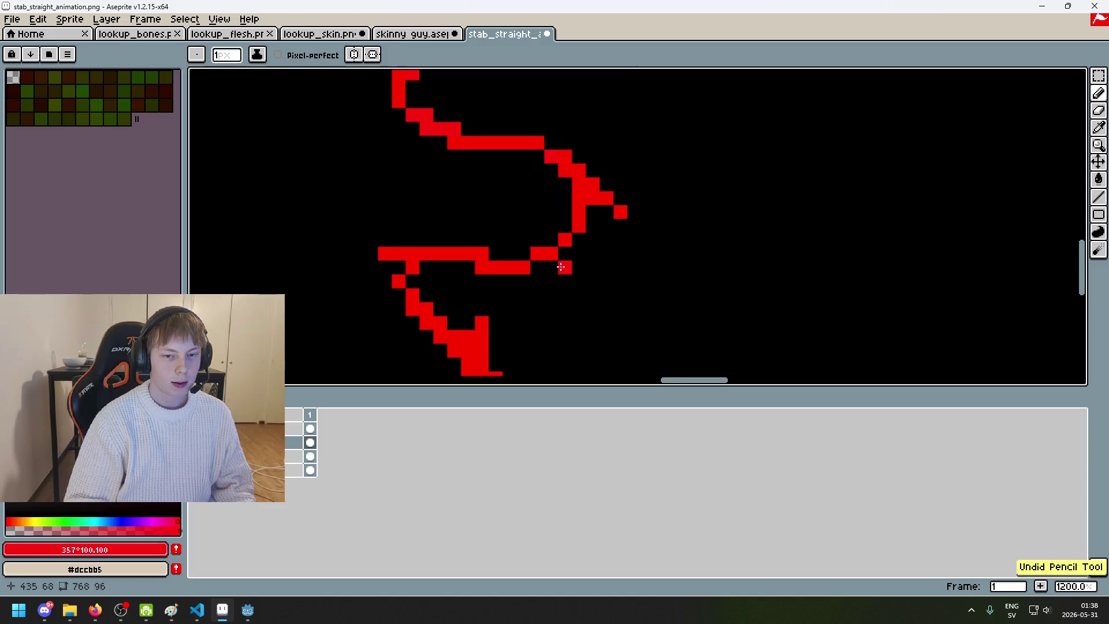
# Step: Zoom in and out to inspect the slash, then undo another pixel edit
pyautogui.scroll(-6, 556, 269)
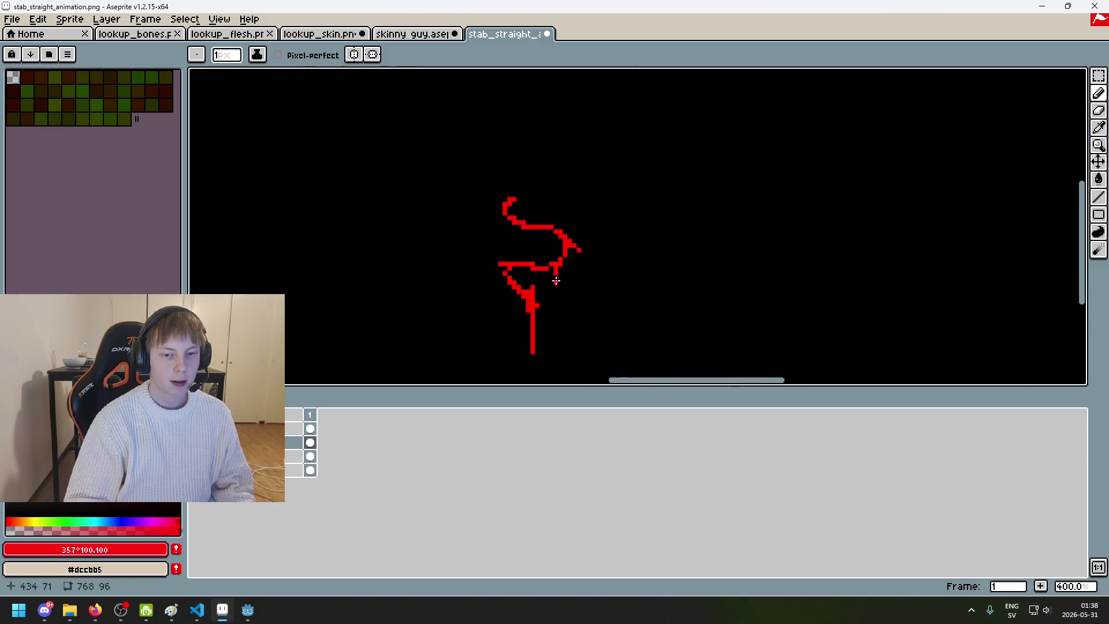
pyautogui.scroll(3, 555, 260)
pyautogui.scroll(-2, 554, 266)
pyautogui.scroll(5, 569, 266)
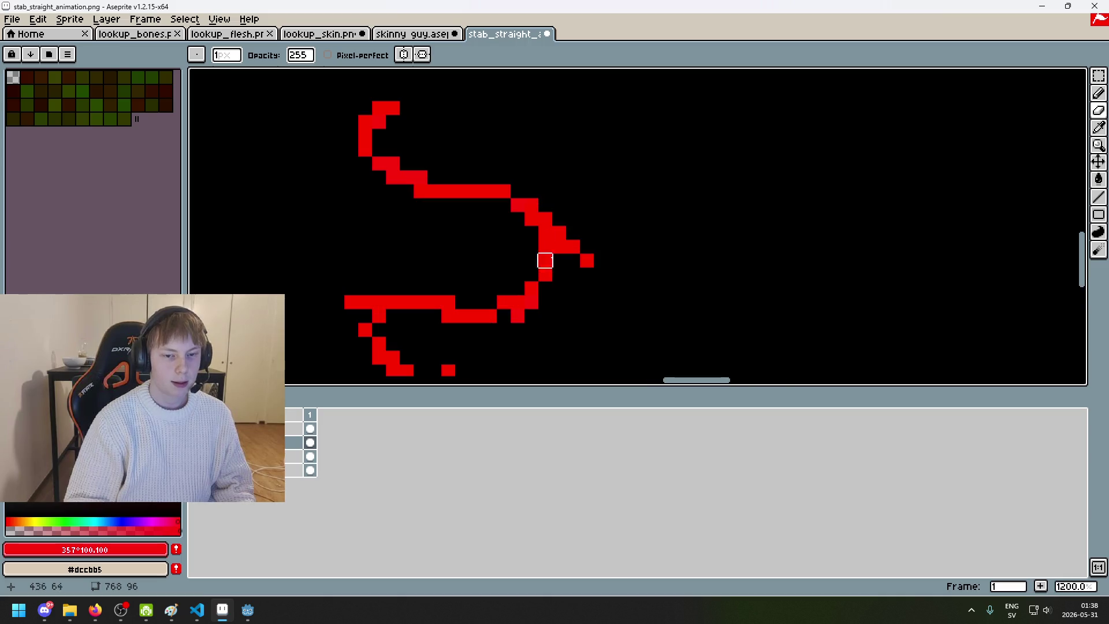
pyautogui.scroll(-2, 621, 271)
pyautogui.scroll(3, 548, 216)
pyautogui.scroll(-3, 550, 218)
pyautogui.scroll(-1, 666, 159)
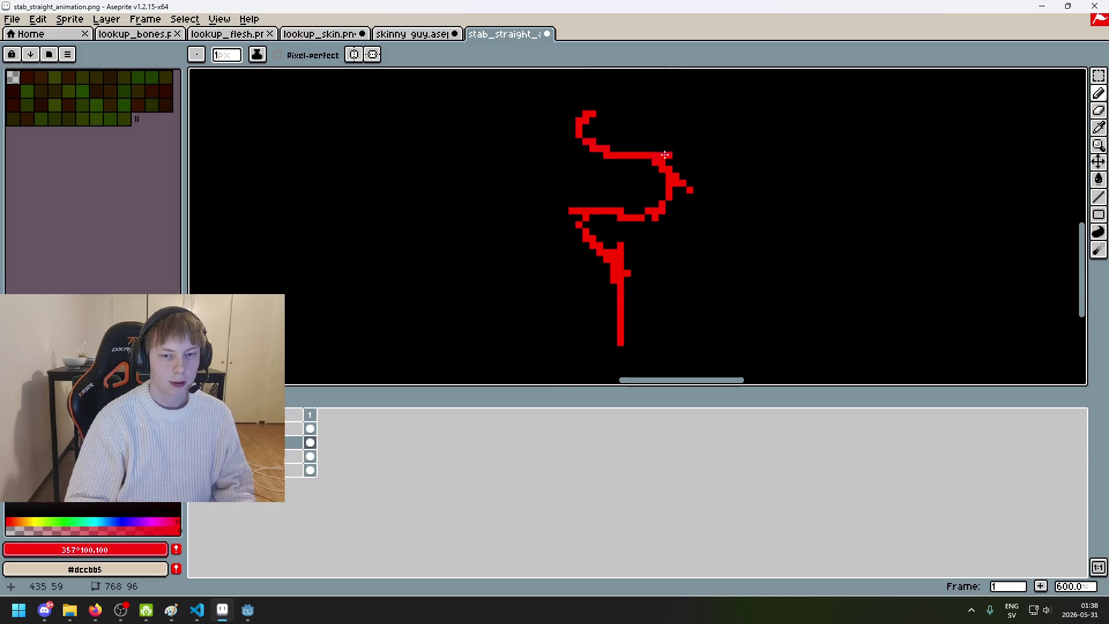
pyautogui.scroll(3, 594, 117)
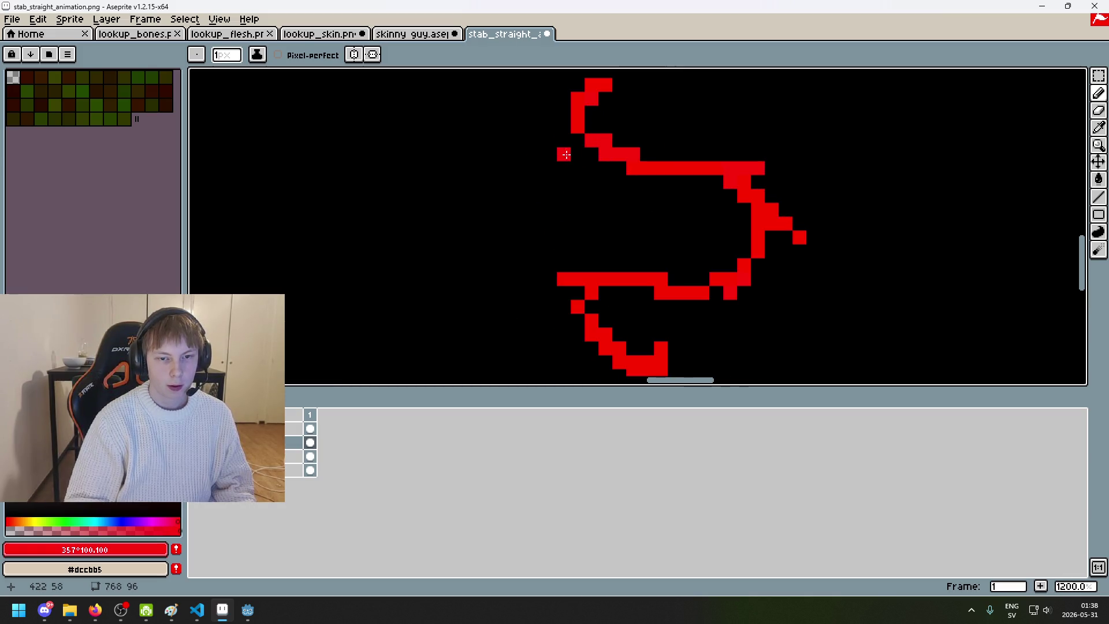
pyautogui.hotkey('ctrl', 'z')
# Step: Erase a stray pixel near the upper hook and check the result up close
pyautogui.press('e')
pyautogui.click(563, 141)
pyautogui.press('b')
pyautogui.scroll(-1, 577, 168)
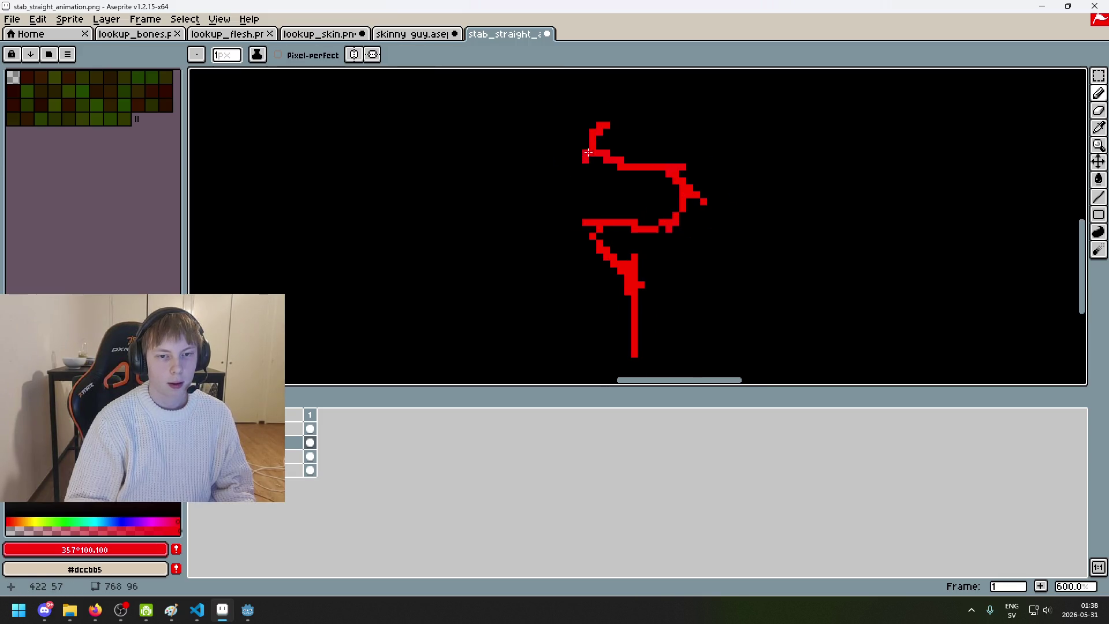
pyautogui.scroll(-4, 585, 154)
pyautogui.scroll(5, 684, 208)
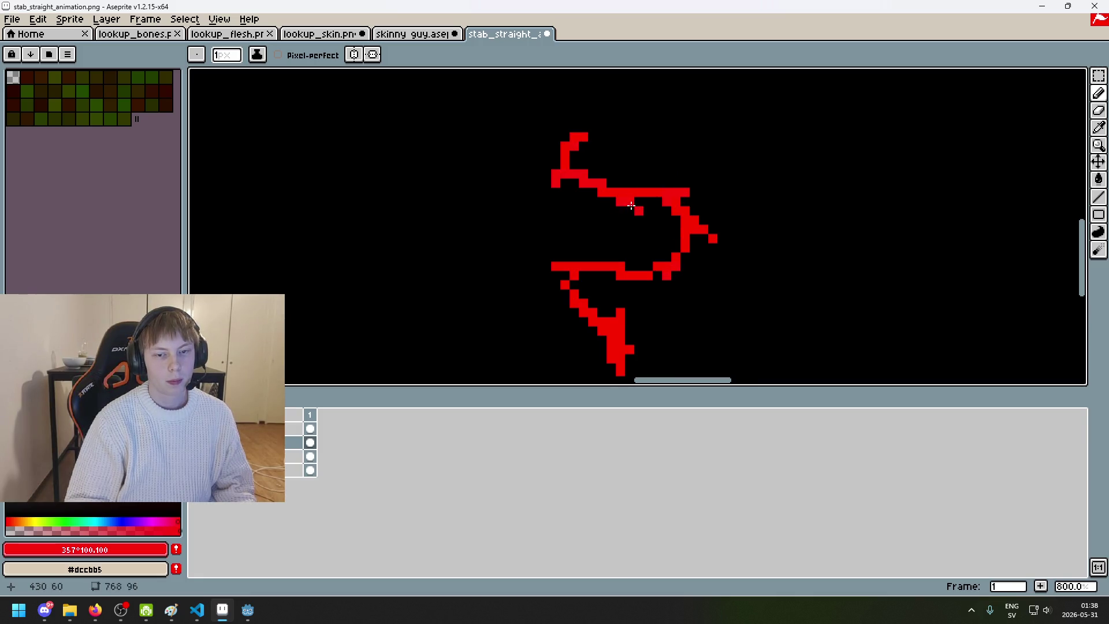
pyautogui.scroll(-3, 631, 207)
pyautogui.scroll(1, 624, 168)
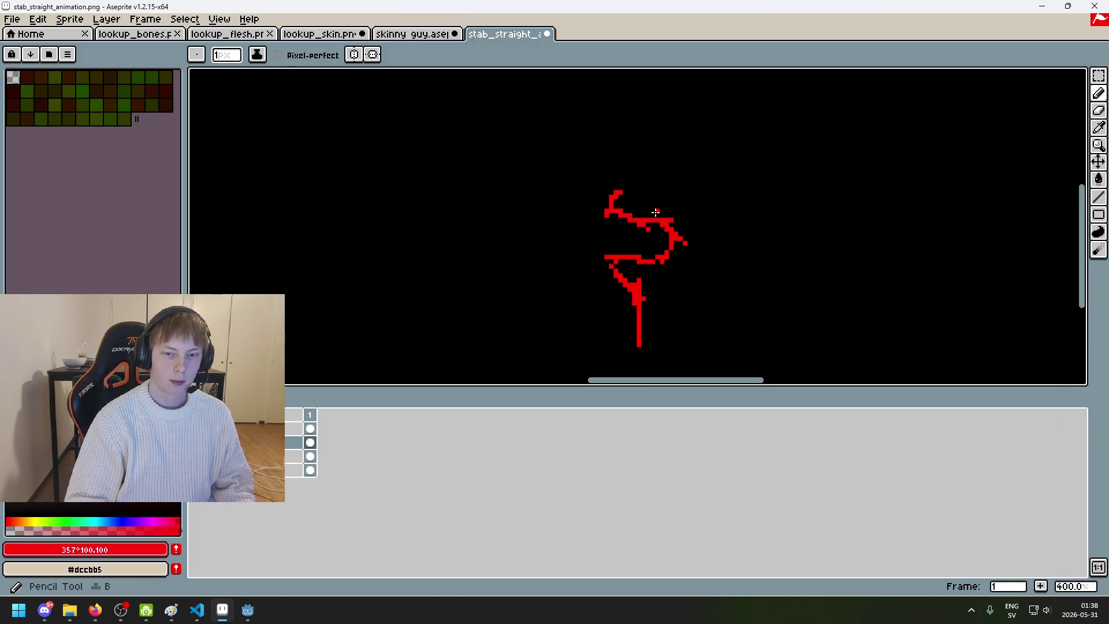
pyautogui.scroll(-2, 602, 278)
pyautogui.scroll(4, 627, 312)
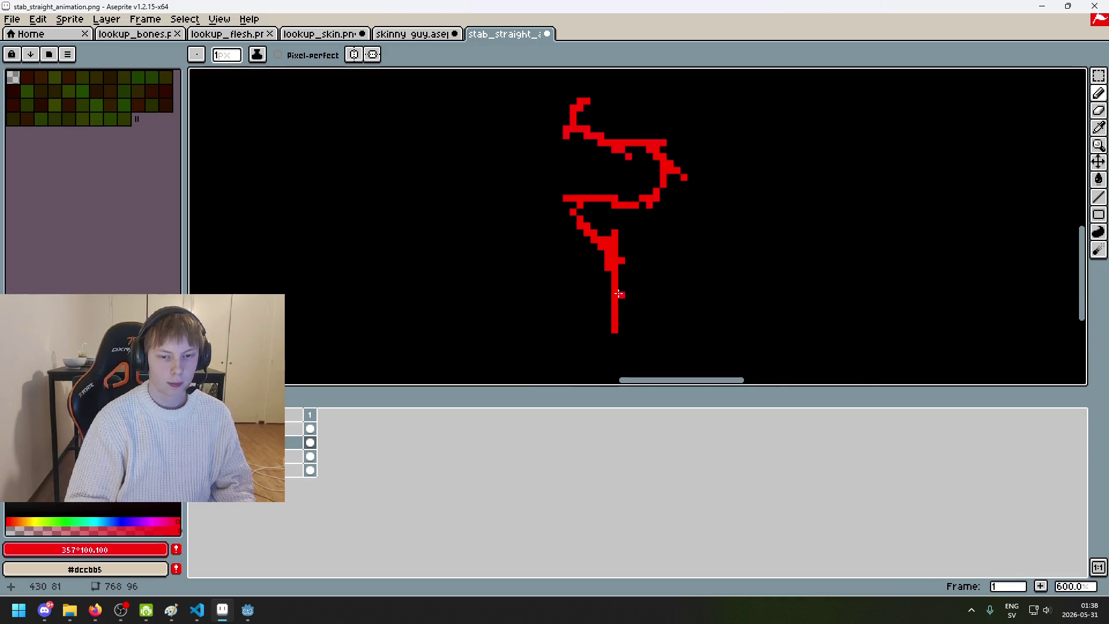
pyautogui.scroll(-3, 620, 264)
pyautogui.scroll(3, 639, 237)
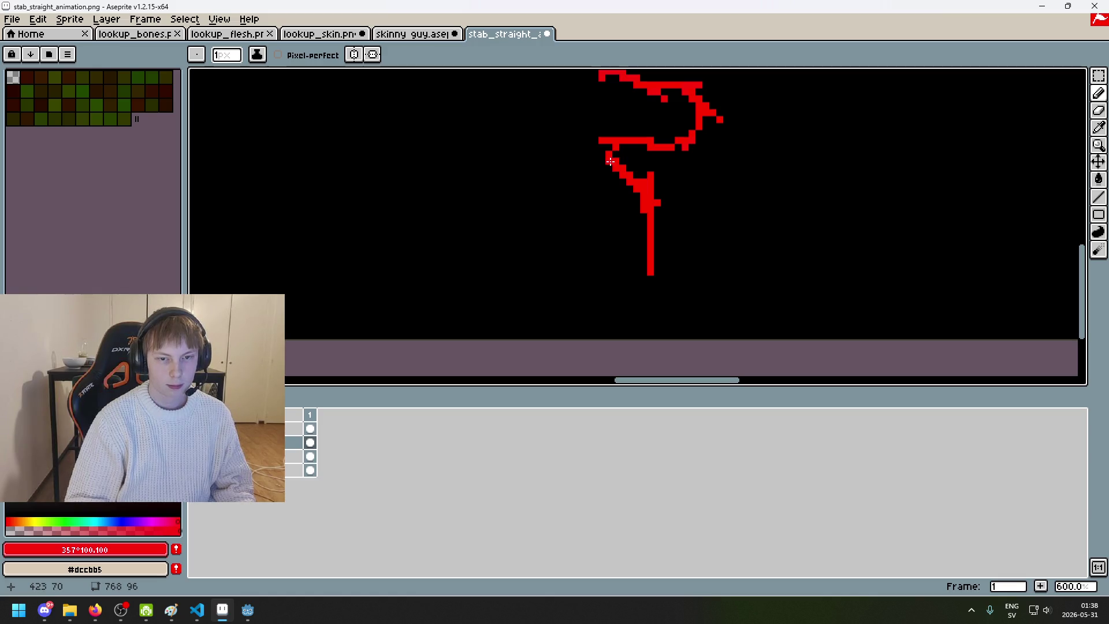
pyautogui.scroll(-2, 610, 161)
pyautogui.scroll(3, 641, 202)
# Step: Try another erase on the slash and undo it, returning to the Pencil
pyautogui.press('e')
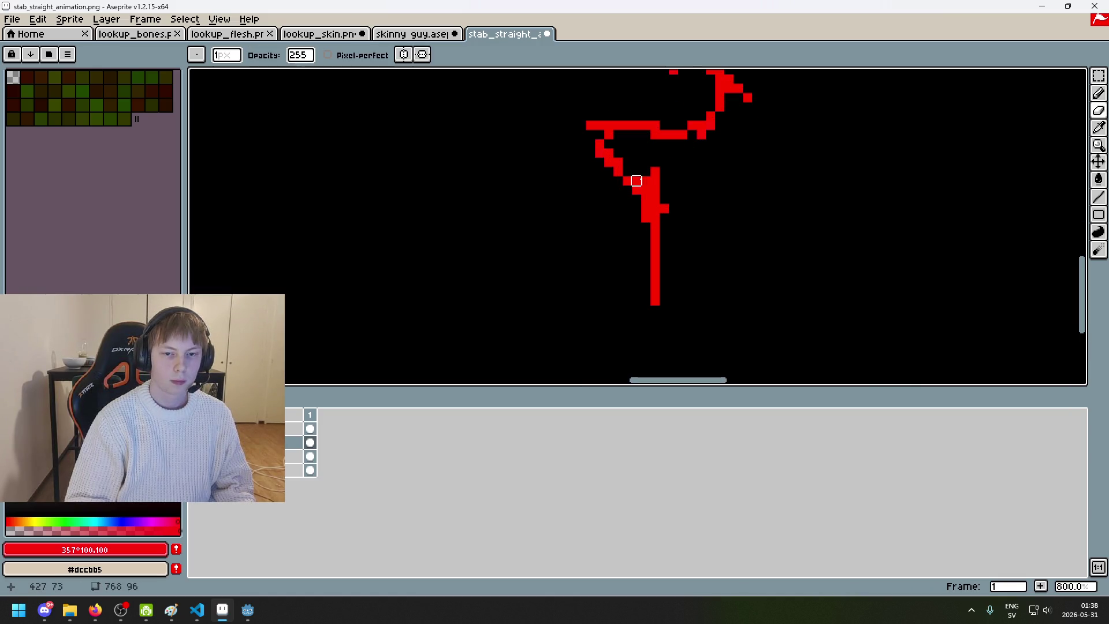
pyautogui.scroll(-2, 626, 163)
pyautogui.hotkey('ctrl', 'z')
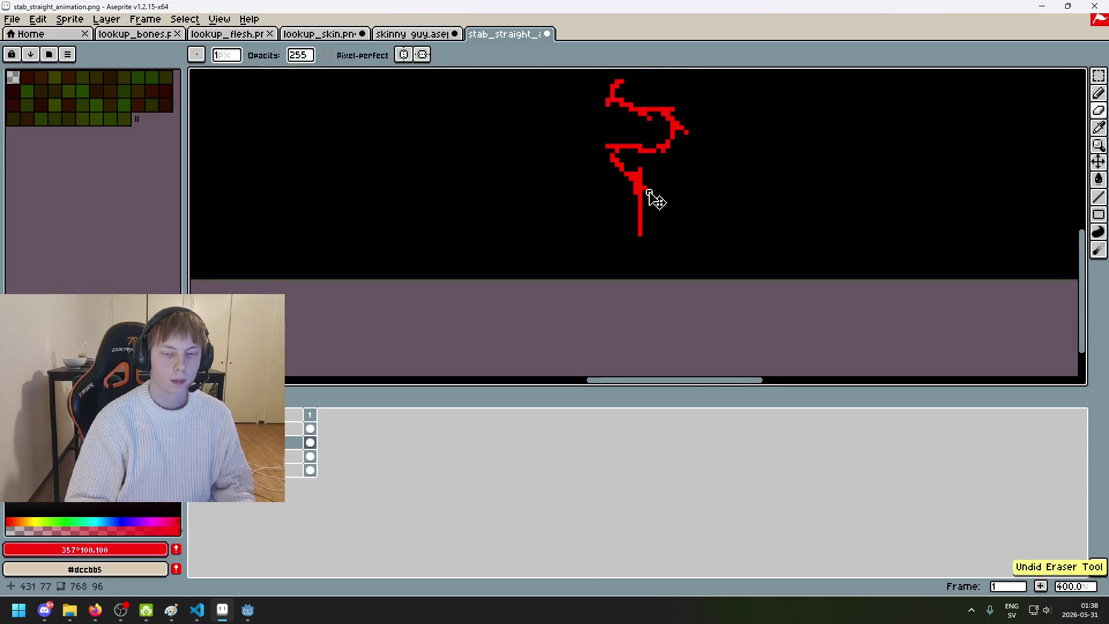
pyautogui.scroll(4, 635, 174)
pyautogui.scroll(-3, 664, 179)
pyautogui.scroll(1, 658, 123)
pyautogui.press('b')
pyautogui.scroll(4, 630, 139)
# Step: Thicken the upper tip, fill the hook corner, and sketch a U-shaped arc beside it
pyautogui.moveTo(628, 147); pyautogui.dragTo(547, 168)
pyautogui.click(575, 91)
pyautogui.click(604, 116)
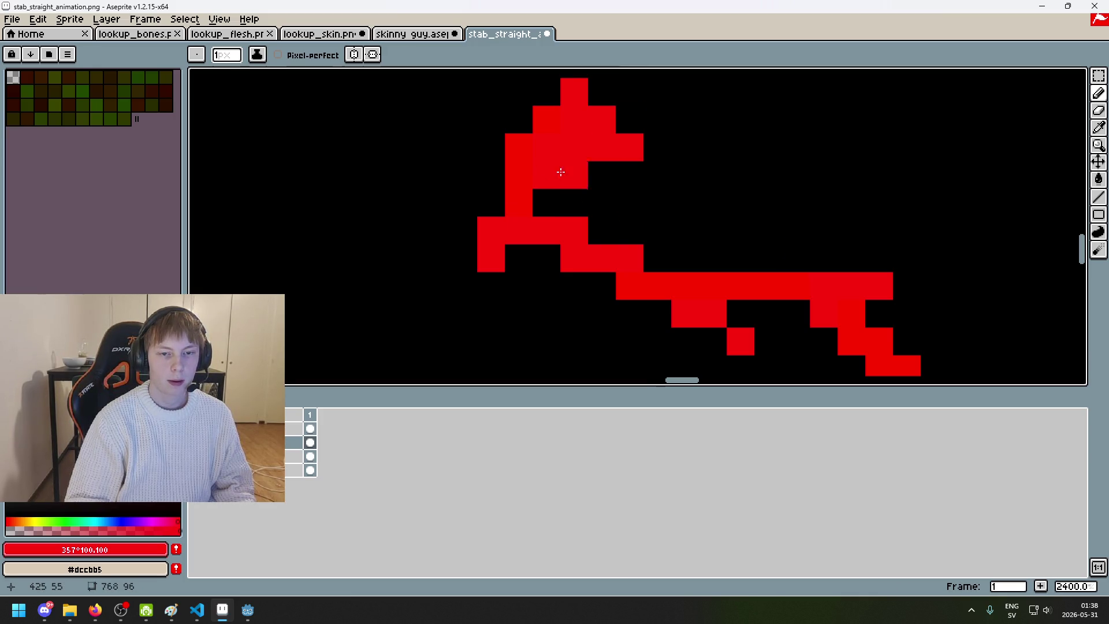
pyautogui.scroll(-5, 578, 167)
pyautogui.scroll(4, 522, 141)
pyautogui.scroll(-2, 578, 145)
pyautogui.scroll(-2, 621, 134)
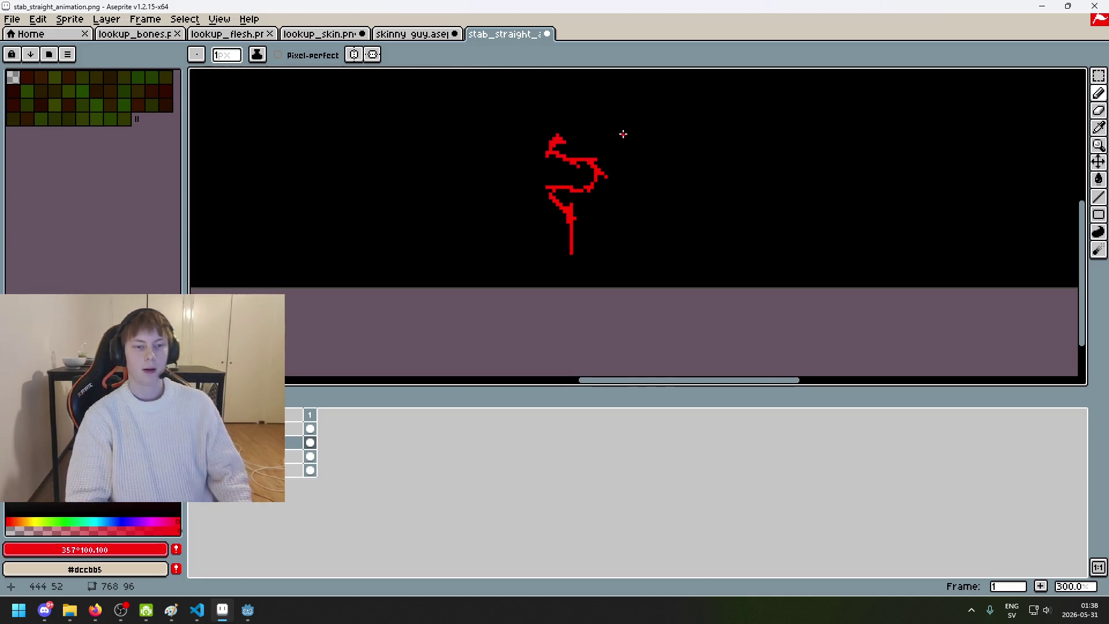
pyautogui.scroll(7, 579, 141)
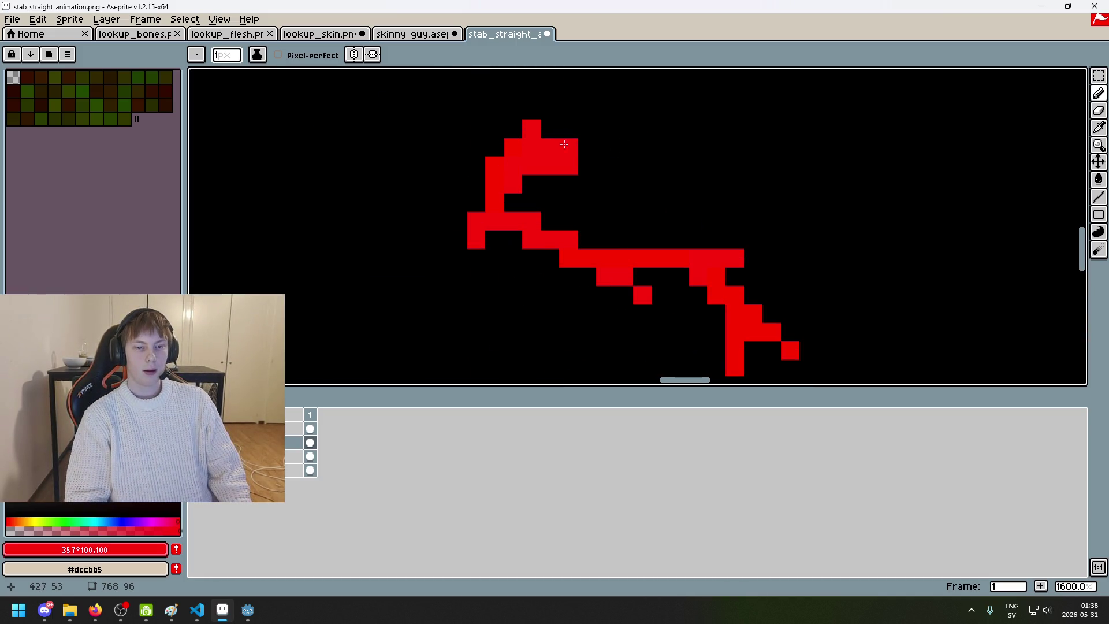
pyautogui.scroll(-4, 637, 135)
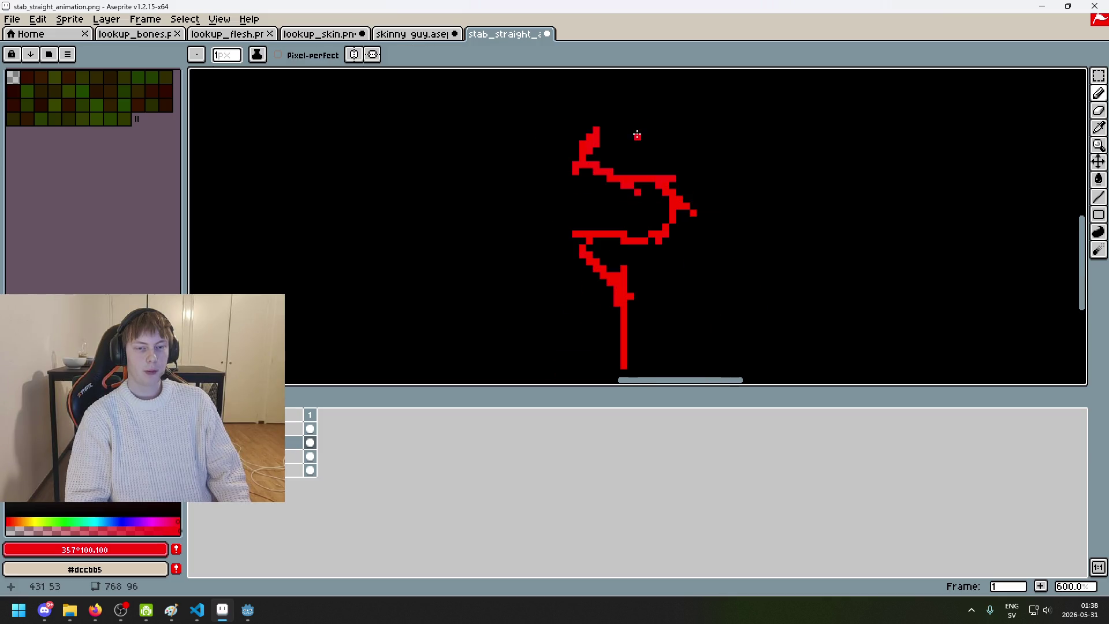
pyautogui.moveTo(755, 145); pyautogui.dragTo(489, 173)
# Step: Redraw and thicken the U-shaped curve right of the slash, trimming its right tip
pyautogui.moveTo(593, 191)
pyautogui.mouseDown()
pyautogui.moveTo(706, 268)
pyautogui.moveTo(796, 172)
pyautogui.mouseUp()
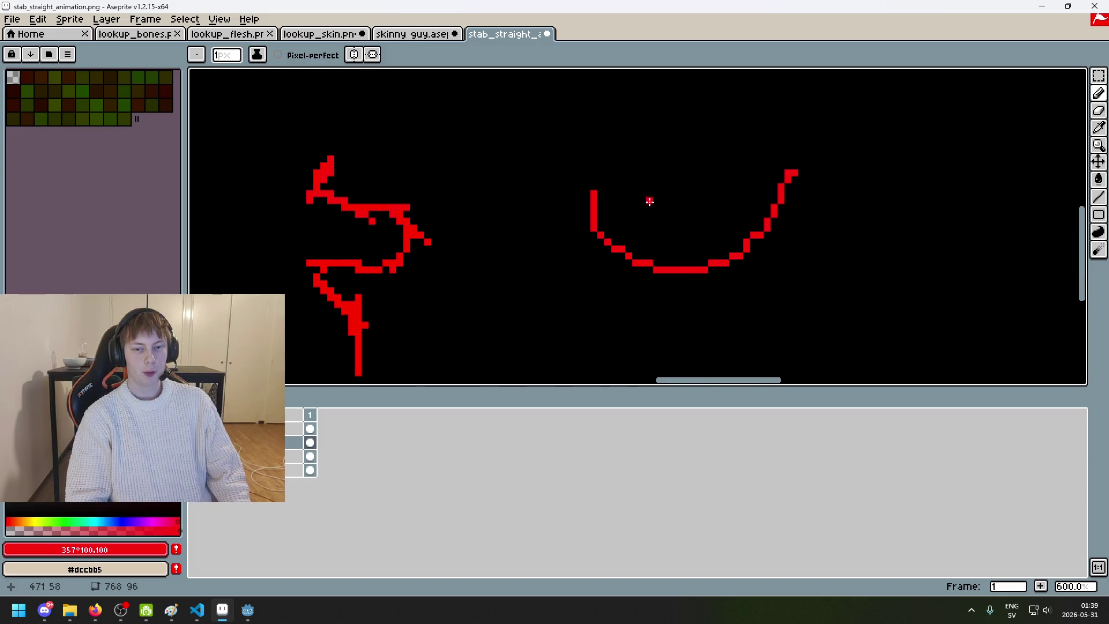
pyautogui.moveTo(601, 201)
pyautogui.mouseDown()
pyautogui.moveTo(723, 258)
pyautogui.moveTo(782, 166)
pyautogui.mouseUp()
pyautogui.moveTo(619, 236)
pyautogui.mouseDown()
pyautogui.moveTo(688, 257)
pyautogui.moveTo(722, 249)
pyautogui.mouseUp()
pyautogui.press('e')
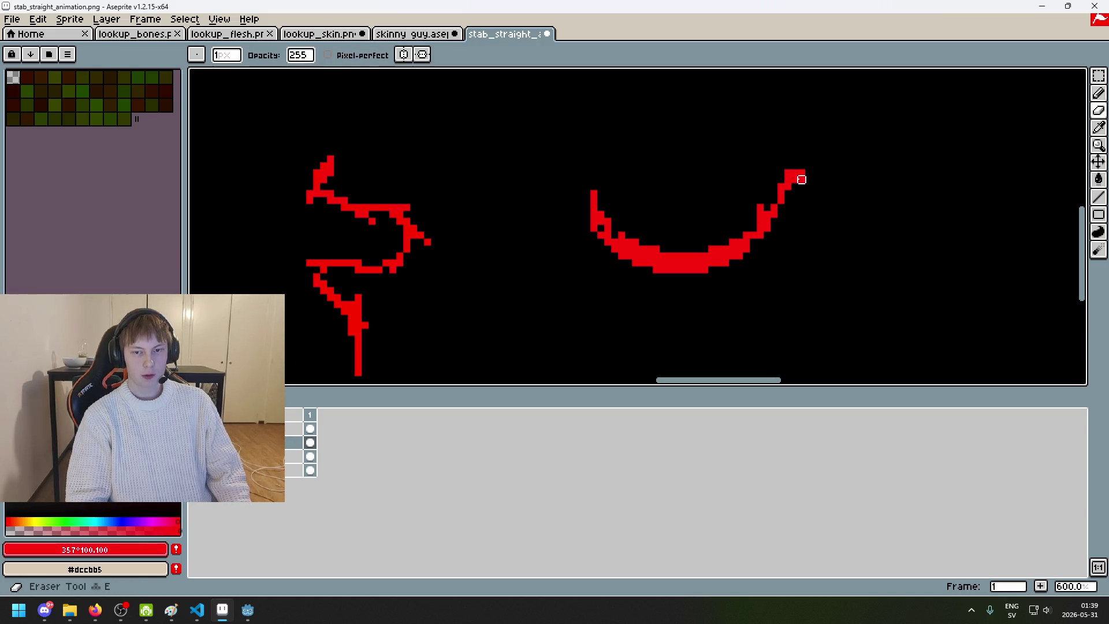
pyautogui.click(795, 180)
pyautogui.press('b')
# Step: Undo the last stroke and erase the curved arc beside the S
pyautogui.scroll(-3, 744, 224)
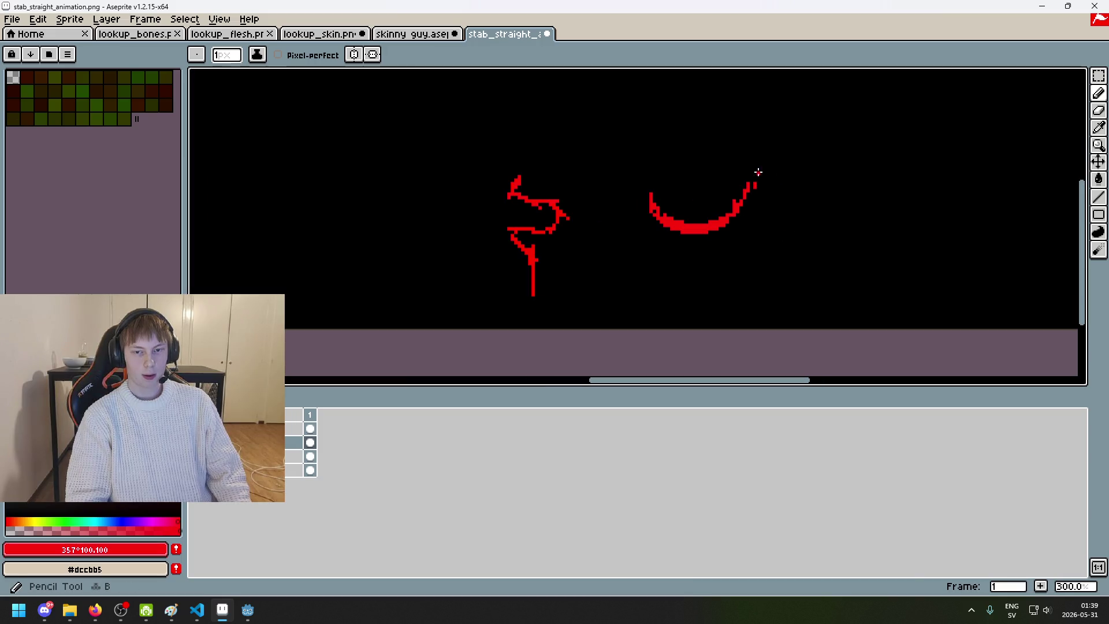
pyautogui.hotkey('ctrl', 'z')
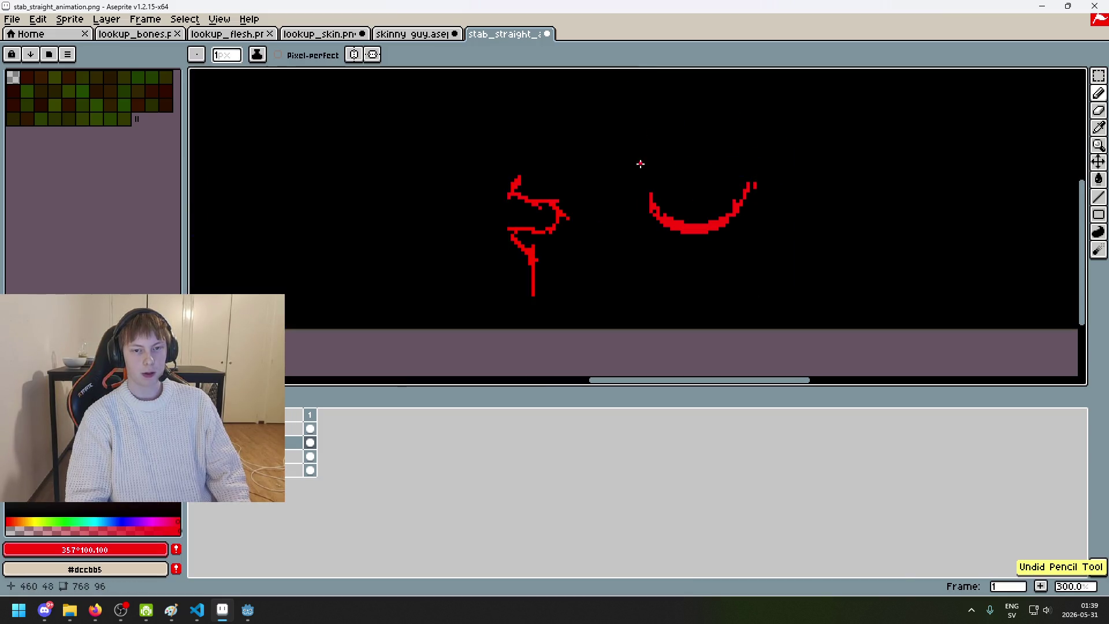
pyautogui.press('e')
pyautogui.moveTo(755, 198)
pyautogui.mouseDown()
pyautogui.moveTo(661, 235)
pyautogui.moveTo(651, 215)
pyautogui.mouseUp()
pyautogui.press('b')
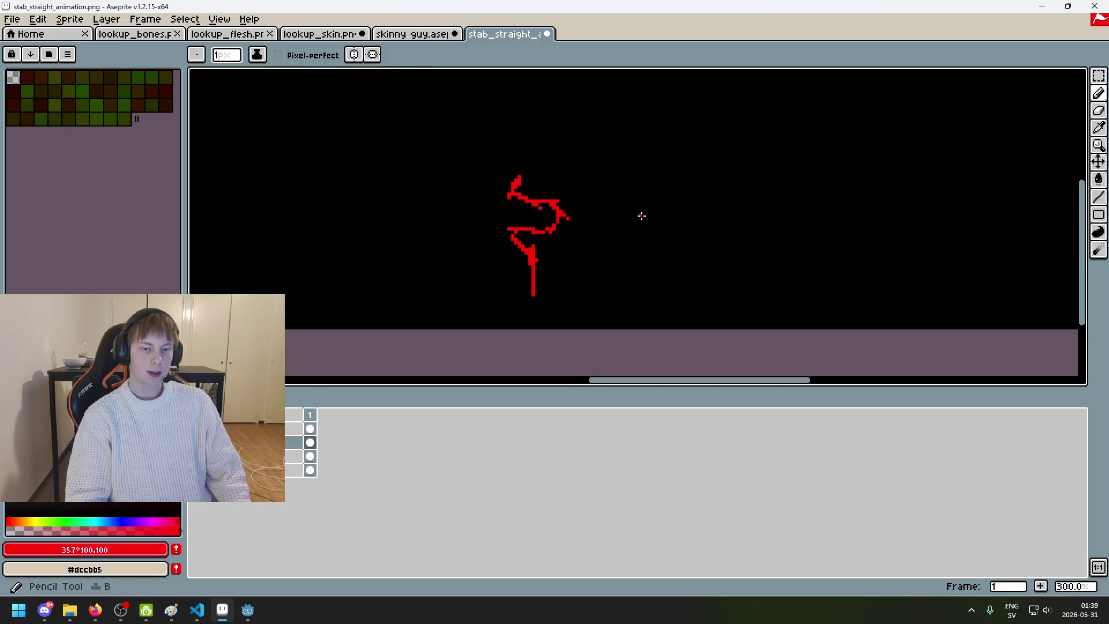
# Step: Place two stray red pixels on the canvas and undo both
pyautogui.scroll(4, 543, 184)
pyautogui.click(541, 182)
pyautogui.hotkey('ctrl', 'z')
pyautogui.scroll(2, 543, 183)
pyautogui.click(469, 166)
pyautogui.hotkey('ctrl', 'z')
# Step: Add red pixels to the top of the slash, then undo a stray large erase
pyautogui.click(456, 166)
pyautogui.click(441, 138)
pyautogui.moveTo(455, 137); pyautogui.dragTo(469, 151)
pyautogui.press('e')
pyautogui.click(452, 154)
pyautogui.hotkey('ctrl', 'z')
# Step: With the Pencil, add a red pixel beside the top and reshape the slash's top end
pyautogui.press('v')
pyautogui.press('e')
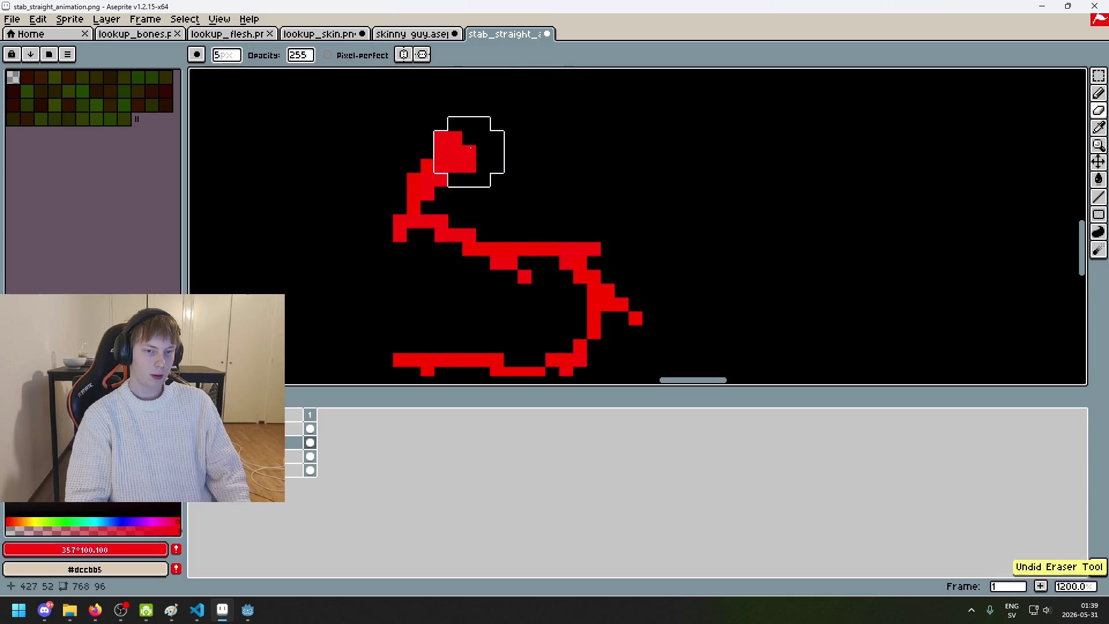
pyautogui.press('b')
pyautogui.click(455, 152)
pyautogui.scroll(-2, 455, 152)
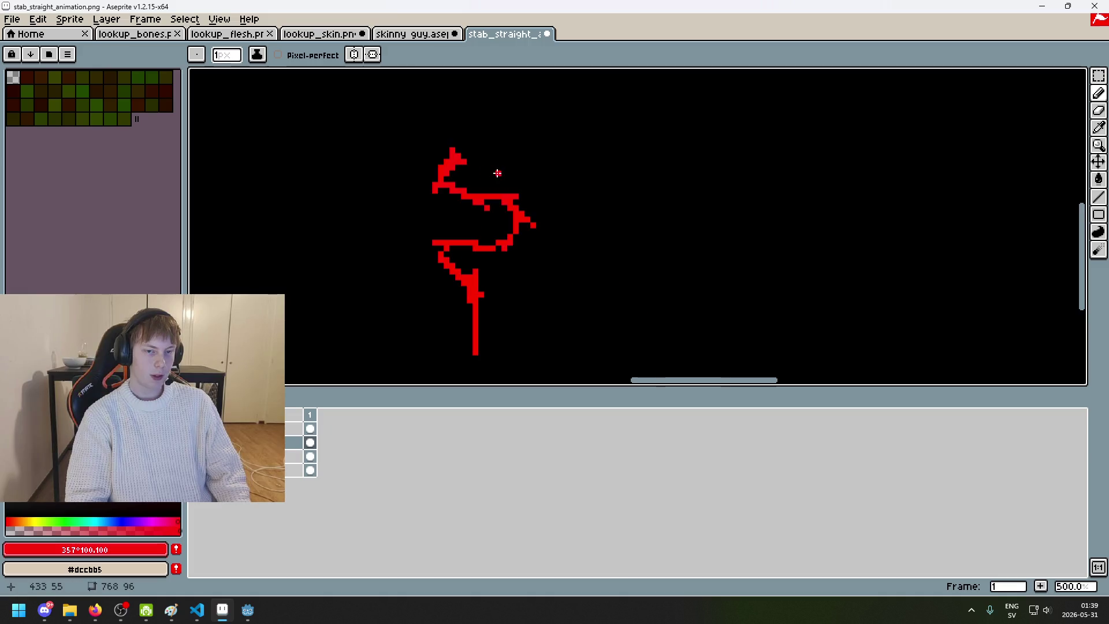
pyautogui.scroll(3, 474, 142)
pyautogui.moveTo(438, 101)
pyautogui.mouseDown()
pyautogui.moveTo(419, 119)
pyautogui.moveTo(456, 137)
pyautogui.moveTo(493, 119)
pyautogui.mouseUp()
# Step: Draw a short red line near the top of the slash
pyautogui.click(475, 193)
pyautogui.keyDown('shift'); pyautogui.click(552, 177); pyautogui.keyUp('shift')
pyautogui.scroll(-8, 527, 169)
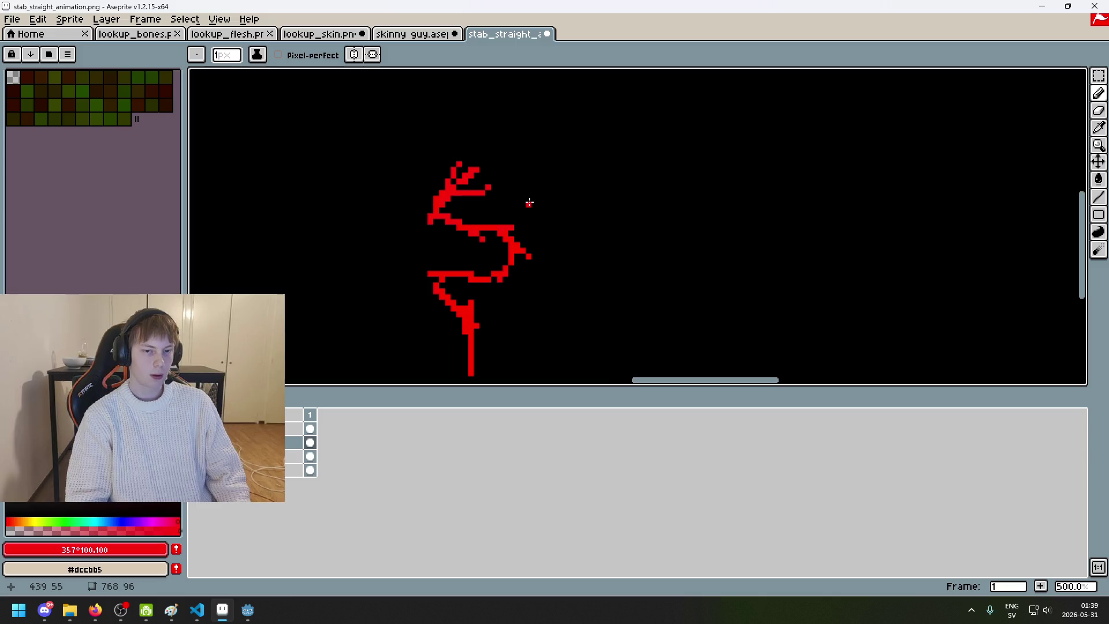
pyautogui.scroll(1, 713, 123)
pyautogui.scroll(4, 708, 127)
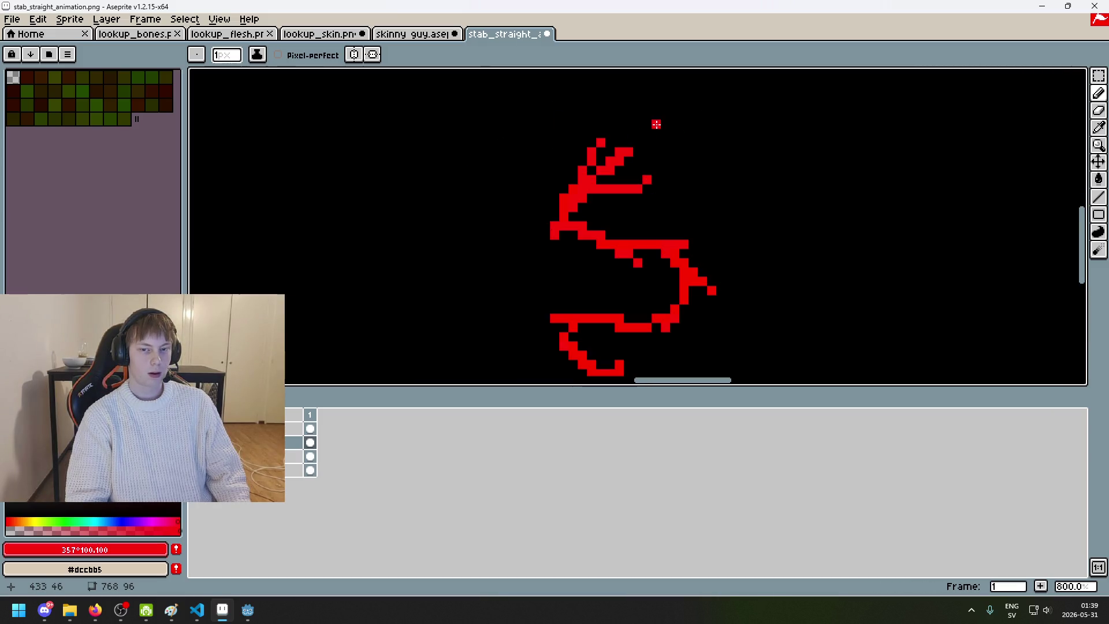
pyautogui.keyDown('shift'); pyautogui.click(647, 179); pyautogui.keyUp('shift')
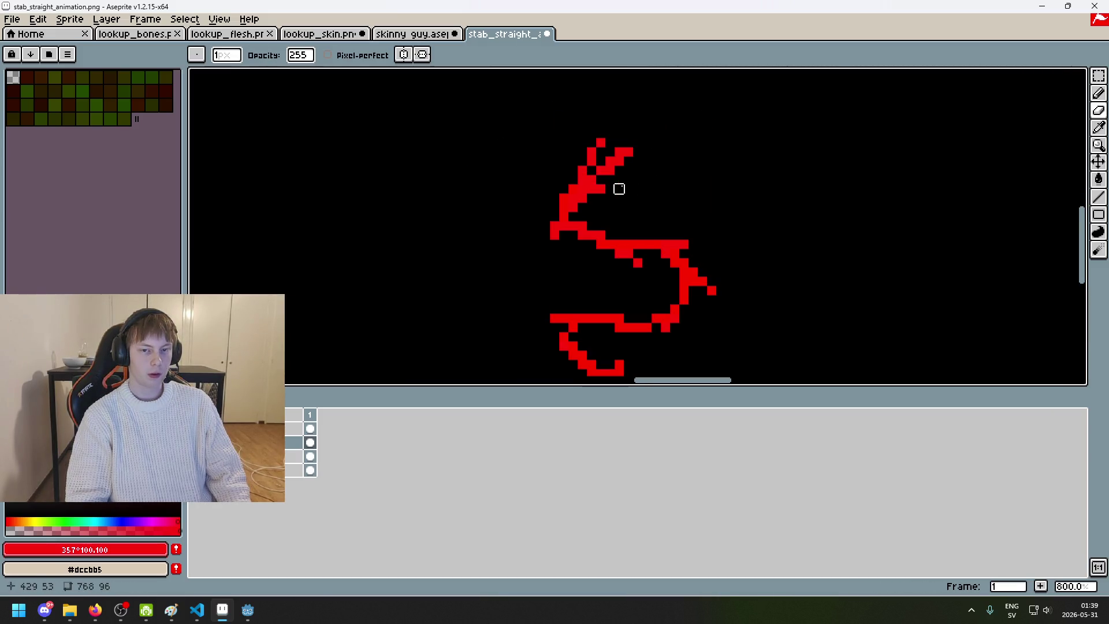
pyautogui.press('b')
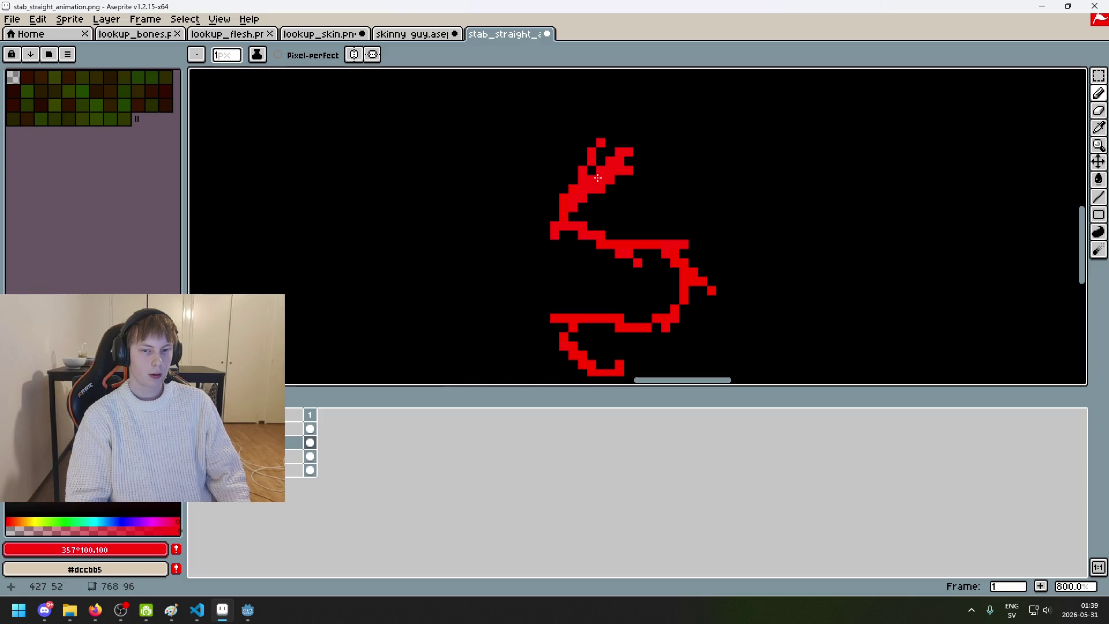
# Step: Redraw the pixels at the stroke's top and erase one stray pixel
pyautogui.moveTo(595, 159)
pyautogui.mouseDown()
pyautogui.moveTo(638, 161)
pyautogui.moveTo(619, 169)
pyautogui.mouseUp()
pyautogui.press('e')
pyautogui.scroll(-3, 643, 193)
pyautogui.scroll(2, 651, 190)
pyautogui.scroll(3, 597, 186)
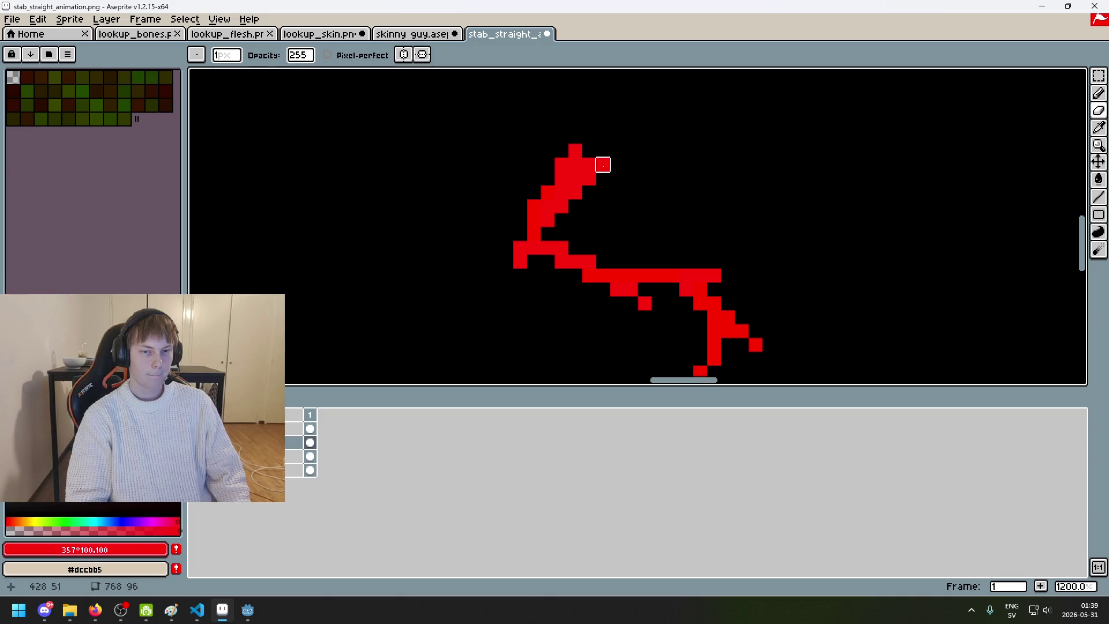
pyautogui.hotkey('ctrl', 'z')
pyautogui.hotkey('ctrl', 'y')
# Step: Widen the top stroke and add red pixels above and to its right
pyautogui.scroll(-2, 601, 164)
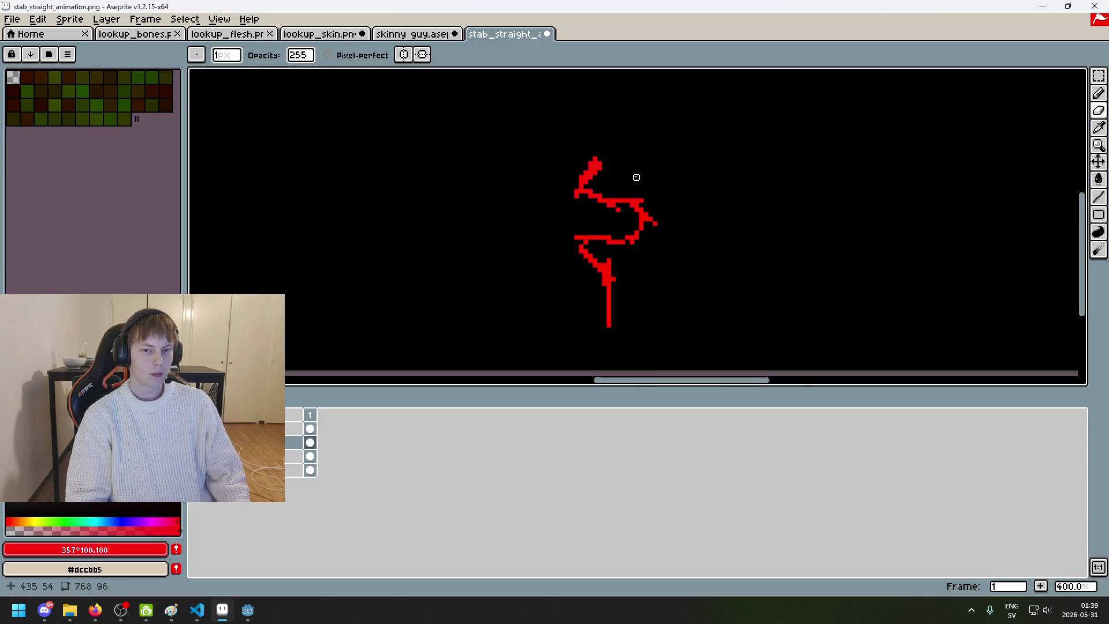
pyautogui.scroll(2, 636, 176)
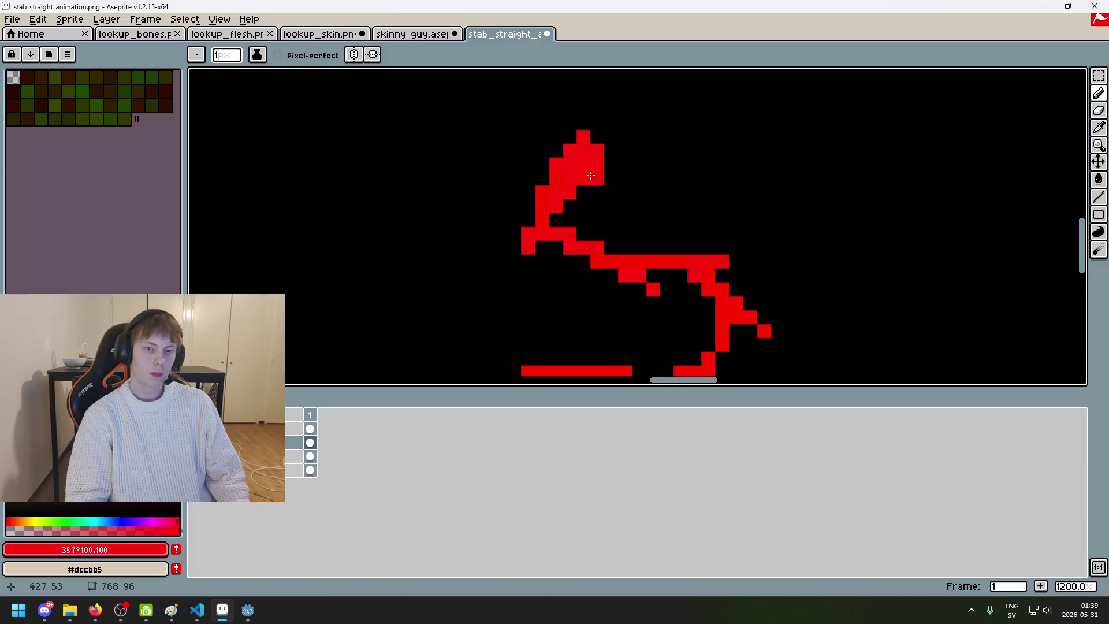
pyautogui.scroll(-6, 615, 180)
pyautogui.scroll(6, 614, 181)
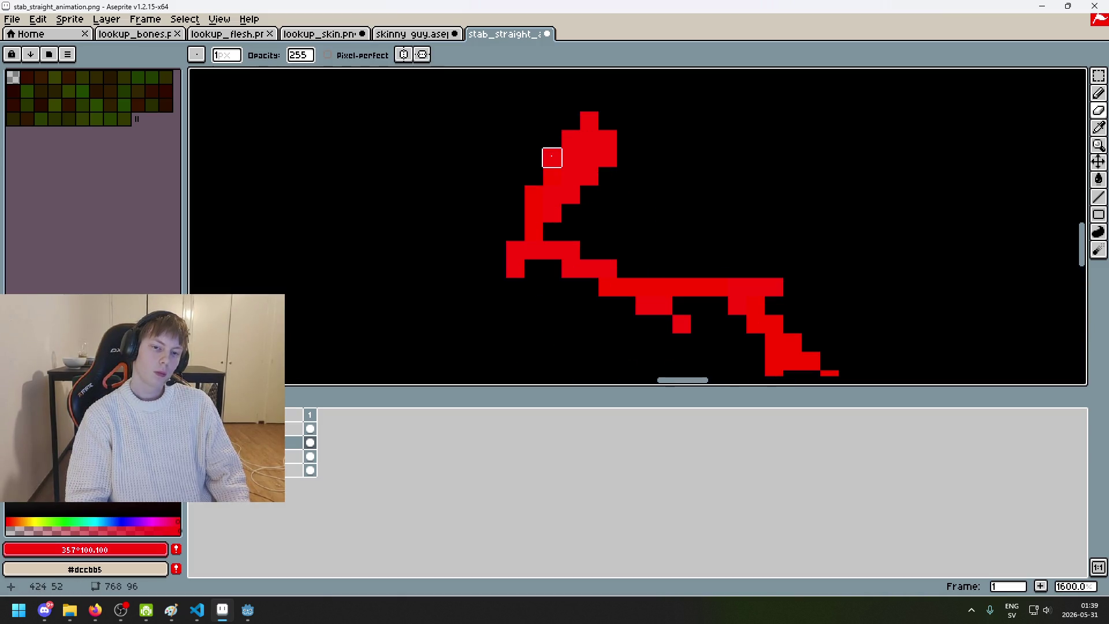
pyautogui.press('b')
pyautogui.click(627, 139)
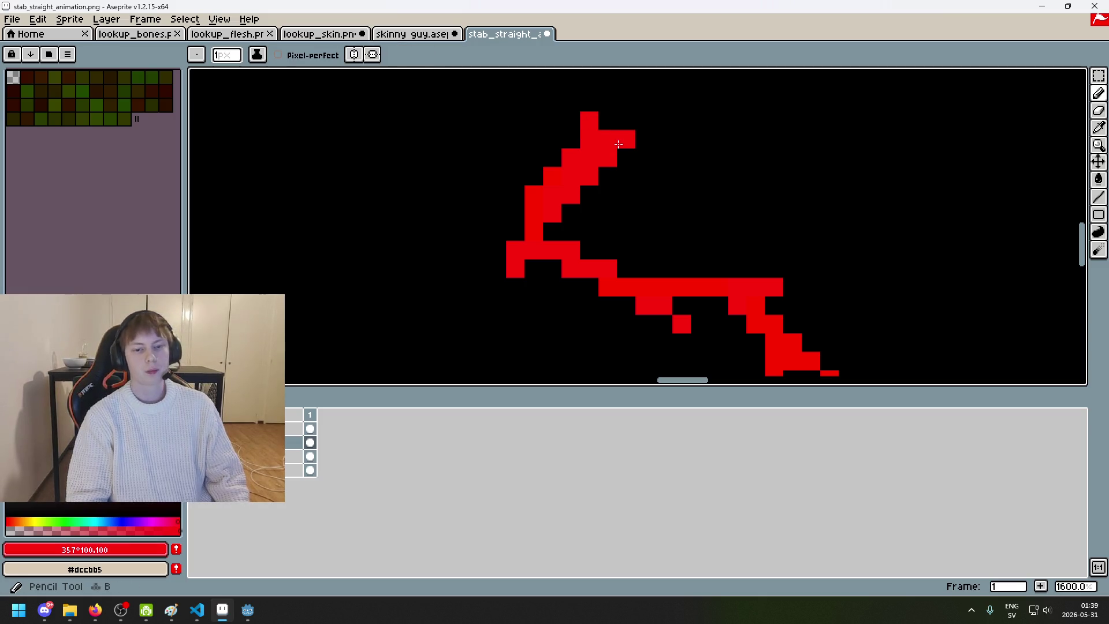
pyautogui.moveTo(588, 153); pyautogui.dragTo(549, 159)
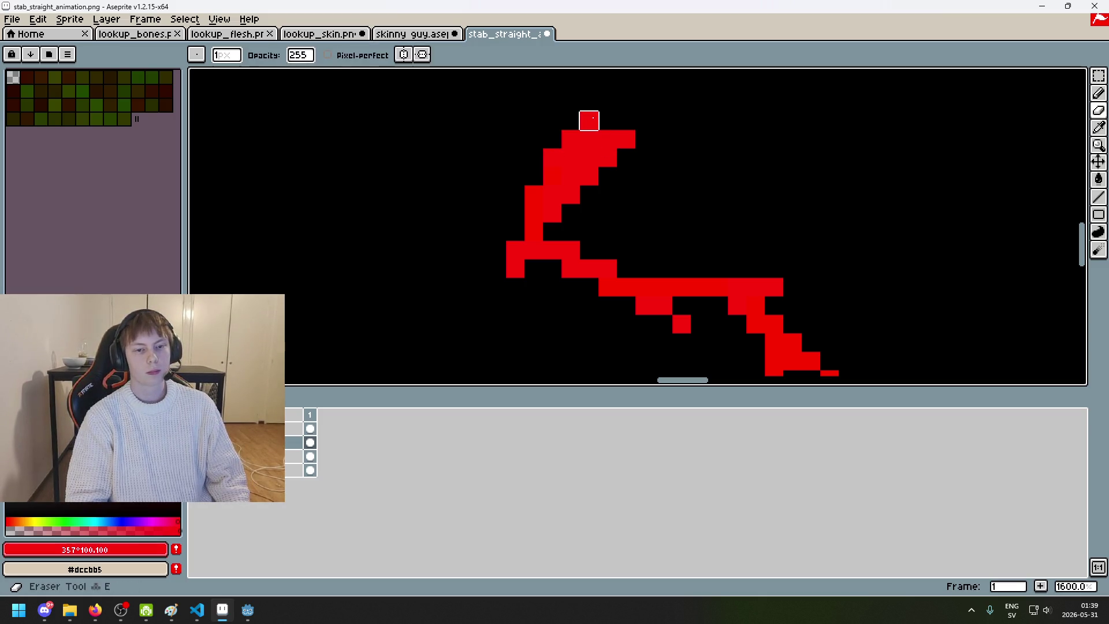
pyautogui.moveTo(589, 102); pyautogui.dragTo(608, 120)
# Step: Erase a single stray pixel beside the stroke top
pyautogui.scroll(-1, 650, 150)
pyautogui.scroll(-8, 650, 150)
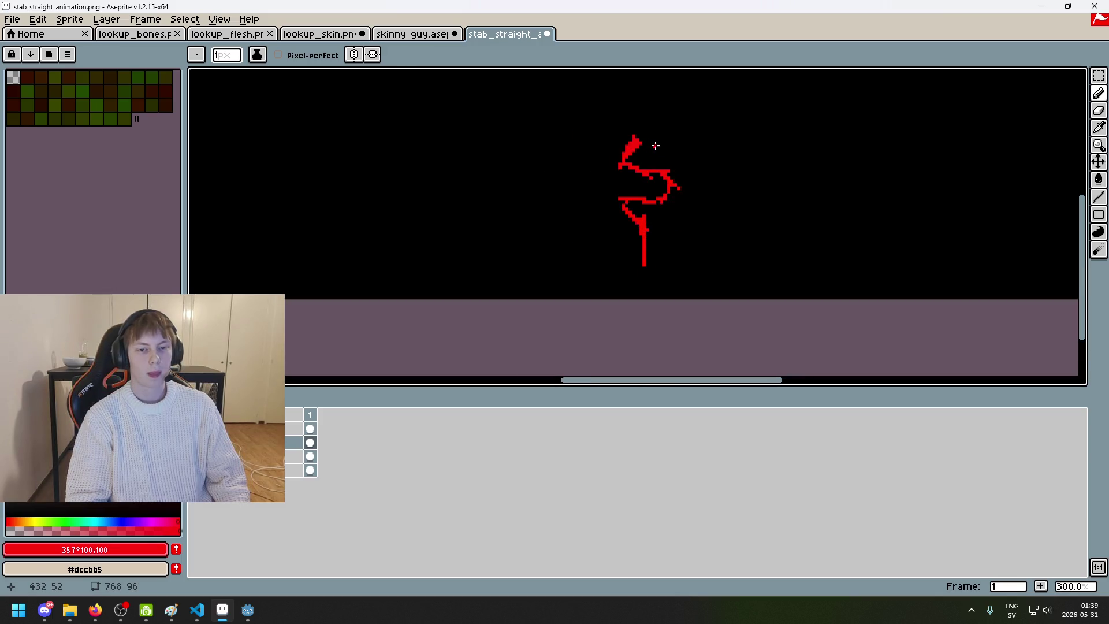
pyautogui.scroll(1, 705, 171)
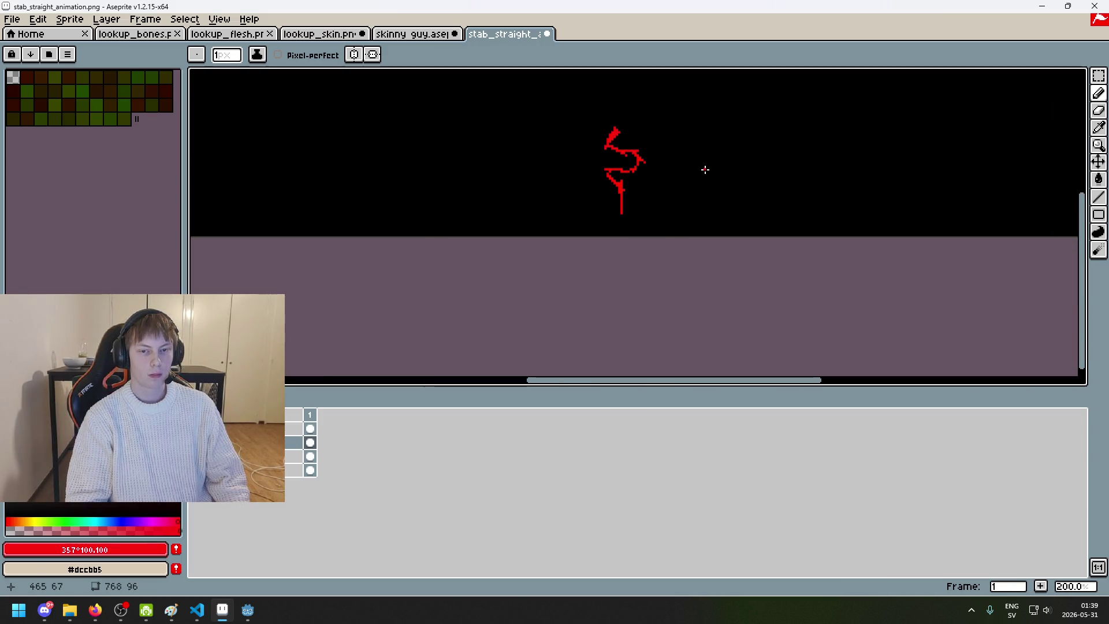
pyautogui.scroll(7, 702, 169)
pyautogui.press('e')
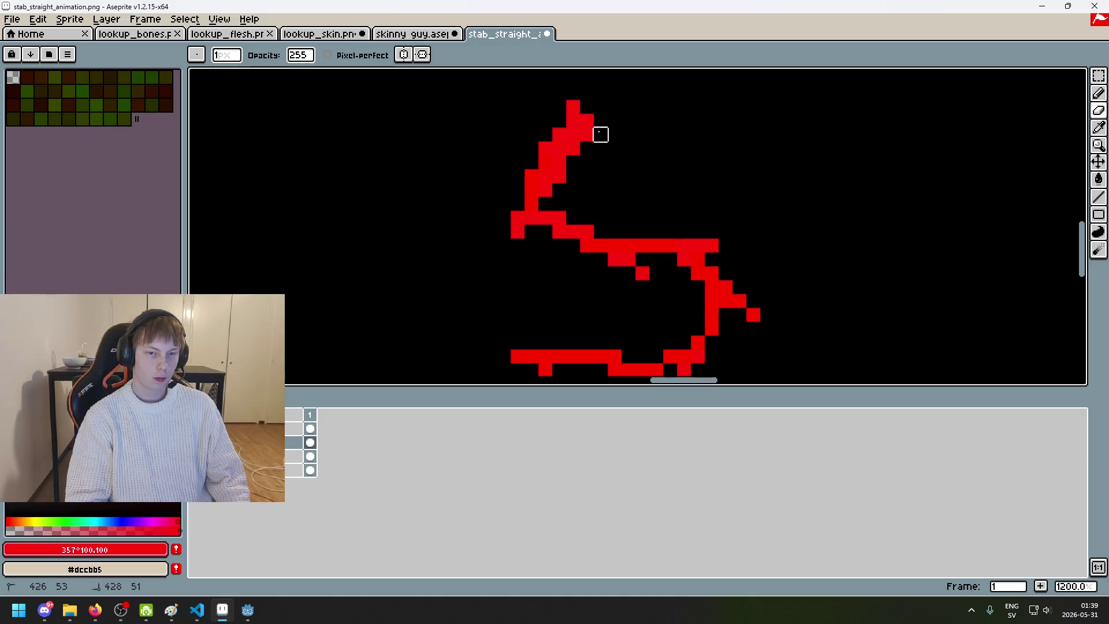
pyautogui.hotkey('ctrl', 'z')
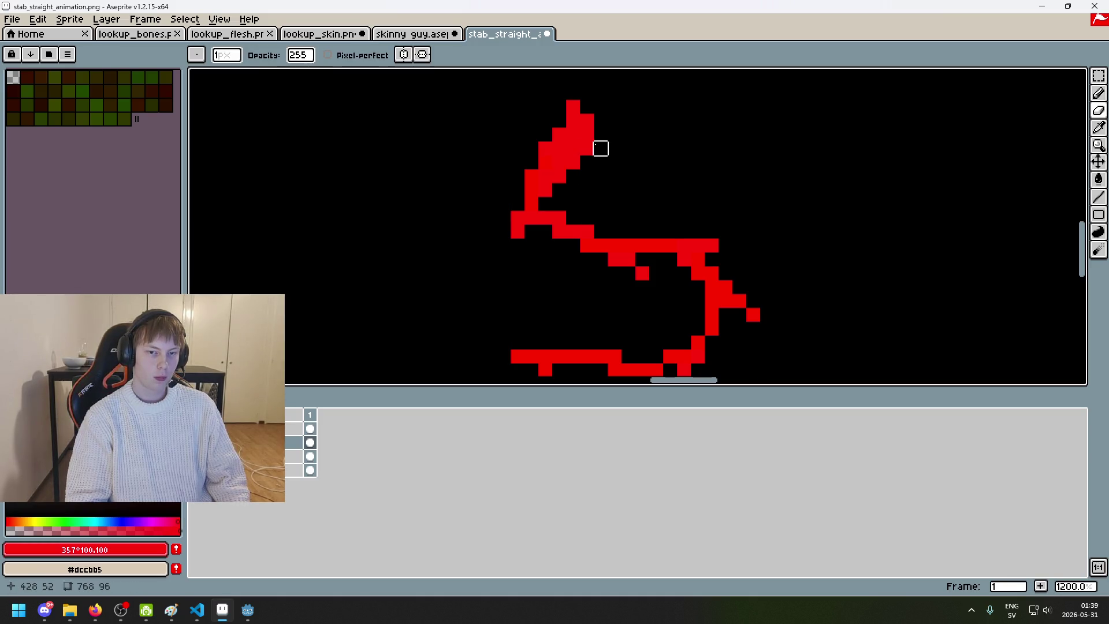
pyautogui.click(573, 162)
pyautogui.hotkey('ctrl', 'z')
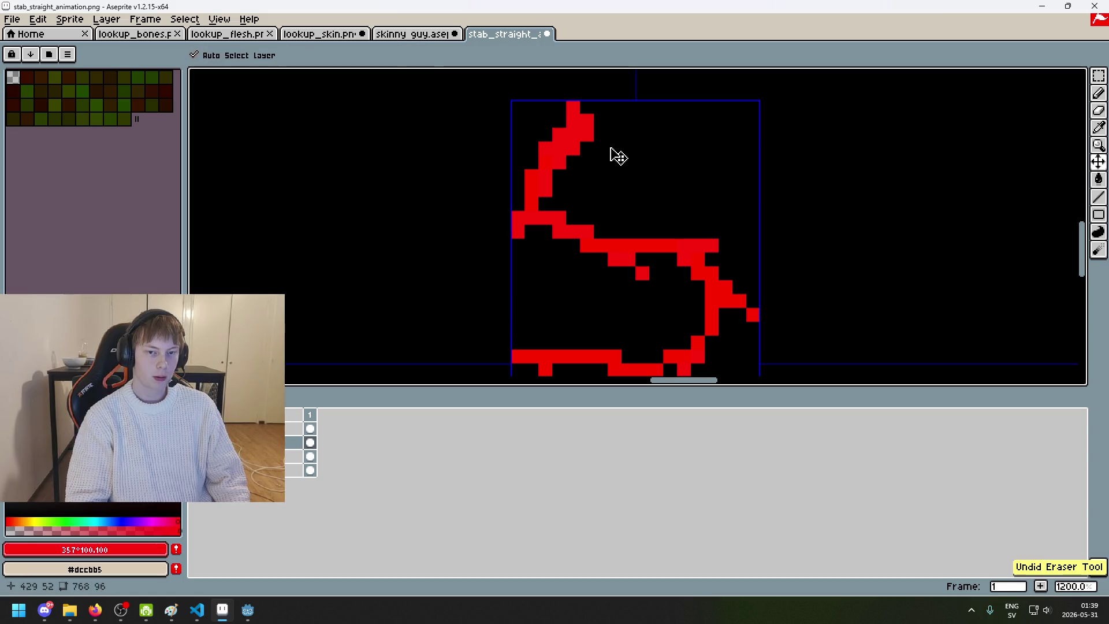
pyautogui.click(573, 162)
# Step: Extend the slash's top-left end upward with red pixels at its tip
pyautogui.press('b')
pyautogui.click(560, 108)
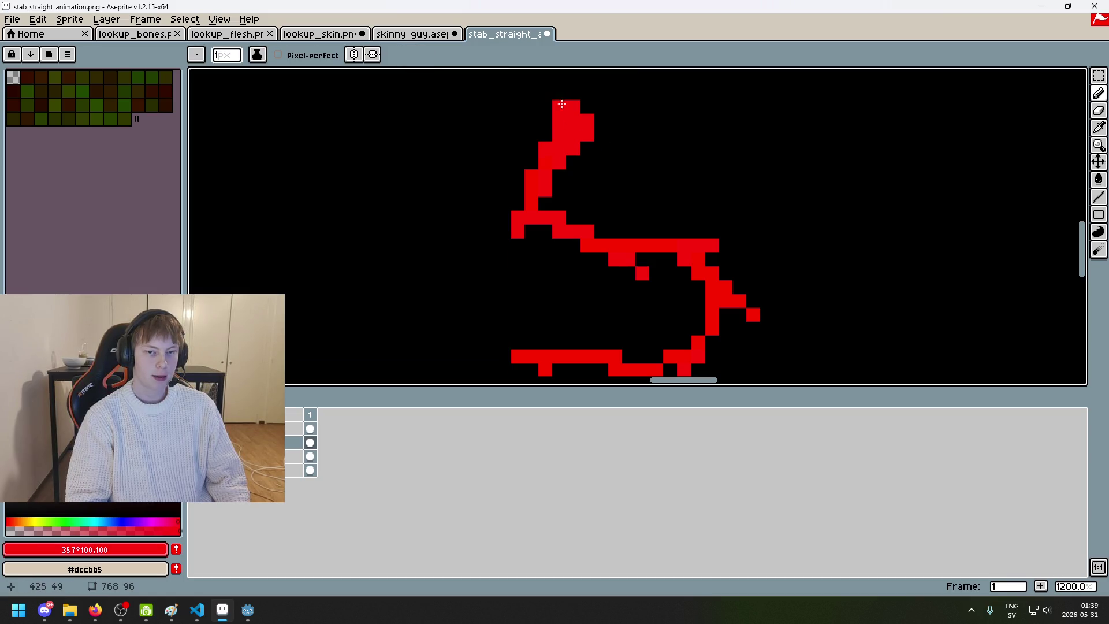
pyautogui.scroll(-4, 589, 105)
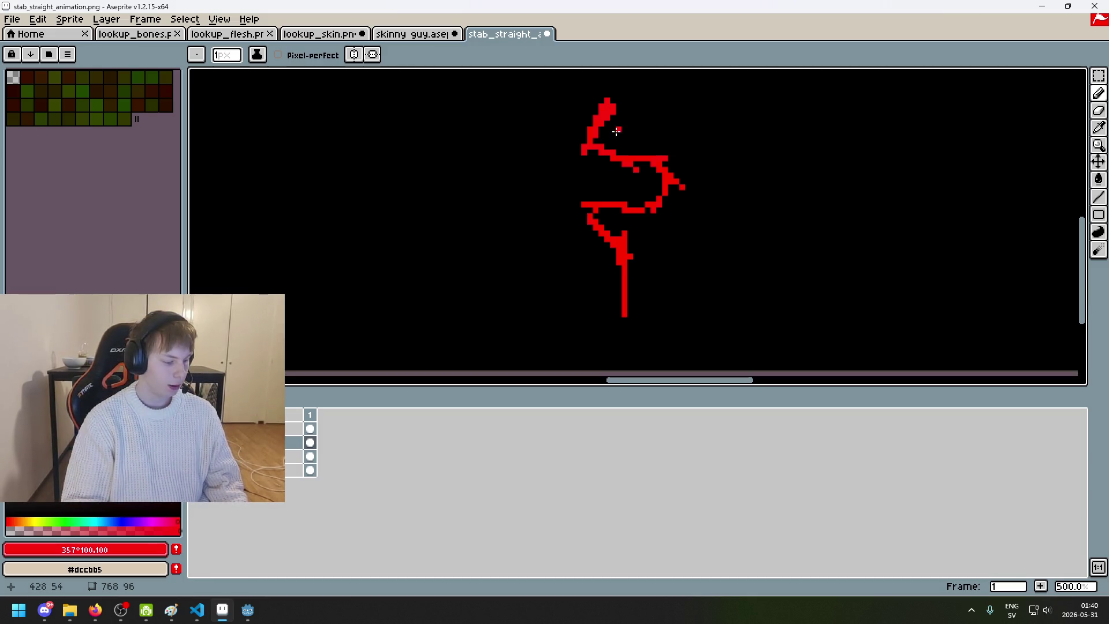
pyautogui.scroll(4, 619, 93)
pyautogui.moveTo(555, 139); pyautogui.dragTo(563, 108)
pyautogui.press('e')
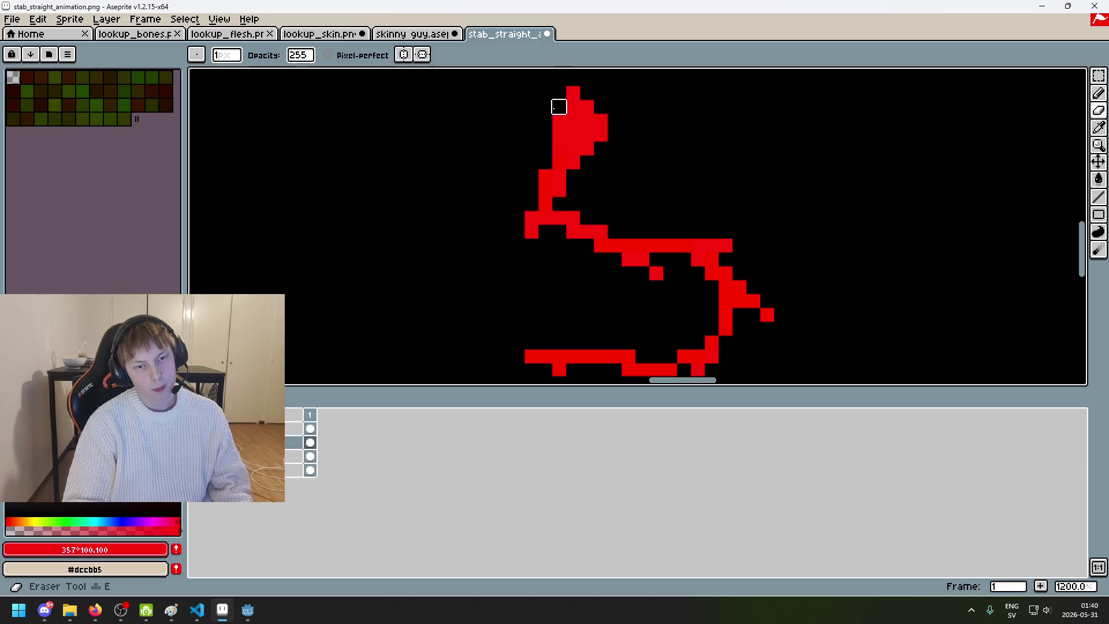
pyautogui.press('e')
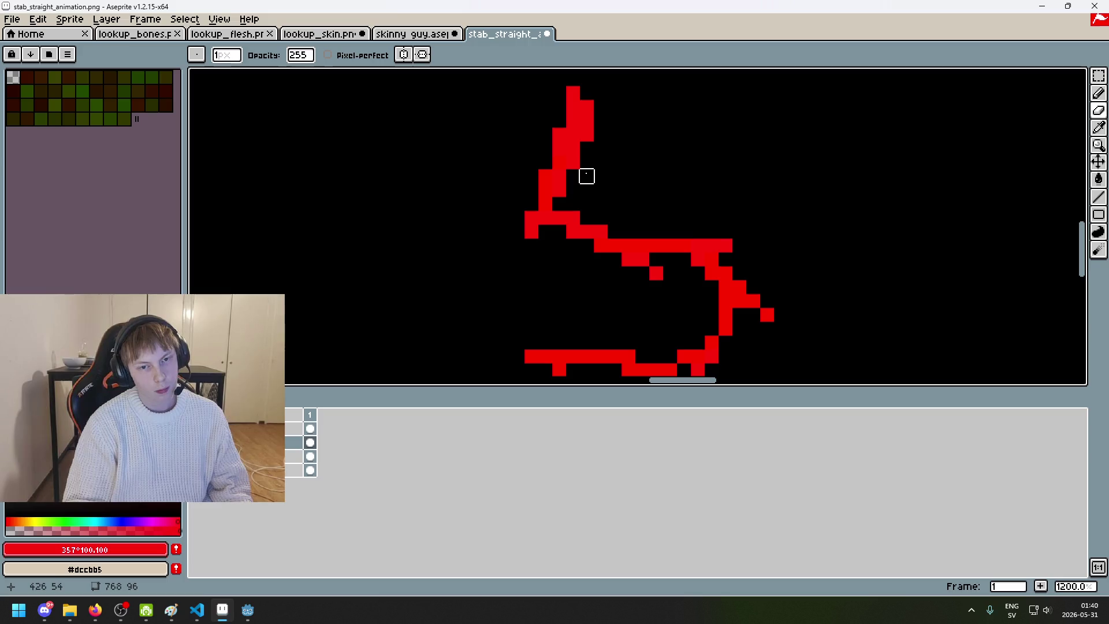
pyautogui.press('b')
pyautogui.click(600, 109)
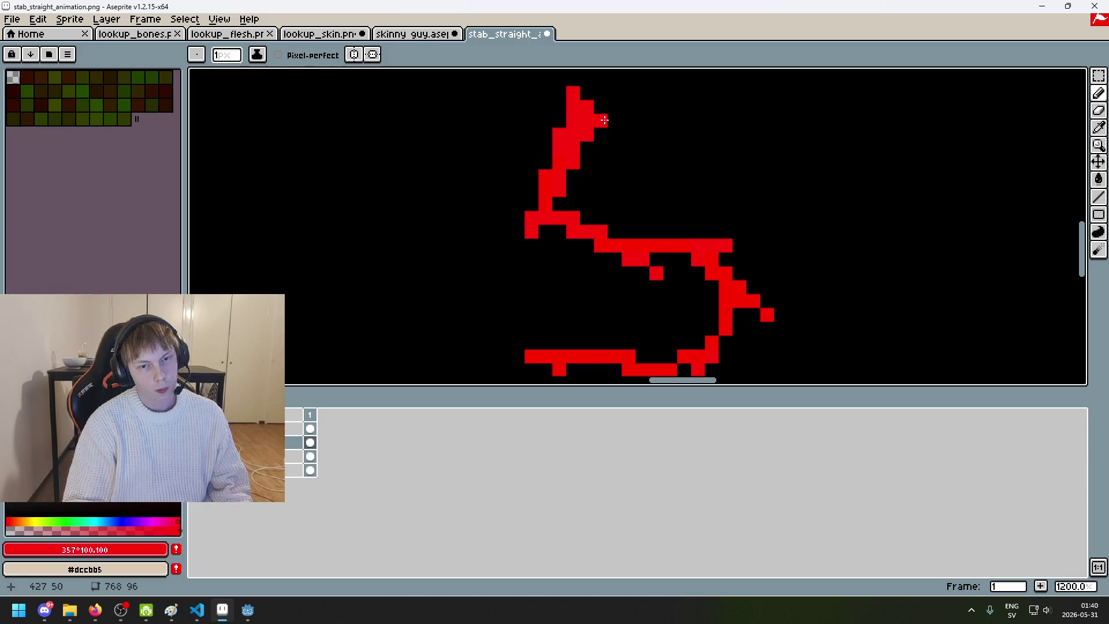
# Step: Try a short line extending right and down from the top, then undo it
pyautogui.scroll(-7, 634, 121)
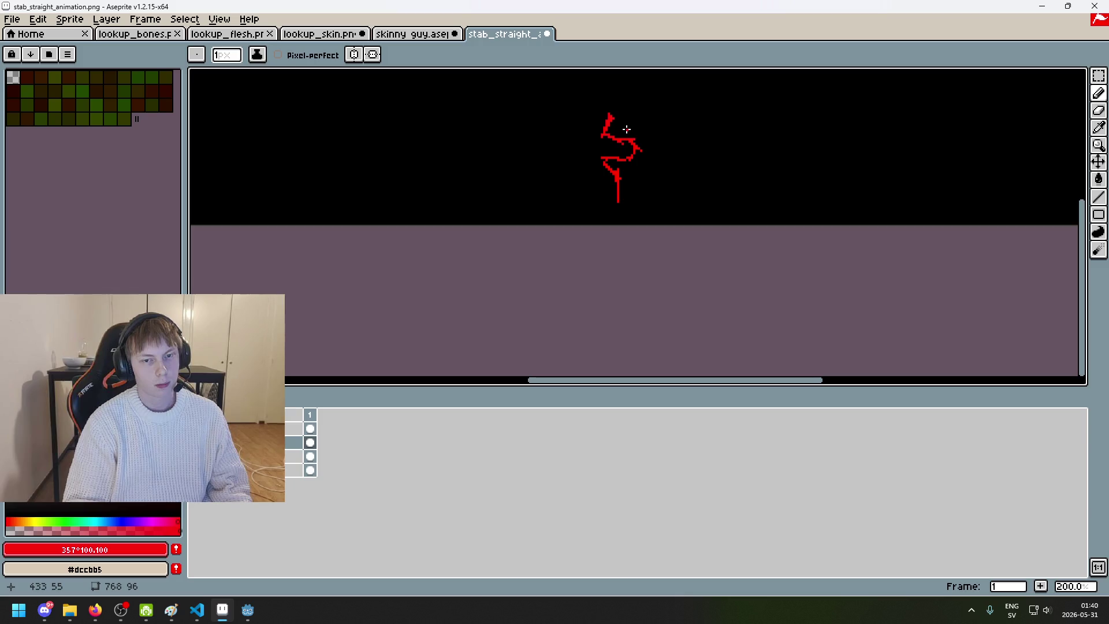
pyautogui.scroll(2, 645, 171)
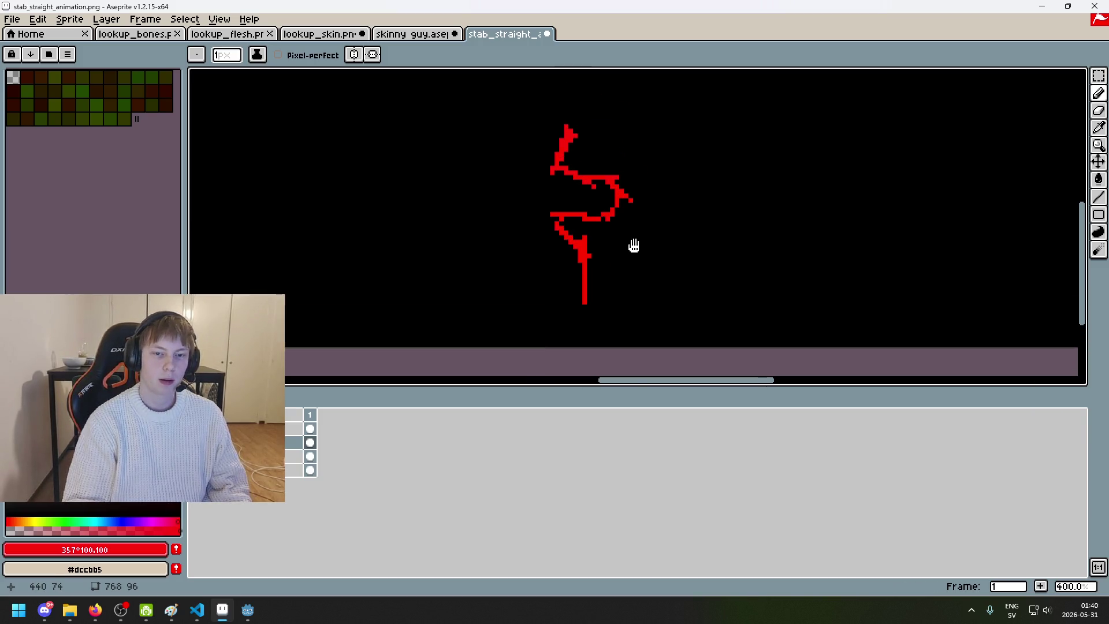
pyautogui.scroll(1, 587, 136)
pyautogui.press('l')
pyautogui.moveTo(551, 138); pyautogui.dragTo(569, 148)
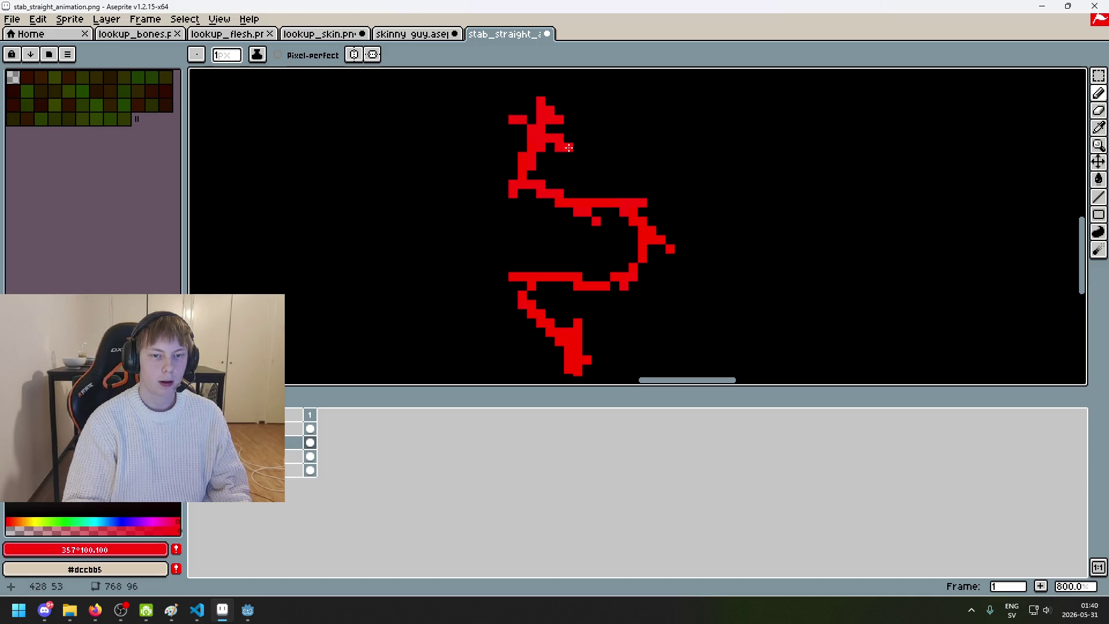
pyautogui.scroll(-5, 516, 112)
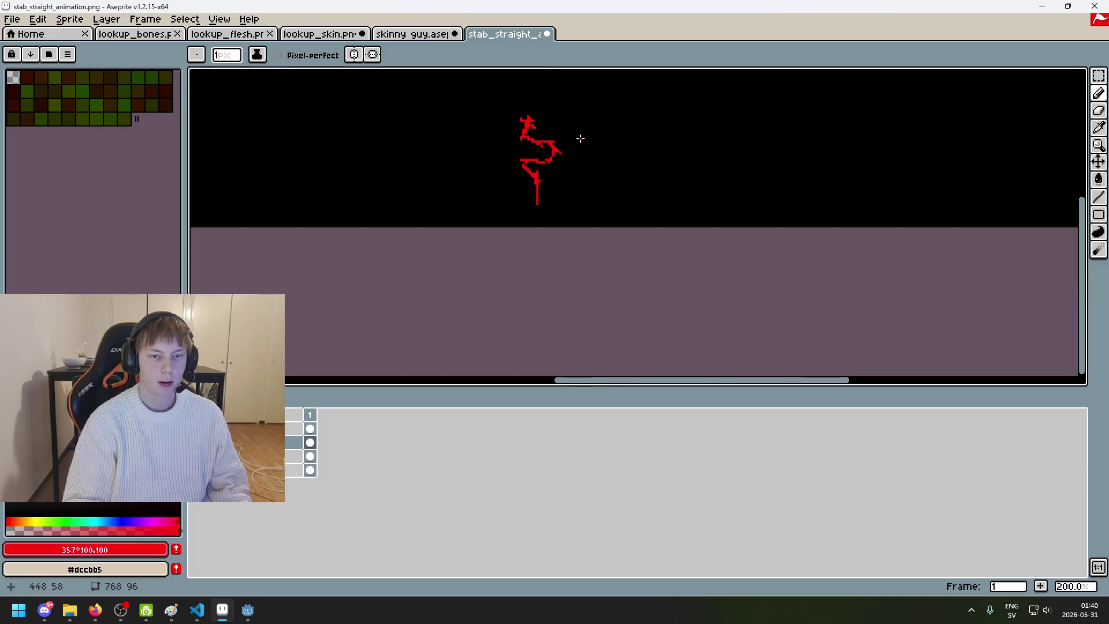
pyautogui.scroll(-1, 590, 141)
pyautogui.scroll(1, 594, 149)
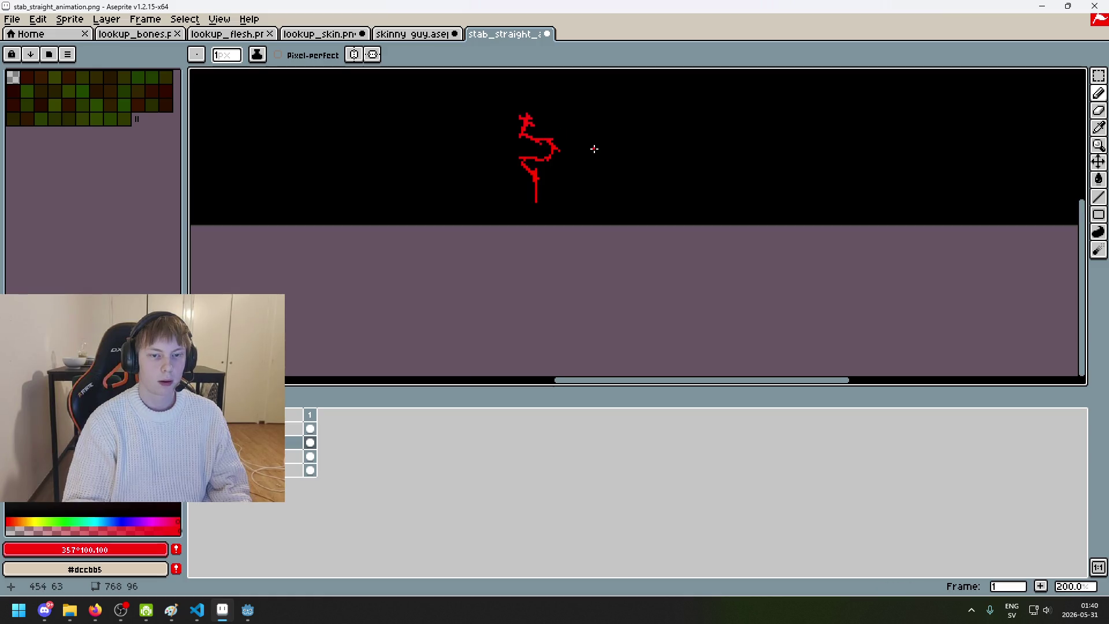
pyautogui.scroll(5, 556, 131)
pyautogui.scroll(-2, 560, 131)
pyautogui.scroll(-1, 571, 138)
pyautogui.scroll(3, 559, 140)
pyautogui.scroll(1, 560, 140)
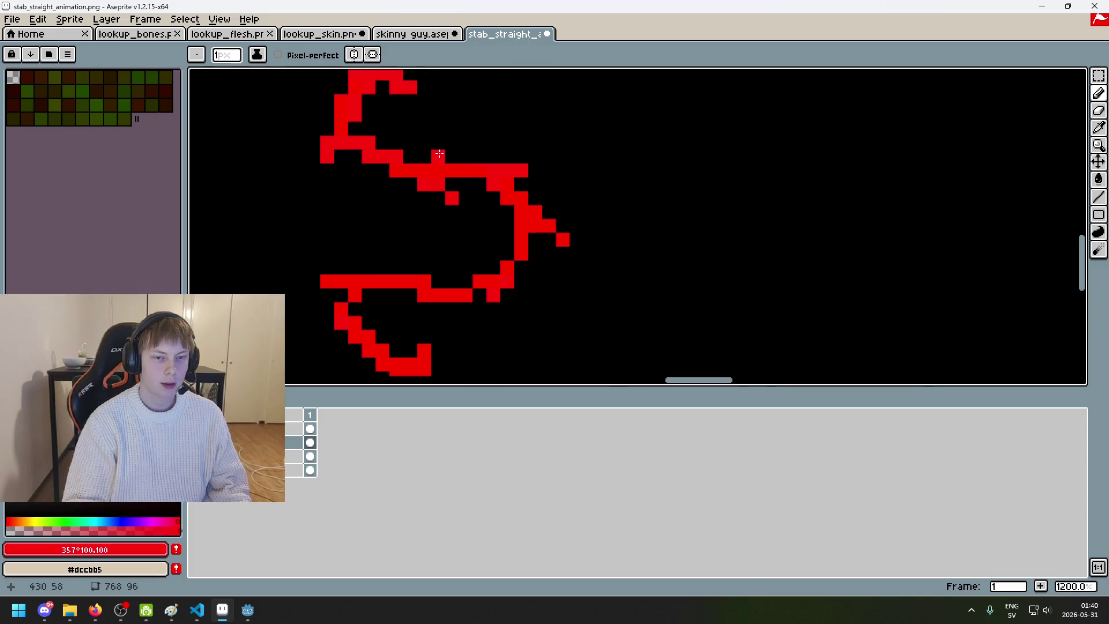
pyautogui.hotkey('ctrl', 'z')
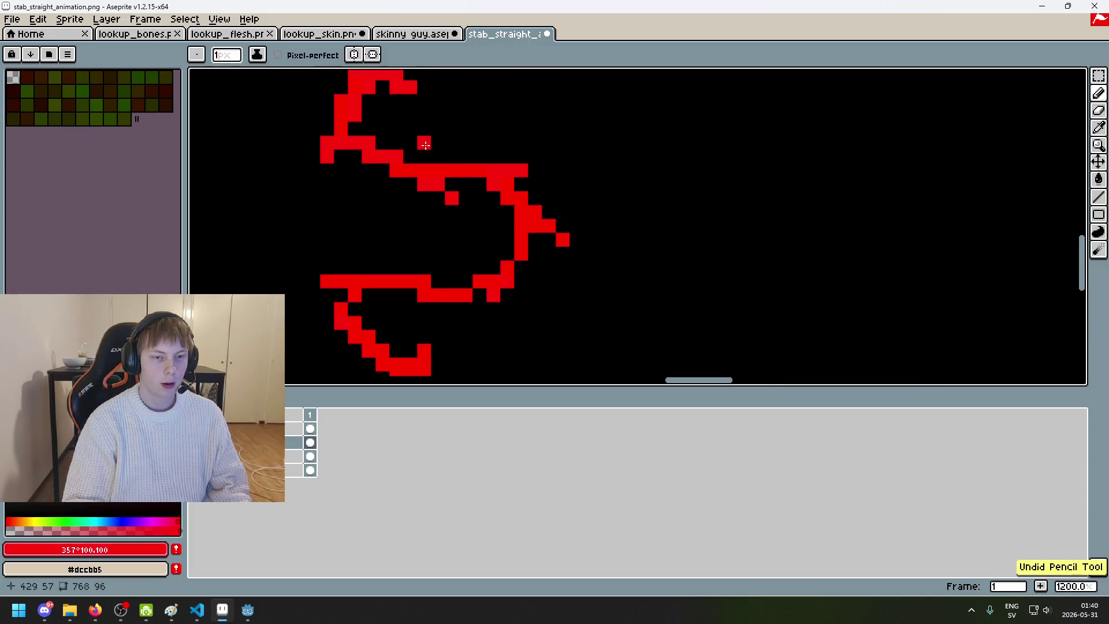
# Step: Erase the upper-right arm and redraw the slash's top lower down as a short upward tip
pyautogui.scroll(-4, 482, 141)
pyautogui.press('b')
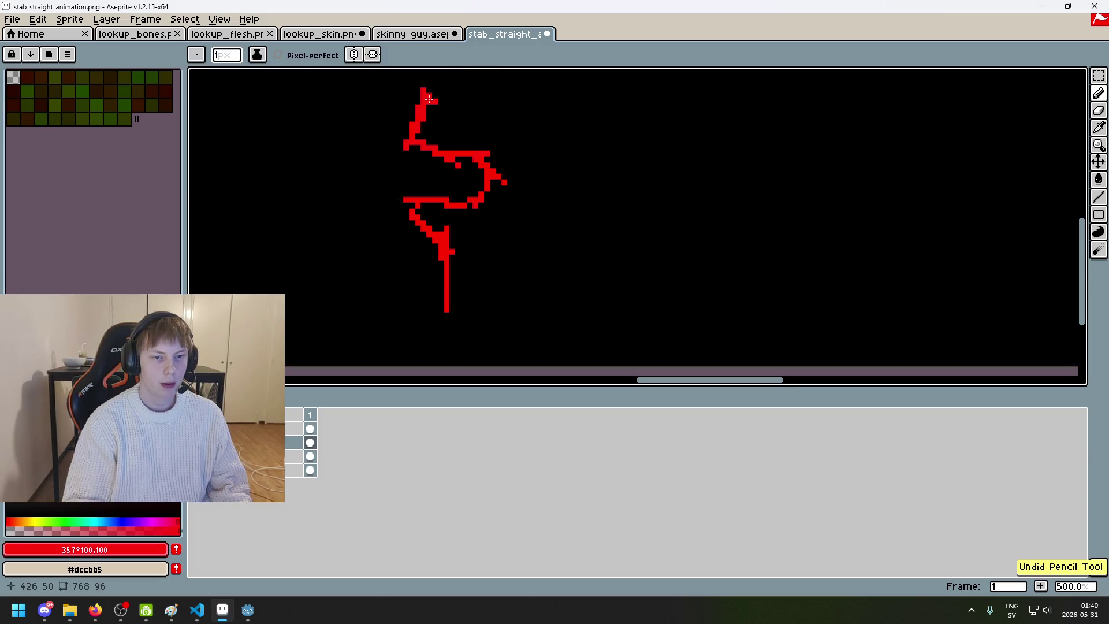
pyautogui.scroll(2, 440, 103)
pyautogui.press('e')
pyautogui.moveTo(426, 94)
pyautogui.mouseDown()
pyautogui.moveTo(443, 109)
pyautogui.moveTo(417, 102)
pyautogui.mouseUp()
pyautogui.press('b')
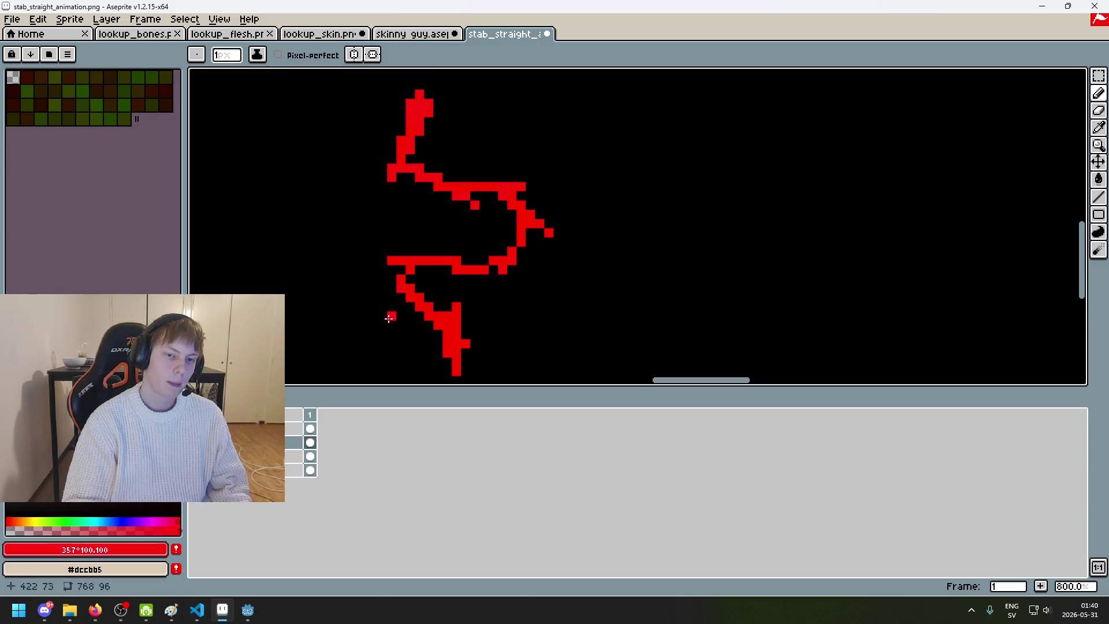
pyautogui.scroll(-4, 386, 332)
pyautogui.rightClick(288, 442)
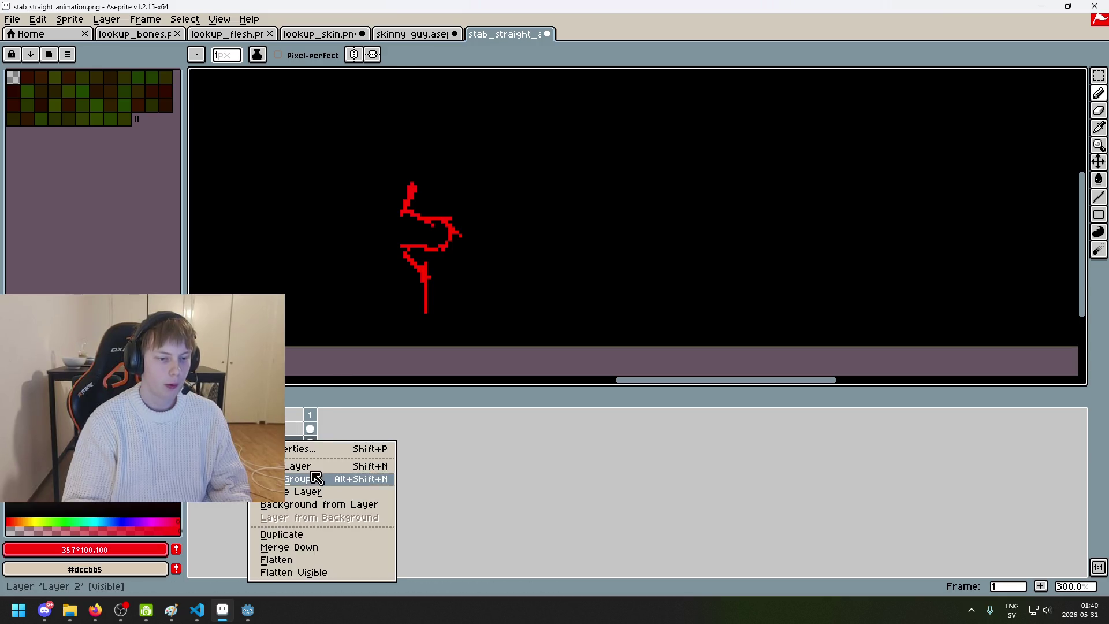
# Step: Add a new empty layer and test red pixels along the head's left edge, undoing them
pyautogui.click(316, 479)
pyautogui.scroll(4, 399, 202)
pyautogui.click(412, 133)
pyautogui.hotkey('ctrl', 'z')
pyautogui.hotkey('ctrl', 'z')
pyautogui.moveTo(408, 141); pyautogui.dragTo(424, 151)
pyautogui.hotkey('ctrl', 'z')
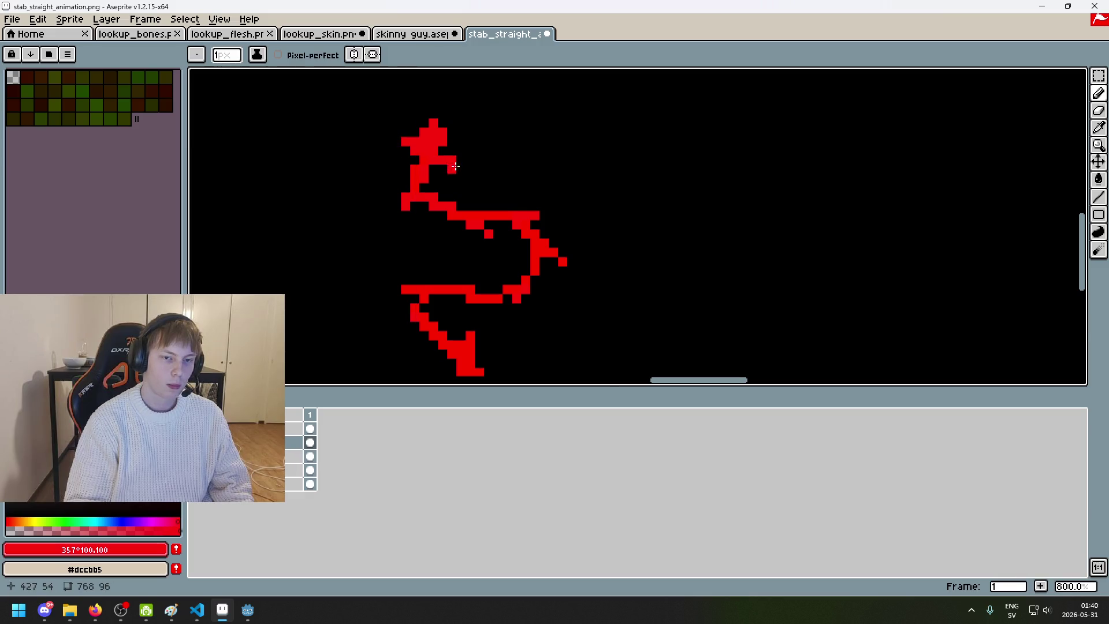
# Step: Thicken the slash's head and paint through the upper curve, undoing the right arm
pyautogui.scroll(-3, 442, 170)
pyautogui.scroll(2, 433, 171)
pyautogui.scroll(3, 432, 172)
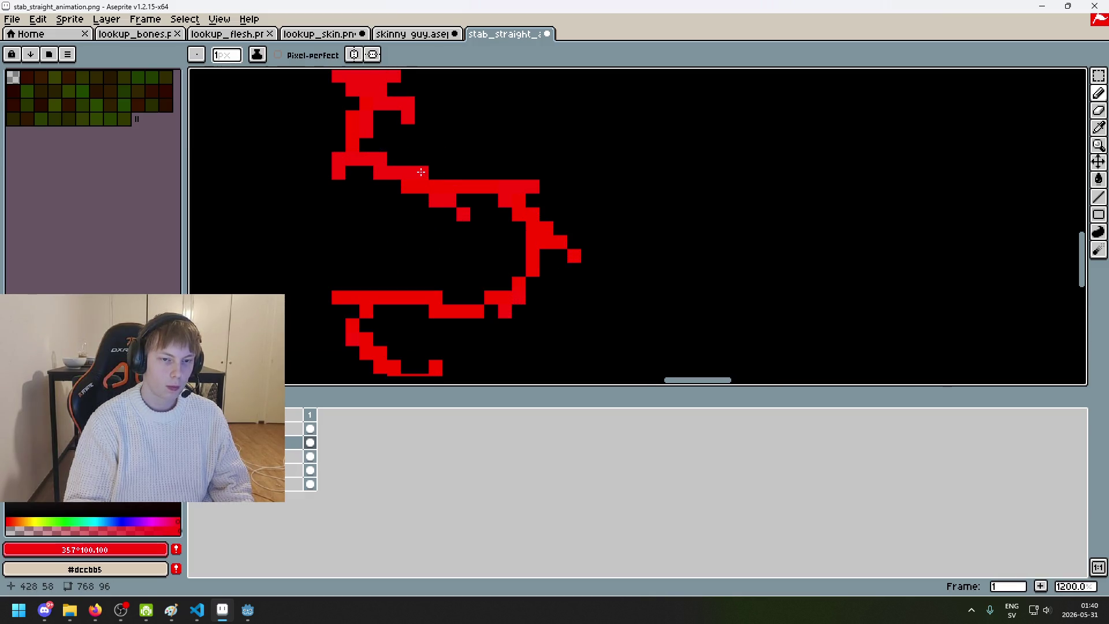
pyautogui.moveTo(421, 171)
pyautogui.mouseDown()
pyautogui.moveTo(450, 145)
pyautogui.moveTo(393, 213)
pyautogui.mouseUp()
pyautogui.click(581, 213)
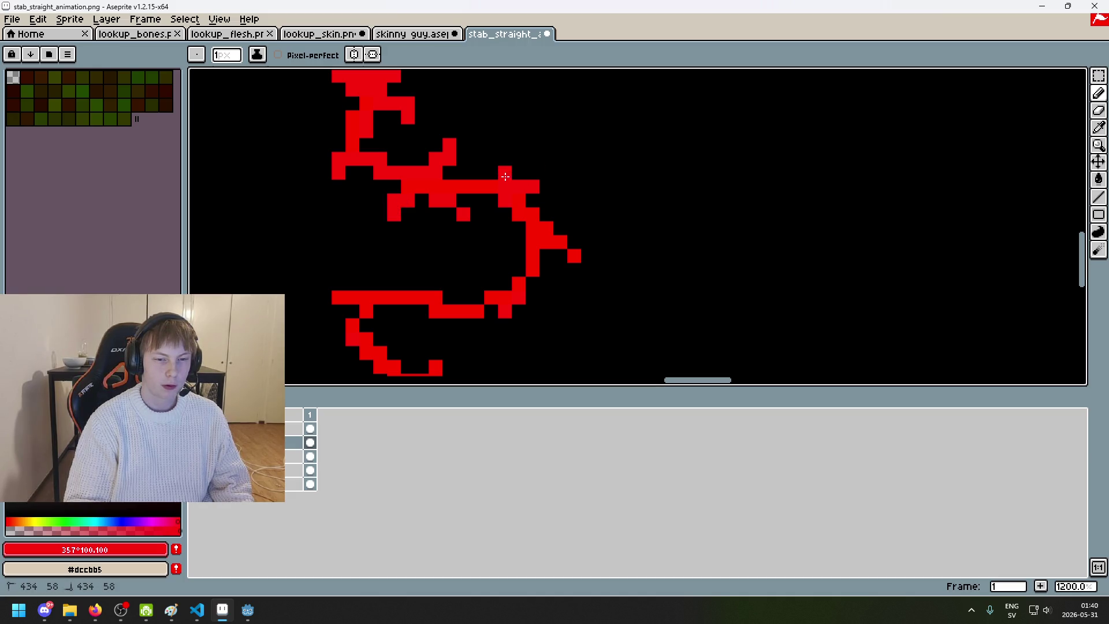
pyautogui.moveTo(501, 174)
pyautogui.mouseDown()
pyautogui.moveTo(498, 221)
pyautogui.moveTo(587, 231)
pyautogui.mouseUp()
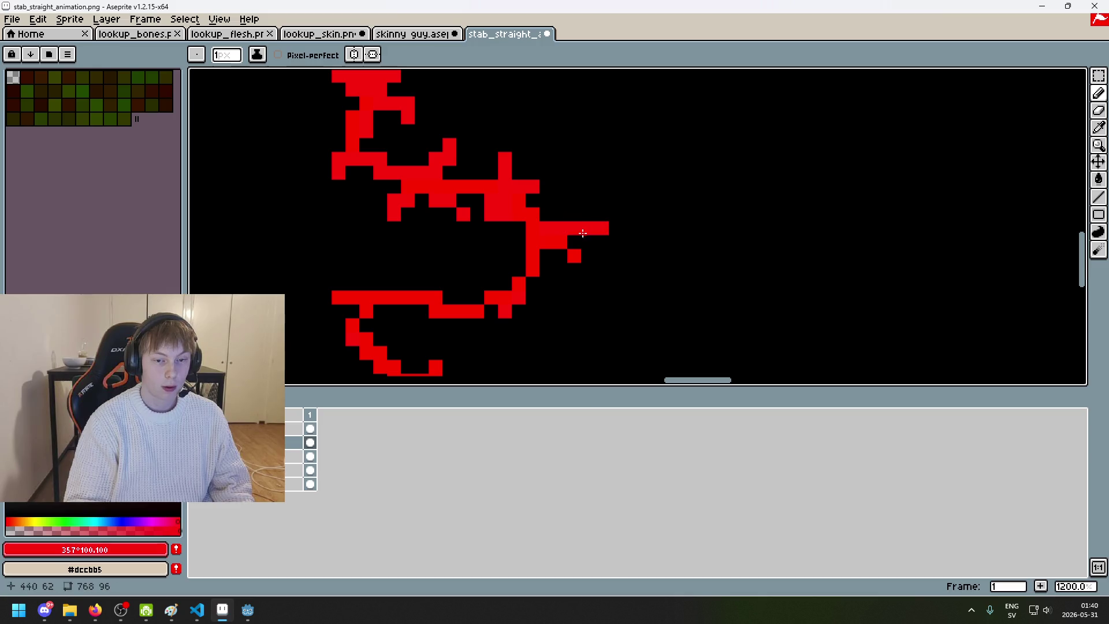
pyautogui.hotkey('ctrl', 'z')
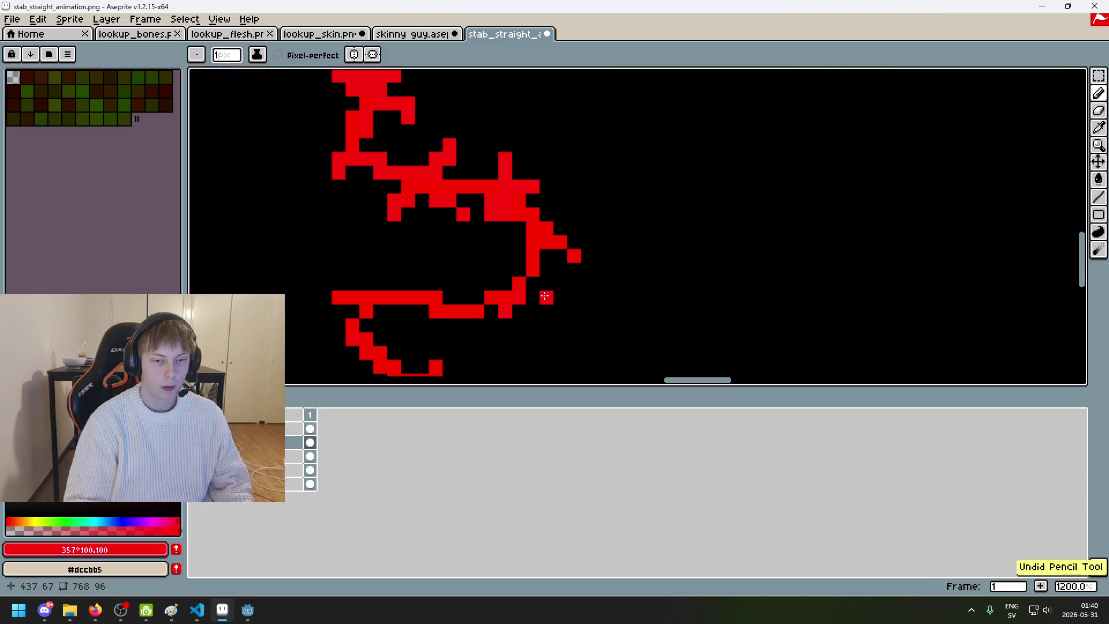
# Step: Add a diagonal of pixels down the curve and a cluster on the upper bar
pyautogui.moveTo(539, 269); pyautogui.dragTo(560, 284)
pyautogui.moveTo(503, 256); pyautogui.dragTo(521, 270)
pyautogui.press('z')
pyautogui.click(500, 250)
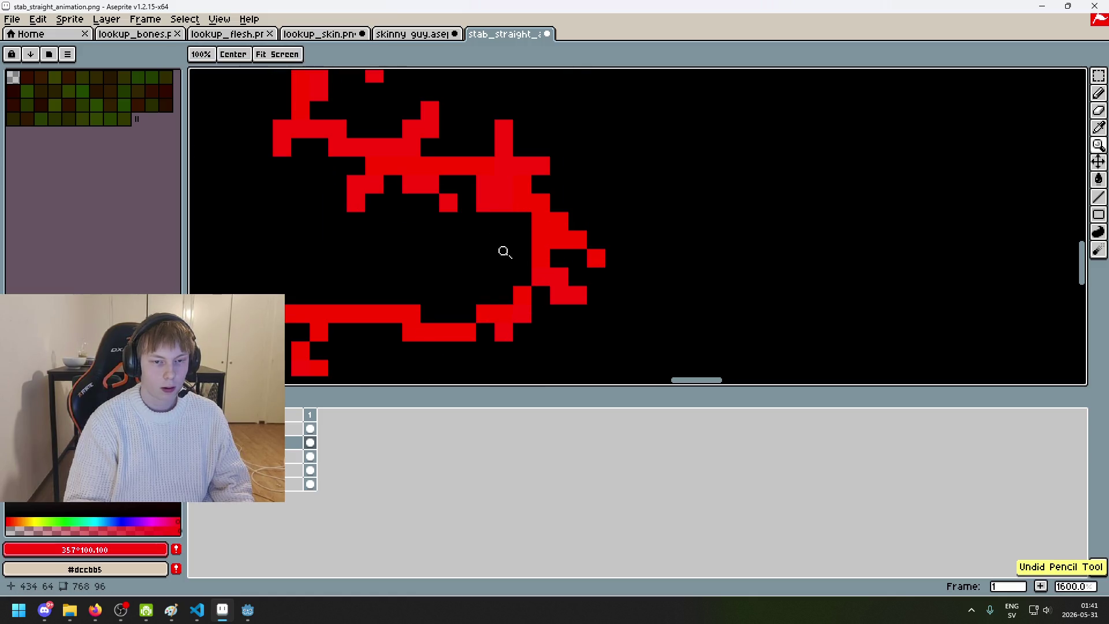
pyautogui.press('b')
pyautogui.click(484, 241)
# Step: Draw a vertical pixel column to the lower bar and a short column below it
pyautogui.scroll(-5, 525, 260)
pyautogui.scroll(2, 577, 280)
pyautogui.scroll(2, 527, 242)
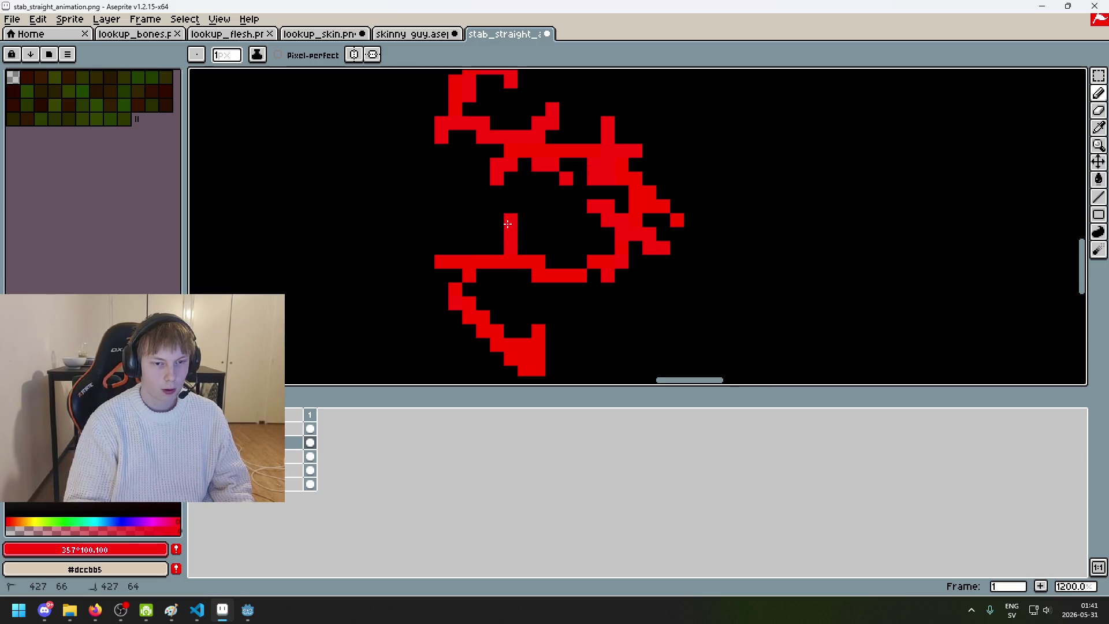
pyautogui.hotkey('ctrl', 'z')
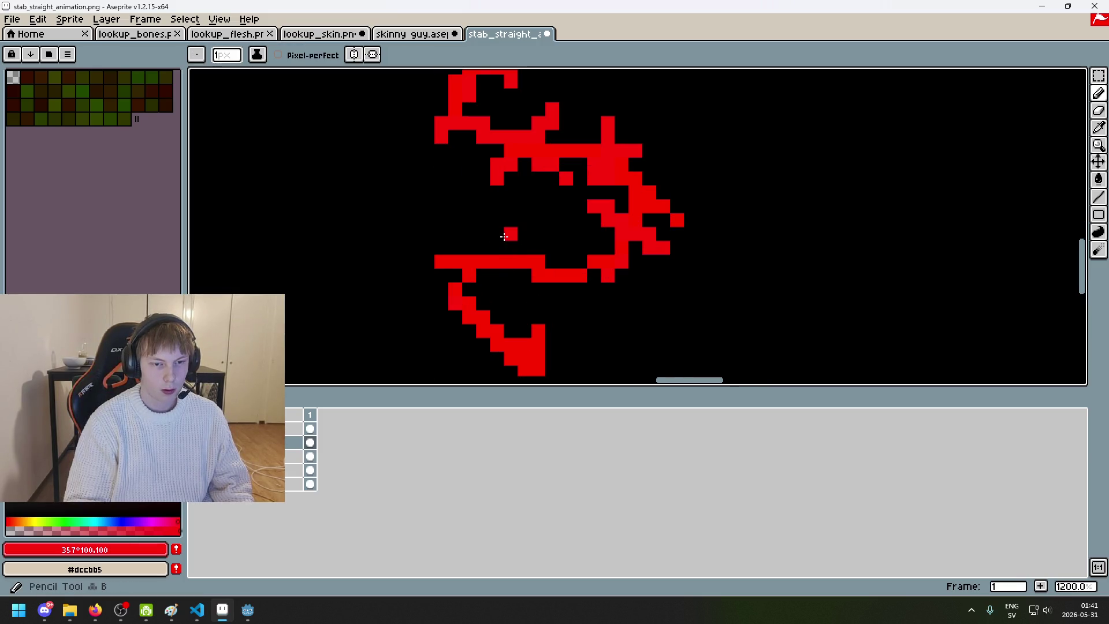
pyautogui.moveTo(497, 261); pyautogui.dragTo(497, 231)
pyautogui.moveTo(499, 284)
pyautogui.mouseDown()
pyautogui.moveTo(519, 248)
pyautogui.moveTo(465, 312)
pyautogui.mouseUp()
# Step: Try short red stubs on the tail and undo them
pyautogui.scroll(-2, 498, 271)
pyautogui.scroll(2, 501, 263)
pyautogui.scroll(-3, 577, 238)
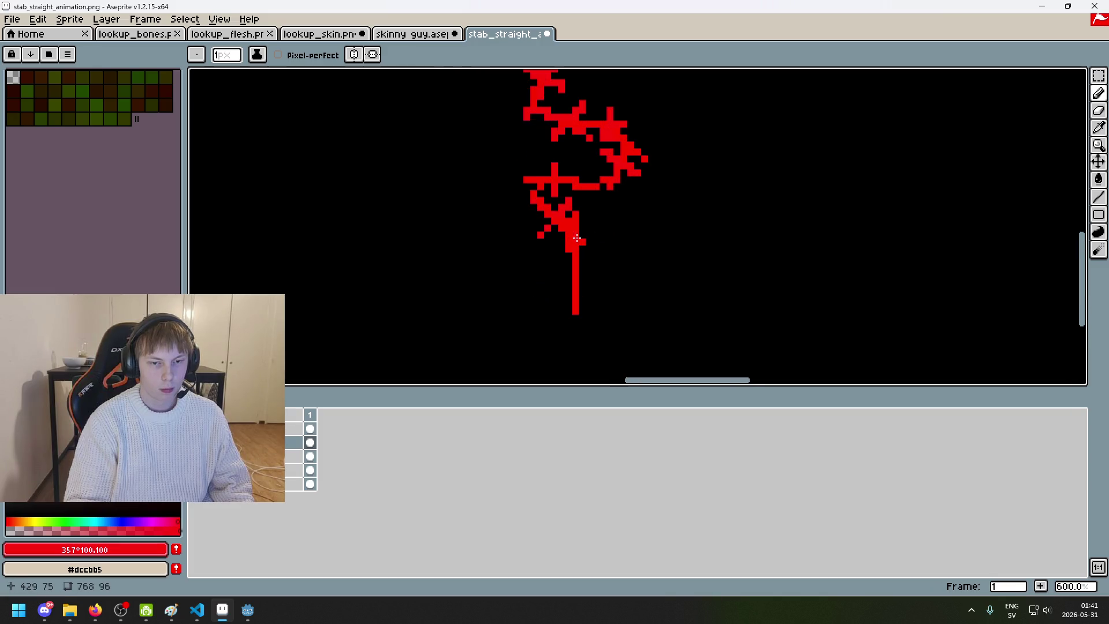
pyautogui.hotkey('ctrl', 'z')
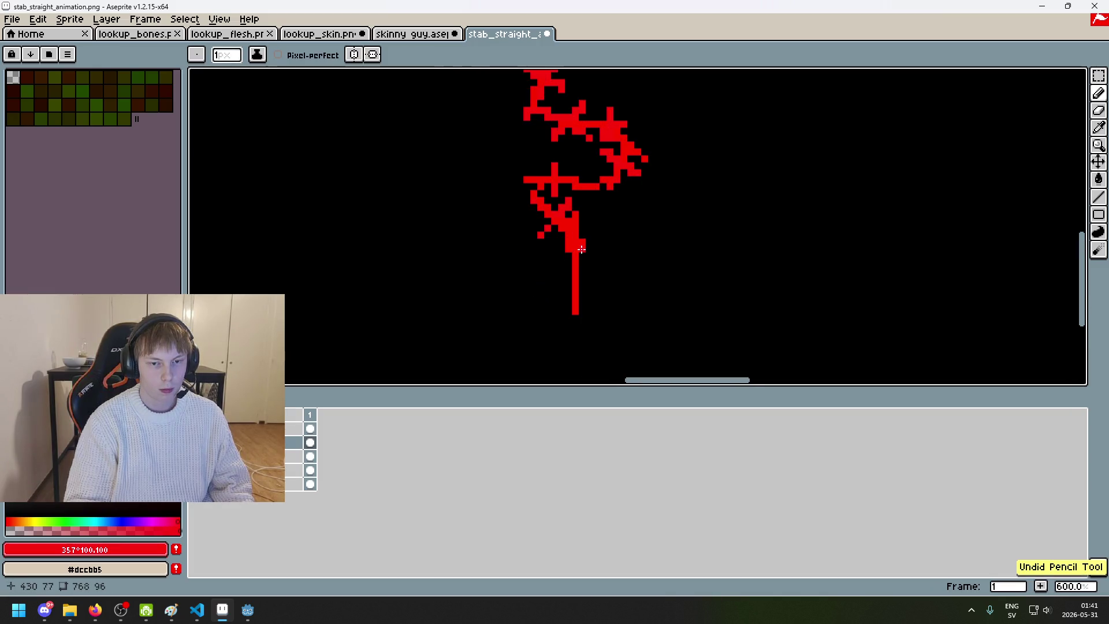
pyautogui.moveTo(579, 242)
pyautogui.mouseDown()
pyautogui.moveTo(604, 243)
pyautogui.moveTo(593, 230)
pyautogui.mouseUp()
pyautogui.hotkey('ctrl', 'z')
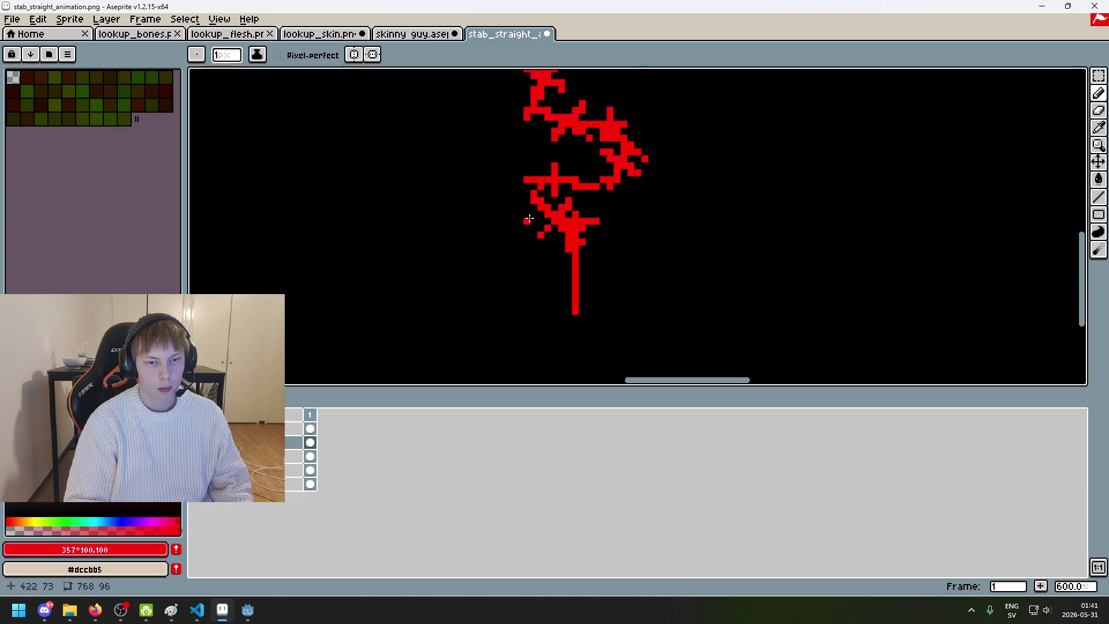
pyautogui.hotkey('ctrl', 'z')
# Step: Hide the new layer holding the extra traced pixels
pyautogui.scroll(-4, 626, 262)
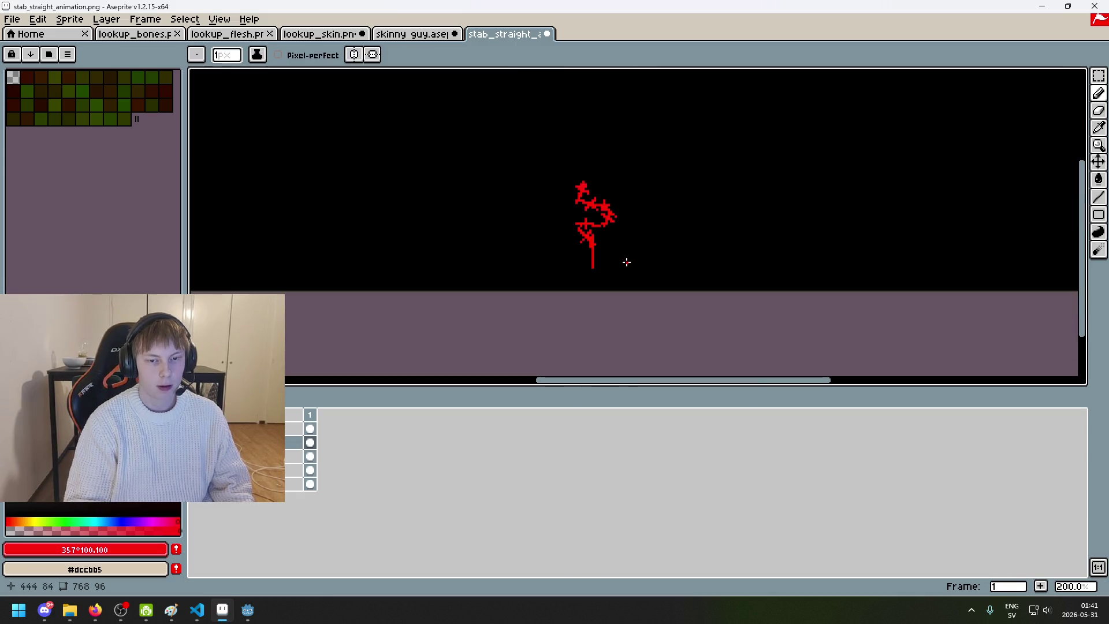
pyautogui.scroll(-1, 639, 238)
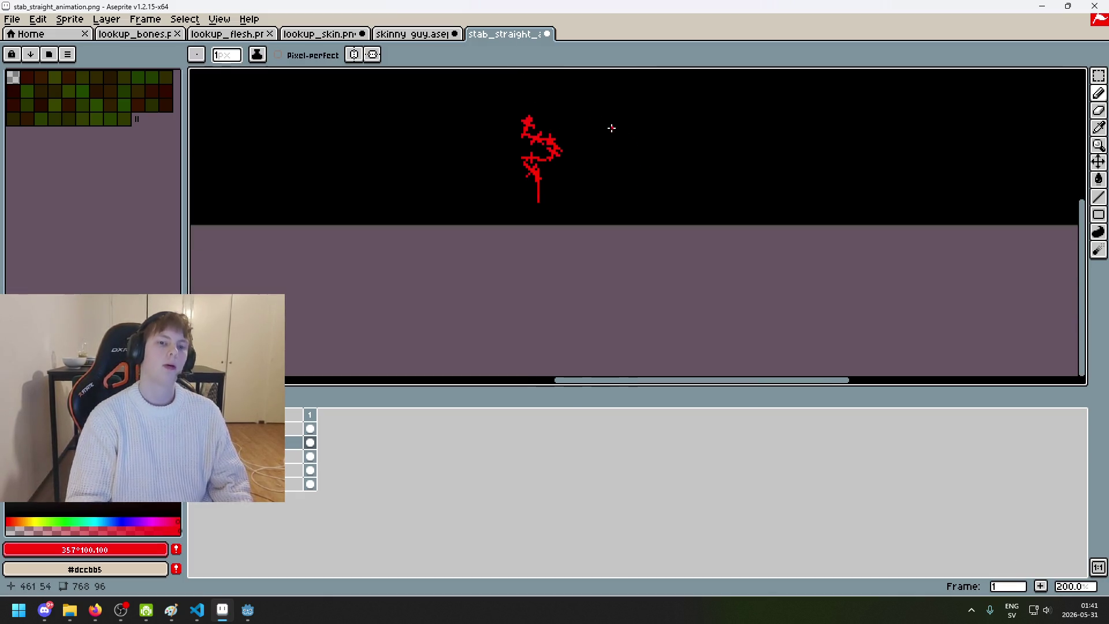
pyautogui.scroll(2, 614, 129)
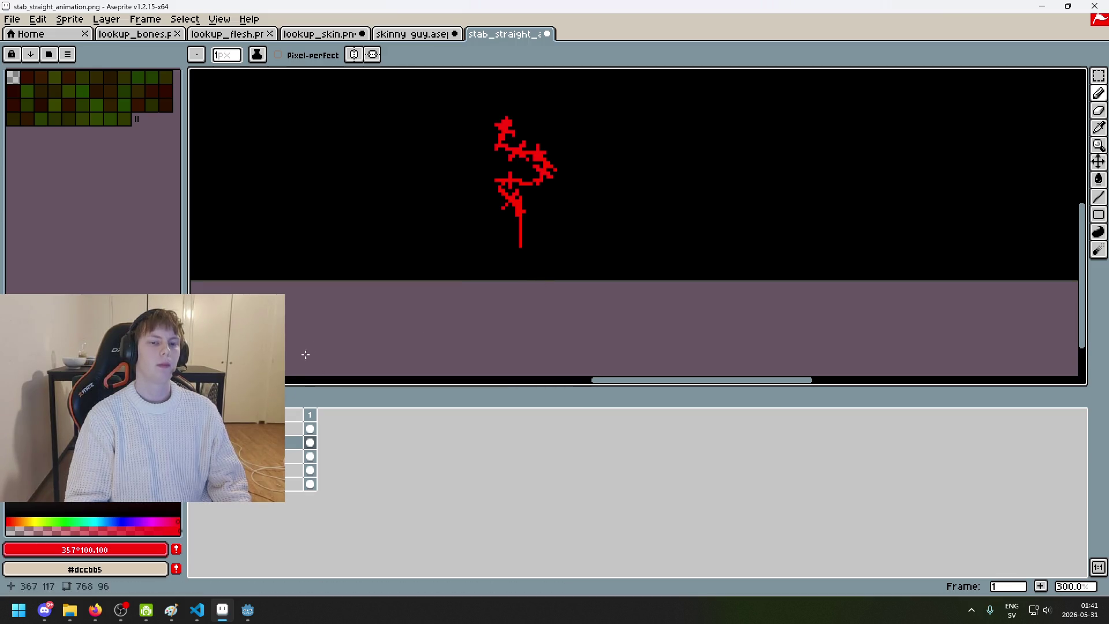
pyautogui.click(197, 428)
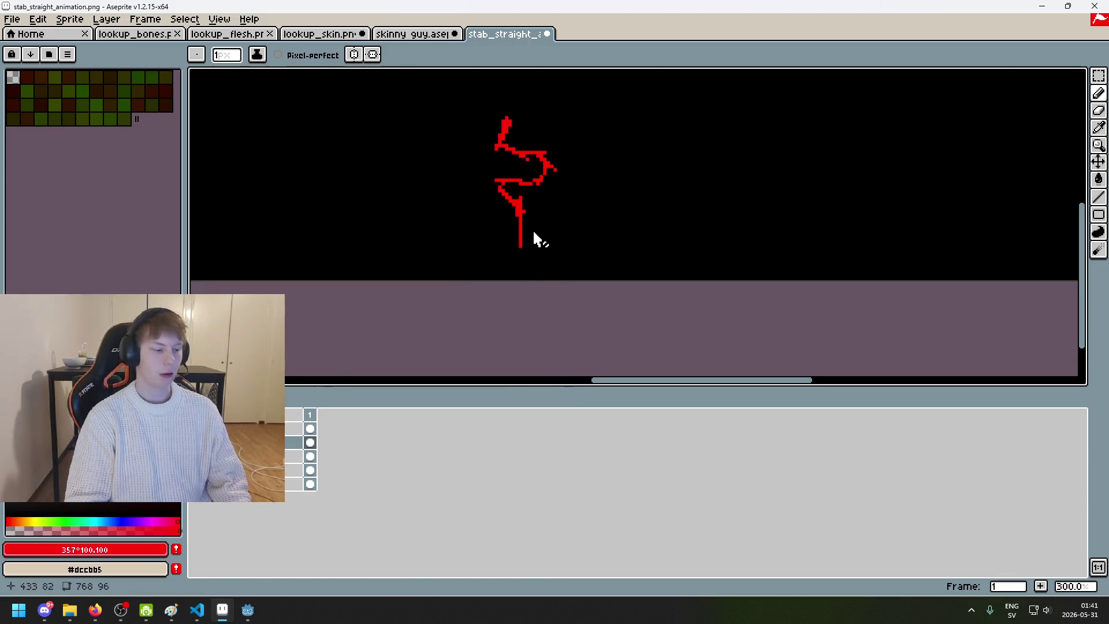
# Step: Make the layer below active and zoom in on the slash's tail joint
pyautogui.scroll(1, 555, 220)
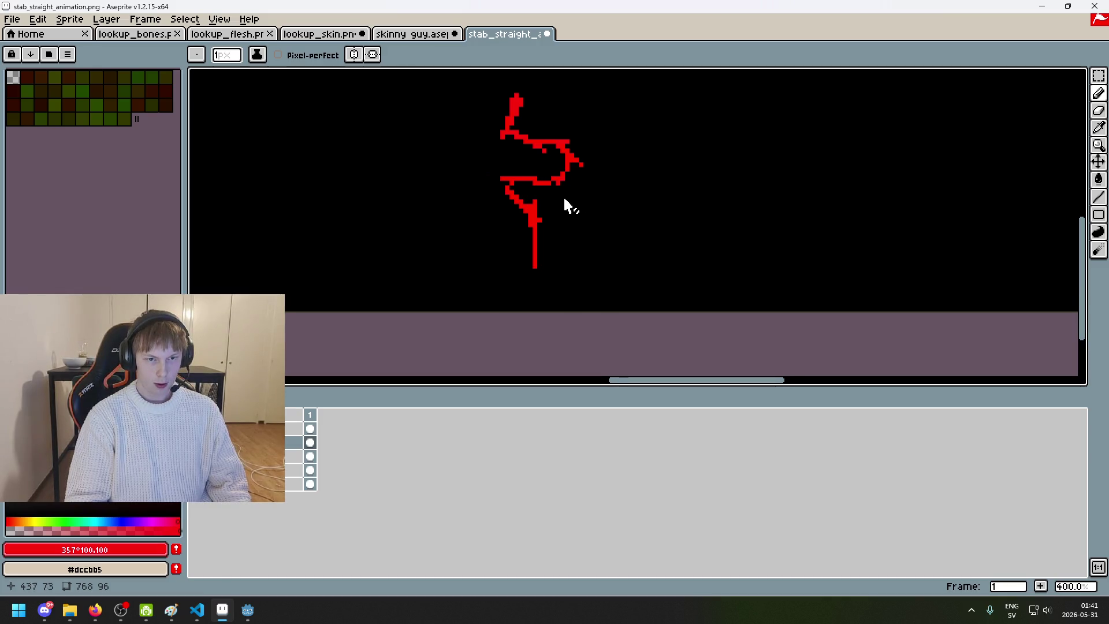
pyautogui.scroll(1, 549, 197)
pyautogui.click(293, 456)
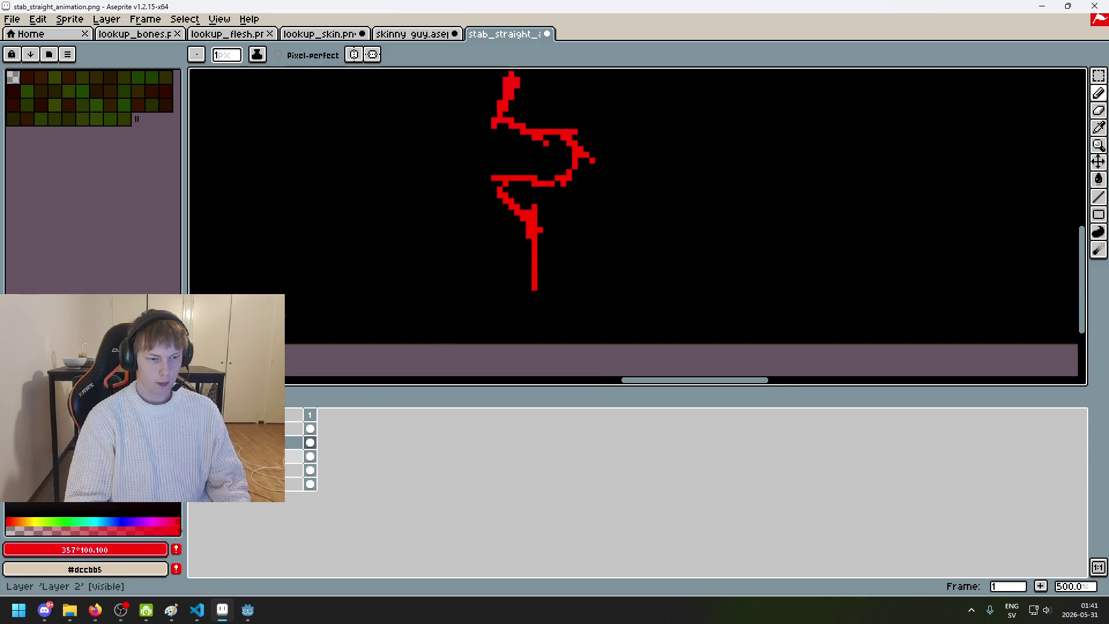
pyautogui.scroll(1, 517, 153)
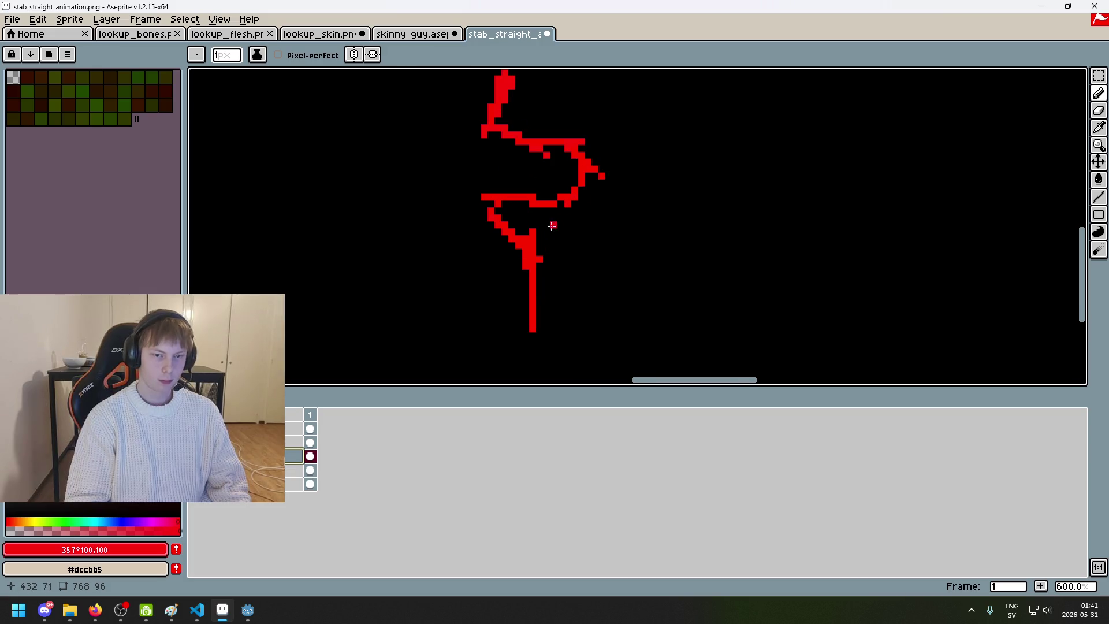
pyautogui.scroll(-4, 554, 224)
pyautogui.scroll(7, 550, 227)
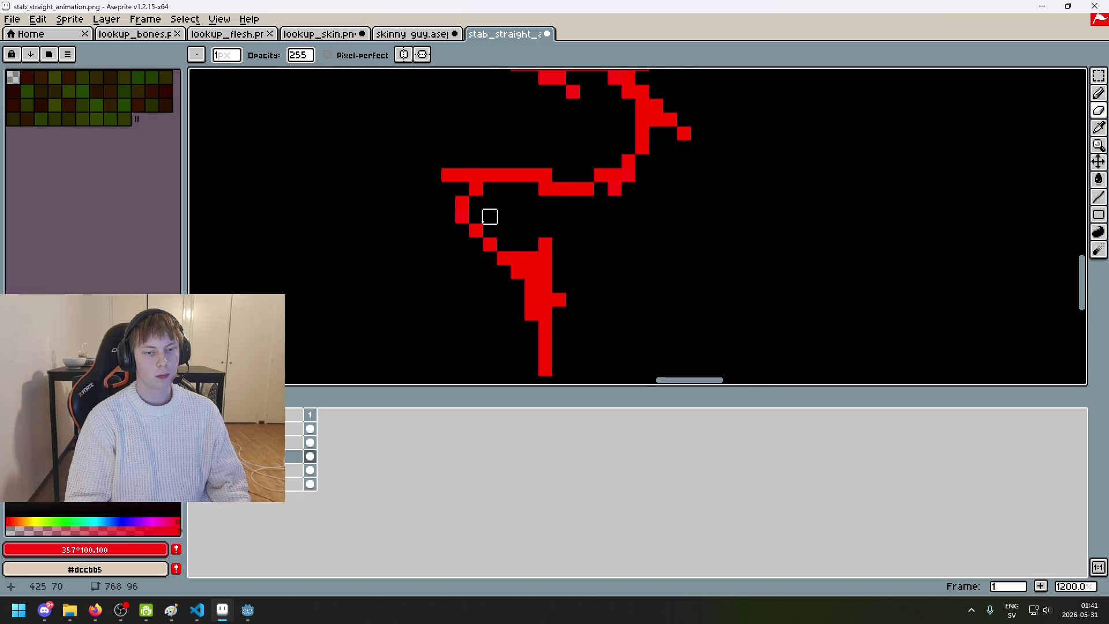
pyautogui.scroll(-4, 540, 240)
# Step: Undo the recent eraser and pencil strokes to restore the removed red pixels
pyautogui.hotkey('ctrl', 'z')
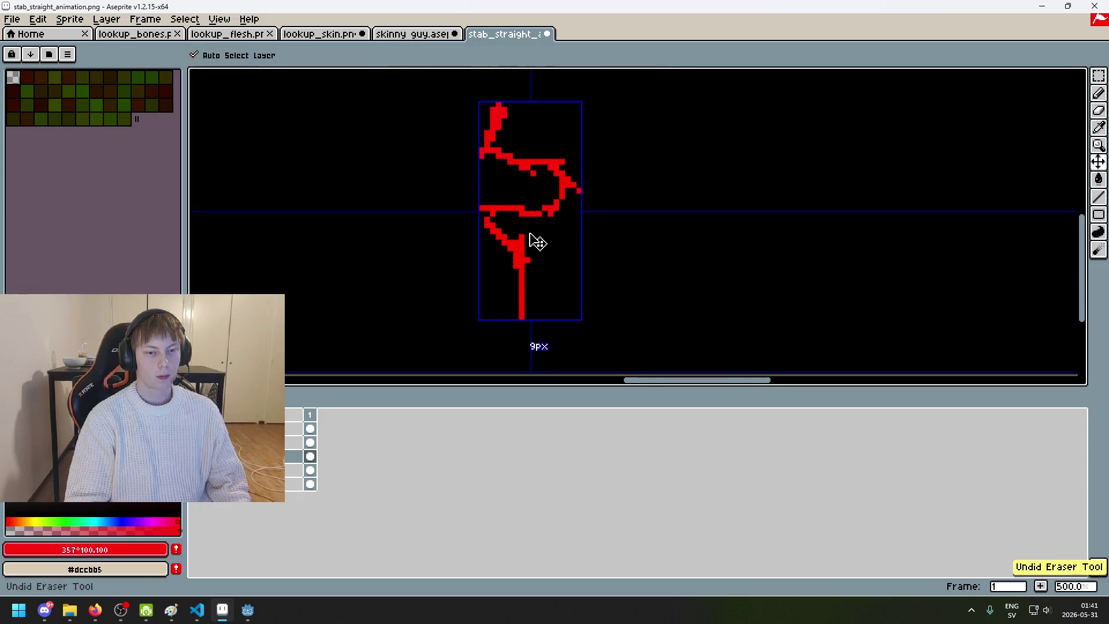
pyautogui.scroll(4, 533, 240)
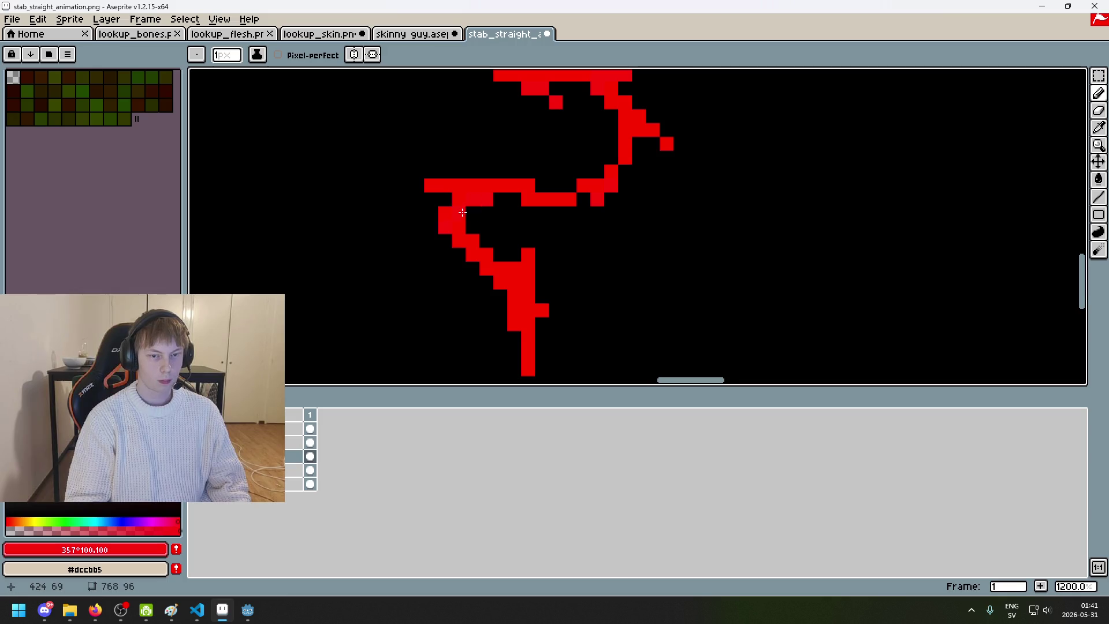
pyautogui.scroll(-7, 515, 226)
pyautogui.hotkey('ctrl', 'z')
pyautogui.scroll(4, 518, 233)
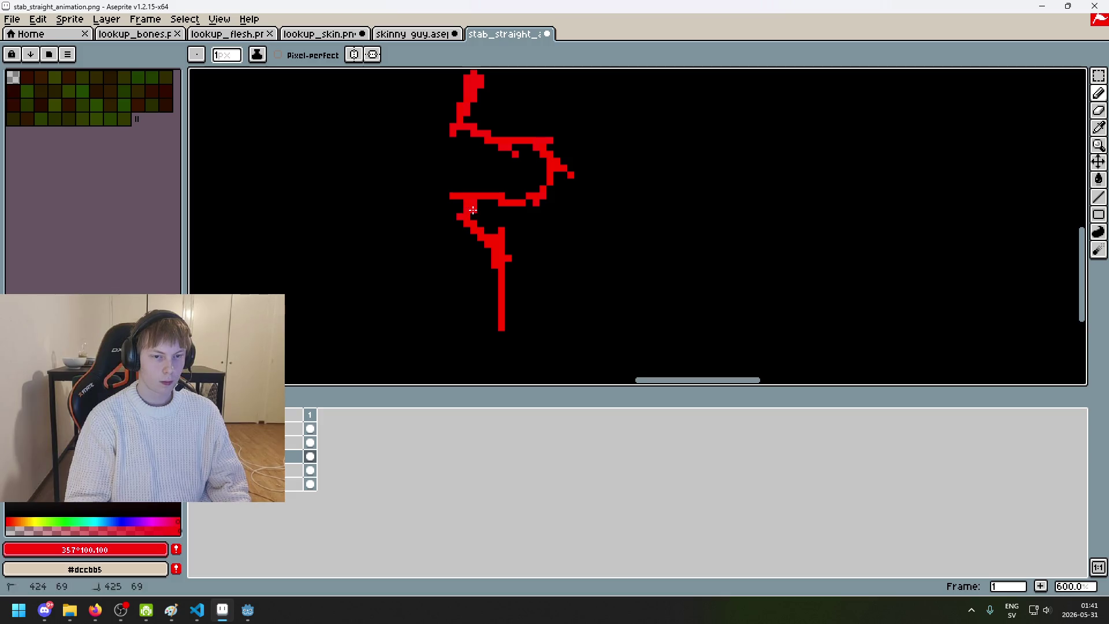
pyautogui.hotkey('ctrl', 'z')
pyautogui.hotkey('ctrl', 'z')
pyautogui.scroll(-1, 539, 220)
pyautogui.scroll(8, 538, 220)
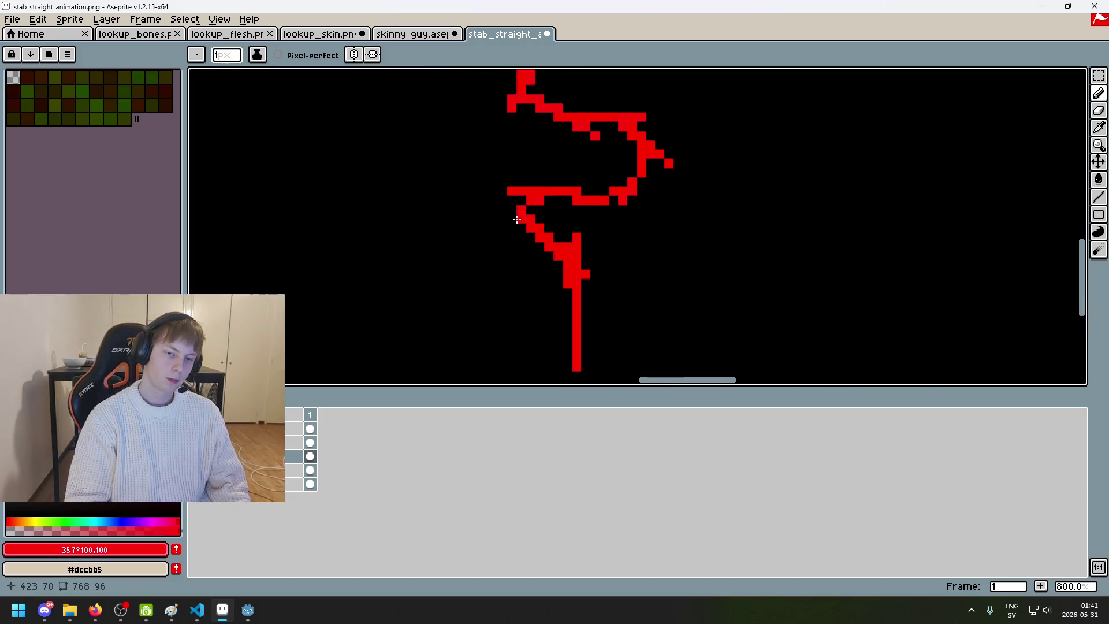
pyautogui.hotkey('ctrl', 'z')
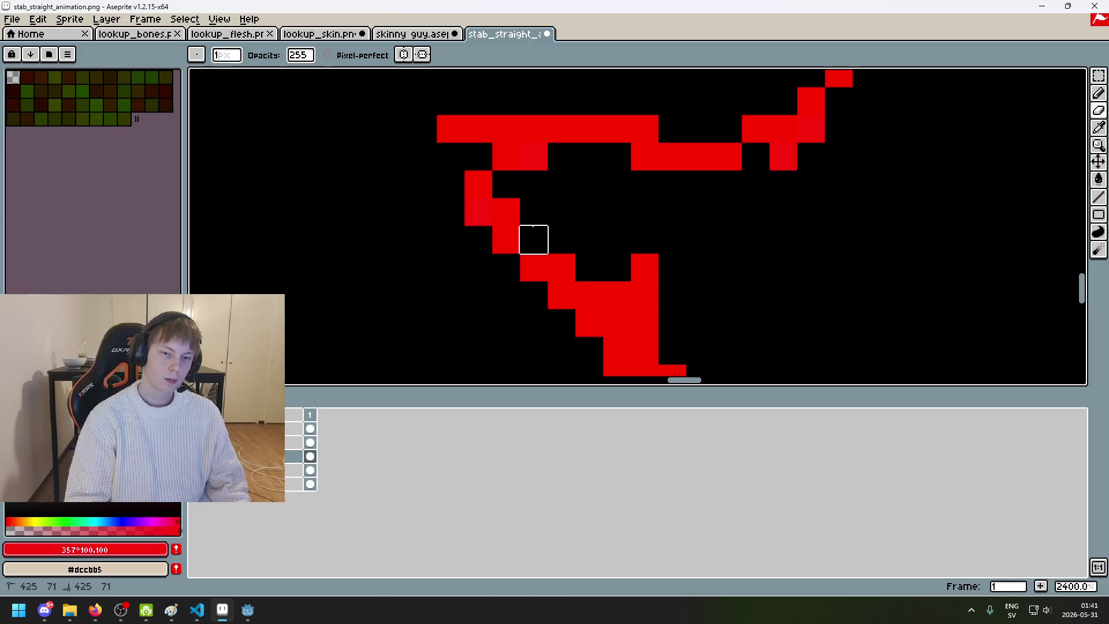
pyautogui.scroll(-7, 584, 252)
pyautogui.hotkey('ctrl', 'z')
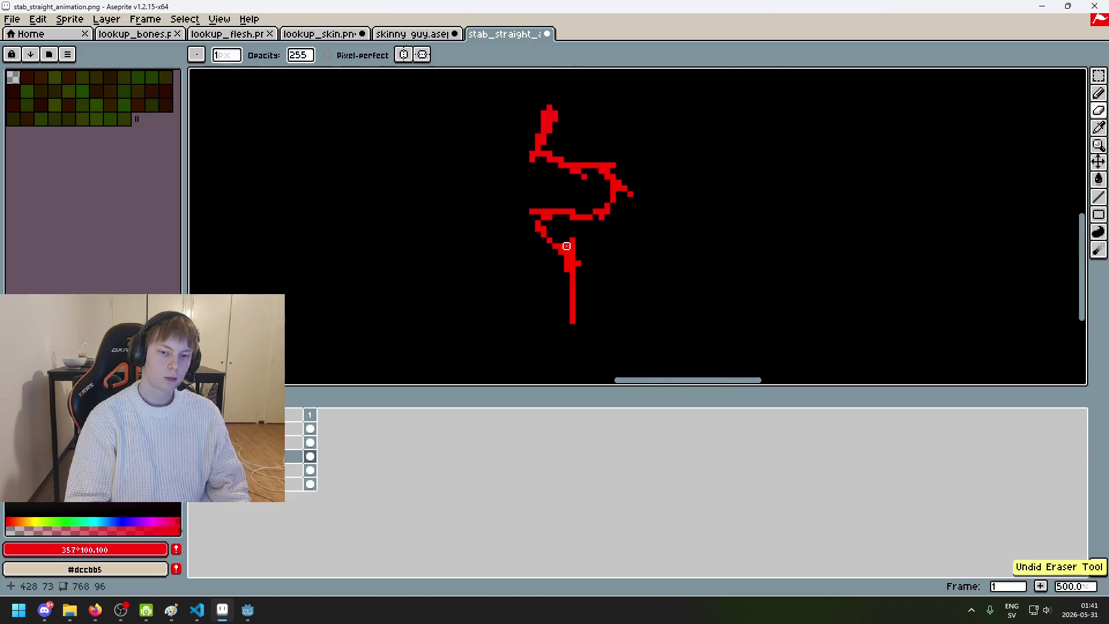
pyautogui.scroll(4, 563, 240)
pyautogui.scroll(-6, 541, 229)
pyautogui.scroll(4, 700, 179)
pyautogui.scroll(4, 678, 182)
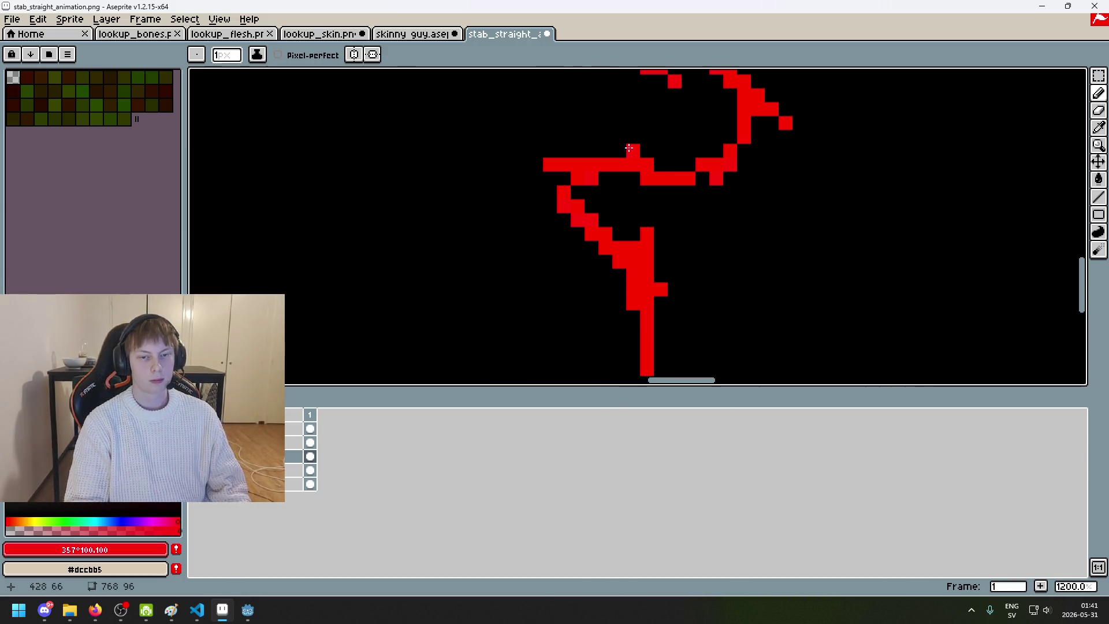
# Step: Undo more strokes, then try erasing red pixels where the diagonal meets the tail, and undo it
pyautogui.press('b')
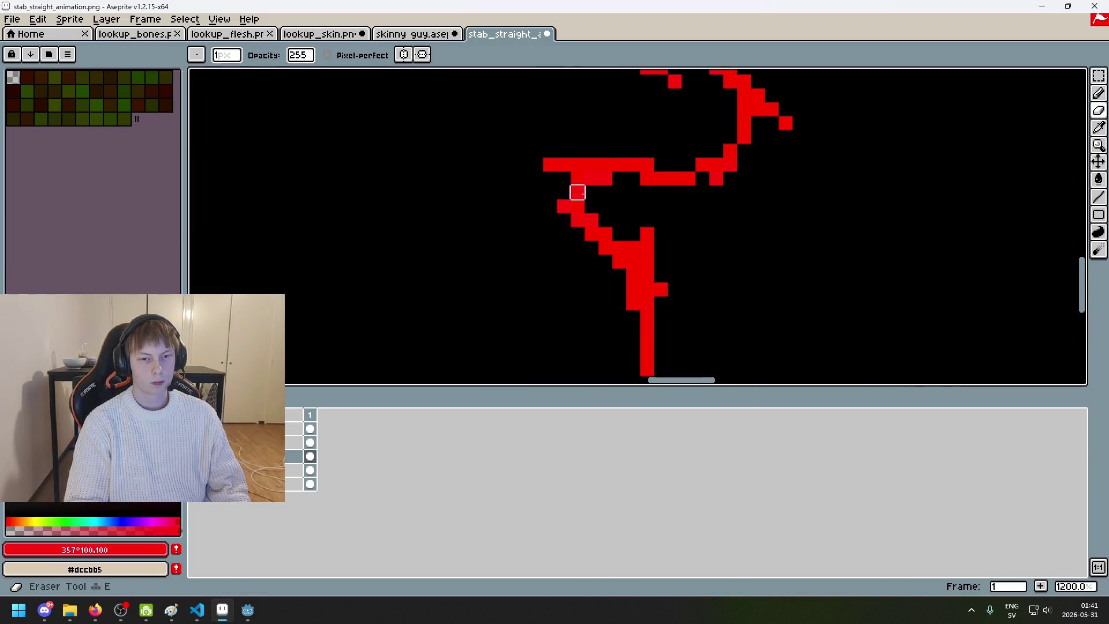
pyautogui.scroll(-2, 578, 188)
pyautogui.scroll(-4, 596, 195)
pyautogui.hotkey('ctrl', 'z')
pyautogui.hotkey('ctrl', 'z')
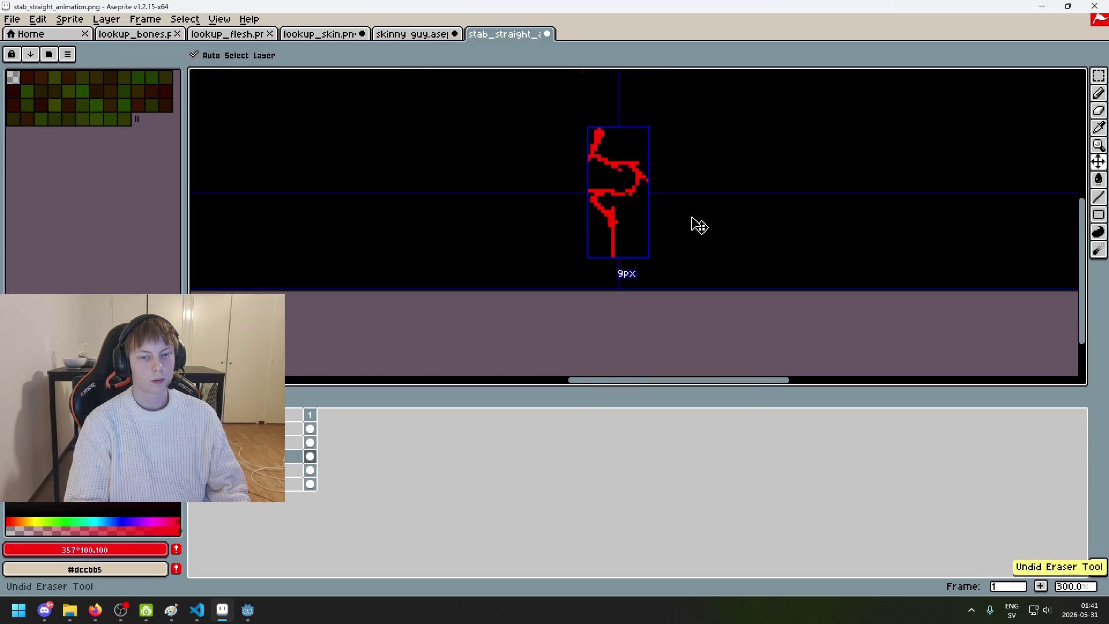
pyautogui.scroll(6, 631, 223)
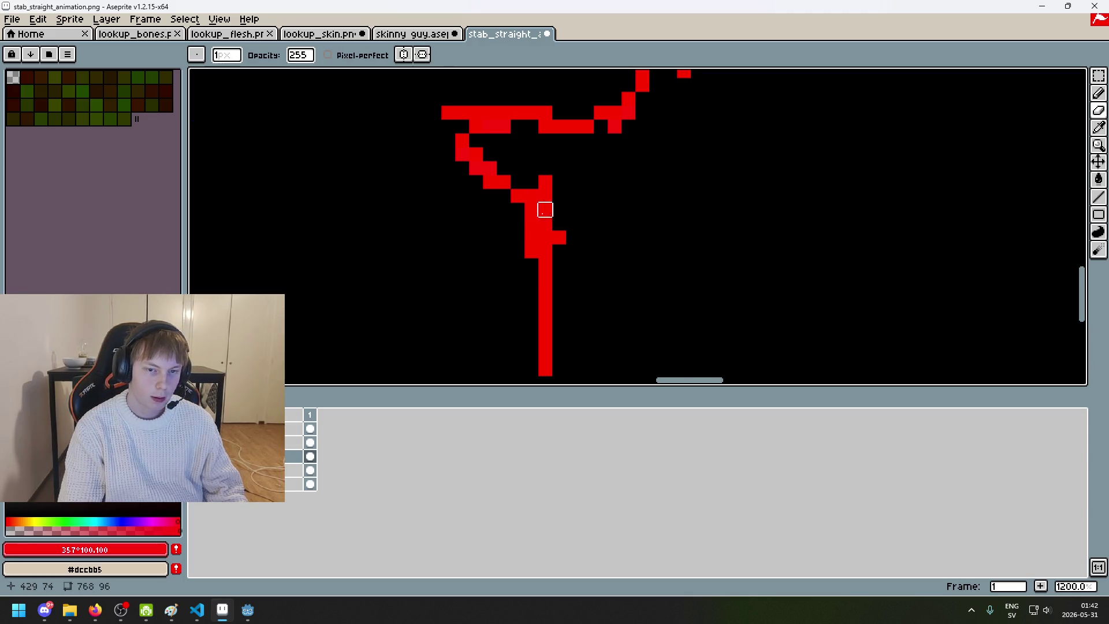
pyautogui.scroll(-1, 575, 222)
pyautogui.hotkey('ctrl', 'z')
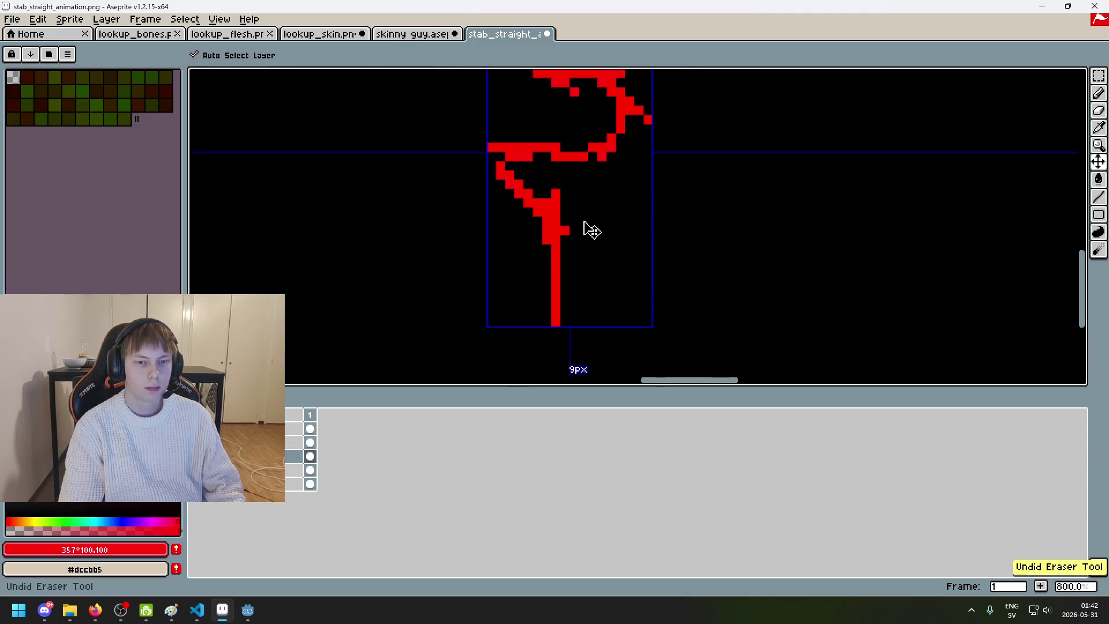
pyautogui.scroll(-2, 696, 200)
pyautogui.scroll(5, 654, 225)
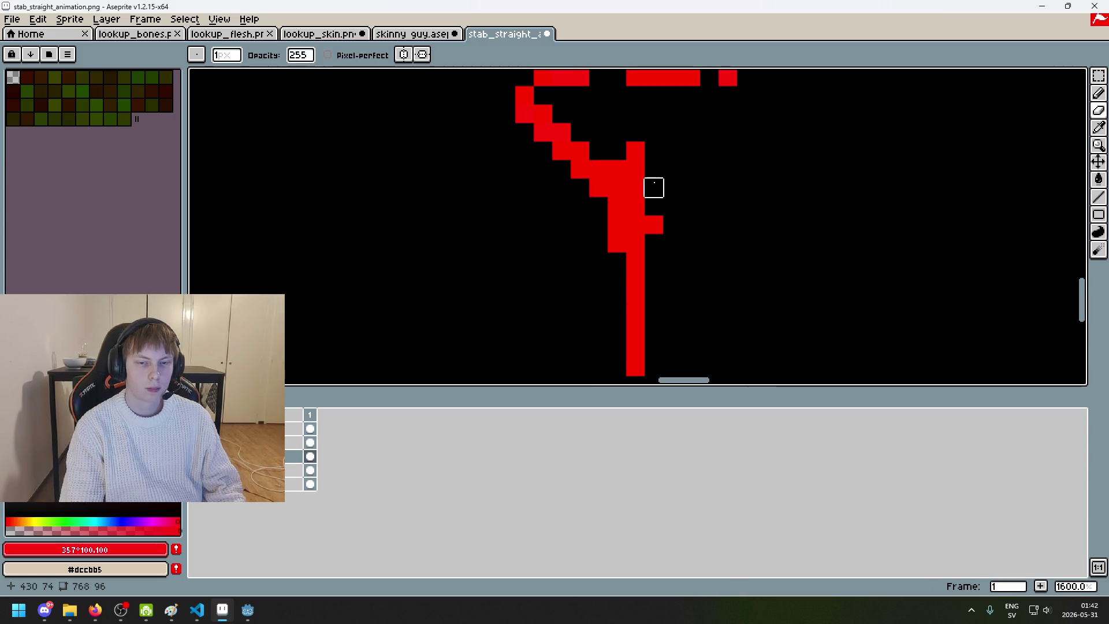
pyautogui.moveTo(635, 151)
pyautogui.mouseDown()
pyautogui.moveTo(634, 168)
pyautogui.moveTo(653, 186)
pyautogui.mouseUp()
pyautogui.scroll(-6, 690, 194)
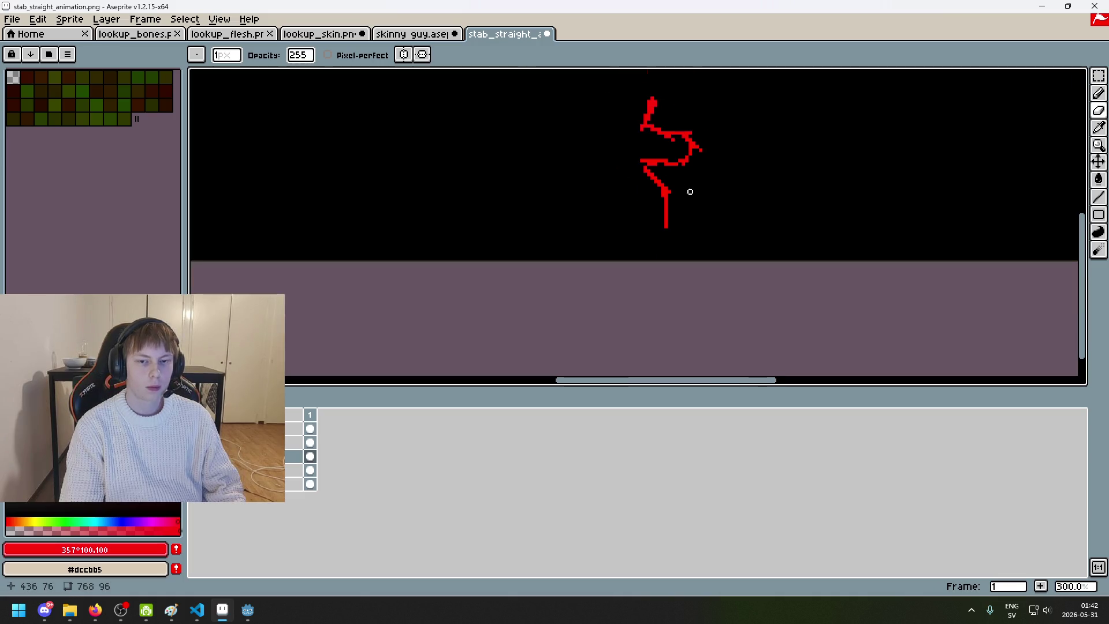
pyautogui.hotkey('ctrl', 'z')
pyautogui.scroll(4, 685, 198)
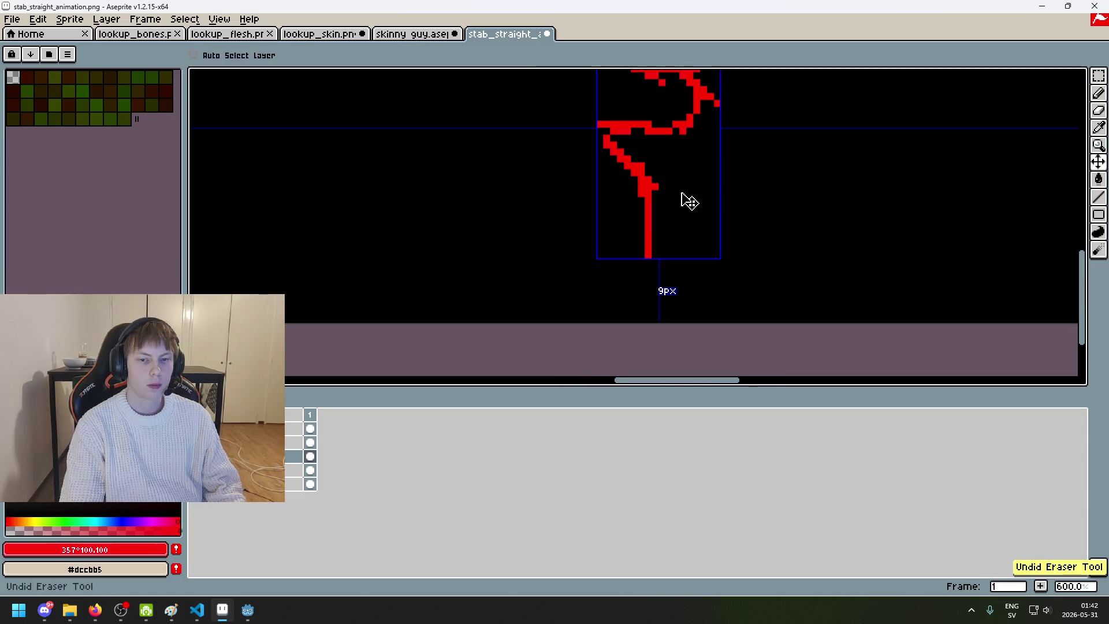
pyautogui.scroll(5, 668, 185)
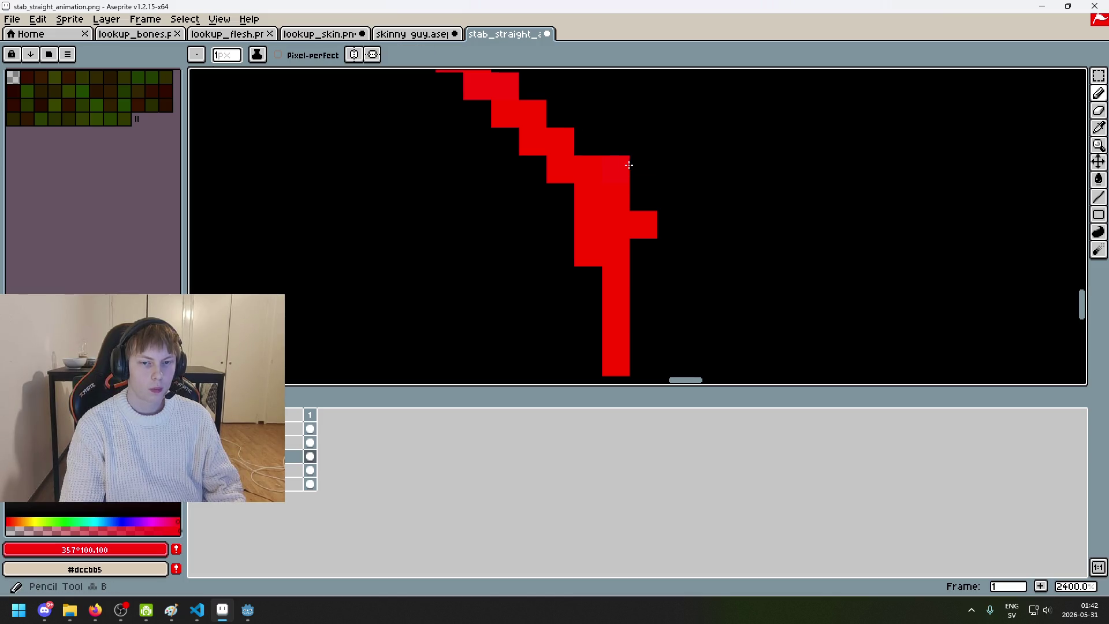
# Step: Paint red pixels back at the tail joint with the Pencil
pyautogui.moveTo(615, 169); pyautogui.dragTo(614, 145)
pyautogui.scroll(-4, 616, 142)
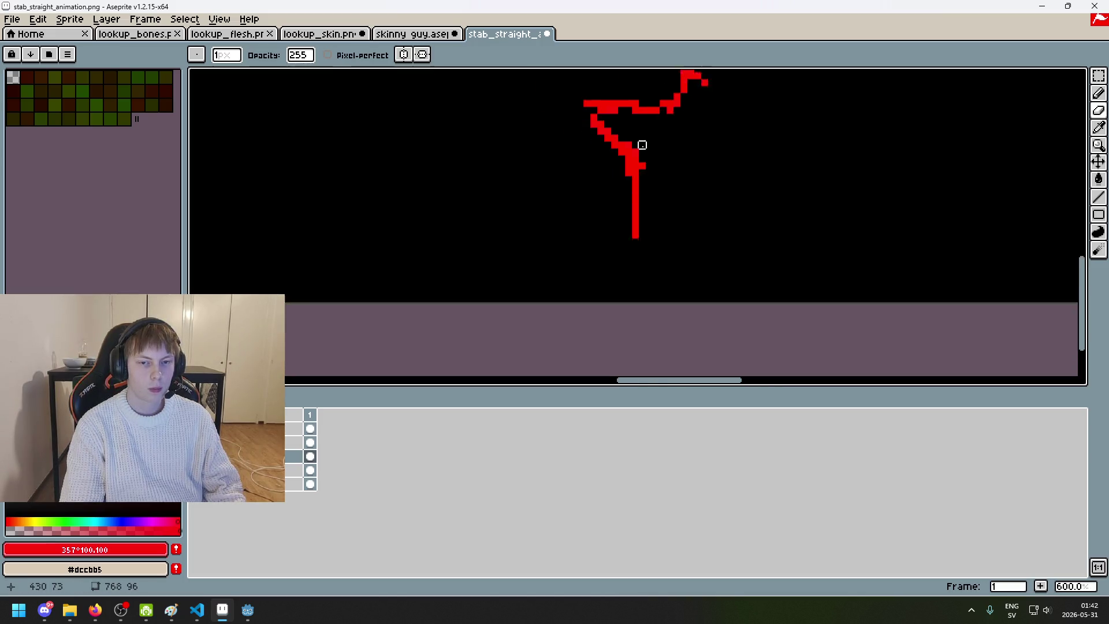
pyautogui.scroll(2, 659, 163)
pyautogui.scroll(-2, 660, 168)
pyautogui.scroll(6, 661, 169)
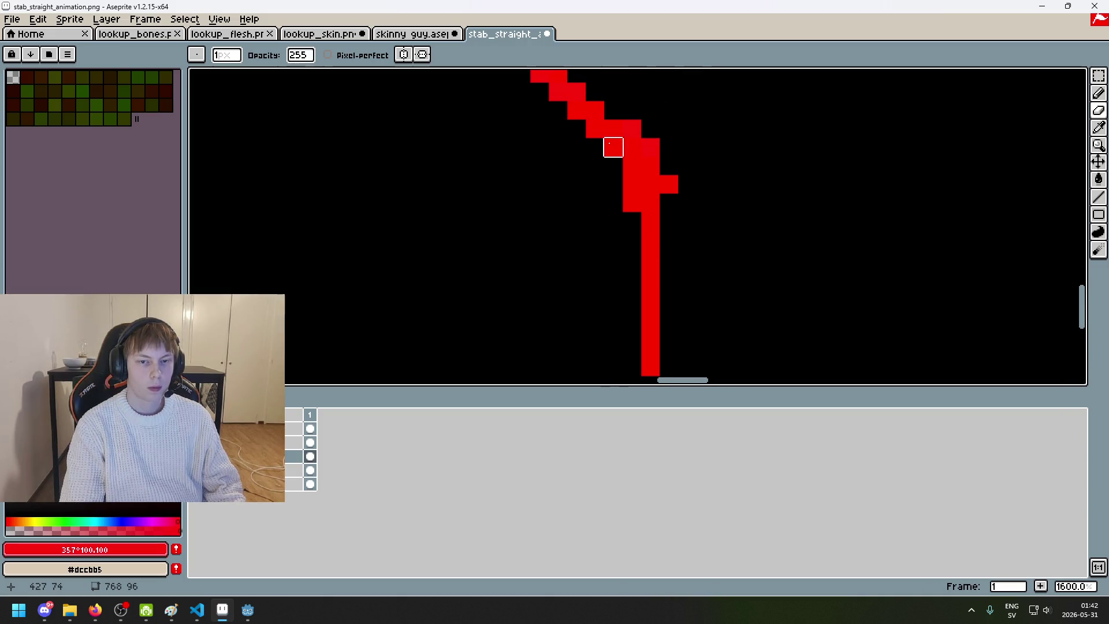
pyautogui.scroll(-1, 614, 143)
pyautogui.press('b')
pyautogui.scroll(-4, 608, 167)
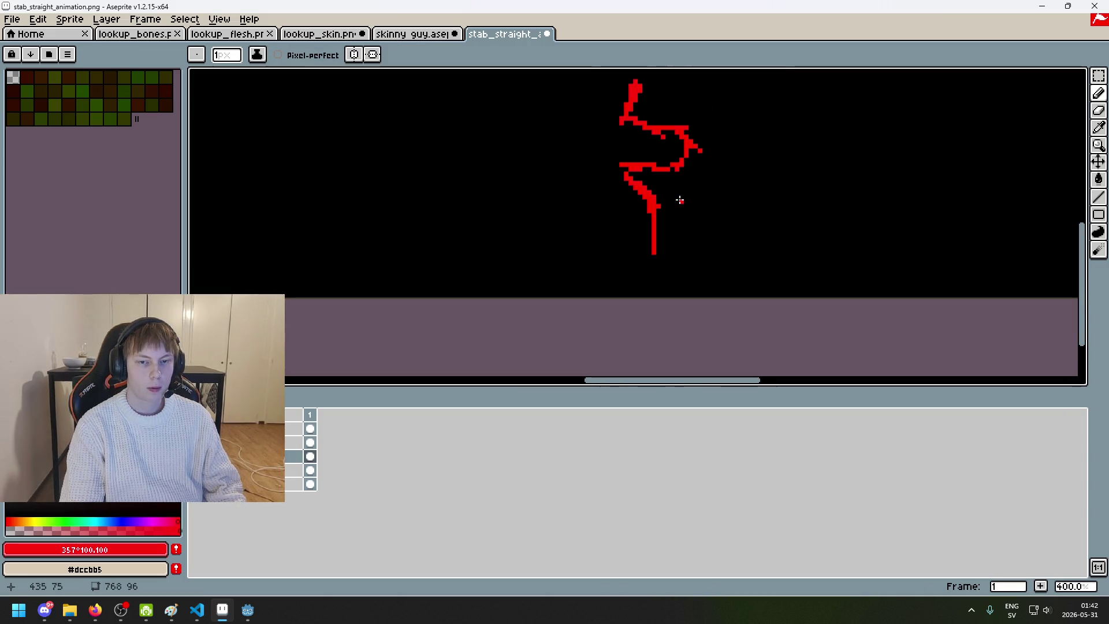
pyautogui.scroll(3, 678, 198)
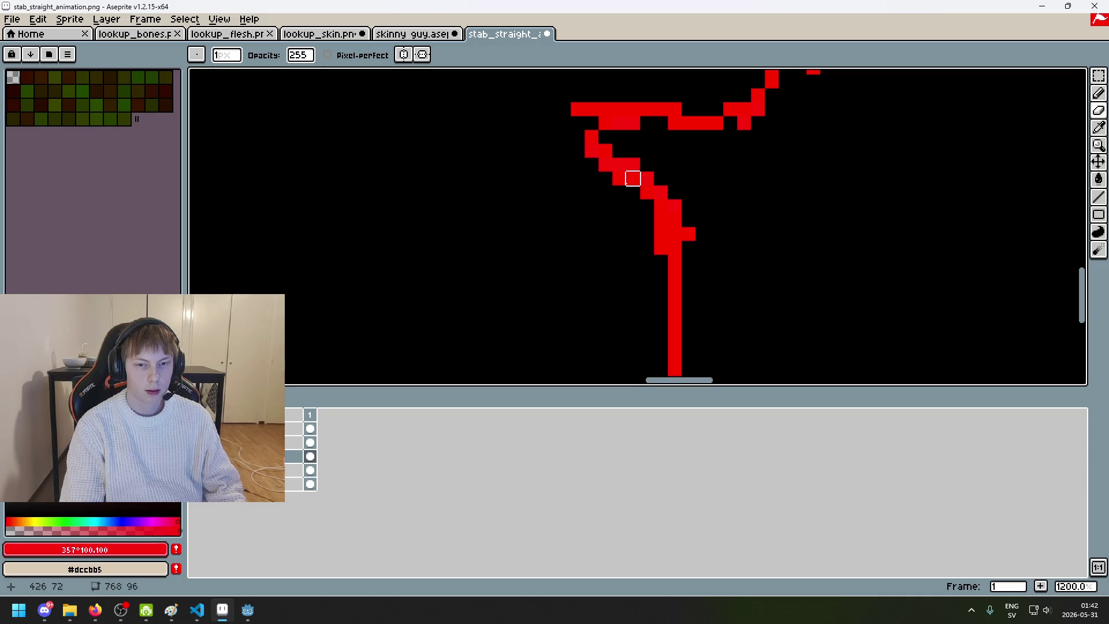
pyautogui.scroll(-7, 605, 179)
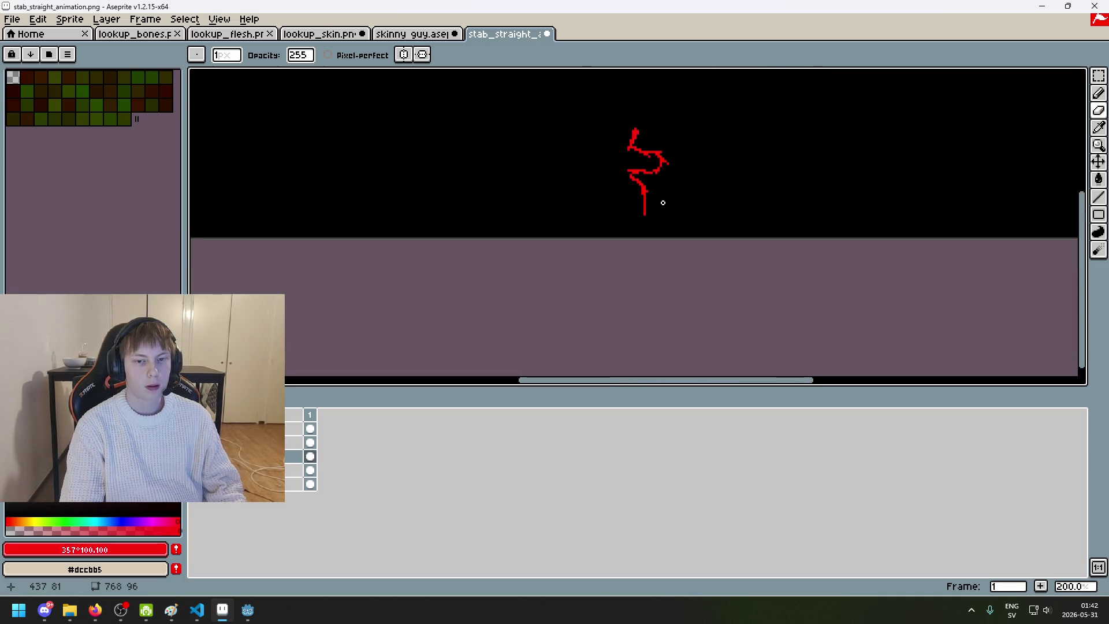
pyautogui.scroll(2, 661, 203)
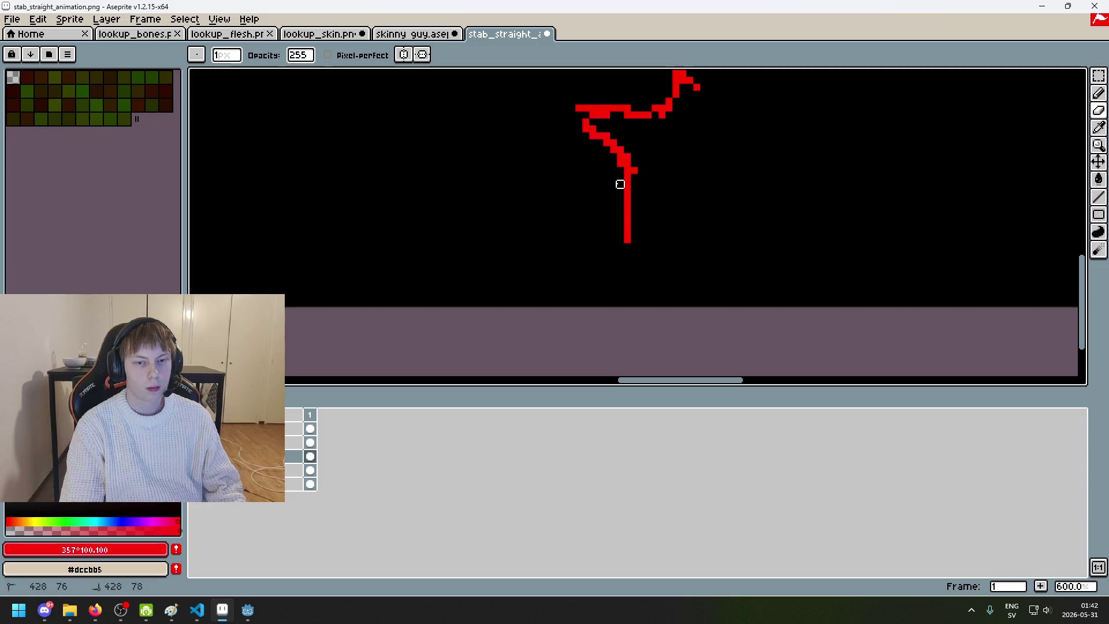
pyautogui.scroll(-3, 624, 197)
pyautogui.scroll(4, 647, 225)
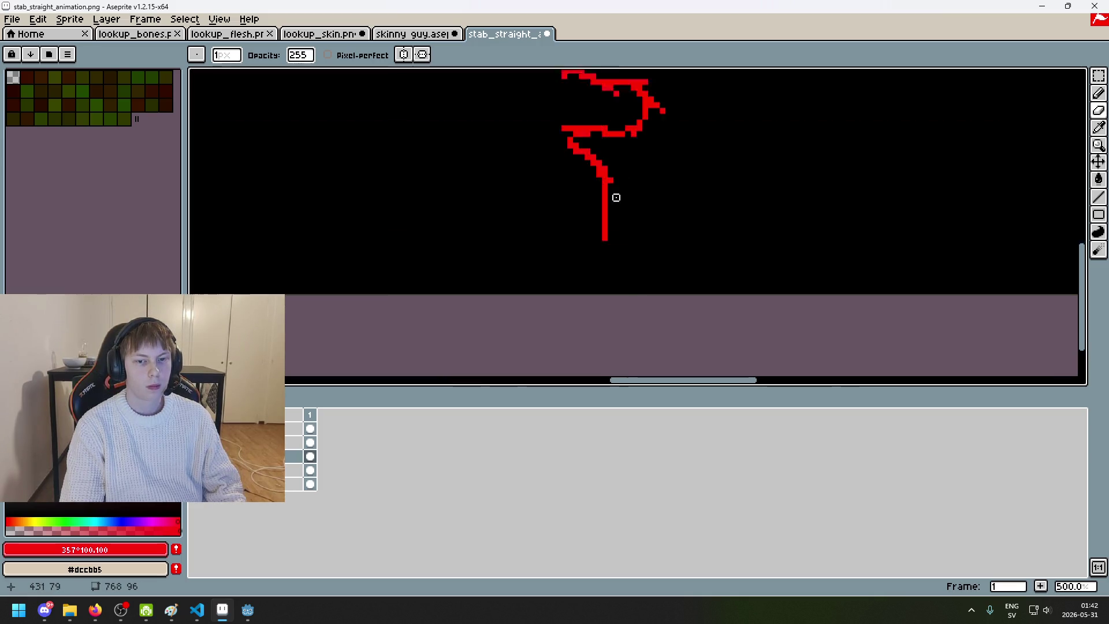
pyautogui.scroll(-4, 616, 182)
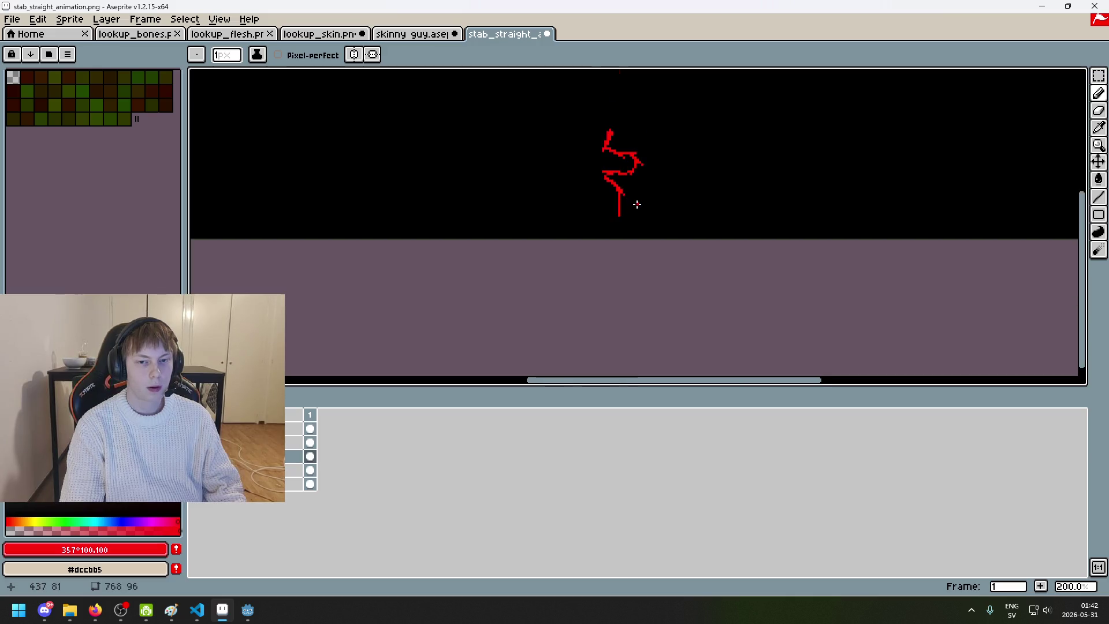
pyautogui.scroll(4, 641, 216)
# Step: Alternate Eraser and Pencil to tidy the joint into single pixels, undoing one stray stroke
pyautogui.press('e')
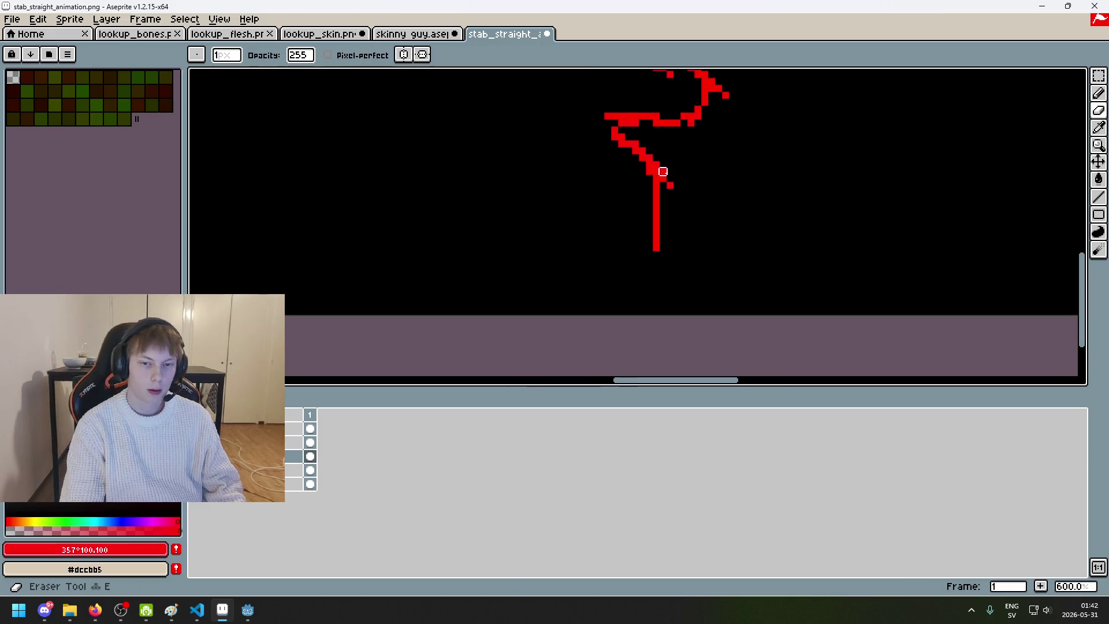
pyautogui.press('b')
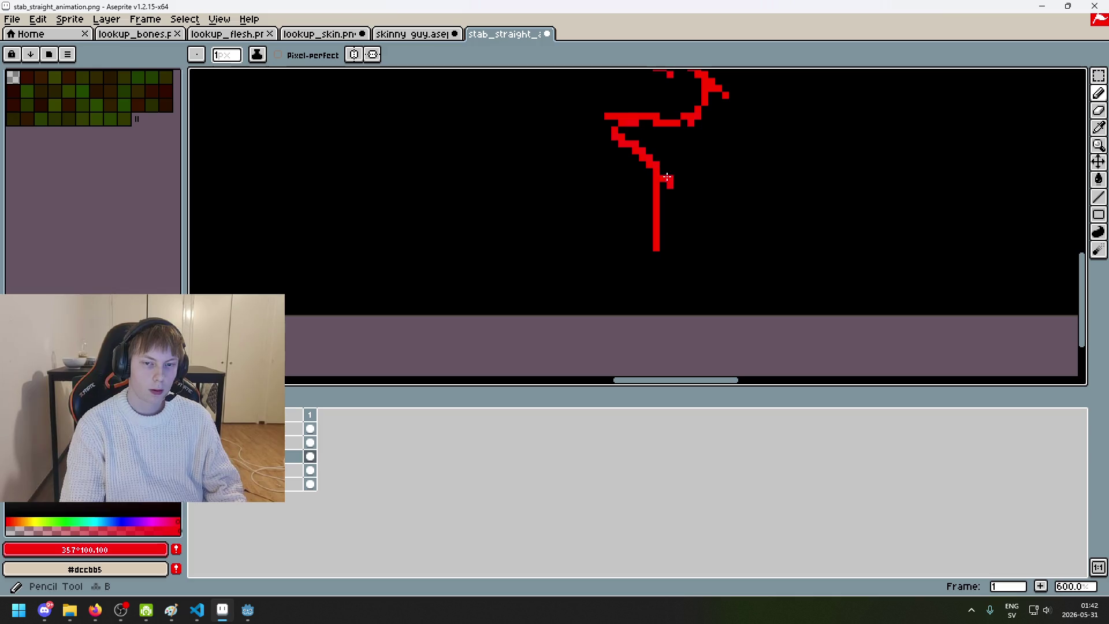
pyautogui.scroll(-4, 662, 171)
pyautogui.scroll(4, 684, 199)
pyautogui.press('e')
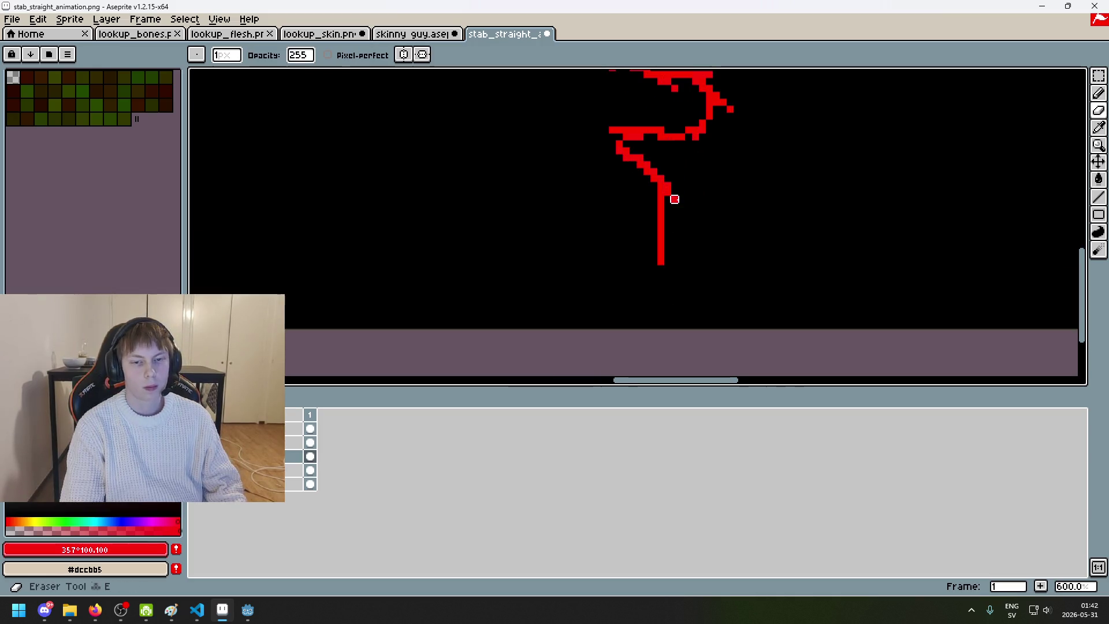
pyautogui.scroll(-4, 663, 188)
pyautogui.scroll(4, 698, 235)
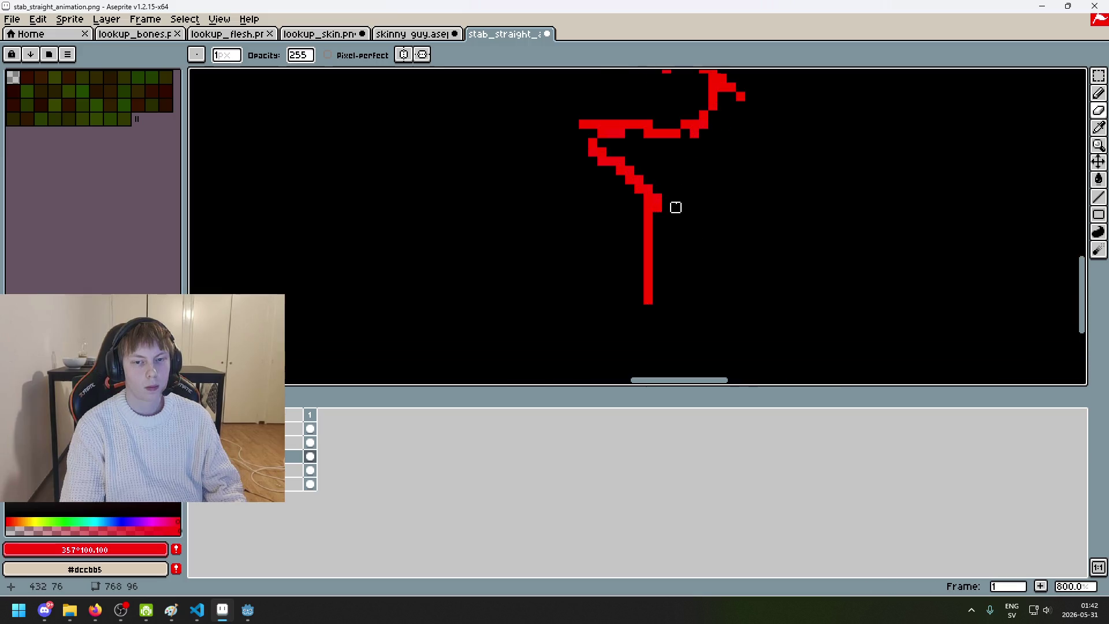
pyautogui.press('b')
pyautogui.scroll(-5, 664, 225)
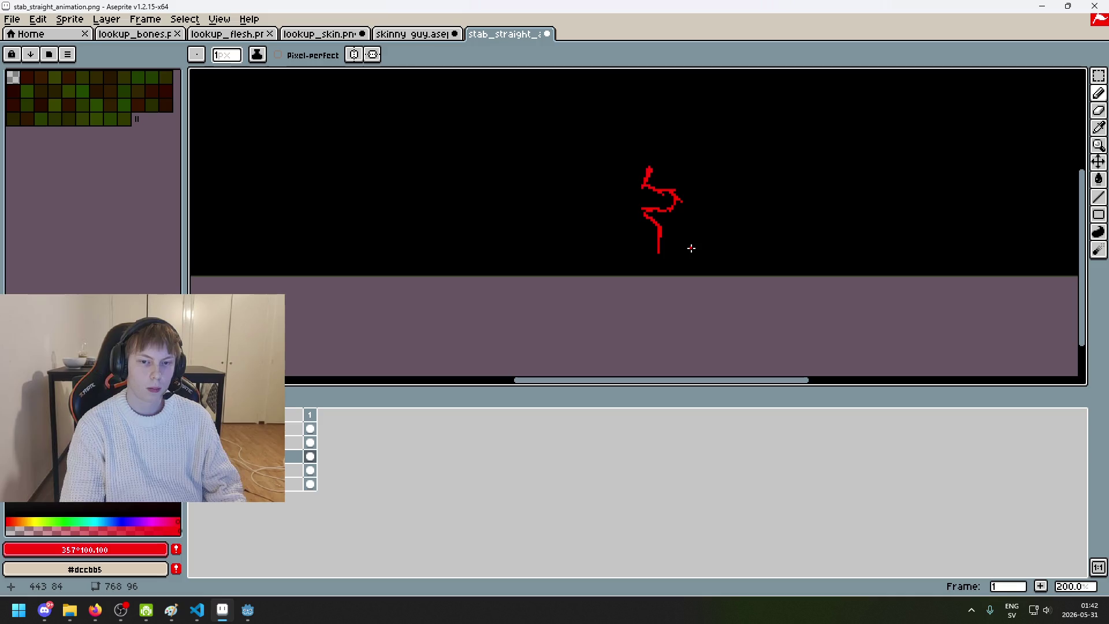
pyautogui.scroll(4, 689, 247)
pyautogui.press('e')
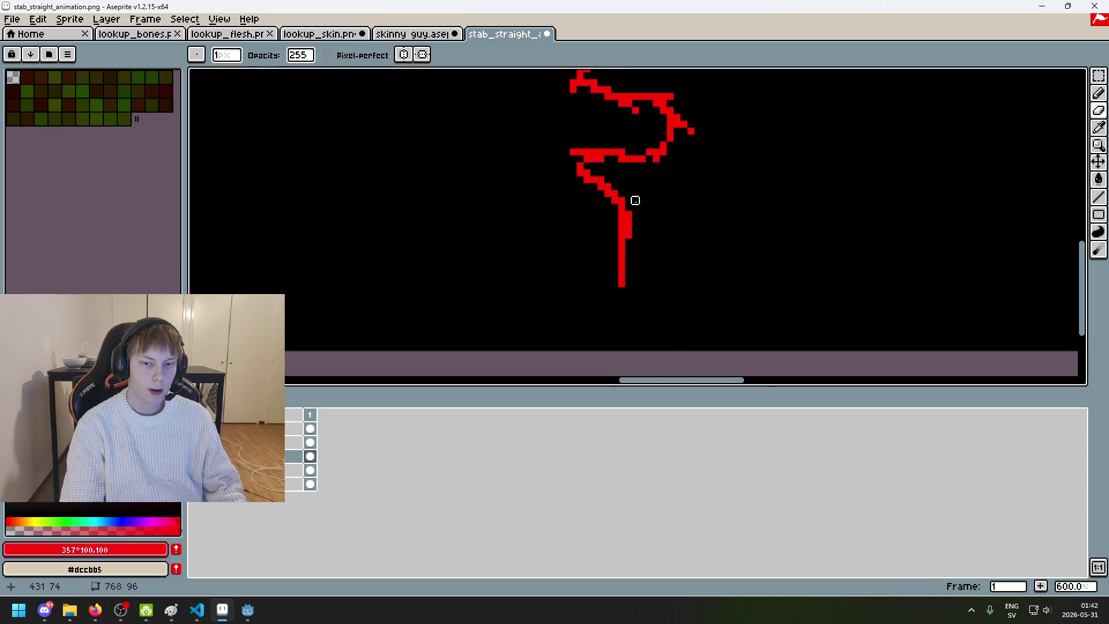
pyautogui.scroll(-4, 635, 200)
pyautogui.scroll(3, 657, 262)
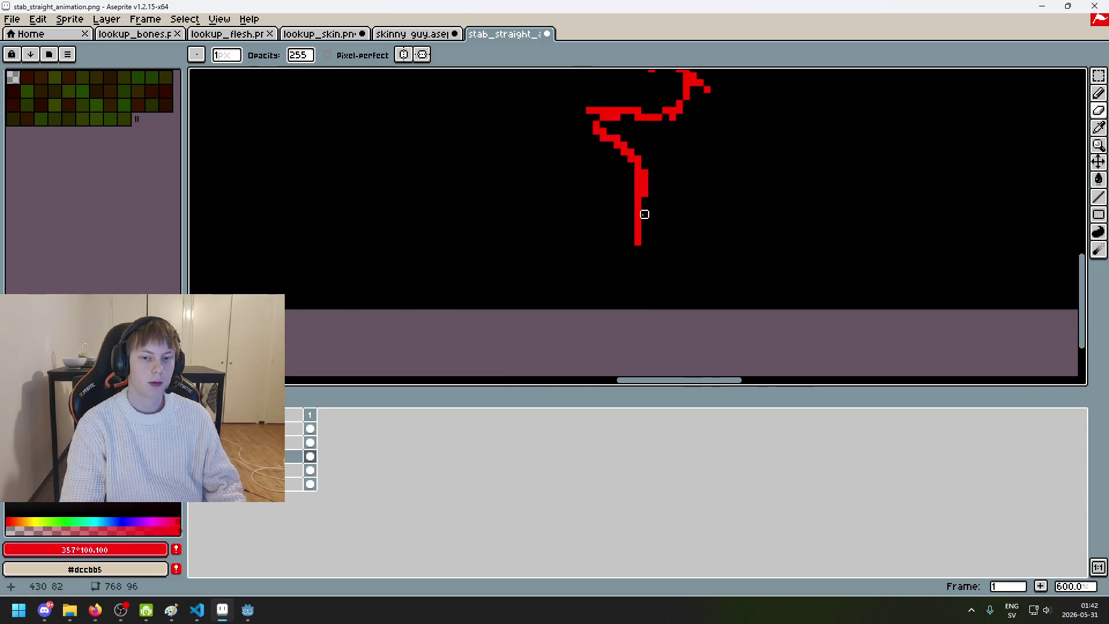
pyautogui.press('b')
pyautogui.scroll(-2, 644, 213)
pyautogui.hotkey('ctrl', 'z')
pyautogui.scroll(1, 652, 214)
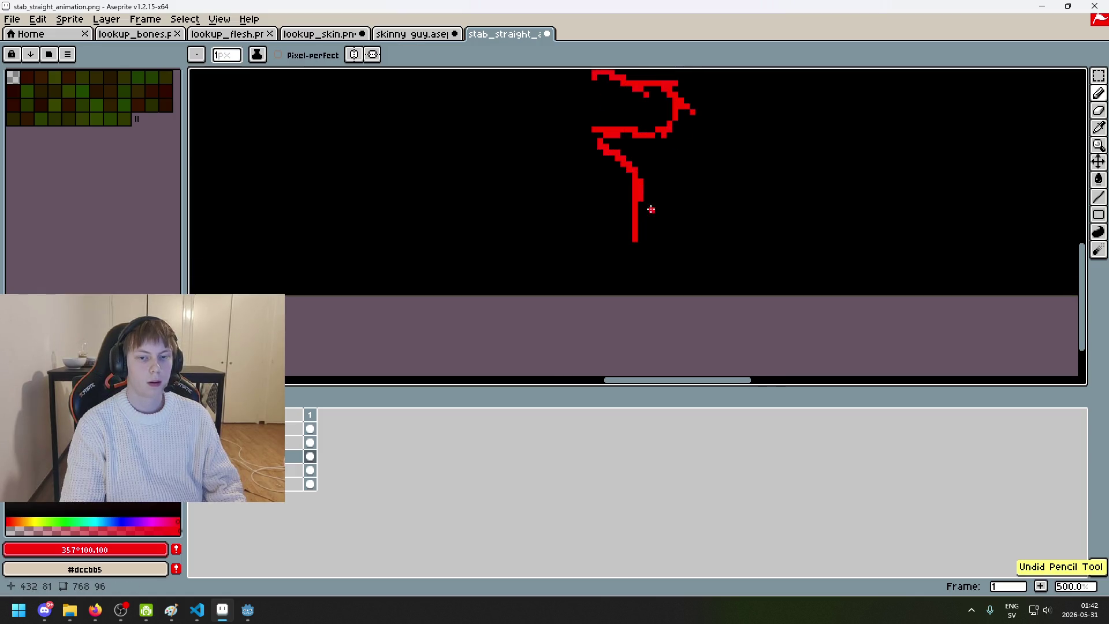
pyautogui.scroll(-3, 658, 213)
pyautogui.scroll(1, 671, 224)
# Step: Pan the view to recentre the slash on screen
pyautogui.moveTo(672, 224)
pyautogui.mouseDown()
pyautogui.moveTo(720, 191)
pyautogui.moveTo(730, 242)
pyautogui.mouseUp()
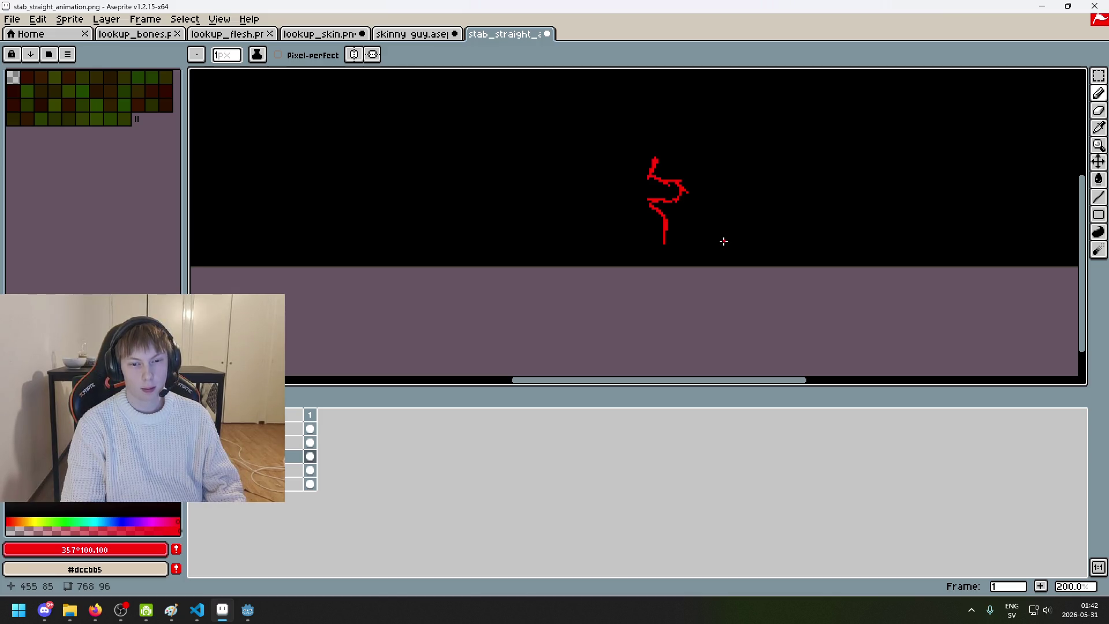
pyautogui.scroll(-1, 719, 234)
pyautogui.scroll(1, 716, 232)
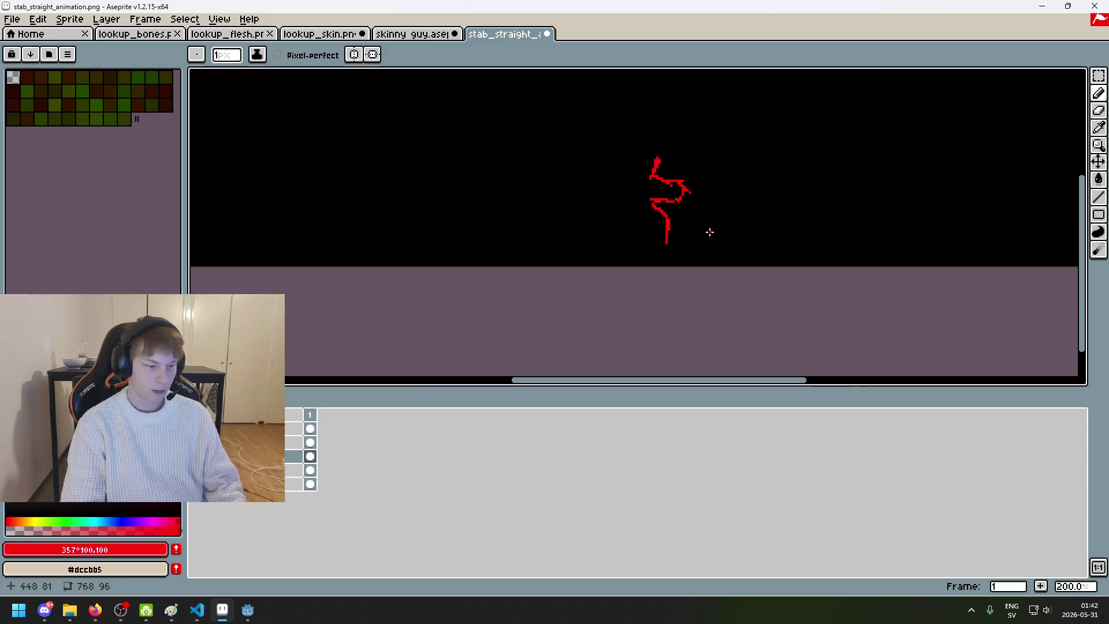
pyautogui.moveTo(707, 231); pyautogui.dragTo(658, 203)
pyautogui.scroll(-1, 670, 201)
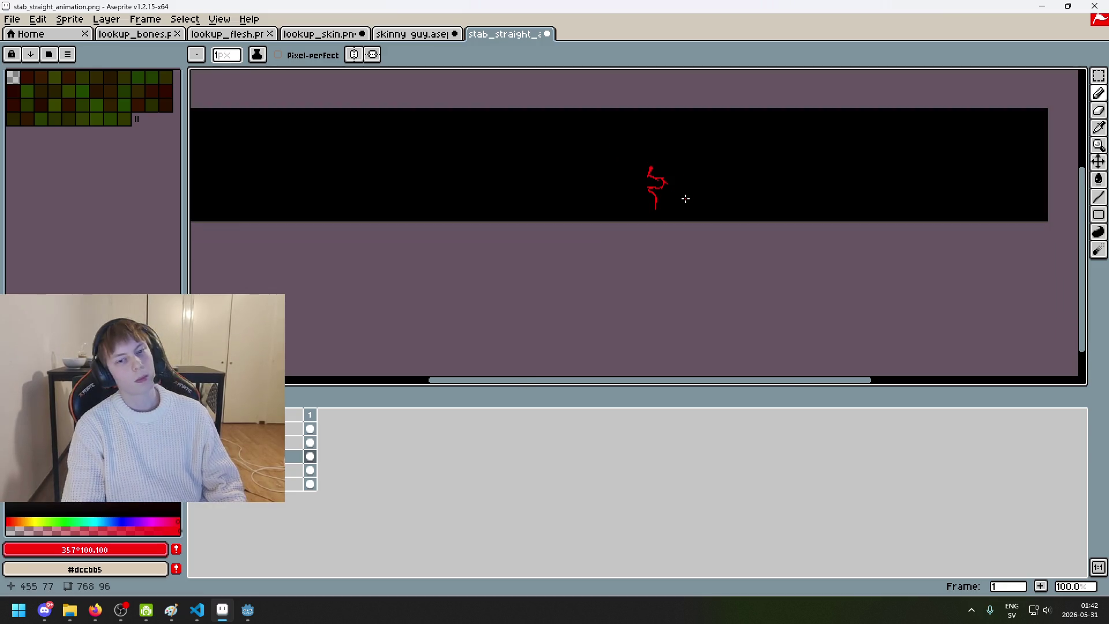
# Step: Try erasing at the slash's top and adding Pencil pixels at the top tip, undoing both
pyautogui.scroll(4, 684, 198)
pyautogui.scroll(-1, 681, 175)
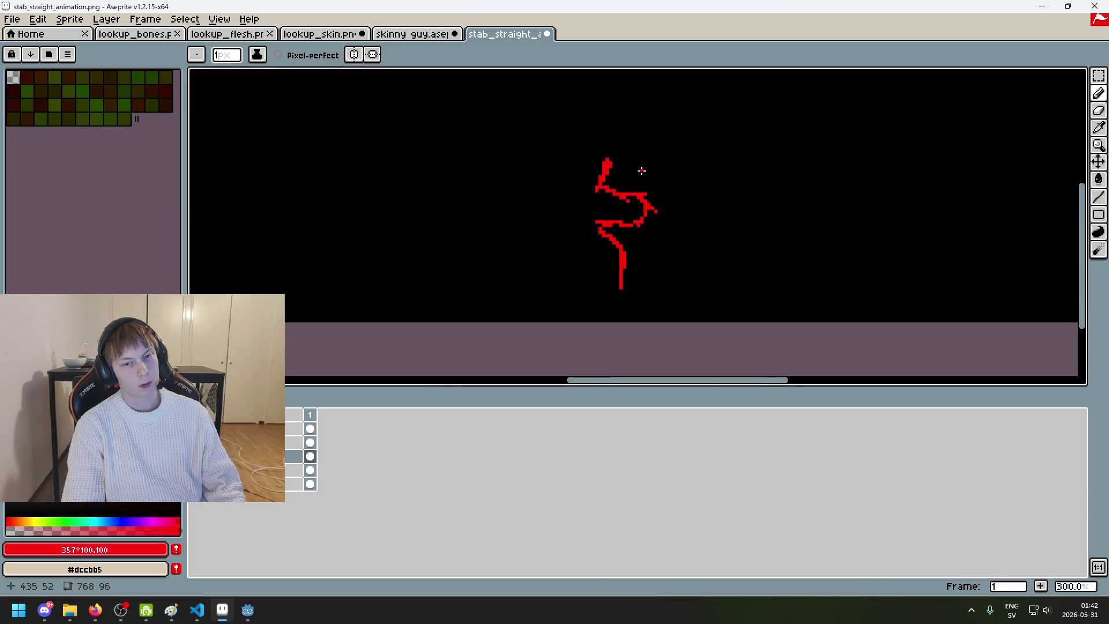
pyautogui.scroll(1, 635, 171)
pyautogui.scroll(1, 587, 176)
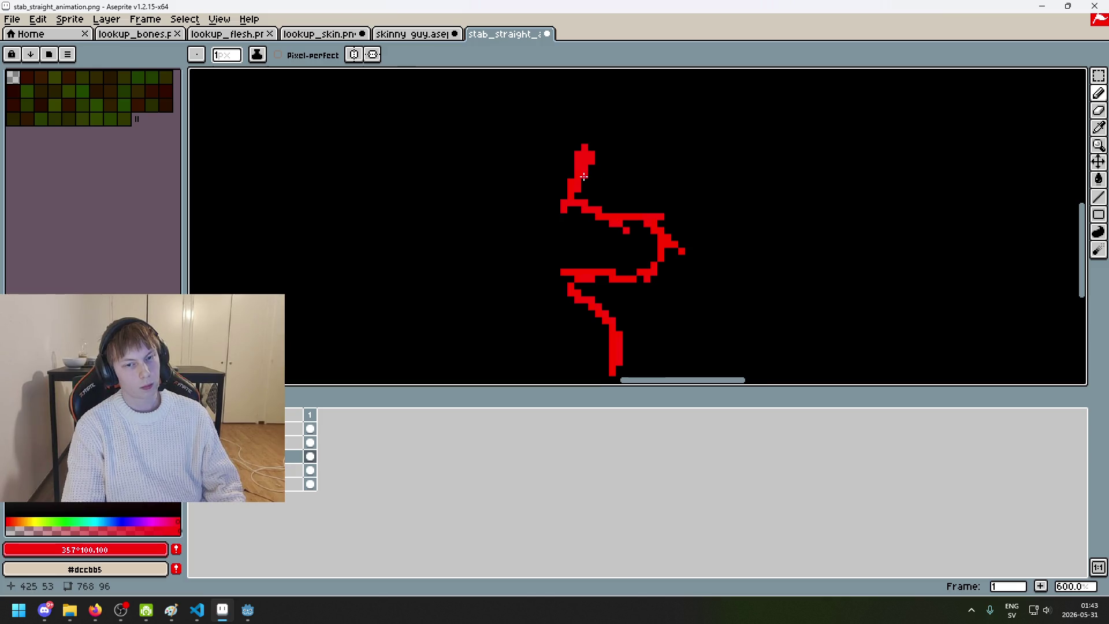
pyautogui.press('e')
pyautogui.moveTo(583, 162); pyautogui.dragTo(581, 156)
pyautogui.hotkey('ctrl', 'z')
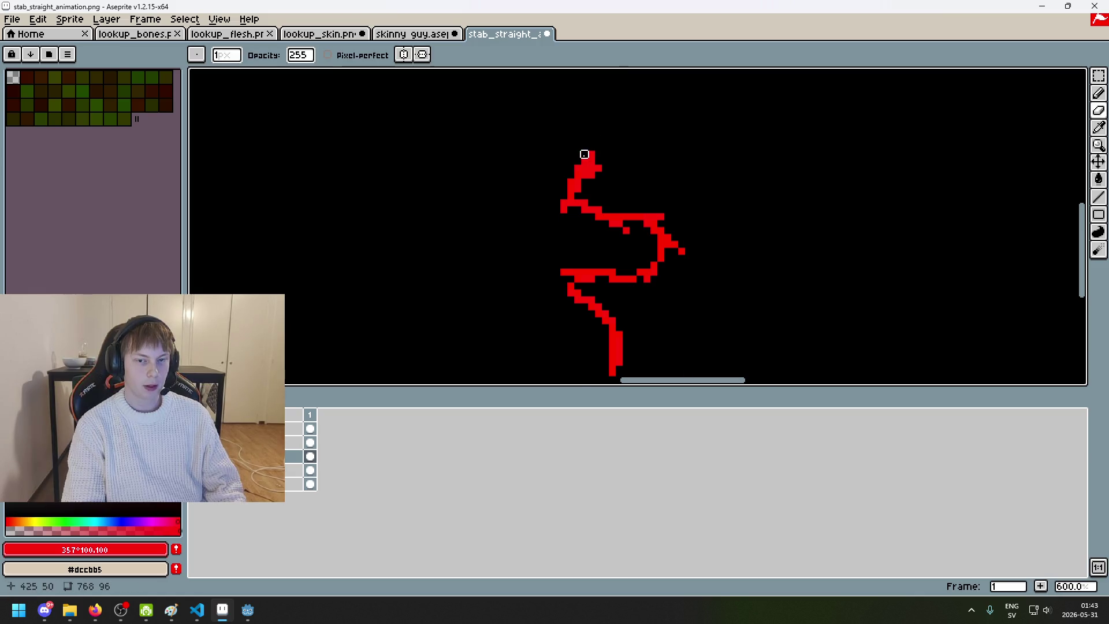
pyautogui.scroll(-4, 635, 167)
pyautogui.scroll(4, 651, 176)
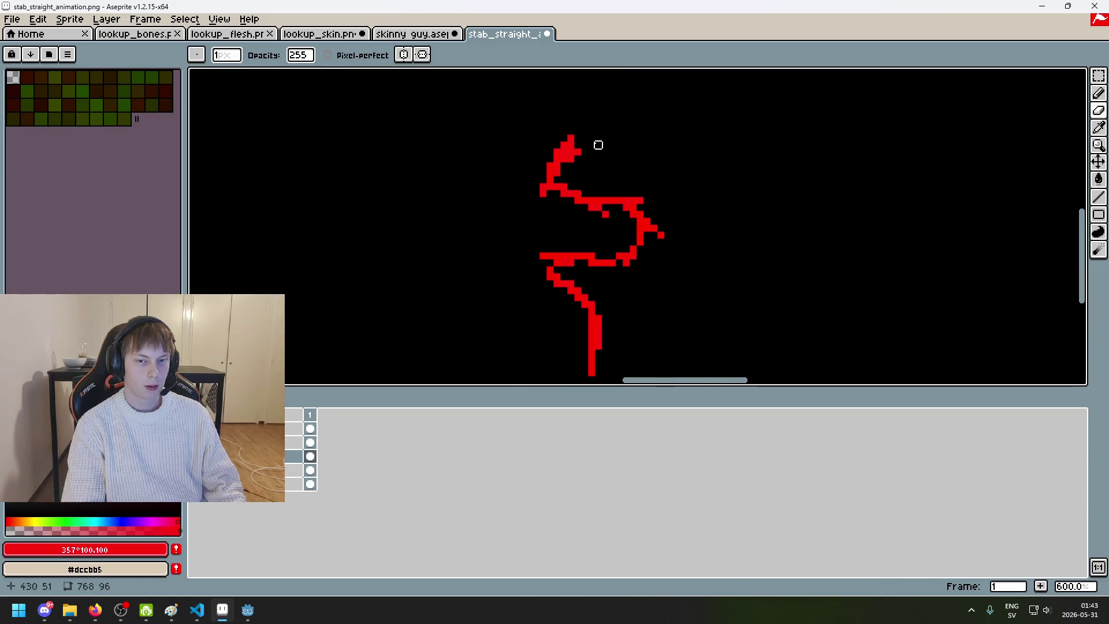
pyautogui.press('b')
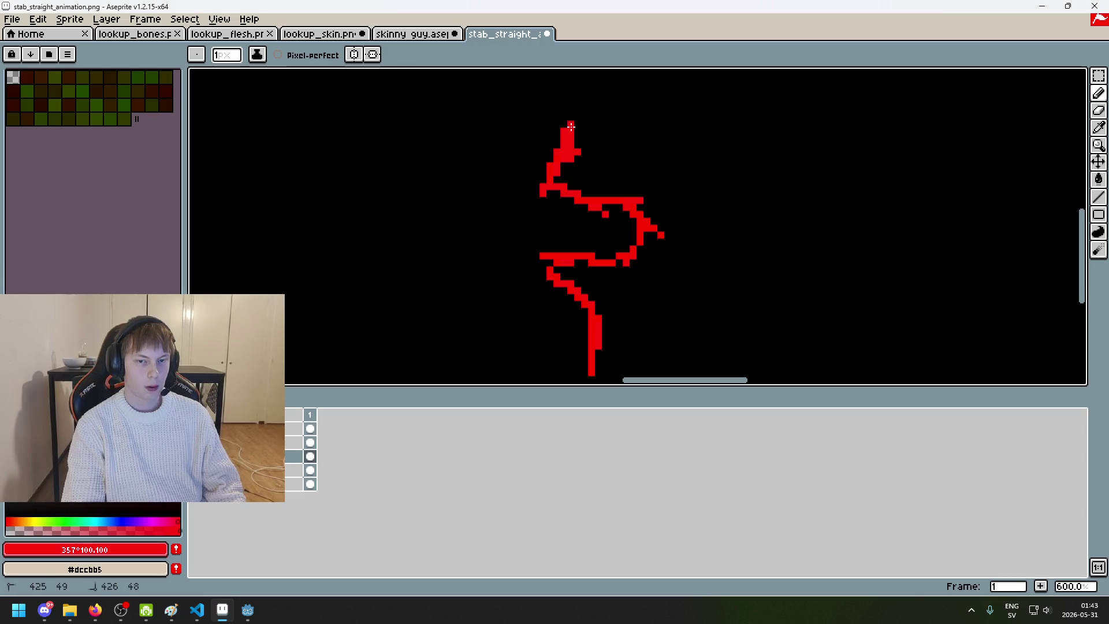
pyautogui.moveTo(565, 135); pyautogui.dragTo(569, 133)
pyautogui.keyDown('alt'); pyautogui.click(565, 136); pyautogui.keyUp('alt')
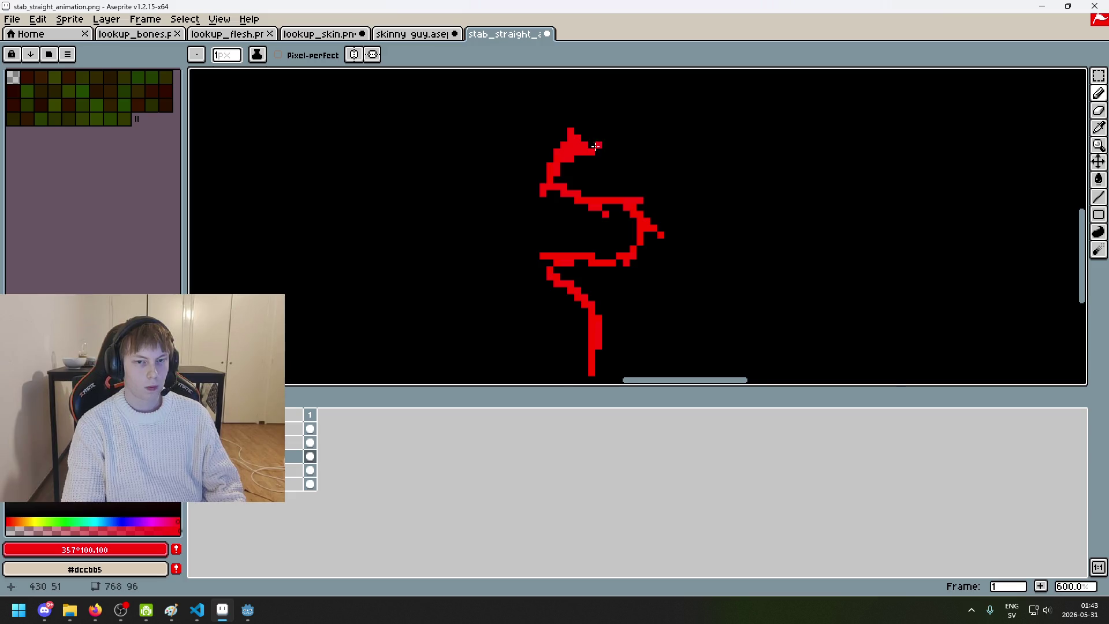
pyautogui.press('1')
pyautogui.hotkey('ctrl', 'z')
# Step: Undo the earlier tip edits and redraw a pixel at the top of the stroke
pyautogui.scroll(1, 627, 156)
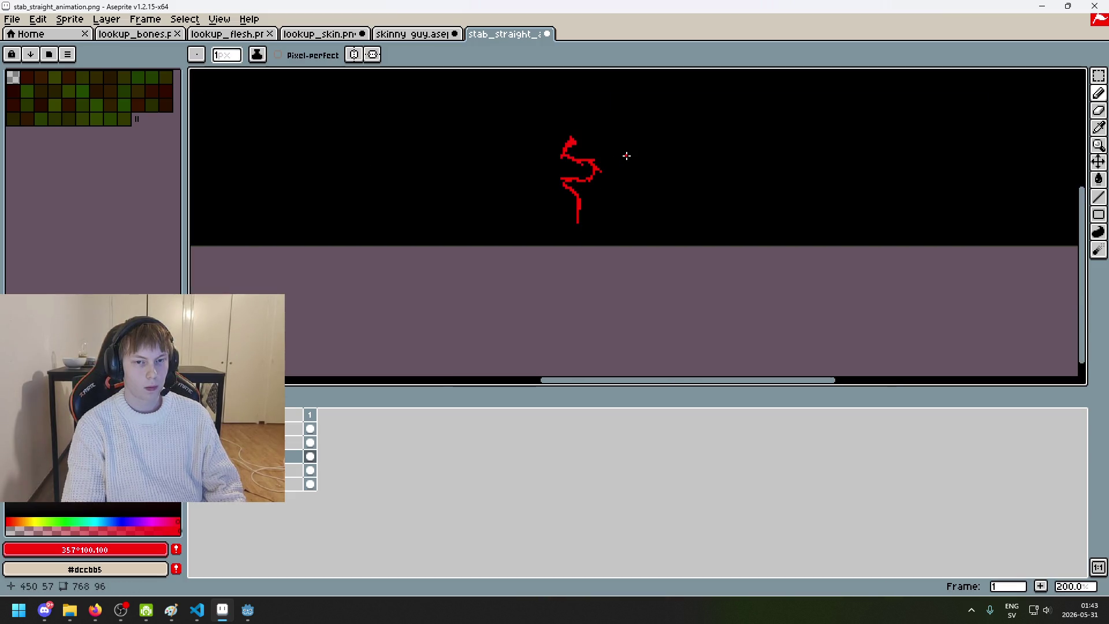
pyautogui.scroll(2, 591, 147)
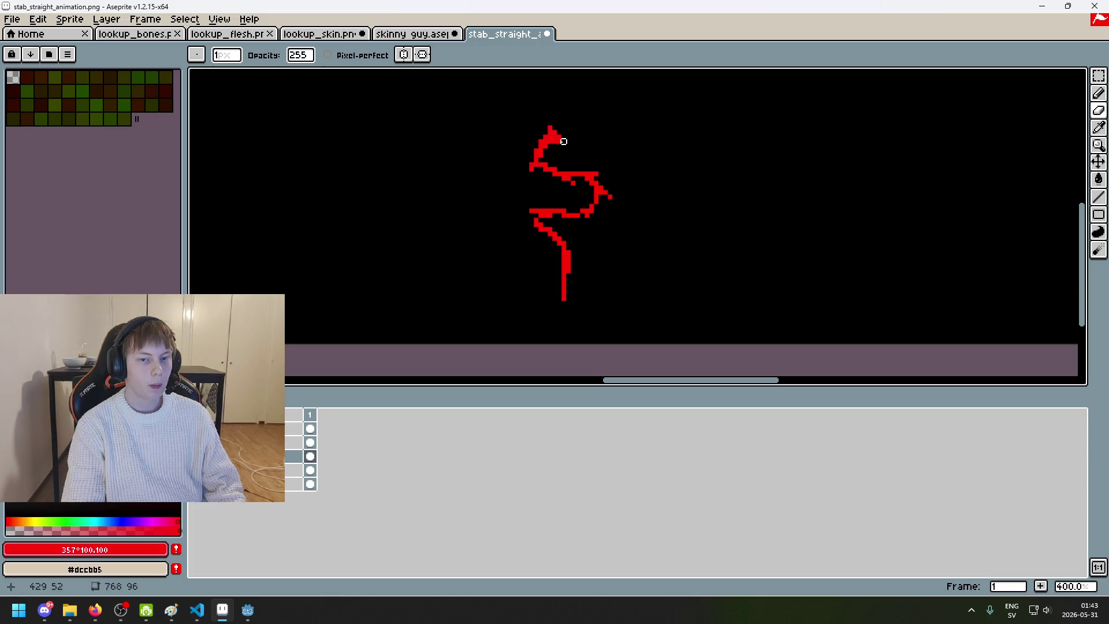
pyautogui.hotkey('ctrl', 'z')
pyautogui.scroll(2, 568, 146)
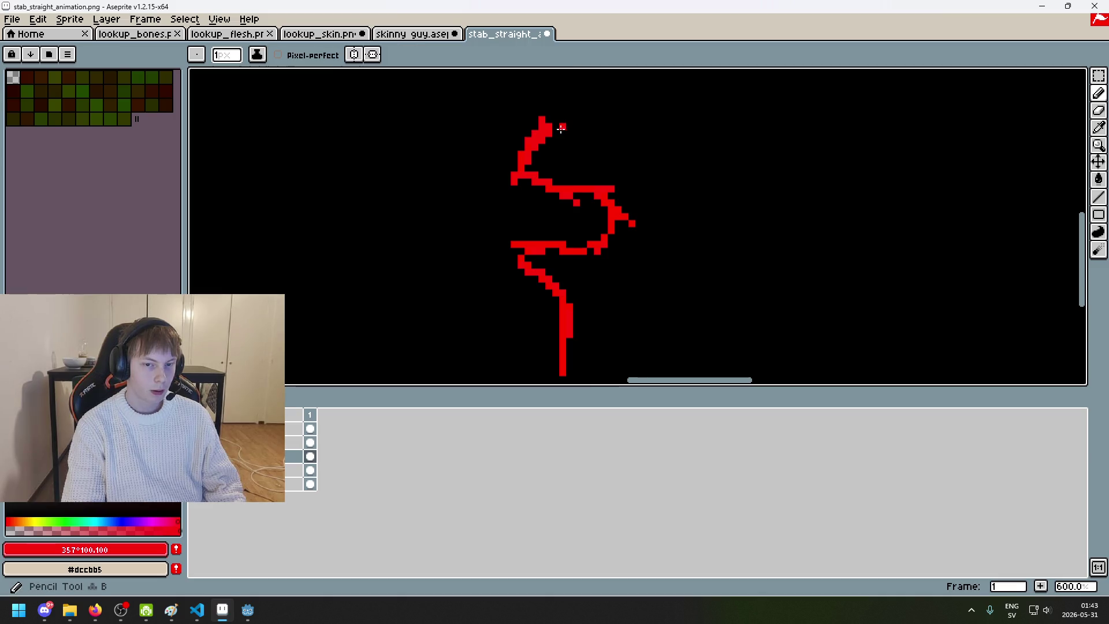
pyautogui.scroll(-3, 589, 144)
pyautogui.scroll(3, 585, 148)
pyautogui.scroll(-2, 601, 133)
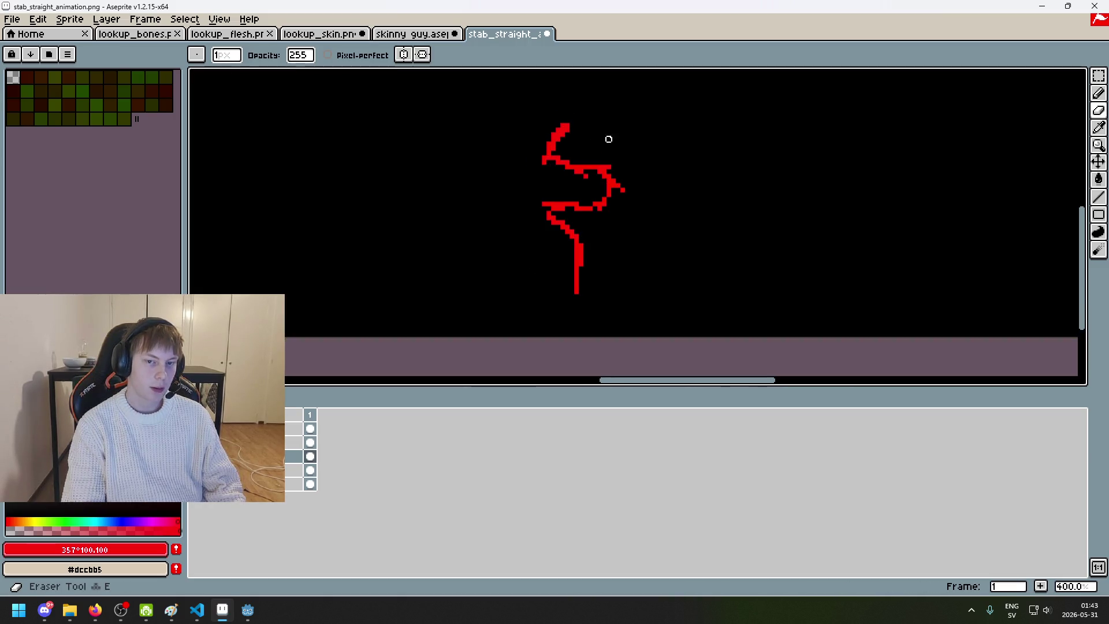
pyautogui.scroll(-2, 627, 146)
pyautogui.scroll(1, 633, 158)
pyautogui.scroll(-2, 629, 149)
pyautogui.scroll(1, 661, 159)
pyautogui.scroll(3, 596, 139)
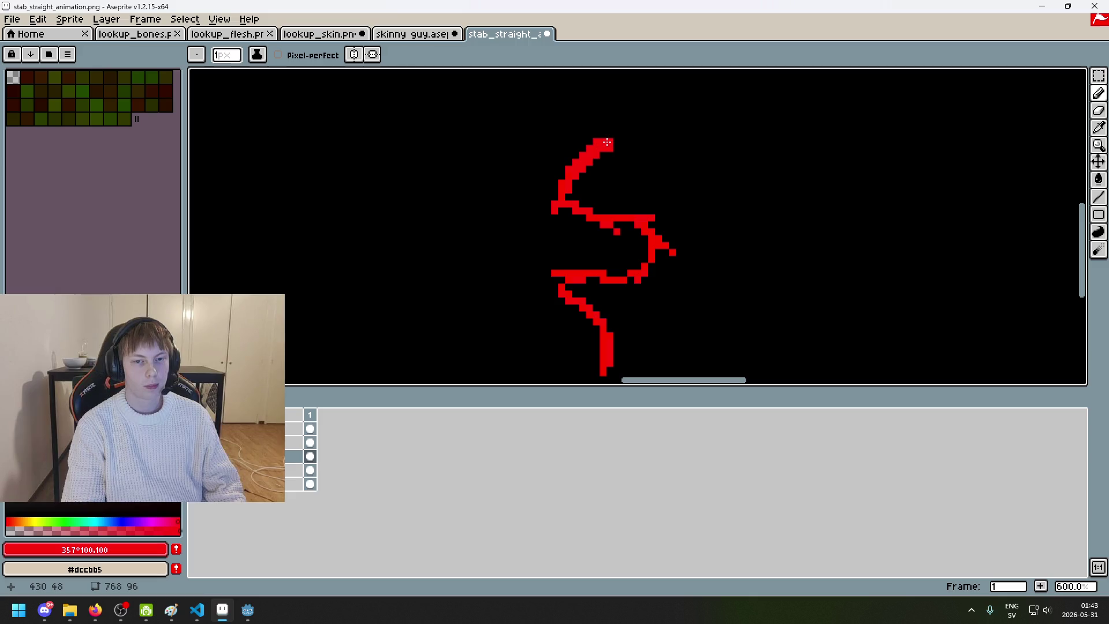
pyautogui.press('b')
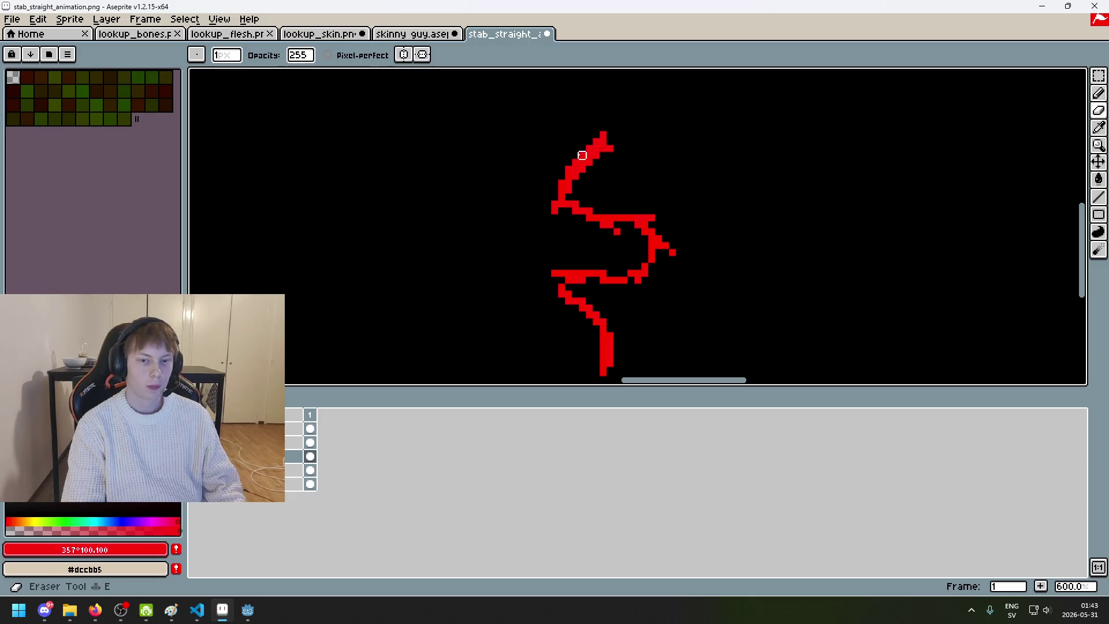
pyautogui.scroll(-5, 578, 157)
pyautogui.scroll(1, 671, 144)
pyautogui.hotkey('ctrl', 'z')
pyautogui.press('ctrl')
pyautogui.scroll(-1, 654, 150)
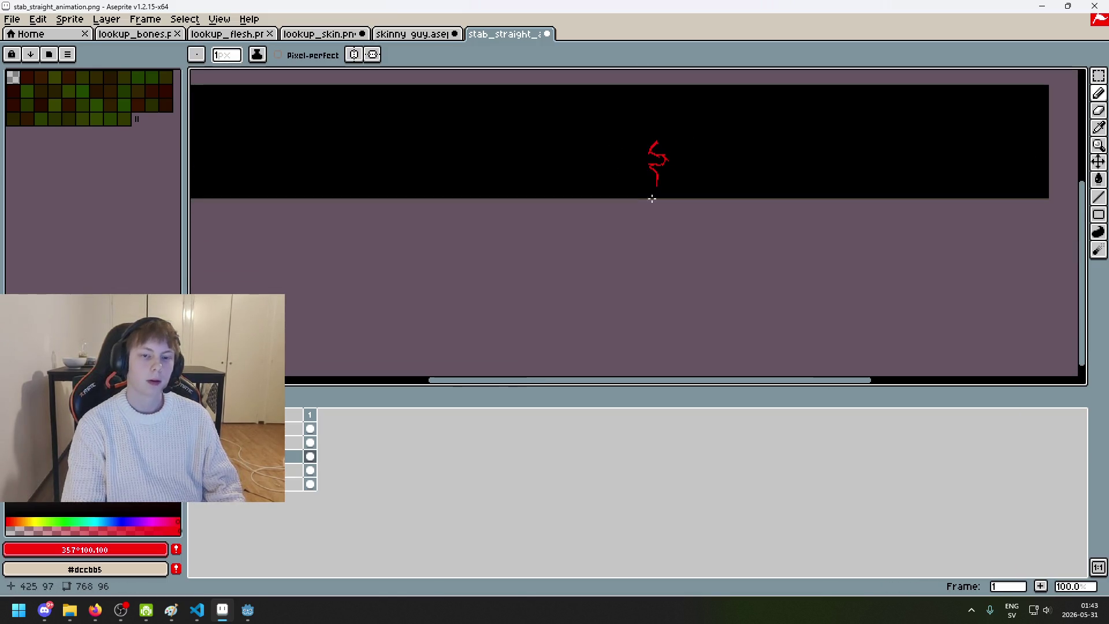
pyautogui.scroll(7, 641, 149)
pyautogui.press('e')
pyautogui.hotkey('ctrl', 'z')
pyautogui.press('b')
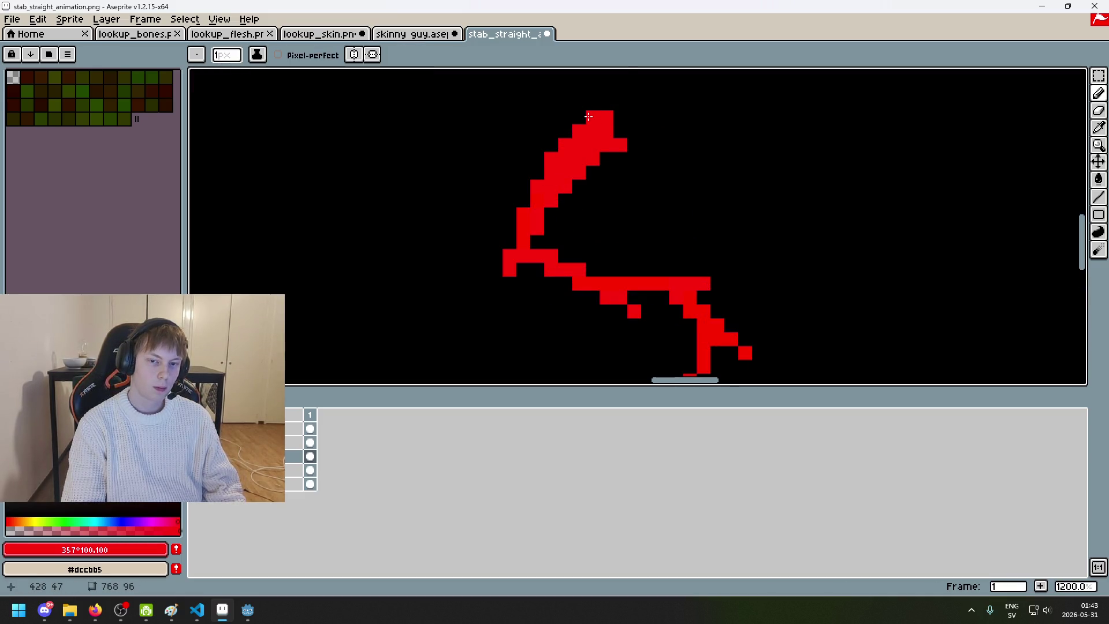
pyautogui.click(571, 130)
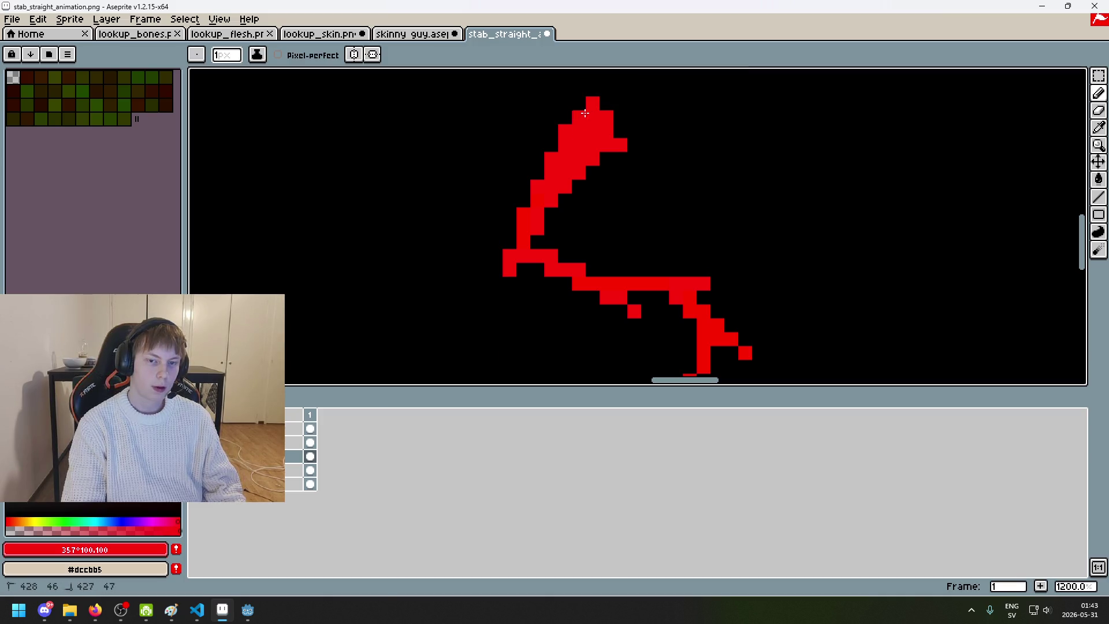
pyautogui.scroll(-6, 599, 106)
pyautogui.scroll(7, 649, 172)
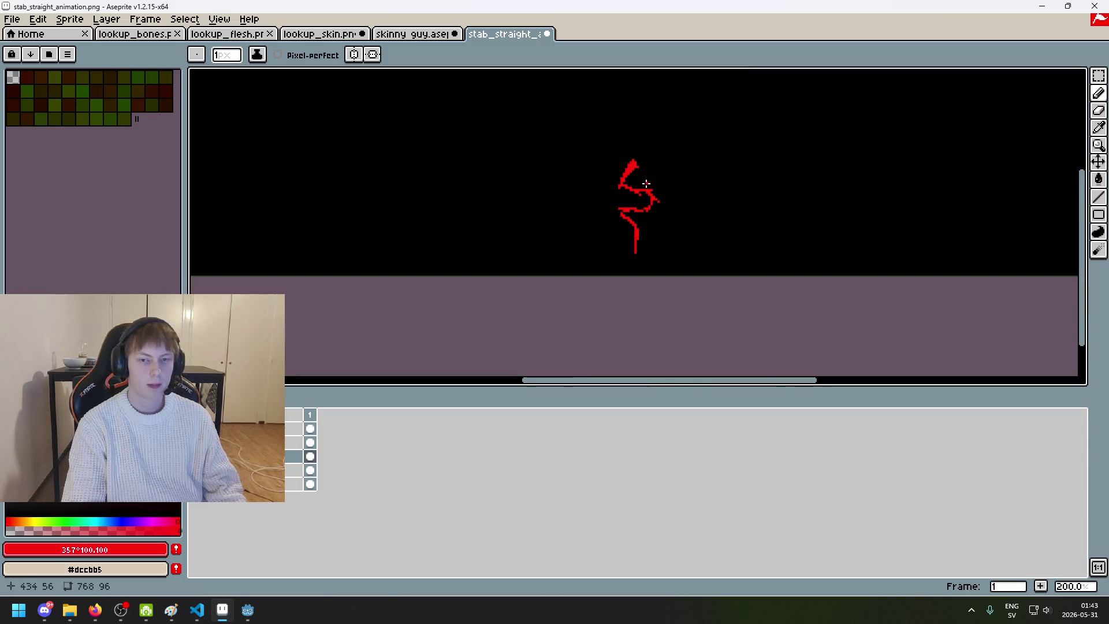
# Step: Erase along the top tip, then undo it and add a red pixel beside the tip
pyautogui.press('e')
pyautogui.scroll(-3, 602, 106)
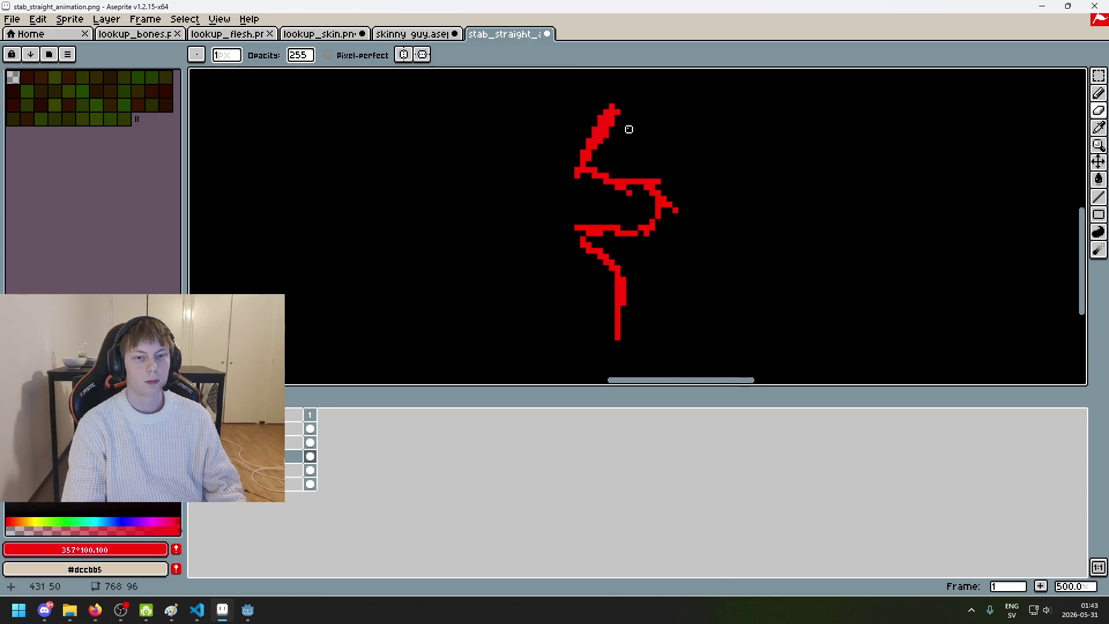
pyautogui.hotkey('ctrl', 'z')
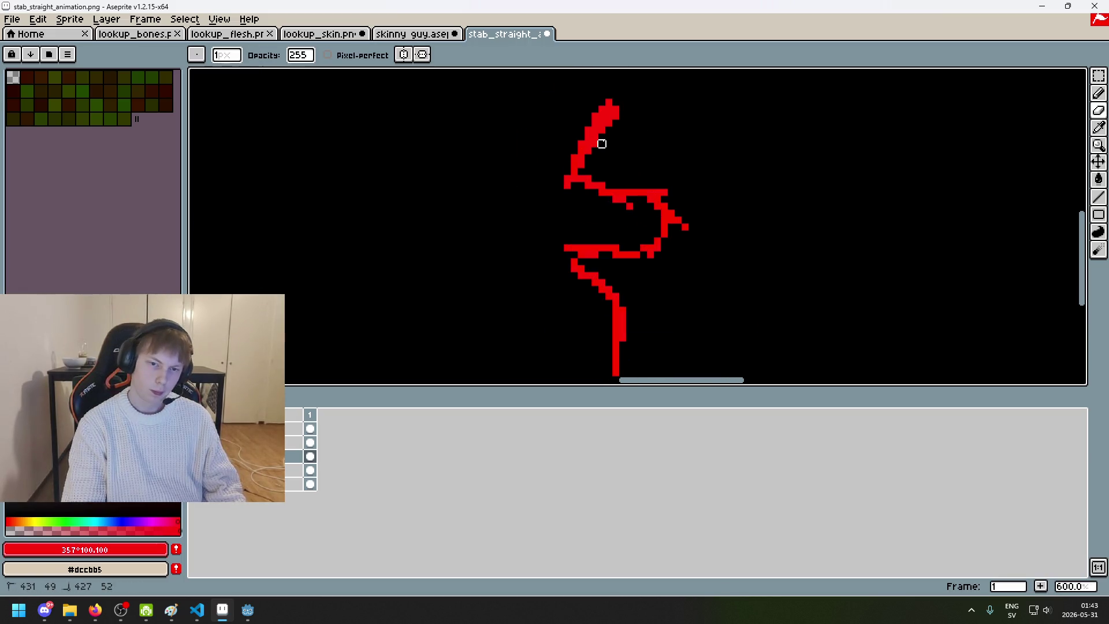
pyautogui.moveTo(629, 116); pyautogui.dragTo(623, 123)
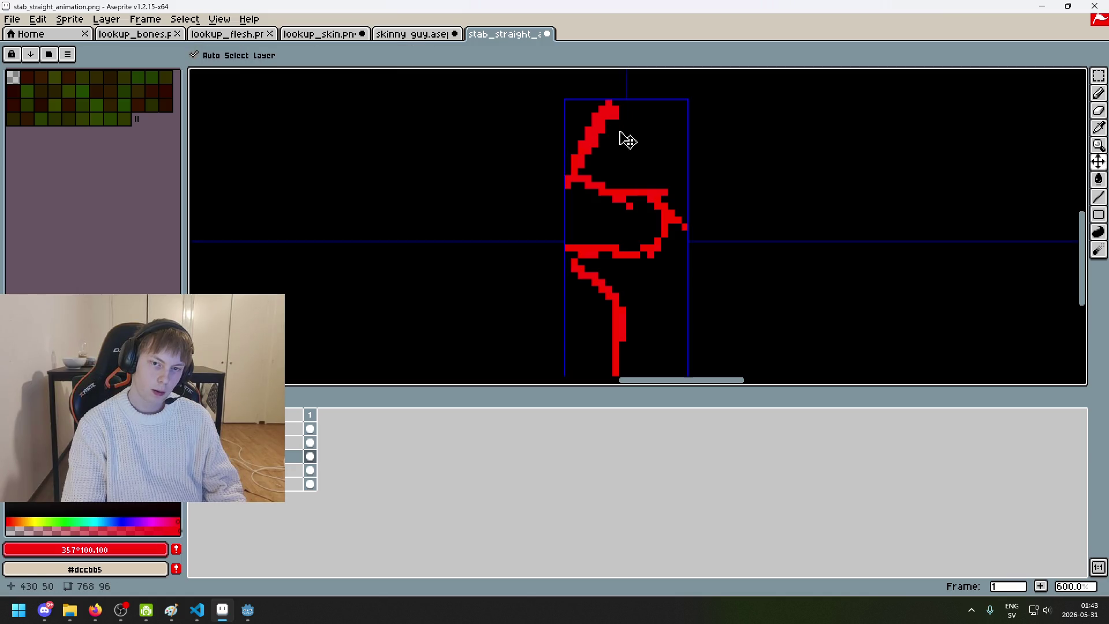
pyautogui.hotkey('ctrl', 'z')
pyautogui.scroll(4, 621, 137)
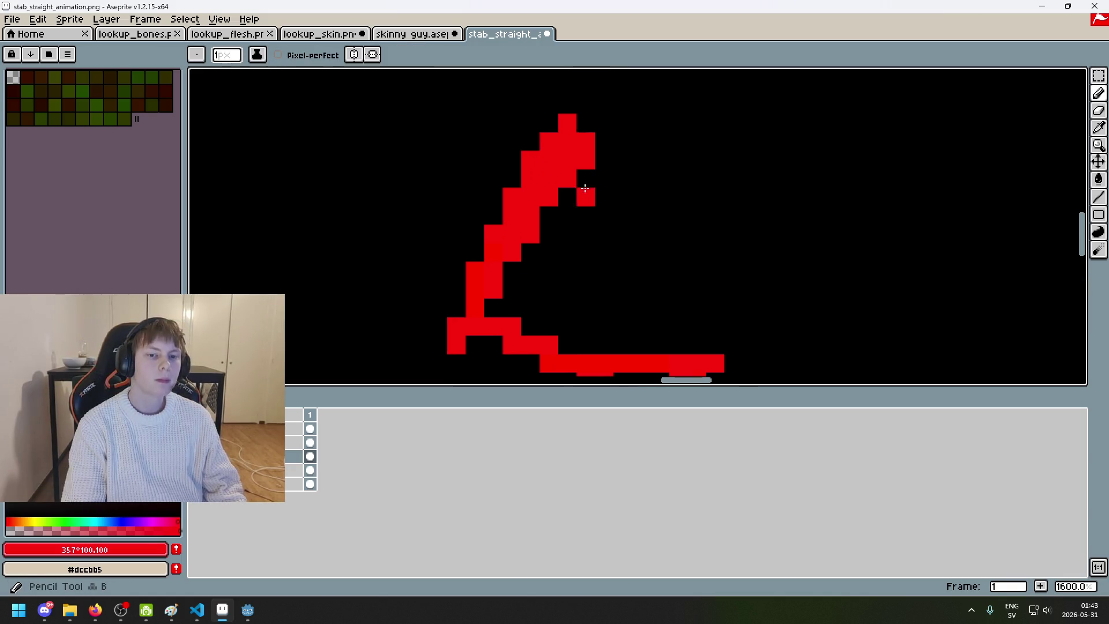
pyautogui.click(564, 215)
pyautogui.hotkey('ctrl', 'z')
pyautogui.click(585, 193)
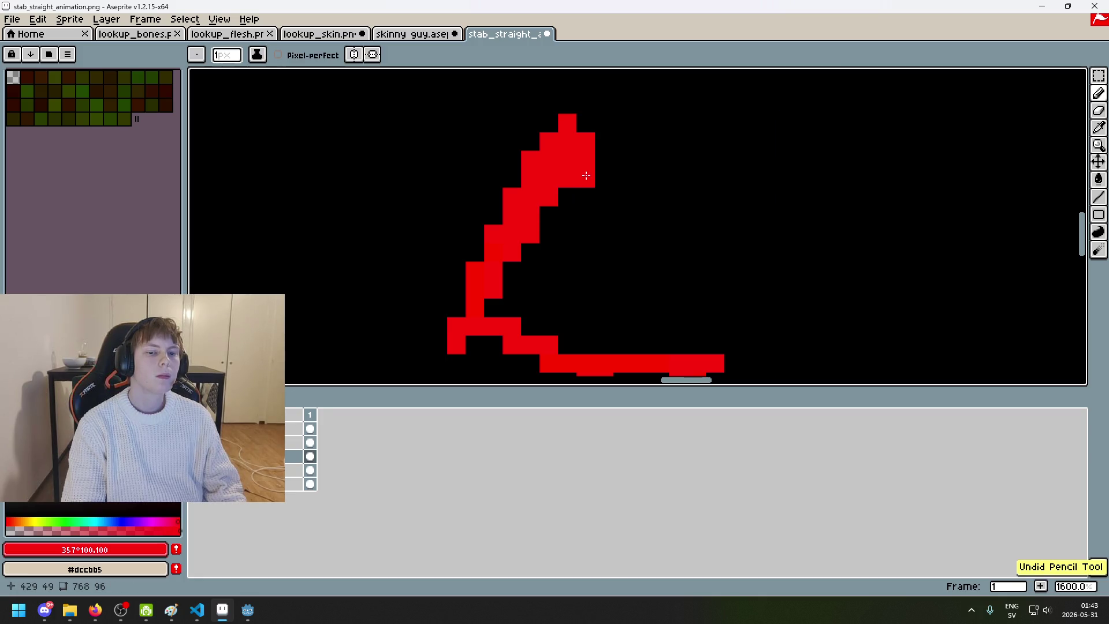
# Step: Erase and restore the stray pixel at the tip's top-right, then save the PNG with Ctrl+S
pyautogui.scroll(-2, 589, 175)
pyautogui.scroll(2, 583, 196)
pyautogui.press('e')
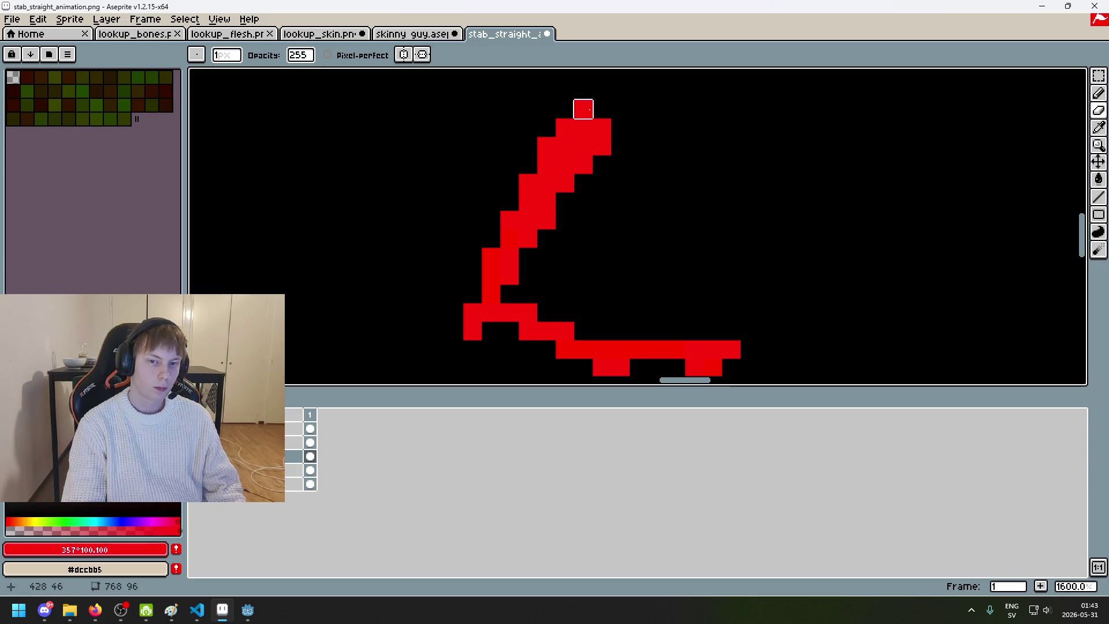
pyautogui.scroll(-1, 619, 150)
pyautogui.hotkey('ctrl', 'z')
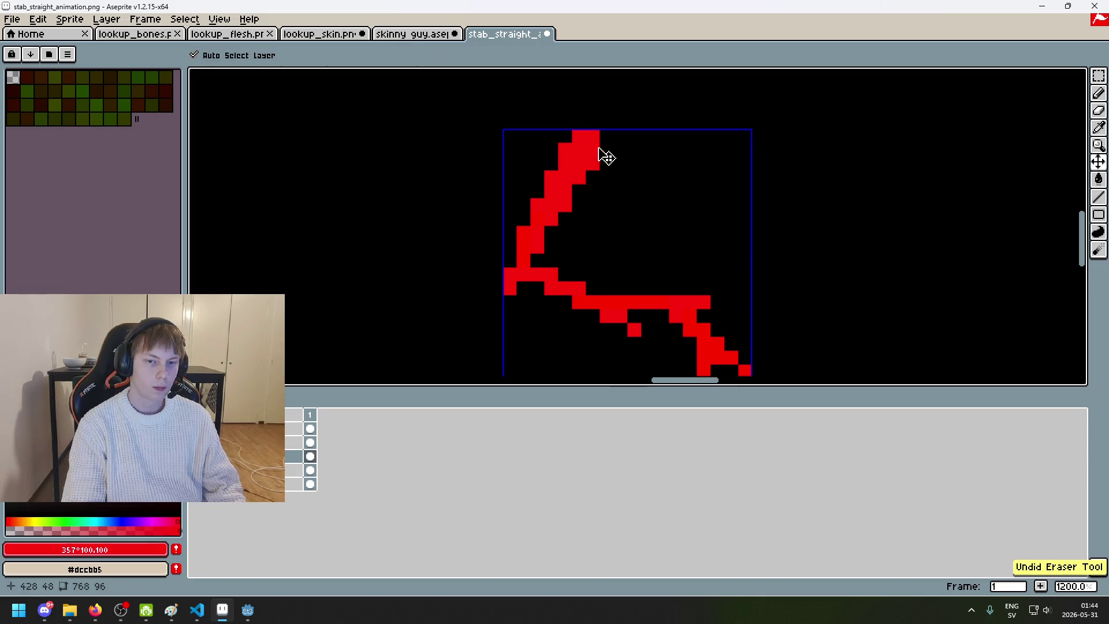
pyautogui.click(592, 149)
pyautogui.scroll(-5, 620, 150)
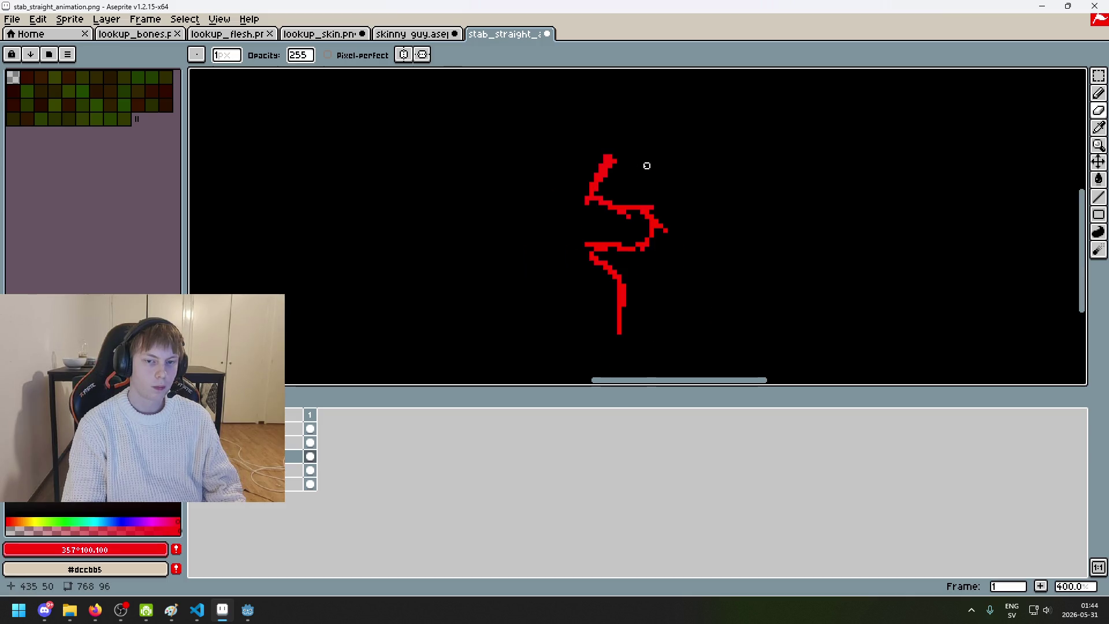
pyautogui.hotkey('ctrl', 'z')
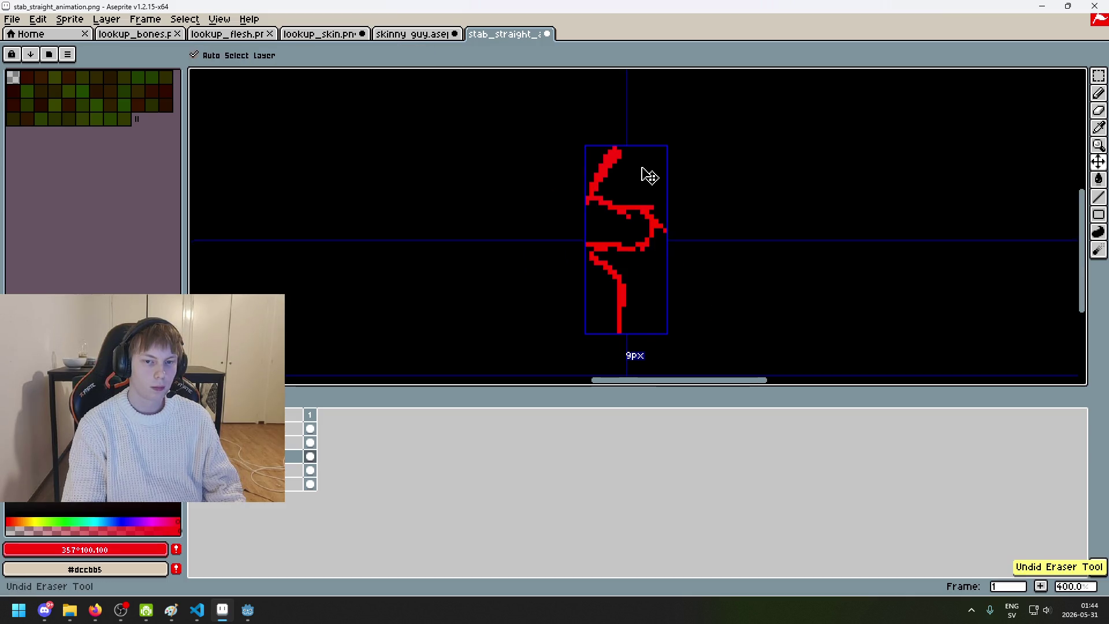
pyautogui.scroll(8, 634, 159)
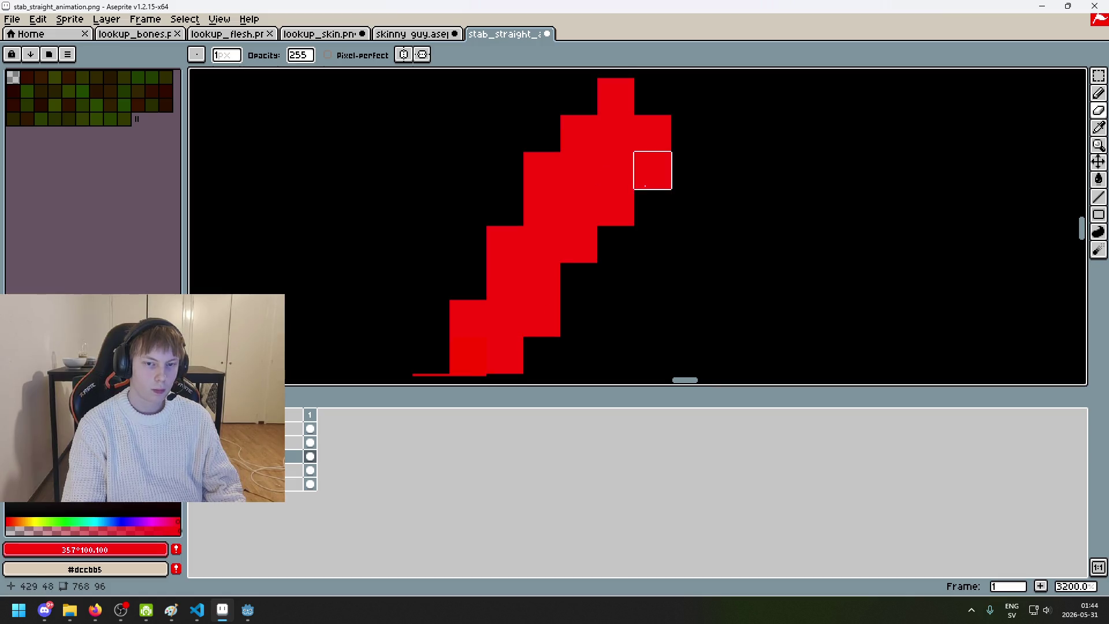
pyautogui.scroll(-8, 653, 96)
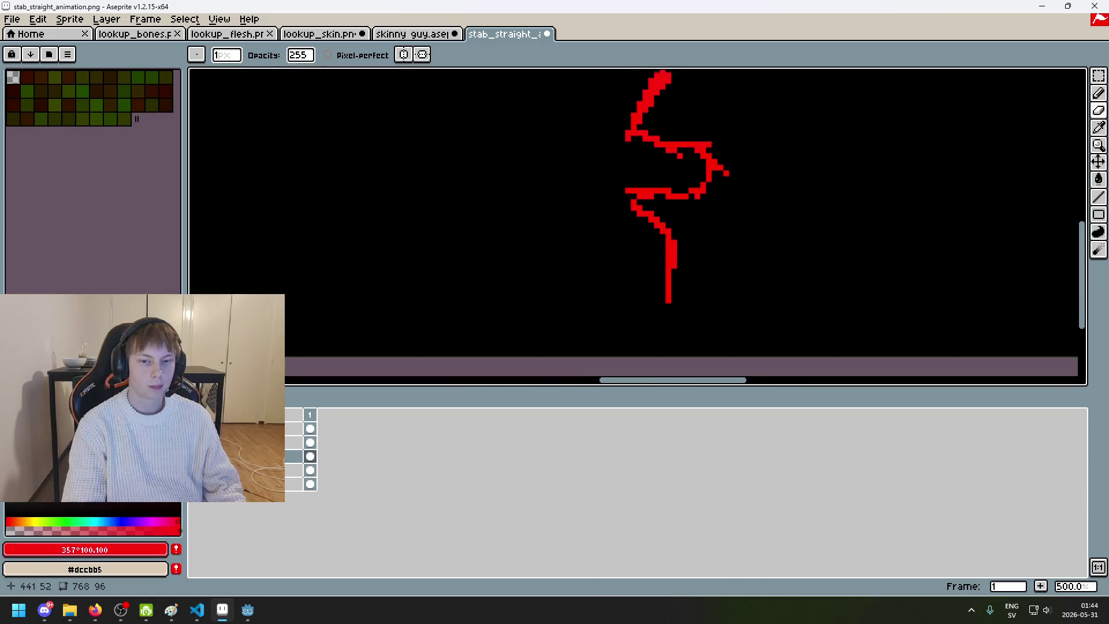
pyautogui.scroll(4, 738, 117)
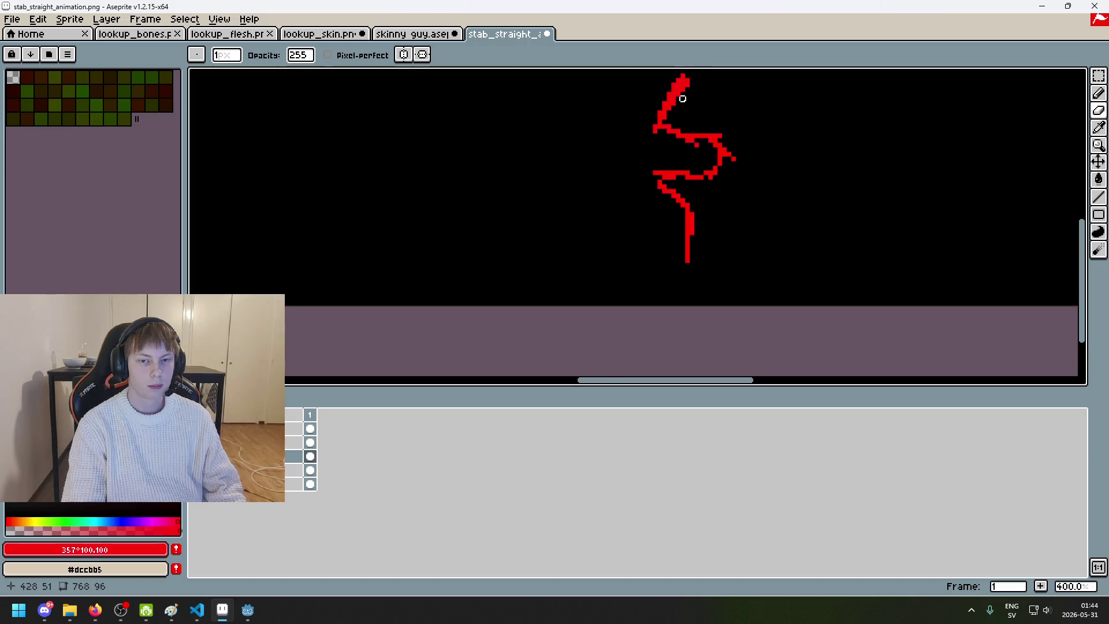
pyautogui.moveTo(713, 181); pyautogui.dragTo(709, 204)
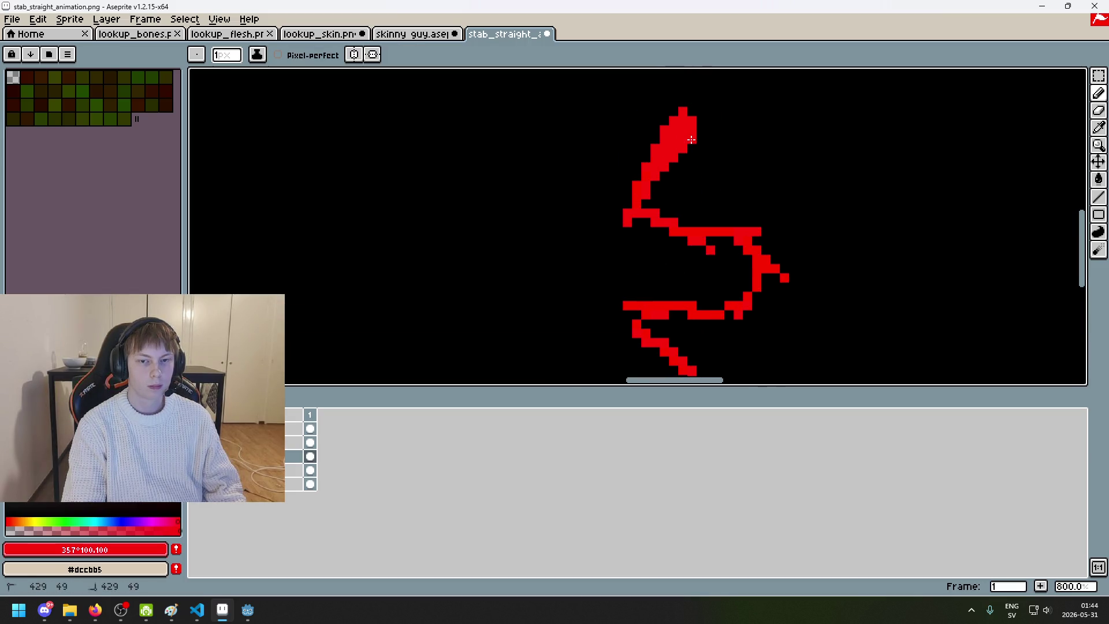
pyautogui.press('e')
pyautogui.scroll(2, 673, 168)
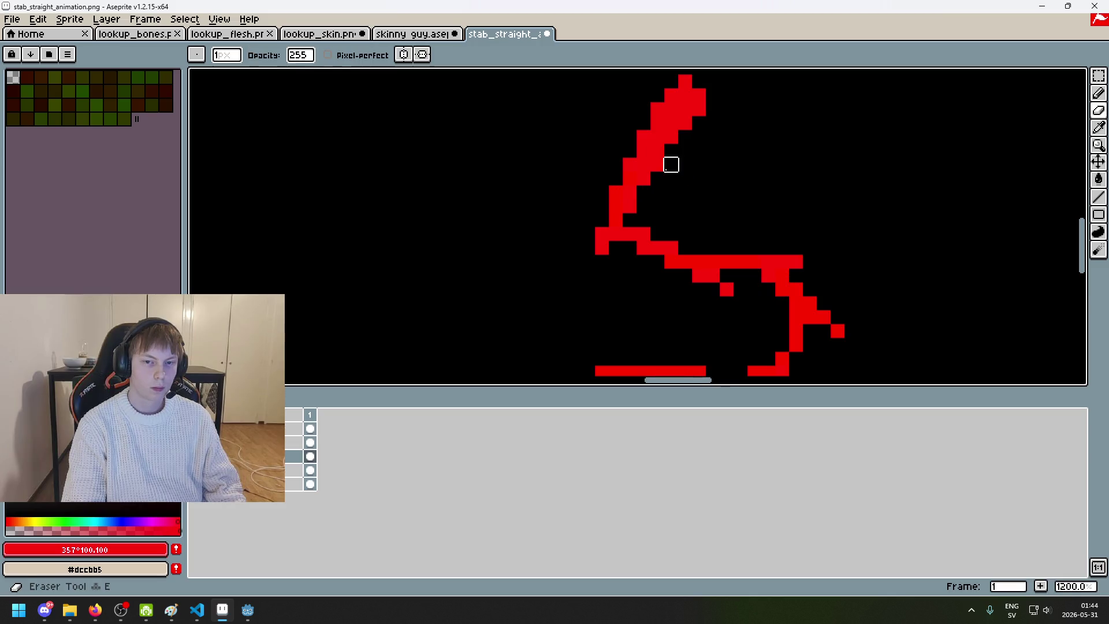
pyautogui.scroll(-4, 696, 203)
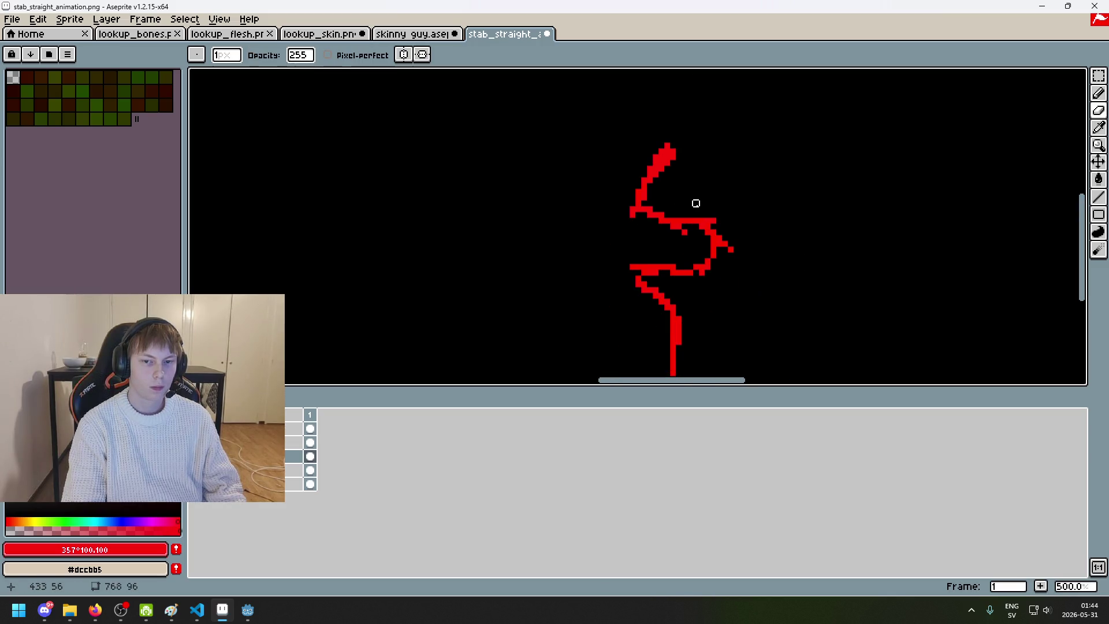
pyautogui.hotkey('ctrl', 'z')
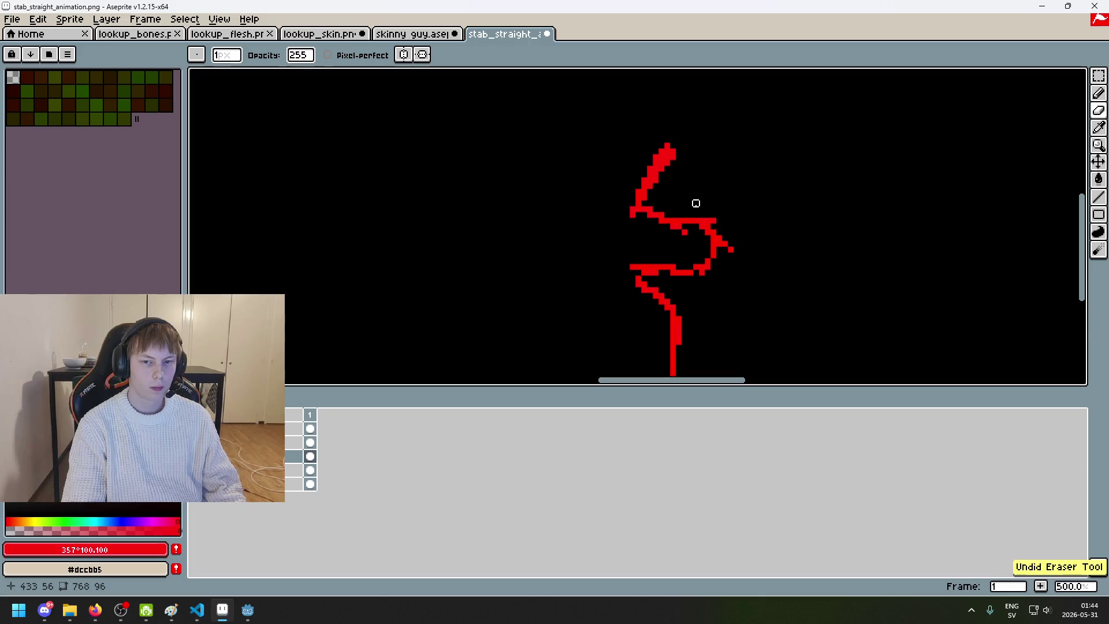
pyautogui.scroll(-3, 696, 203)
pyautogui.hotkey('ctrl', 's')
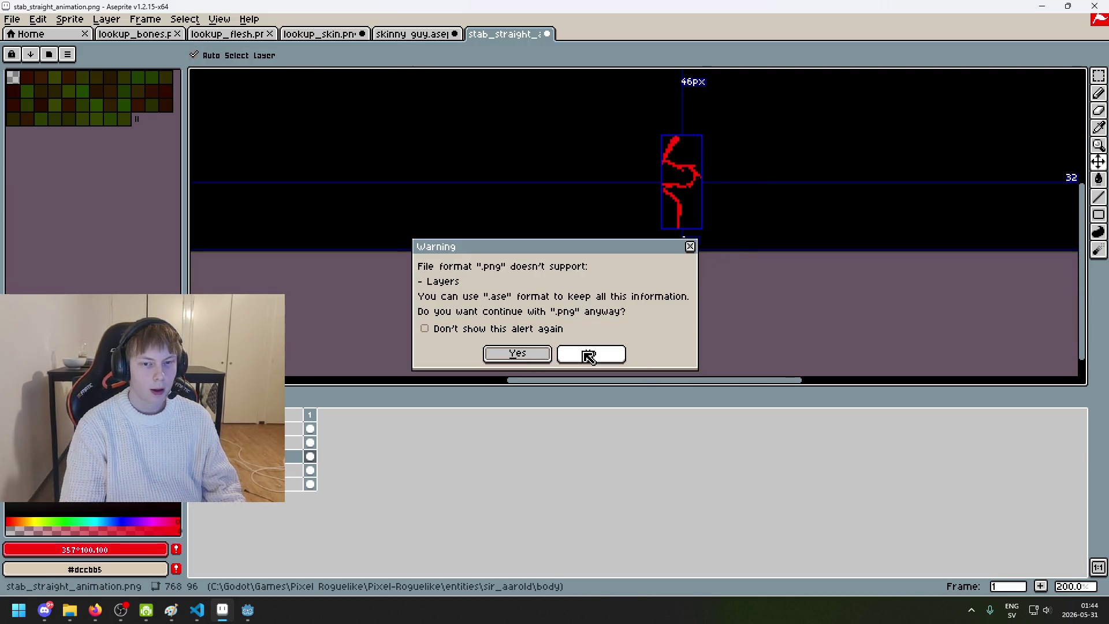
# Step: Export the slash over stab_straight_damage.png, confirming the overwrite and the no-layers warning
pyautogui.click(588, 355)
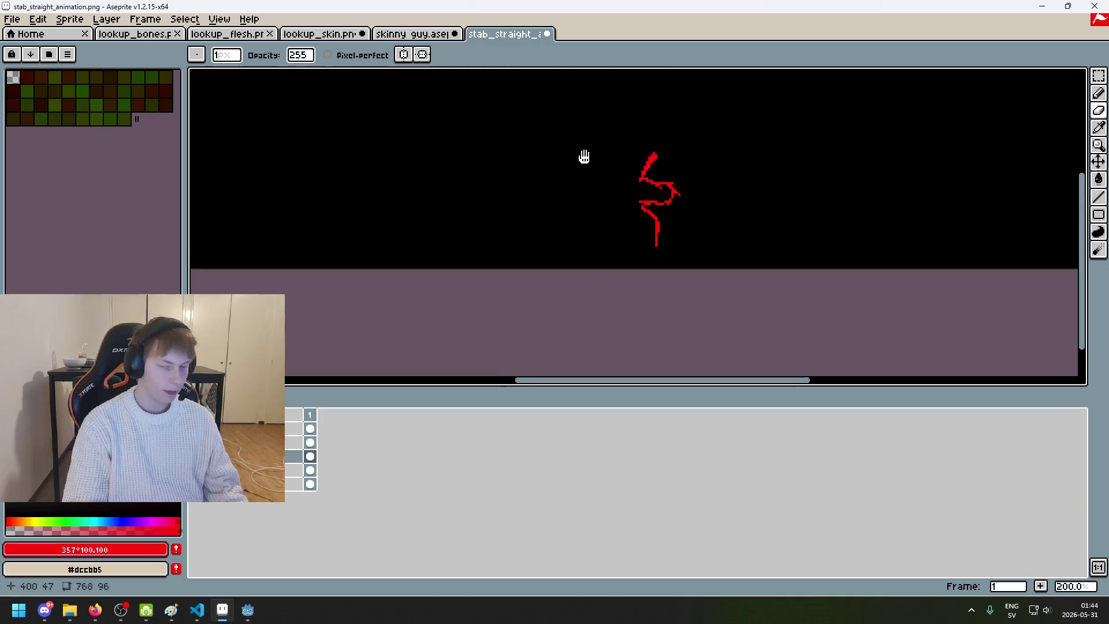
pyautogui.click(12, 18)
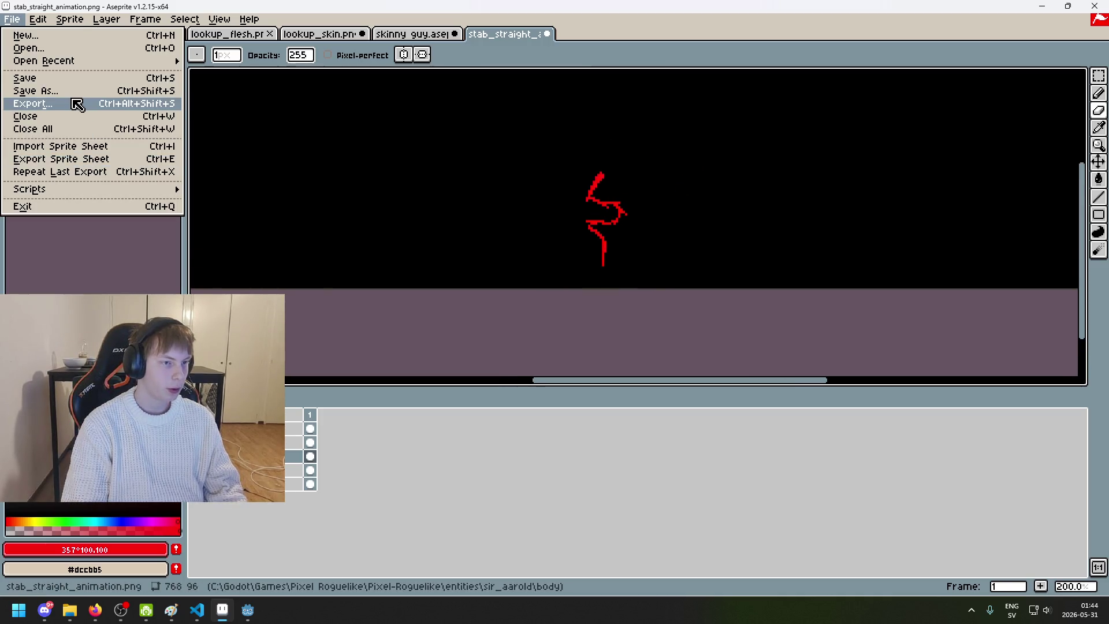
pyautogui.click(74, 104)
pyautogui.click(655, 238)
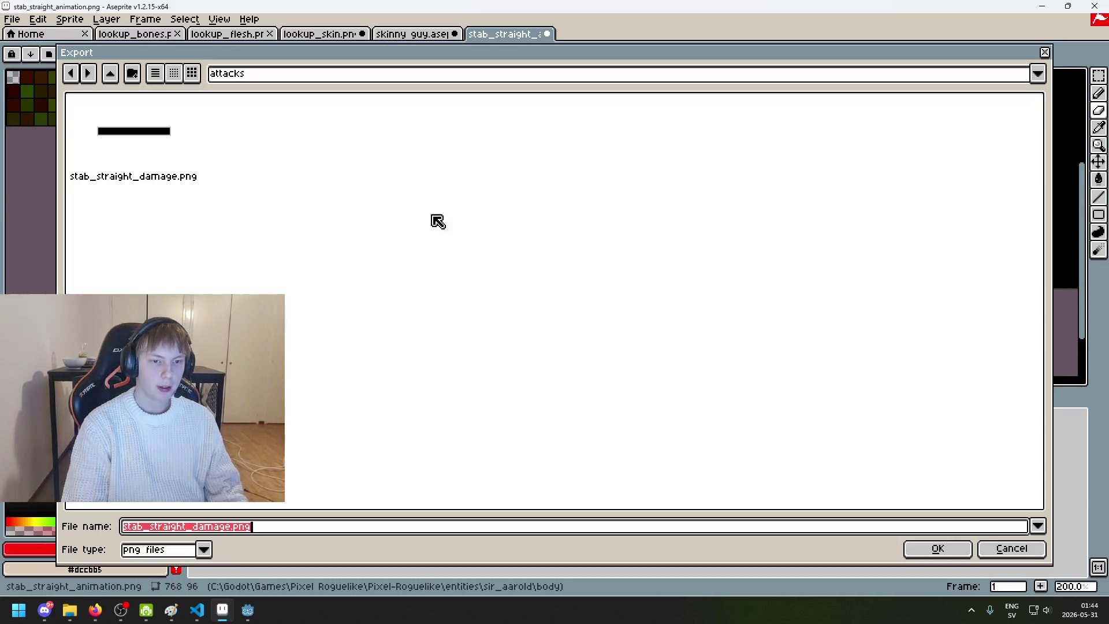
pyautogui.click(136, 141)
pyautogui.click(928, 549)
pyautogui.press('Return')
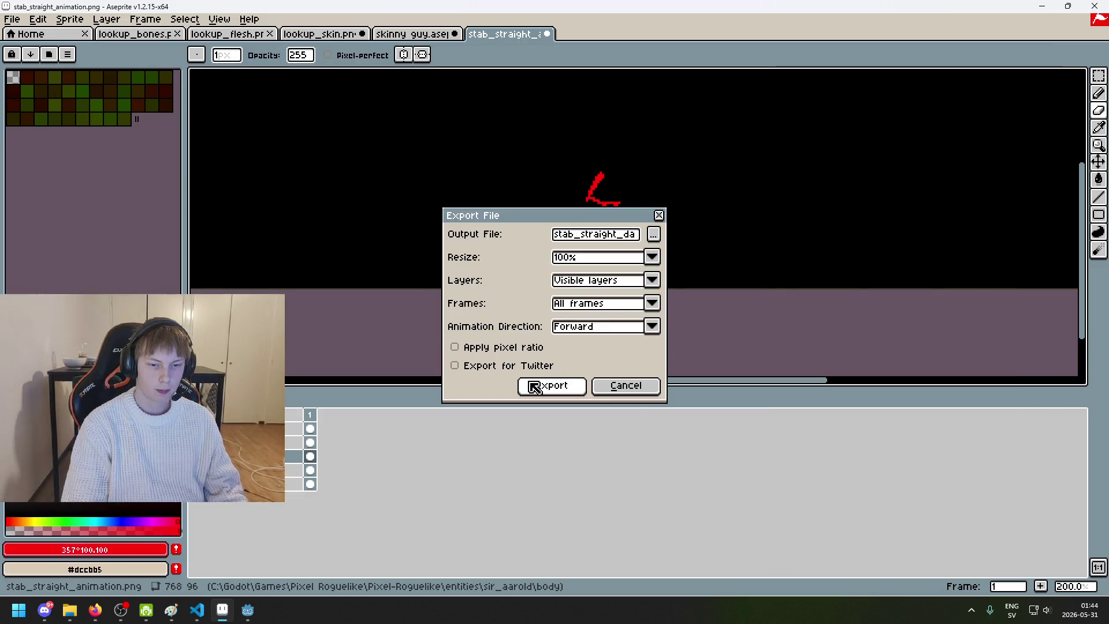
pyautogui.click(528, 384)
pyautogui.press('Return')
# Step: Switch to the Godot editor from the taskbar
pyautogui.scroll(-3, 484, 251)
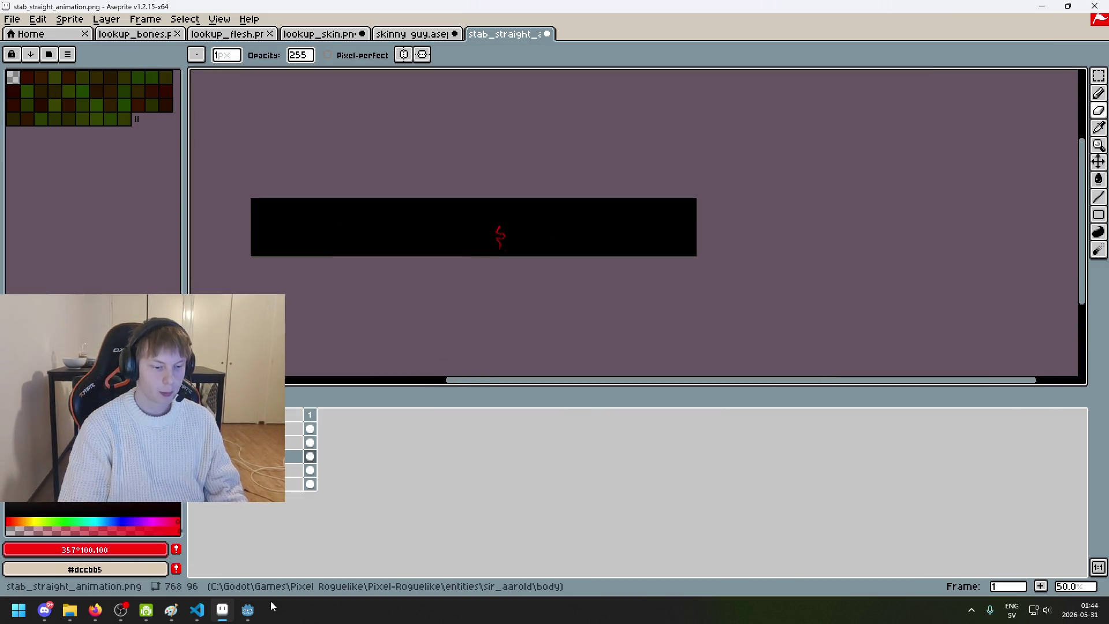
pyautogui.moveTo(247, 610)
pyautogui.click(184, 554)
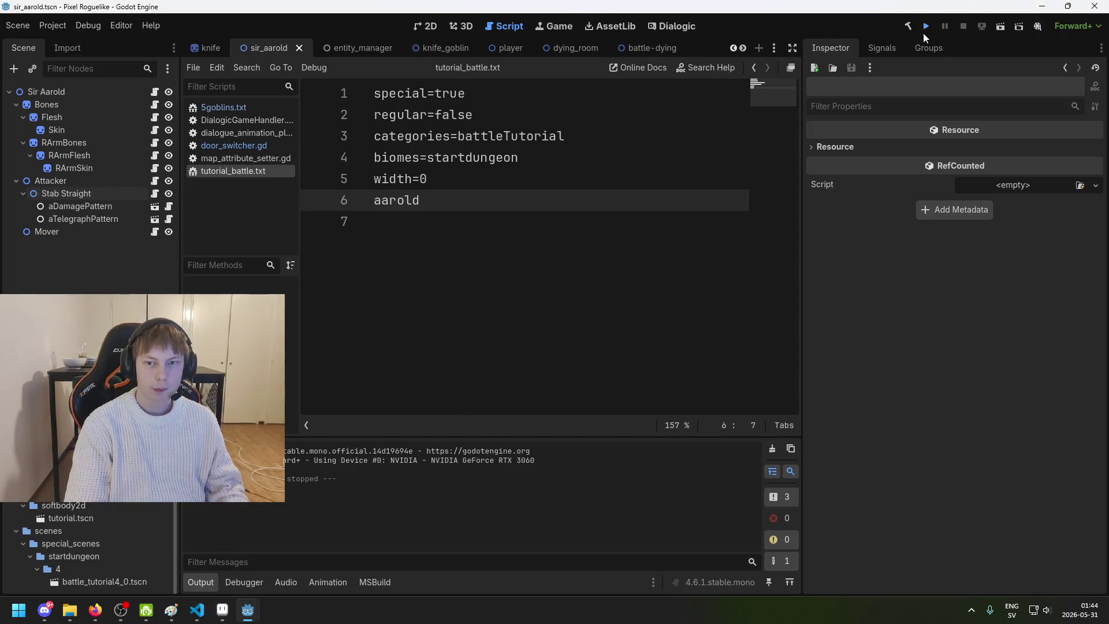
# Step: Run the project, start a new game and walk up, then close it and return to Aseprite
pyautogui.click(923, 33)
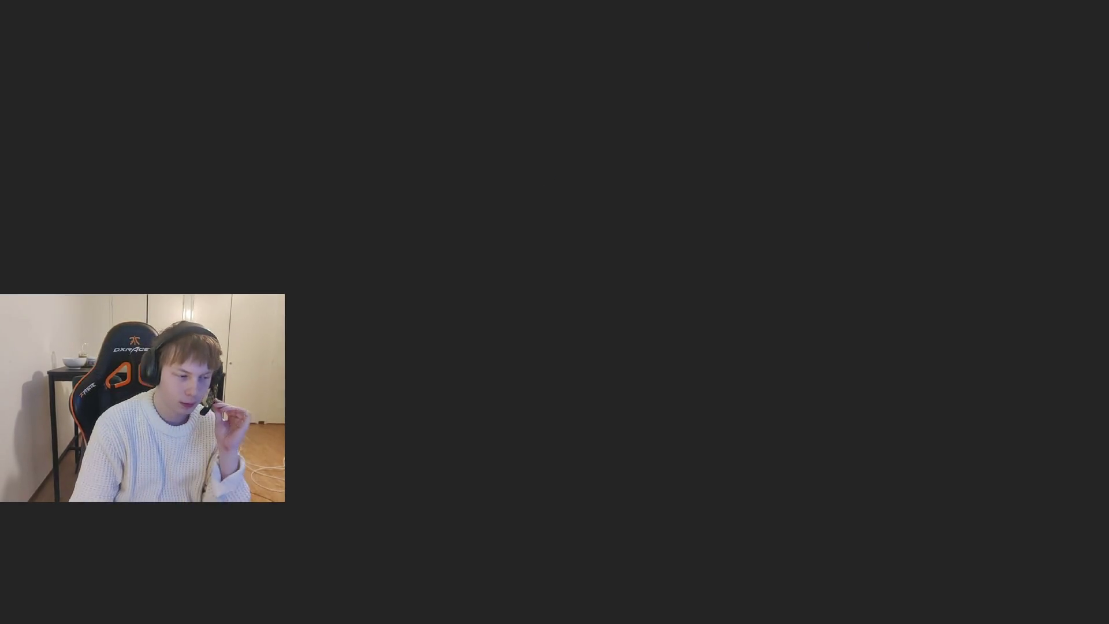
pyautogui.press('Return')
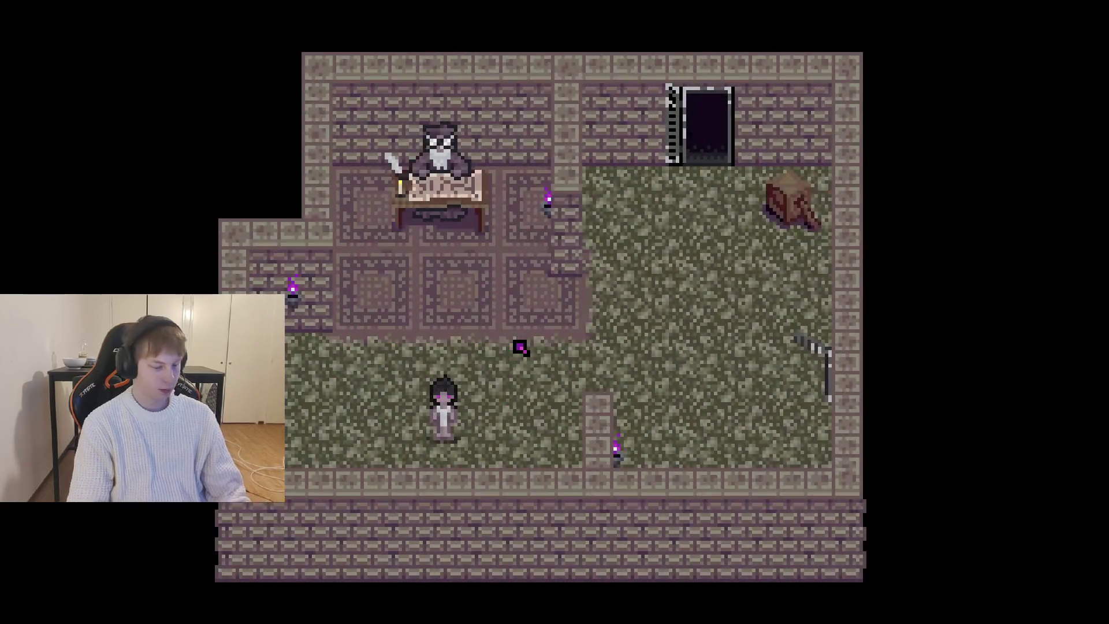
pyautogui.press('Up')
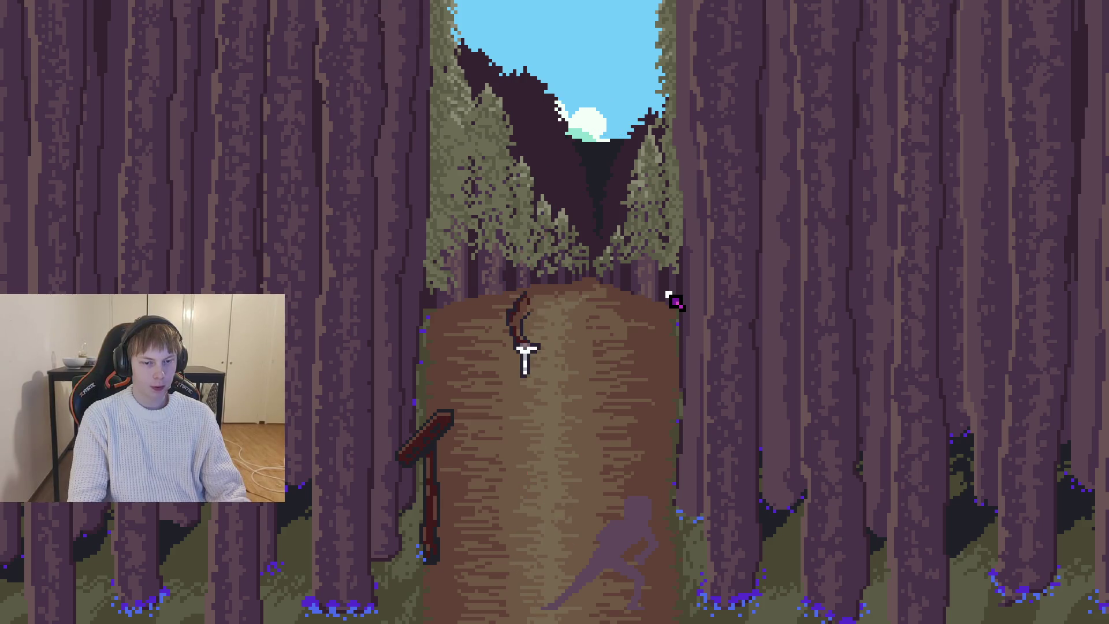
pyautogui.hotkey('alt', 'F4')
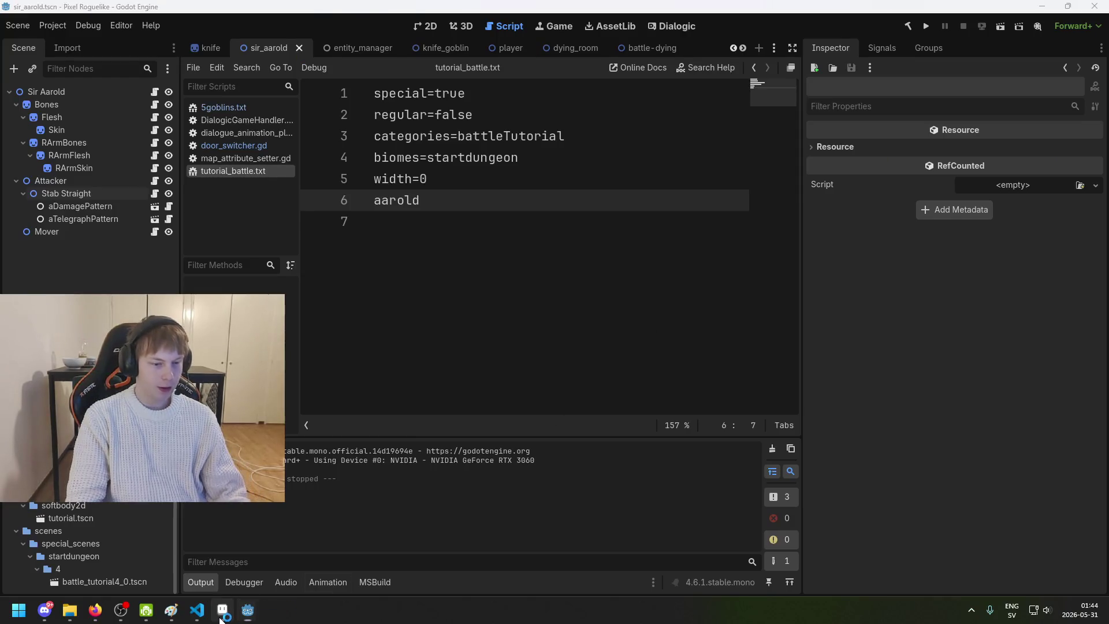
pyautogui.hotkey('alt', 'Tab')
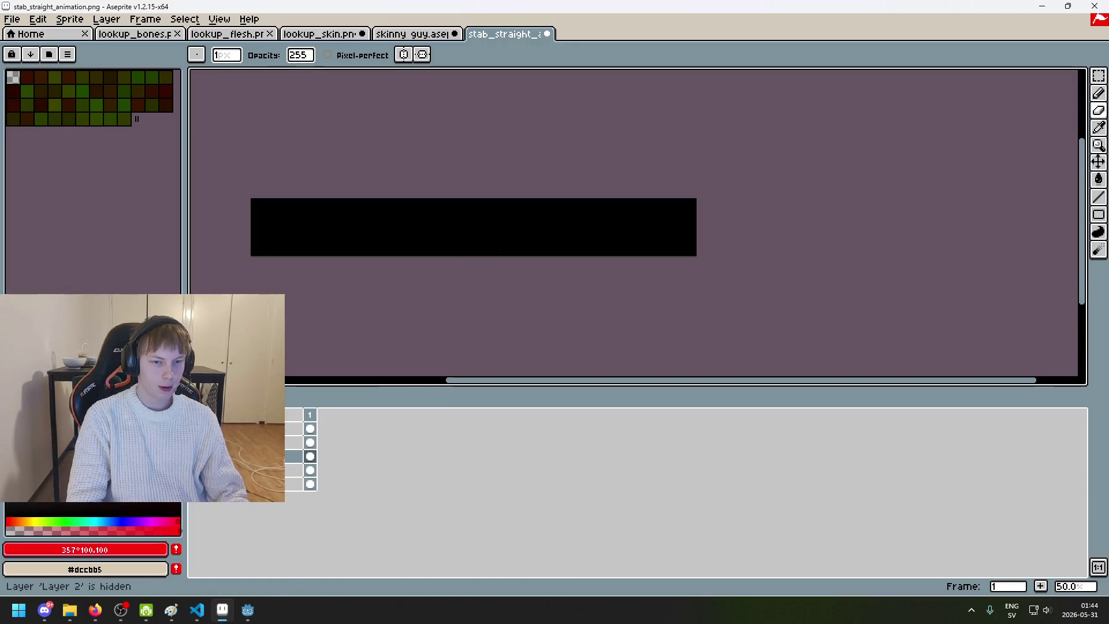
# Step: Toggle two layers' visibility and save the animation, accepting the PNG no-layers warning
pyautogui.click(9, 456)
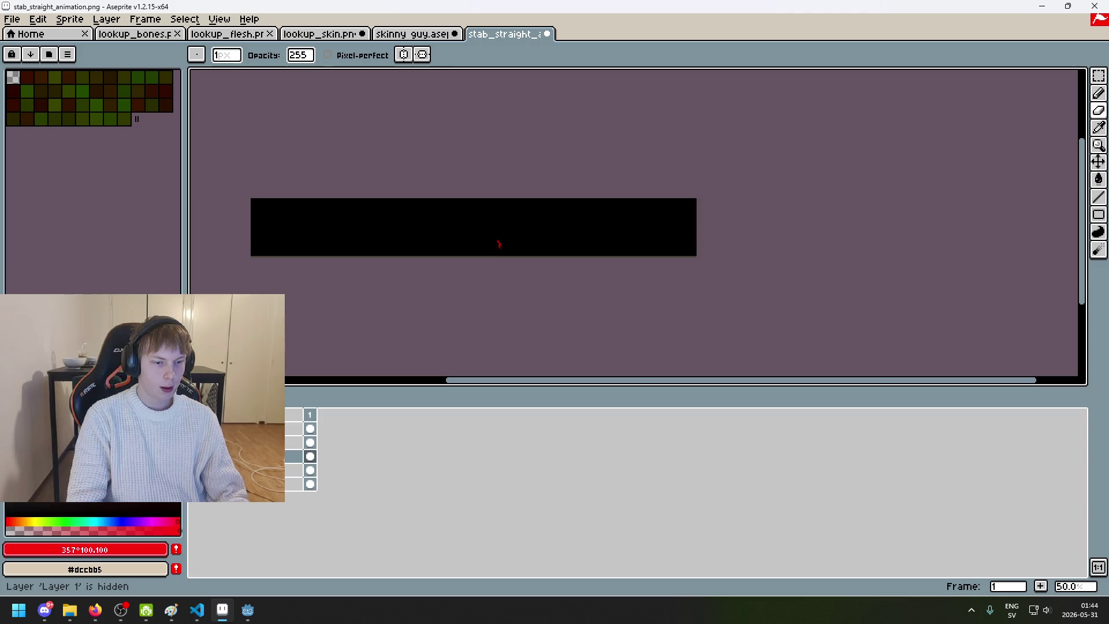
pyautogui.click(8, 484)
pyautogui.hotkey('ctrl', 's')
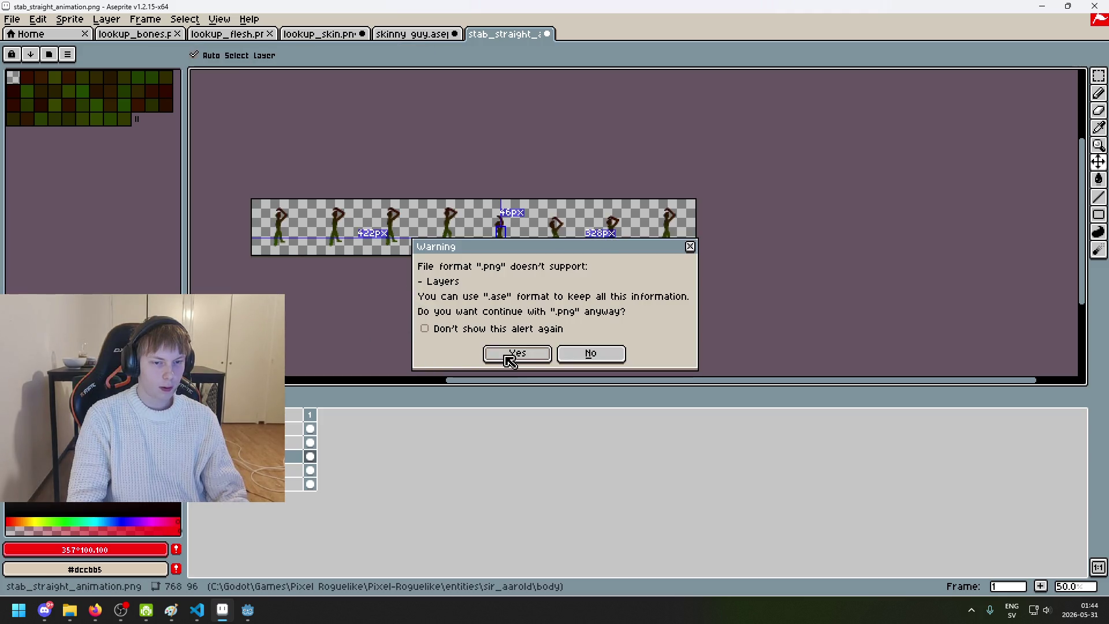
pyautogui.click(509, 360)
# Step: Show the red slash and black background layers, compare with the figures, and recentre the slash
pyautogui.click(8, 443)
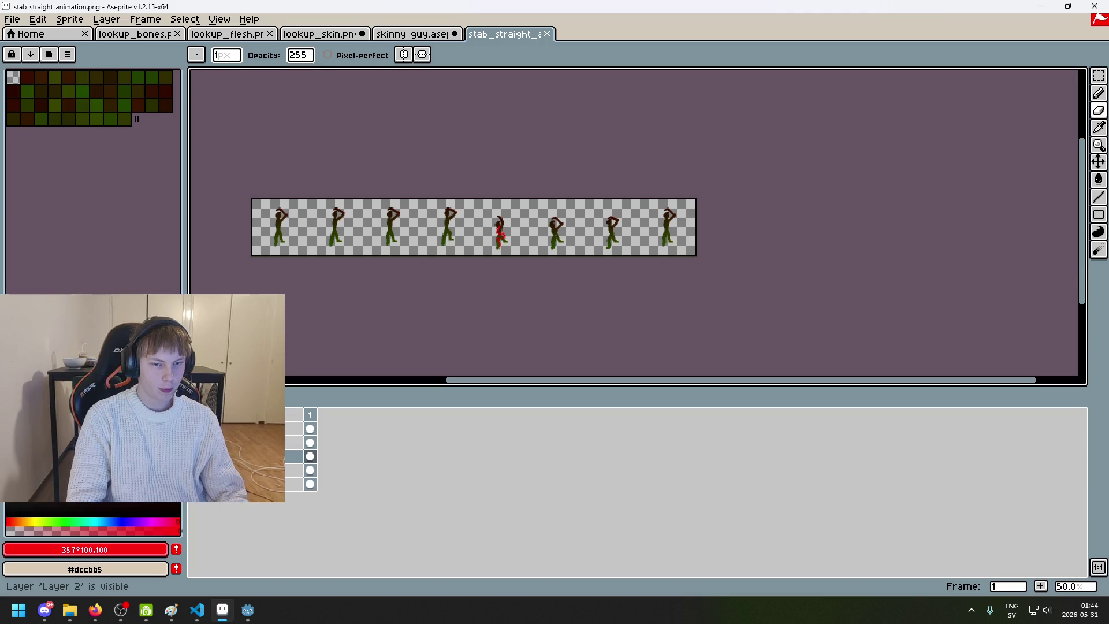
pyautogui.click(8, 470)
pyautogui.moveTo(247, 611)
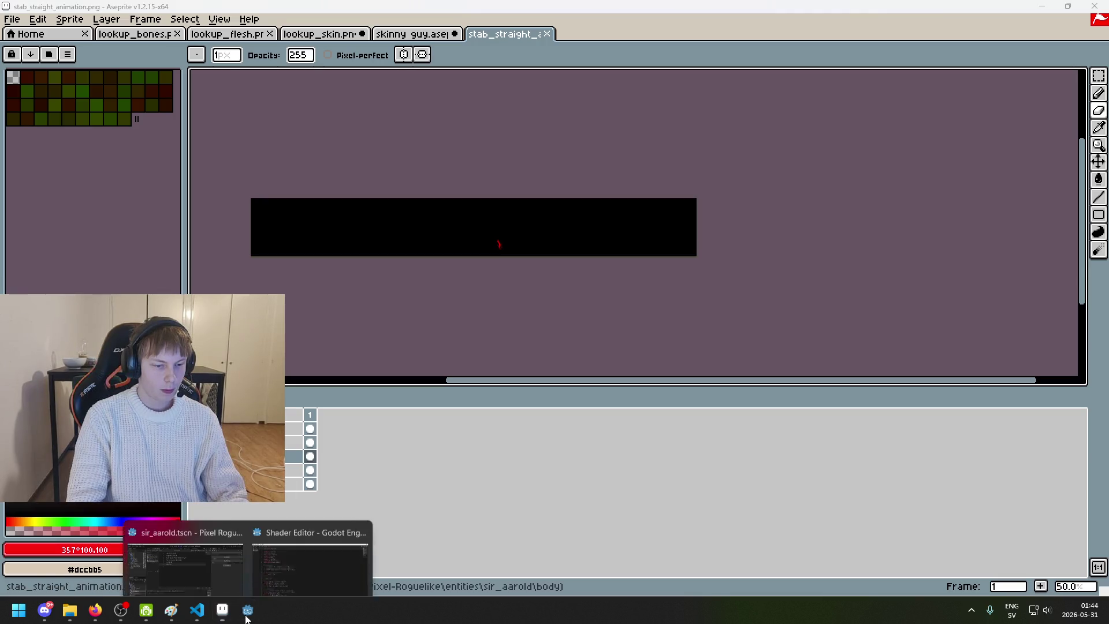
pyautogui.click(321, 561)
pyautogui.click(223, 610)
pyautogui.scroll(2, 309, 255)
pyautogui.scroll(-1, 733, 277)
pyautogui.scroll(1, 604, 250)
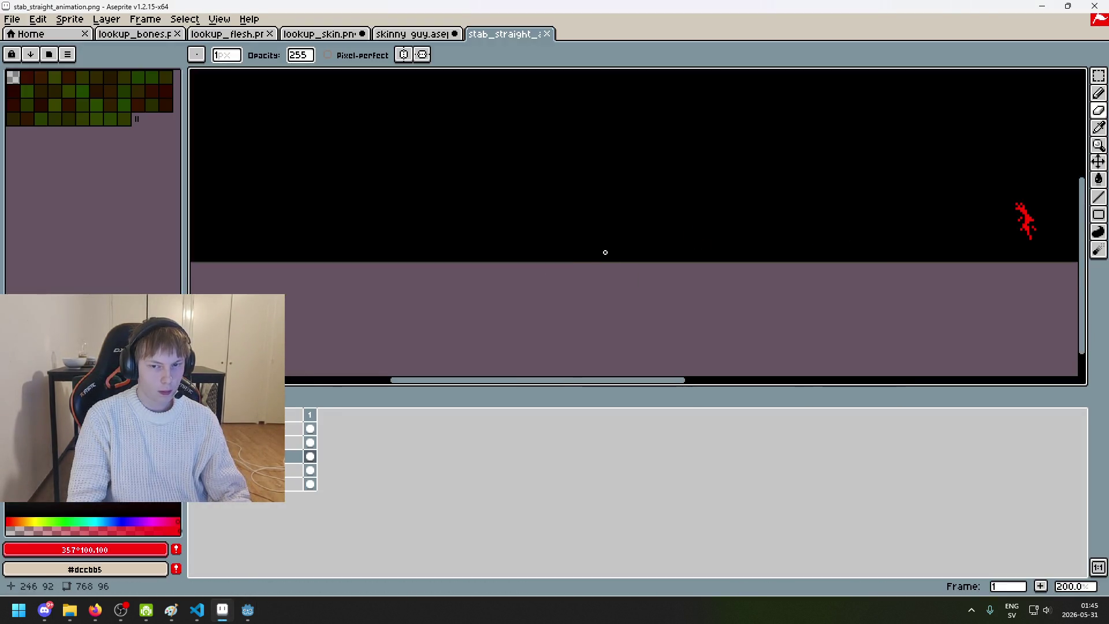
pyautogui.moveTo(657, 300); pyautogui.dragTo(358, 317)
pyautogui.click(8, 470)
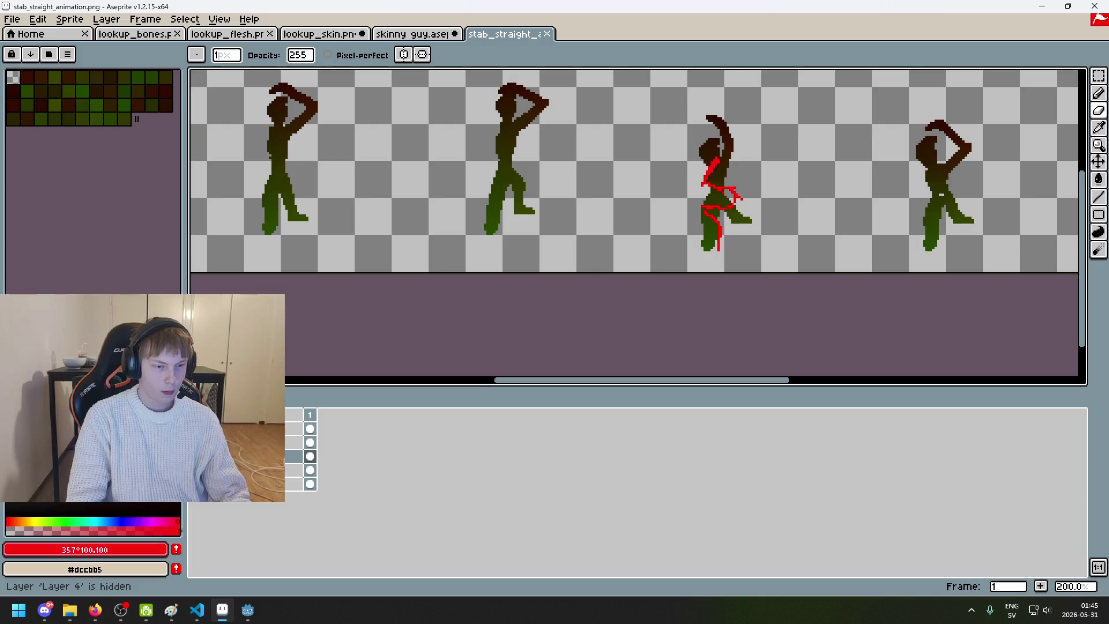
pyautogui.click(195, 471)
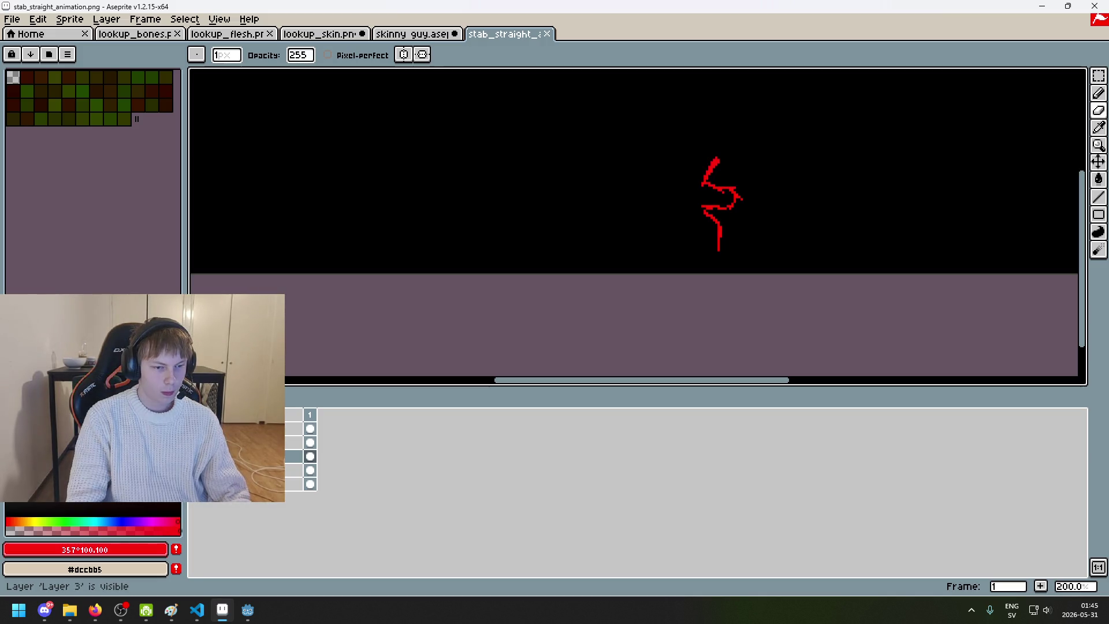
pyautogui.scroll(-2, 569, 260)
pyautogui.moveTo(569, 259); pyautogui.dragTo(478, 268)
pyautogui.scroll(1, 478, 268)
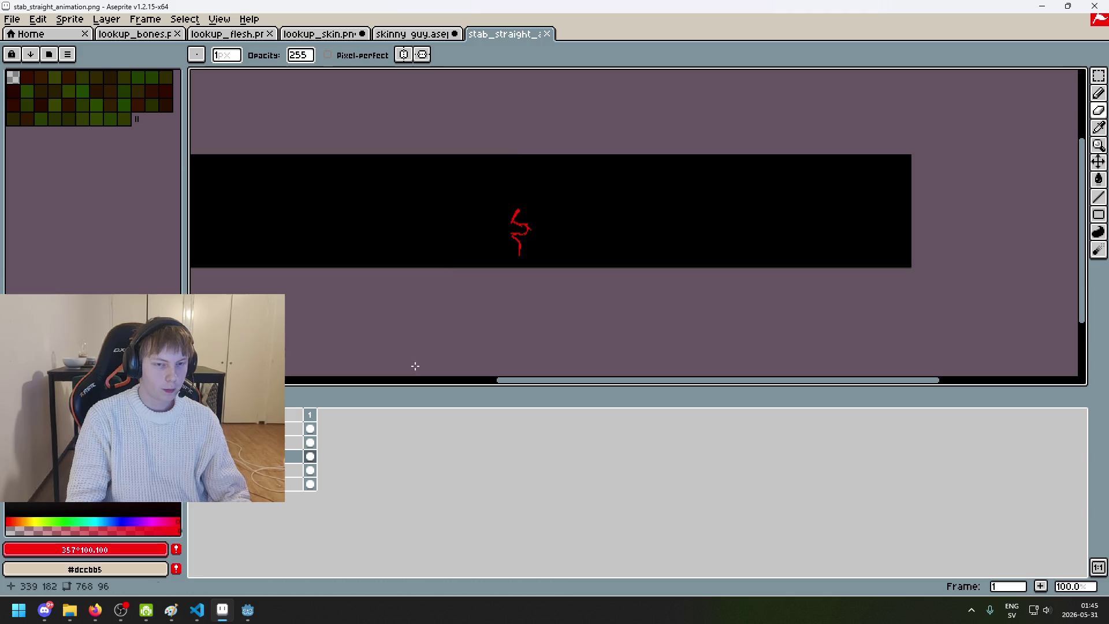
# Step: Start a new sprite from the File menu, then cancel it
pyautogui.click(11, 18)
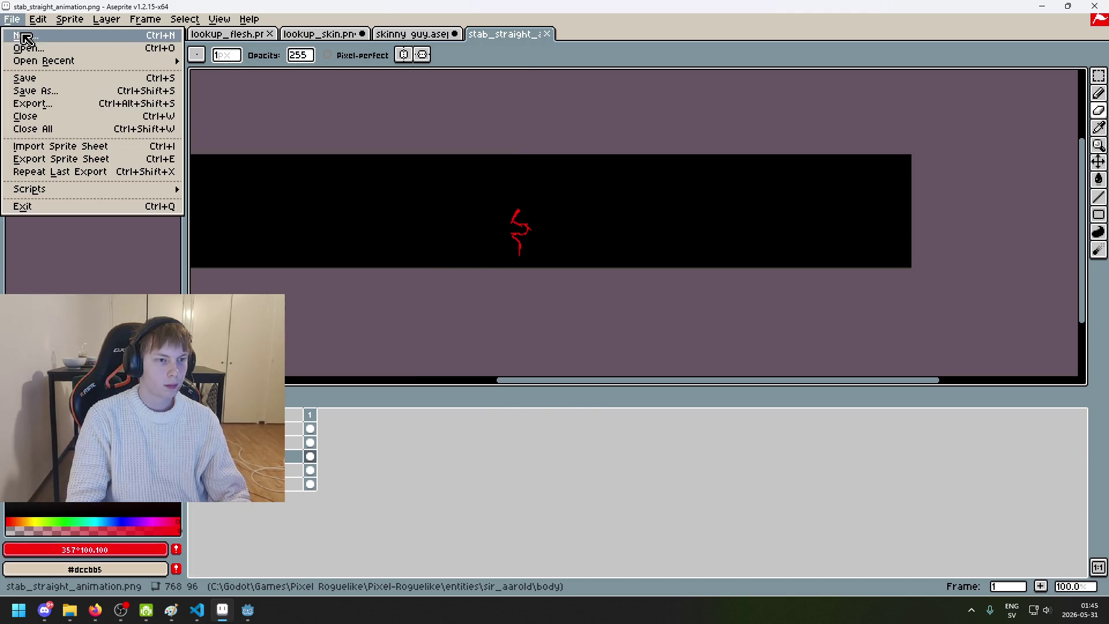
pyautogui.click(23, 34)
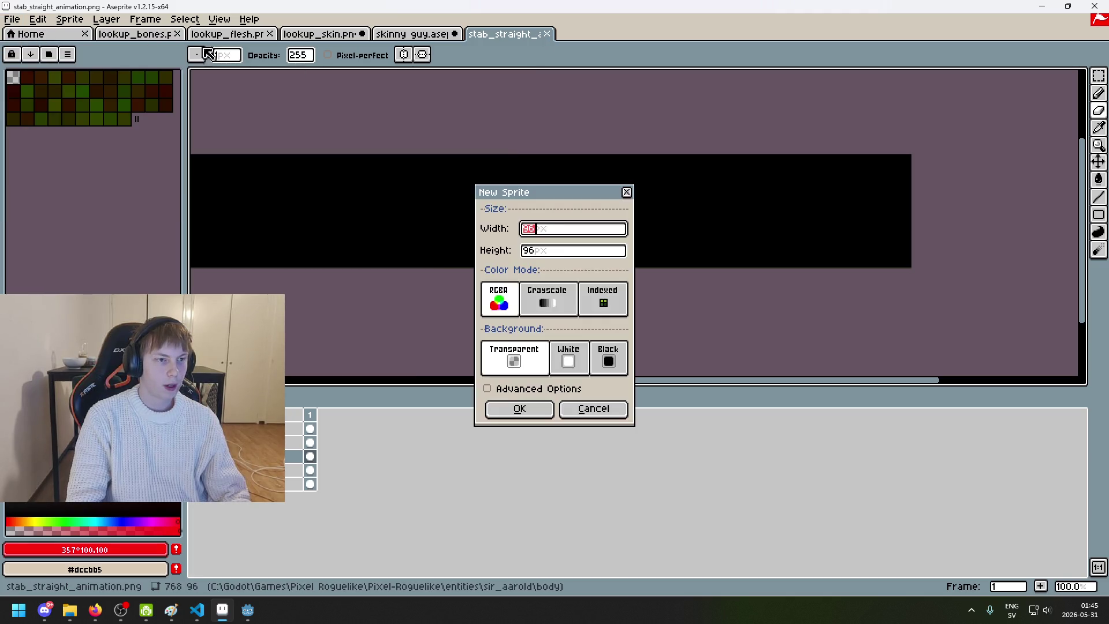
pyautogui.click(593, 408)
# Step: Open stab_straight_damage.png, close the stab_straight animation, and bring Godot to the front
pyautogui.click(11, 19)
pyautogui.click(28, 49)
pyautogui.doubleClick(179, 134)
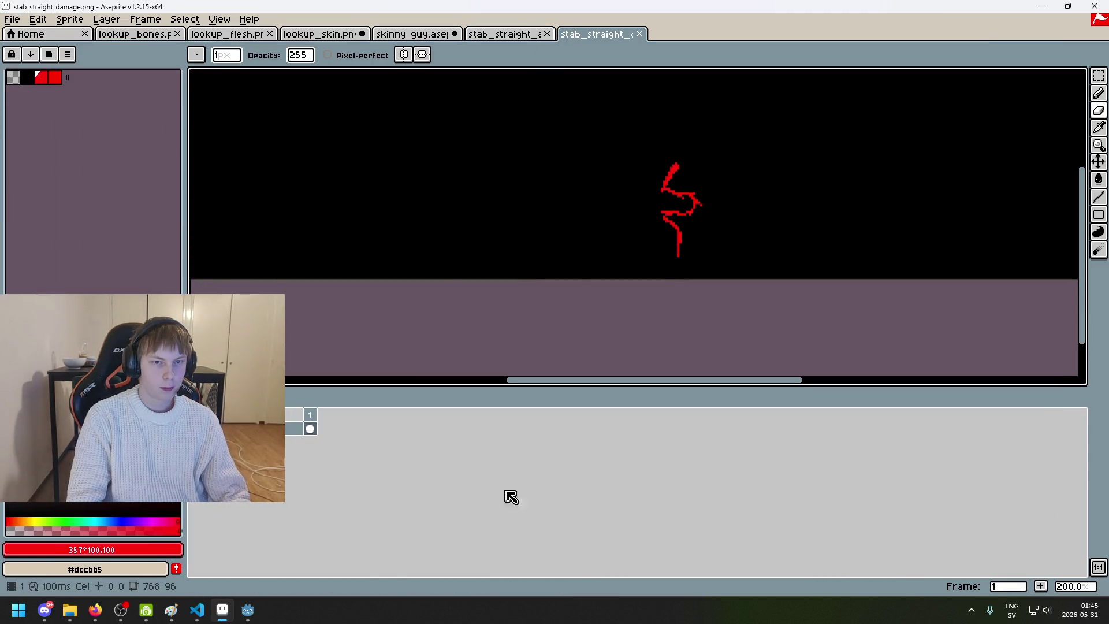
pyautogui.click(547, 34)
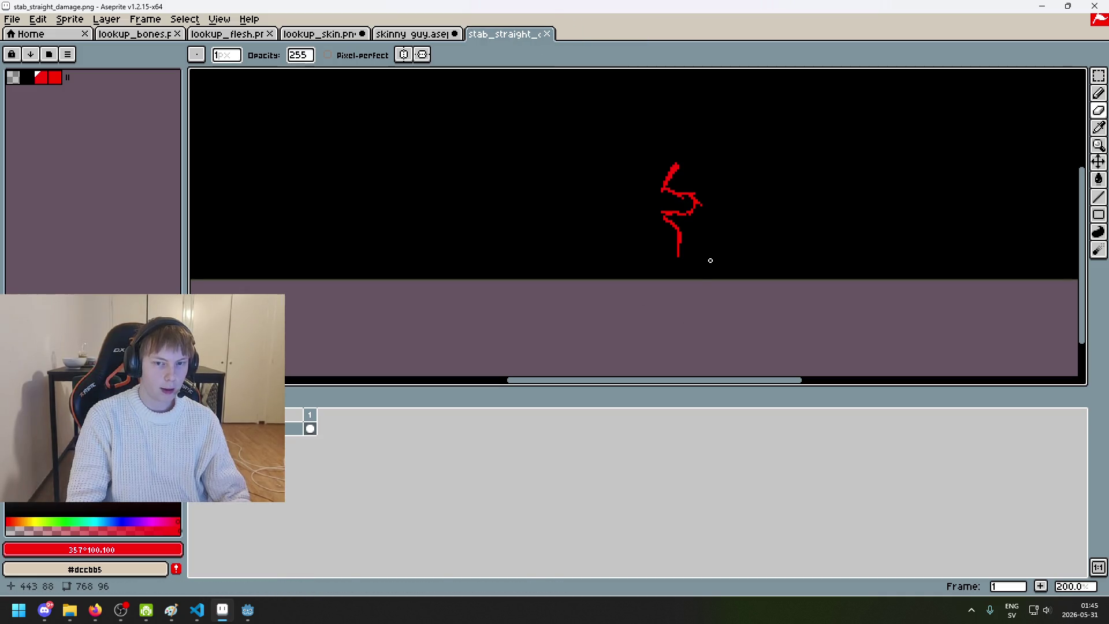
pyautogui.moveTo(259, 614)
pyautogui.click(185, 557)
# Step: Run the project again and start a new game from the title menu
pyautogui.click(926, 26)
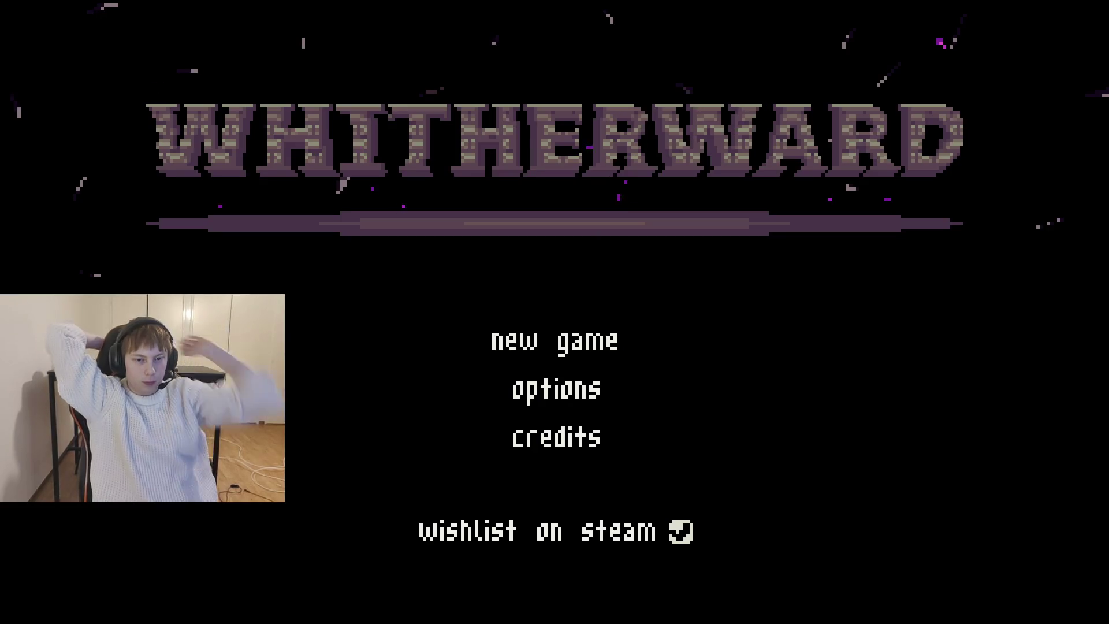
pyautogui.click(572, 345)
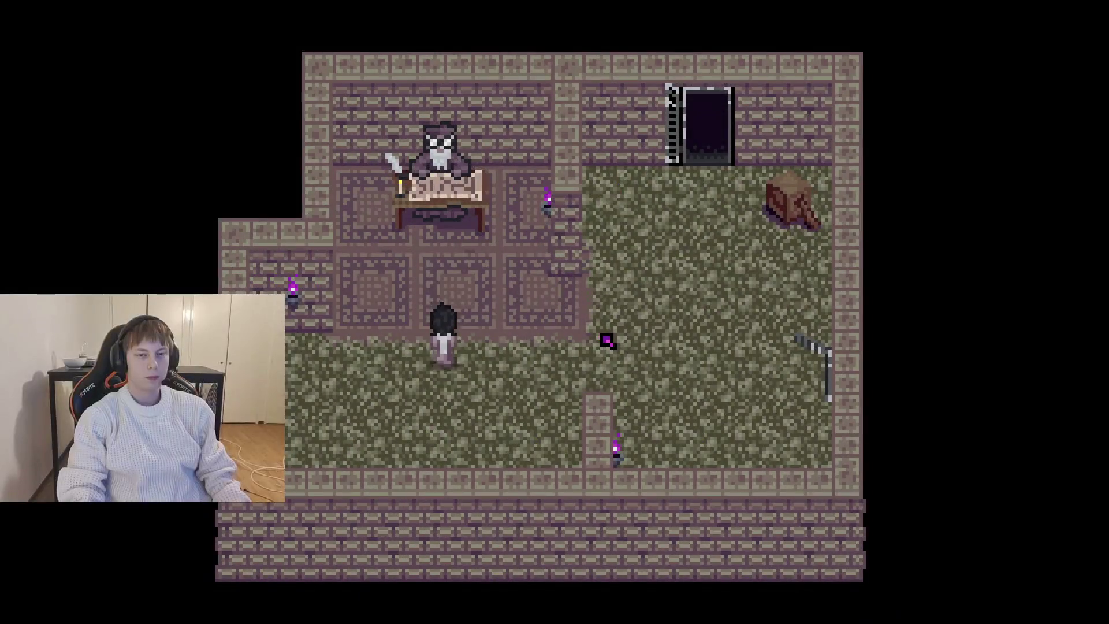
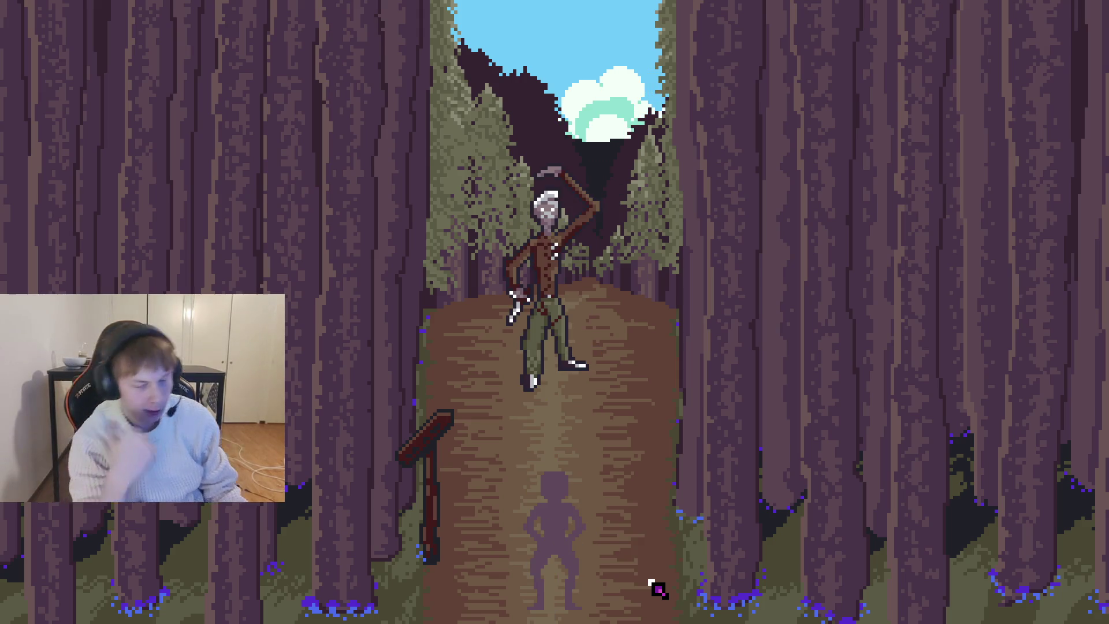
# Step: Stop the running Godot game and bring Aseprite back to the front
pyautogui.press('F8')
pyautogui.click(222, 610)
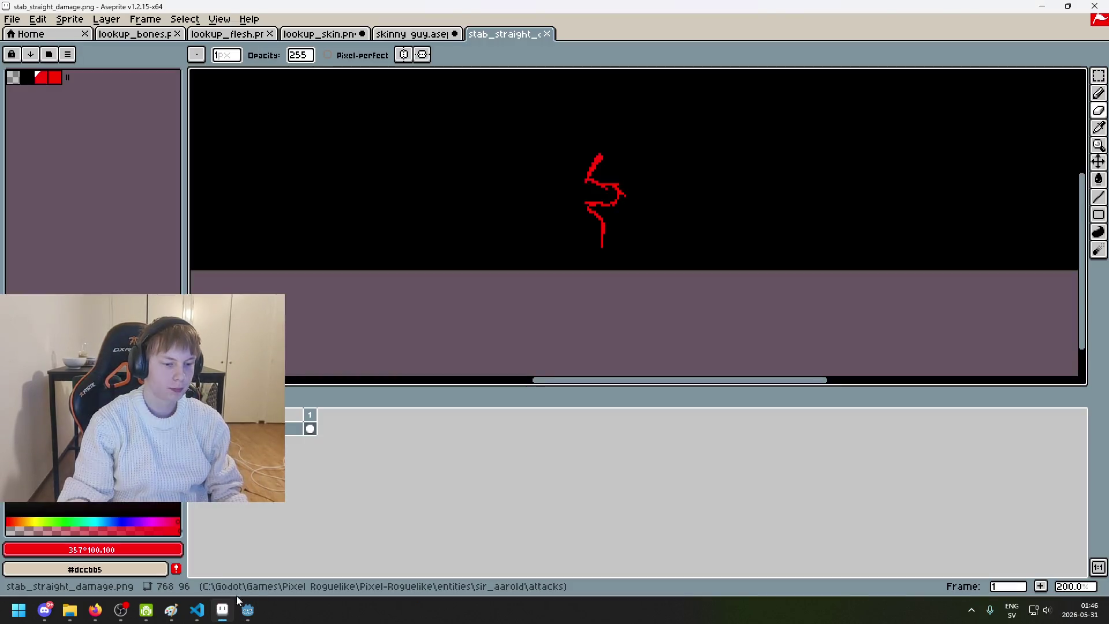
# Step: Add a new layer to stab_straight_damage.png and fill it solid black
pyautogui.moveTo(441, 354)
pyautogui.mouseDown()
pyautogui.moveTo(520, 260)
pyautogui.moveTo(495, 314)
pyautogui.moveTo(451, 334)
pyautogui.mouseUp()
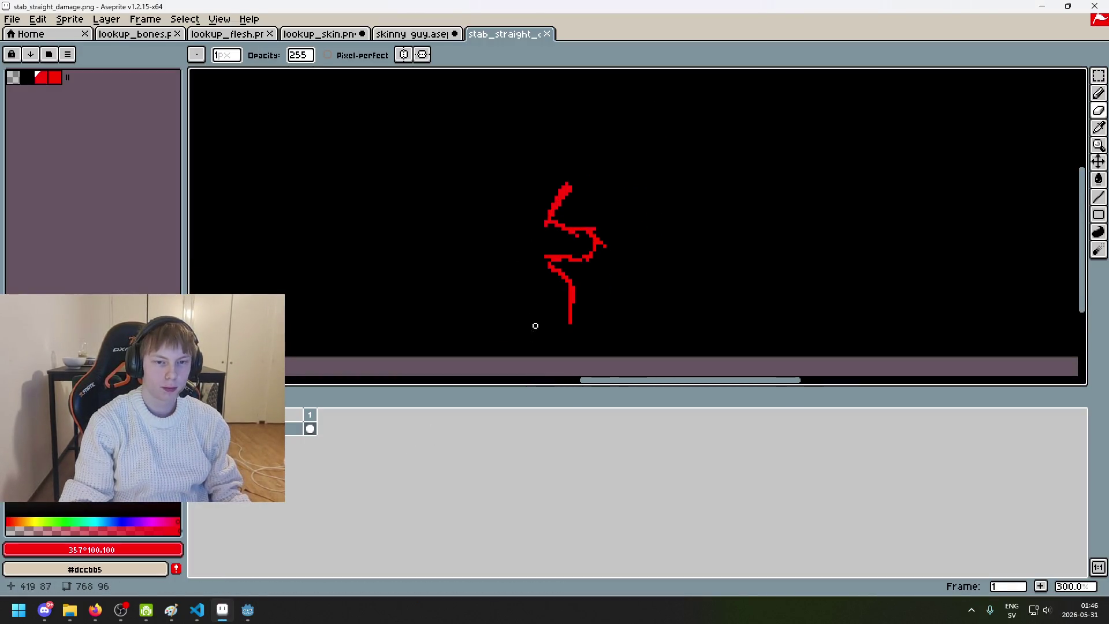
pyautogui.scroll(1, 553, 315)
pyautogui.rightClick(249, 430)
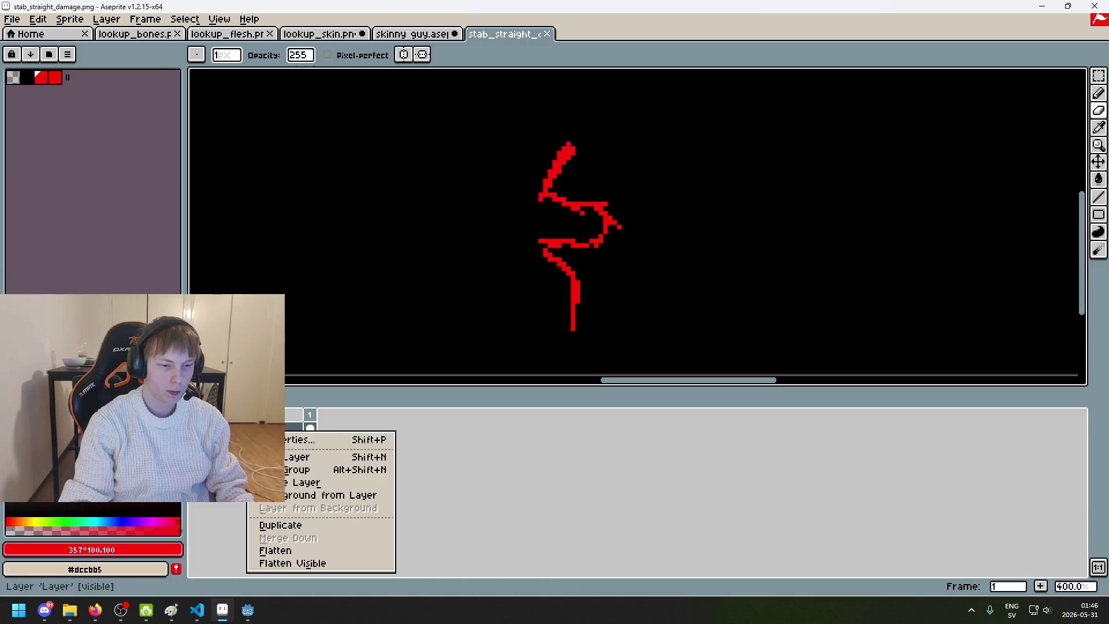
pyautogui.click(294, 457)
pyautogui.press('g')
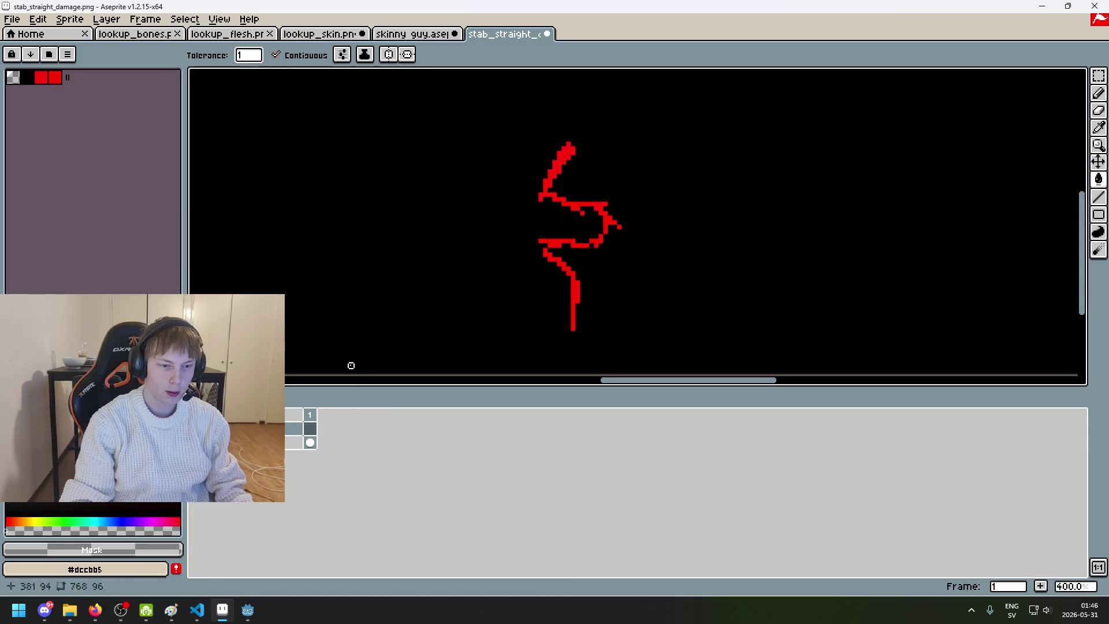
pyautogui.click(1100, 183)
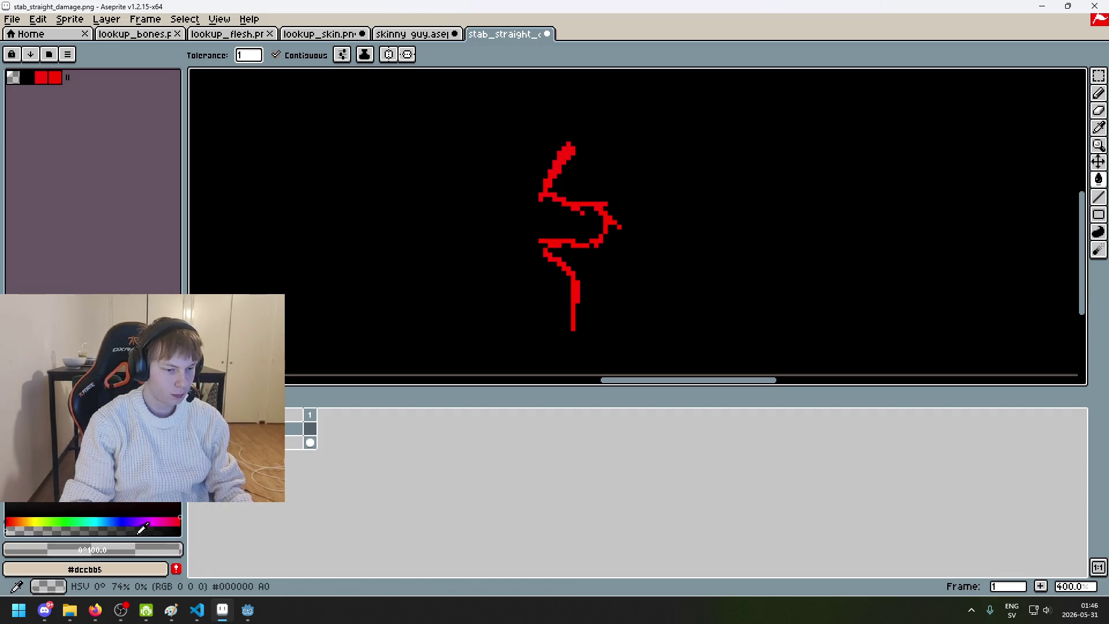
pyautogui.click(141, 529)
pyautogui.click(375, 294)
# Step: Add another layer, move the red slash layer above the black fill, and pick its red
pyautogui.rightClick(268, 430)
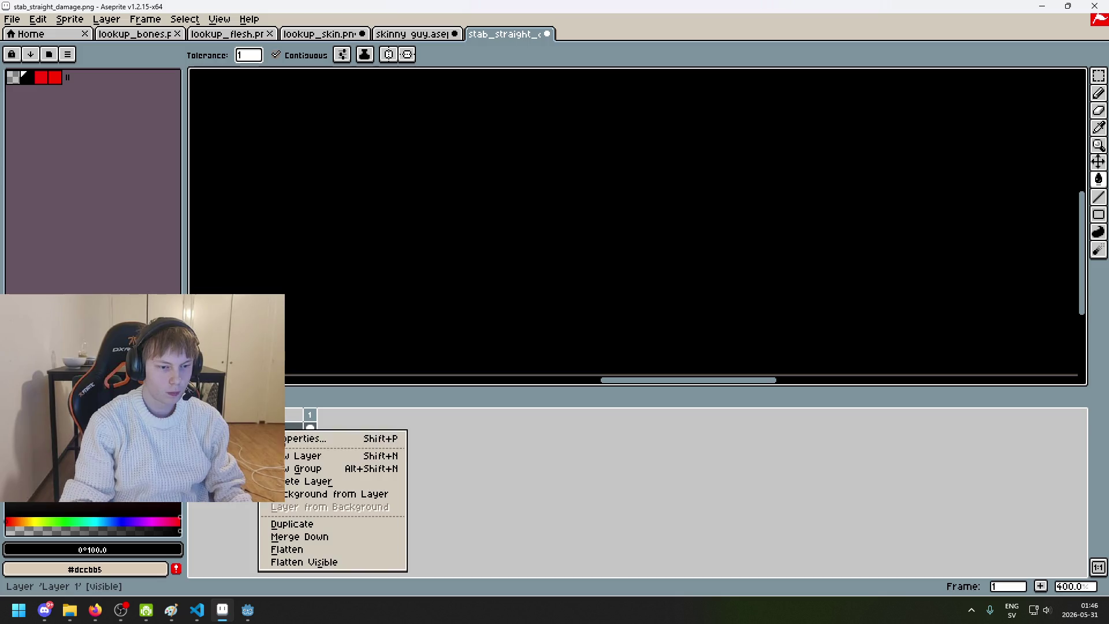
pyautogui.click(332, 453)
pyautogui.moveTo(242, 455); pyautogui.dragTo(242, 442)
pyautogui.press('i')
pyautogui.click(562, 157)
pyautogui.press('g')
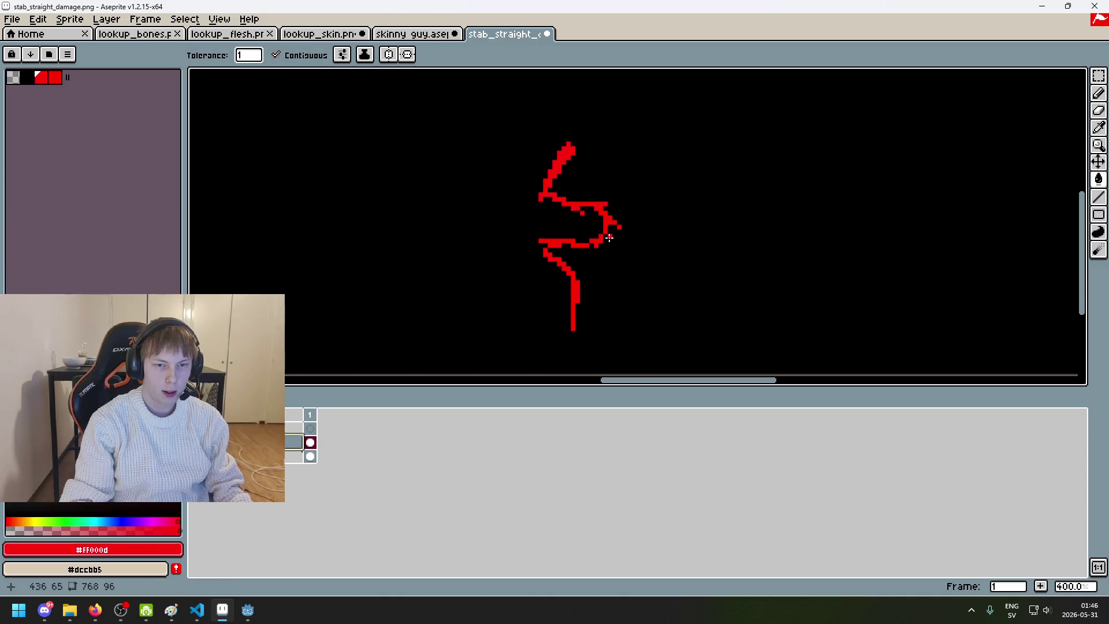
# Step: Select the top layer and toggle a layer's visibility to compare the drawing
pyautogui.scroll(-1, 603, 247)
pyautogui.scroll(1, 601, 218)
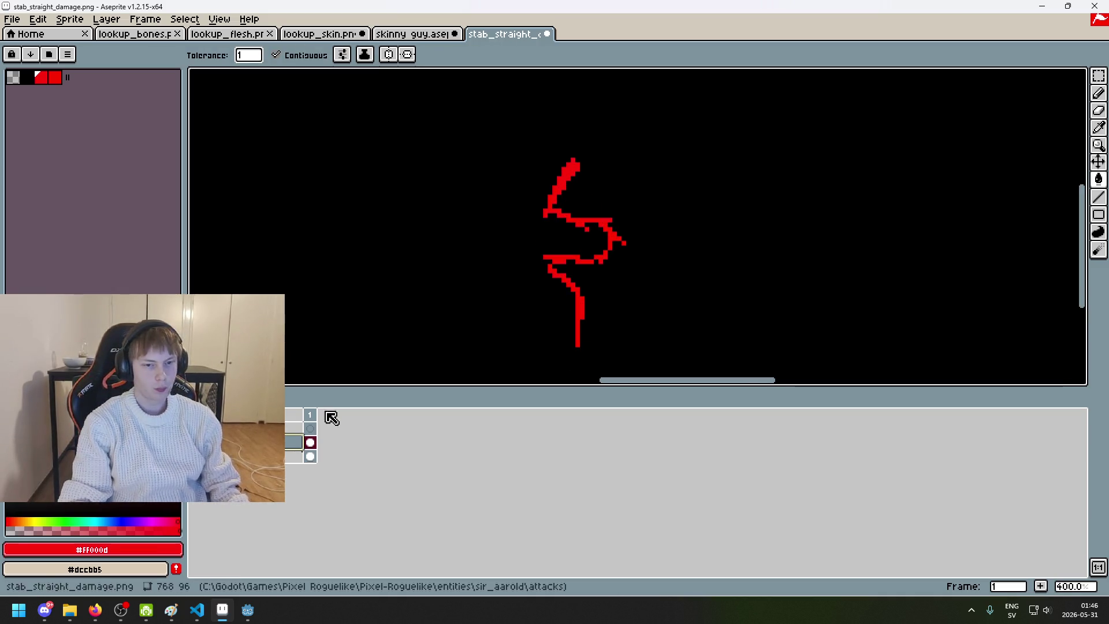
pyautogui.click(286, 432)
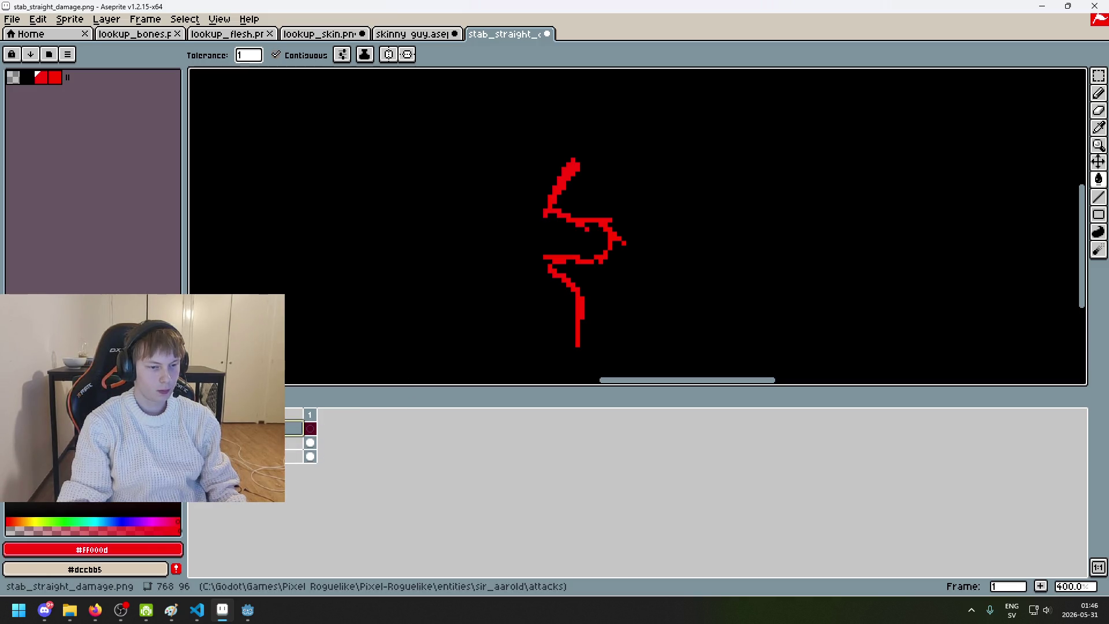
pyautogui.click(196, 428)
pyautogui.click(197, 428)
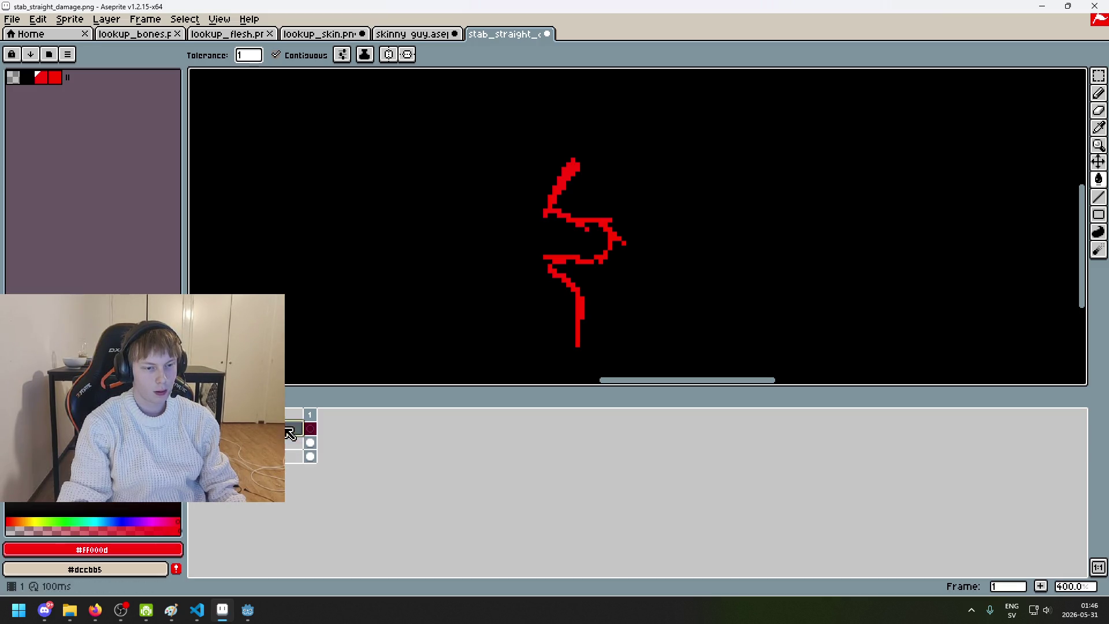
pyautogui.scroll(2, 578, 341)
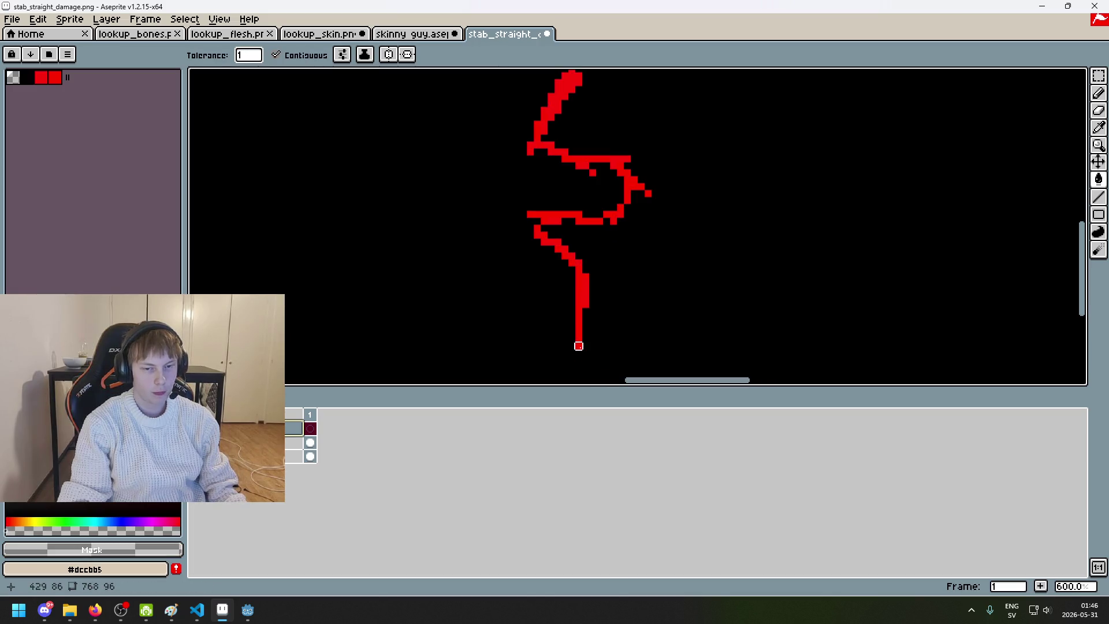
# Step: Set the eyedropper to sample colours from the Current Layer
pyautogui.press('b')
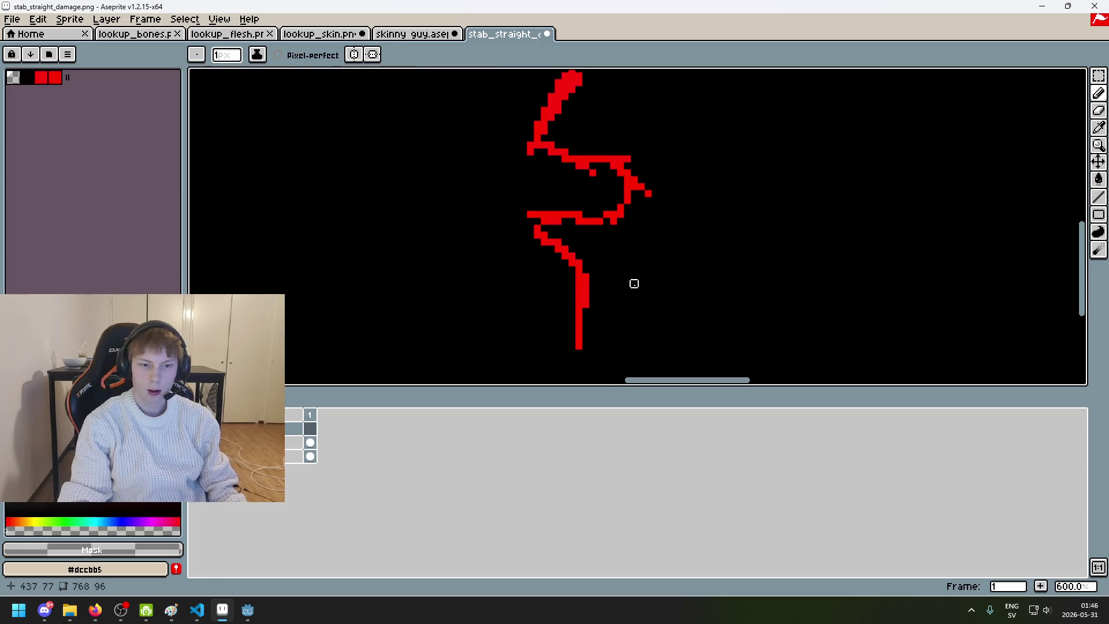
pyautogui.scroll(-3, 634, 290)
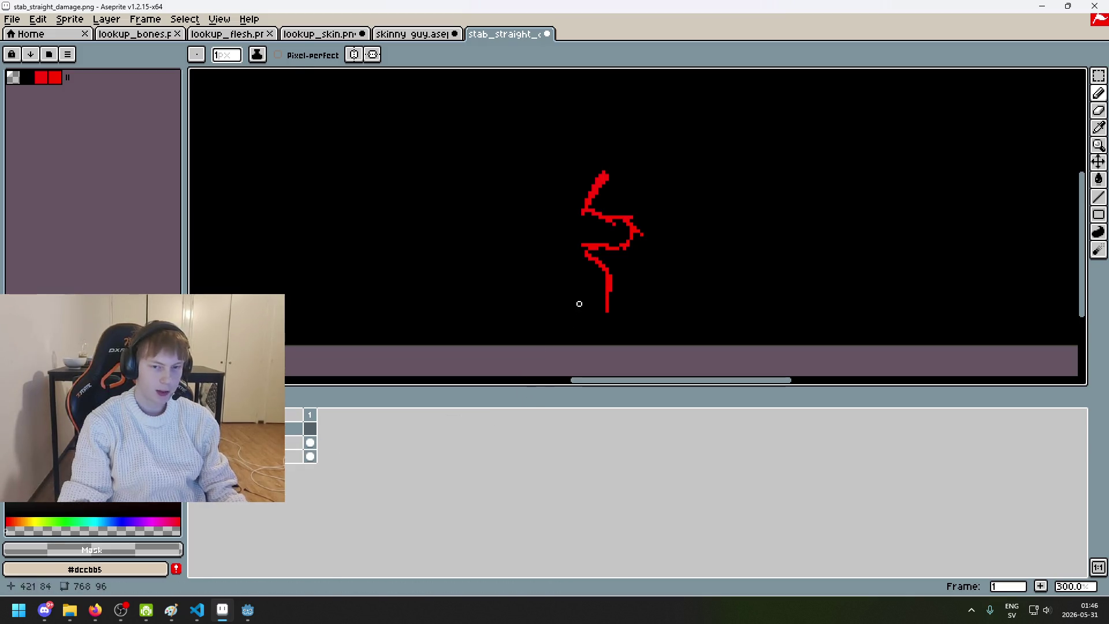
pyautogui.press('i')
pyautogui.press('b')
pyautogui.press('i')
pyautogui.press('b')
pyautogui.press('i')
pyautogui.click(454, 55)
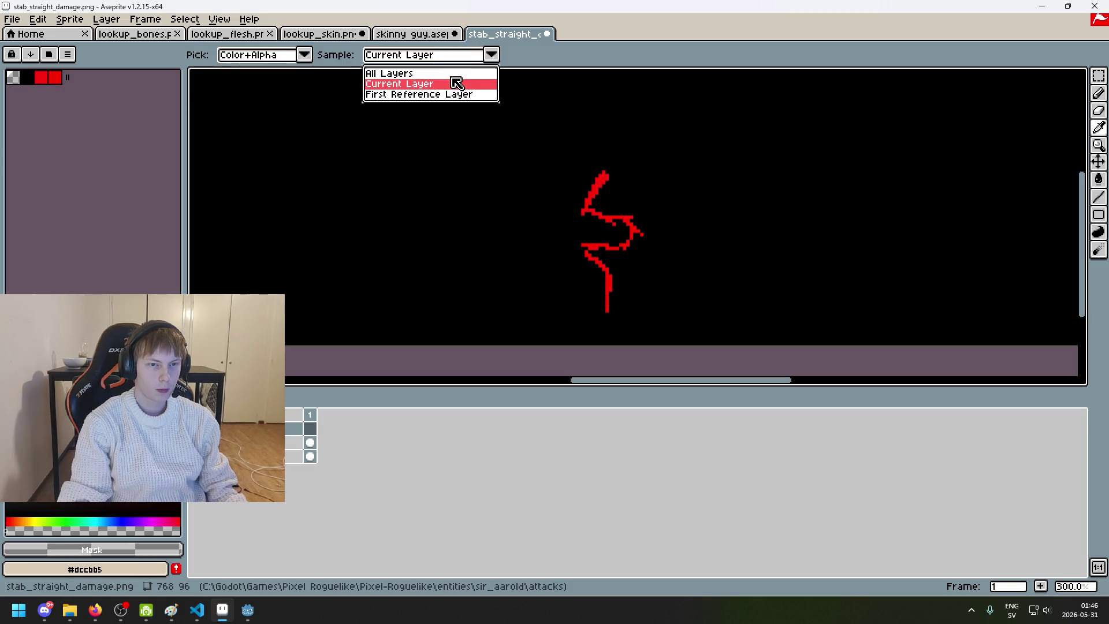
pyautogui.click(457, 83)
# Step: Pick pure red #FF0000 from the drawing and hide the red zigzag slash layer
pyautogui.press('b')
pyautogui.scroll(3, 622, 302)
pyautogui.press('i')
pyautogui.click(606, 250)
pyautogui.press('b')
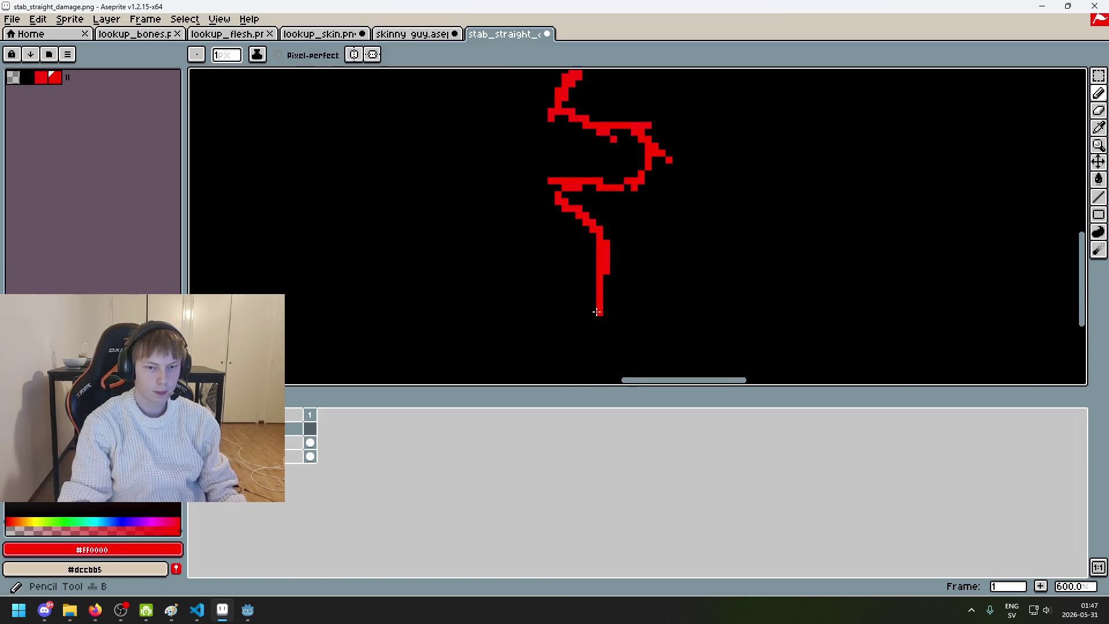
pyautogui.scroll(-4, 600, 311)
pyautogui.scroll(2, 607, 297)
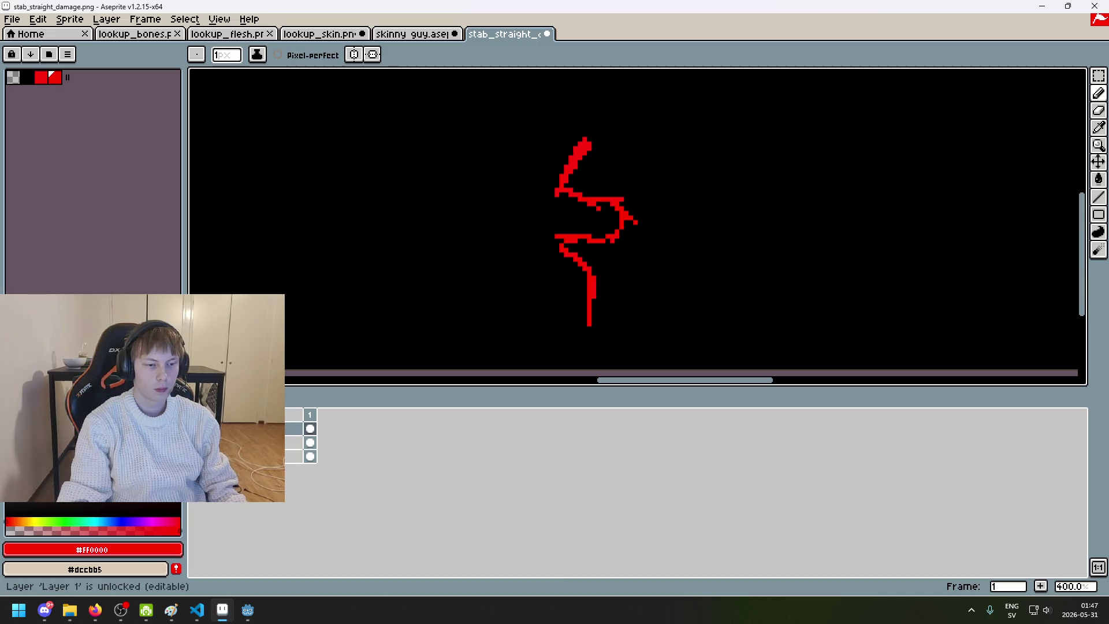
pyautogui.click(194, 428)
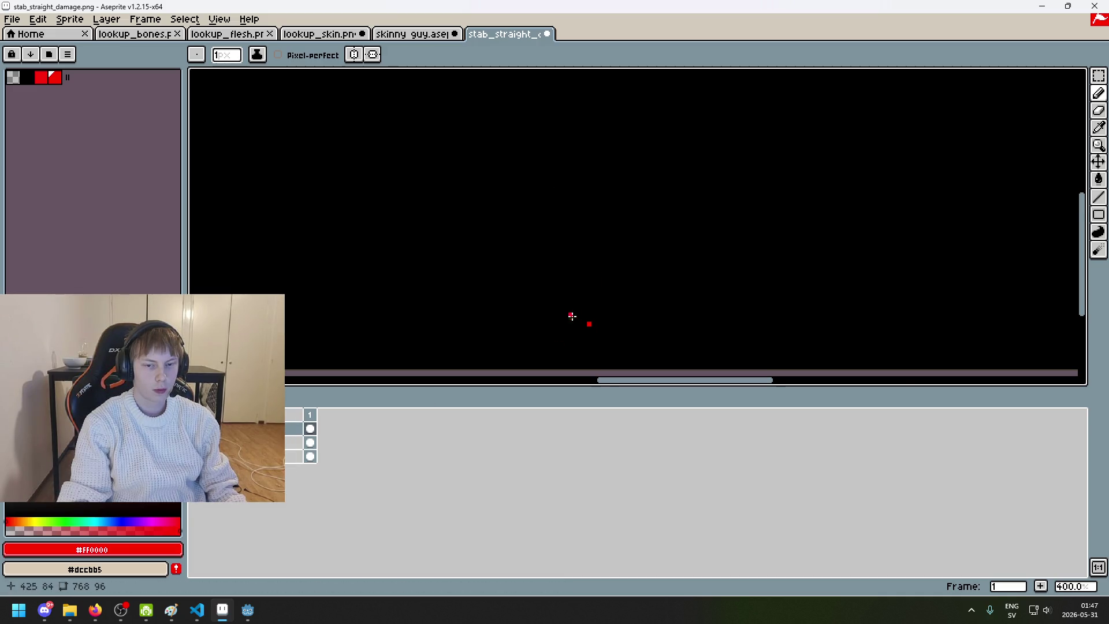
# Step: Try an upward red stroke, undo it, and toggle the zigzag slash layer to compare
pyautogui.scroll(1, 598, 315)
pyautogui.moveTo(593, 320); pyautogui.dragTo(591, 248)
pyautogui.hotkey('ctrl', 'z')
pyautogui.click(195, 428)
pyautogui.scroll(-2, 635, 260)
pyautogui.moveTo(635, 260); pyautogui.dragTo(635, 277)
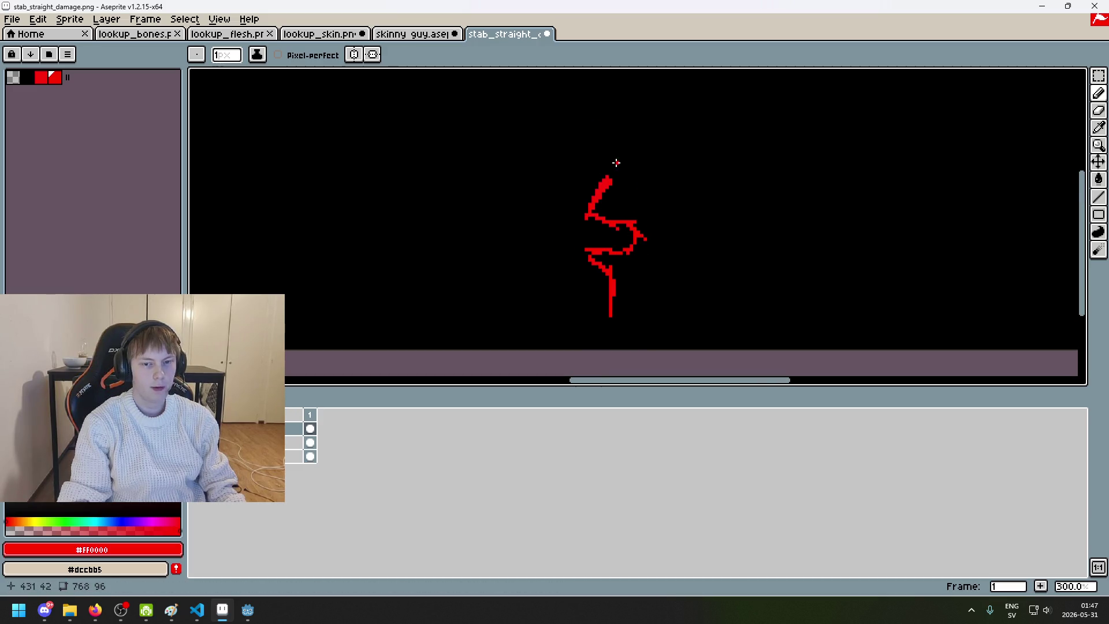
pyautogui.click(194, 428)
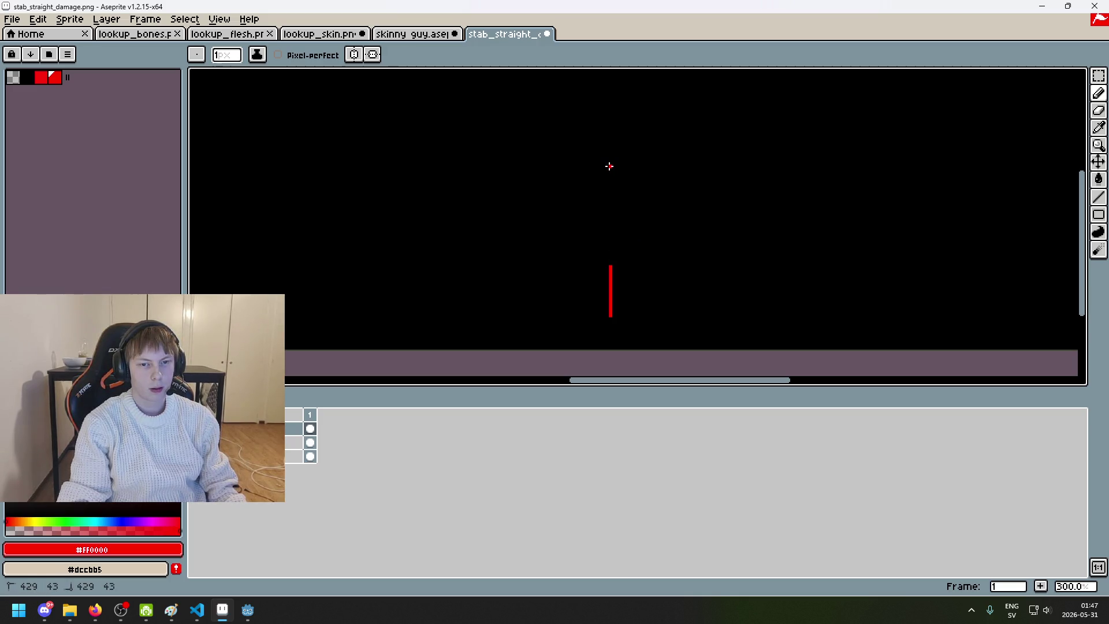
# Step: Draw the new thin red line's short top mark and curved upper part
pyautogui.moveTo(611, 166); pyautogui.dragTo(602, 173)
pyautogui.press('e')
pyautogui.scroll(1, 603, 173)
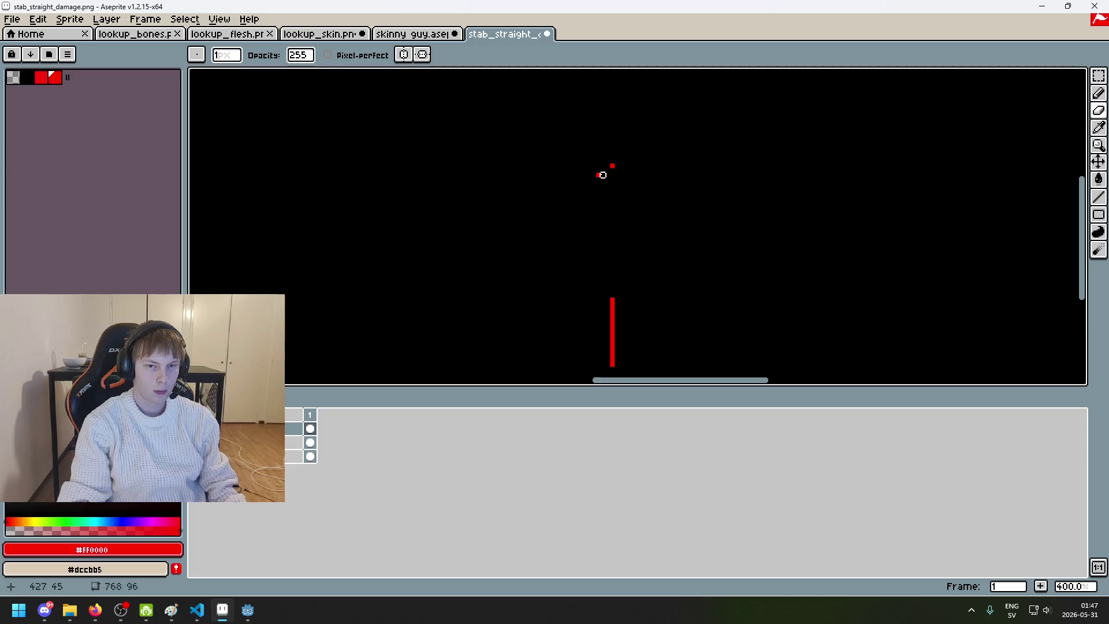
pyautogui.press('b')
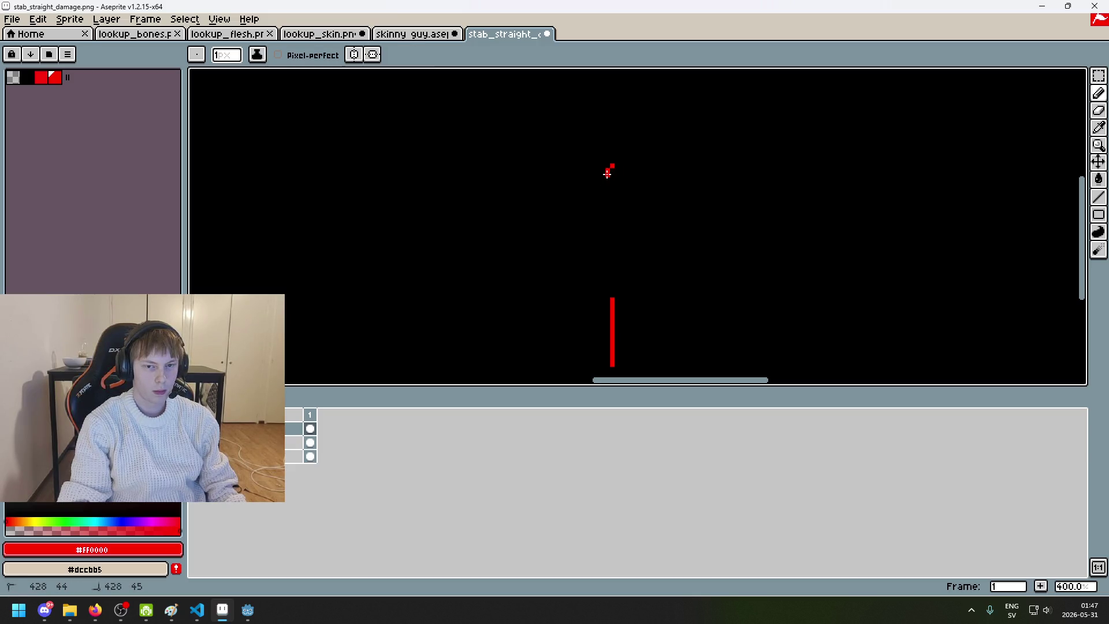
pyautogui.moveTo(608, 252); pyautogui.dragTo(617, 274)
pyautogui.scroll(-3, 621, 298)
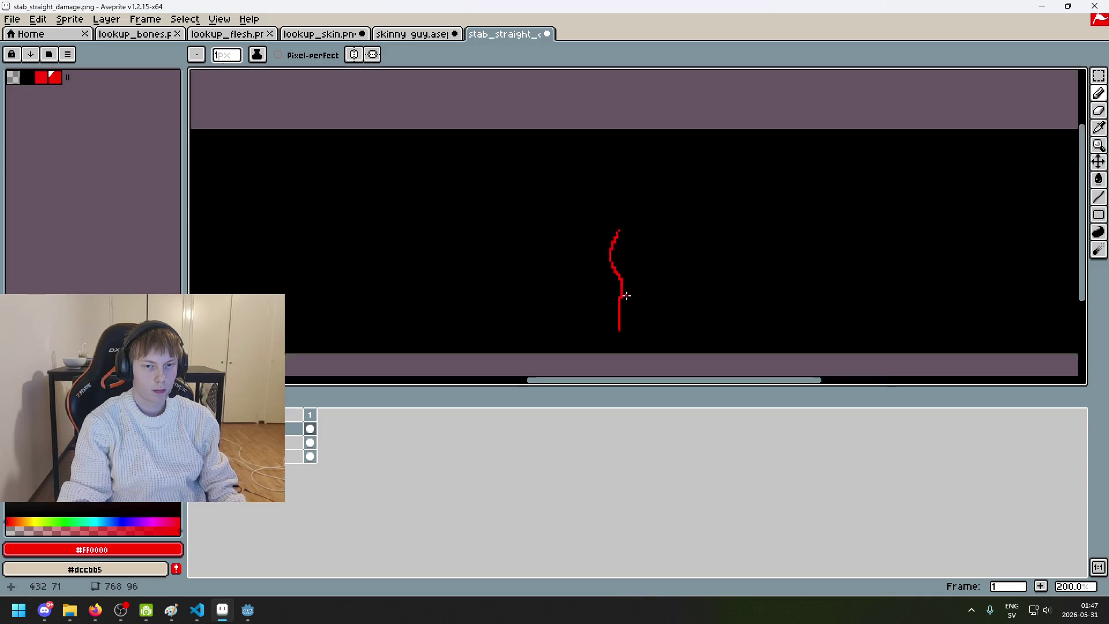
# Step: Erase a pixel from the red line, then restore it with undo
pyautogui.scroll(5, 647, 306)
pyautogui.press('e')
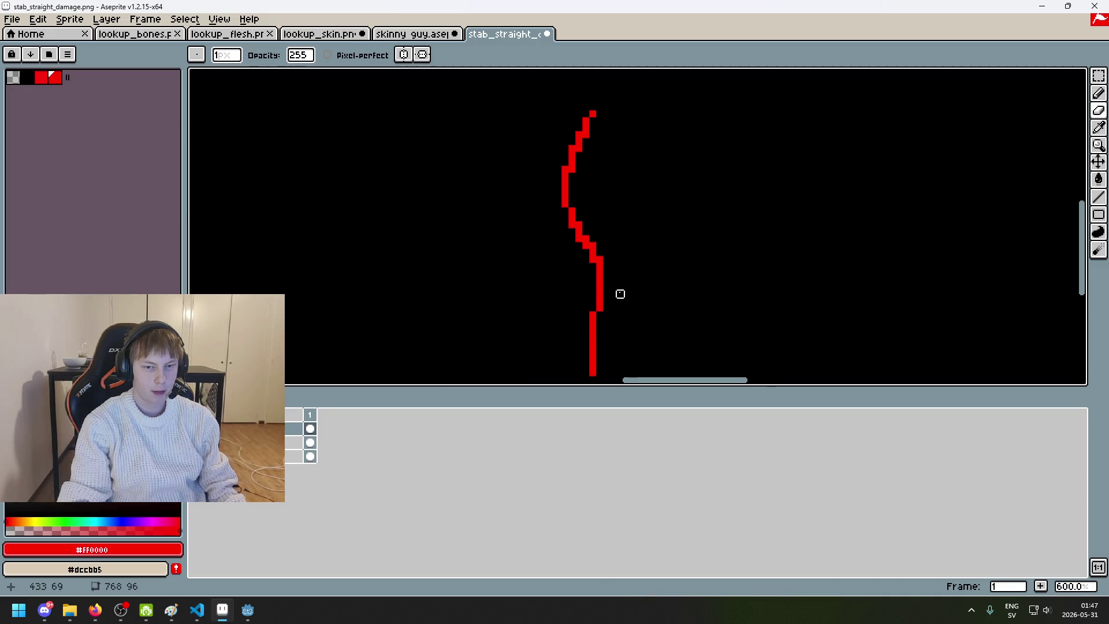
pyautogui.scroll(-3, 664, 231)
pyautogui.scroll(2, 670, 208)
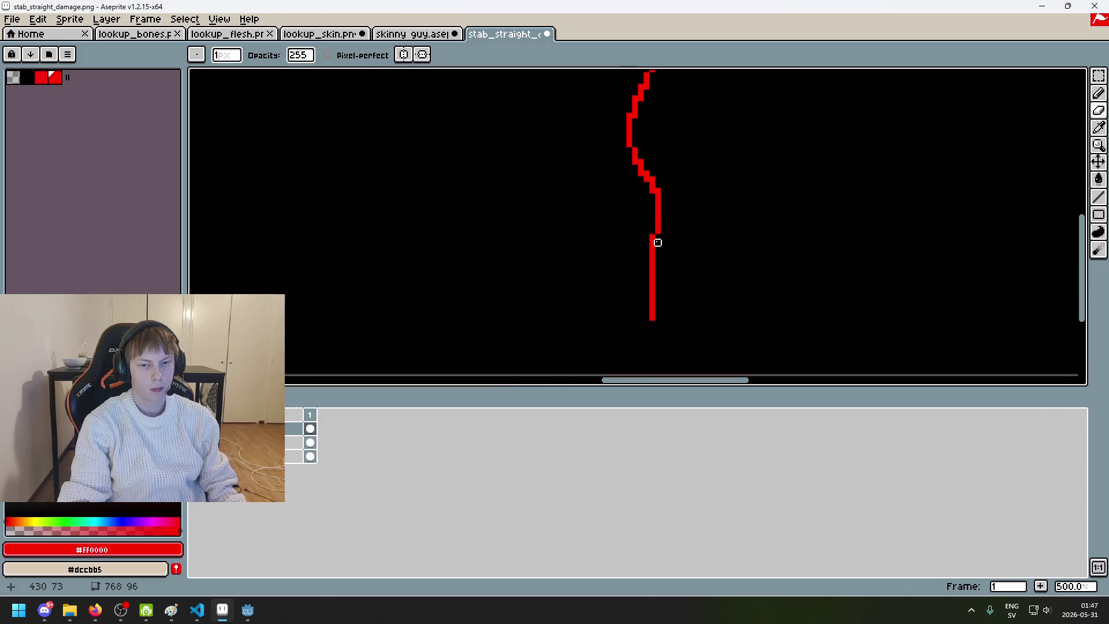
pyautogui.press('b')
pyautogui.press('e')
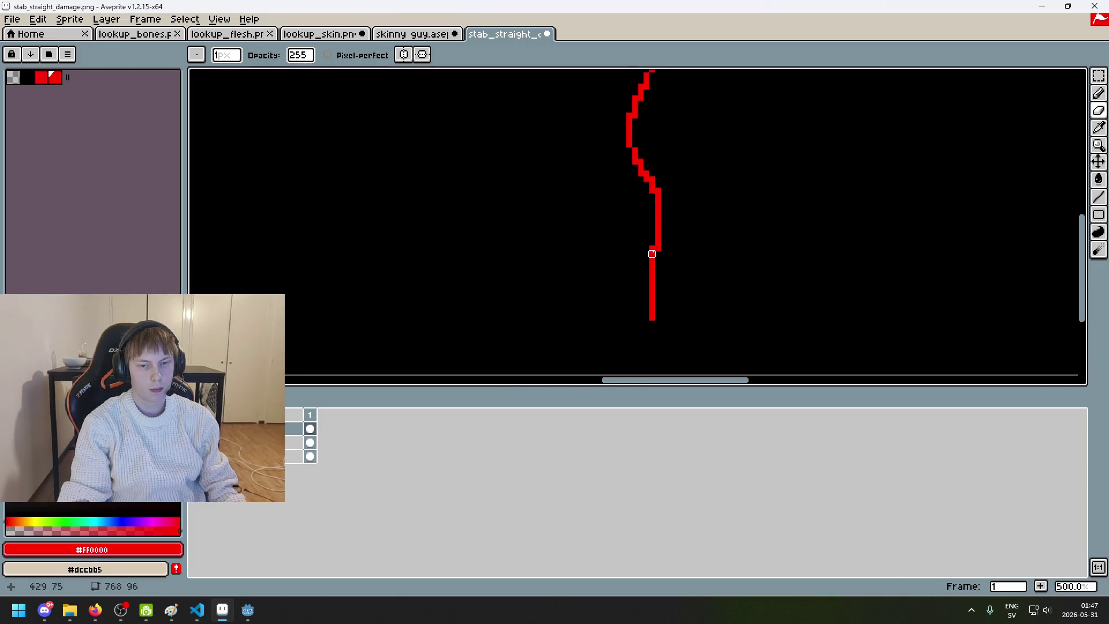
pyautogui.scroll(-2, 687, 202)
pyautogui.scroll(2, 687, 199)
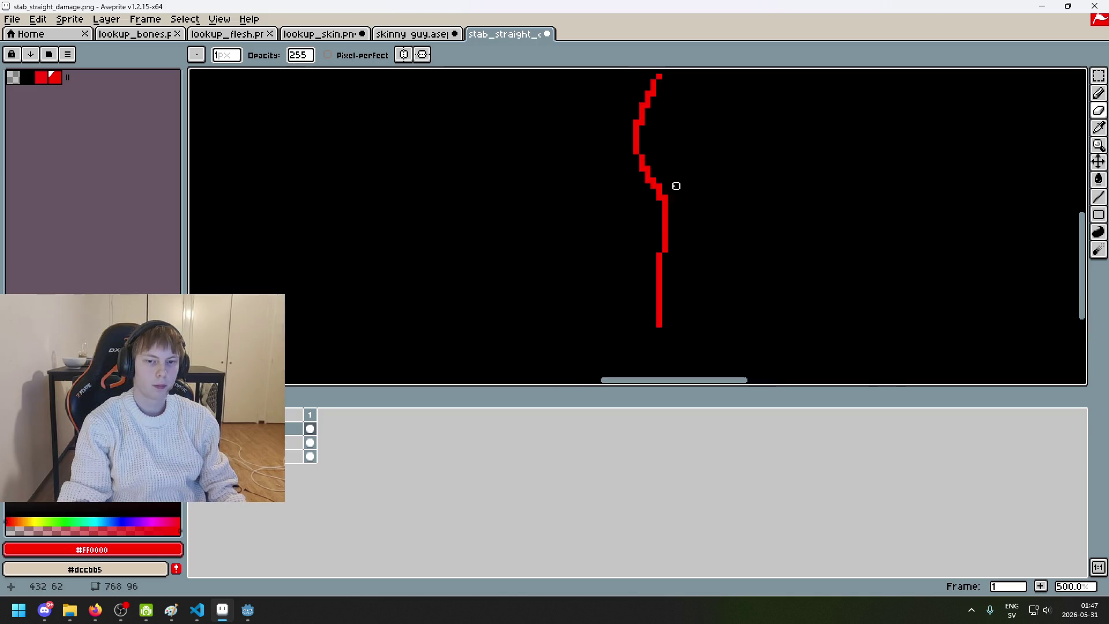
pyautogui.hotkey('ctrl', 'z')
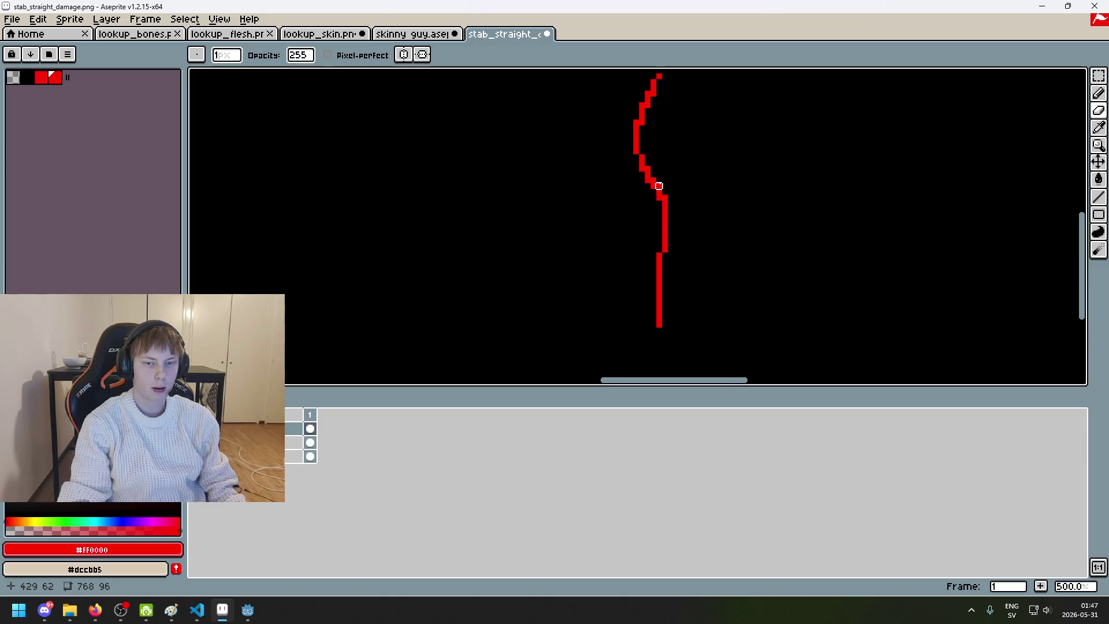
# Step: Try a pencil touch-up on the red line and undo it, zooming in closely
pyautogui.press('b')
pyautogui.scroll(1, 639, 134)
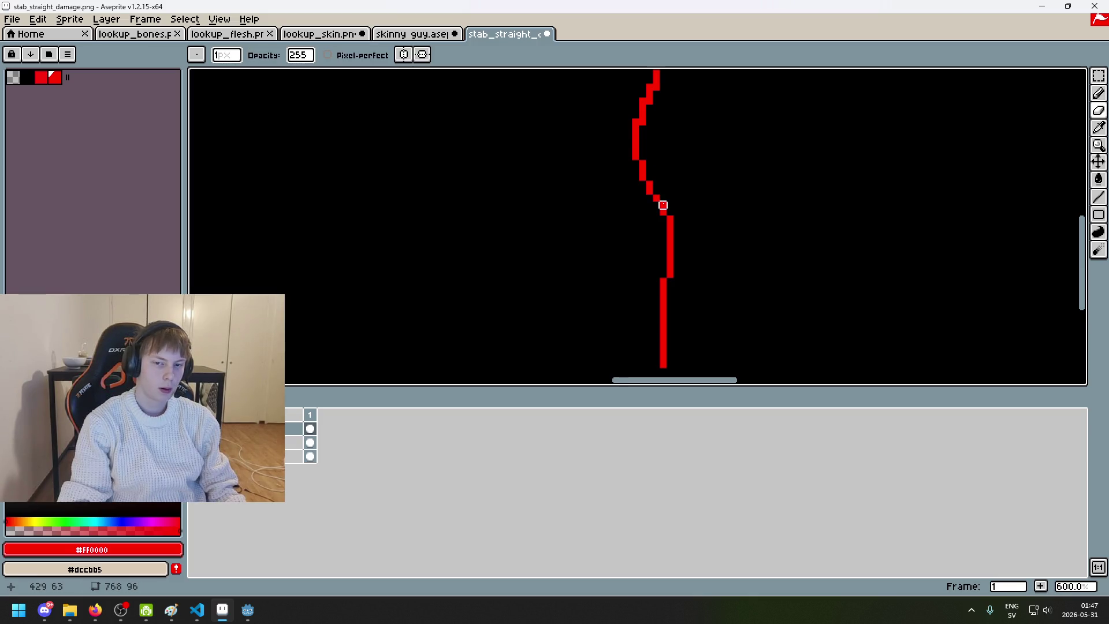
pyautogui.scroll(-1, 663, 206)
pyautogui.press('b')
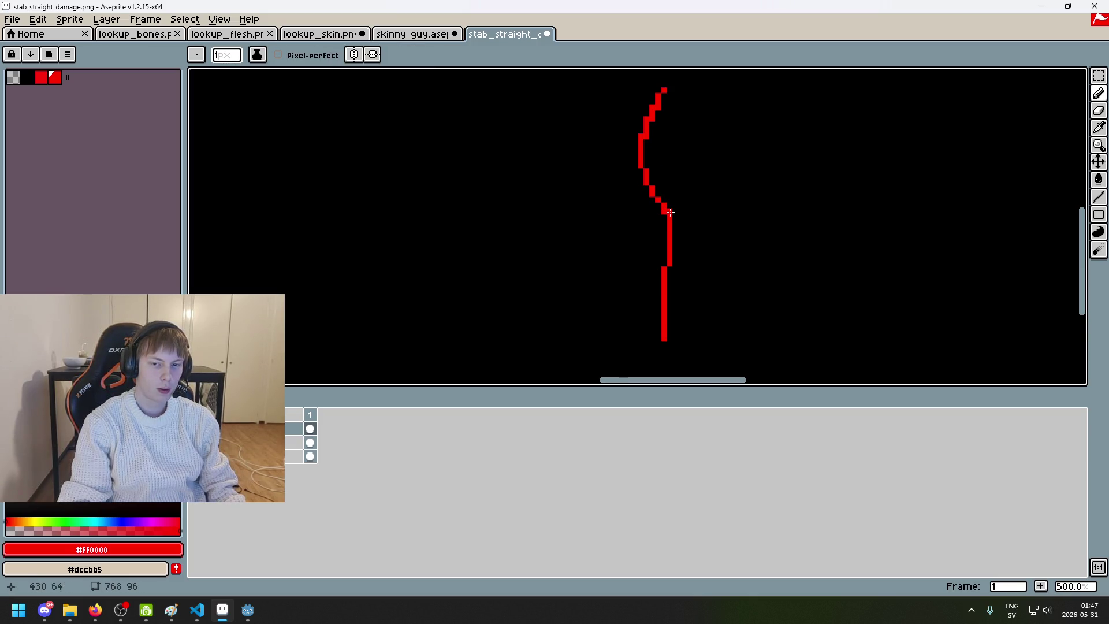
pyautogui.scroll(-3, 670, 212)
pyautogui.scroll(3, 704, 235)
pyautogui.hotkey('ctrl', 'z')
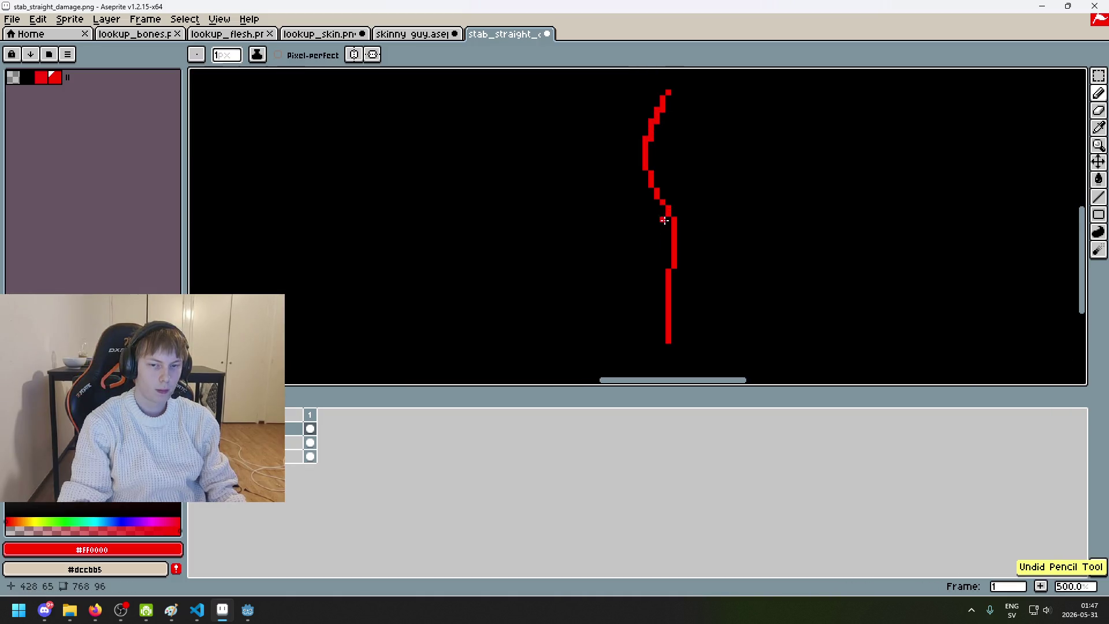
pyautogui.scroll(-3, 664, 220)
pyautogui.scroll(3, 685, 240)
pyautogui.scroll(-4, 673, 226)
pyautogui.scroll(1, 691, 234)
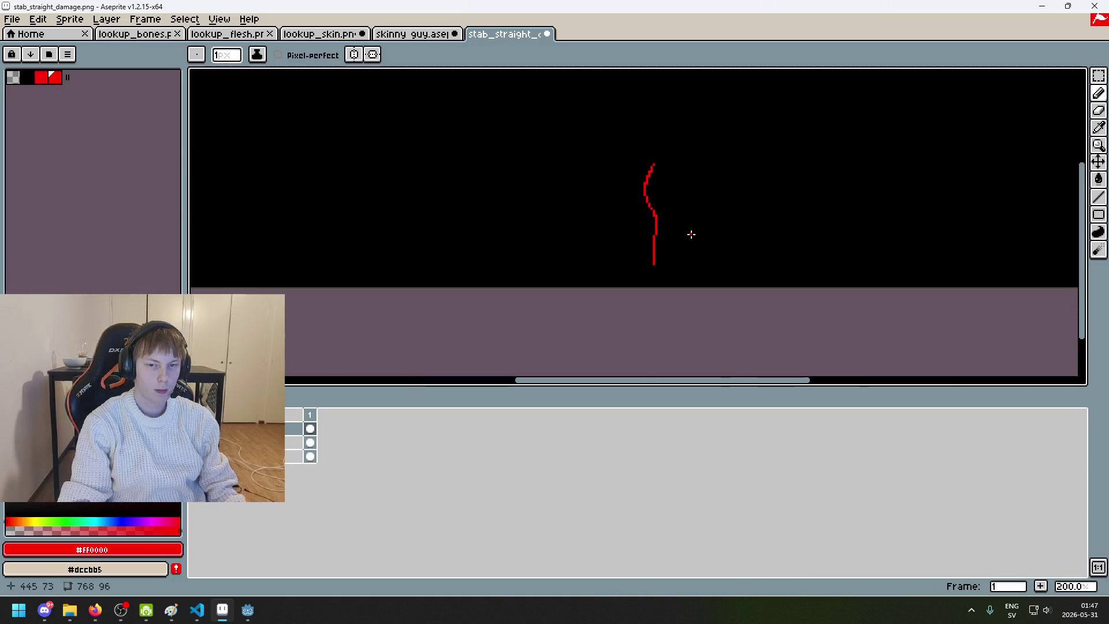
pyautogui.scroll(5, 663, 163)
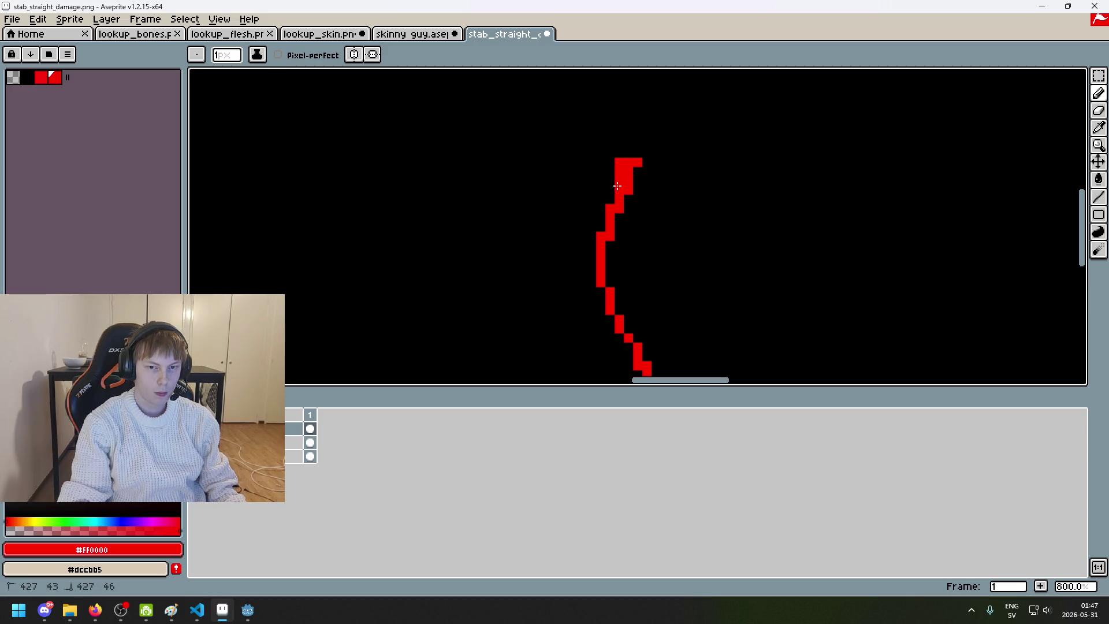
pyautogui.scroll(-2, 648, 187)
pyautogui.scroll(1, 644, 183)
pyautogui.press('b')
pyautogui.scroll(-4, 679, 197)
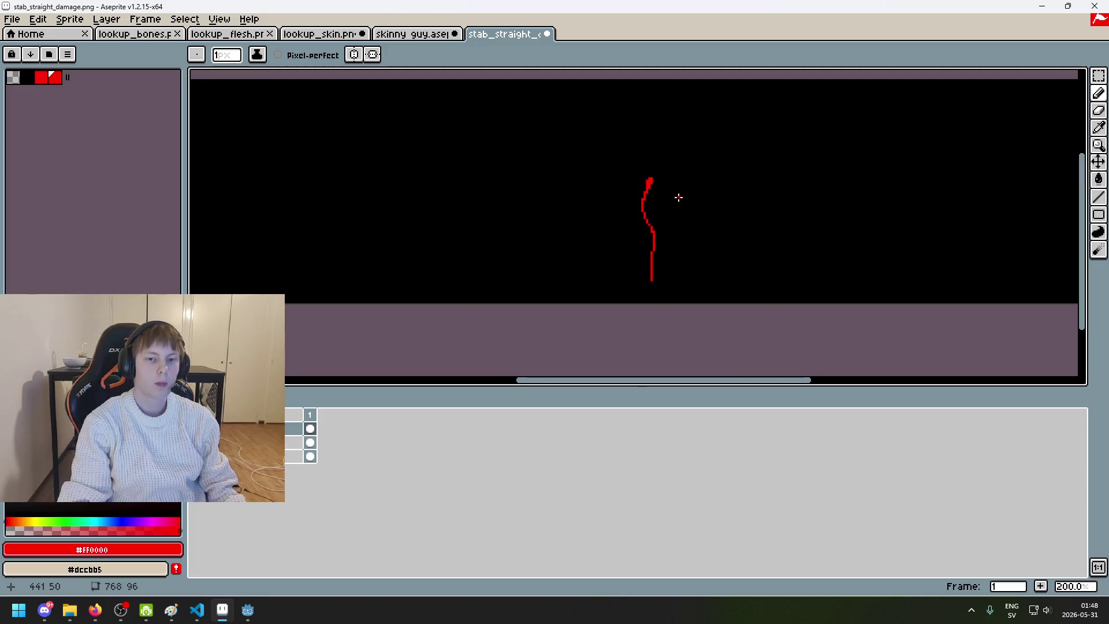
pyautogui.scroll(4, 659, 191)
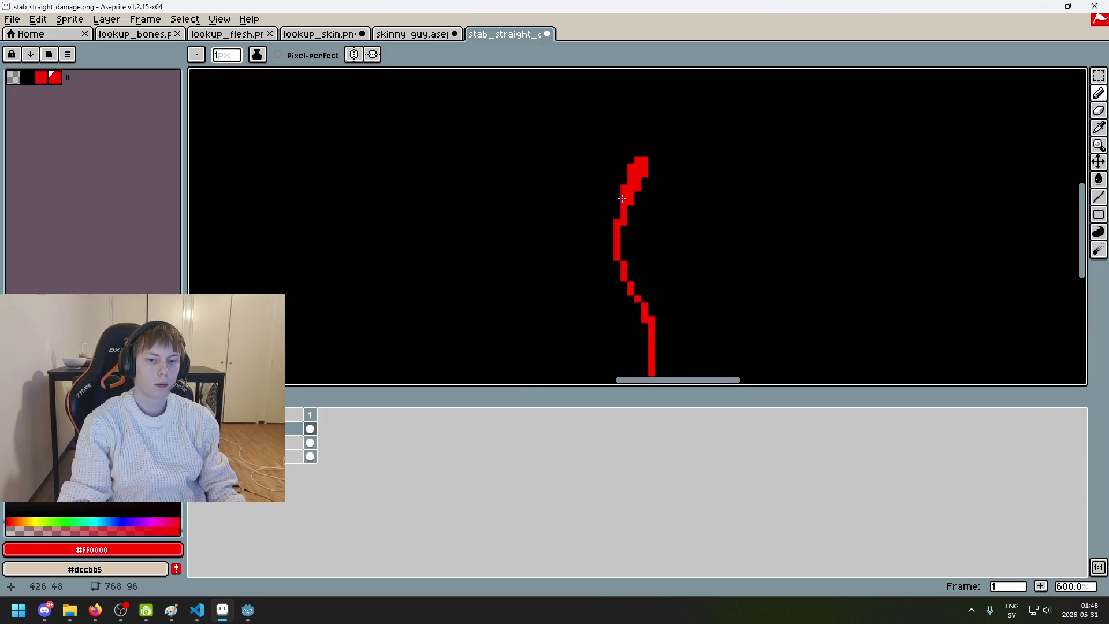
pyautogui.scroll(-4, 656, 243)
pyautogui.scroll(4, 656, 261)
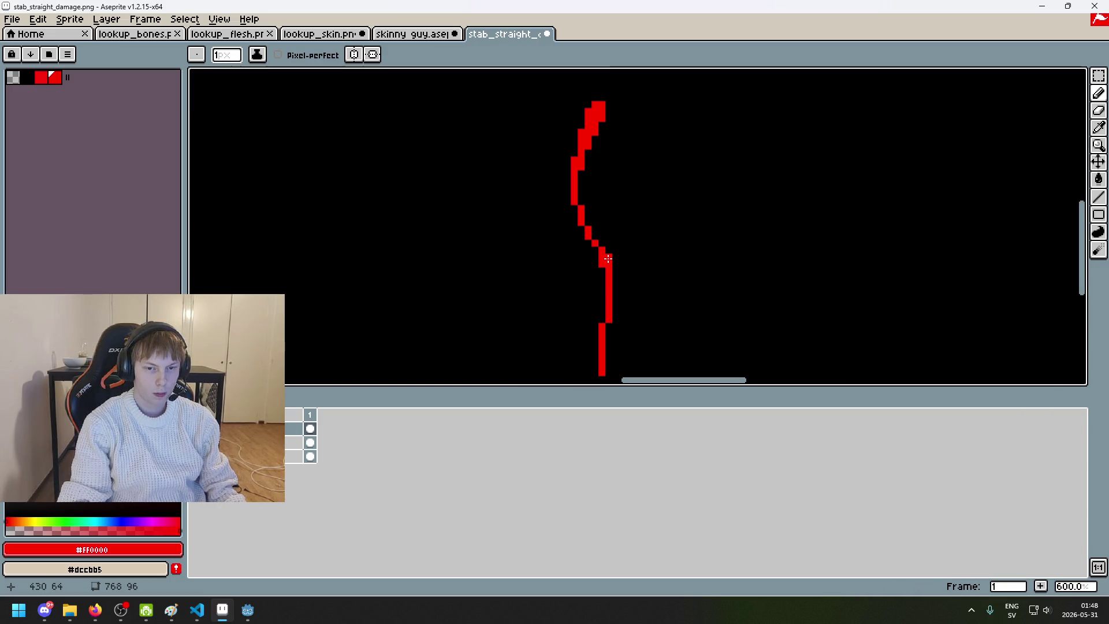
# Step: Redraw a small diagonal step in the red line, undo it, and recenter the line
pyautogui.moveTo(595, 234); pyautogui.dragTo(602, 250)
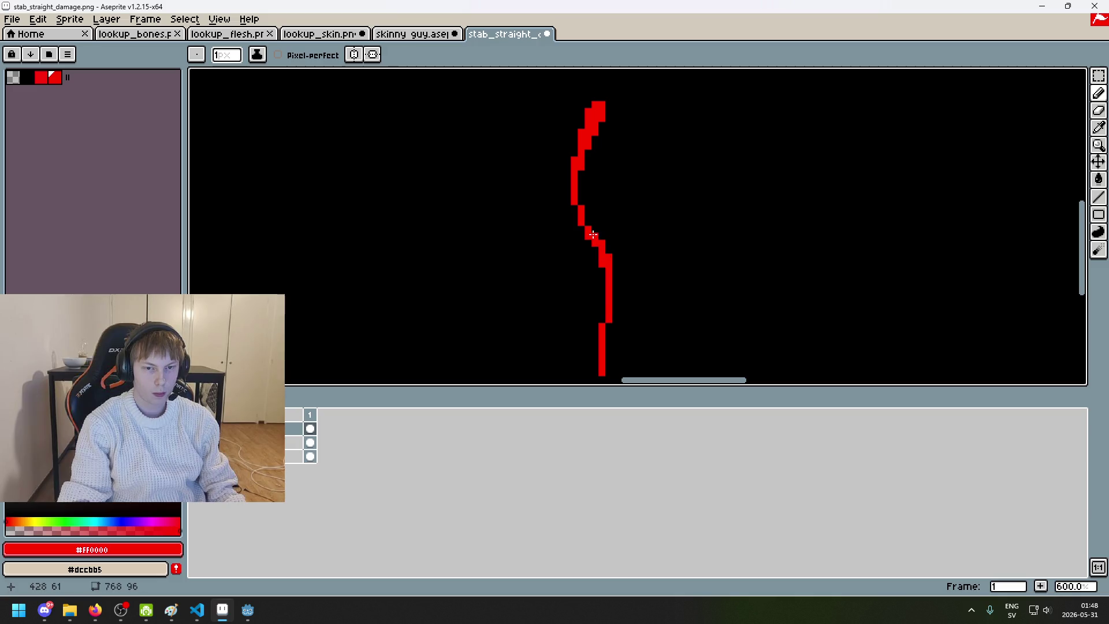
pyautogui.scroll(-5, 611, 250)
pyautogui.scroll(1, 687, 213)
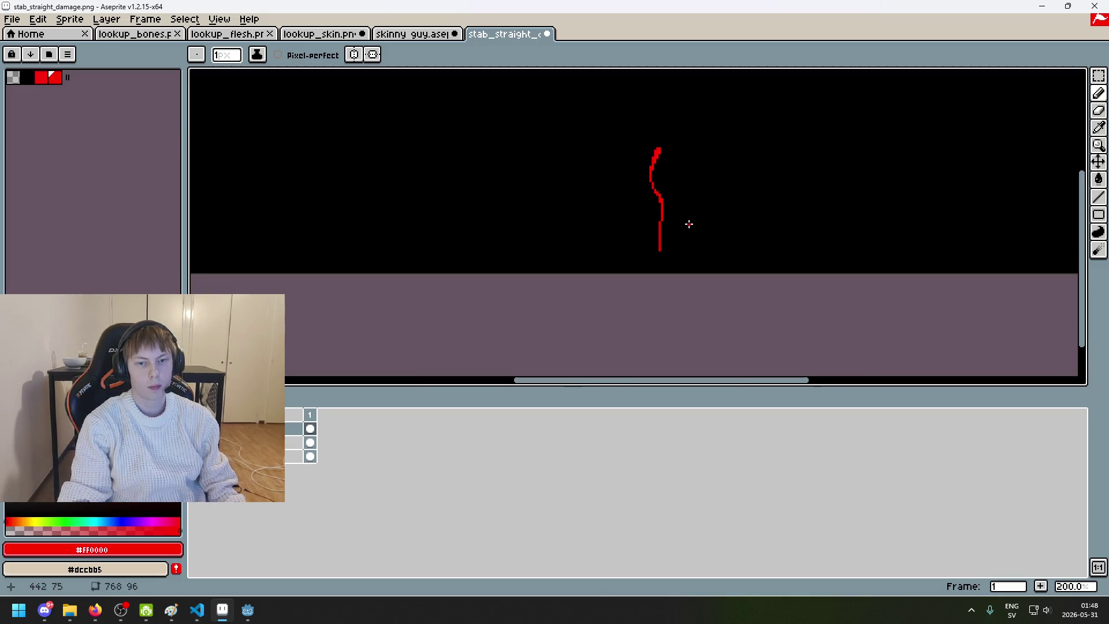
pyautogui.scroll(3, 670, 222)
pyautogui.scroll(-4, 641, 209)
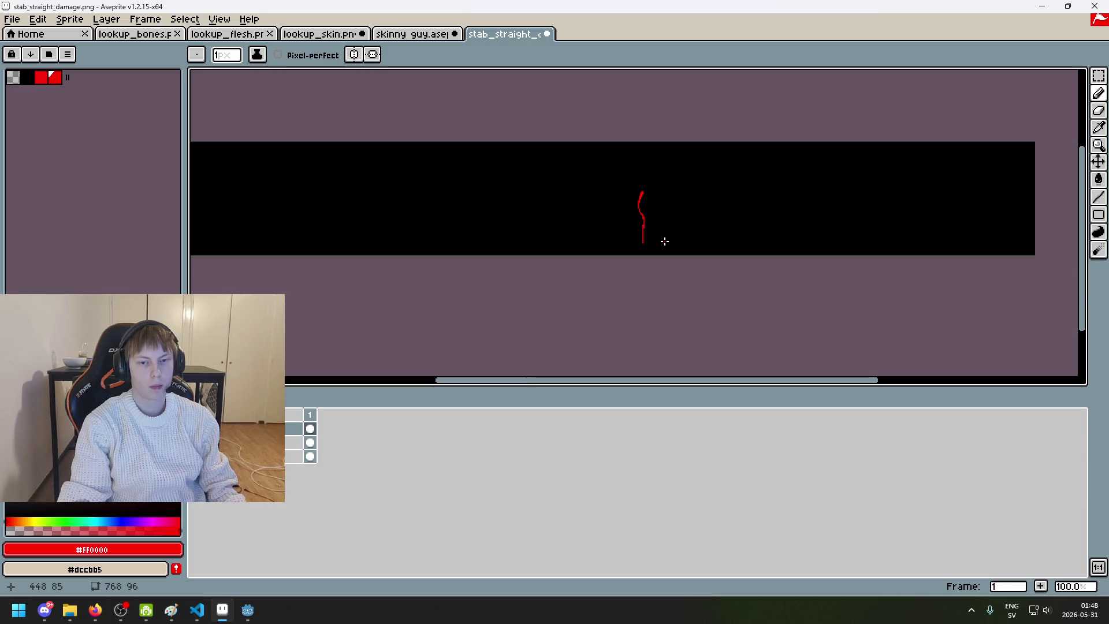
pyautogui.scroll(1, 658, 236)
pyautogui.hotkey('ctrl', 'z')
pyautogui.scroll(2, 641, 225)
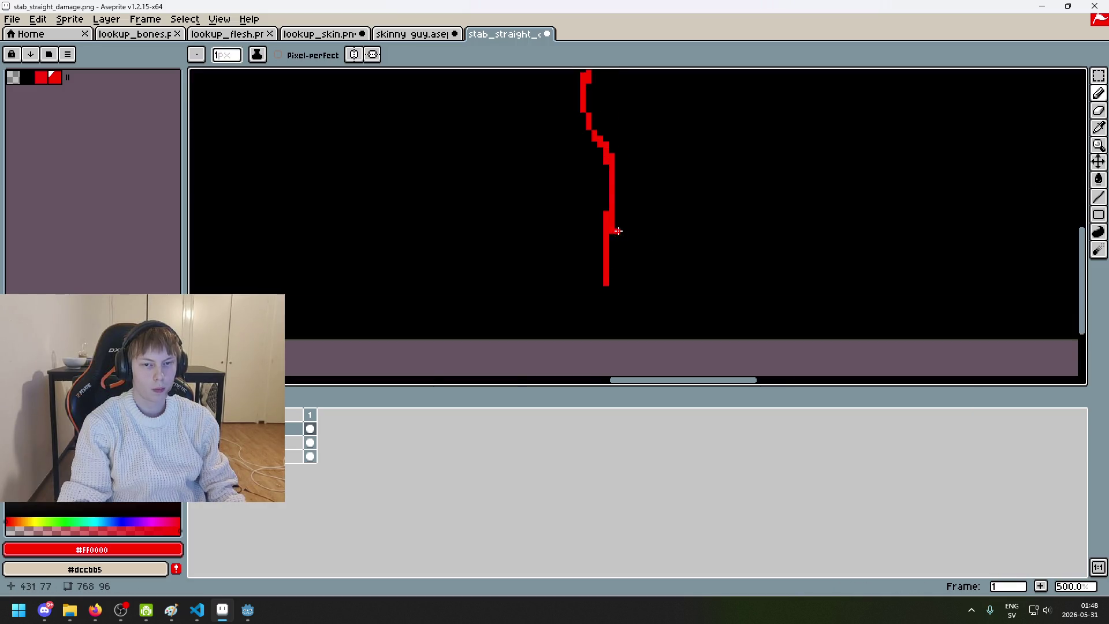
pyautogui.scroll(-3, 639, 235)
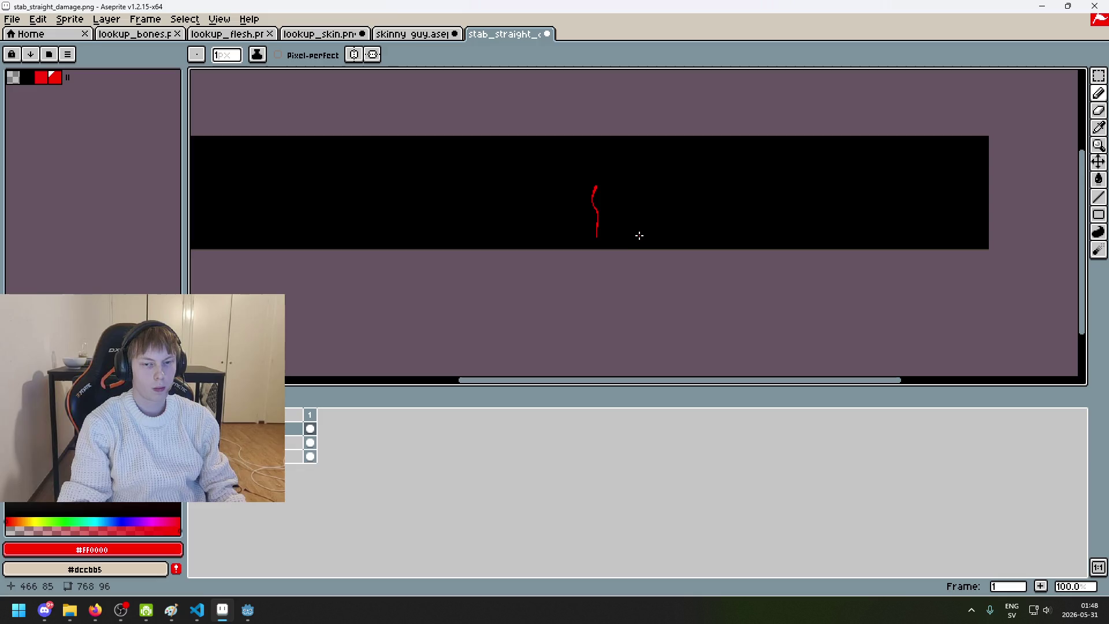
pyautogui.scroll(1, 612, 202)
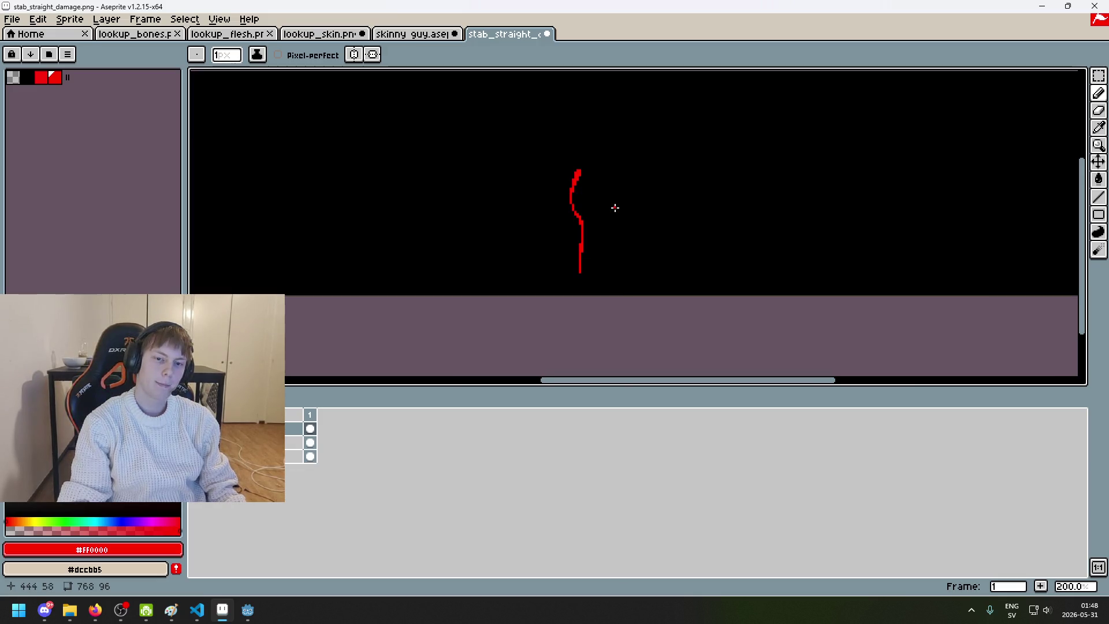
pyautogui.moveTo(625, 201); pyautogui.dragTo(662, 165)
pyautogui.scroll(3, 601, 181)
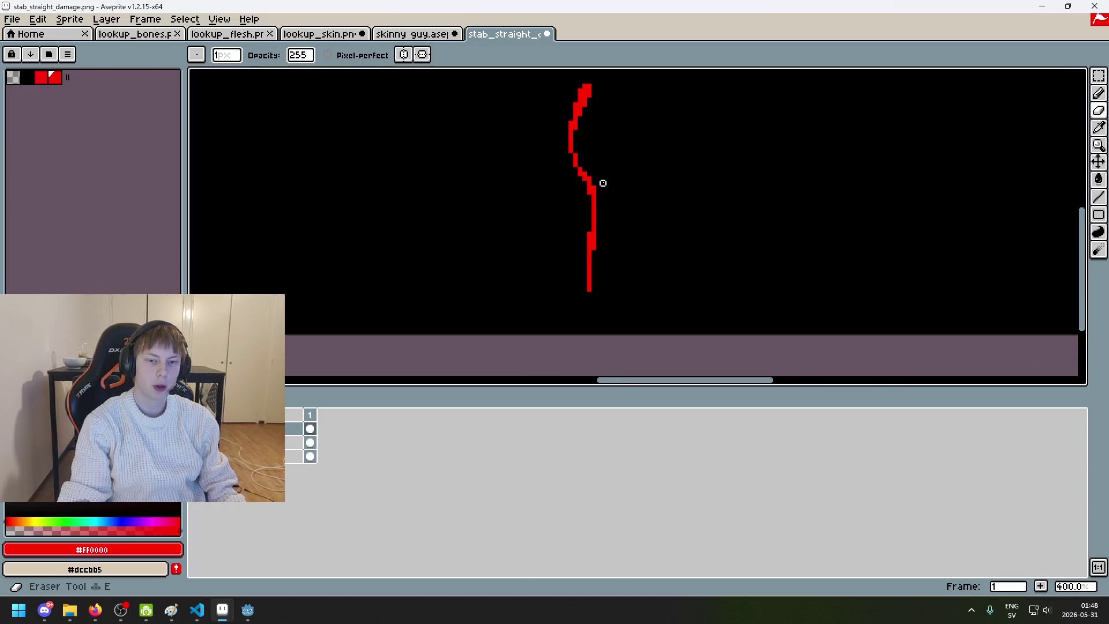
# Step: Erase a section of the red line, then undo the erased strokes
pyautogui.press('e')
pyautogui.moveTo(587, 179); pyautogui.dragTo(589, 202)
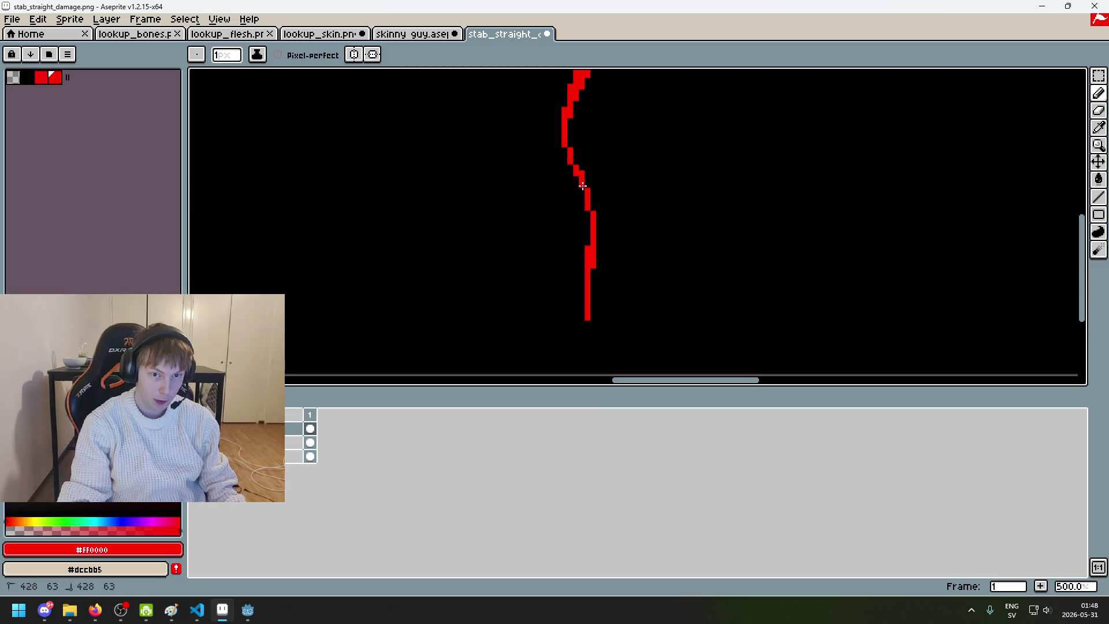
pyautogui.scroll(-3, 588, 185)
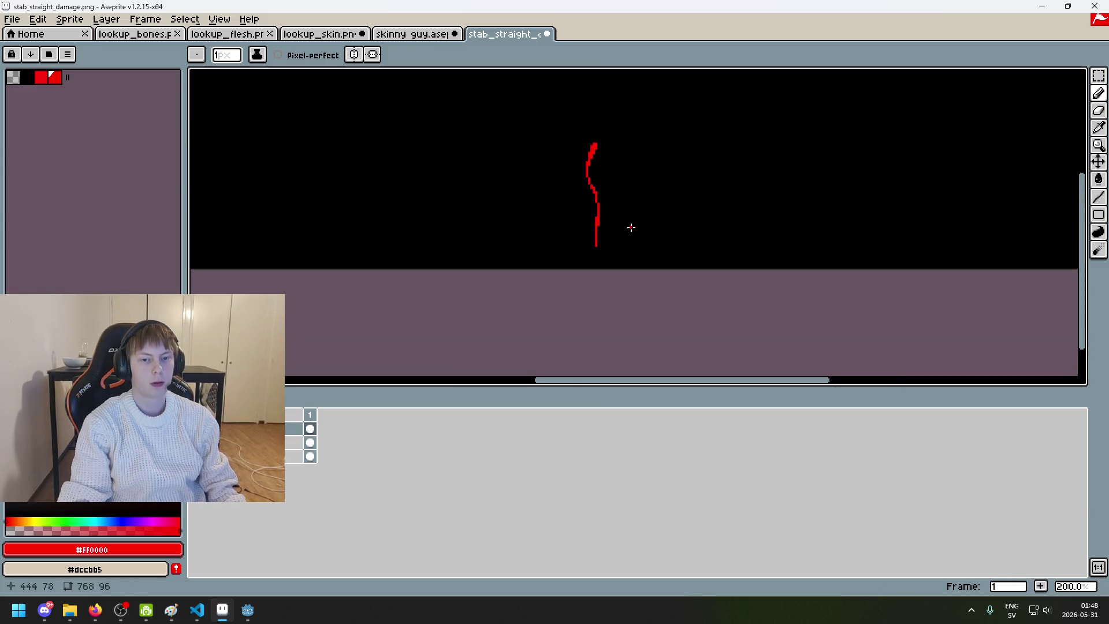
pyautogui.scroll(-1, 634, 220)
pyautogui.scroll(1, 636, 207)
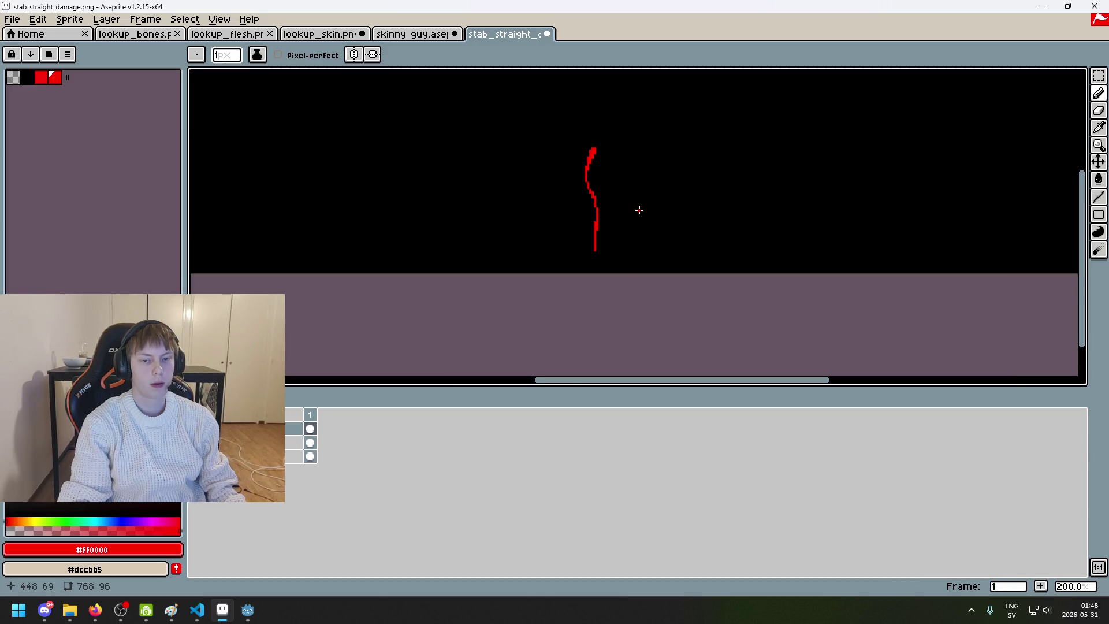
pyautogui.scroll(3, 600, 209)
pyautogui.scroll(-3, 586, 193)
pyautogui.scroll(-1, 611, 218)
pyautogui.scroll(1, 606, 214)
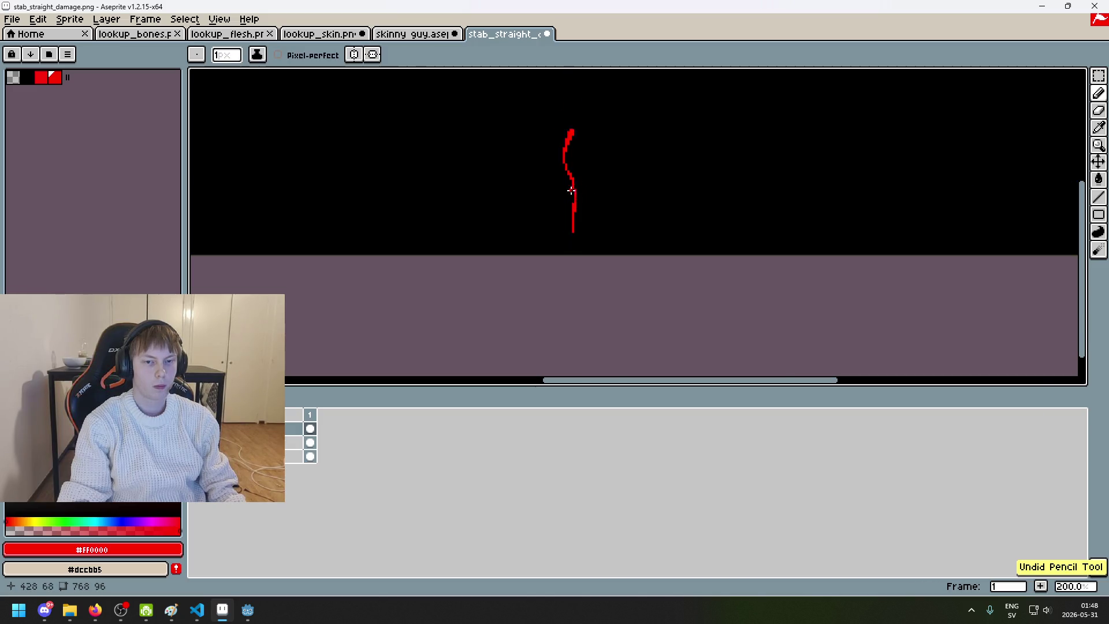
pyautogui.scroll(3, 612, 205)
pyautogui.scroll(-3, 601, 202)
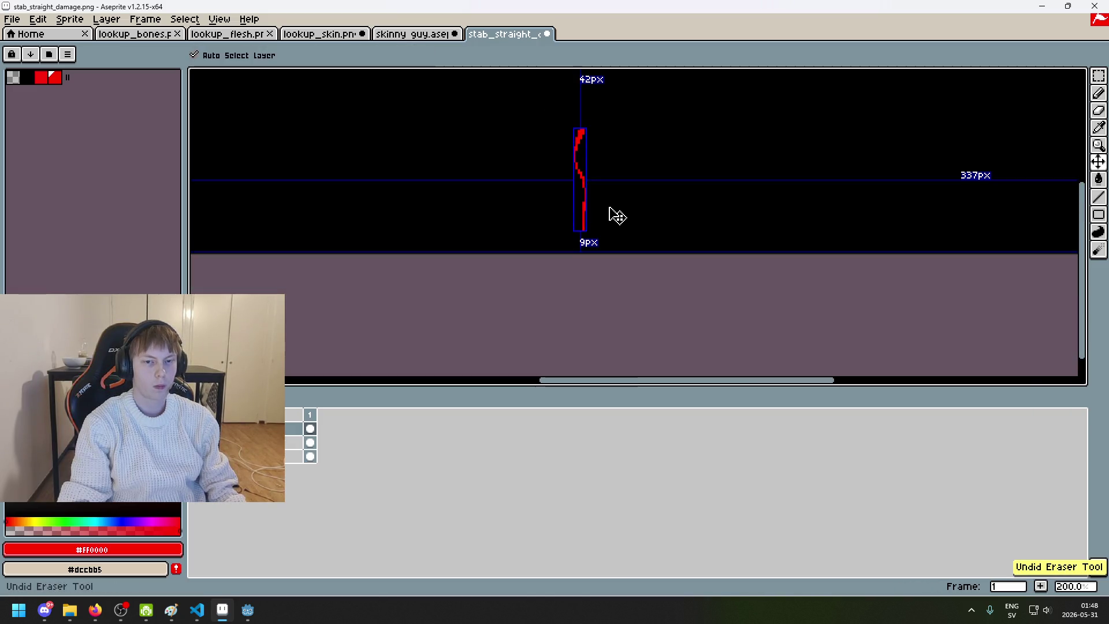
pyautogui.scroll(4, 613, 213)
pyautogui.scroll(-4, 614, 198)
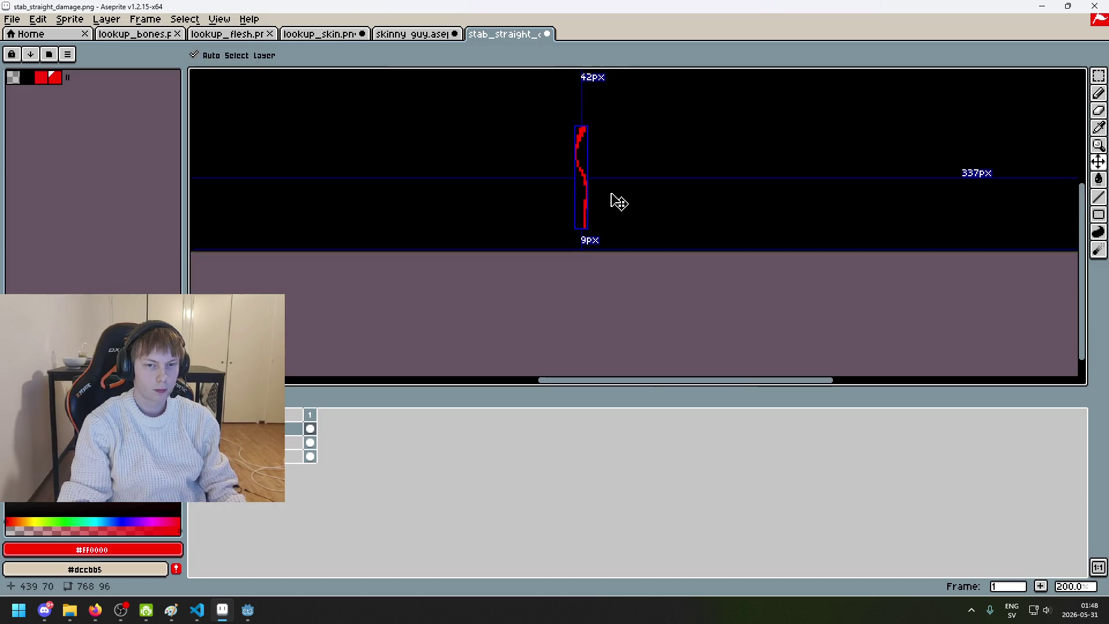
pyautogui.scroll(2, 595, 188)
pyautogui.press('e')
pyautogui.scroll(-3, 580, 179)
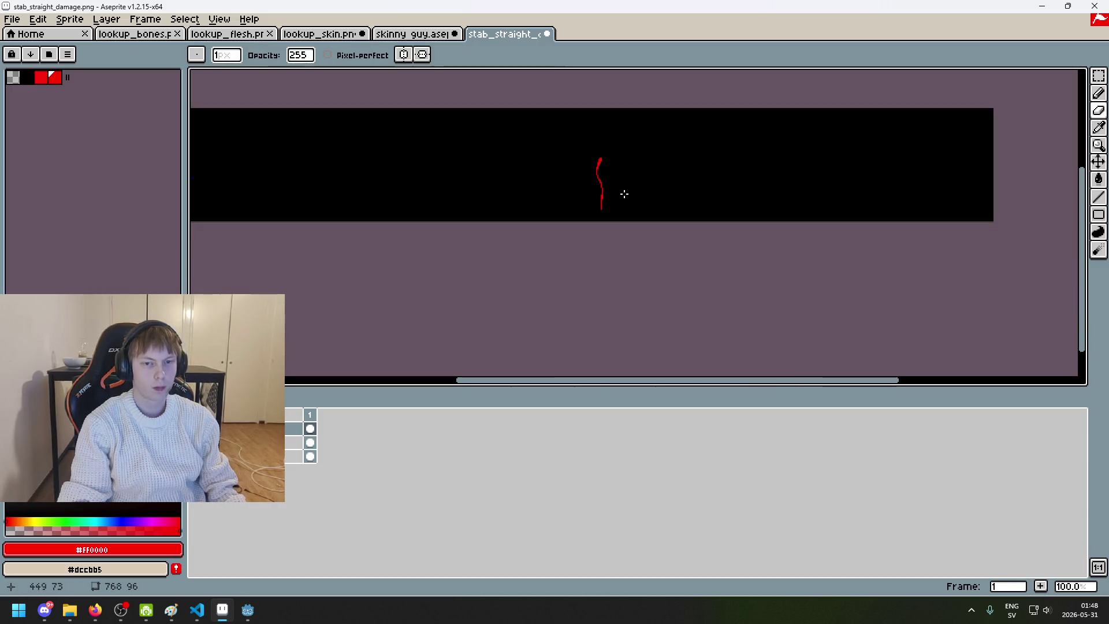
pyautogui.hotkey('ctrl', 'z')
pyautogui.scroll(4, 632, 124)
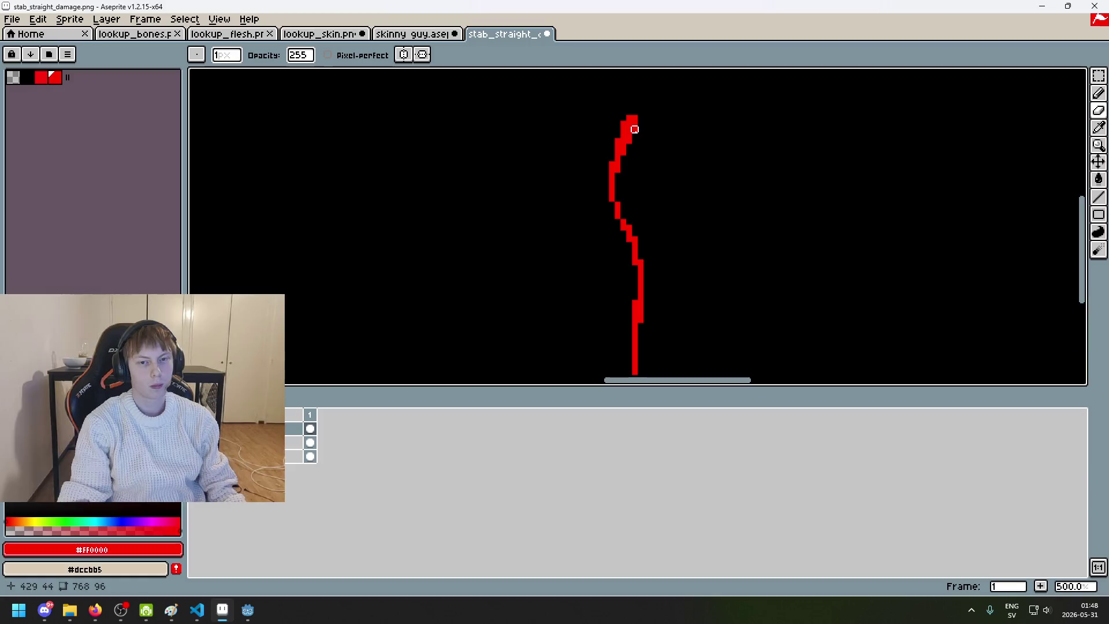
pyautogui.scroll(-4, 678, 143)
pyautogui.scroll(1, 682, 144)
pyautogui.scroll(3, 630, 129)
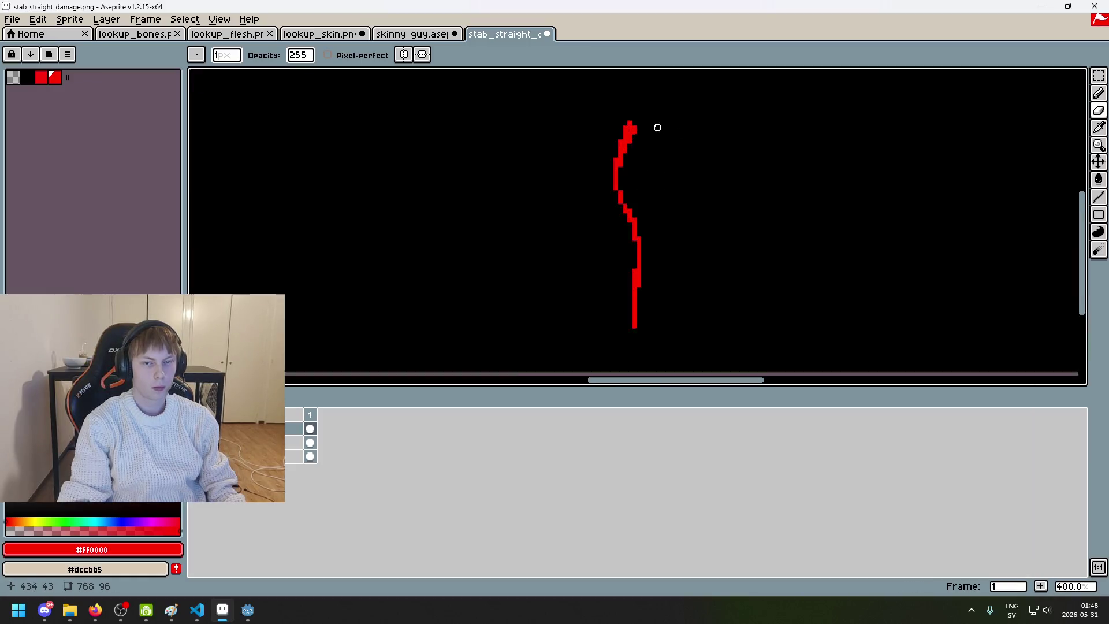
pyautogui.scroll(-3, 624, 129)
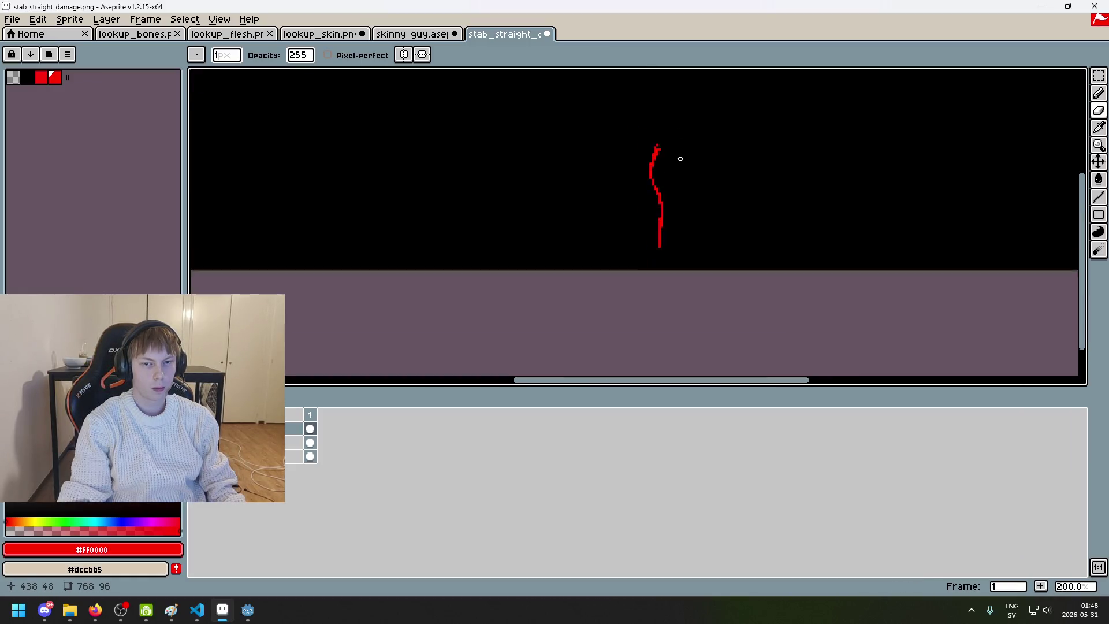
pyautogui.hotkey('ctrl', 'z')
pyautogui.scroll(-1, 681, 159)
pyautogui.scroll(1, 686, 162)
pyautogui.scroll(2, 666, 143)
pyautogui.scroll(-2, 670, 163)
pyautogui.scroll(2, 664, 156)
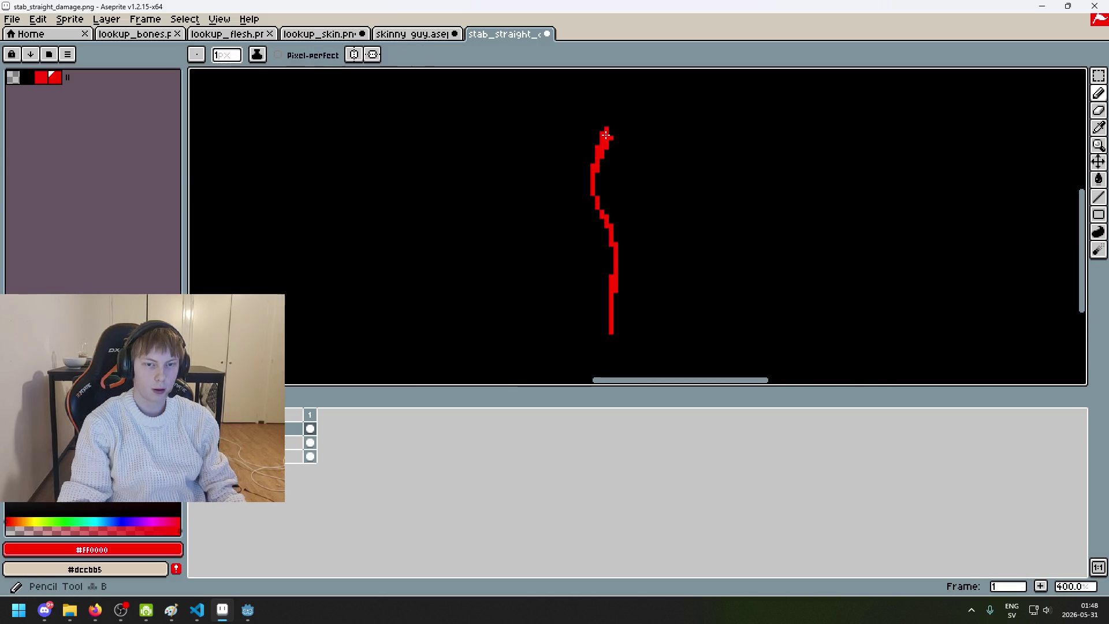
pyautogui.hotkey('ctrl', 'z')
pyautogui.hotkey('ctrl', 'z')
pyautogui.press('b')
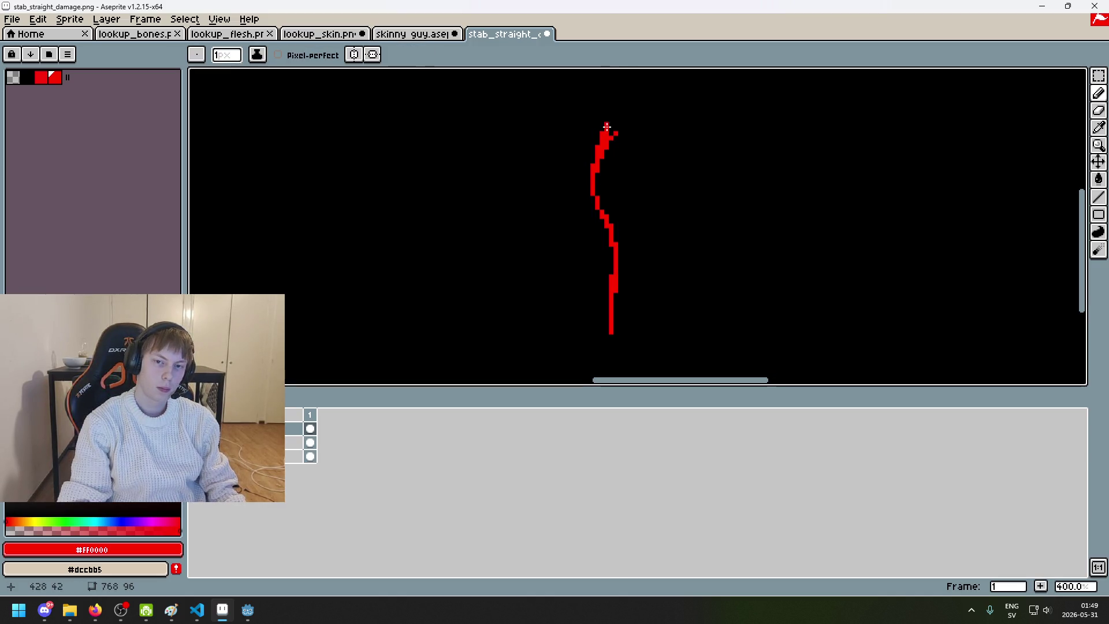
pyautogui.scroll(-3, 649, 161)
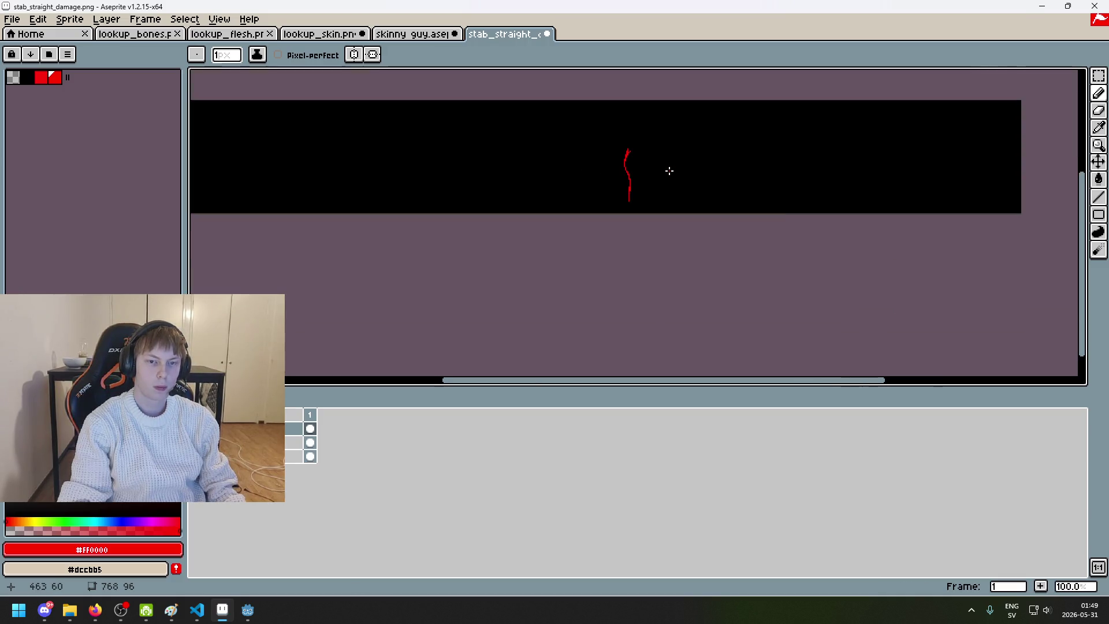
# Step: Undo the last few pencil touch-ups and save stab_straight_damage.png
pyautogui.hotkey('ctrl', 'z')
pyautogui.scroll(2, 636, 153)
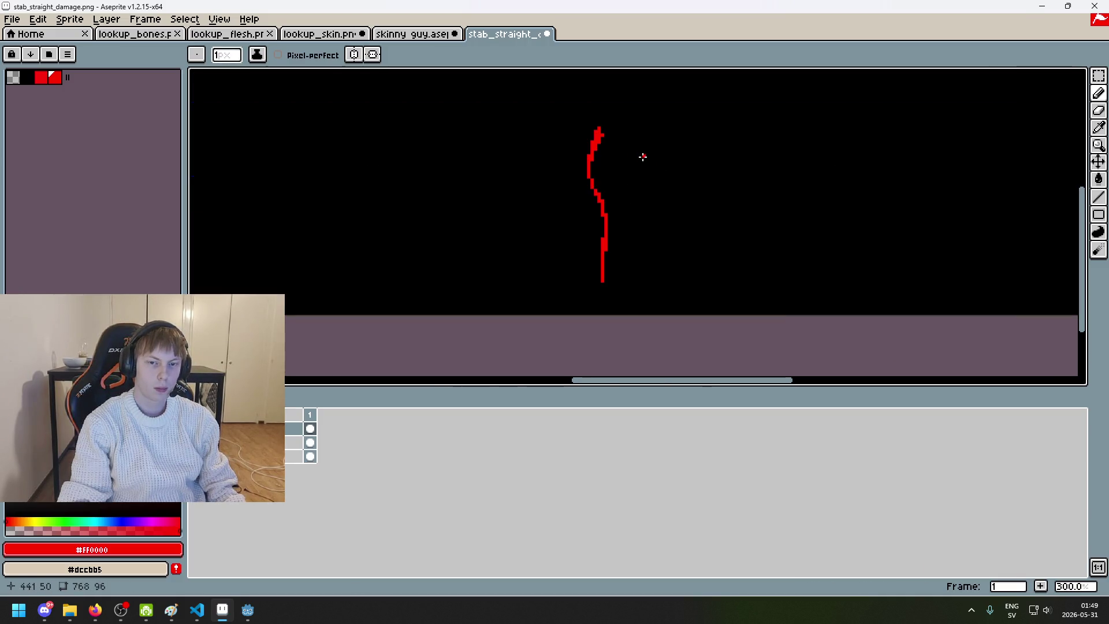
pyautogui.scroll(2, 626, 140)
pyautogui.hotkey('ctrl', 'z')
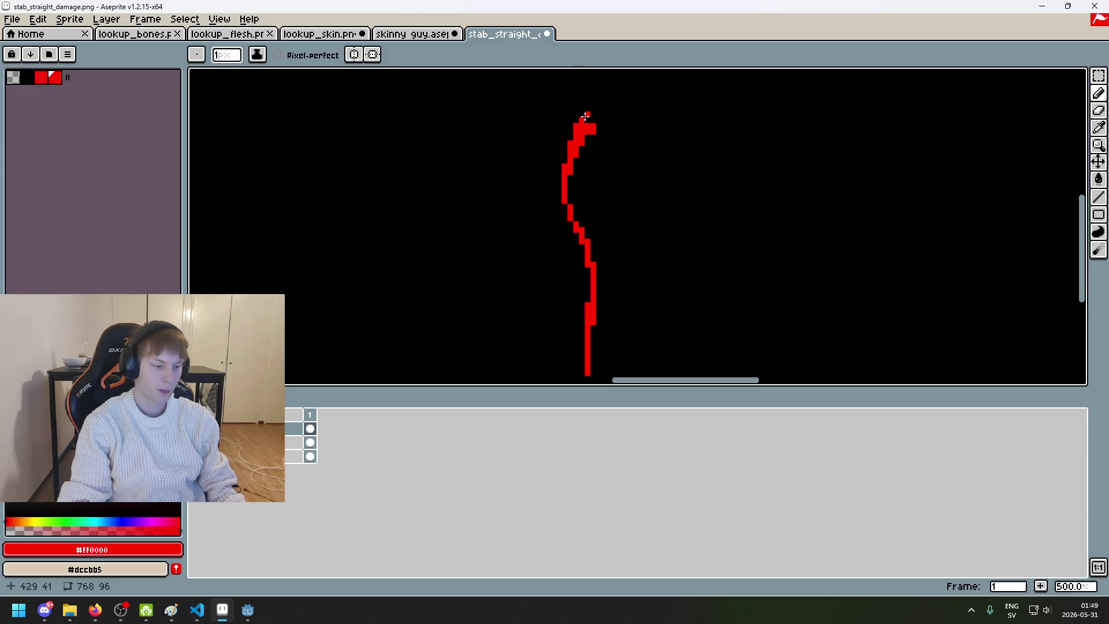
pyautogui.hotkey('ctrl', 'z')
pyautogui.scroll(-4, 635, 147)
pyautogui.scroll(1, 646, 148)
pyautogui.scroll(-1, 644, 138)
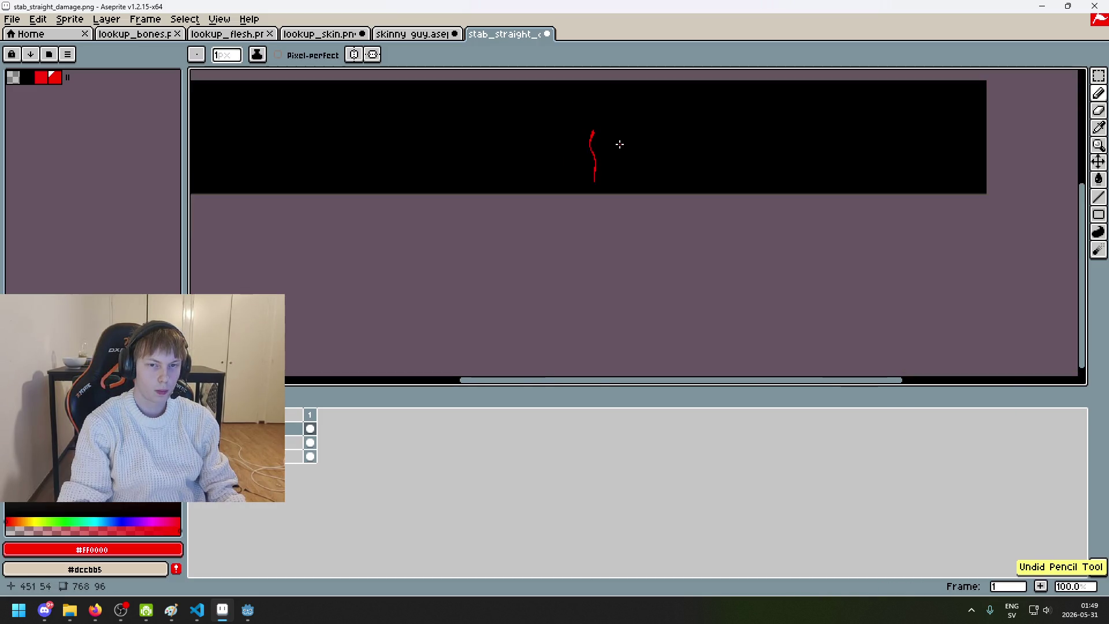
pyautogui.scroll(1, 648, 145)
pyautogui.scroll(2, 658, 142)
pyautogui.scroll(-1, 633, 142)
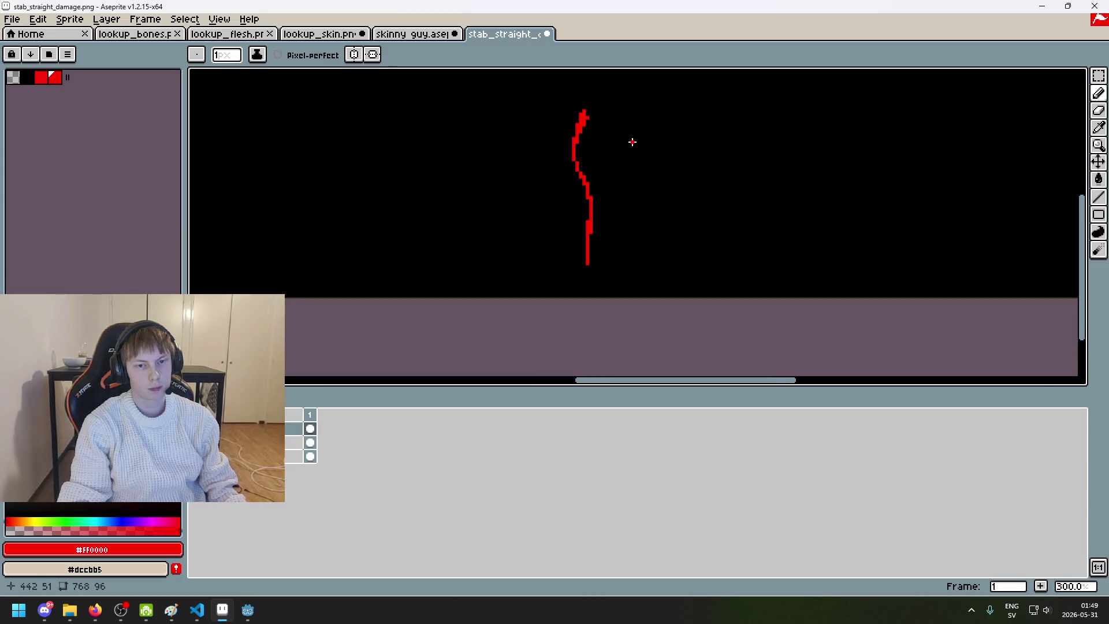
pyautogui.scroll(-1, 633, 145)
pyautogui.scroll(-1, 642, 155)
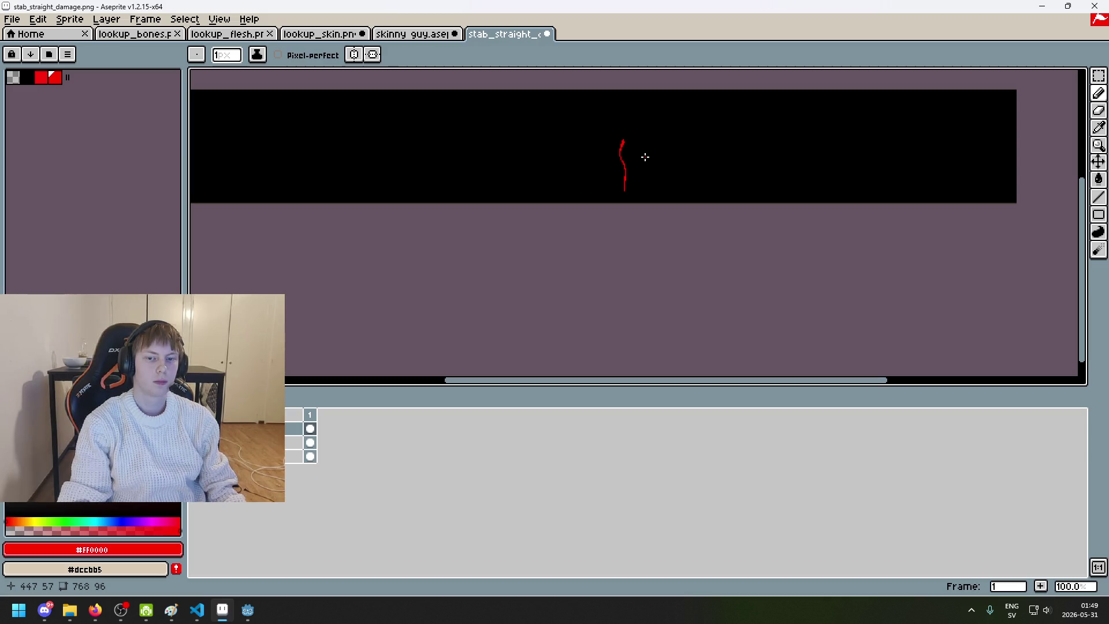
pyautogui.hotkey('ctrl', 's')
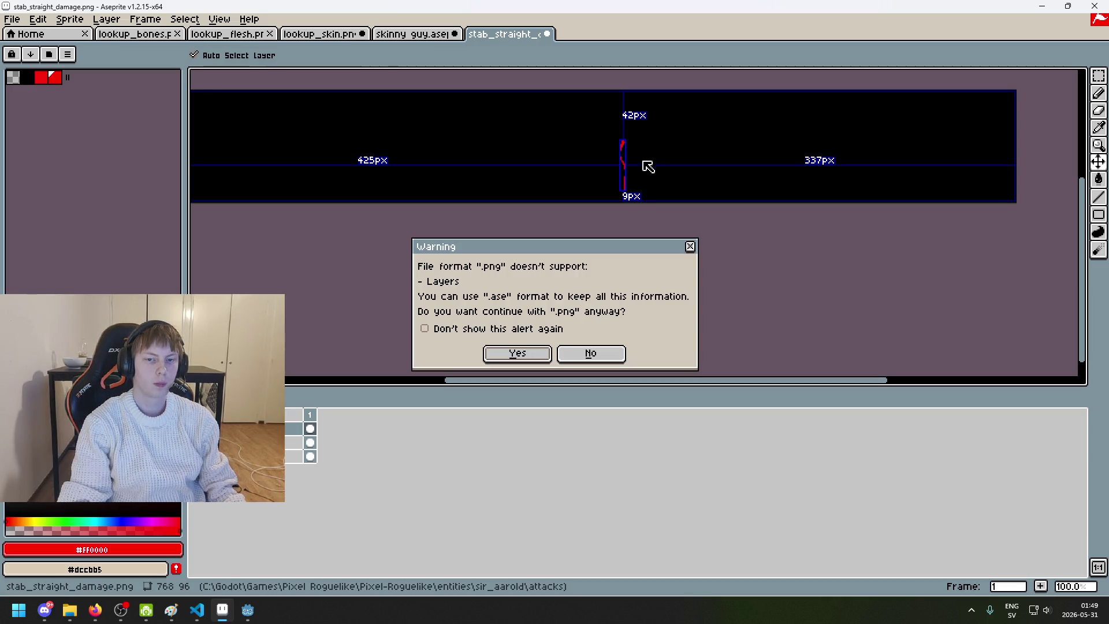
# Step: Confirm saving stab_straight_damage.png as PNG without layers, then switch to the Godot editor
pyautogui.click(513, 356)
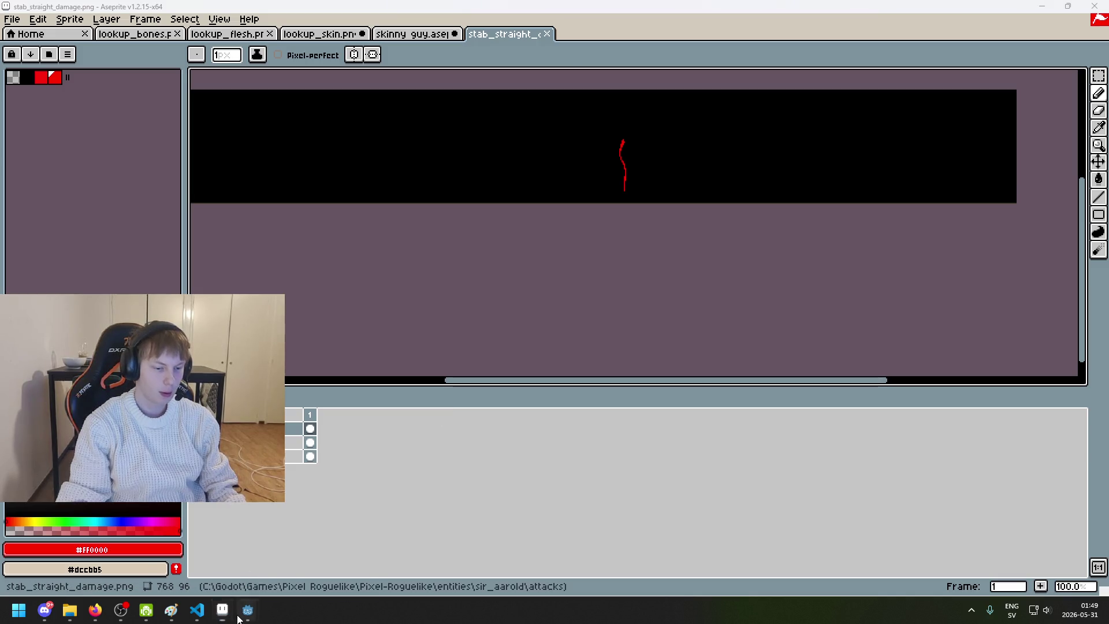
pyautogui.hotkey('alt', 'Tab')
pyautogui.click(925, 26)
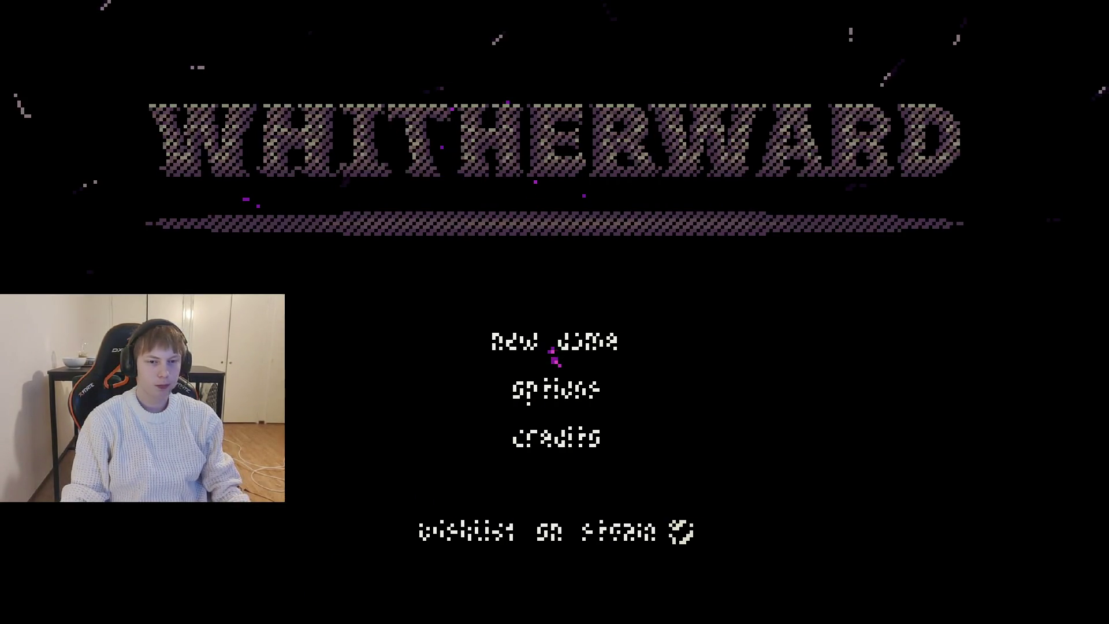
# Step: Start a new game in Godot to test the thin red stab line on the figure
pyautogui.click(555, 355)
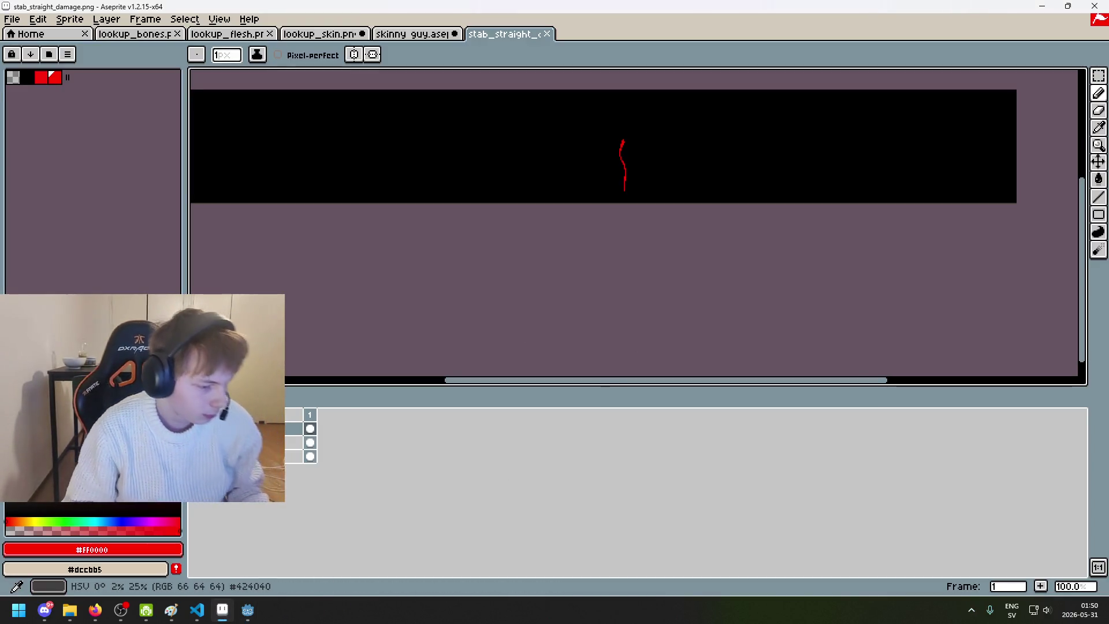
# Step: Add a new empty layer to stab_straight_damage.png from the layer options menu
pyautogui.scroll(4, 586, 181)
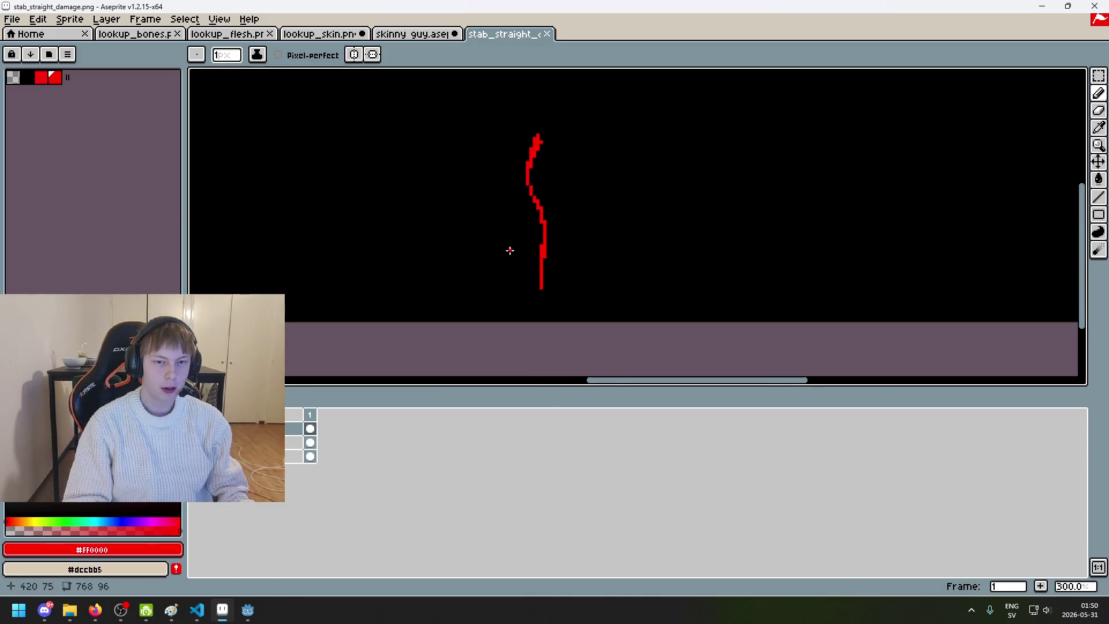
pyautogui.scroll(-3, 544, 264)
pyautogui.scroll(3, 548, 284)
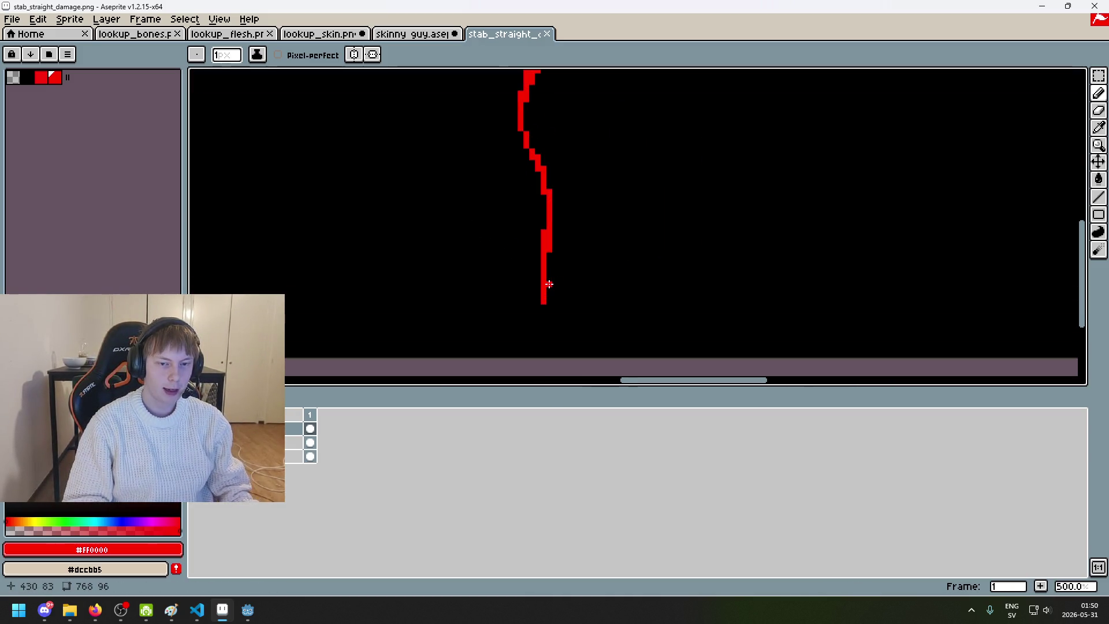
pyautogui.rightClick(254, 428)
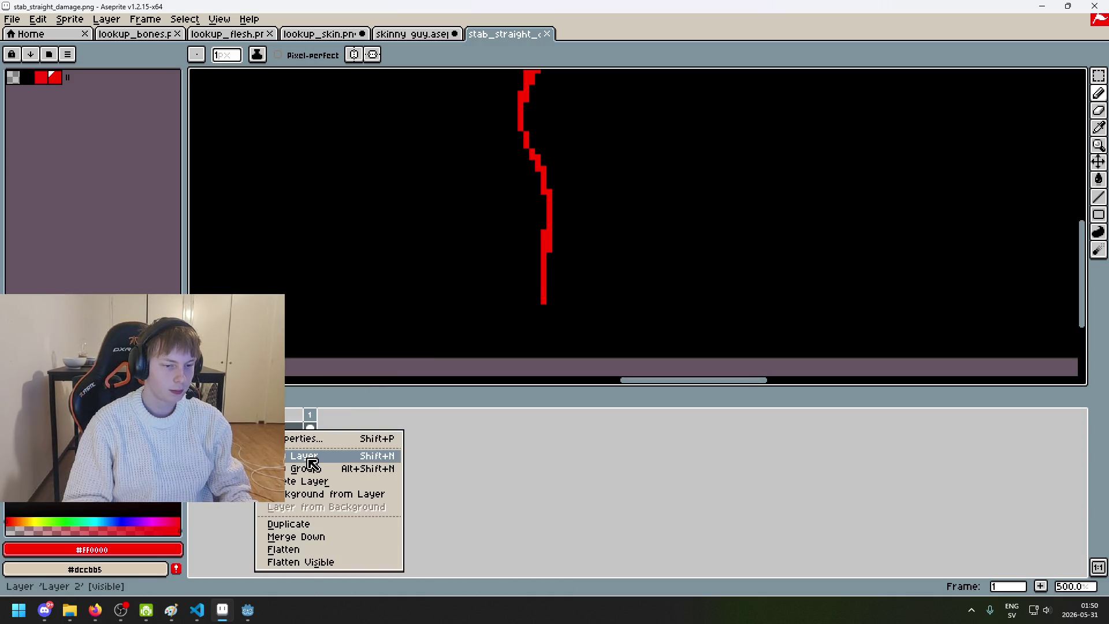
pyautogui.click(310, 457)
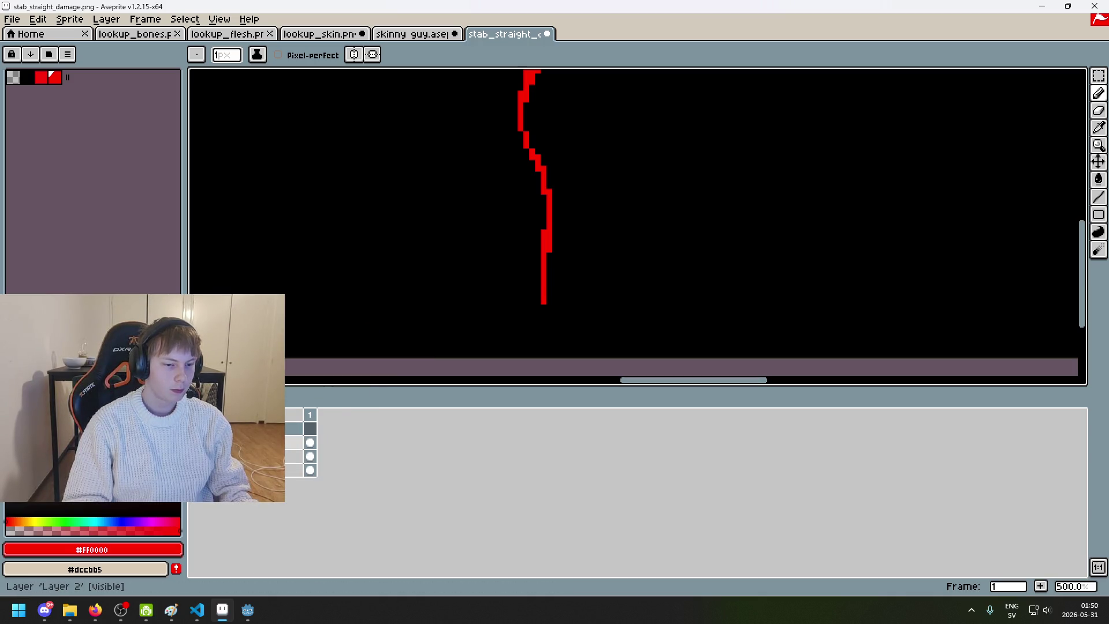
# Step: Paint a black pixel into the red line, then refill the gap with red
pyautogui.keyDown('alt'); pyautogui.click(471, 248); pyautogui.keyUp('alt')
pyautogui.scroll(5, 542, 292)
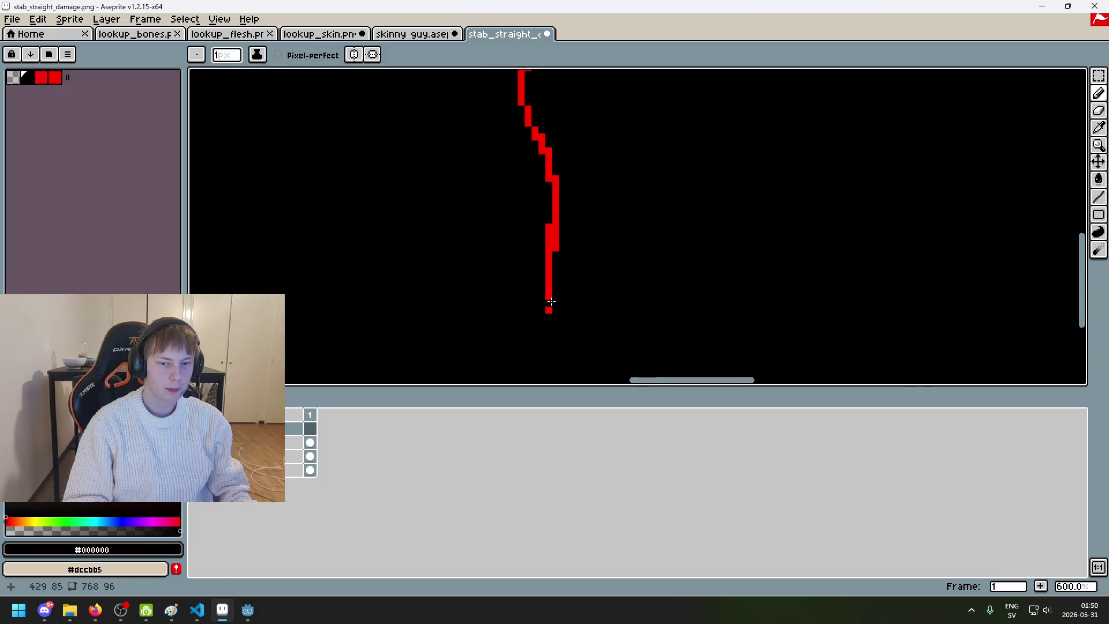
pyautogui.click(541, 294)
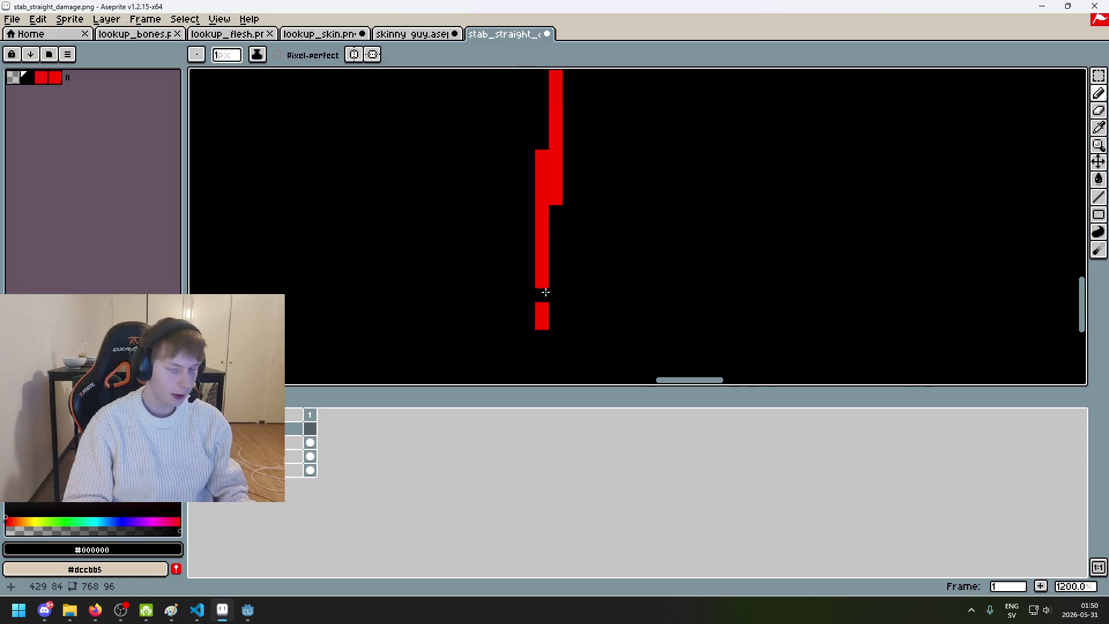
pyautogui.scroll(-3, 546, 294)
pyautogui.scroll(3, 556, 297)
pyautogui.keyDown('alt'); pyautogui.click(557, 297); pyautogui.keyUp('alt')
pyautogui.moveTo(551, 295); pyautogui.dragTo(532, 304)
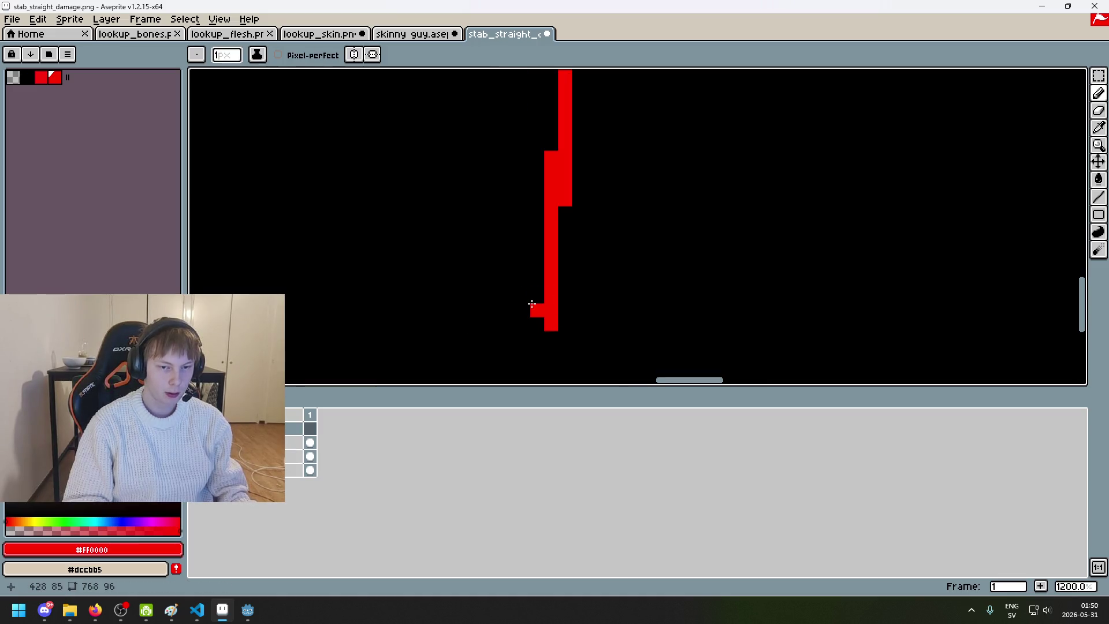
pyautogui.hotkey('ctrl', 'z')
# Step: Place red pixels around the lower block of the stroke, undoing the flanking ones
pyautogui.click(537, 296)
pyautogui.click(537, 310)
pyautogui.click(565, 296)
pyautogui.scroll(-2, 563, 294)
pyautogui.scroll(2, 562, 293)
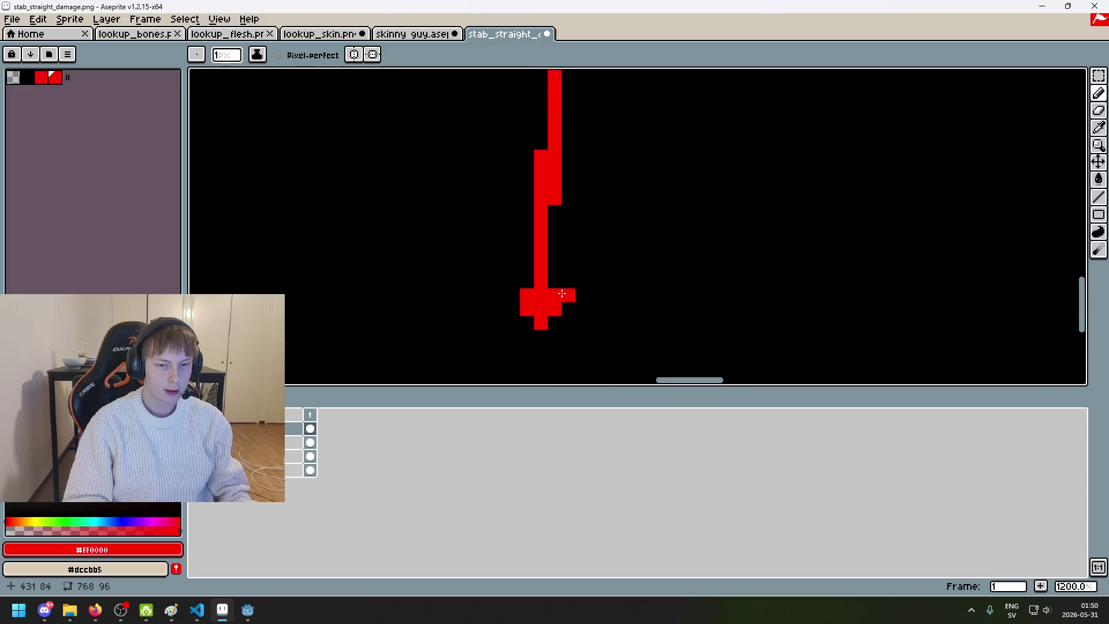
pyautogui.hotkey('ctrl', 'z')
pyautogui.click(529, 304)
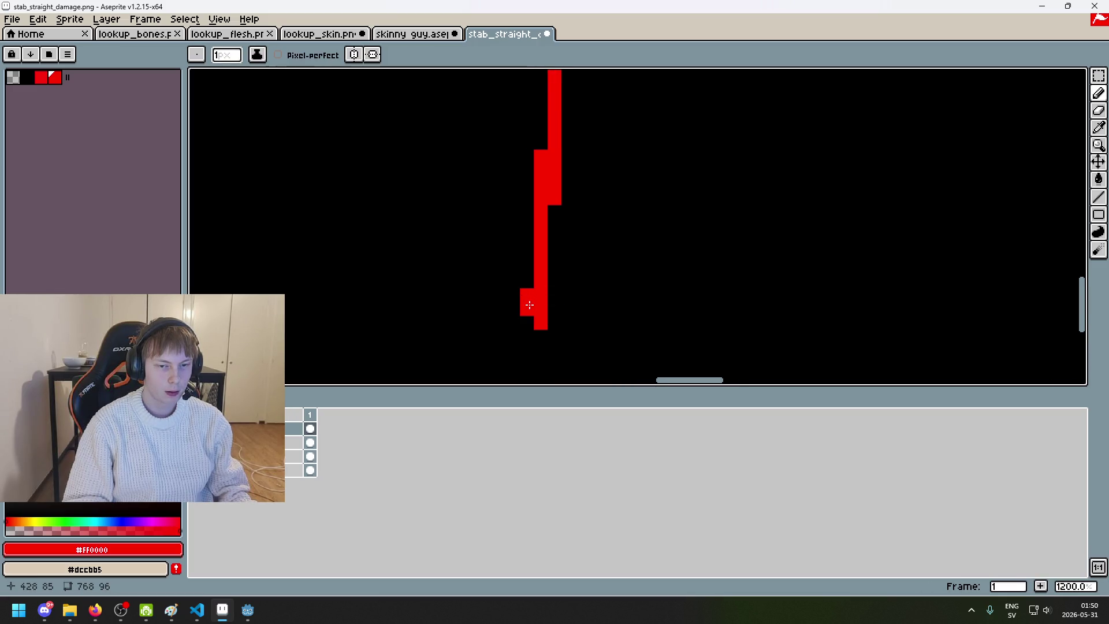
pyautogui.scroll(-5, 560, 298)
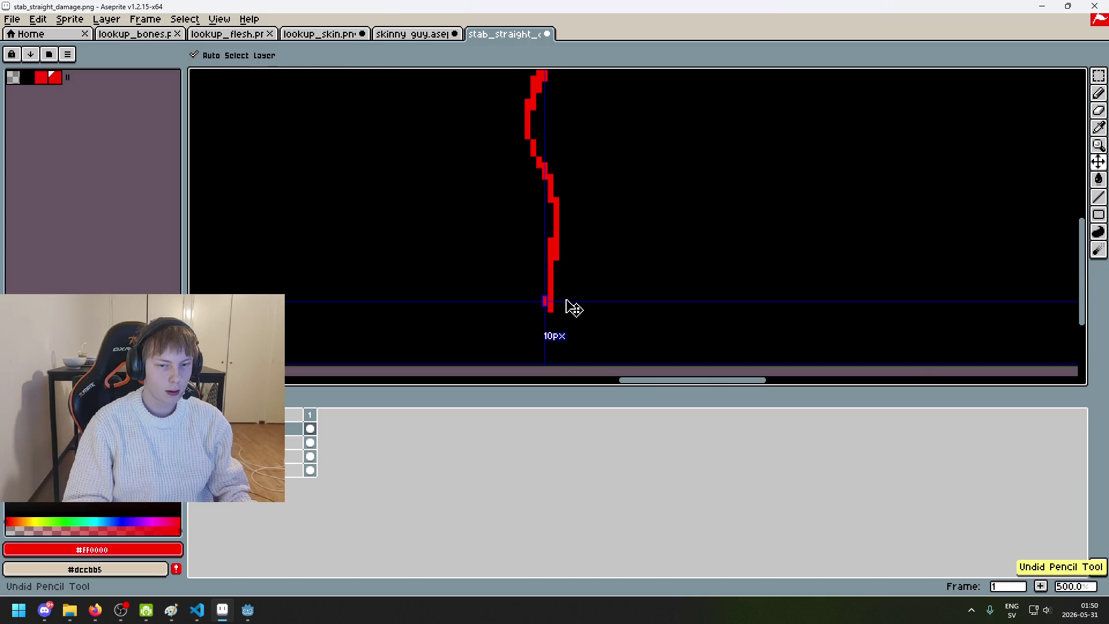
pyautogui.scroll(3, 554, 292)
pyautogui.scroll(-2, 553, 290)
pyautogui.scroll(3, 542, 272)
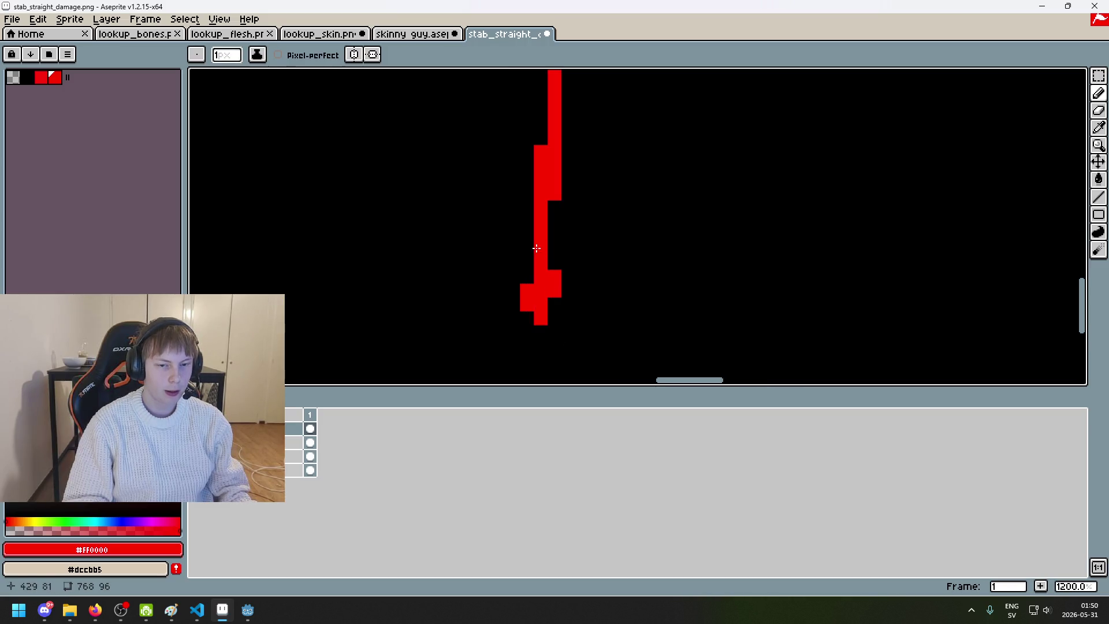
# Step: Erase the long red stroke down to its bottom blob with the Eraser
pyautogui.press('e')
pyautogui.moveTo(525, 247); pyautogui.dragTo(527, 208)
pyautogui.scroll(-3, 566, 213)
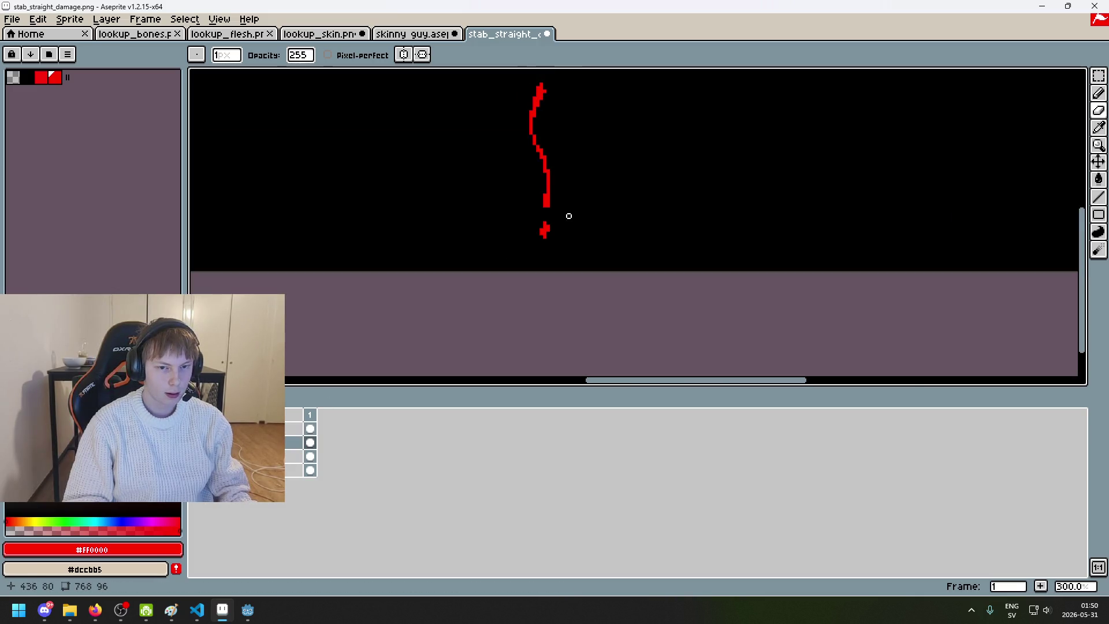
pyautogui.scroll(-2, 569, 216)
pyautogui.scroll(4, 546, 220)
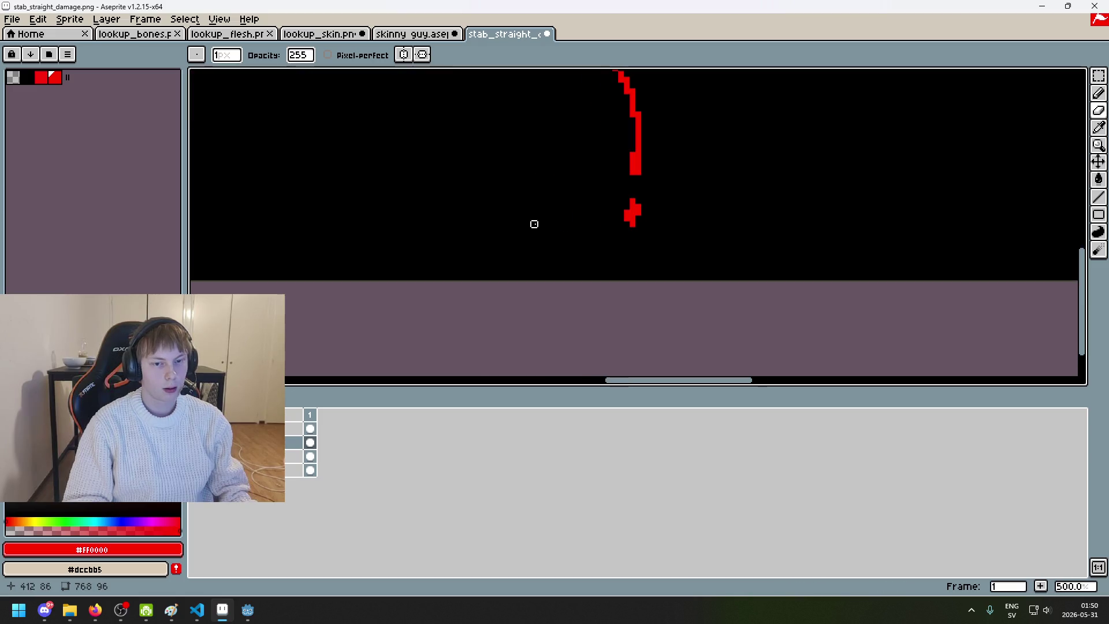
pyautogui.scroll(4, 637, 218)
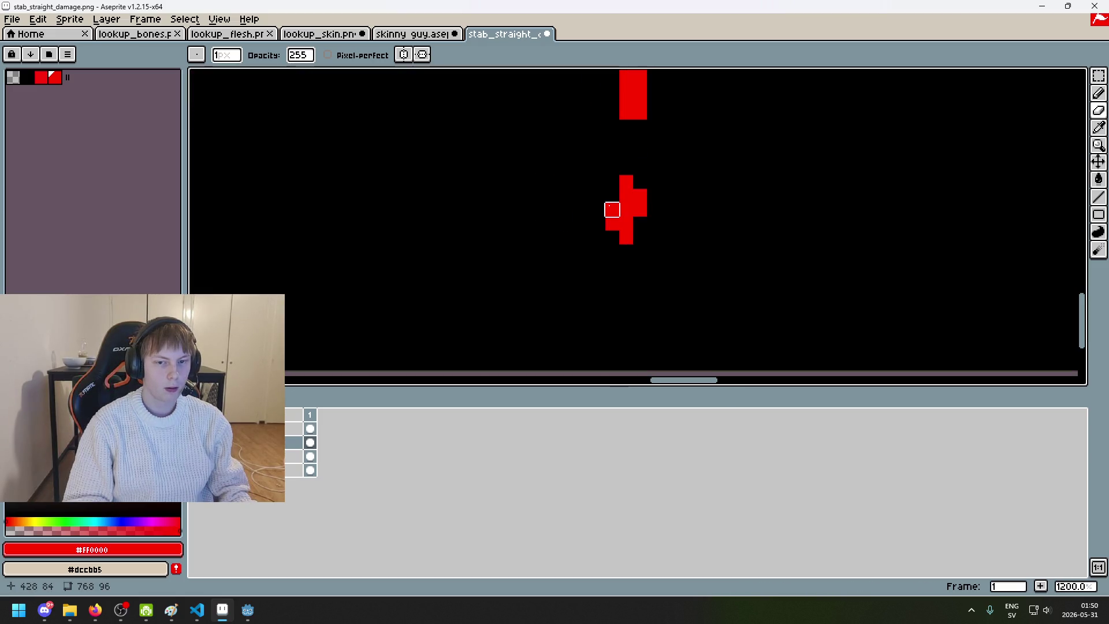
pyautogui.scroll(-5, 626, 168)
pyautogui.scroll(1, 638, 156)
pyautogui.scroll(-1, 611, 228)
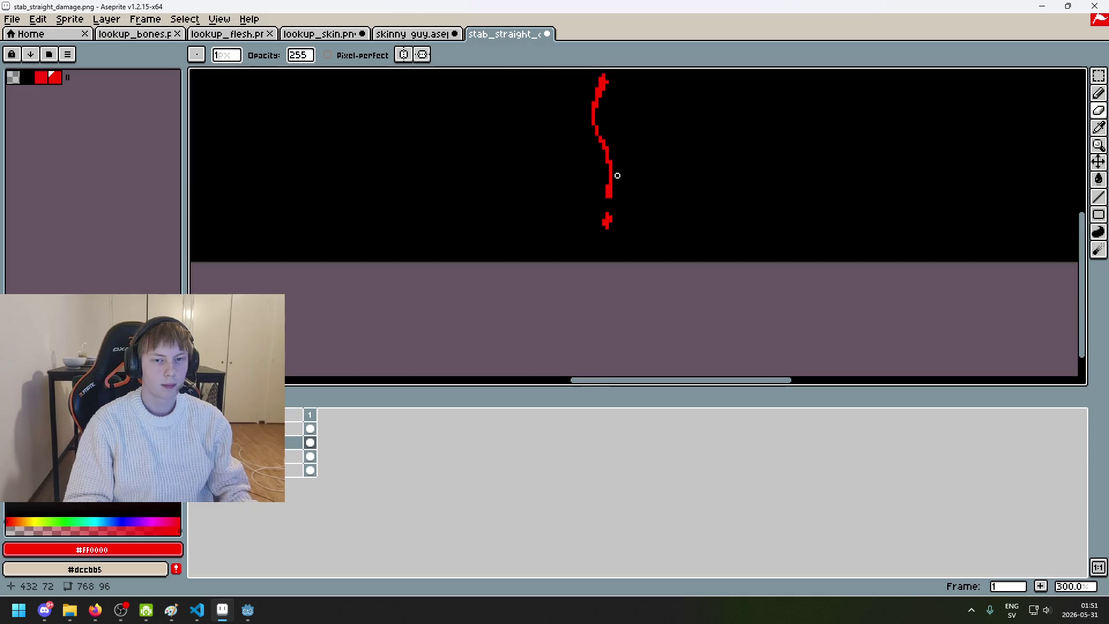
pyautogui.press('e')
pyautogui.moveTo(576, 112); pyautogui.dragTo(592, 235)
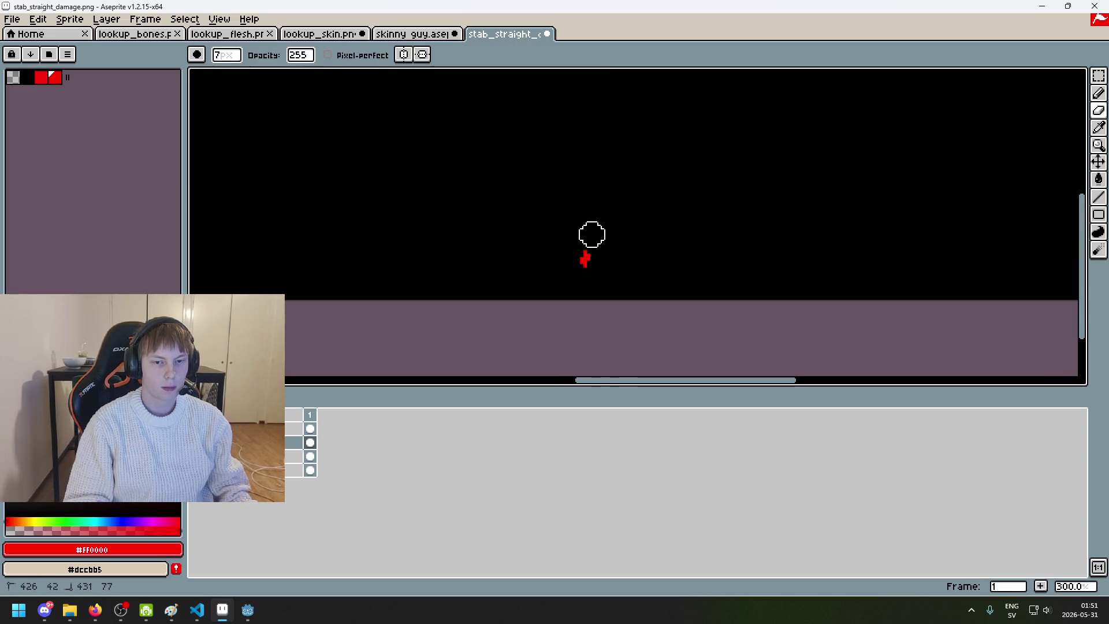
pyautogui.scroll(4, 587, 277)
pyautogui.press('b')
pyautogui.scroll(5, 580, 248)
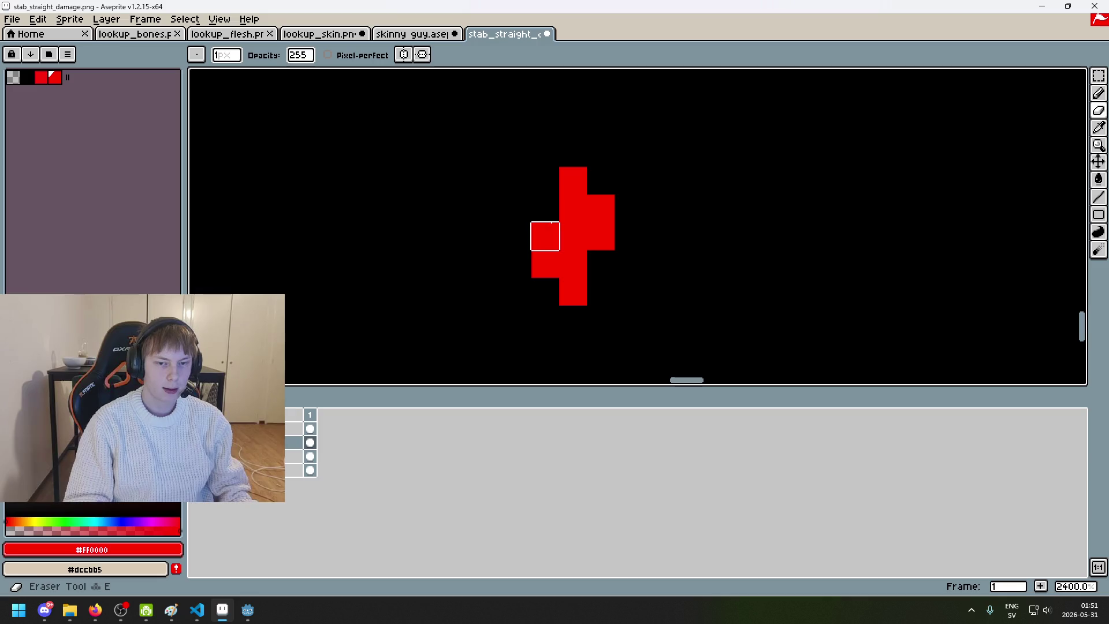
# Step: On the second layer, paint over the remaining upper and right red cells in black
pyautogui.click(295, 428)
pyautogui.click(545, 236)
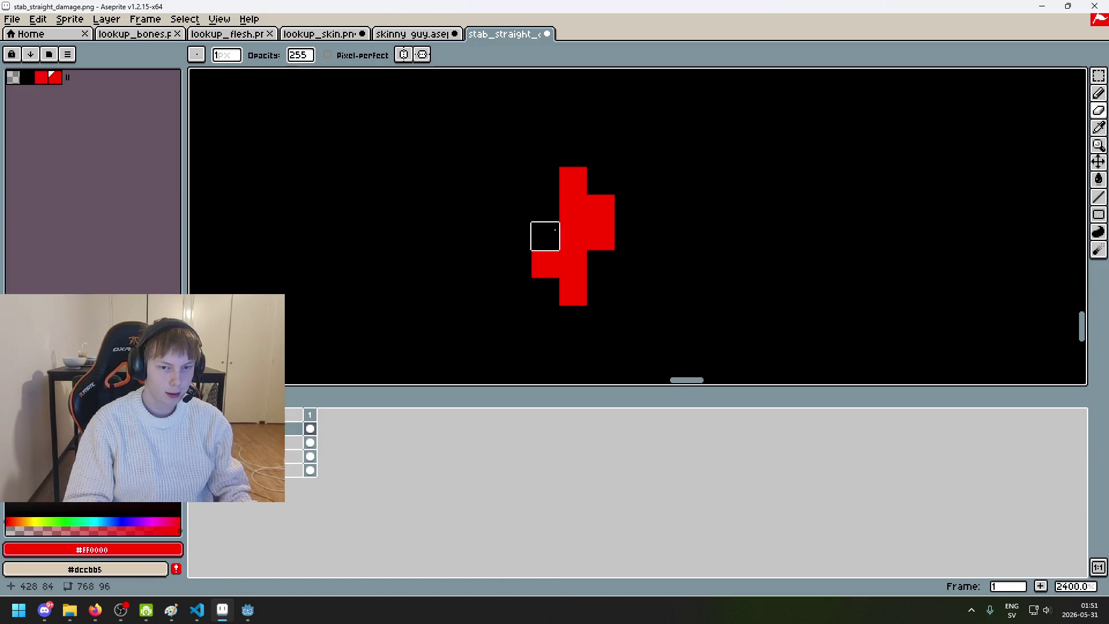
pyautogui.moveTo(601, 236); pyautogui.dragTo(601, 264)
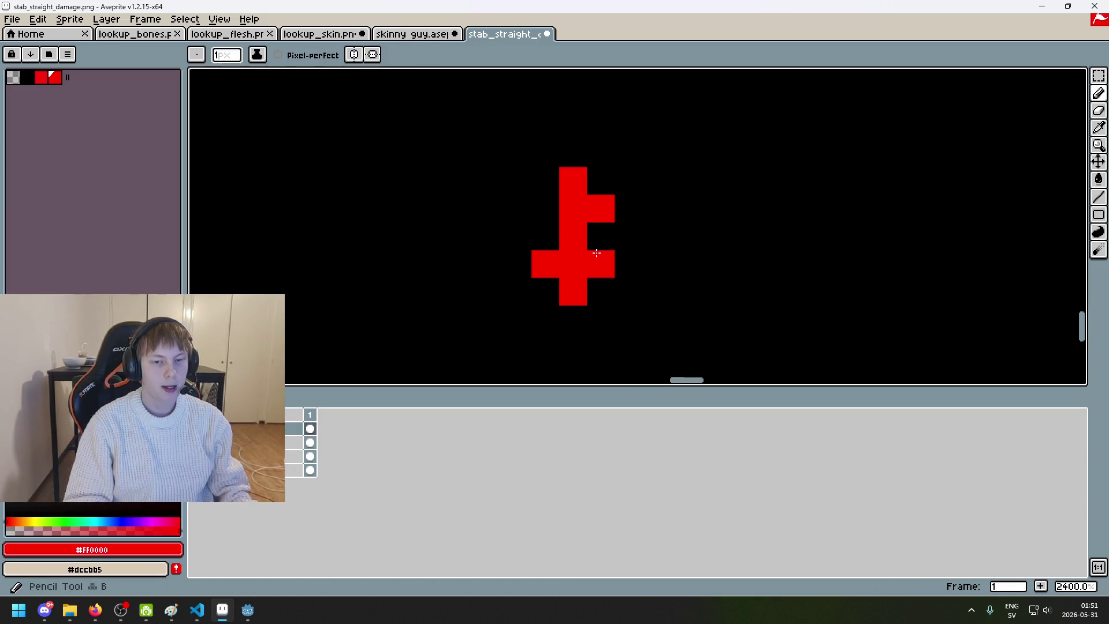
pyautogui.hotkey('ctrl', 'z')
pyautogui.press('e')
pyautogui.click(593, 200)
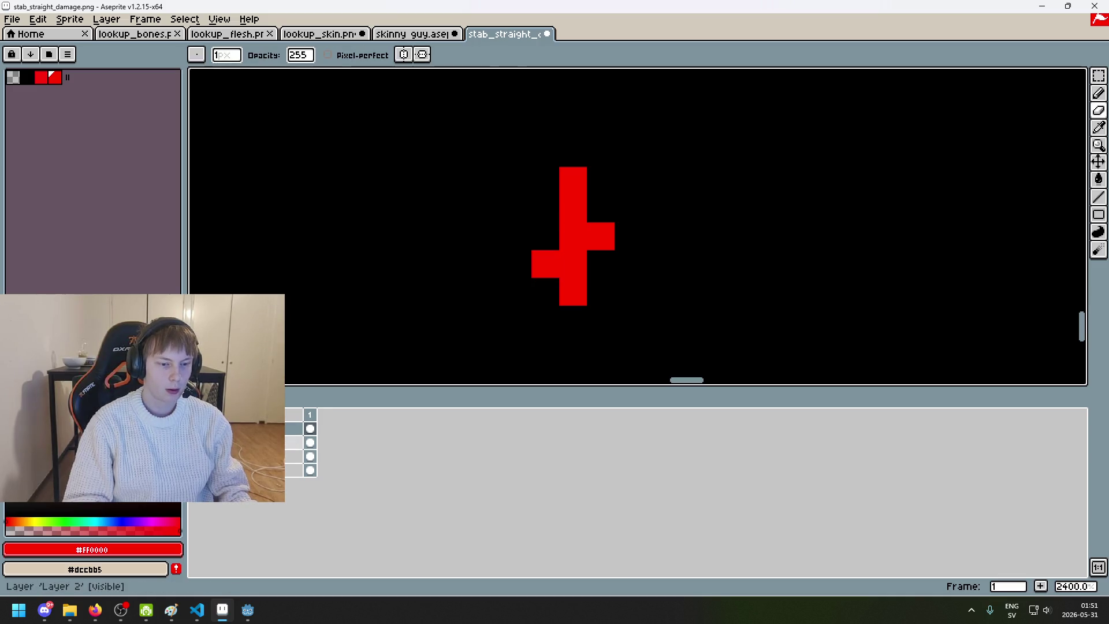
pyautogui.keyDown('alt'); pyautogui.click(517, 208); pyautogui.keyUp('alt')
pyautogui.press('b')
pyautogui.click(572, 208)
pyautogui.click(572, 181)
pyautogui.click(601, 236)
pyautogui.scroll(-8, 605, 230)
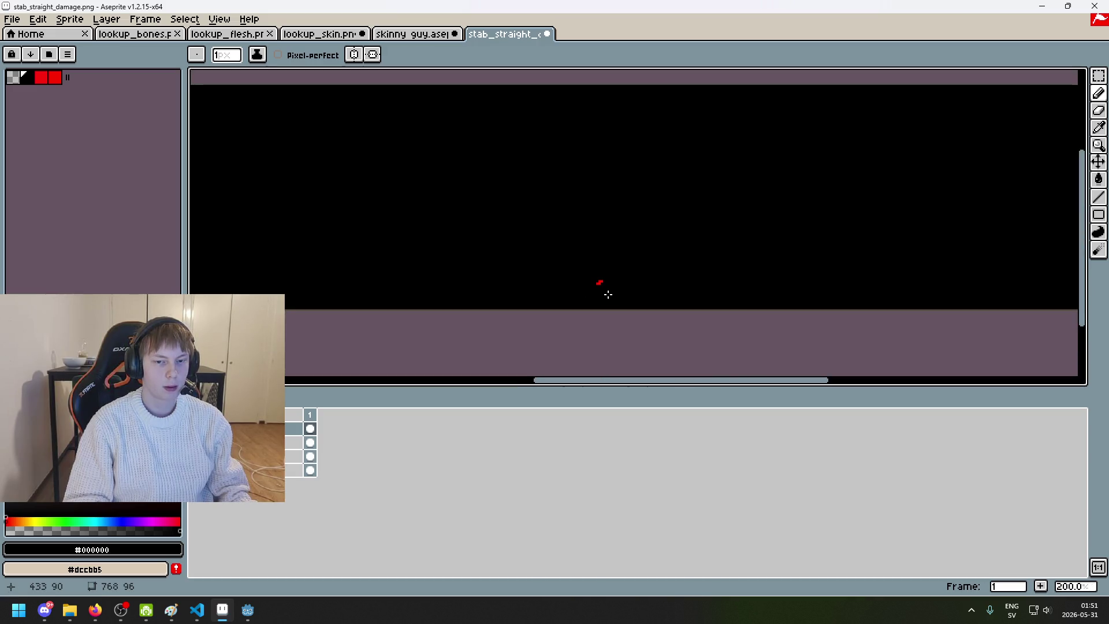
# Step: Eyedrop red and undo the crossing stroke, leaving a short diagonal red slash
pyautogui.scroll(4, 601, 271)
pyautogui.scroll(-6, 612, 269)
pyautogui.scroll(3, 612, 269)
pyautogui.scroll(4, 607, 243)
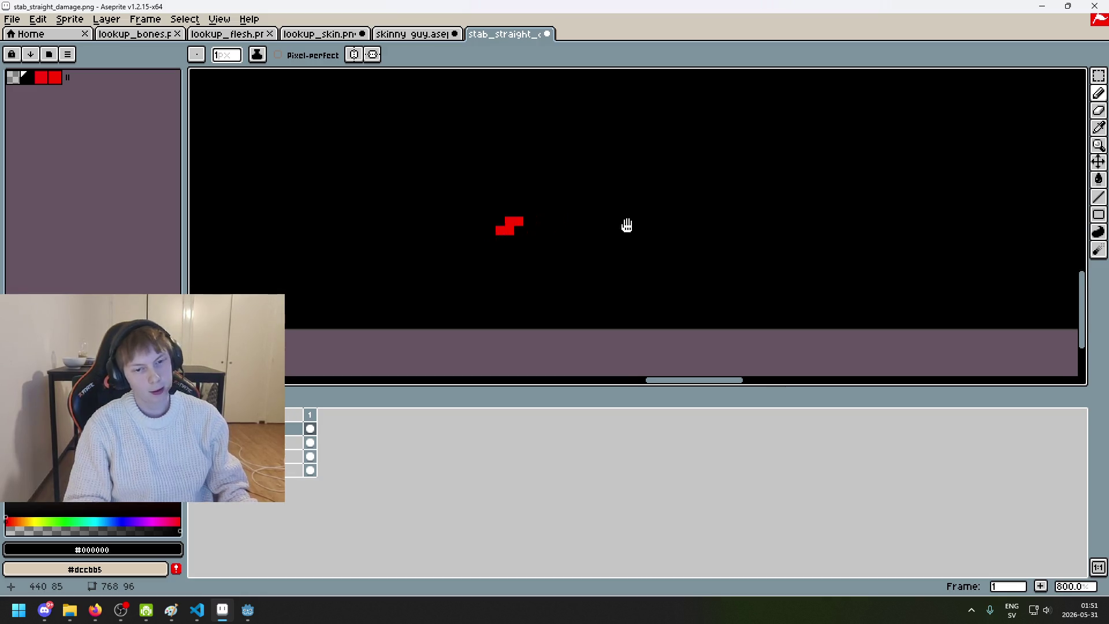
pyautogui.keyDown('alt'); pyautogui.click(577, 234); pyautogui.keyUp('alt')
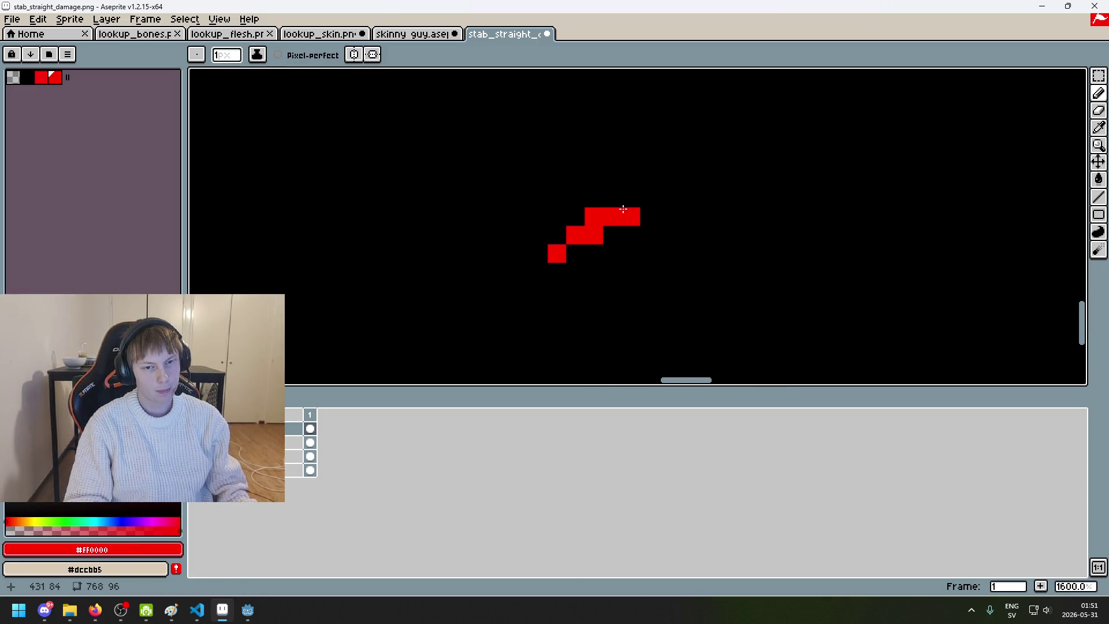
pyautogui.scroll(-8, 661, 231)
pyautogui.scroll(2, 661, 231)
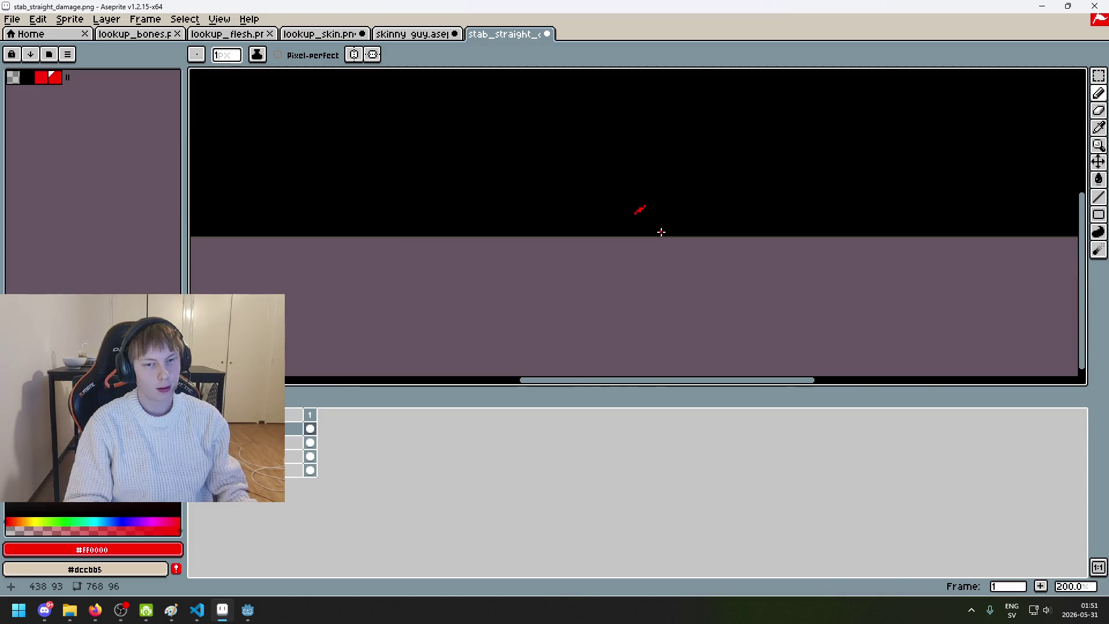
pyautogui.scroll(2, 644, 220)
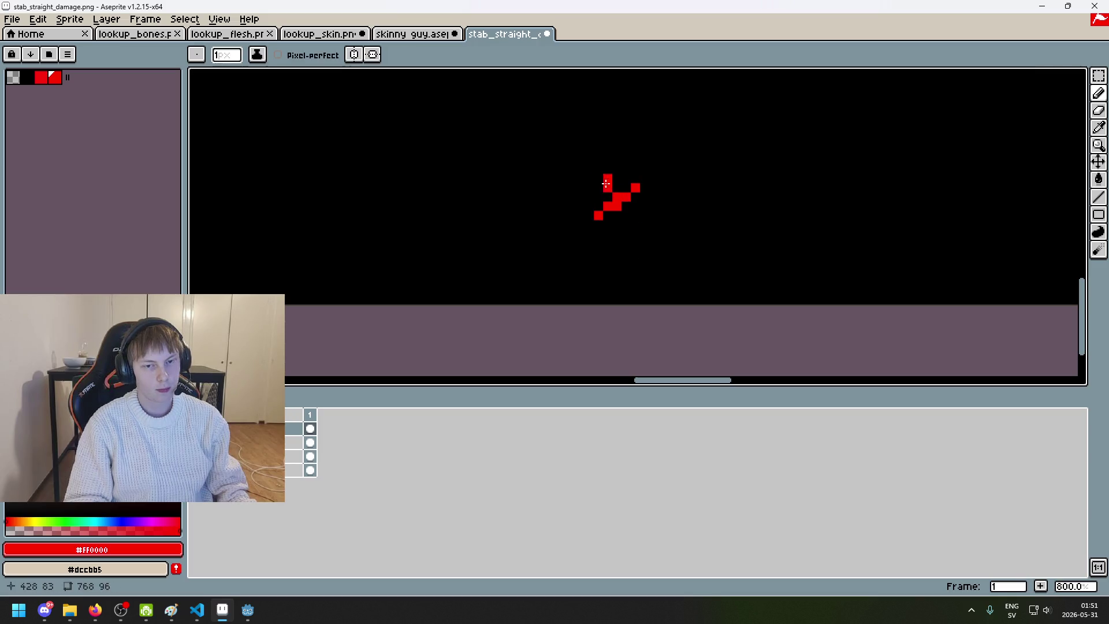
pyautogui.scroll(-2, 639, 219)
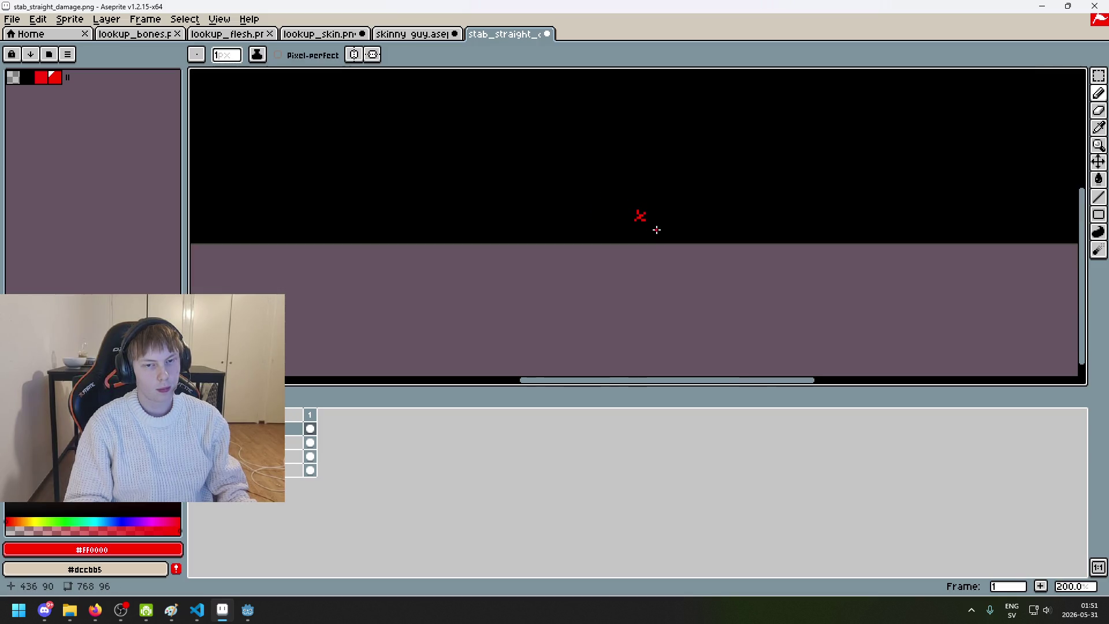
pyautogui.scroll(1, 658, 234)
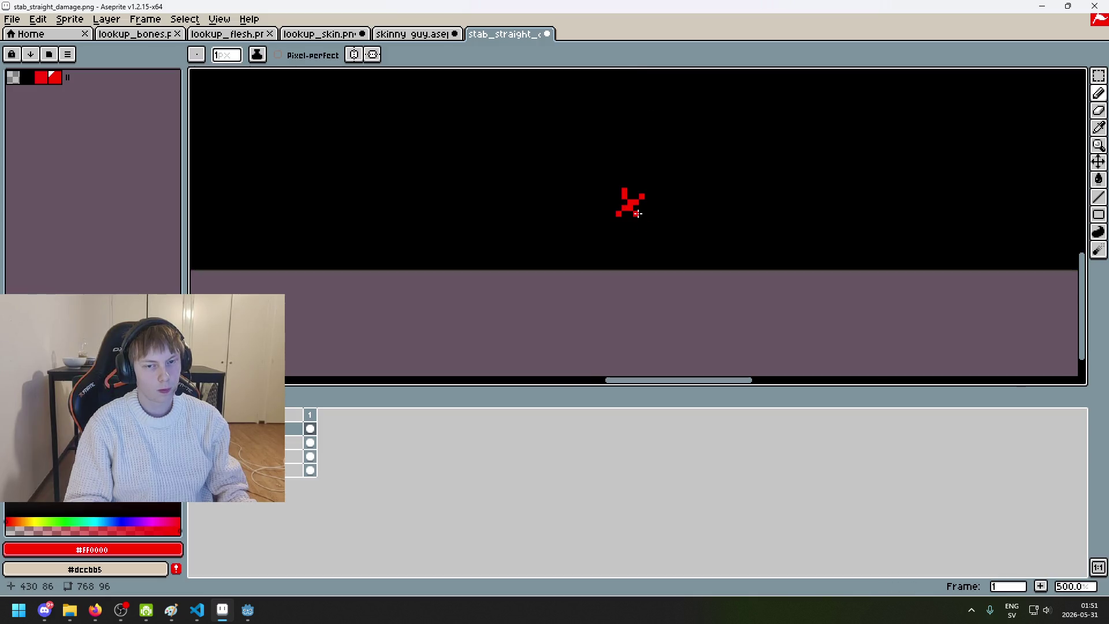
pyautogui.scroll(-1, 641, 232)
pyautogui.scroll(2, 641, 231)
pyautogui.hotkey('ctrl', 'z')
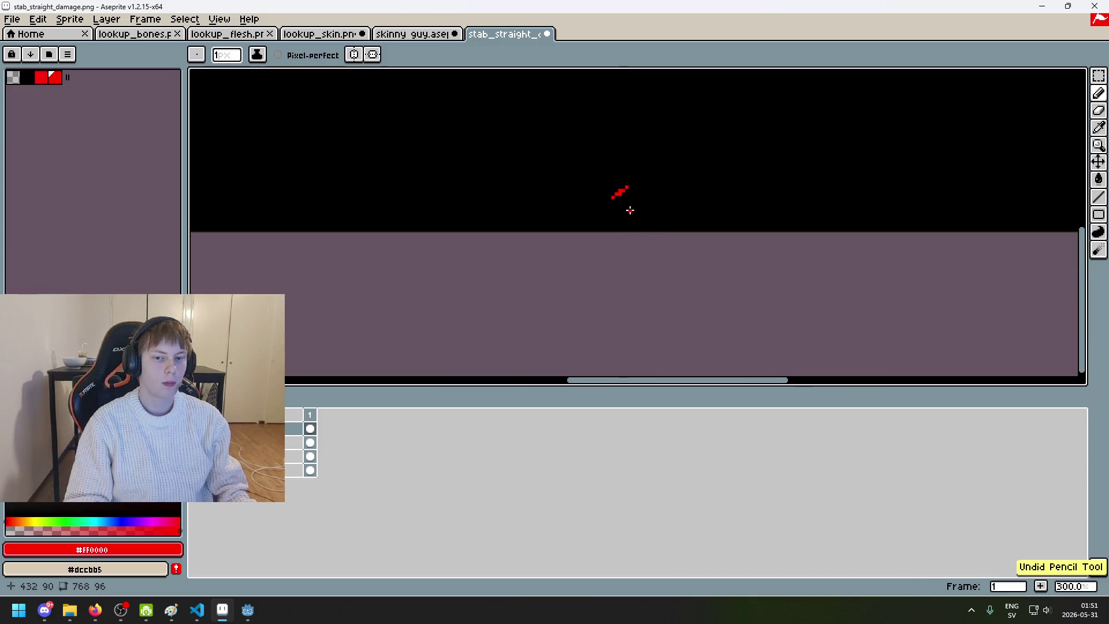
pyautogui.scroll(3, 625, 197)
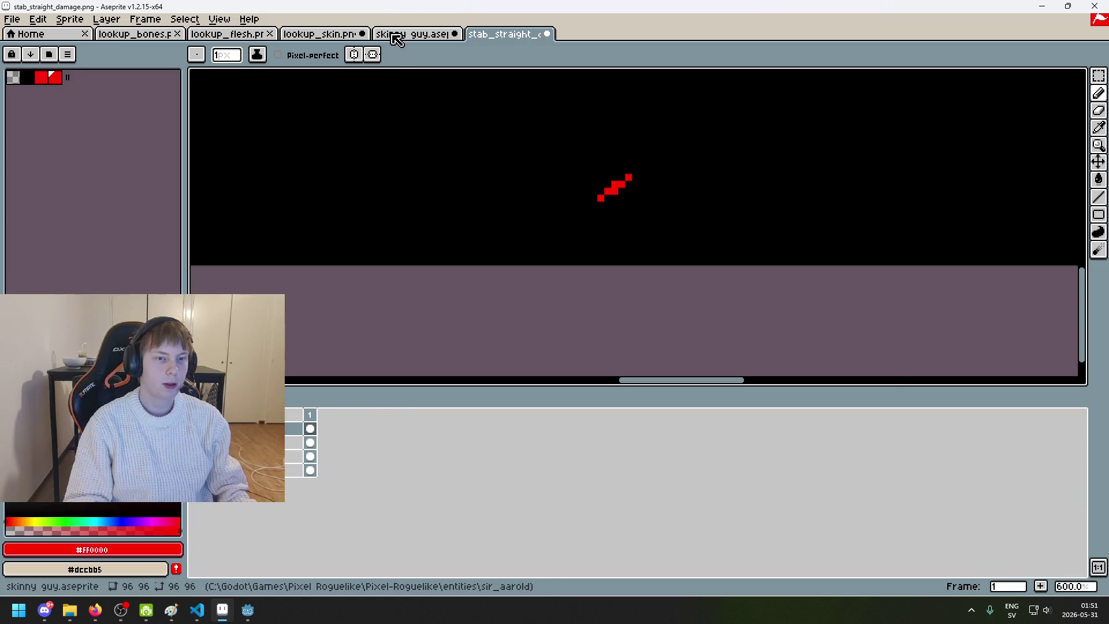
# Step: In skinny guy.aseprite, draw a red cross left of the character, redrawing after an undo
pyautogui.click(391, 34)
pyautogui.moveTo(426, 222)
pyautogui.mouseDown()
pyautogui.moveTo(426, 191)
pyautogui.moveTo(437, 250)
pyautogui.mouseUp()
pyautogui.moveTo(430, 222)
pyautogui.mouseDown()
pyautogui.moveTo(401, 233)
pyautogui.moveTo(456, 215)
pyautogui.mouseUp()
pyautogui.hotkey('ctrl', 'z')
pyautogui.hotkey('ctrl', 'z')
pyautogui.hotkey('ctrl', 'z')
pyautogui.hotkey('ctrl', 'z')
pyautogui.moveTo(384, 217)
pyautogui.mouseDown()
pyautogui.moveTo(425, 218)
pyautogui.moveTo(398, 234)
pyautogui.moveTo(417, 234)
pyautogui.mouseUp()
pyautogui.scroll(2, 399, 218)
pyautogui.scroll(-4, 439, 271)
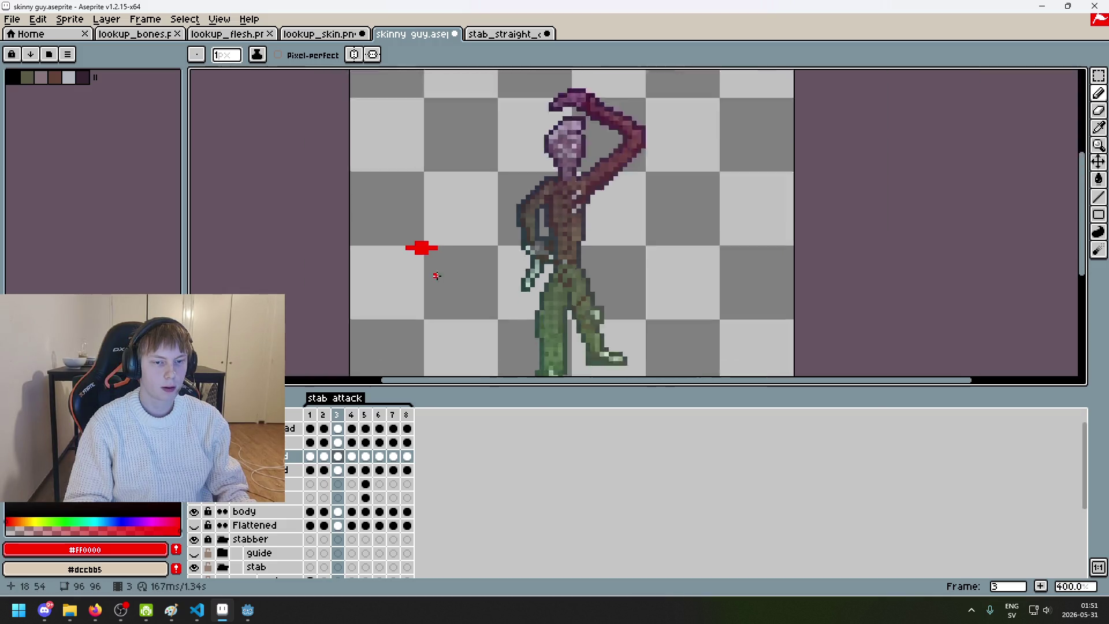
pyautogui.scroll(4, 434, 258)
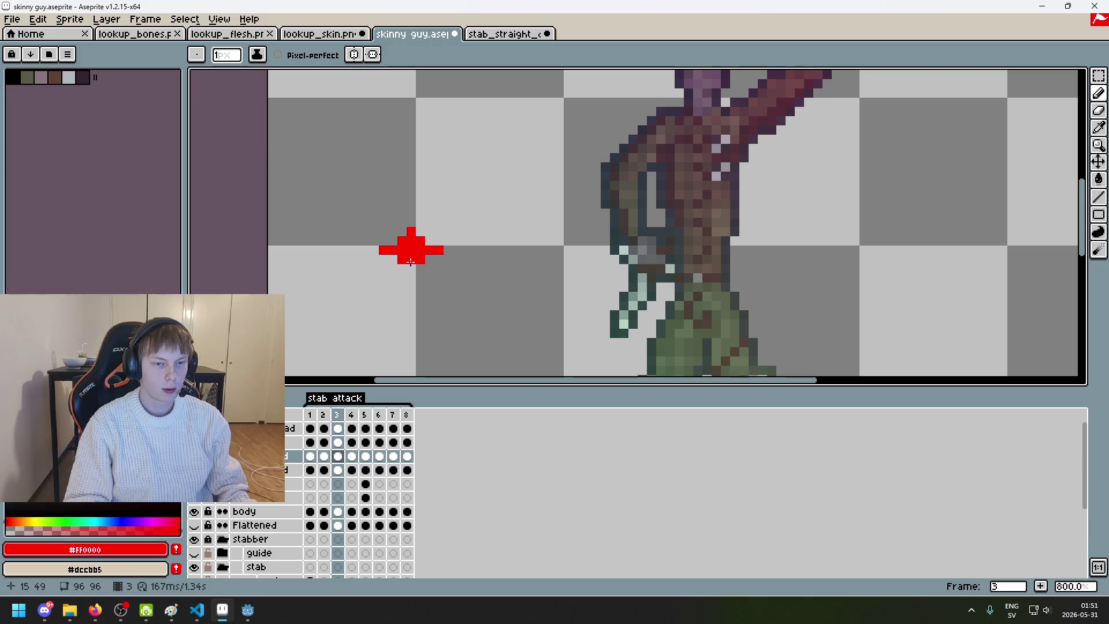
pyautogui.scroll(-4, 410, 261)
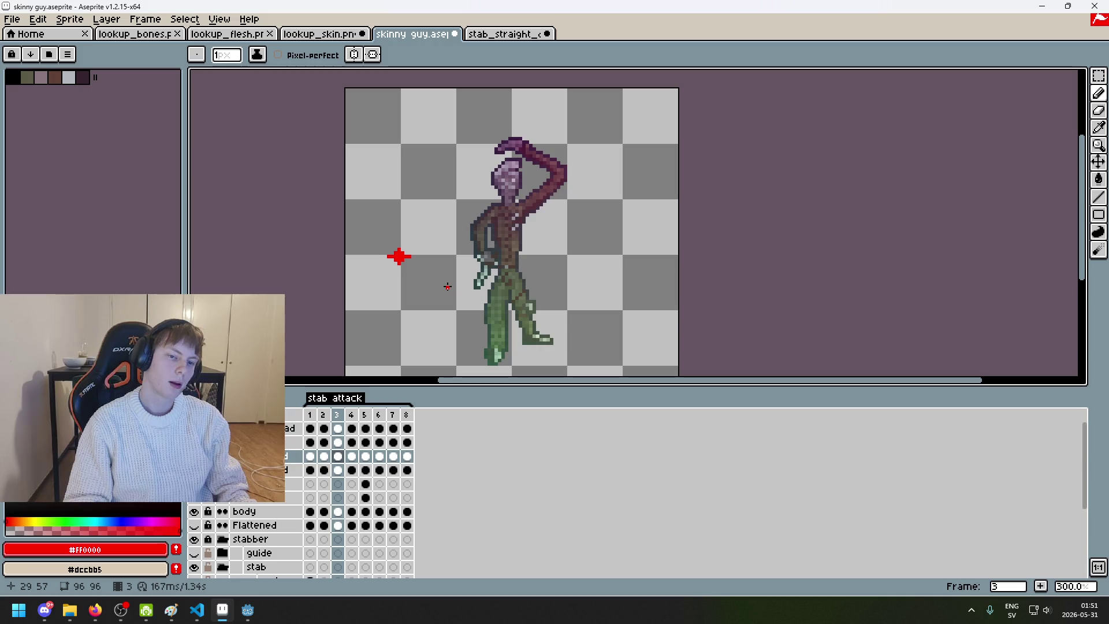
pyautogui.scroll(2, 419, 276)
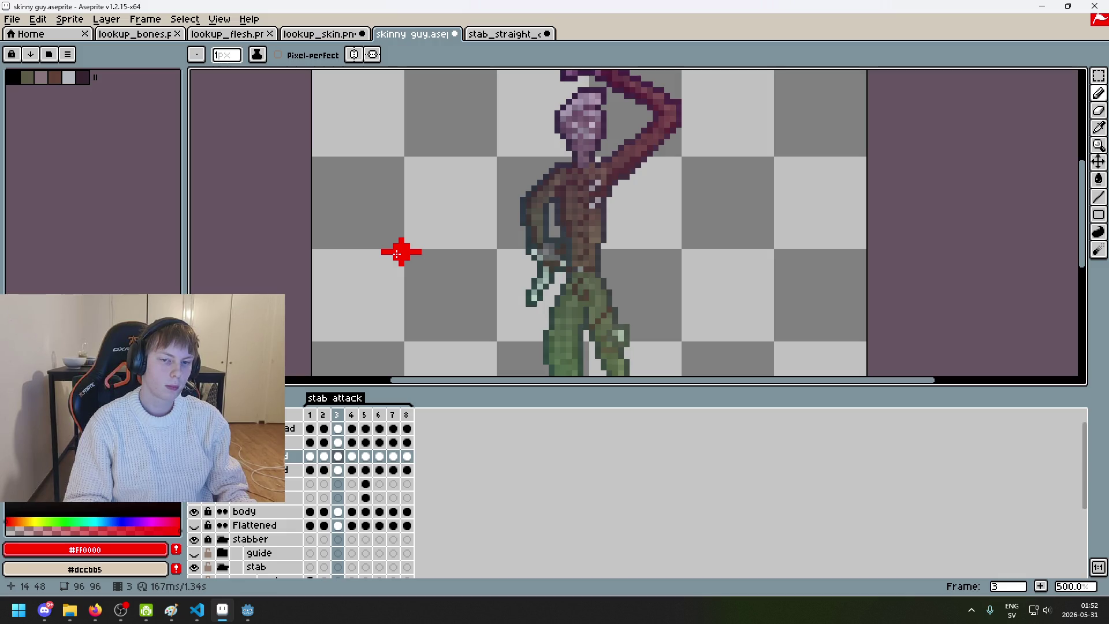
# Step: Marquee-select and copy the red cross, then return to stab_straight_damage
pyautogui.click(1099, 75)
pyautogui.moveTo(350, 223); pyautogui.dragTo(430, 304)
pyautogui.hotkey('ctrl', 'c')
pyautogui.click(503, 33)
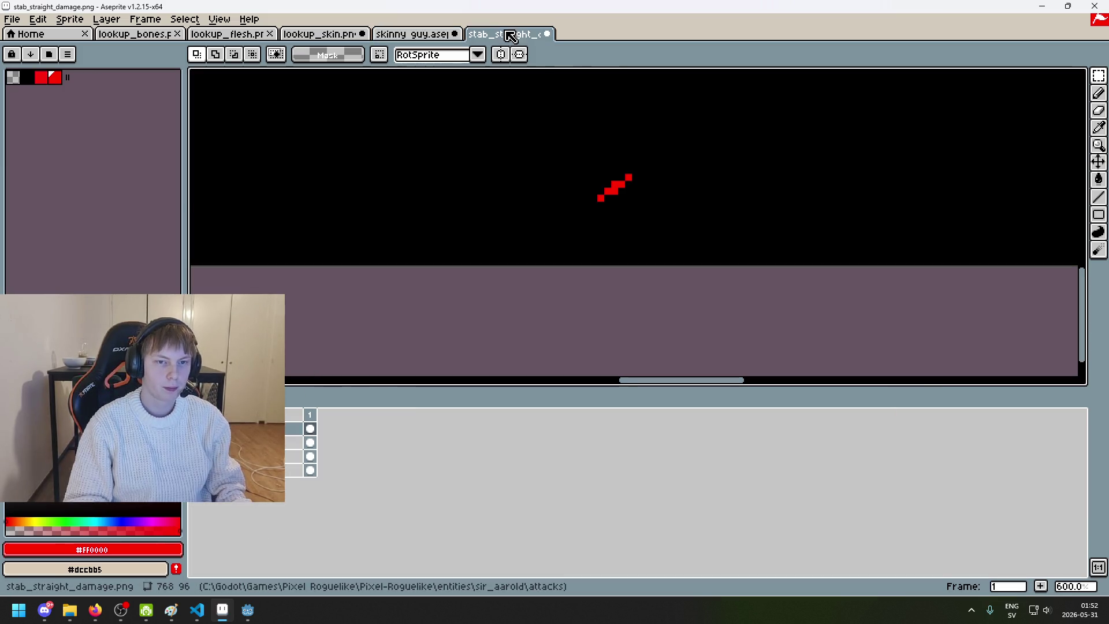
# Step: Paste the red cross and place it above the diagonal slash
pyautogui.hotkey('ctrl', 'v')
pyautogui.moveTo(678, 200); pyautogui.dragTo(676, 154)
pyautogui.scroll(3, 643, 240)
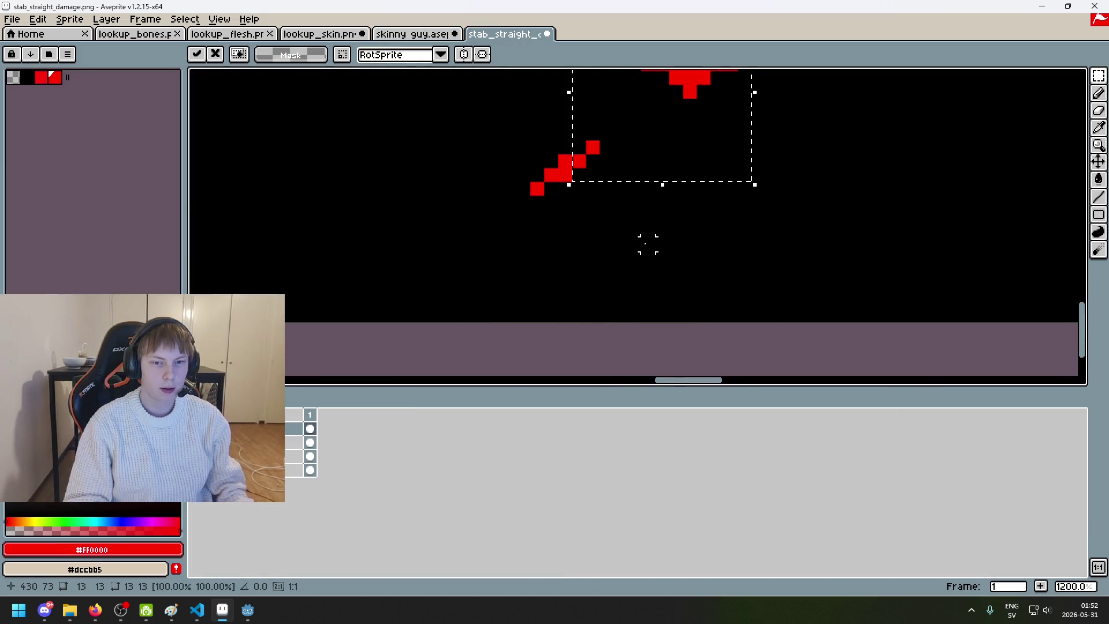
pyautogui.press('Return')
pyautogui.press('b')
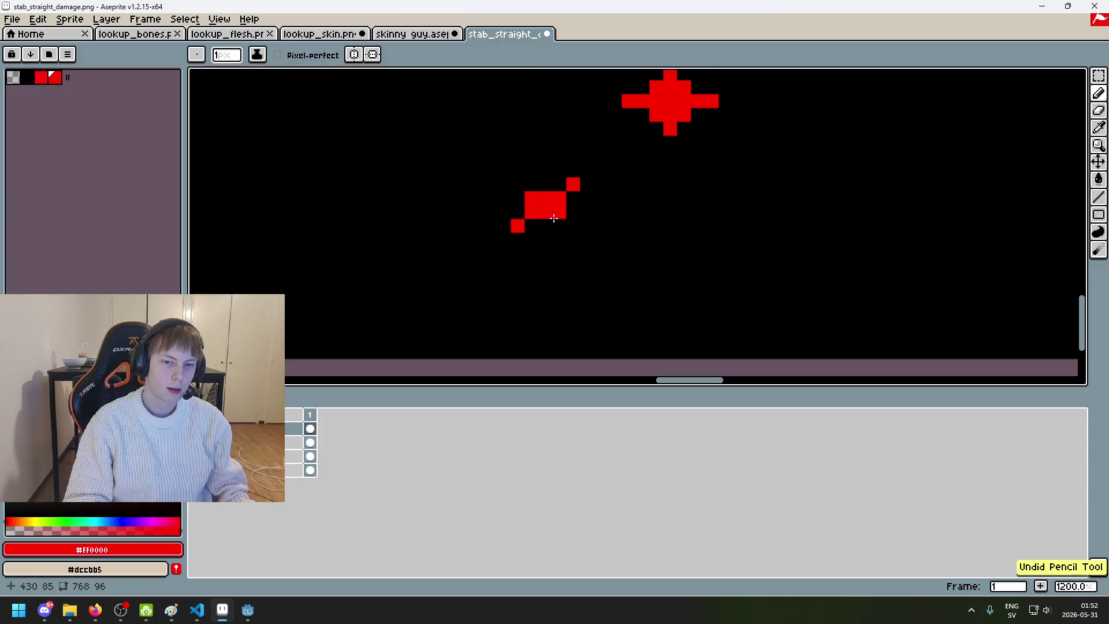
pyautogui.scroll(-6, 606, 227)
pyautogui.scroll(-2, 608, 224)
pyautogui.scroll(6, 608, 224)
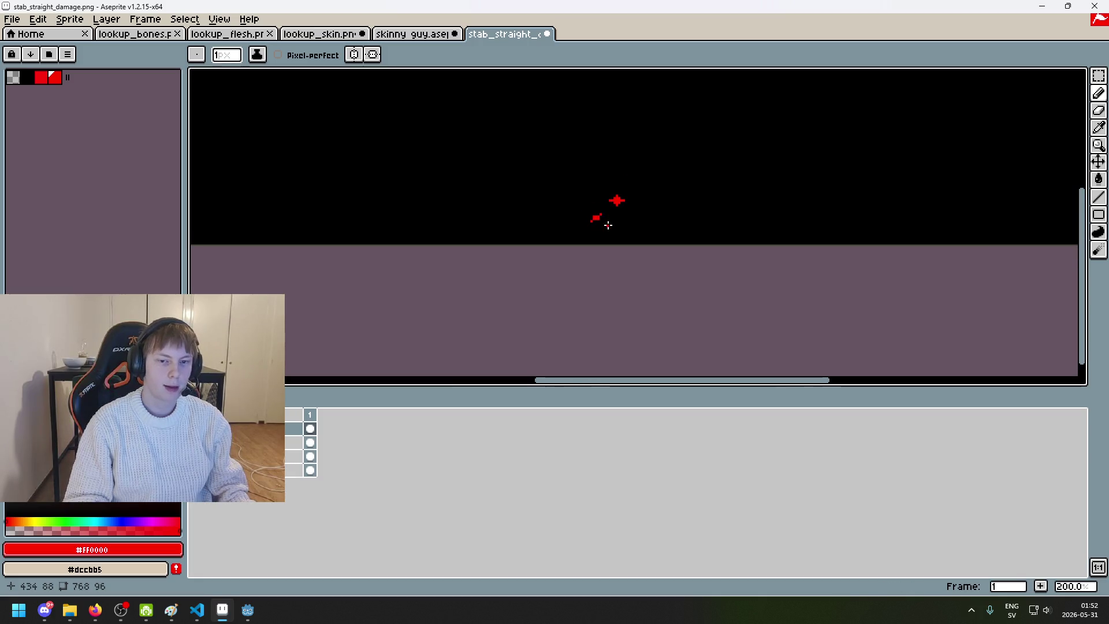
pyautogui.scroll(1, 580, 194)
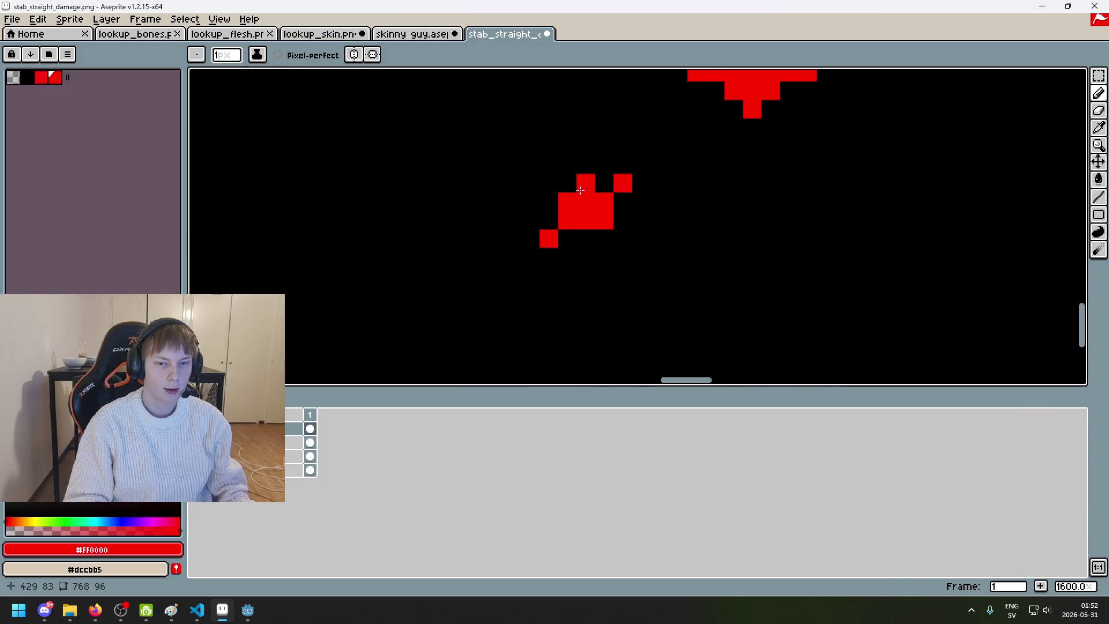
pyautogui.scroll(-5, 594, 220)
pyautogui.scroll(1, 607, 234)
pyautogui.scroll(4, 601, 225)
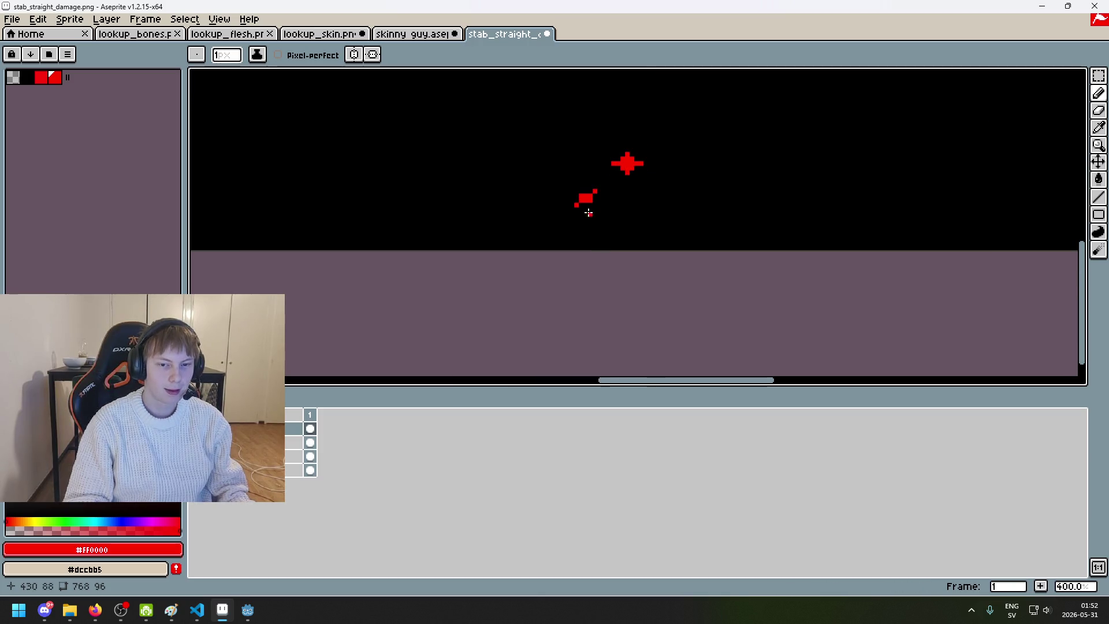
# Step: Blacken selected slash pixels to thin the slash, undoing a failed erase and pixel
pyautogui.press('e')
pyautogui.scroll(-4, 620, 194)
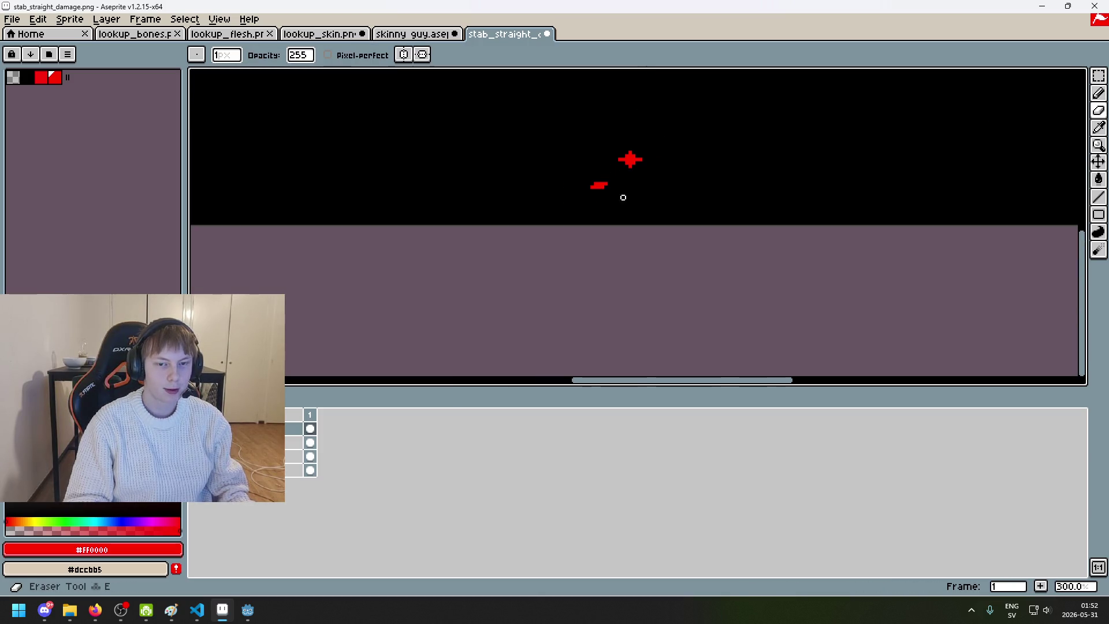
pyautogui.scroll(-1, 630, 205)
pyautogui.hotkey('ctrl', 'z')
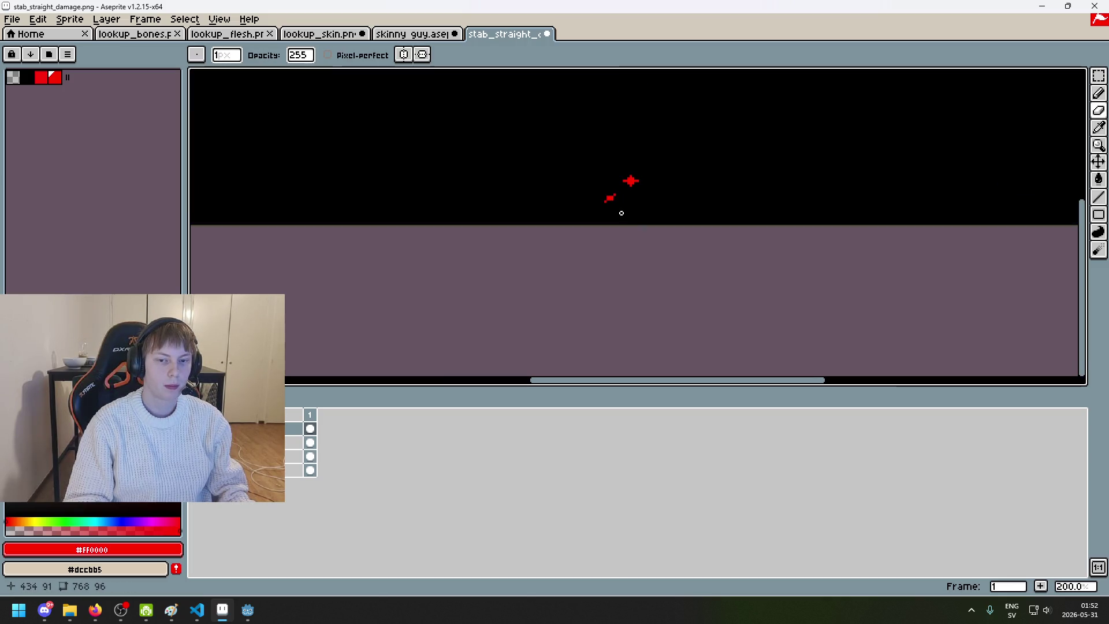
pyautogui.scroll(7, 621, 214)
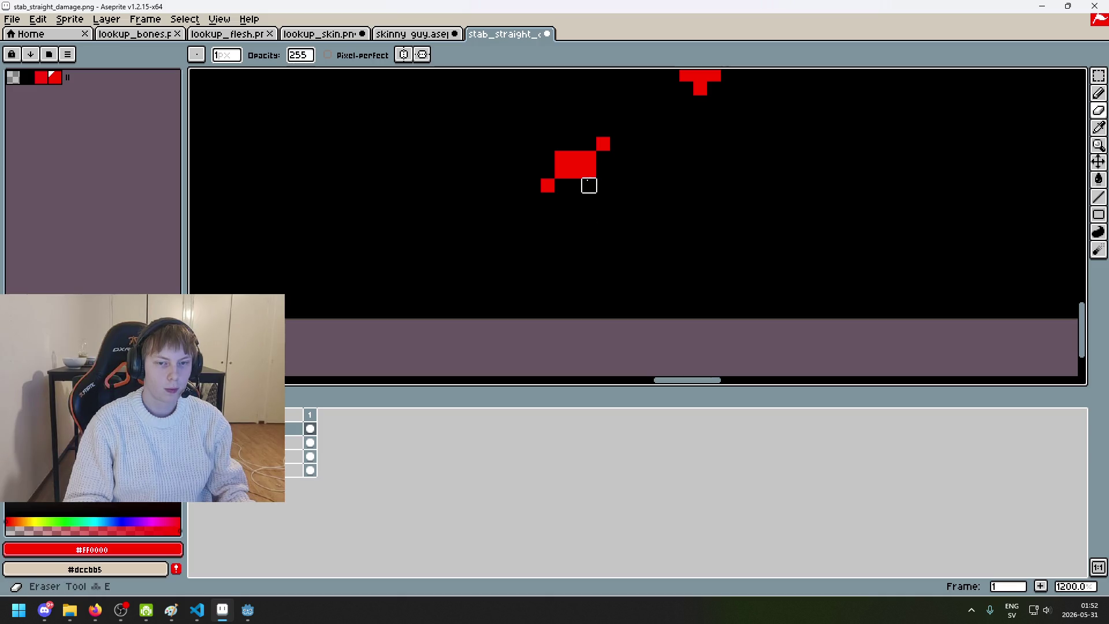
pyautogui.keyDown('alt'); pyautogui.click(376, 312); pyautogui.keyUp('alt')
pyautogui.press('b')
pyautogui.click(577, 171)
pyautogui.click(564, 157)
pyautogui.hotkey('ctrl', 'z')
pyautogui.click(573, 163)
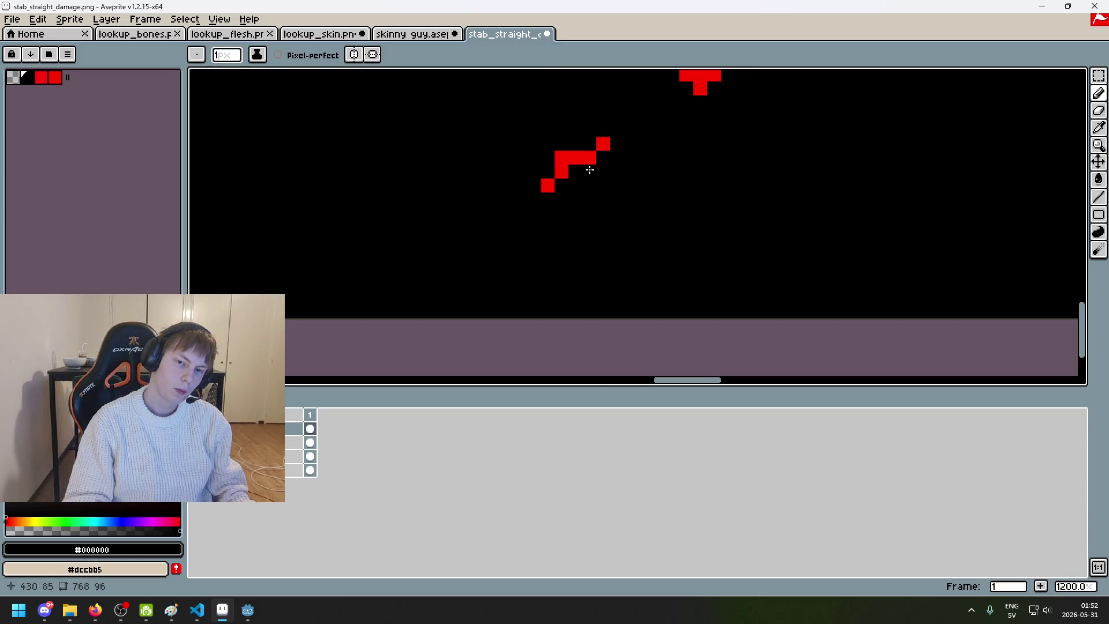
# Step: Rework the slash's red pixels into a one-pixel staircase, undoing unwanted edits
pyautogui.keyDown('alt'); pyautogui.click(584, 156); pyautogui.keyUp('alt')
pyautogui.click(587, 169)
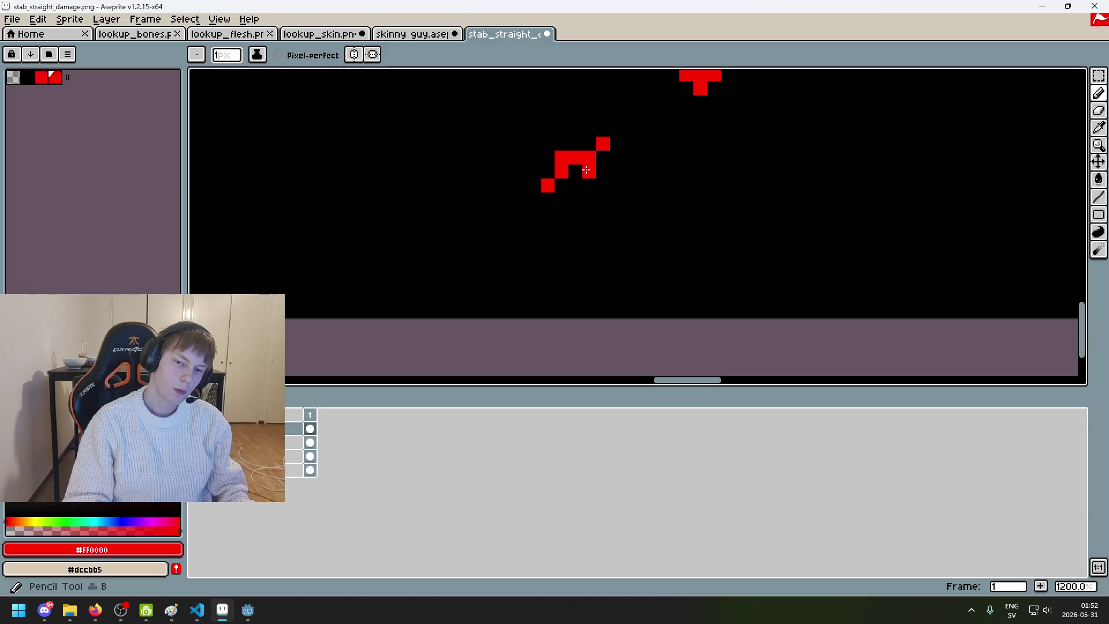
pyautogui.hotkey('ctrl', 'z')
pyautogui.click(612, 142)
pyautogui.press('e')
pyautogui.click(602, 142)
pyautogui.press('b')
pyautogui.click(599, 163)
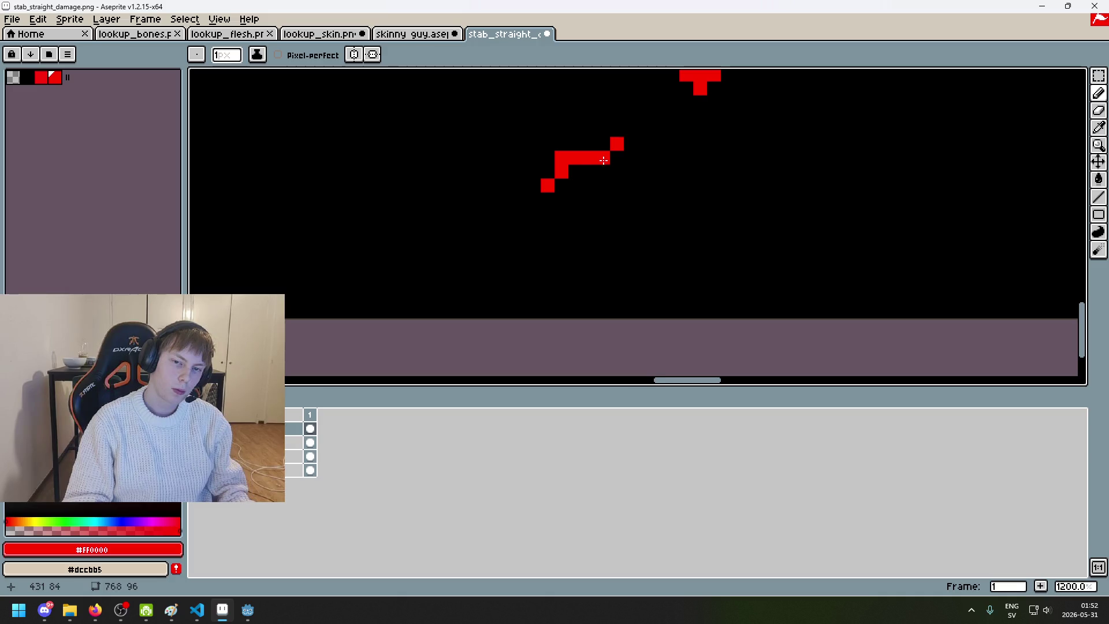
pyautogui.scroll(1, 601, 169)
pyautogui.hotkey('ctrl', 'z')
pyautogui.hotkey('ctrl', 'z')
pyautogui.hotkey('ctrl', 'z')
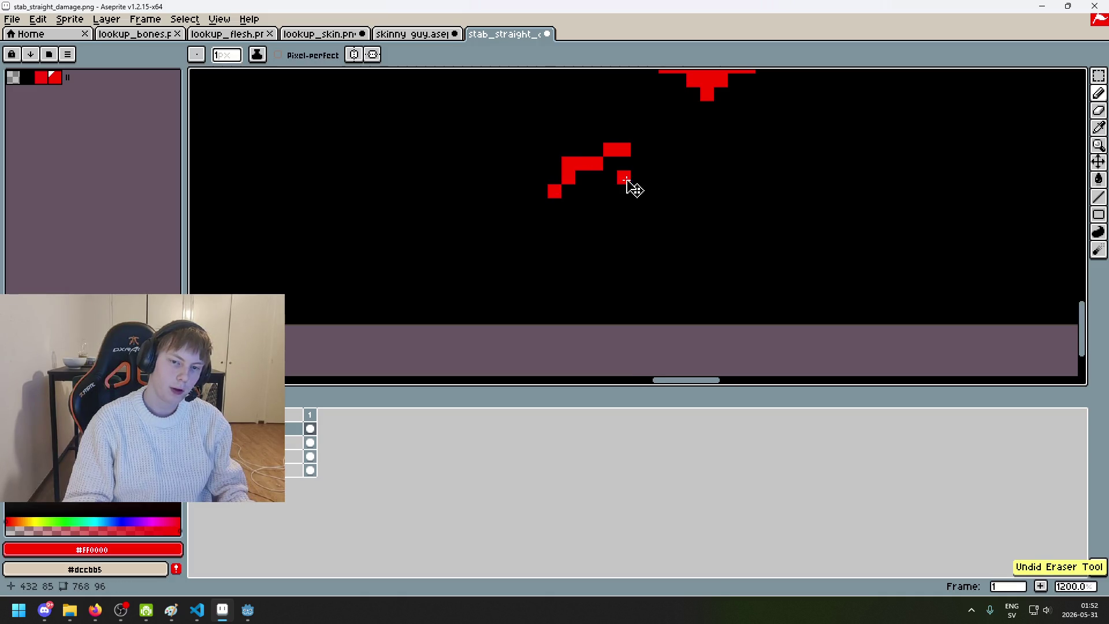
pyautogui.scroll(-4, 635, 191)
pyautogui.scroll(-3, 635, 191)
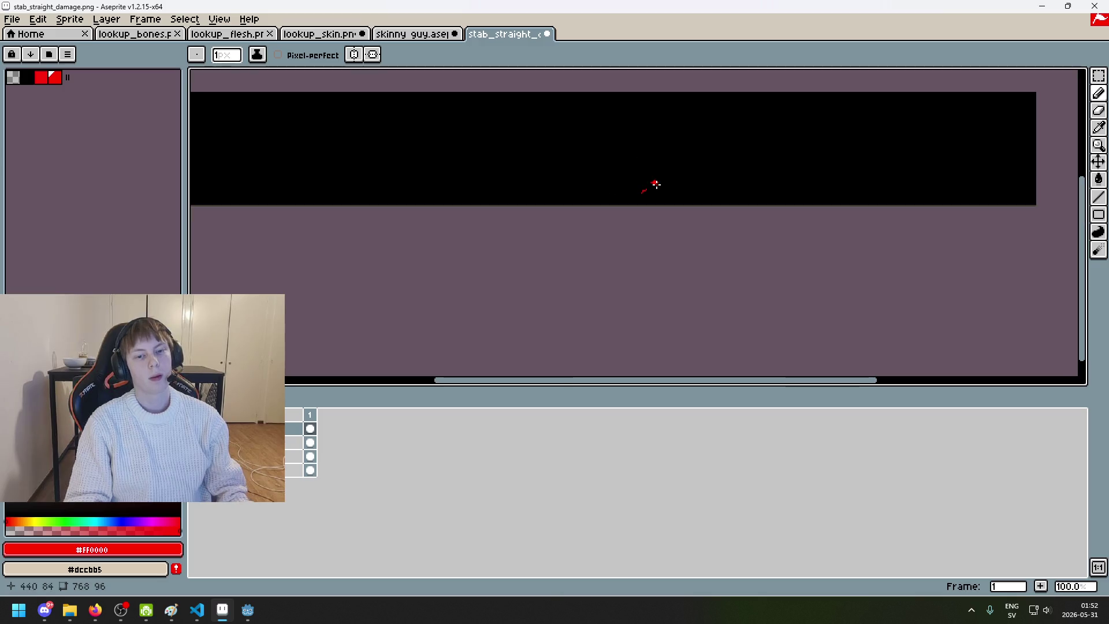
pyautogui.scroll(8, 649, 204)
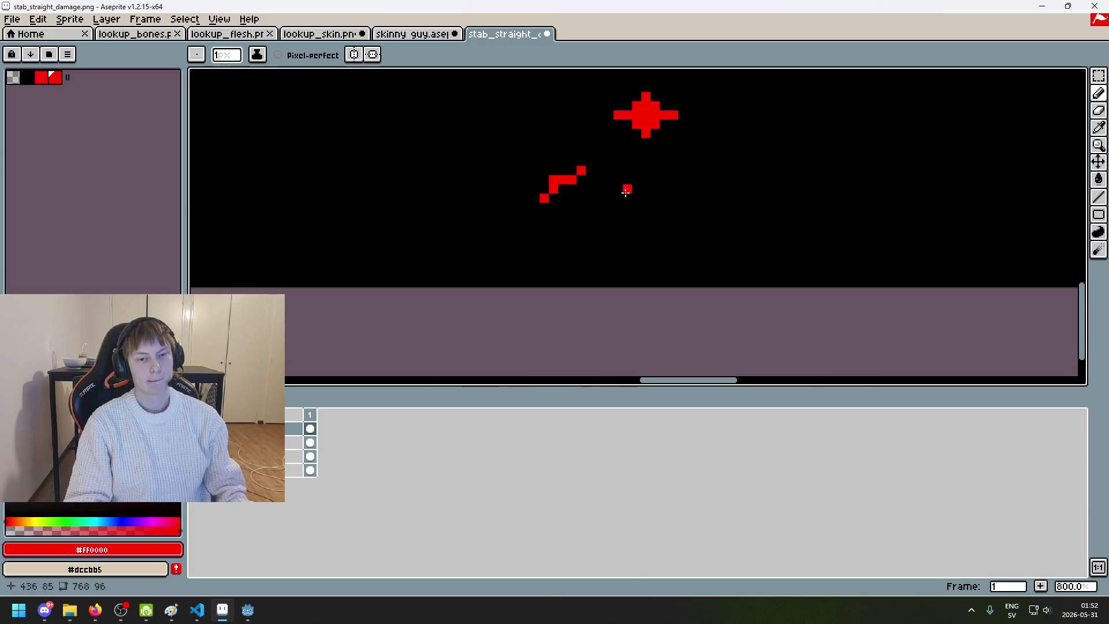
pyautogui.scroll(-7, 599, 208)
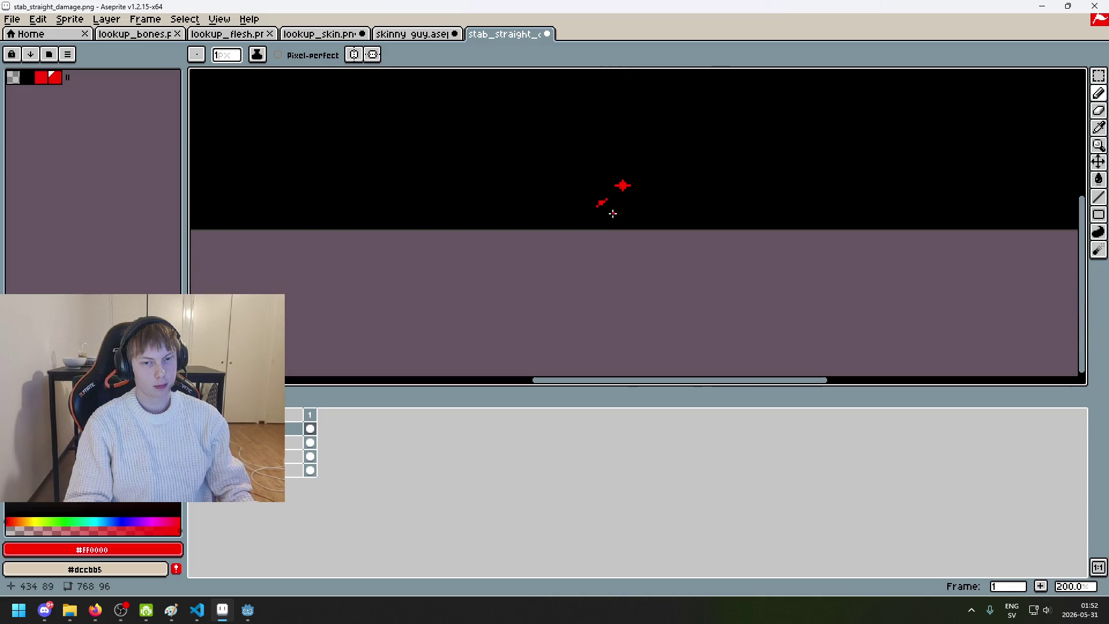
# Step: Zoom in on the red slash and try erasing a stair pixel, then undo it
pyautogui.scroll(4, 607, 204)
pyautogui.press('e')
pyautogui.scroll(-4, 618, 231)
pyautogui.scroll(4, 611, 220)
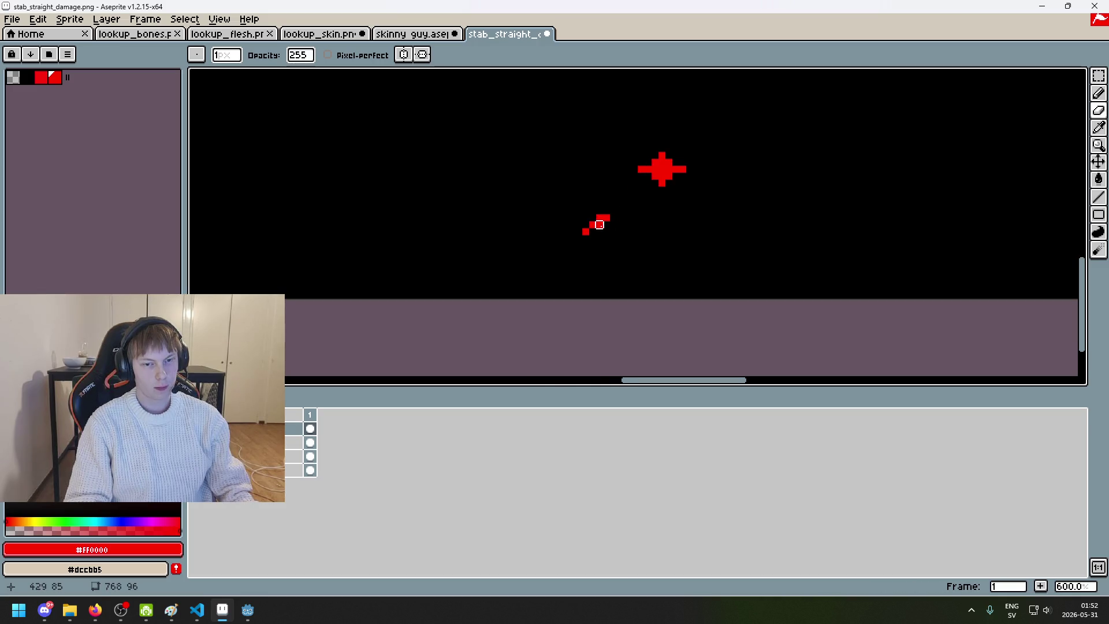
pyautogui.scroll(4, 585, 210)
pyautogui.click(604, 223)
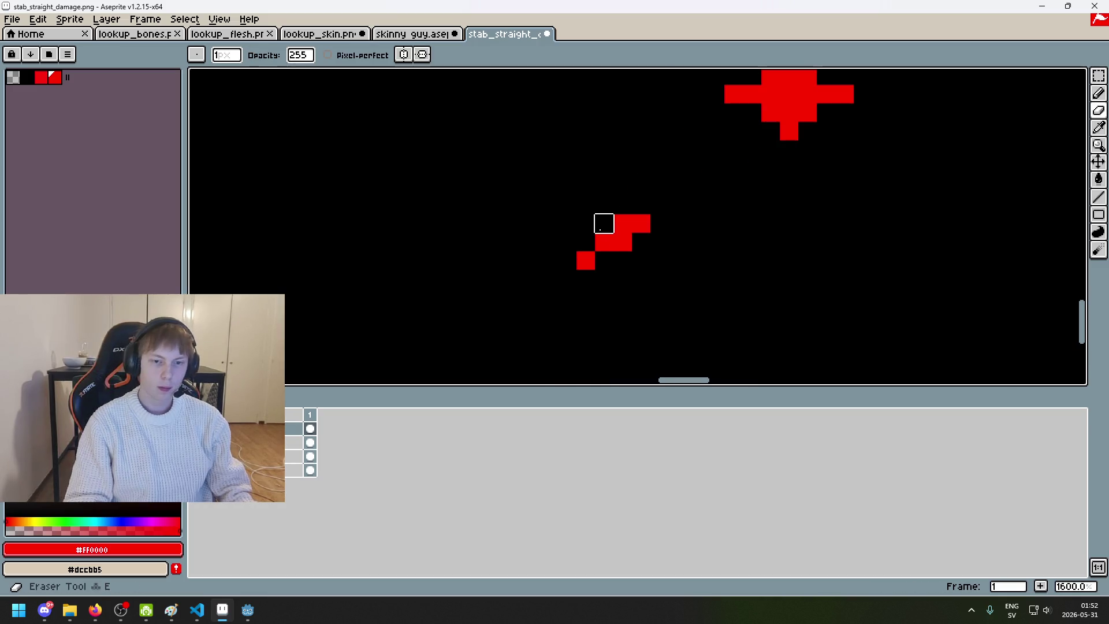
pyautogui.scroll(-4, 612, 236)
pyautogui.hotkey('ctrl', 'z')
pyautogui.scroll(-3, 639, 251)
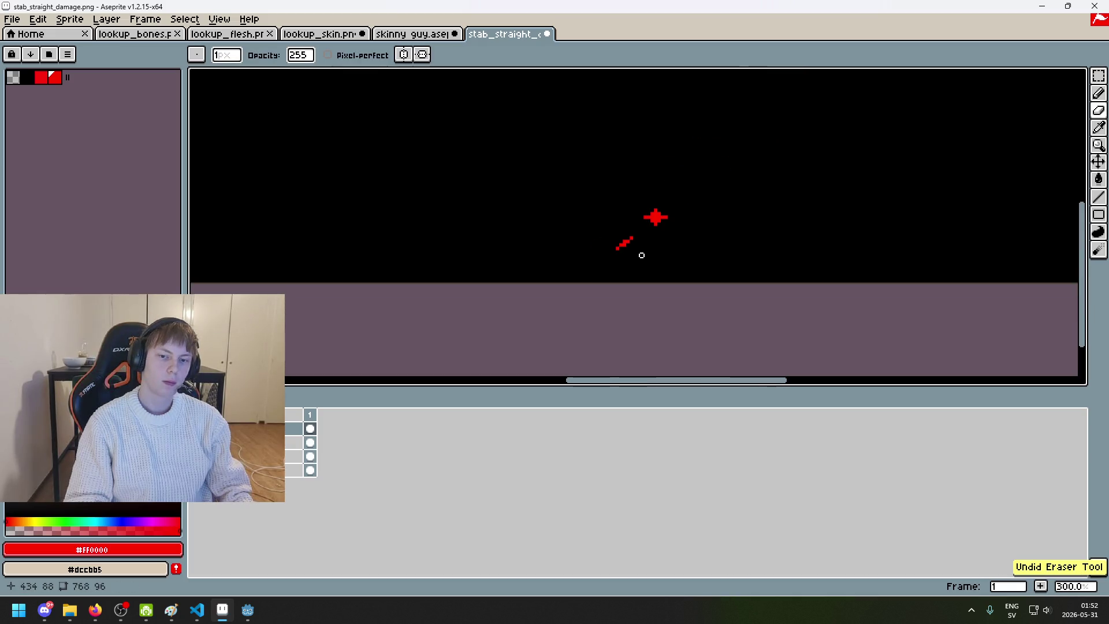
pyautogui.scroll(5, 641, 253)
pyautogui.scroll(2, 617, 211)
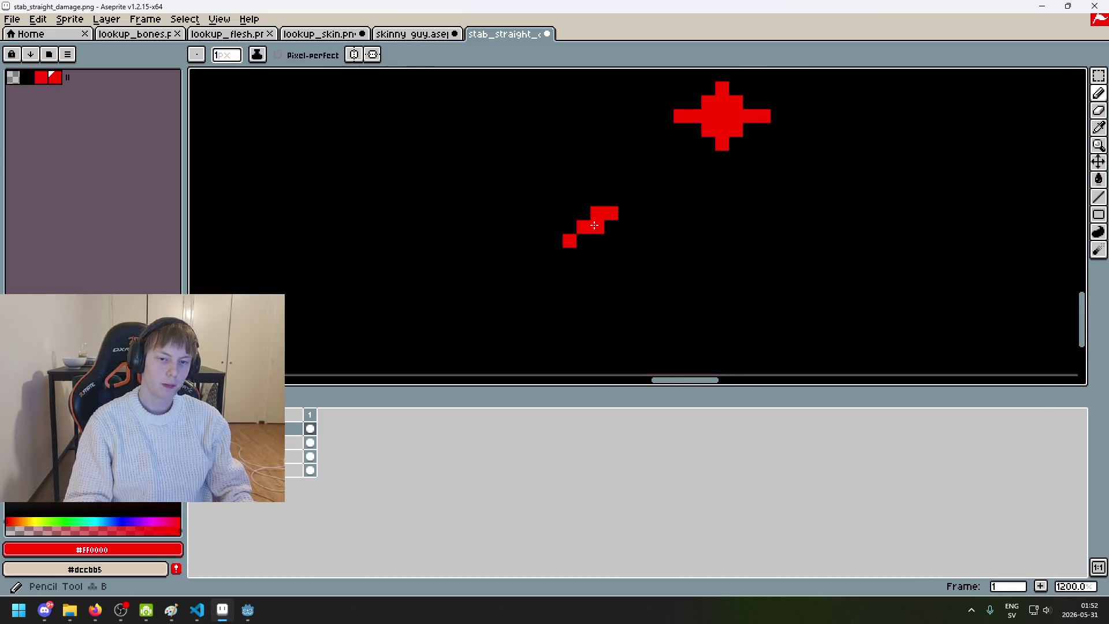
# Step: Try adding a red pixel to the slash with the pencil, then undo it
pyautogui.keyDown('alt'); pyautogui.click(703, 193); pyautogui.keyUp('alt')
pyautogui.hotkey('ctrl', 'z')
pyautogui.press('b')
pyautogui.keyDown('alt'); pyautogui.click(625, 199); pyautogui.keyUp('alt')
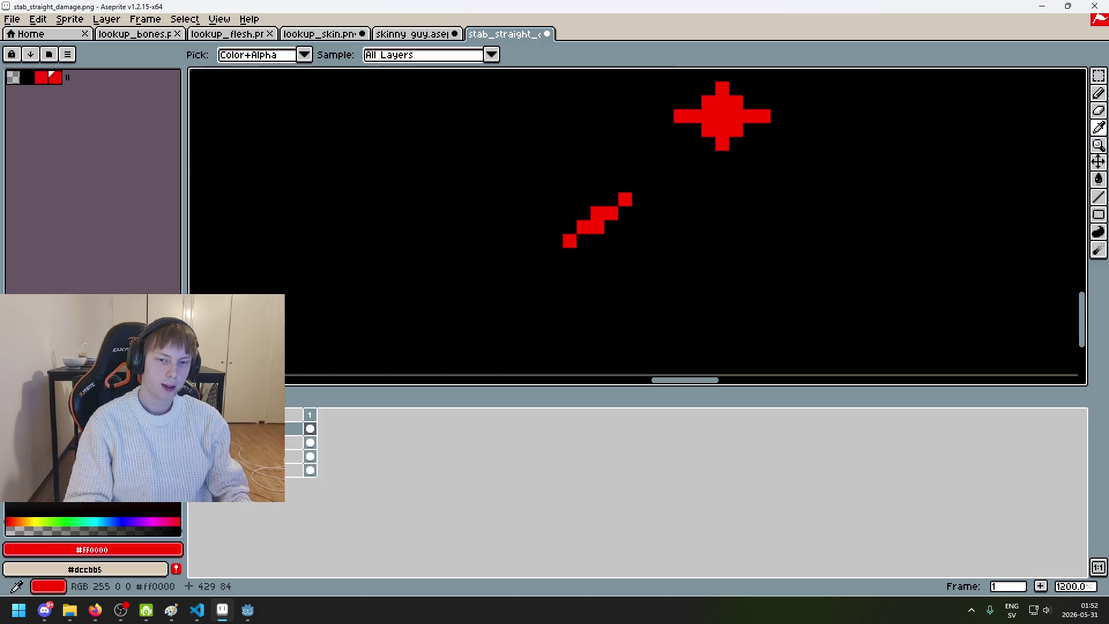
pyautogui.click(592, 201)
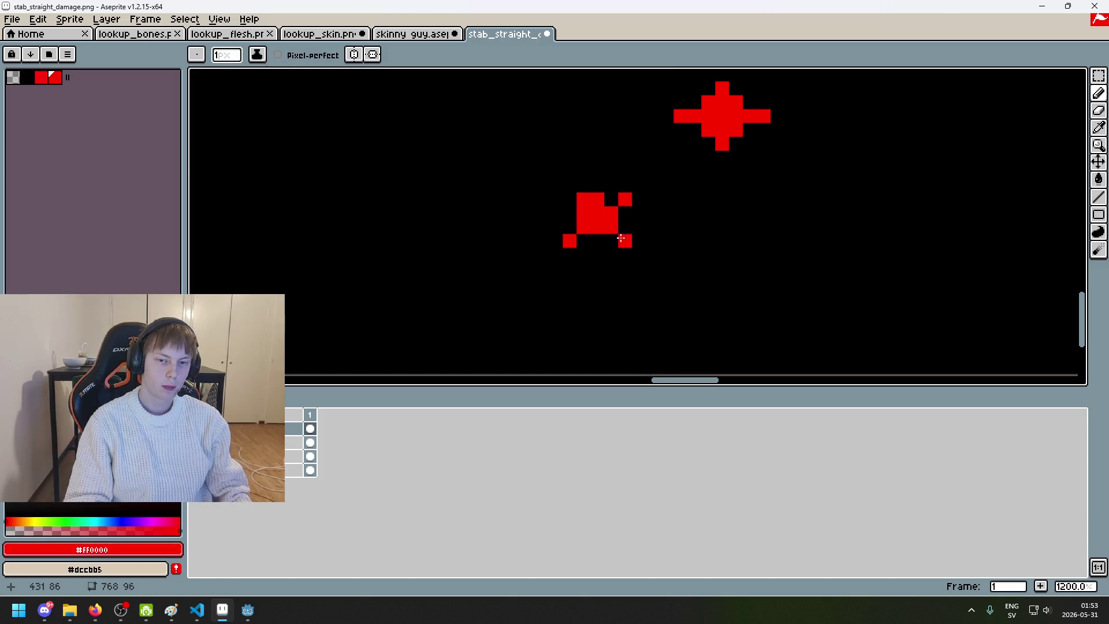
pyautogui.hotkey('ctrl', 'z')
pyautogui.scroll(-3, 635, 236)
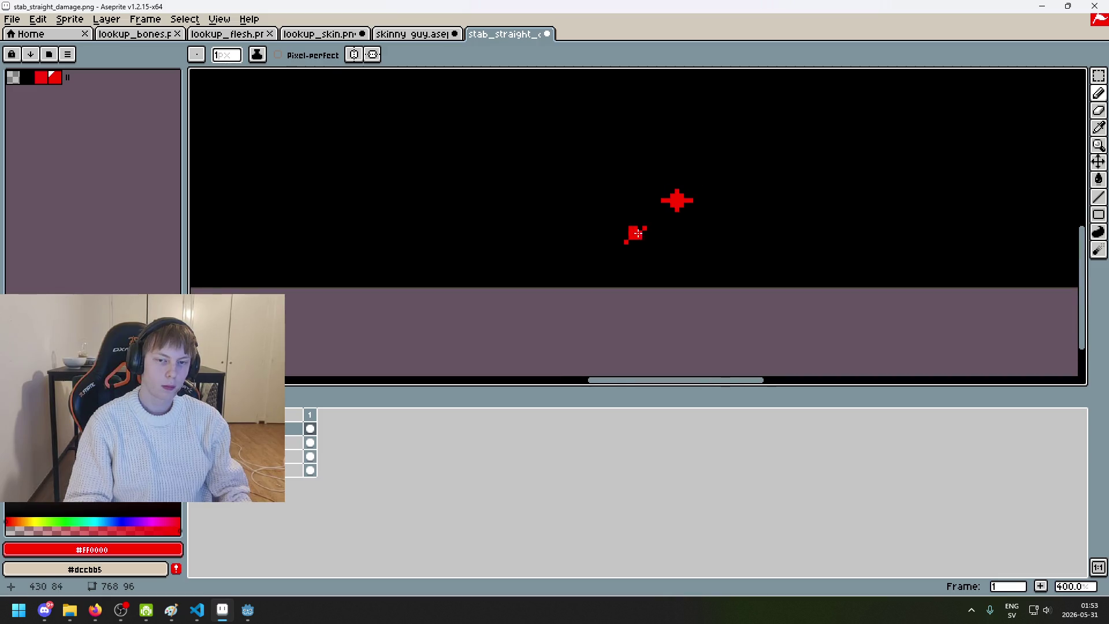
# Step: Erase the red cross from the image and shrink the eraser to one pixel
pyautogui.press('e')
pyautogui.scroll(-5, 676, 261)
pyautogui.scroll(1, 681, 260)
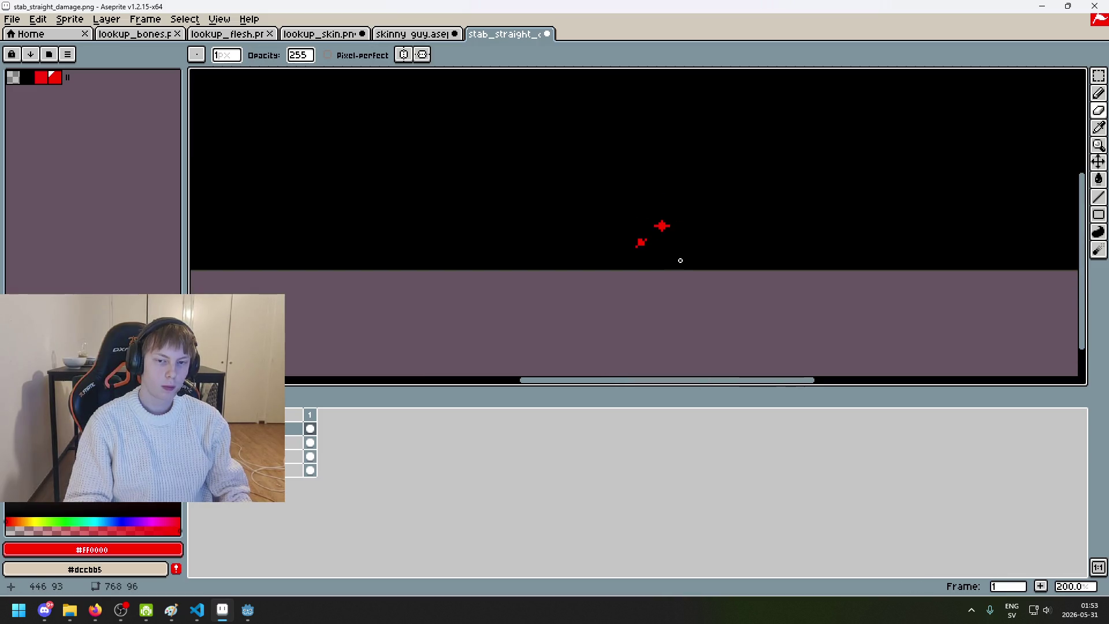
pyautogui.hotkey('ctrl', 'z')
pyautogui.scroll(5, 638, 237)
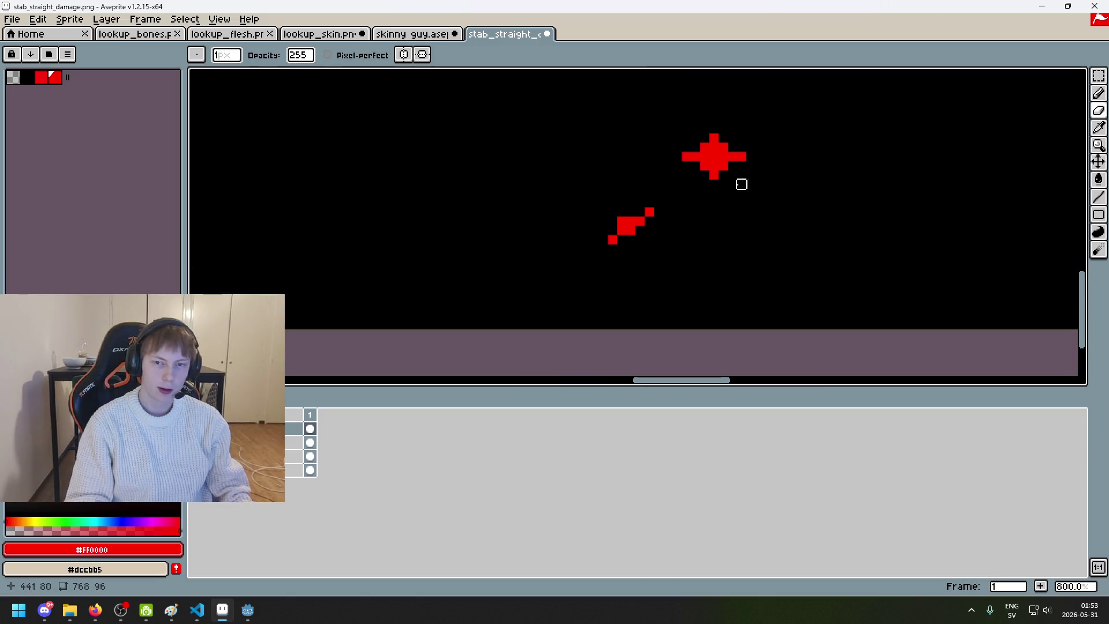
pyautogui.click(714, 156)
pyautogui.scroll(5, 473, 216)
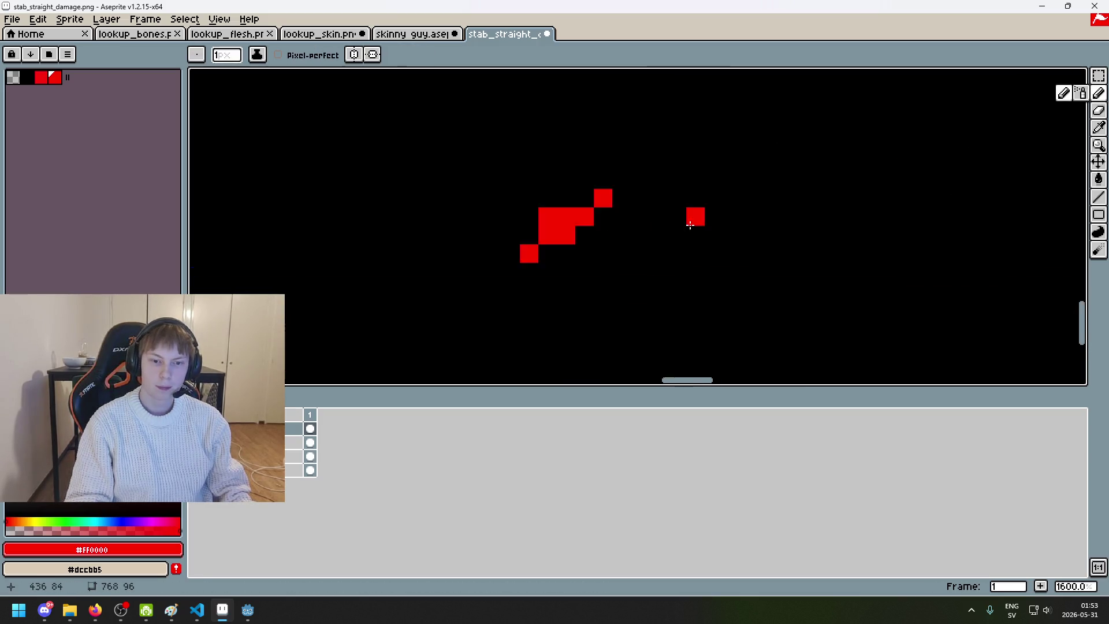
pyautogui.press('-')
pyautogui.press('-')
pyautogui.press('-')
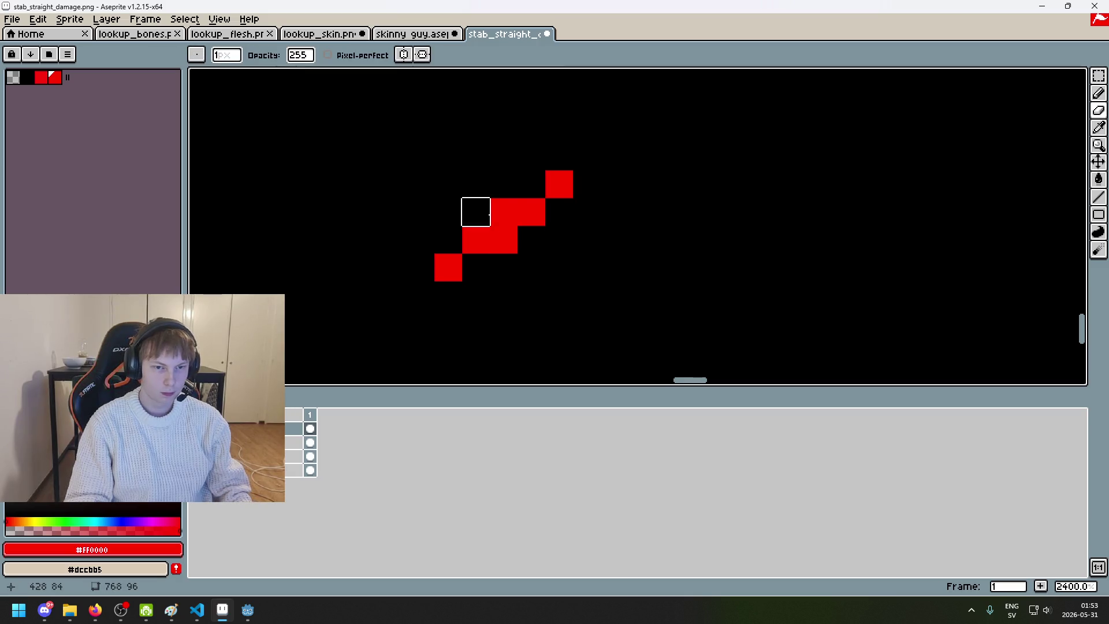
pyautogui.scroll(-7, 538, 243)
pyautogui.scroll(4, 541, 247)
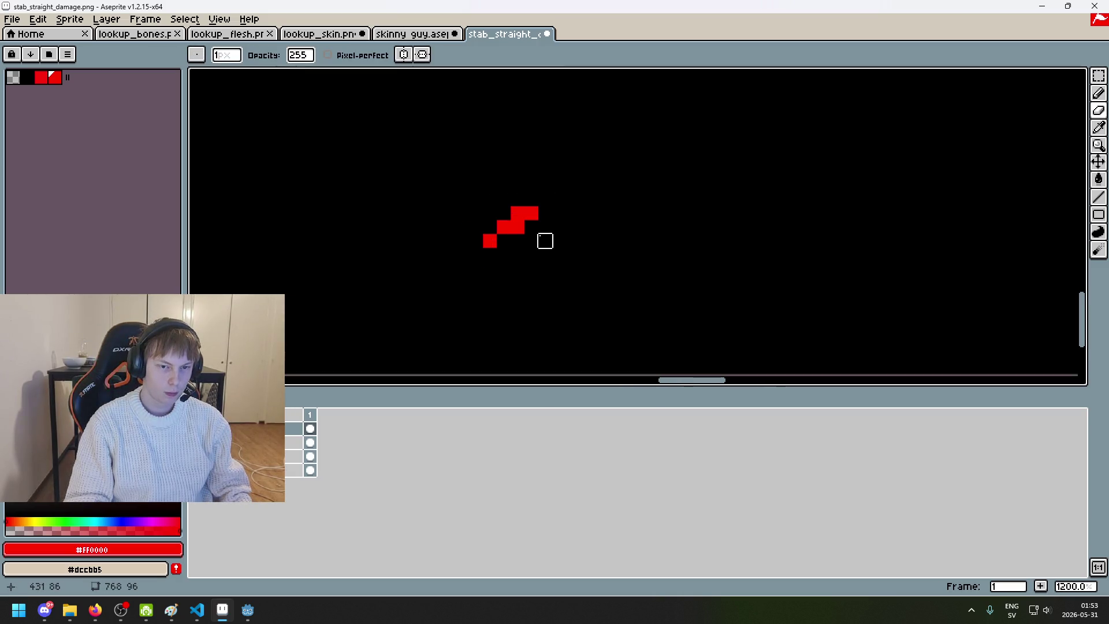
# Step: Try filling the diagonal gap with red pixels, then undo it
pyautogui.press('b')
pyautogui.moveTo(518, 227); pyautogui.dragTo(502, 215)
pyautogui.scroll(-5, 526, 229)
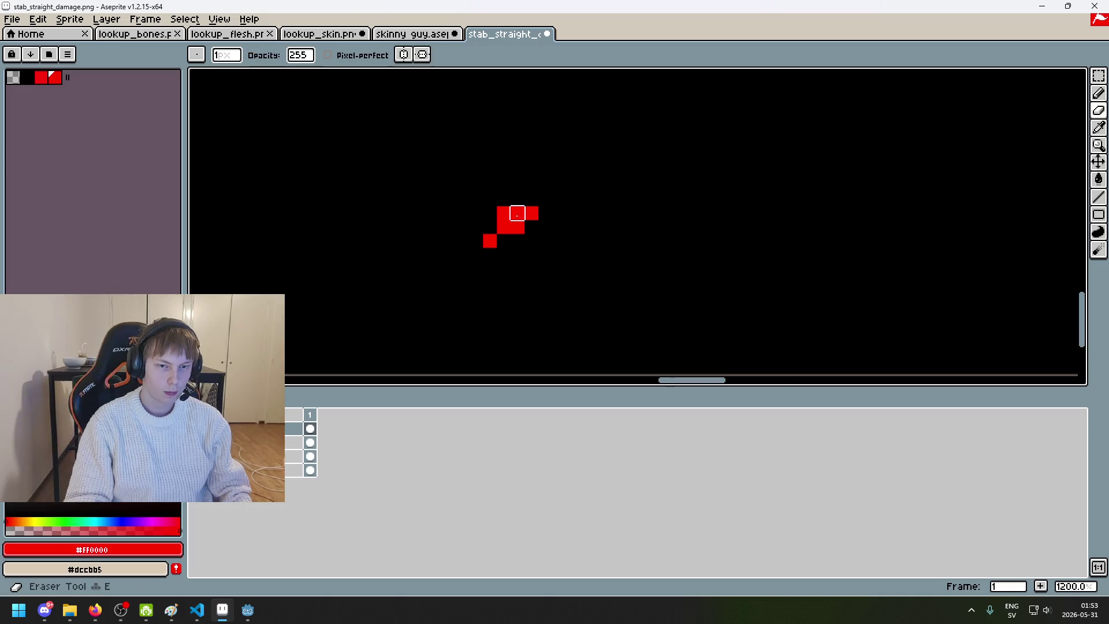
pyautogui.hotkey('ctrl', 'z')
pyautogui.scroll(-2, 533, 234)
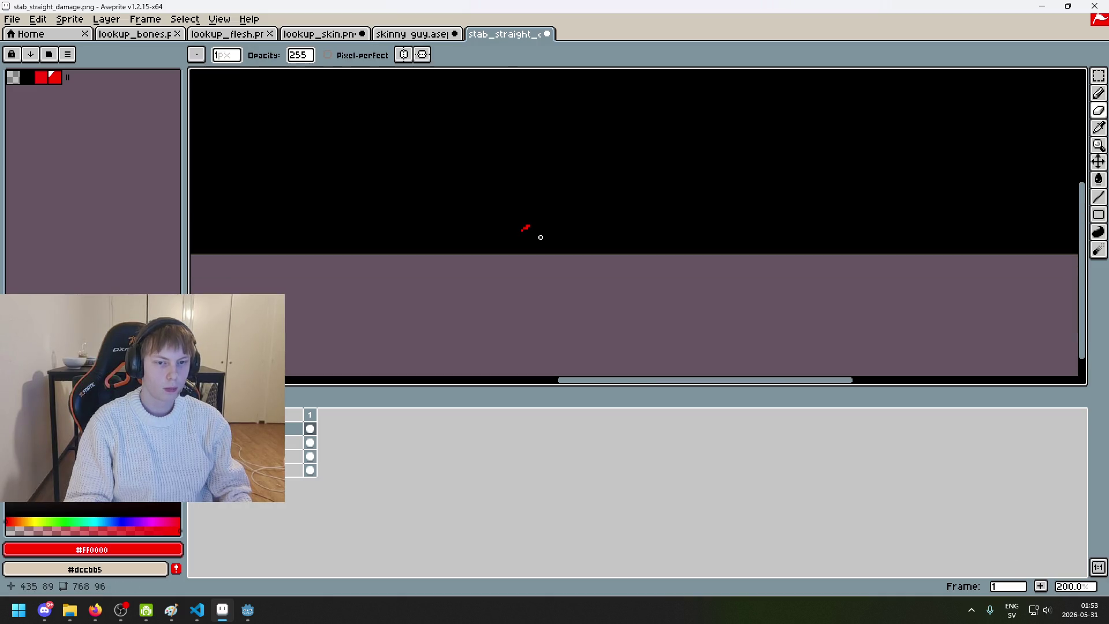
# Step: Pan across the damage canvas, then go back to the skinny guy sprite at frame 3
pyautogui.moveTo(538, 236); pyautogui.dragTo(596, 234)
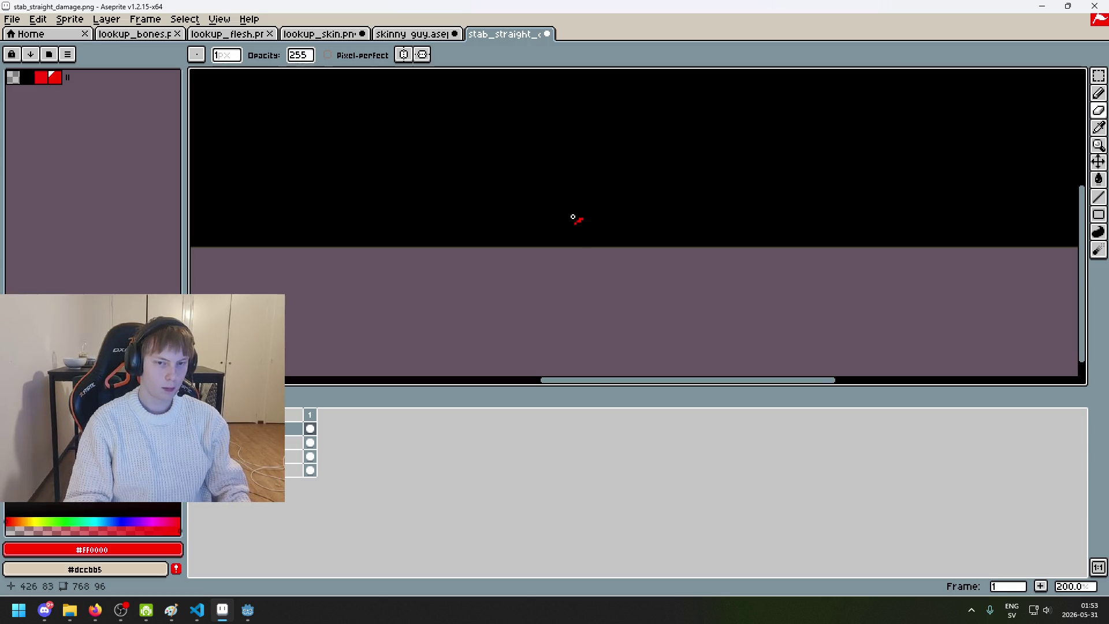
pyautogui.scroll(3, 599, 203)
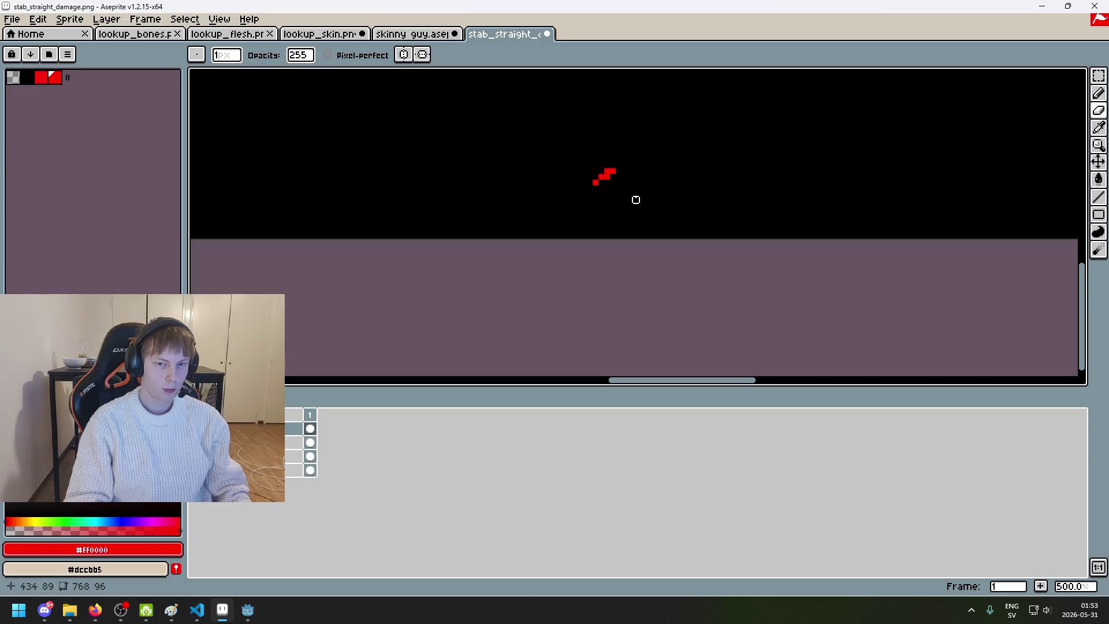
pyautogui.scroll(4, 636, 200)
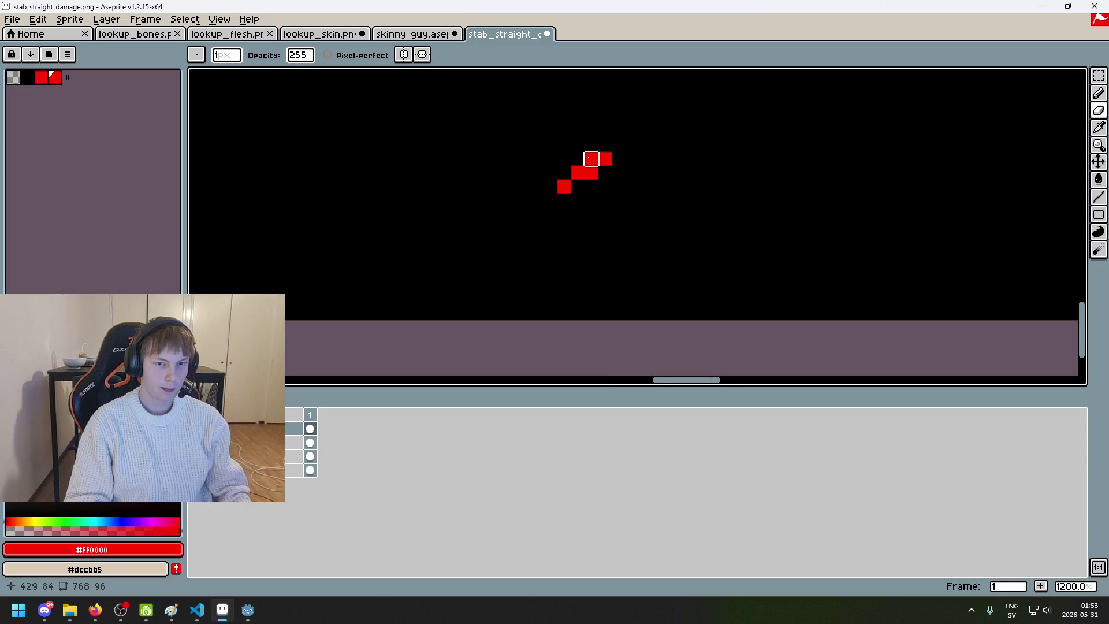
pyautogui.scroll(-8, 633, 187)
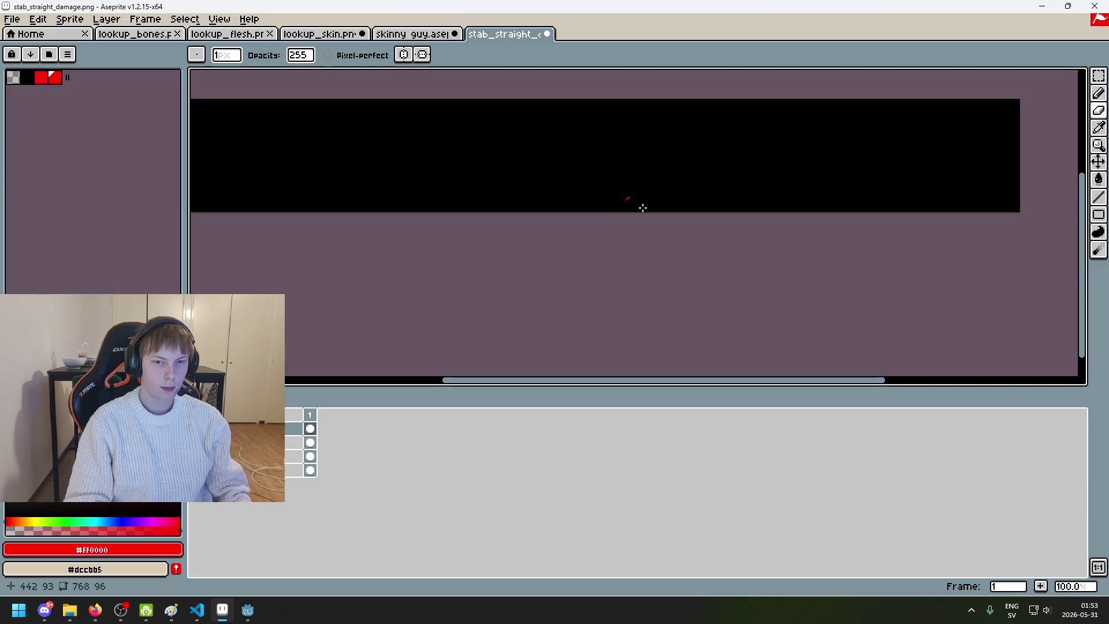
pyautogui.click(420, 34)
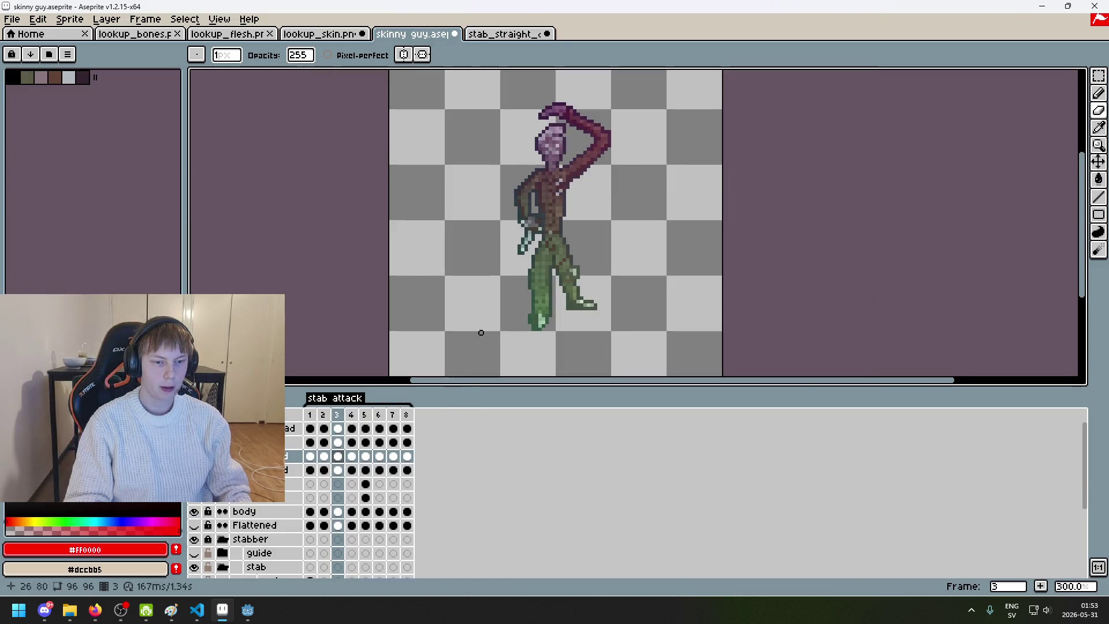
# Step: Select the arm layer at frame 5 of the stab attack, then return to stab_straight_damage.png
pyautogui.press('Up')
pyautogui.press('Right')
pyautogui.press('Right')
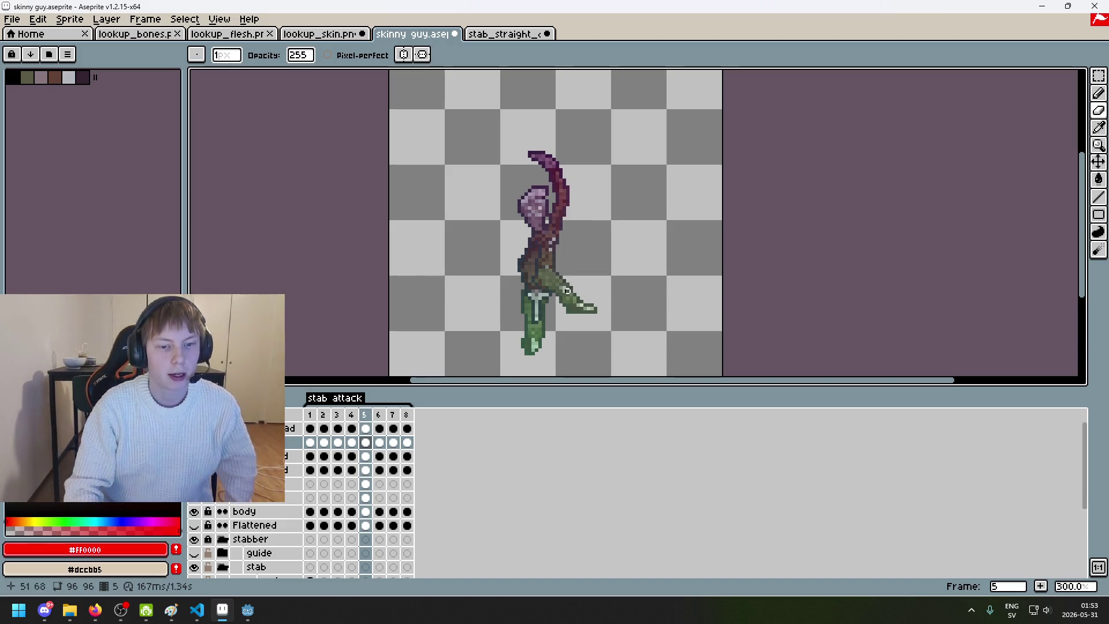
pyautogui.click(511, 34)
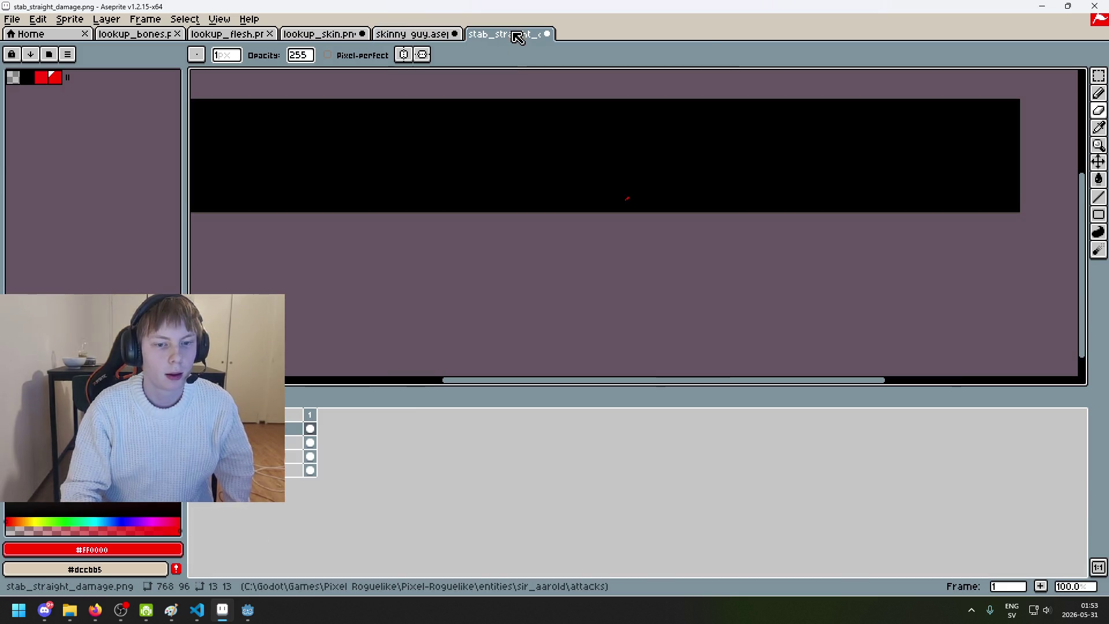
# Step: Undo the last eraser stroke and flip the selected red damage mark vertically
pyautogui.click(416, 38)
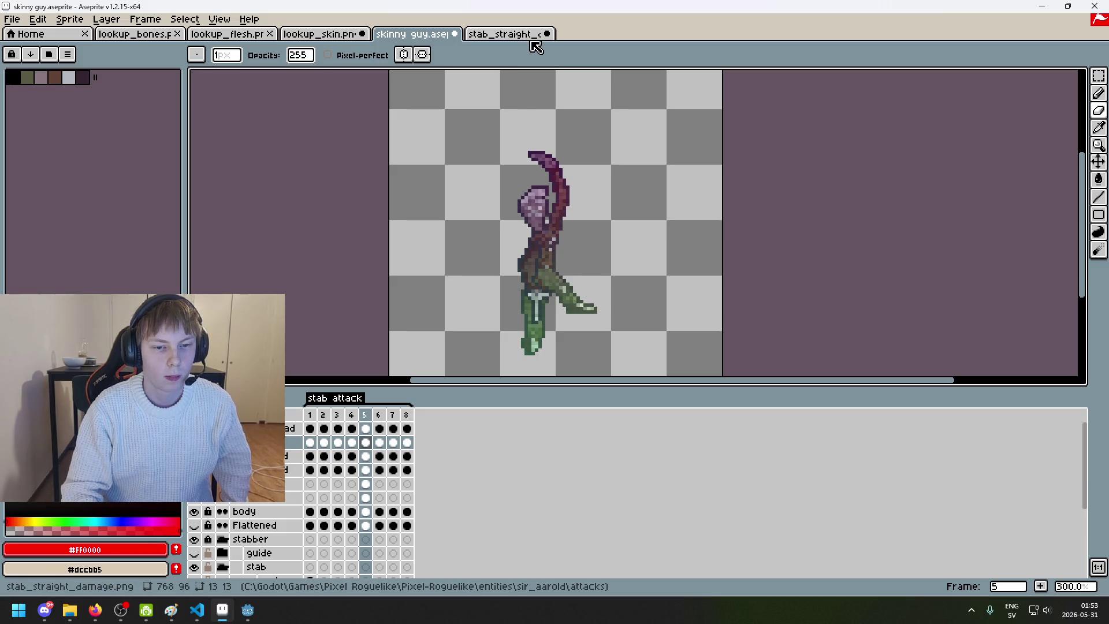
pyautogui.click(531, 38)
pyautogui.scroll(5, 445, 163)
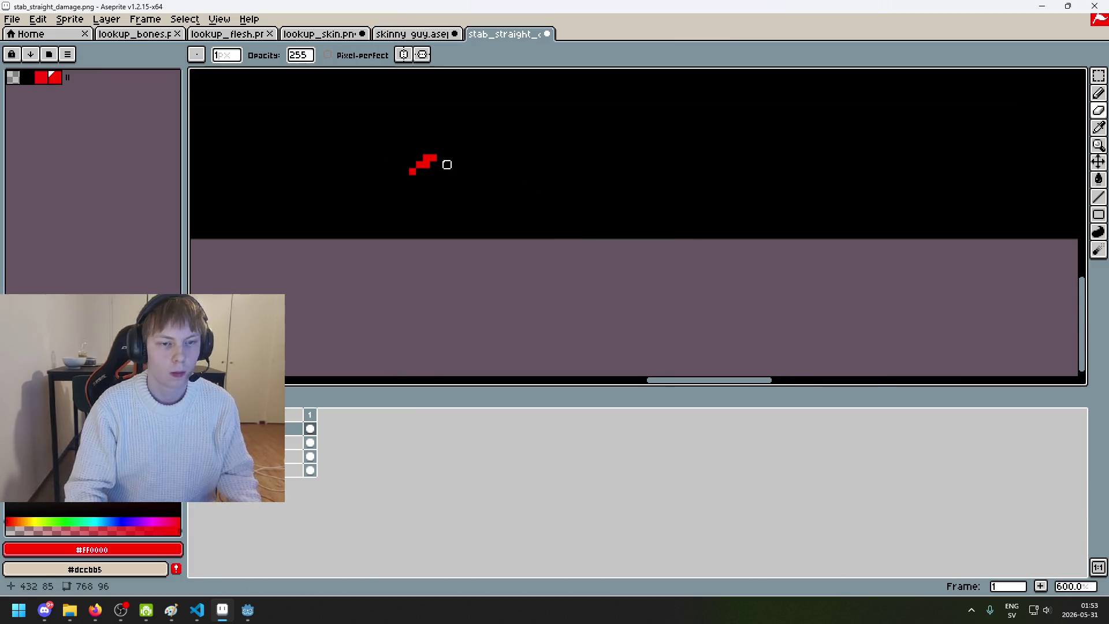
pyautogui.hotkey('ctrl', 'z')
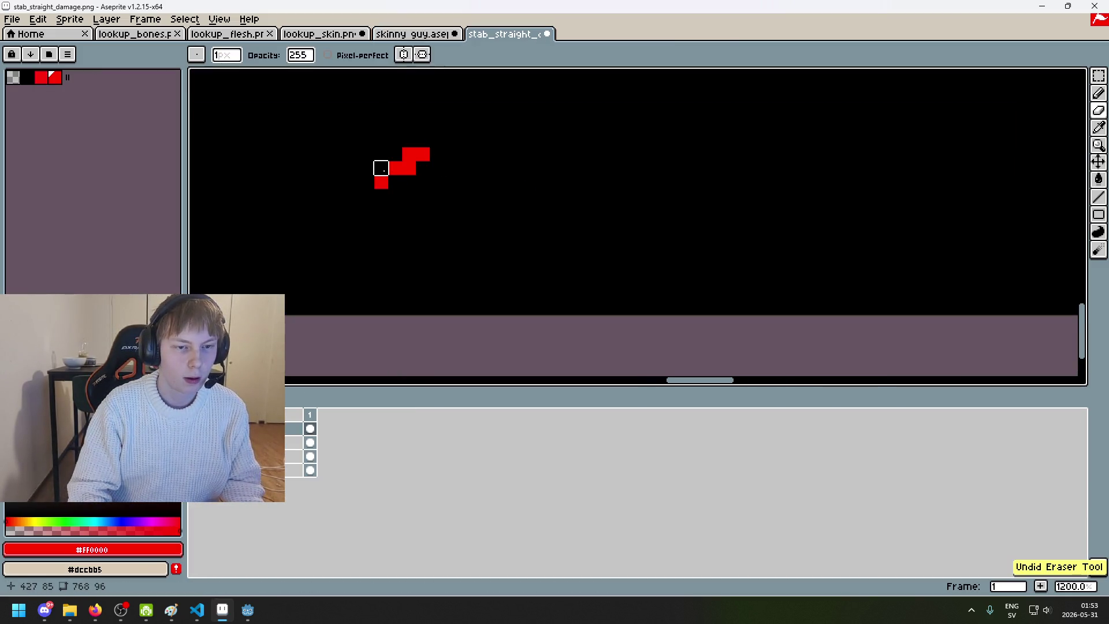
pyautogui.press('m')
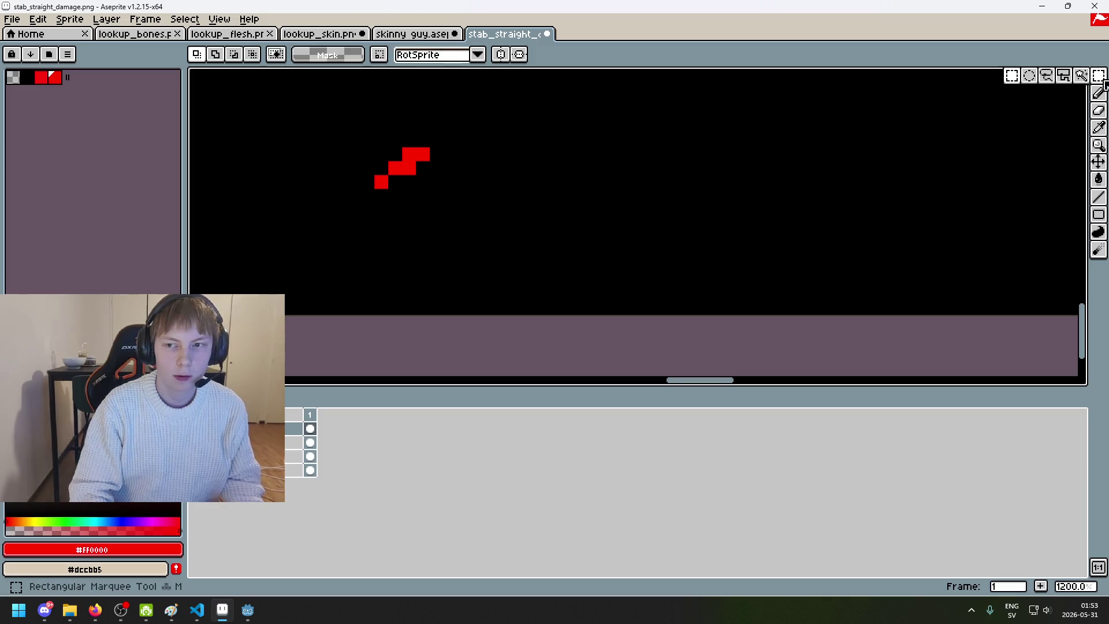
pyautogui.moveTo(485, 139); pyautogui.dragTo(637, 236)
pyautogui.hotkey('shift', 'v')
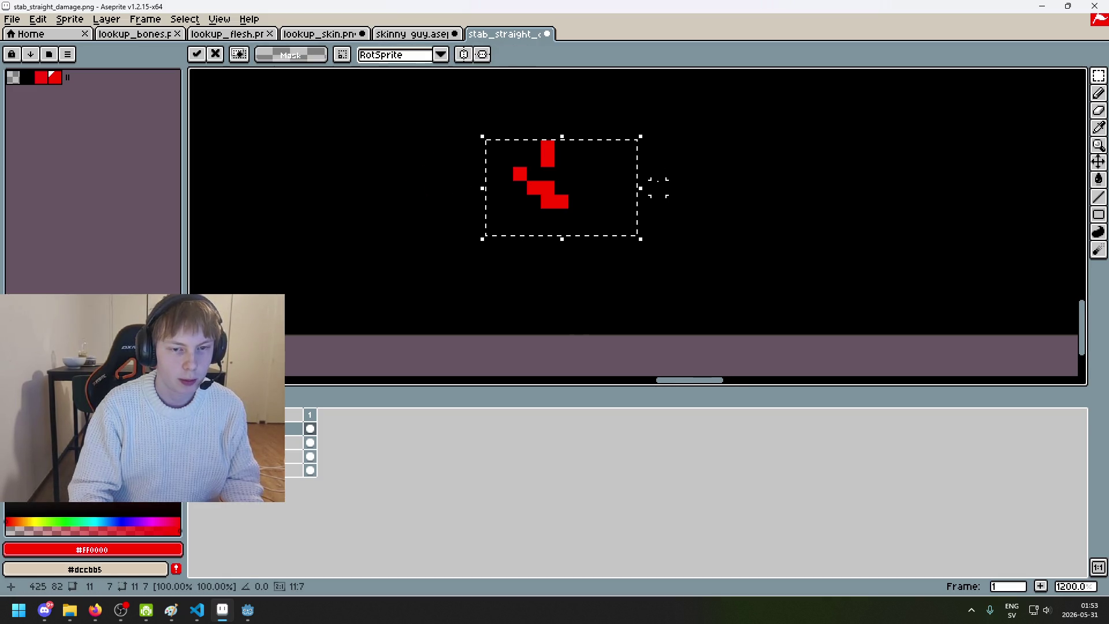
pyautogui.click(687, 187)
# Step: Paint over the top red bar in black, comparing against the skinny guy sprite
pyautogui.press('b')
pyautogui.keyDown('alt'); pyautogui.click(577, 162); pyautogui.keyUp('alt')
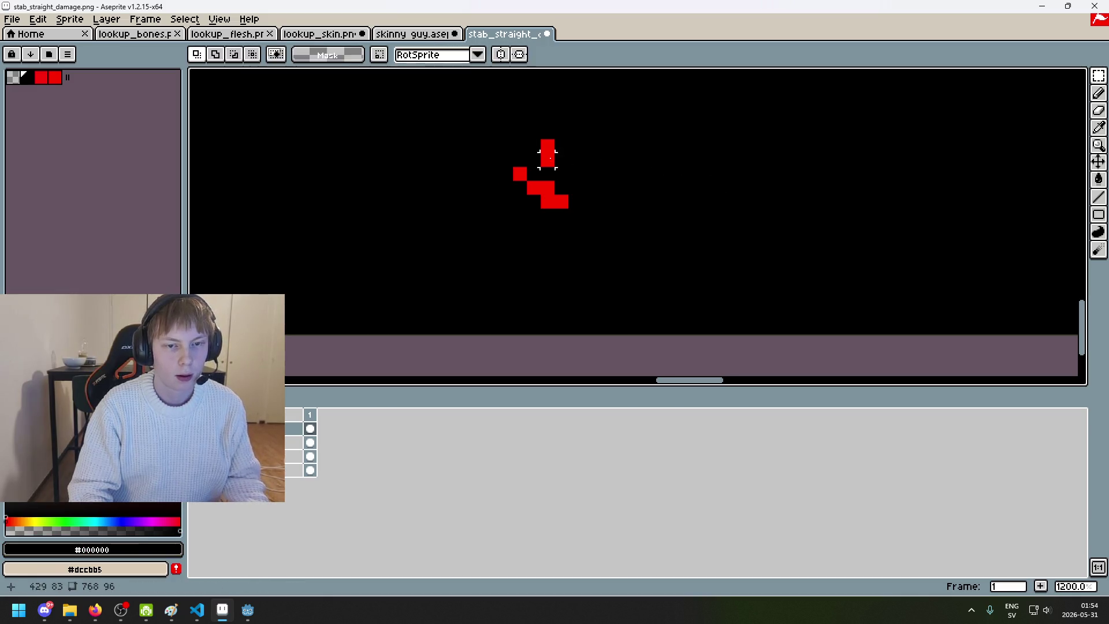
pyautogui.moveTo(548, 161); pyautogui.dragTo(552, 151)
pyautogui.scroll(-8, 577, 165)
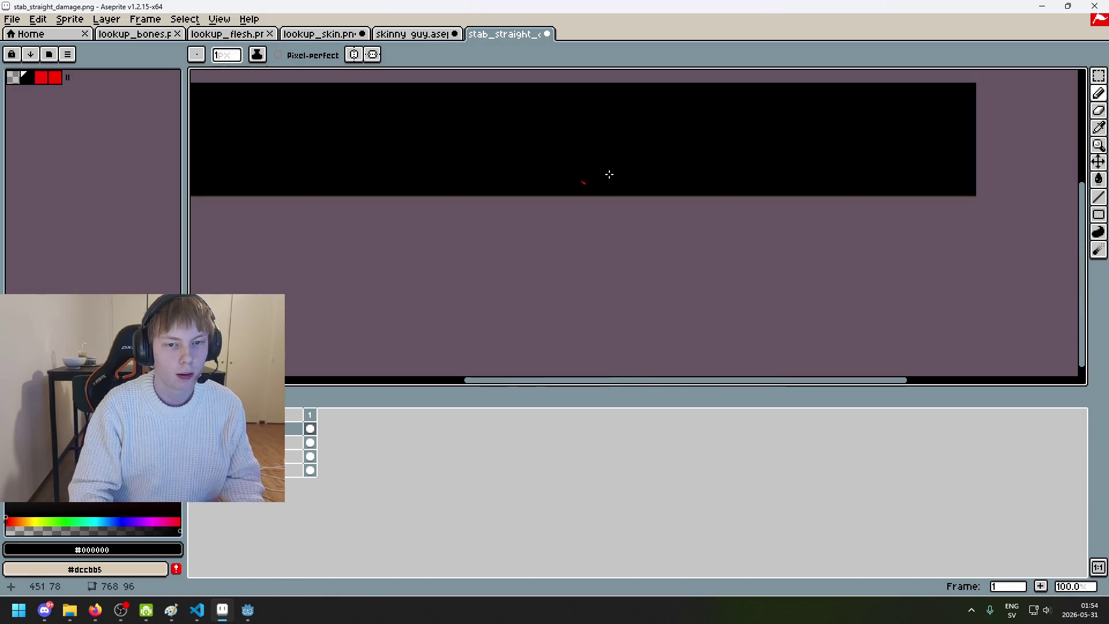
pyautogui.click(431, 36)
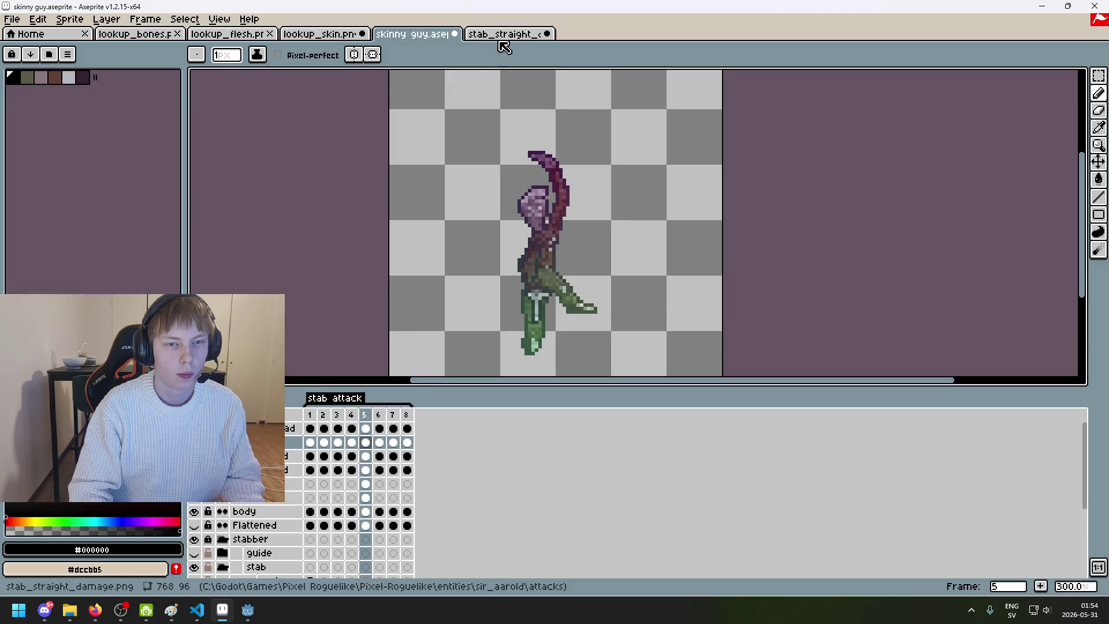
pyautogui.click(504, 36)
pyautogui.scroll(10, 597, 175)
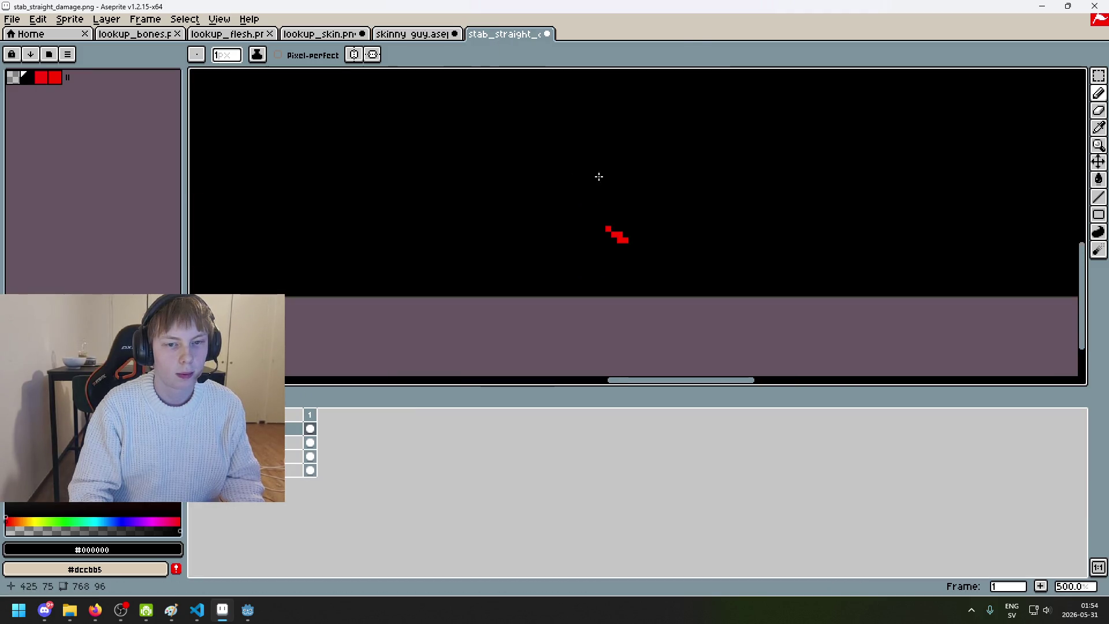
# Step: Add red pixels below the top block and erase the top block, then bring up the private browser
pyautogui.press('e')
pyautogui.click(607, 241)
pyautogui.press('b')
pyautogui.hotkey('ctrl', 'z')
pyautogui.keyDown('alt'); pyautogui.click(639, 256); pyautogui.keyUp('alt')
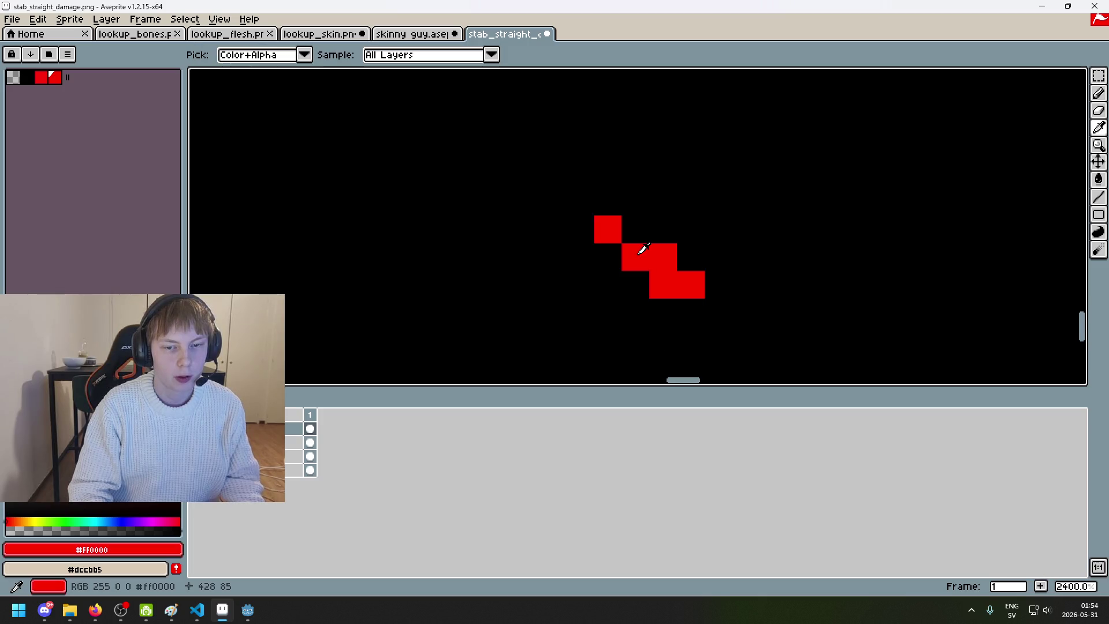
pyautogui.click(608, 259)
pyautogui.press('e')
pyautogui.click(608, 228)
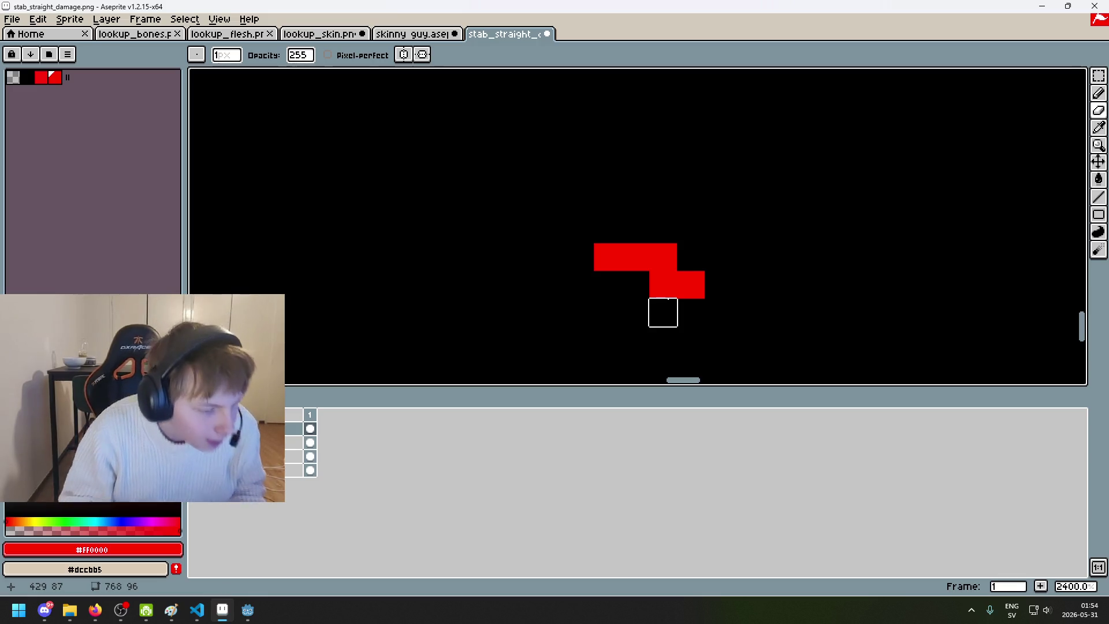
pyautogui.click(413, 34)
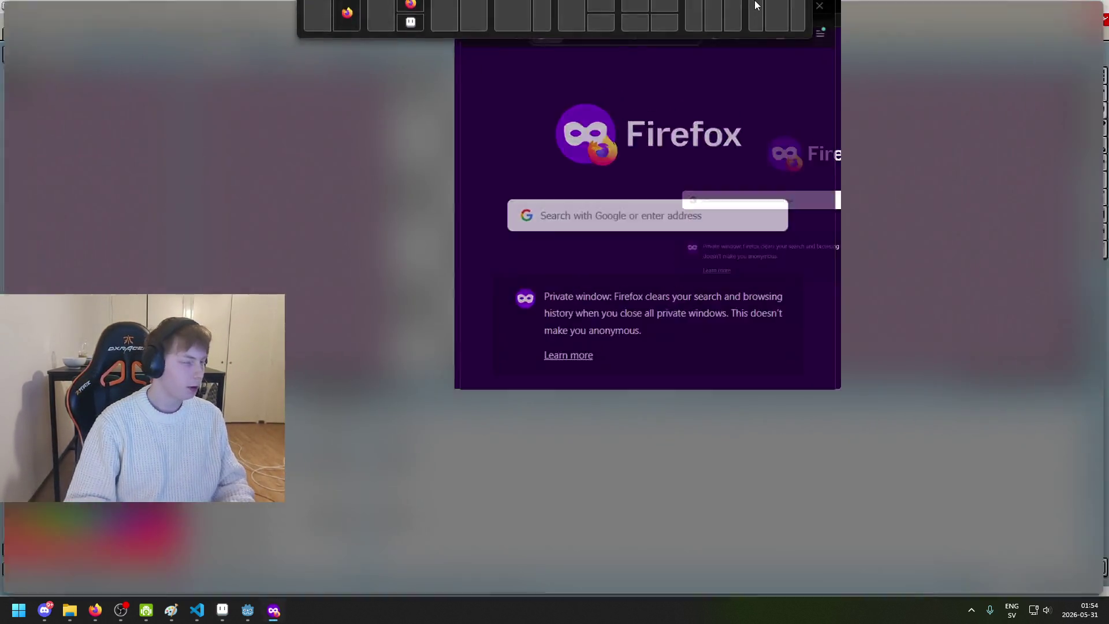
pyautogui.moveTo(755, 6); pyautogui.dragTo(755, 6)
# Step: Look up 'stiletto' on Google Images, preview the Darksword Armory dagger, and return to Aseprite
pyautogui.write('stiletto')
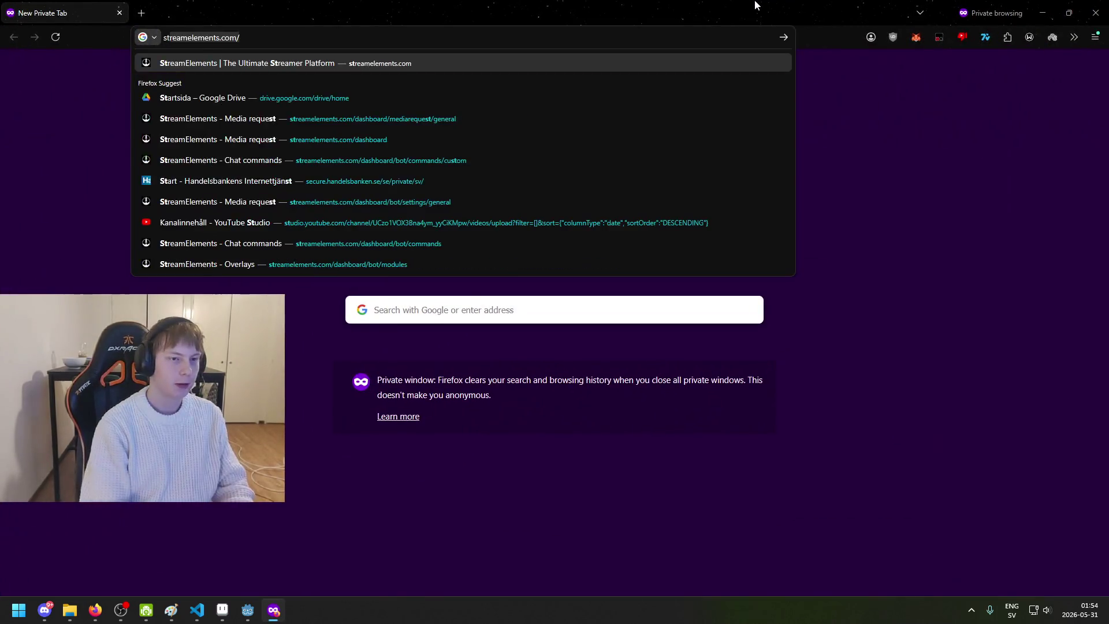
pyautogui.press('Return')
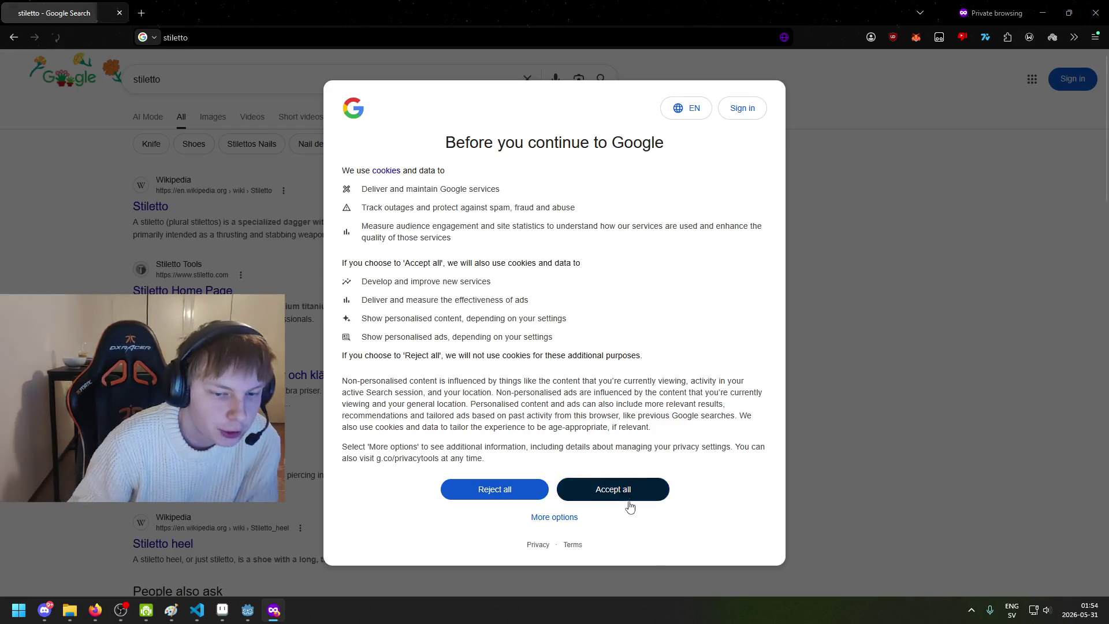
pyautogui.click(621, 490)
pyautogui.click(215, 117)
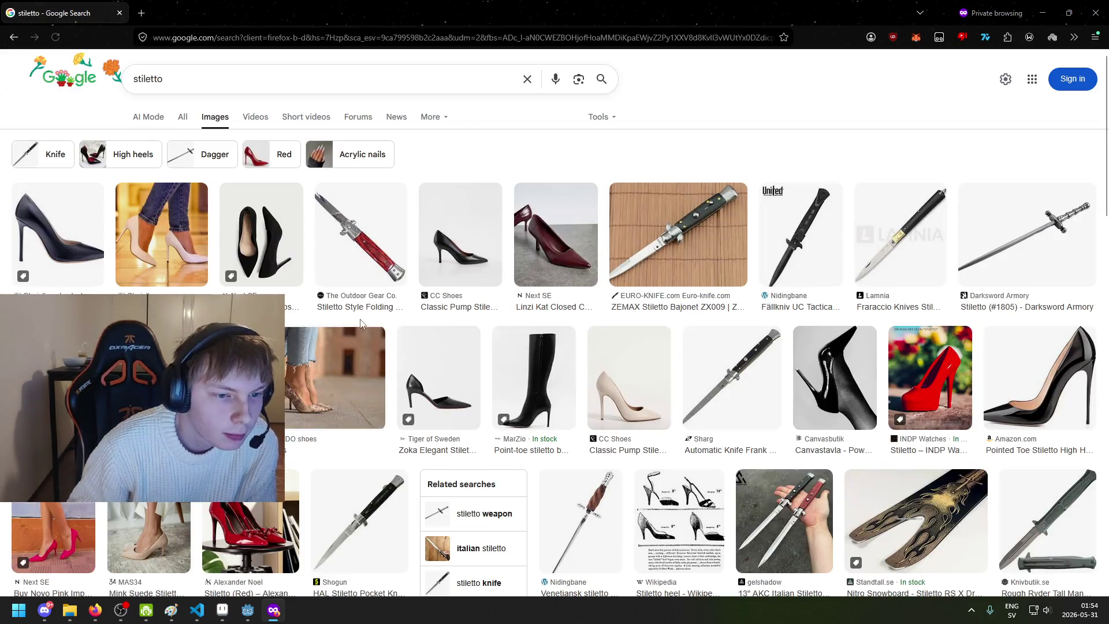
pyautogui.click(350, 262)
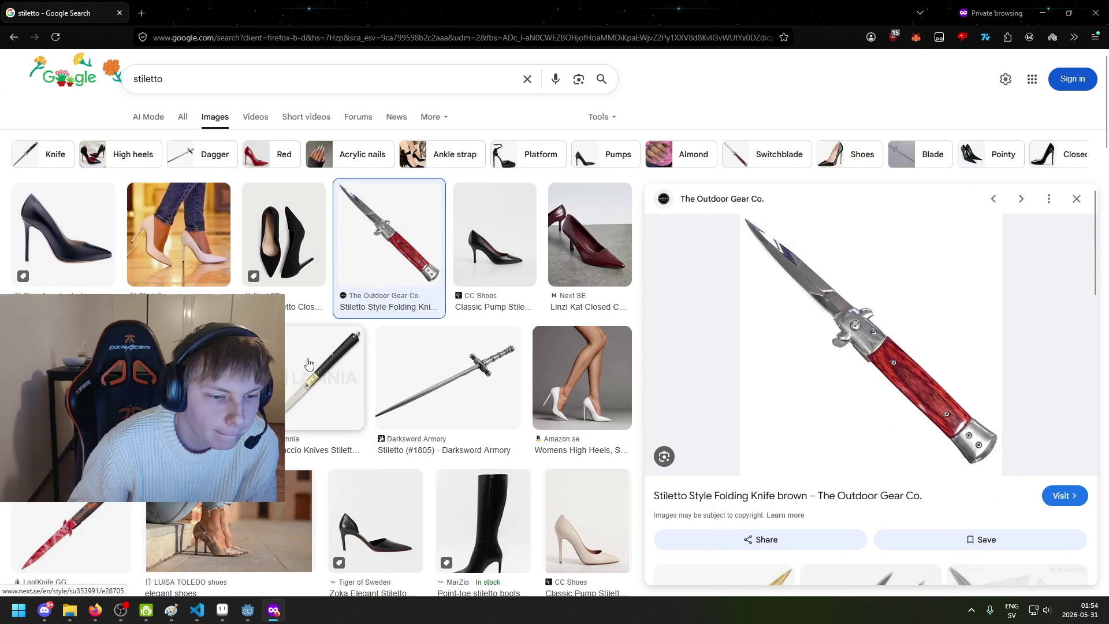
pyautogui.click(463, 398)
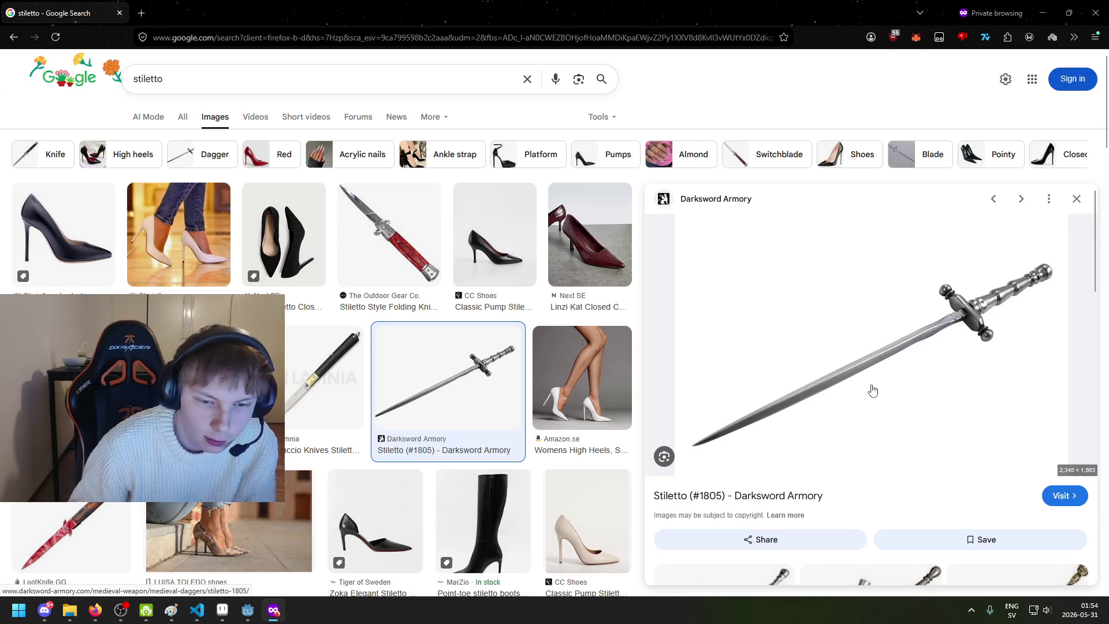
pyautogui.scroll(-2, 853, 380)
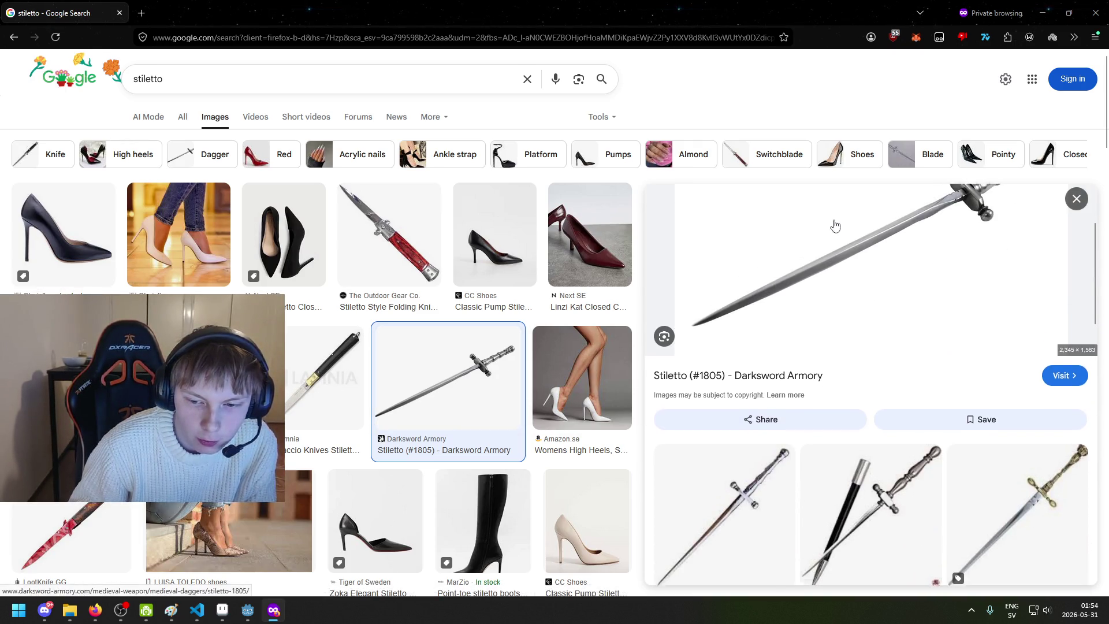
pyautogui.hotkey('alt', 'F4')
pyautogui.scroll(3, 537, 174)
pyautogui.click(506, 35)
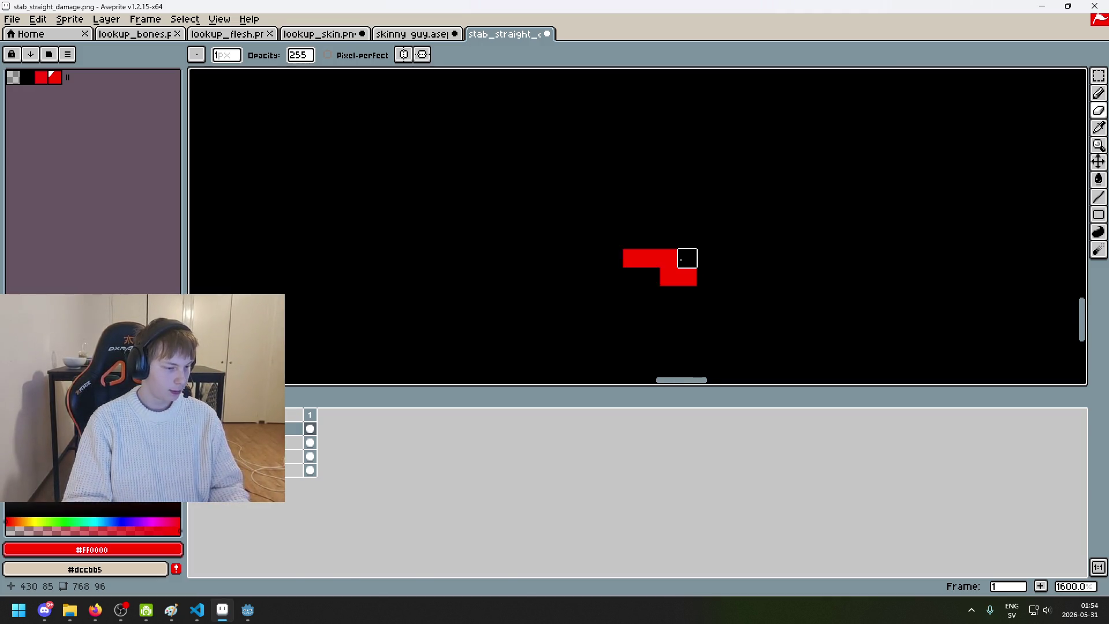
# Step: Extend the bottom red row leftward and rework the left and top red blocks
pyautogui.press('b')
pyautogui.click(636, 277)
pyautogui.hotkey('ctrl', 'z')
pyautogui.hotkey('ctrl', 'z')
pyautogui.moveTo(610, 277); pyautogui.dragTo(635, 277)
pyautogui.press('e')
pyautogui.click(609, 251)
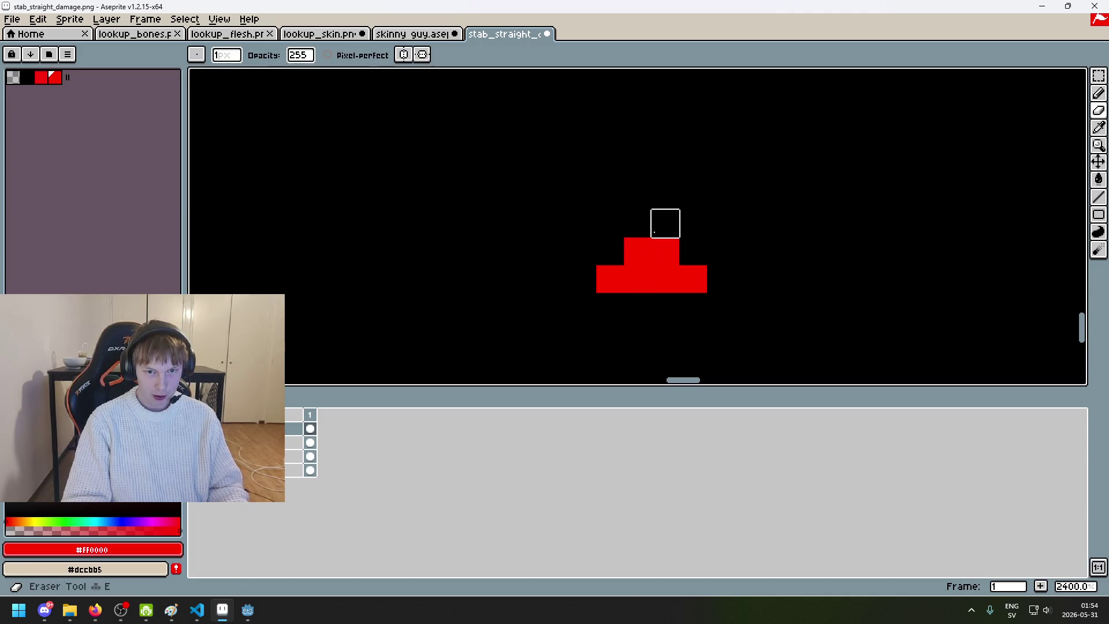
pyautogui.press('b')
pyautogui.click(654, 231)
pyautogui.scroll(-8, 682, 265)
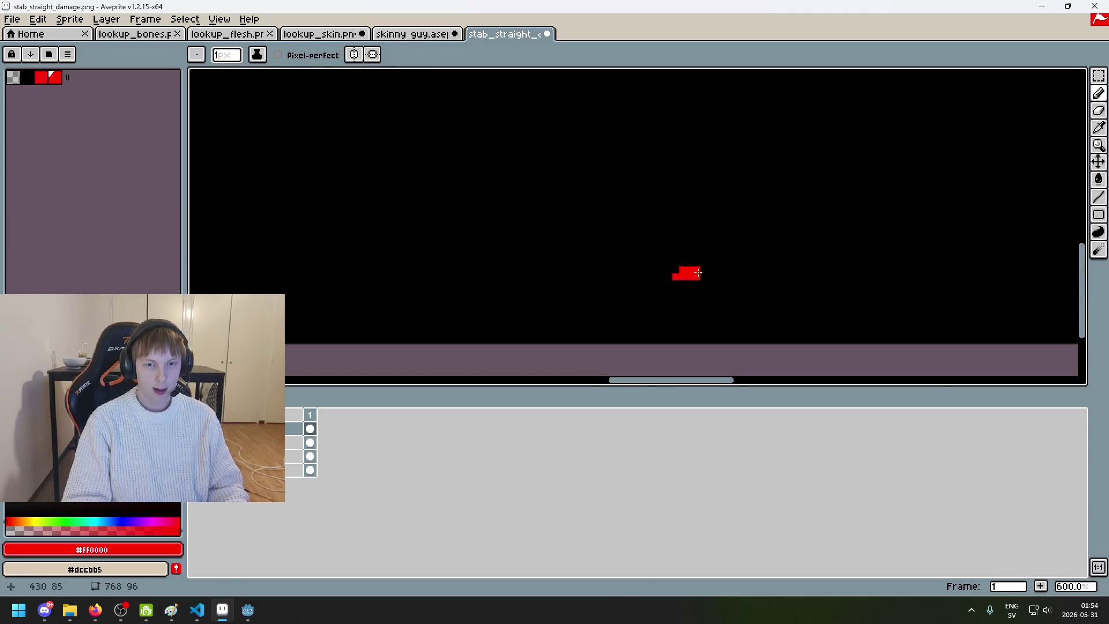
pyautogui.scroll(6, 676, 266)
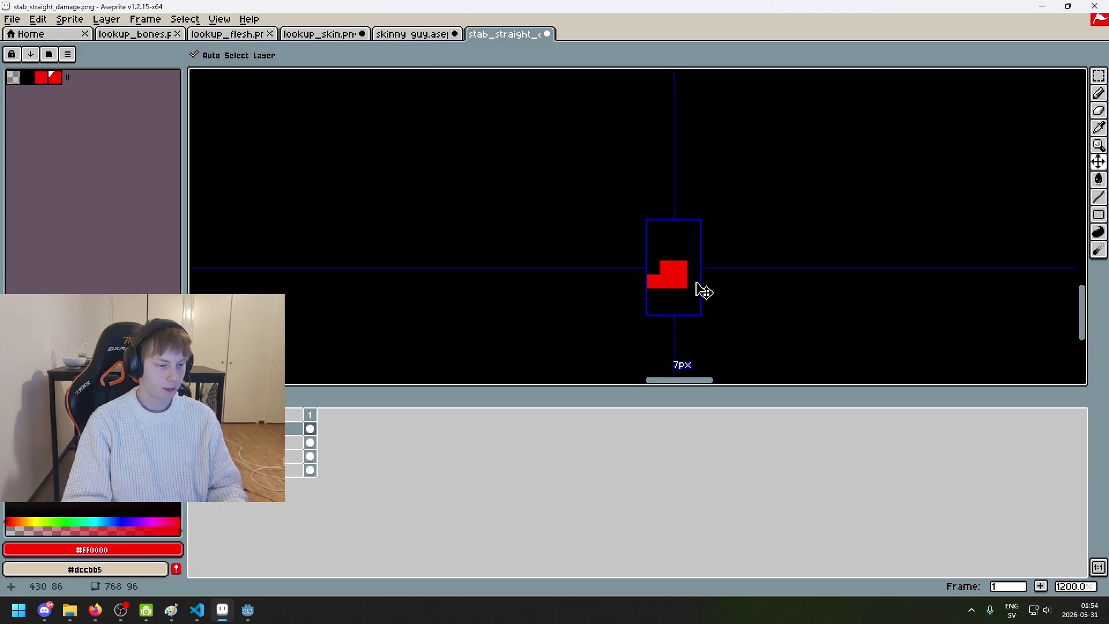
pyautogui.hotkey('ctrl', 'z')
# Step: Erase some red pixels from the shape's lower right, then undo it
pyautogui.moveTo(666, 268); pyautogui.dragTo(652, 279)
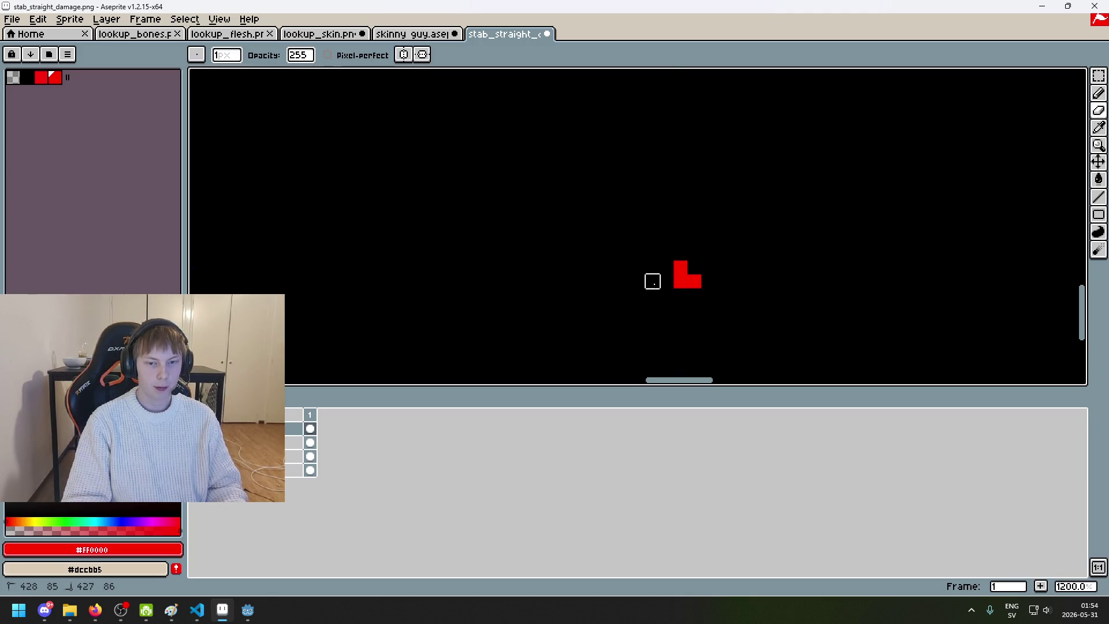
pyautogui.scroll(-6, 699, 286)
pyautogui.scroll(2, 716, 288)
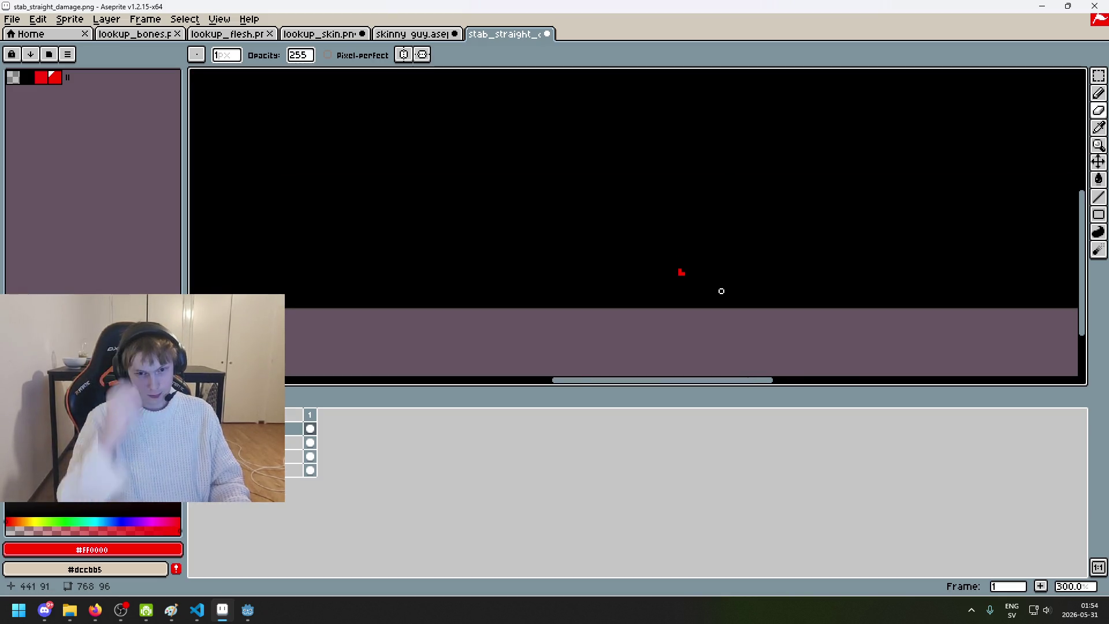
pyautogui.hotkey('ctrl', 'z')
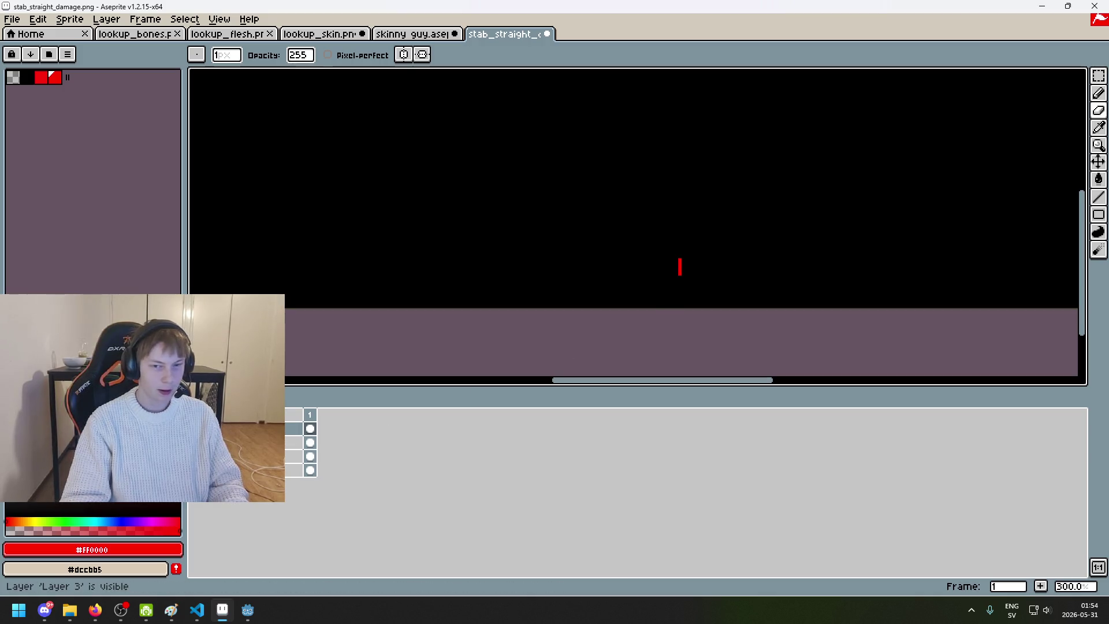
pyautogui.scroll(-2, 694, 318)
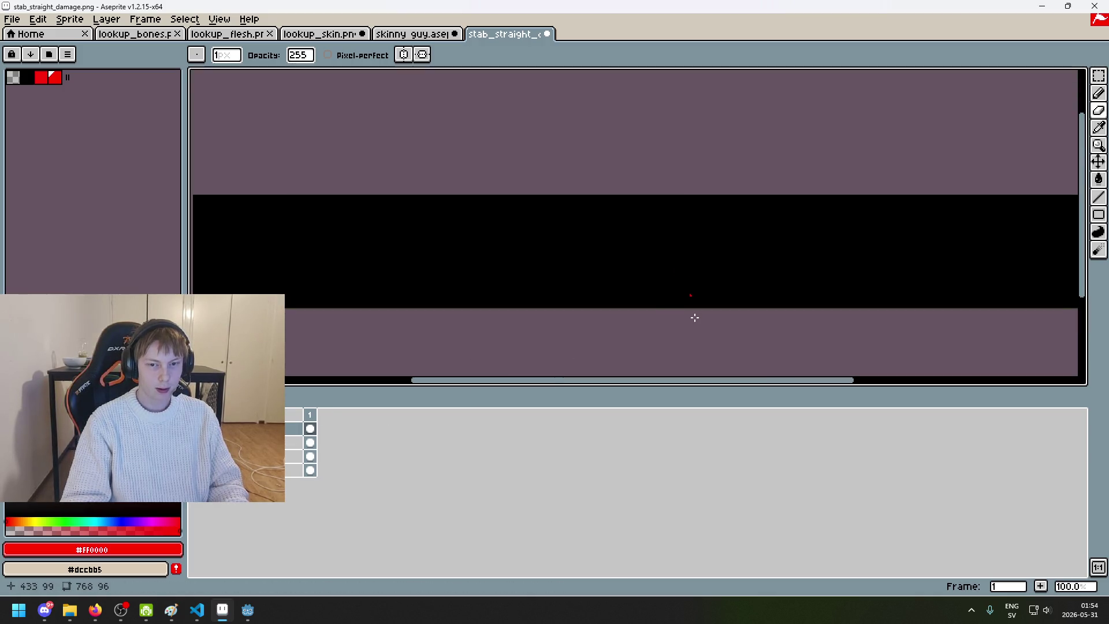
pyautogui.scroll(2, 650, 264)
pyautogui.scroll(-3, 645, 265)
pyautogui.scroll(1, 645, 275)
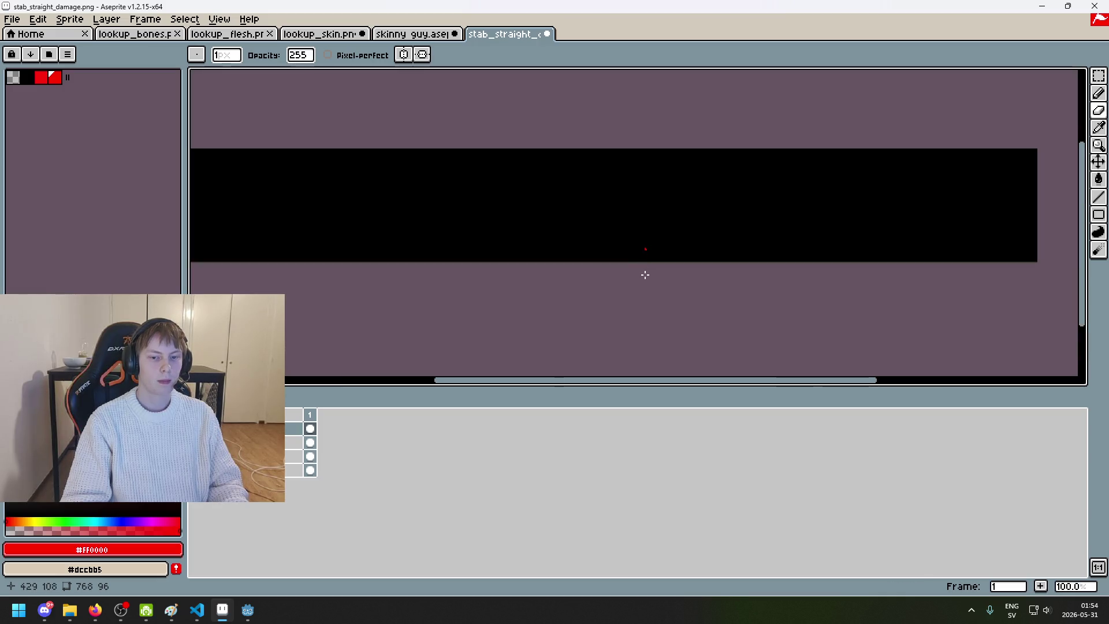
pyautogui.scroll(9, 646, 273)
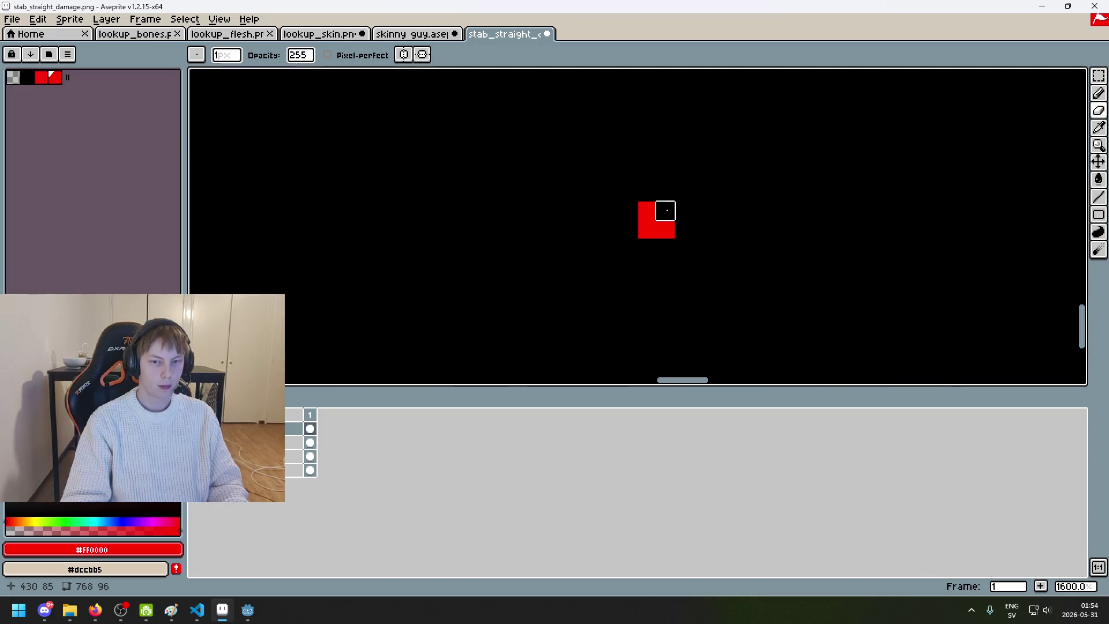
# Step: Try erasing the top-right pixels of the red mark, then undo the strokes
pyautogui.press('b')
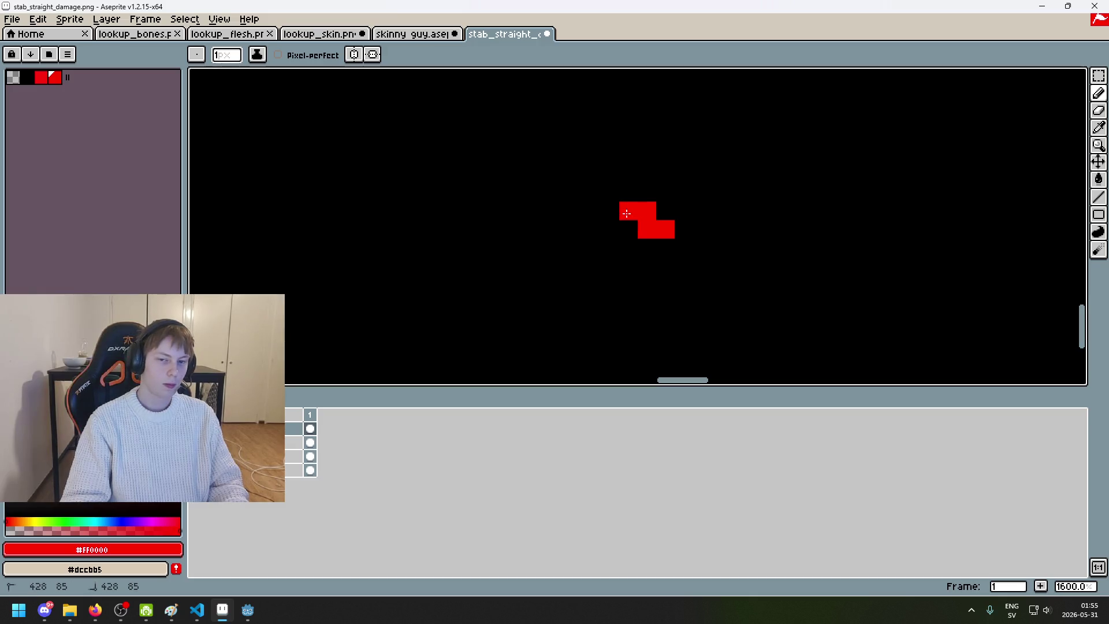
pyautogui.press('e')
pyautogui.moveTo(646, 212); pyautogui.dragTo(610, 194)
pyautogui.scroll(-3, 650, 211)
pyautogui.scroll(5, 668, 234)
pyautogui.hotkey('ctrl', 'z')
pyautogui.hotkey('ctrl', 'z')
pyautogui.hotkey('ctrl', 'z')
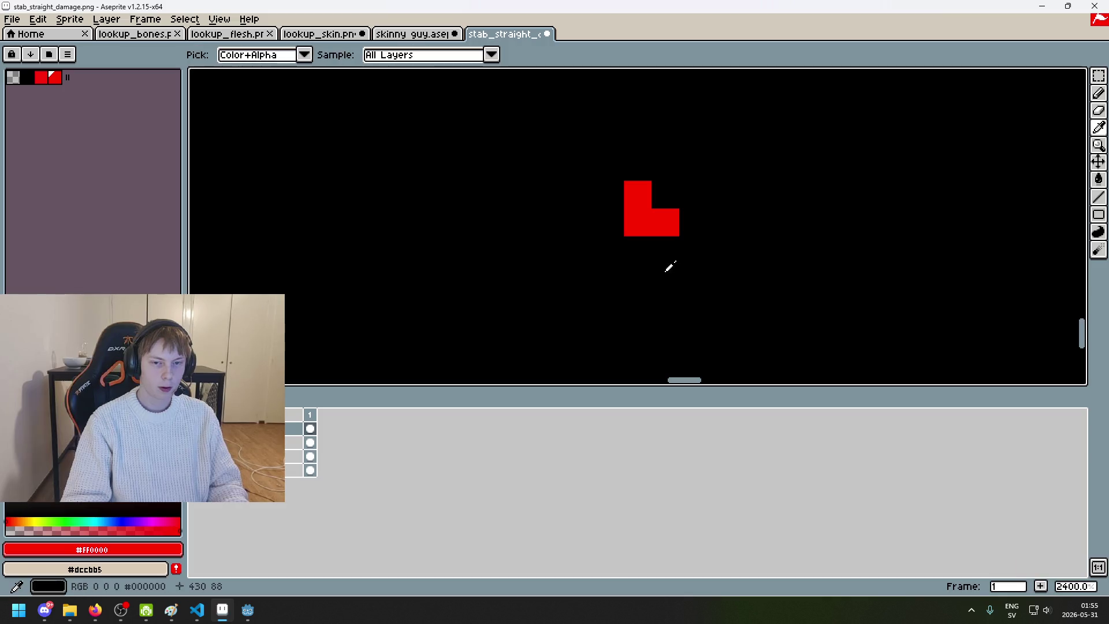
# Step: Paint the lower-left red pixel black, then make red the drawing colour again
pyautogui.keyDown('alt'); pyautogui.click(608, 220); pyautogui.keyUp('alt')
pyautogui.click(648, 224)
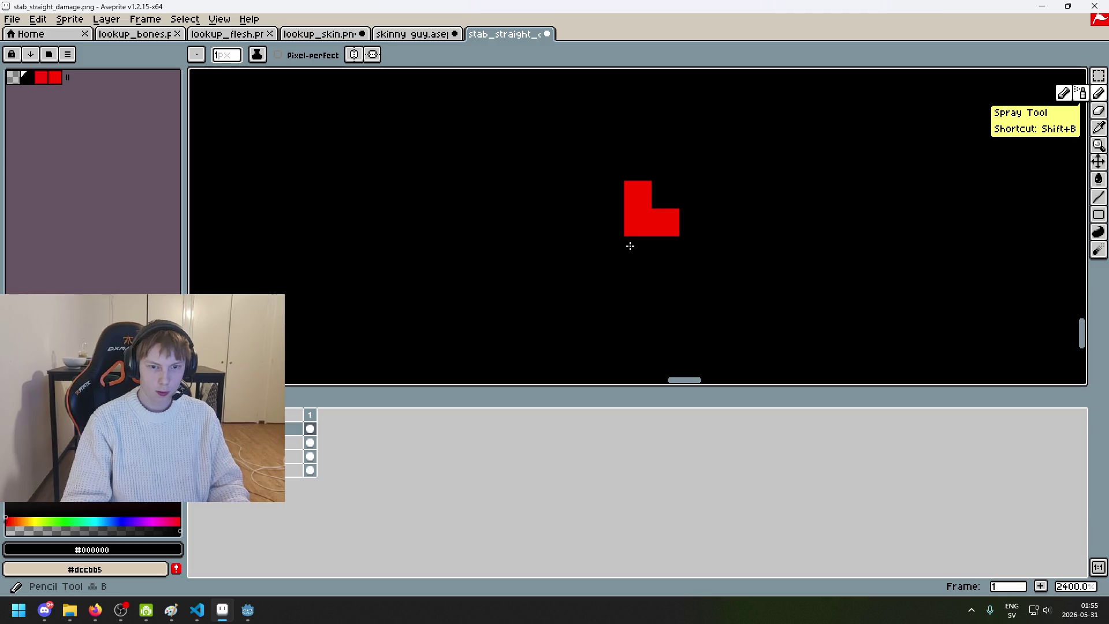
pyautogui.keyDown('alt'); pyautogui.click(646, 221); pyautogui.keyUp('alt')
pyautogui.scroll(-10, 636, 235)
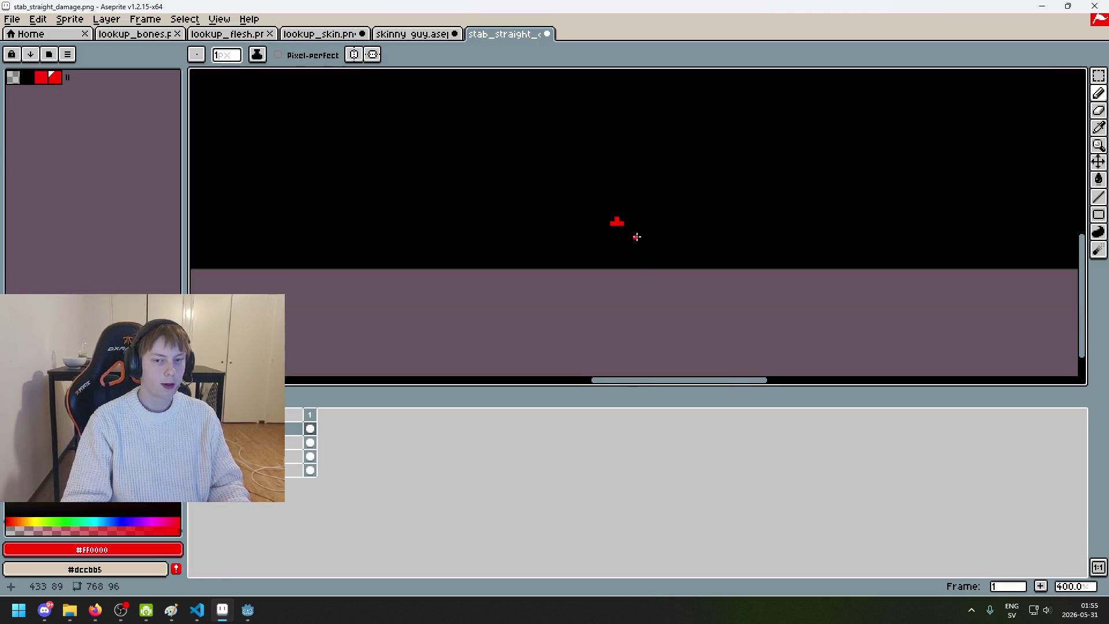
pyautogui.scroll(9, 639, 240)
pyautogui.hotkey('ctrl', 'z')
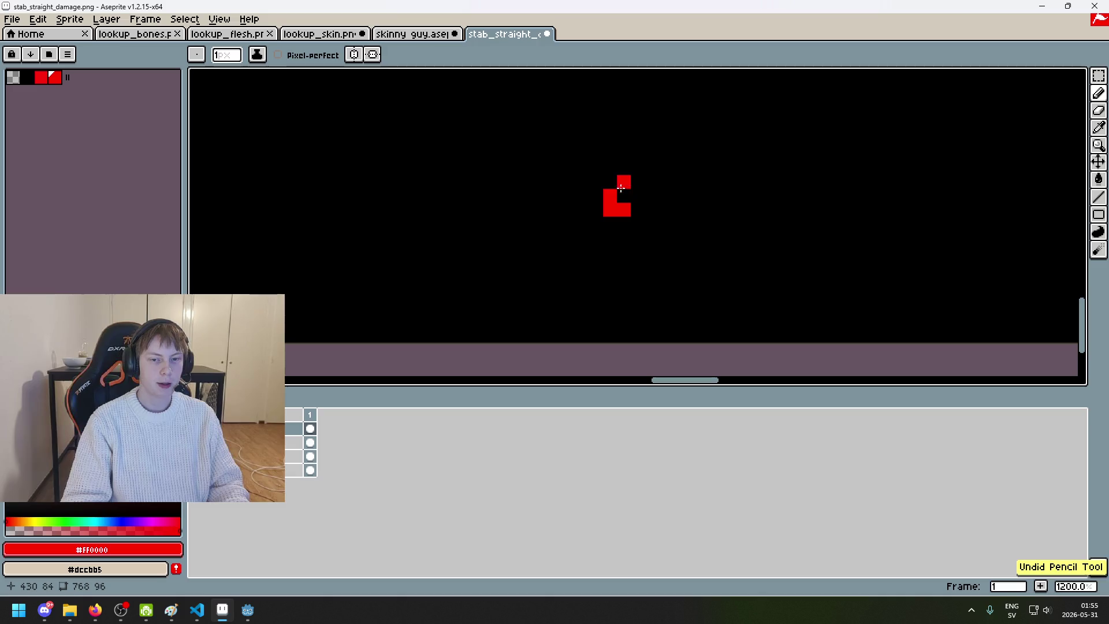
# Step: Add red pixels at the left and lower right, reducing the mark to an L shape
pyautogui.click(614, 186)
pyautogui.scroll(-7, 637, 209)
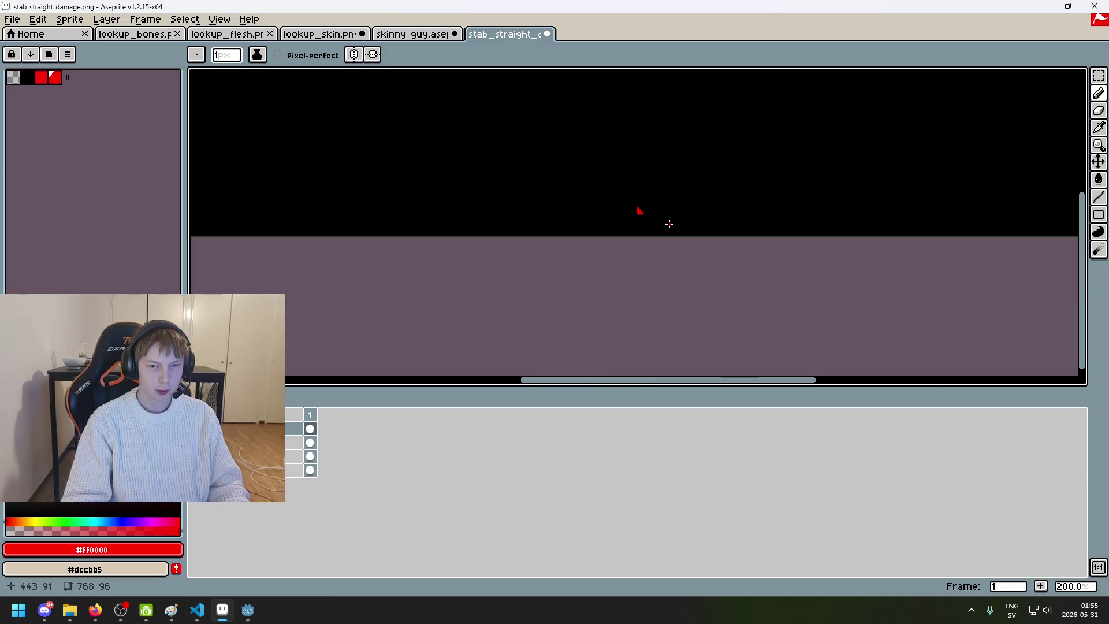
pyautogui.scroll(1, 694, 254)
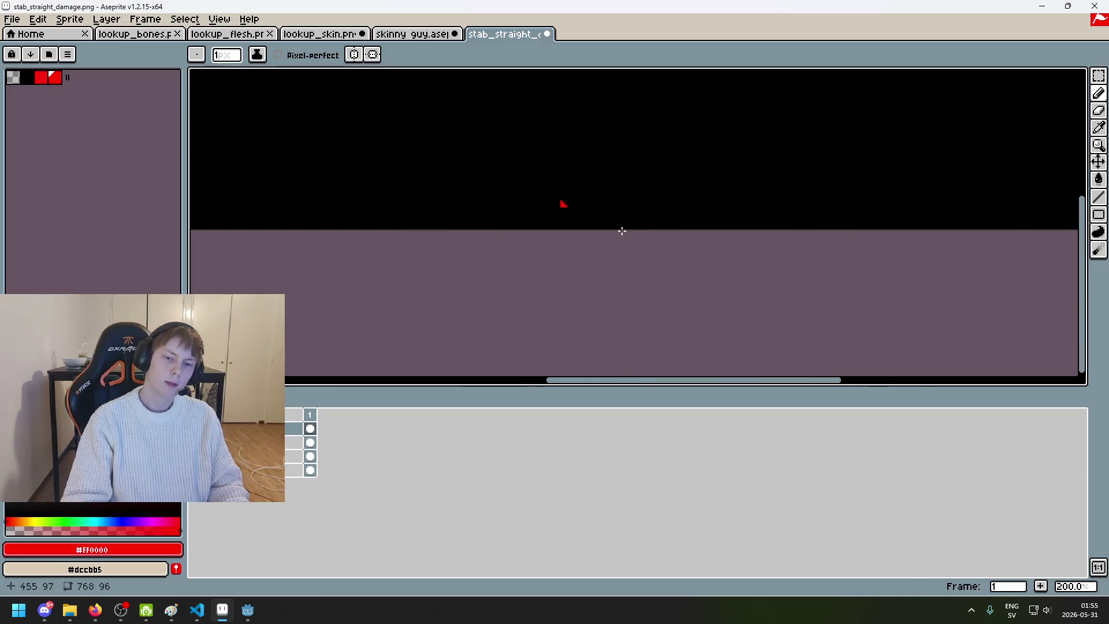
pyautogui.scroll(8, 621, 231)
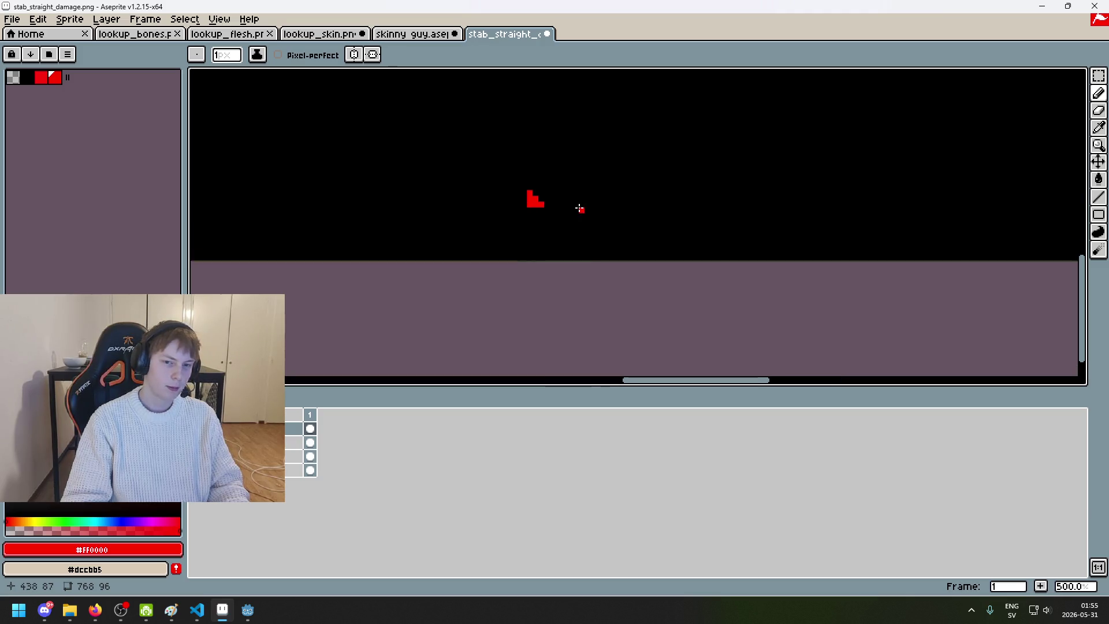
pyautogui.hotkey('ctrl', 'z')
pyautogui.hotkey('ctrl', 'z')
pyautogui.click(608, 184)
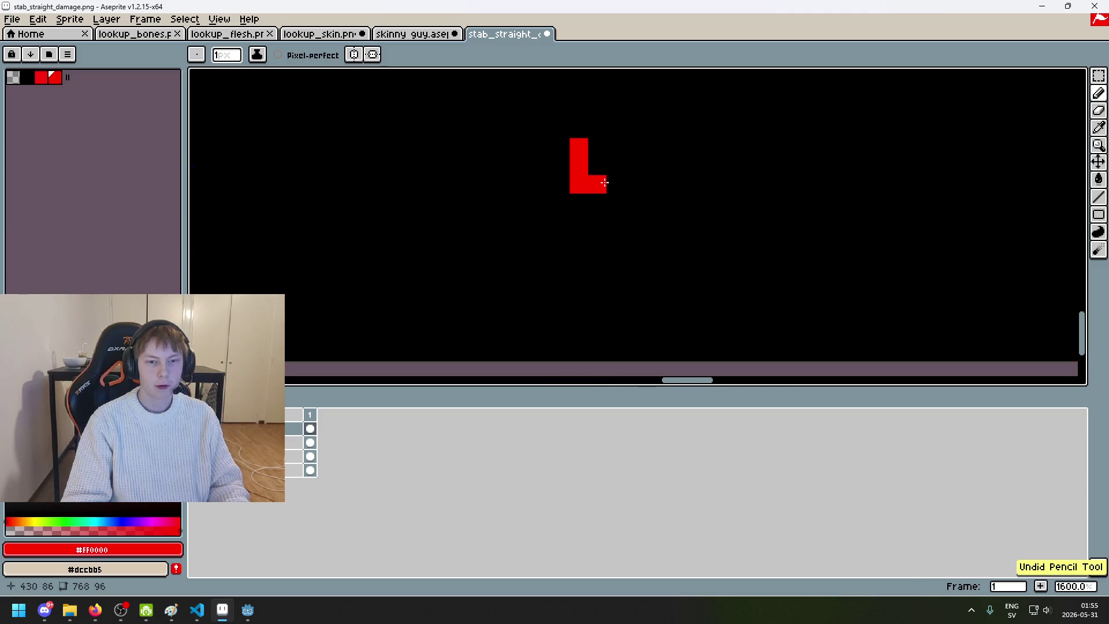
pyautogui.hotkey('ctrl', 'z')
pyautogui.hotkey('ctrl', 'z')
pyautogui.hotkey('ctrl', 'z')
# Step: Try red pixels below-left of the mark, then undo and paint stray red pixels black
pyautogui.moveTo(559, 202); pyautogui.dragTo(610, 196)
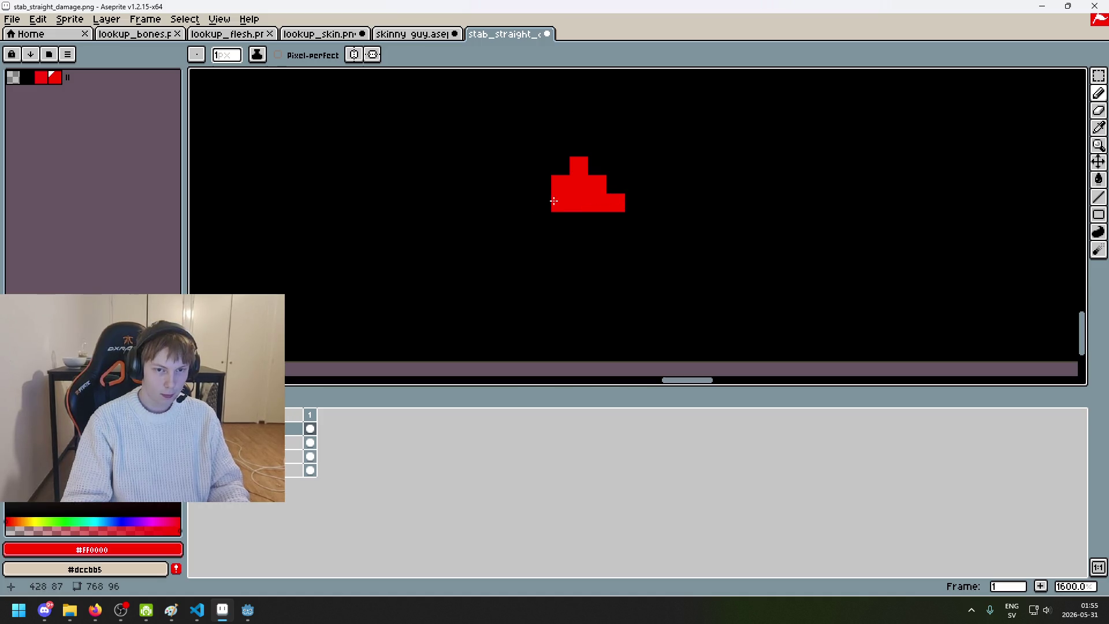
pyautogui.scroll(-4, 617, 228)
pyautogui.scroll(2, 638, 240)
pyautogui.hotkey('ctrl', 'z')
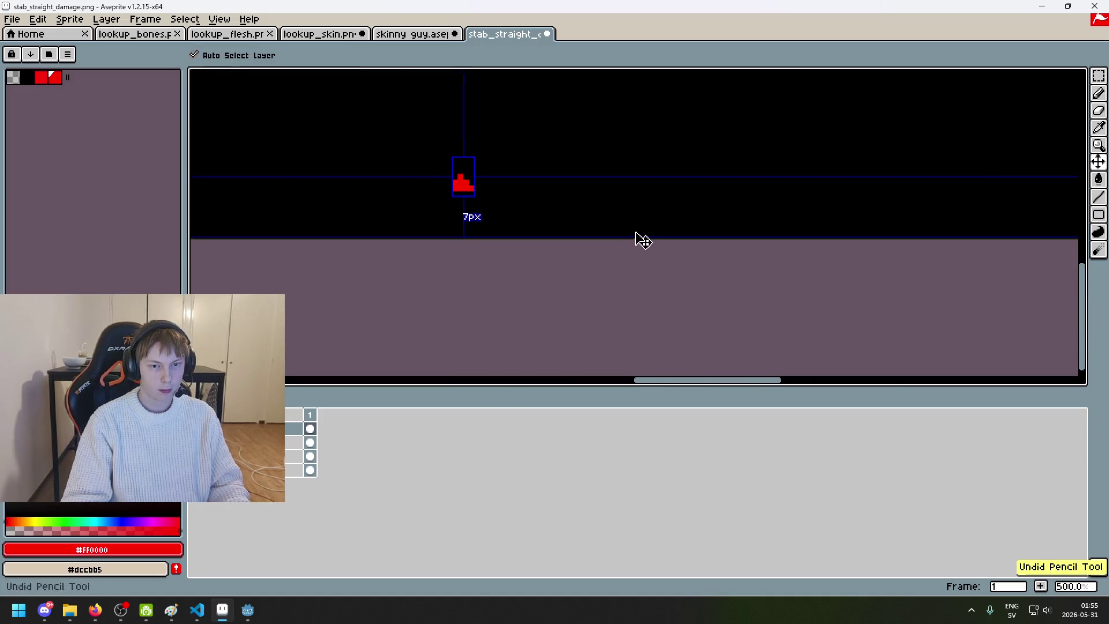
pyautogui.hotkey('ctrl', 'z')
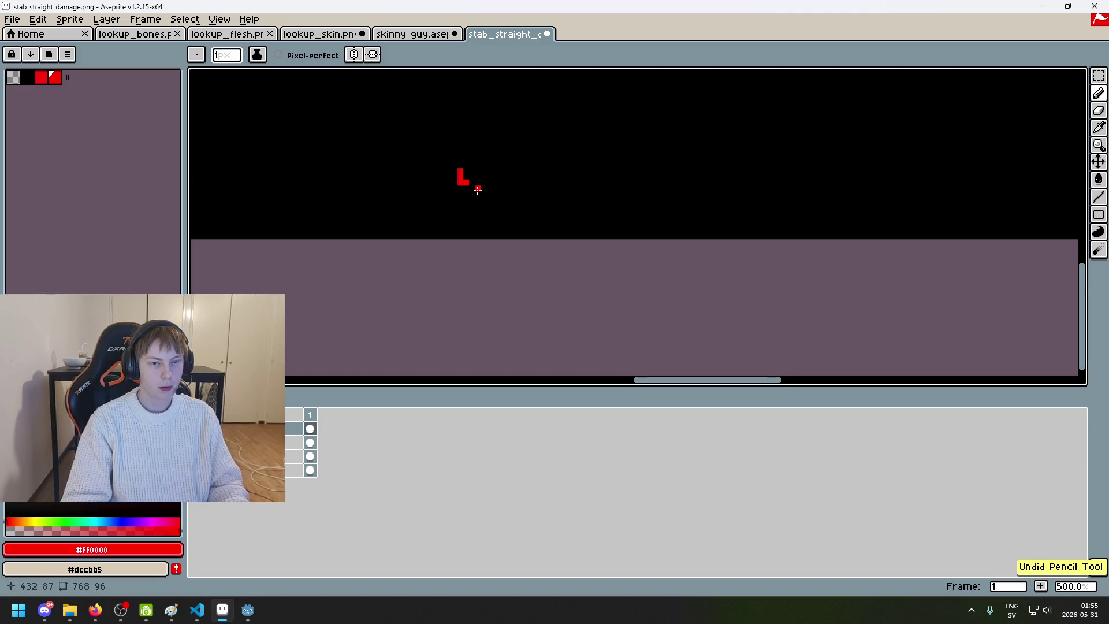
pyautogui.hotkey('ctrl', 'z')
pyautogui.keyDown('alt'); pyautogui.click(527, 185); pyautogui.keyUp('alt')
pyautogui.click(445, 163)
pyautogui.scroll(-3, 705, 252)
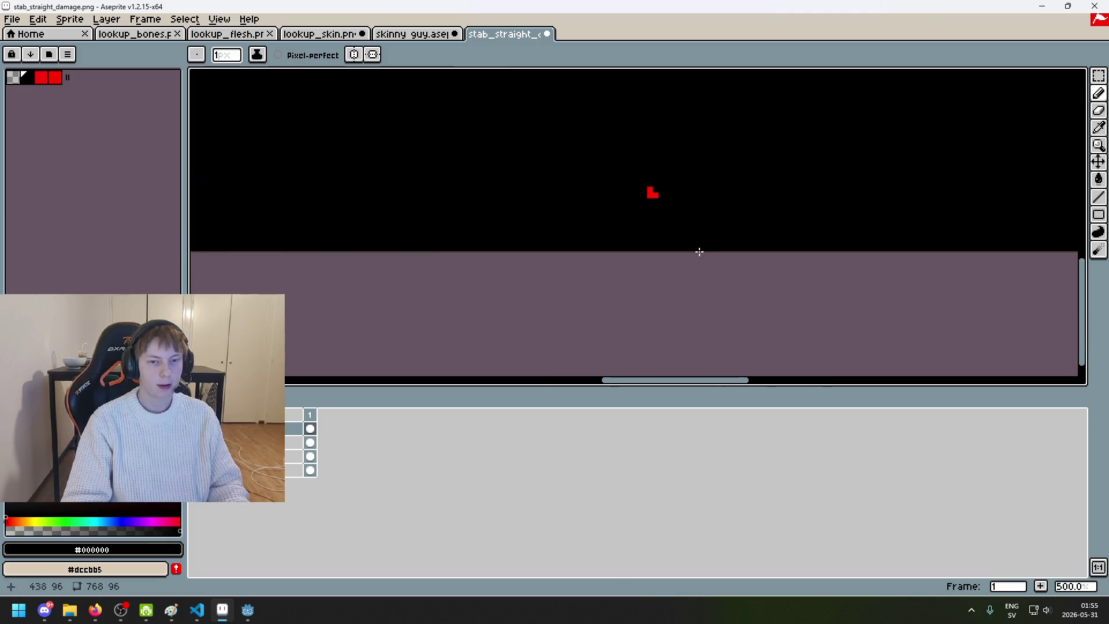
# Step: Save stab_straight_damage.png as a flattened PNG and run the game from Godot
pyautogui.press('ctrl')
pyautogui.hotkey('ctrl', 's')
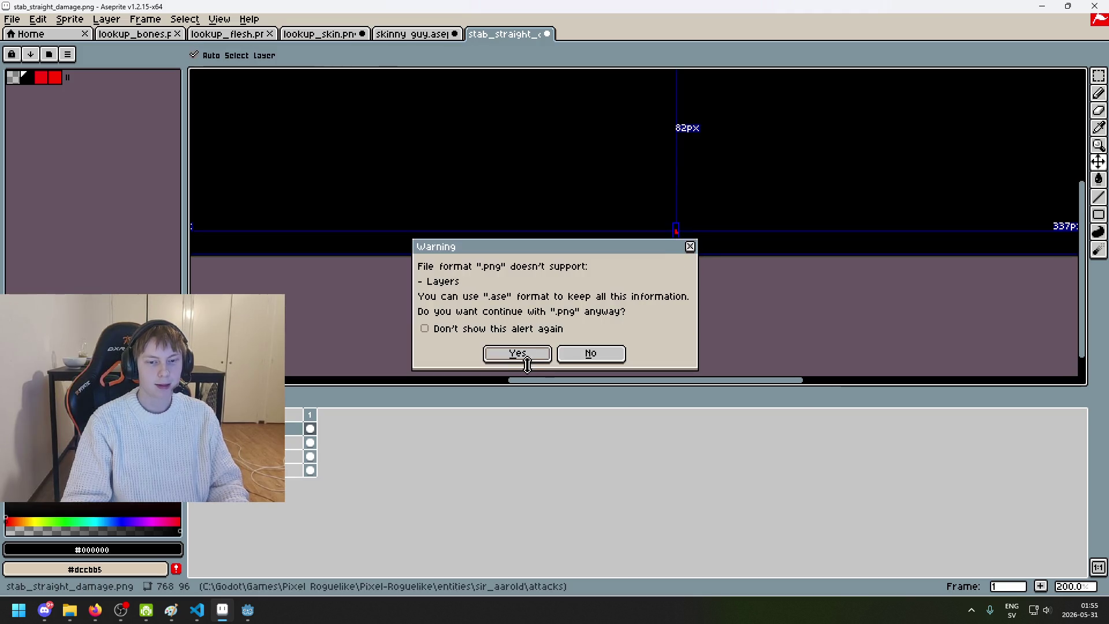
pyautogui.click(520, 355)
pyautogui.moveTo(247, 610)
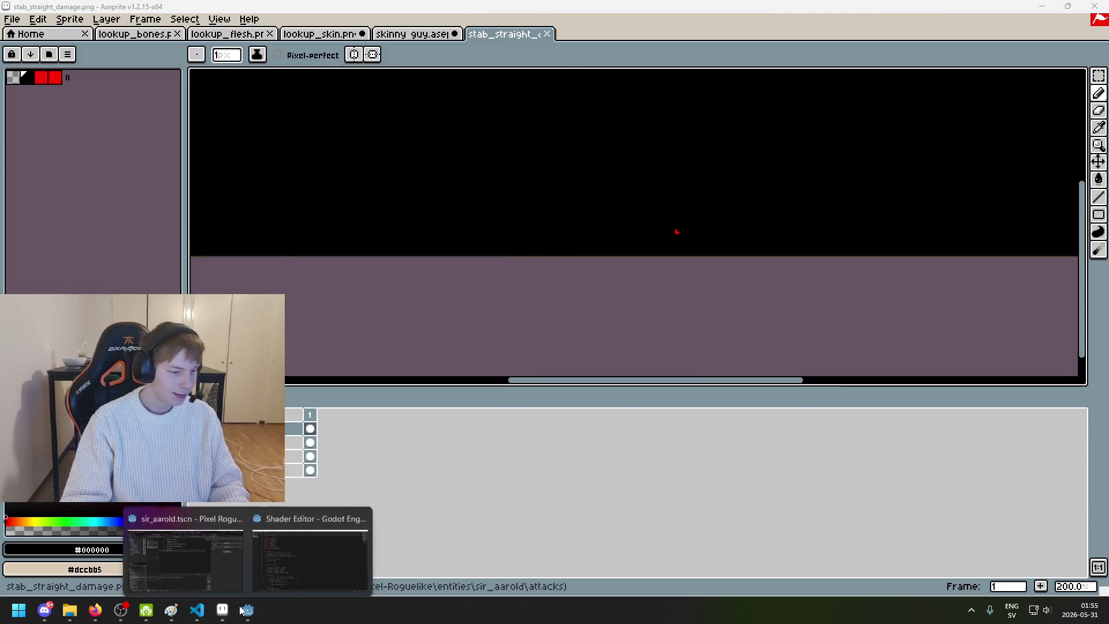
pyautogui.click(188, 555)
pyautogui.click(927, 27)
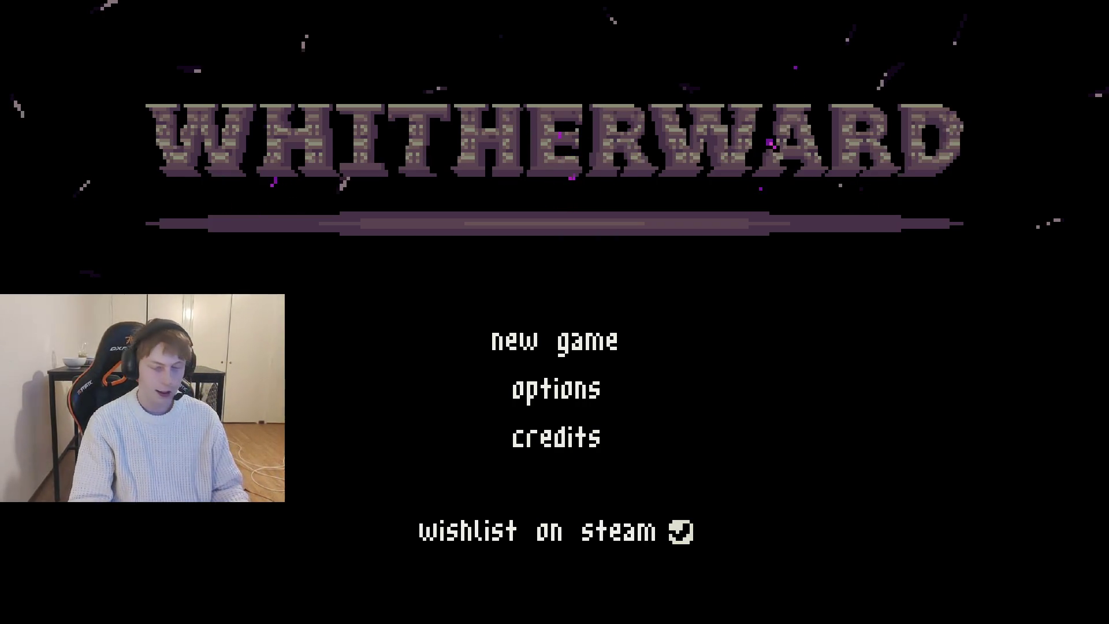
# Step: Start a new Whitherward game, walk the character forward, then close it and return to Aseprite
pyautogui.press('Return')
pyautogui.press('Up')
pyautogui.press('Up')
pyautogui.press('Up')
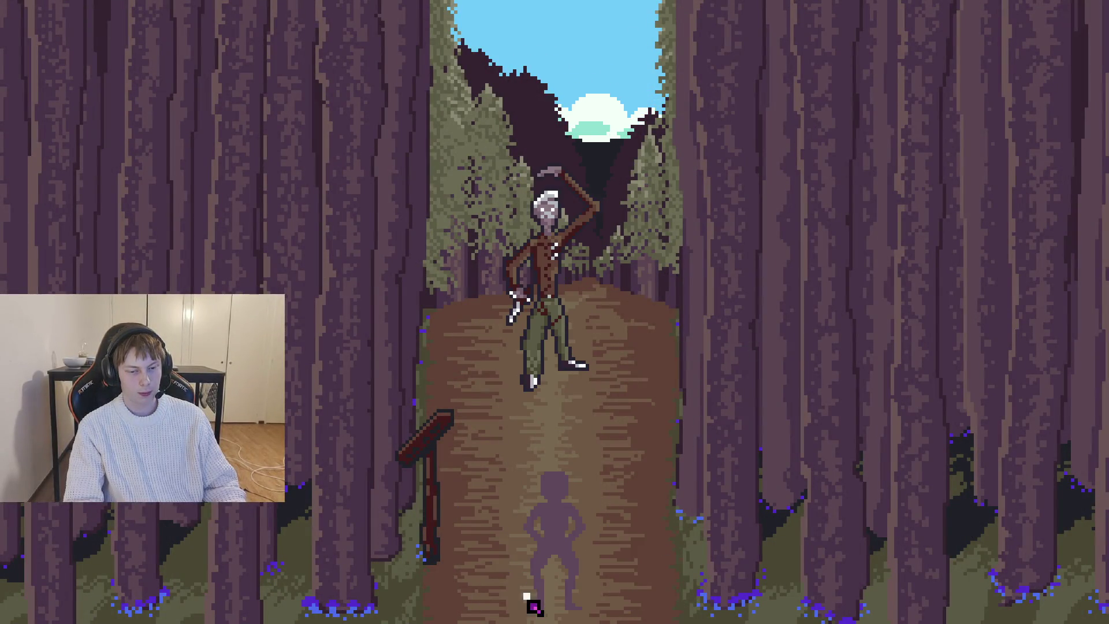
pyautogui.hotkey('alt', 'F4')
pyautogui.hotkey('alt', 'Tab')
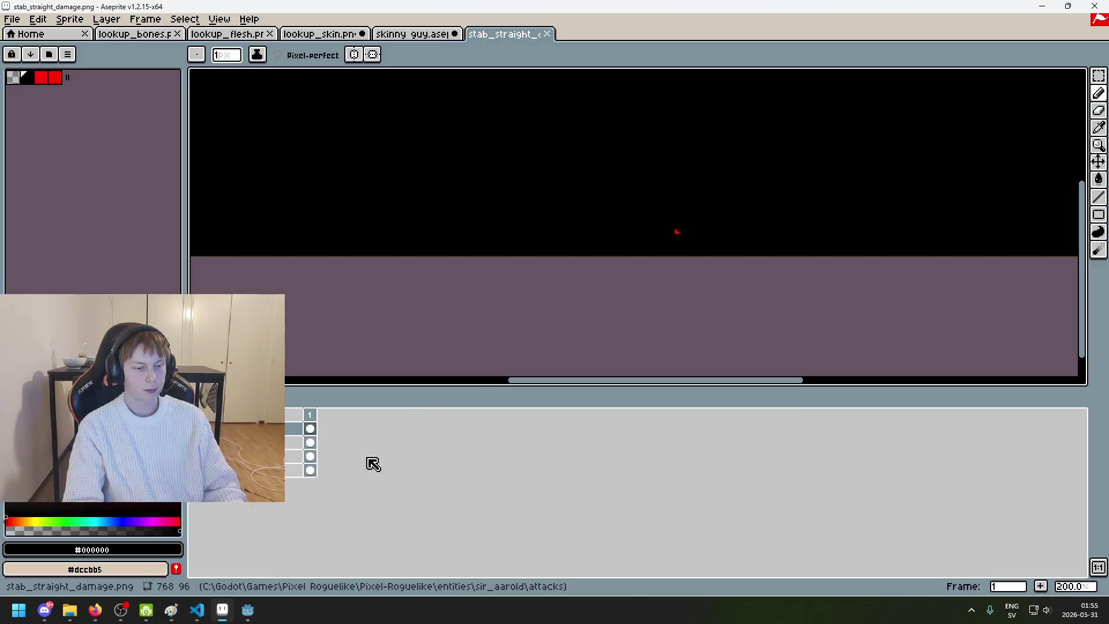
# Step: Move the red damage mark up and fill the gap pixel in red to form a small L
pyautogui.scroll(1, 853, 196)
pyautogui.moveTo(685, 286)
pyautogui.mouseDown()
pyautogui.moveTo(631, 283)
pyautogui.moveTo(508, 200)
pyautogui.mouseUp()
pyautogui.press('Up')
pyautogui.press('Up')
pyautogui.press('Up')
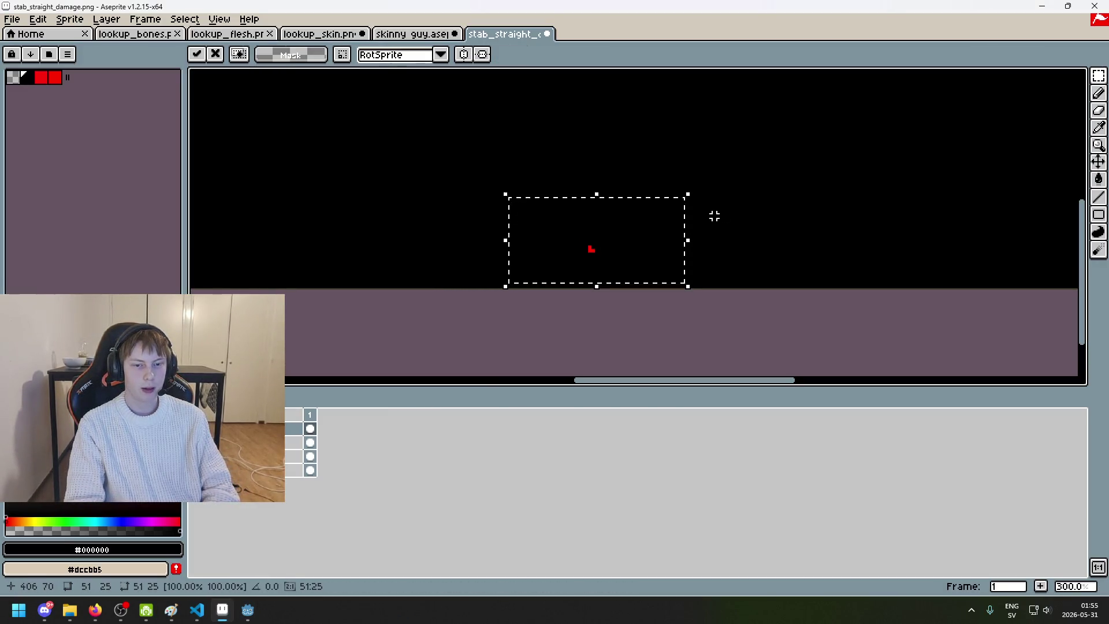
pyautogui.hotkey('ctrl', 'd')
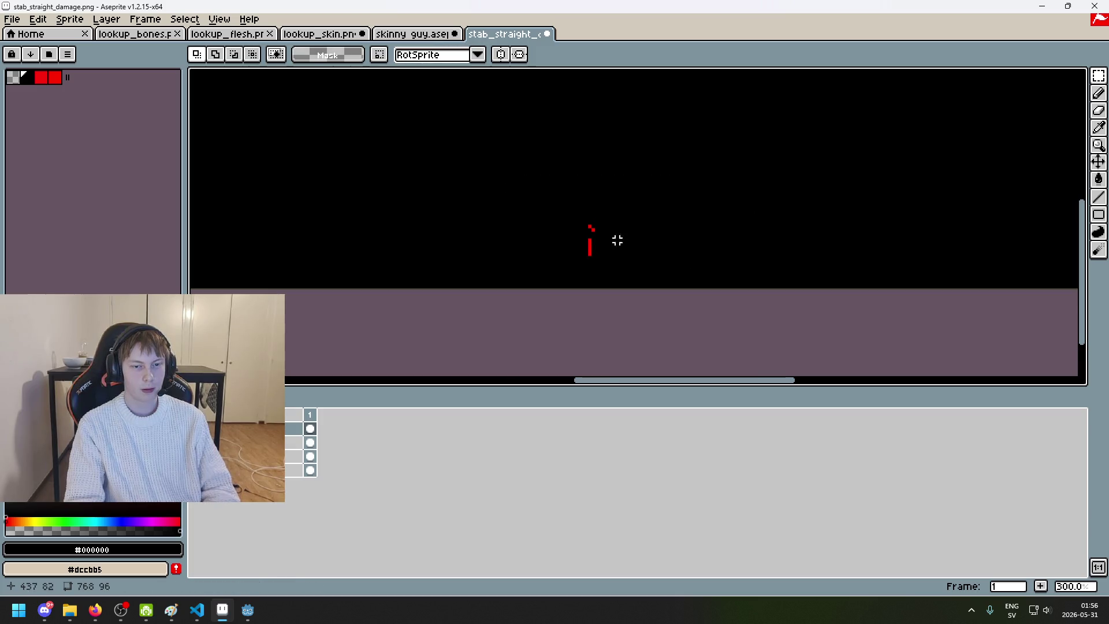
pyautogui.scroll(2, 641, 243)
pyautogui.press('b')
pyautogui.keyDown('alt'); pyautogui.click(593, 219); pyautogui.keyUp('alt')
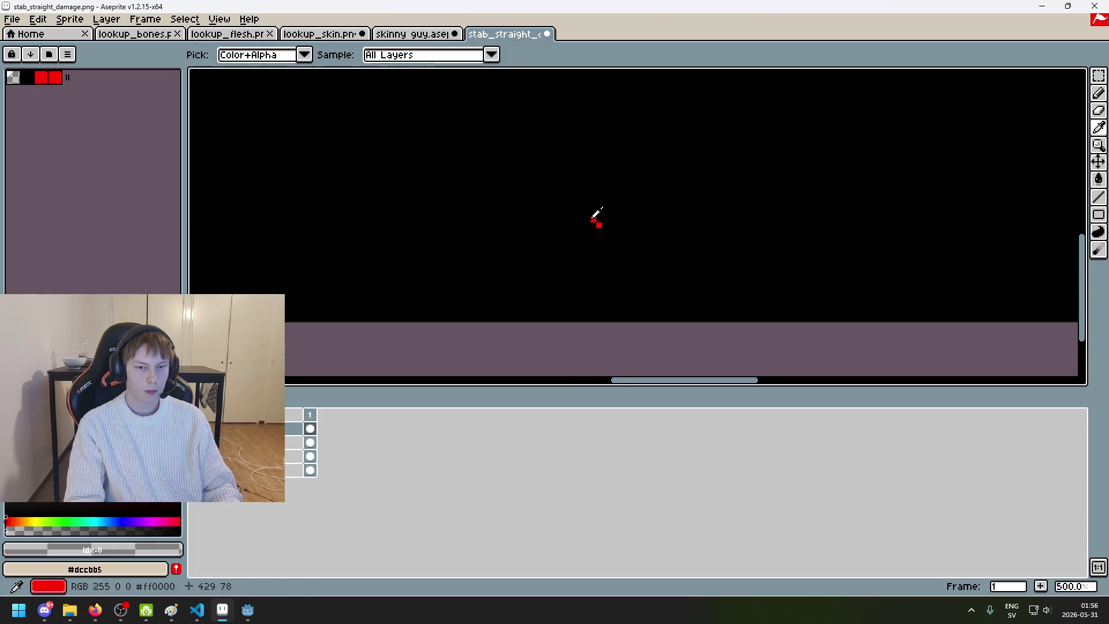
pyautogui.click(594, 224)
# Step: Save stab_straight_damage.png as PNG without layers and bring Godot to the front
pyautogui.hotkey('ctrl', 's')
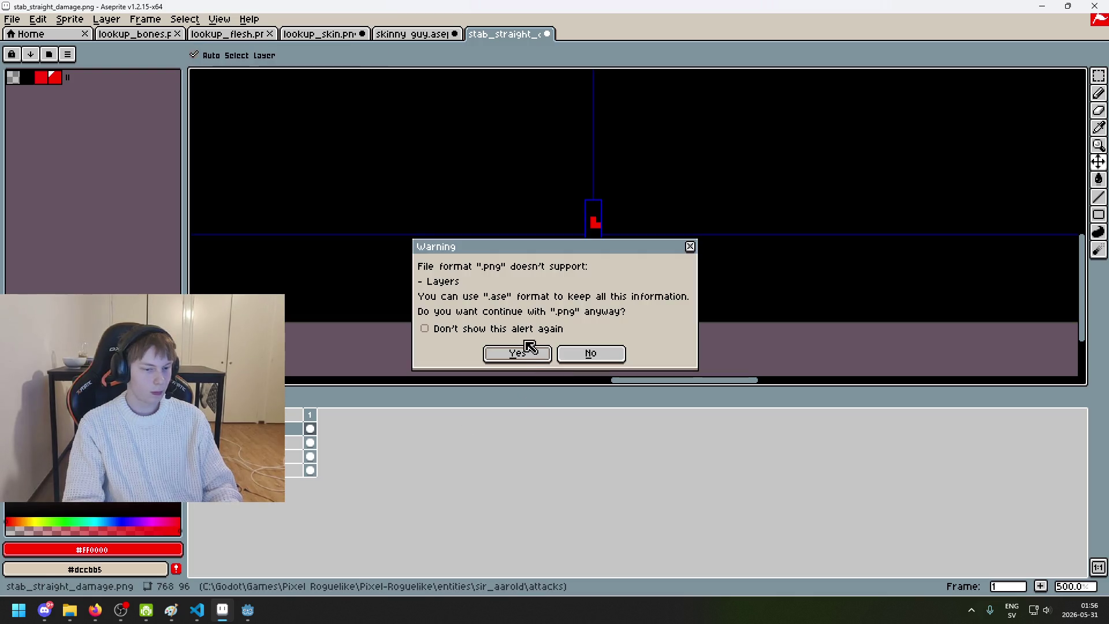
pyautogui.click(529, 347)
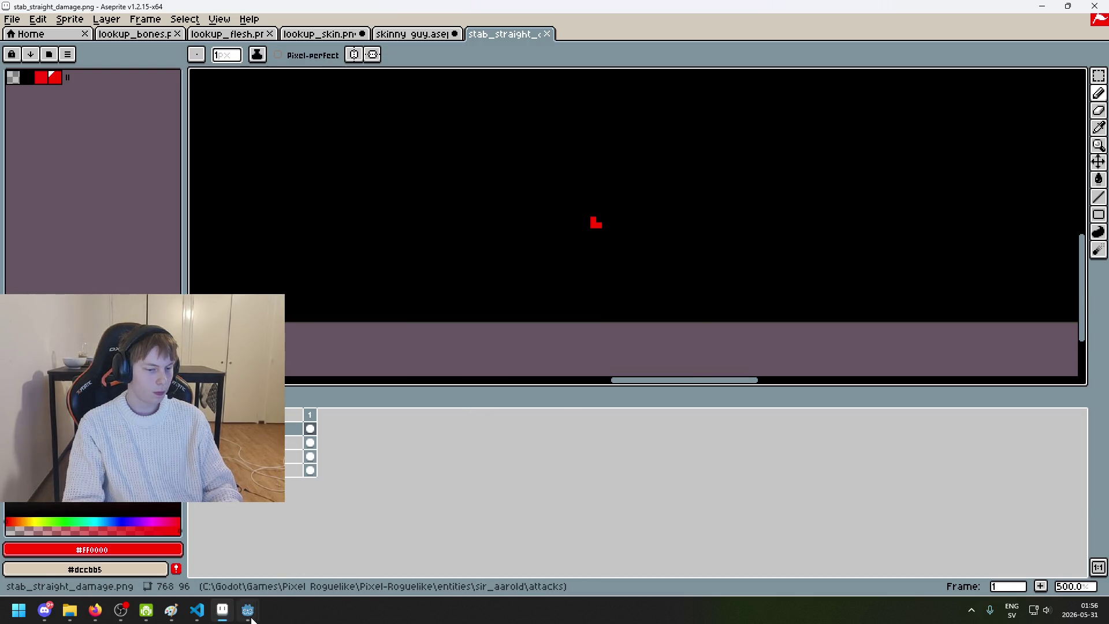
pyautogui.click(229, 588)
pyautogui.moveTo(97, 617)
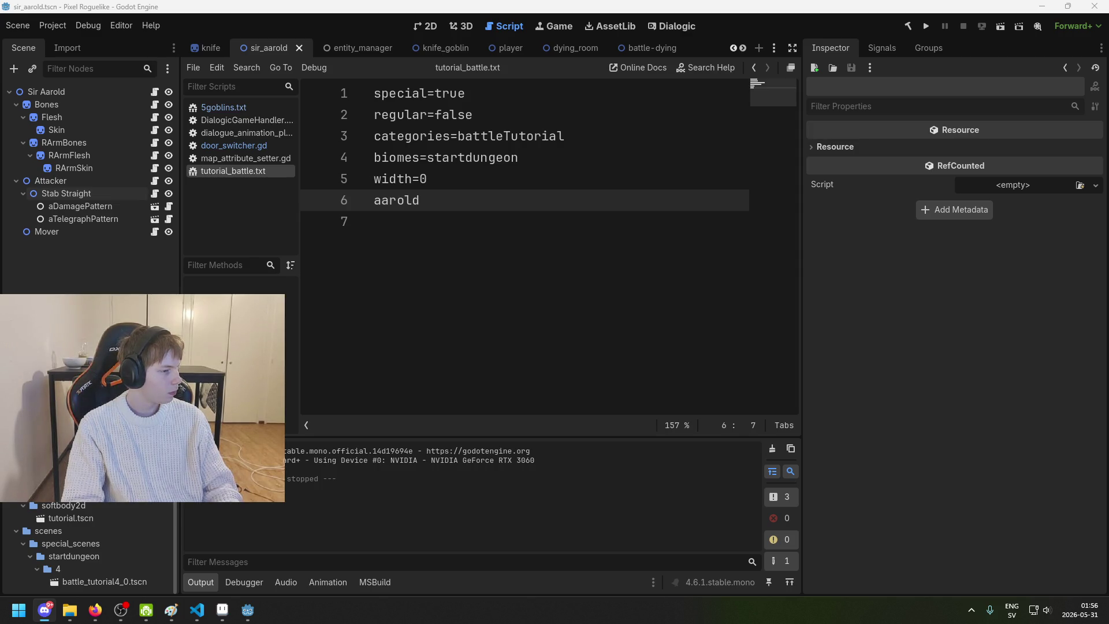
# Step: Enlarge the katana photo from the Discord direct message
pyautogui.click(45, 610)
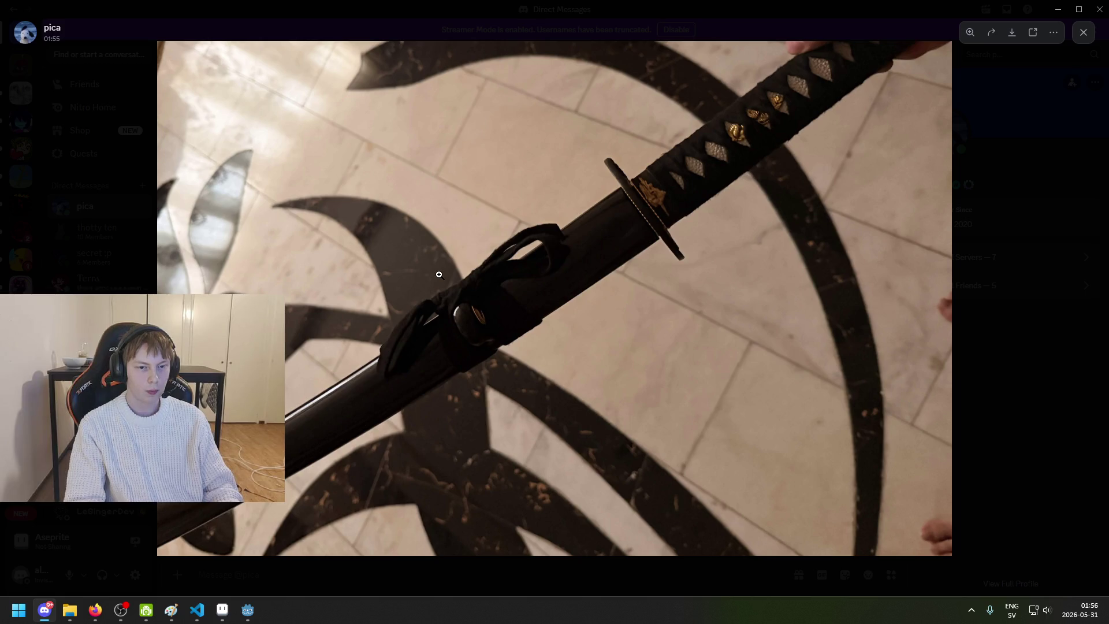
# Step: Close the katana photo, minimize Discord, then reopen the photo and zoom in
pyautogui.click(970, 554)
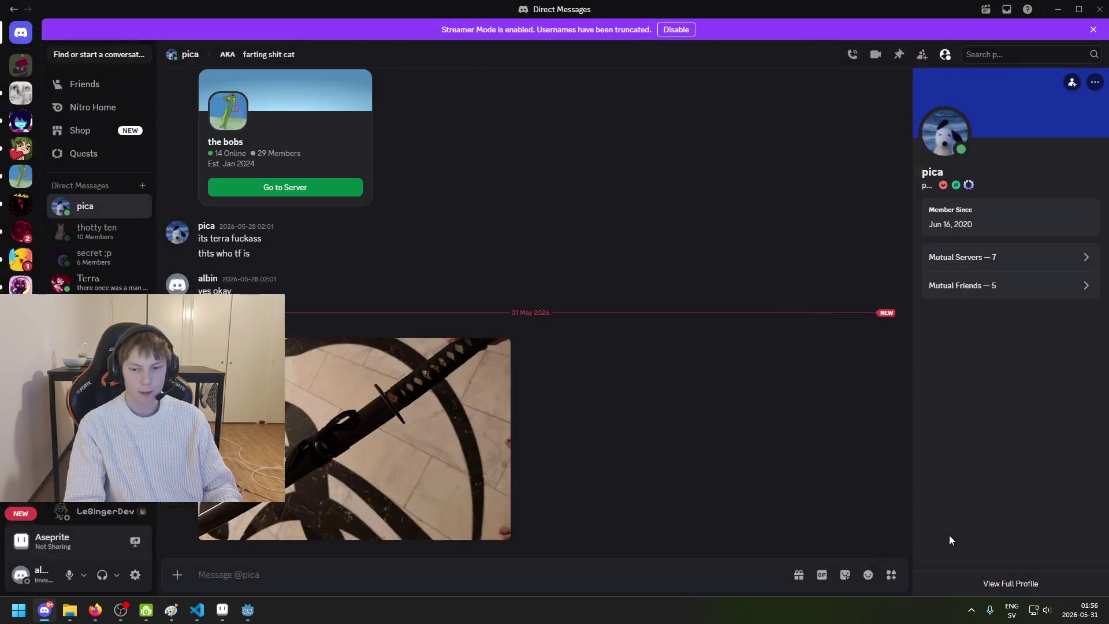
pyautogui.click(44, 610)
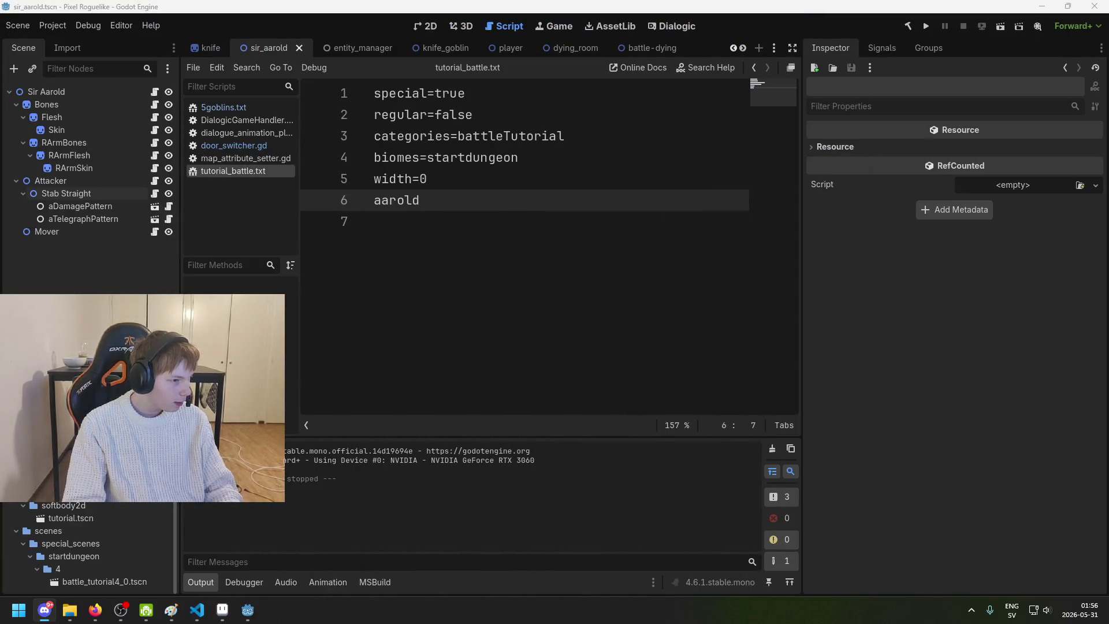
pyautogui.hotkey('alt', 'Tab')
pyautogui.click(1015, 547)
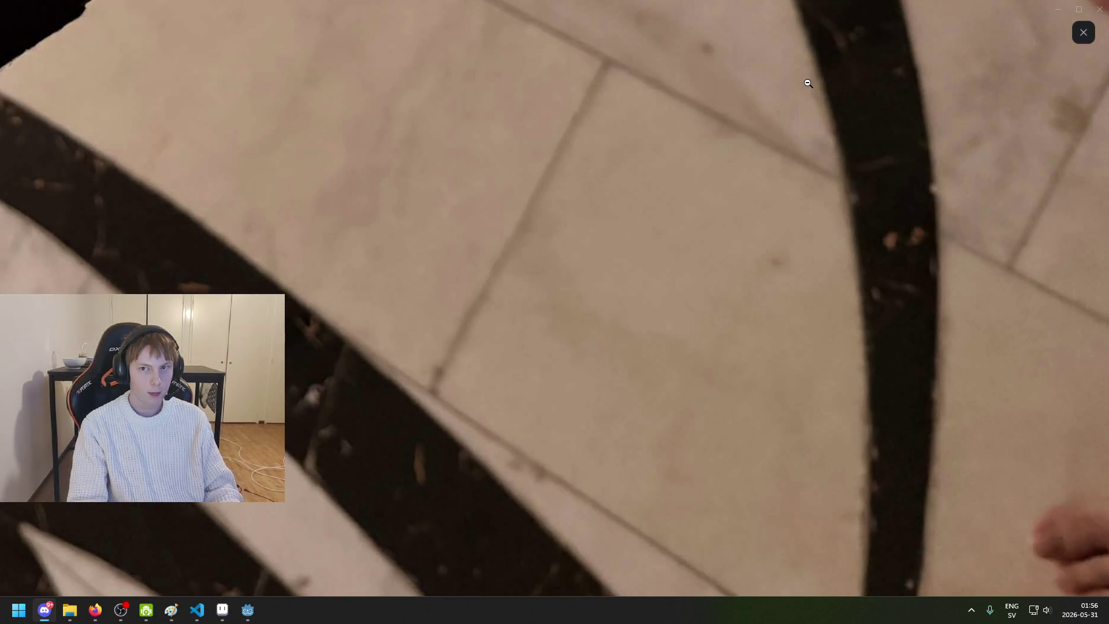
# Step: Return to the Godot editor and save the scene
pyautogui.hotkey('alt', 'Tab')
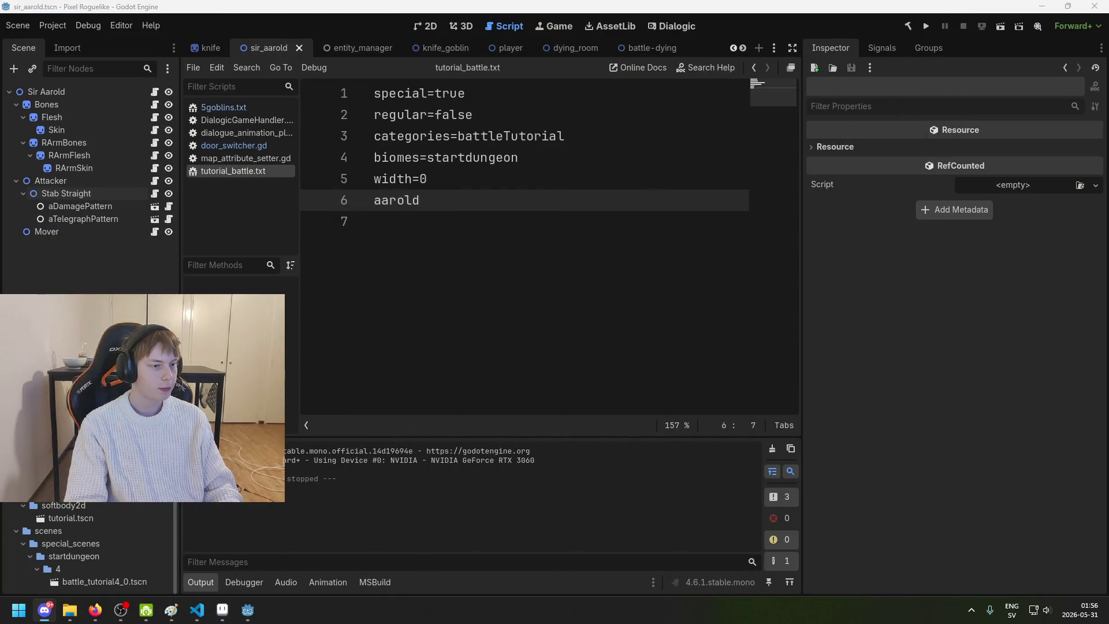
pyautogui.hotkey('ctrl', 's')
pyautogui.hotkey('alt', 'Tab')
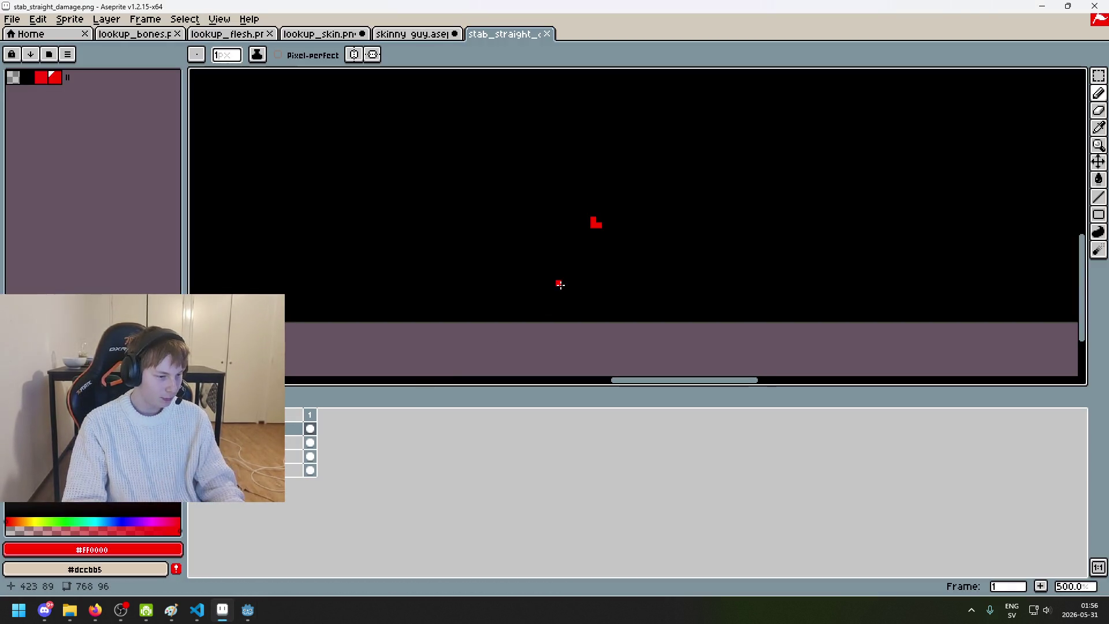
# Step: Re-save stab_straight_damage.png as PNG without layers, then run the Godot project
pyautogui.scroll(2, 563, 287)
pyautogui.scroll(-2, 607, 223)
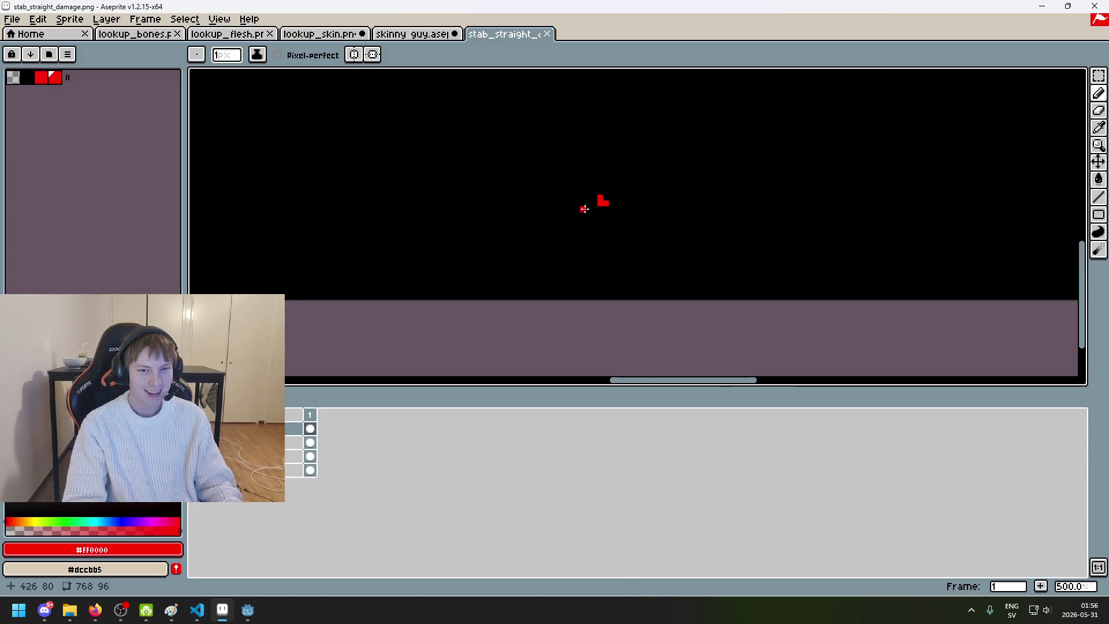
pyautogui.hotkey('ctrl', 's')
pyautogui.click(517, 353)
pyautogui.moveTo(248, 610)
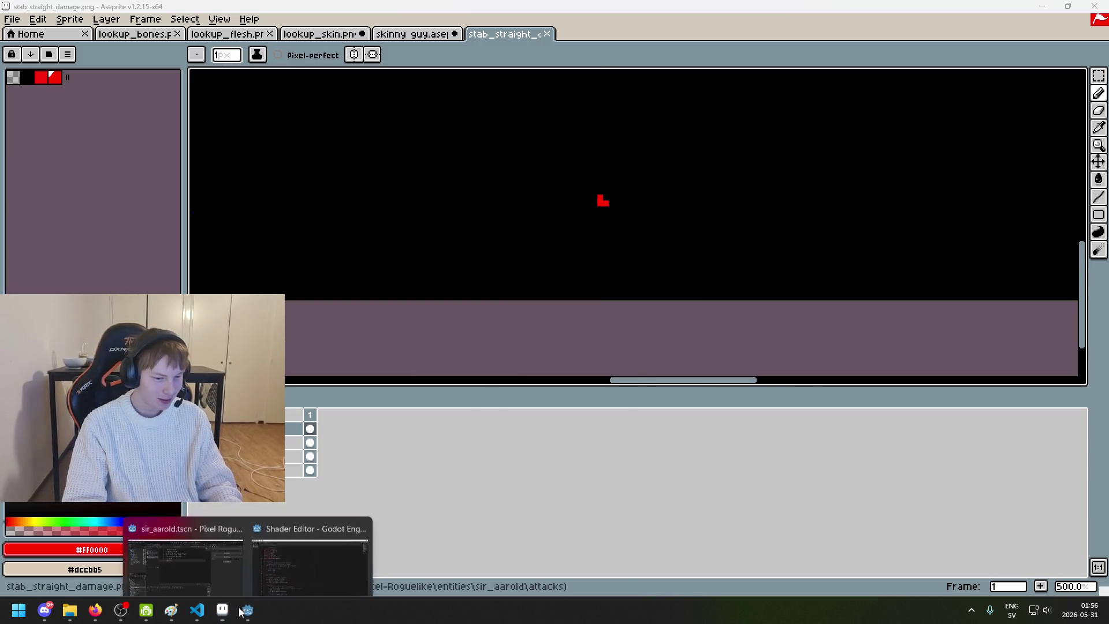
pyautogui.click(185, 563)
pyautogui.click(926, 27)
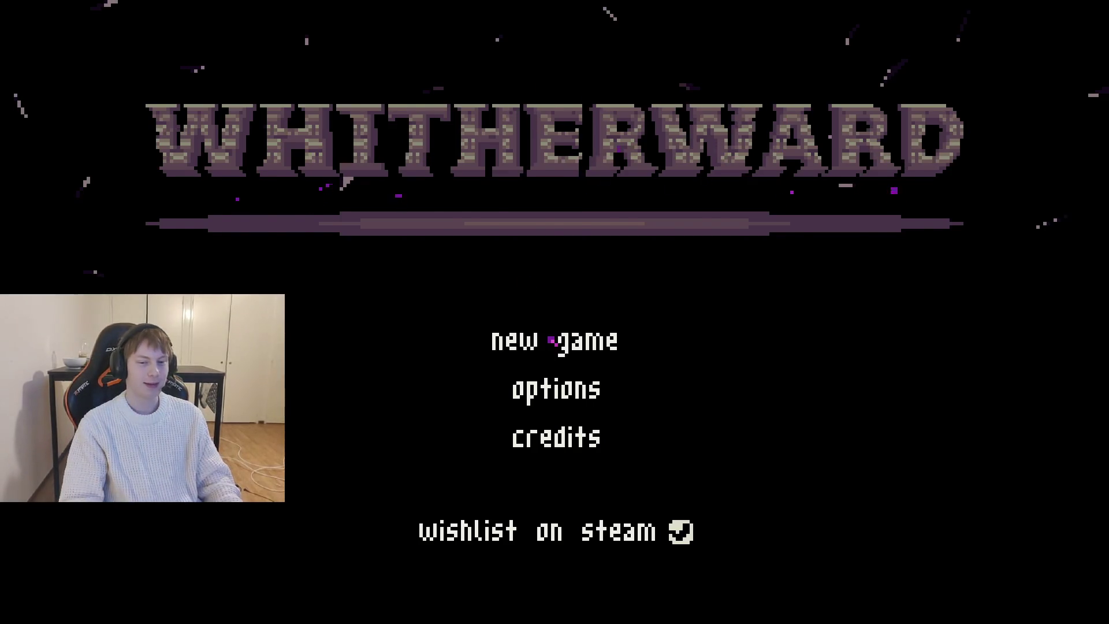
# Step: Start a new game, walk to the desk to enter the forest battle, then quit the game
pyautogui.click(552, 341)
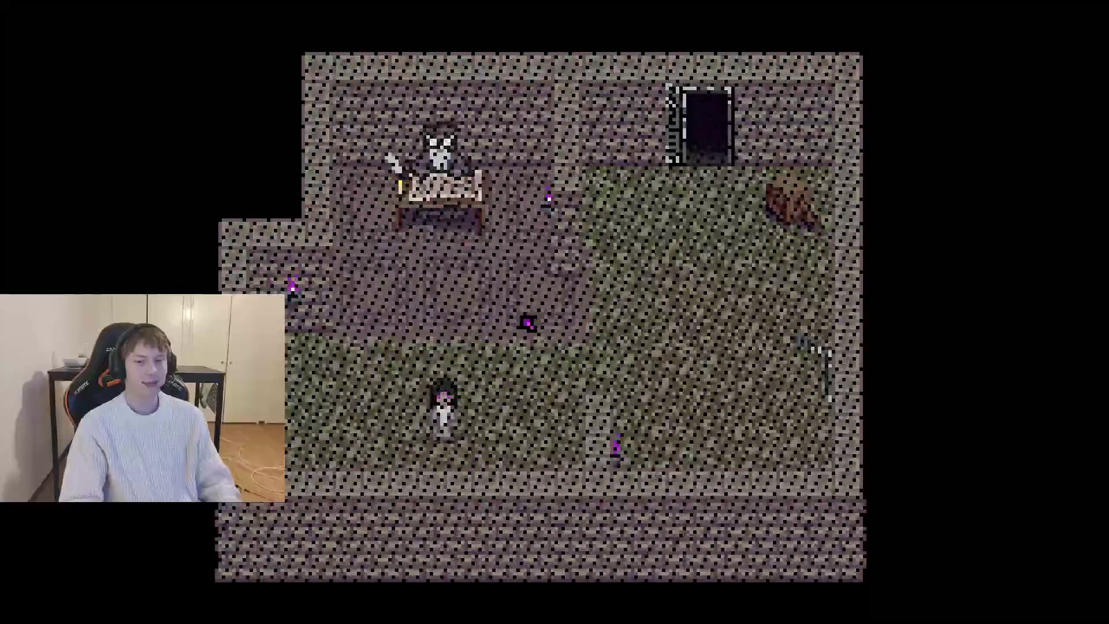
pyautogui.press('w')
pyautogui.press('w')
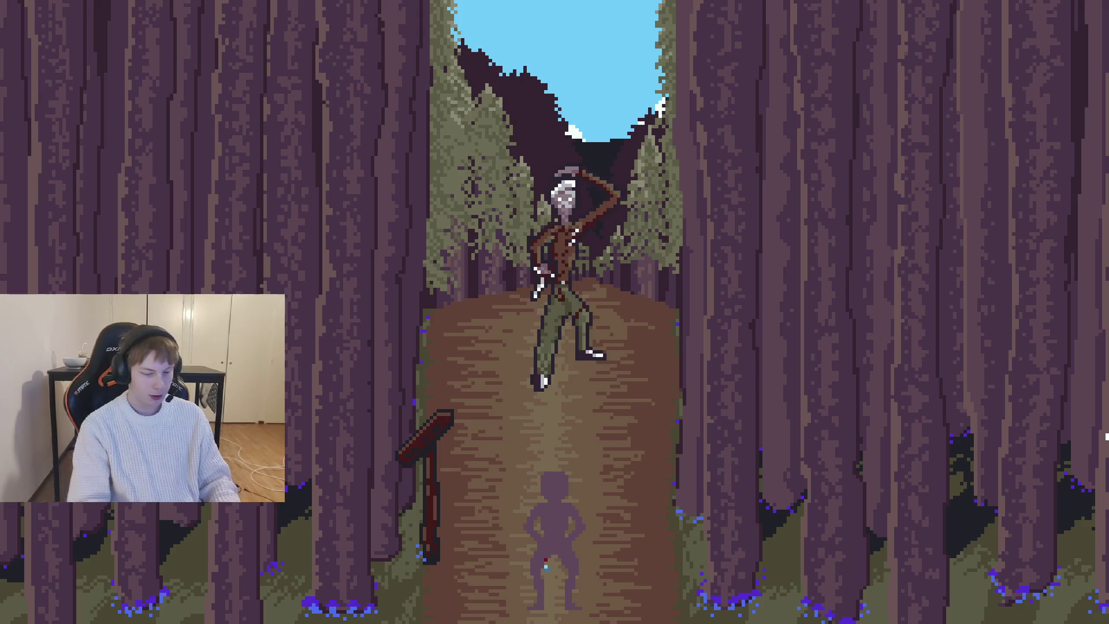
pyautogui.press('super')
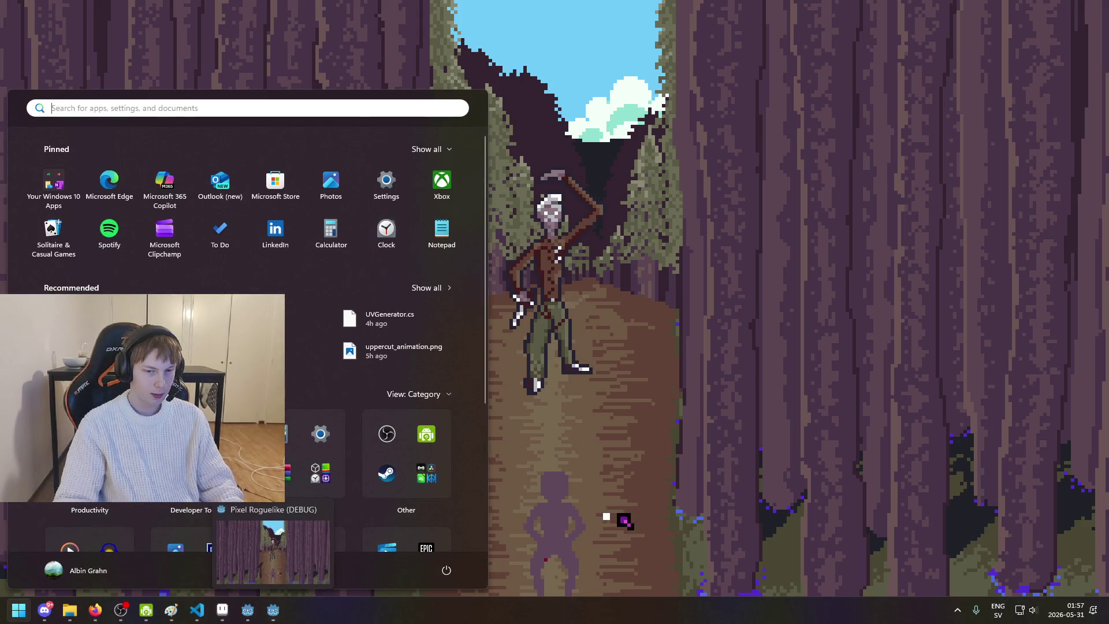
pyautogui.click(650, 508)
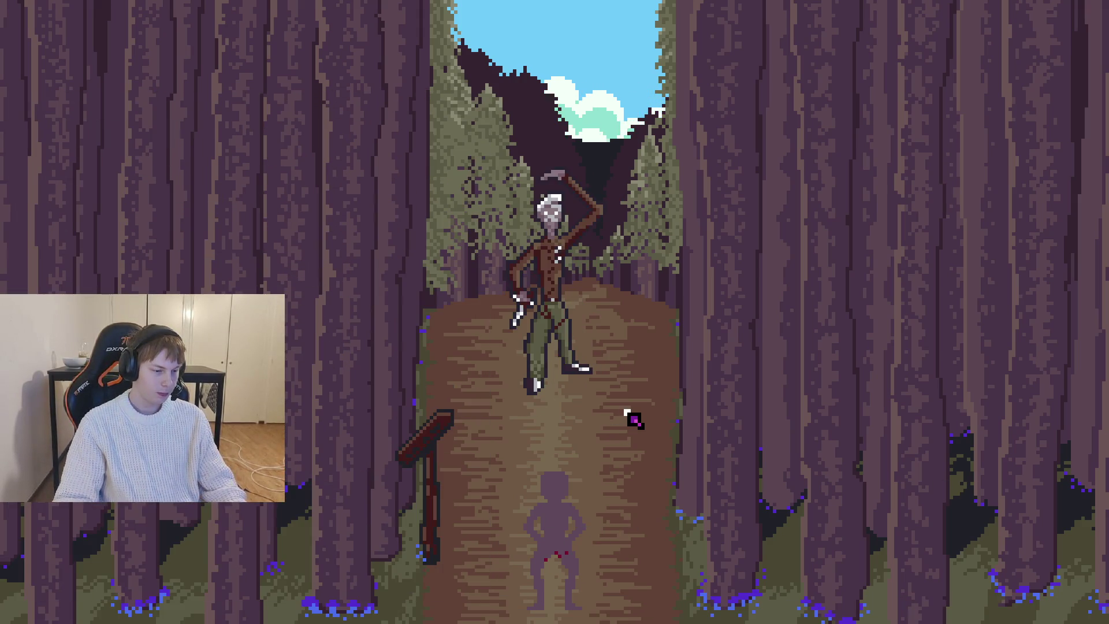
pyautogui.hotkey('alt', 'F4')
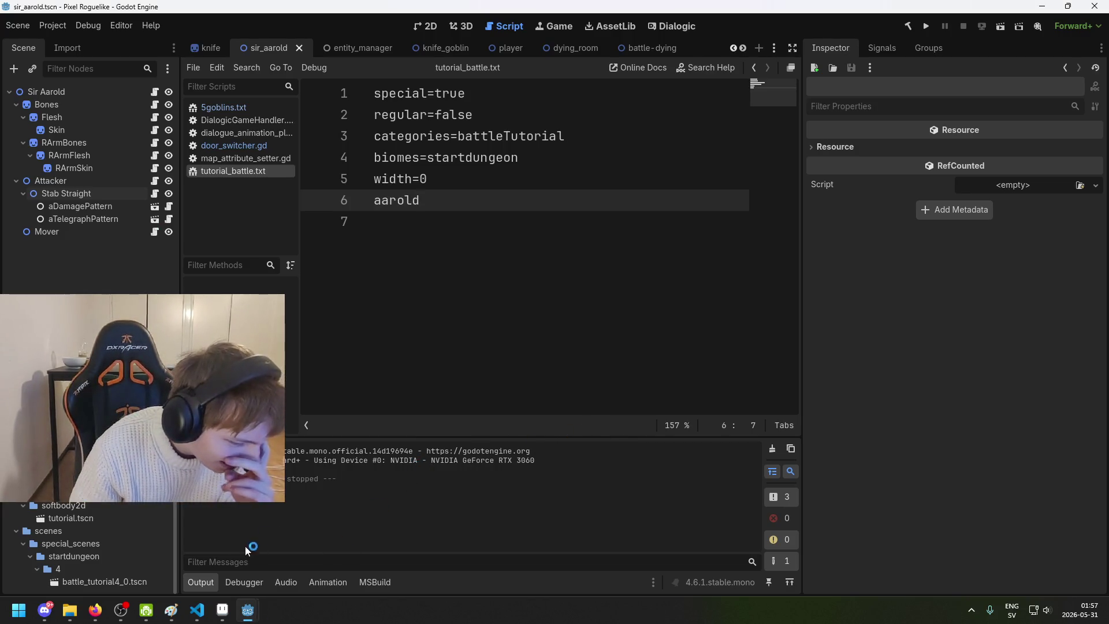
pyautogui.click(222, 609)
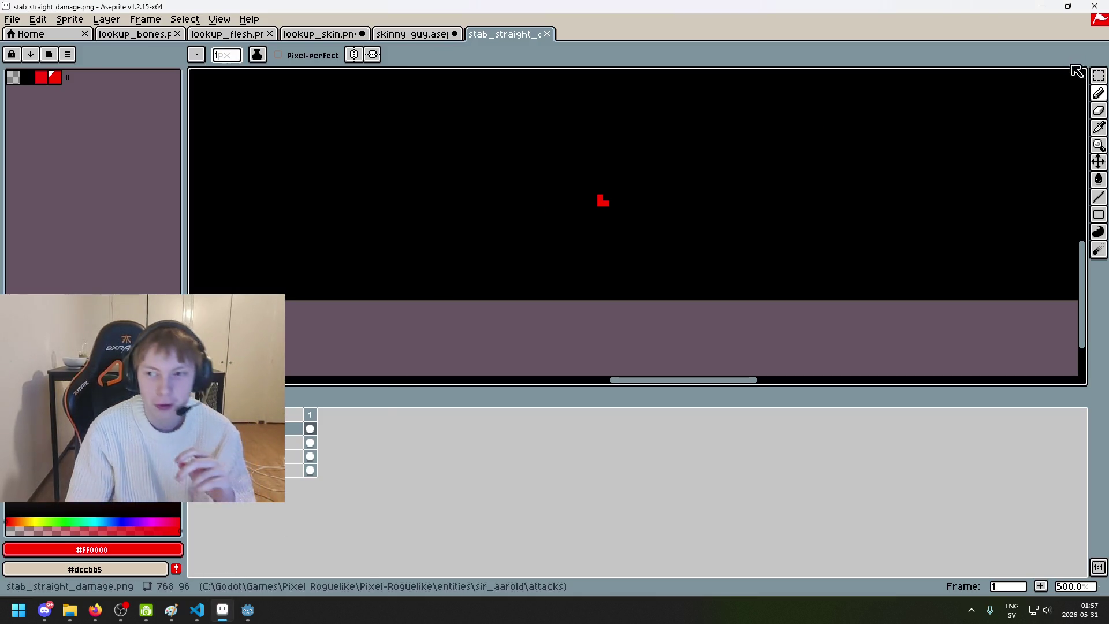
# Step: Move the red damage pixels up and to the right with a rectangular selection
pyautogui.click(1099, 76)
pyautogui.moveTo(697, 258); pyautogui.dragTo(502, 158)
pyautogui.moveTo(634, 208); pyautogui.dragTo(663, 179)
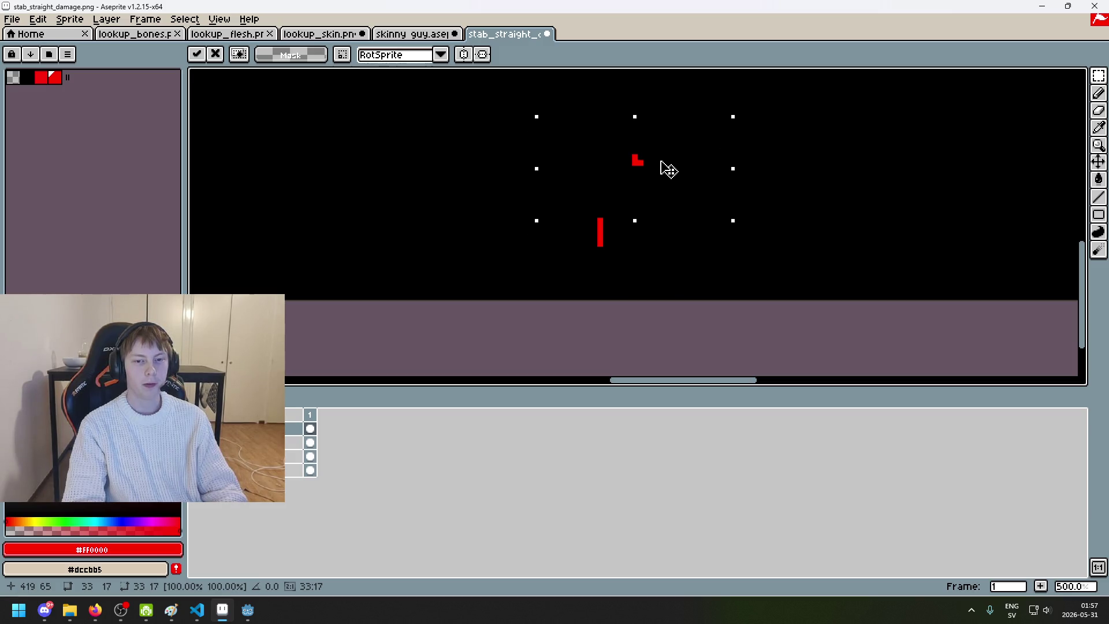
pyautogui.hotkey('ctrl', 'd')
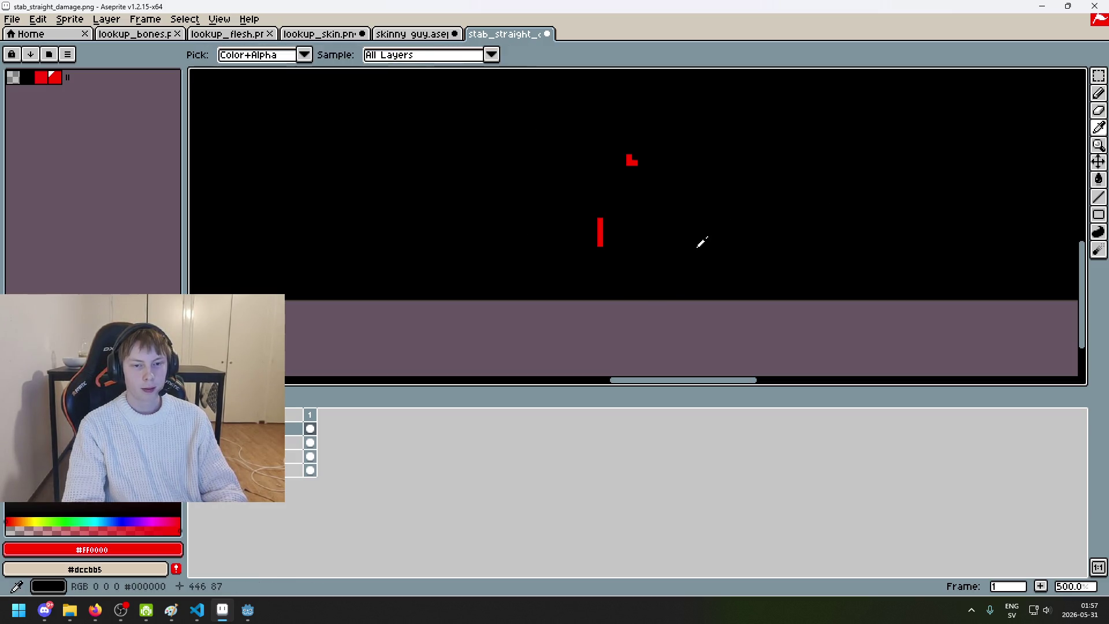
# Step: Paint the stray red line black, save the PNG, and return to Godot
pyautogui.press('b')
pyautogui.keyDown('alt'); pyautogui.click(588, 222); pyautogui.keyUp('alt')
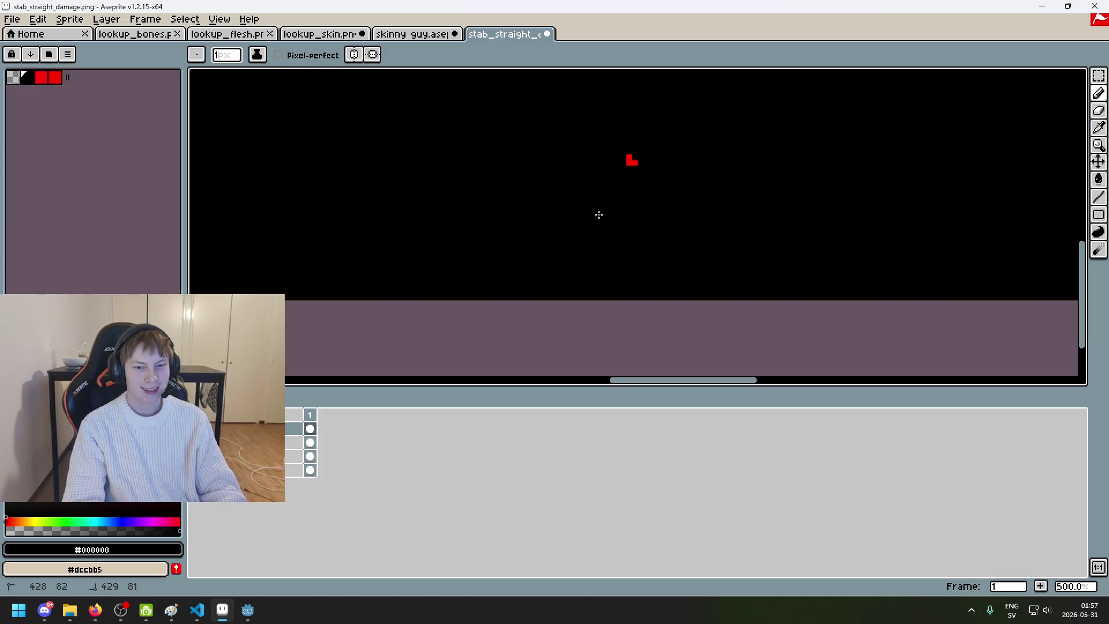
pyautogui.scroll(-2, 632, 222)
pyautogui.hotkey('ctrl', 's')
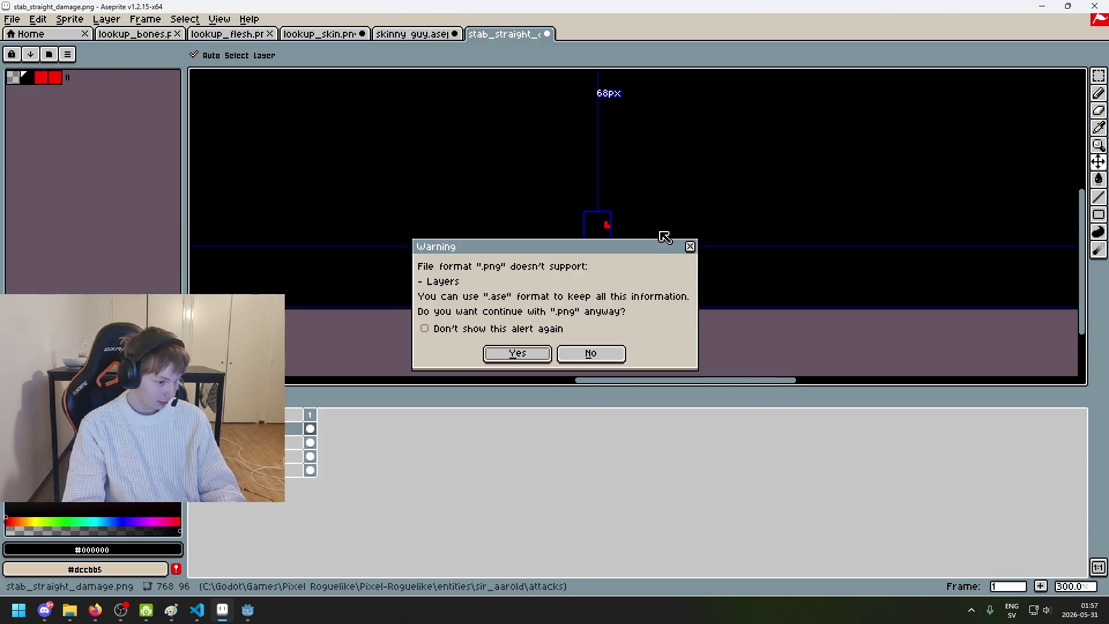
pyautogui.click(512, 353)
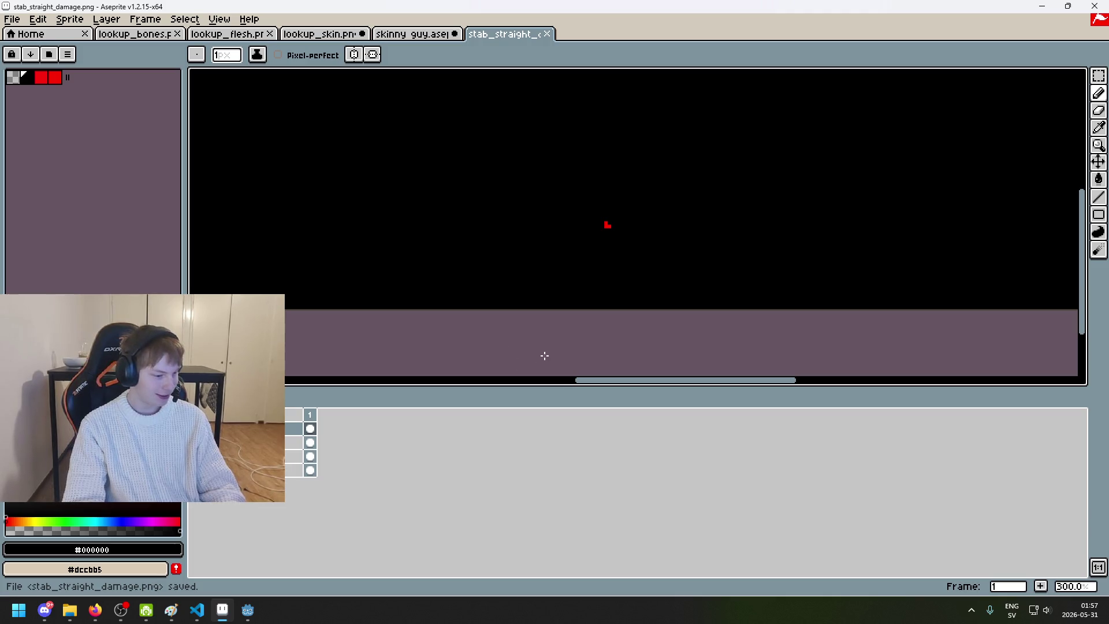
pyautogui.click(248, 610)
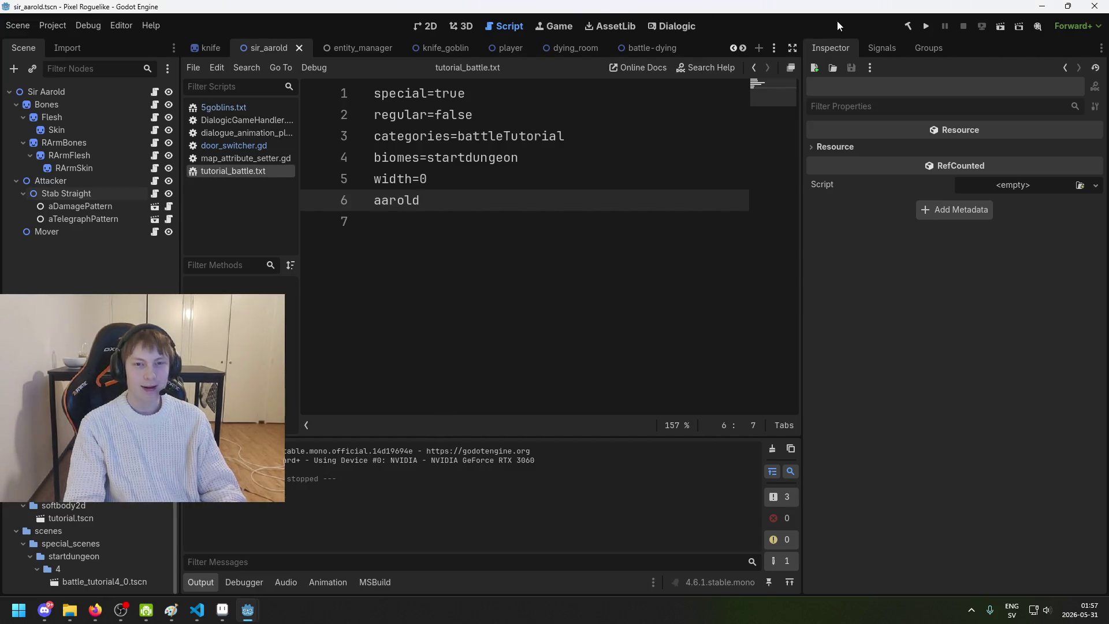
# Step: Run the project, start a new game, reach the forest battle at the desk, then quit
pyautogui.click(926, 26)
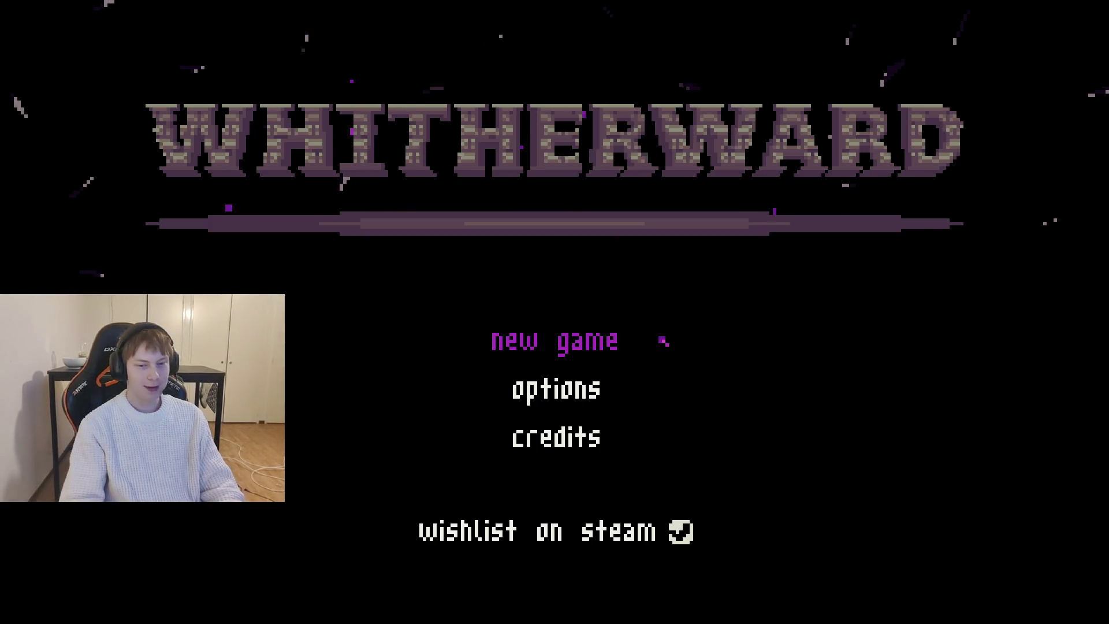
pyautogui.click(598, 342)
pyautogui.press('w')
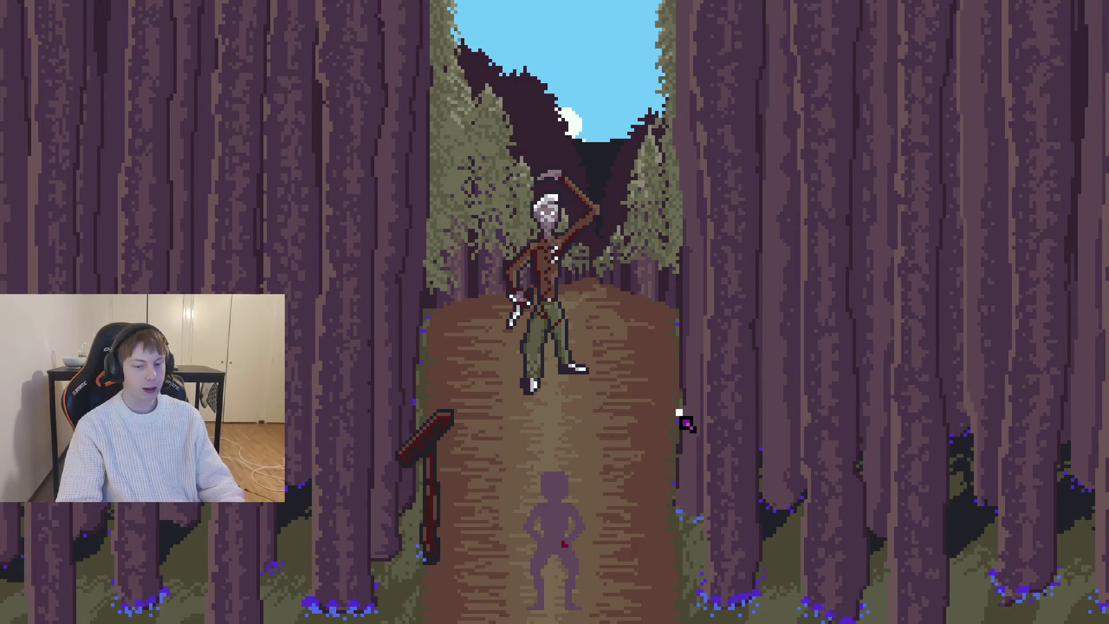
pyautogui.press('F8')
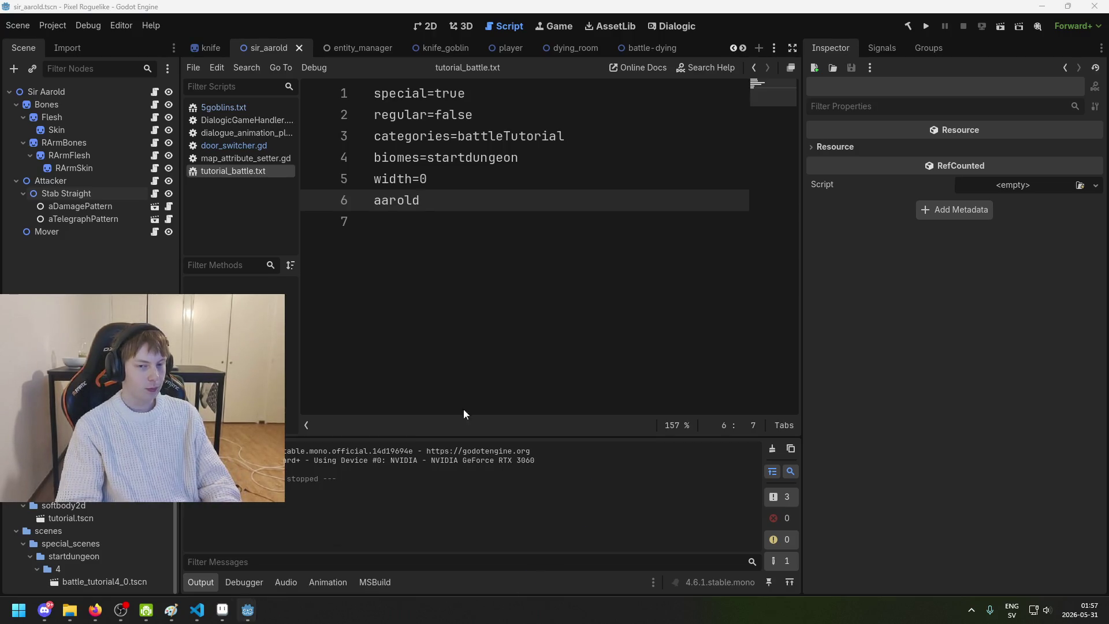
pyautogui.click(222, 609)
# Step: Shift the whole sprite's red mark slightly left and save the PNG
pyautogui.scroll(3, 668, 280)
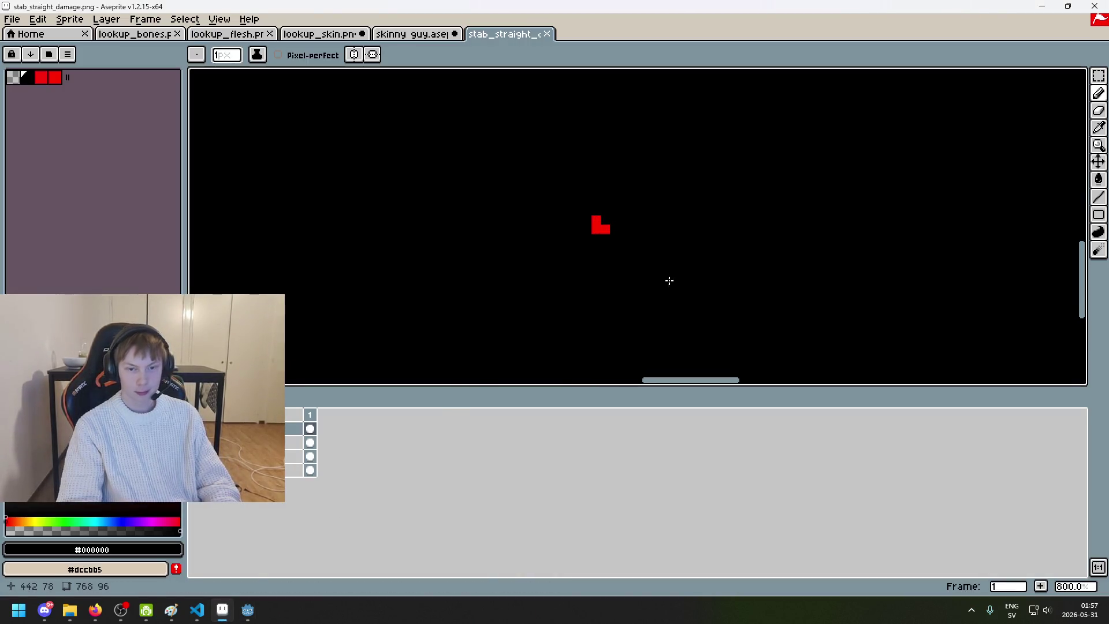
pyautogui.click(1097, 74)
pyautogui.hotkey('ctrl', 'a')
pyautogui.moveTo(594, 235); pyautogui.dragTo(572, 232)
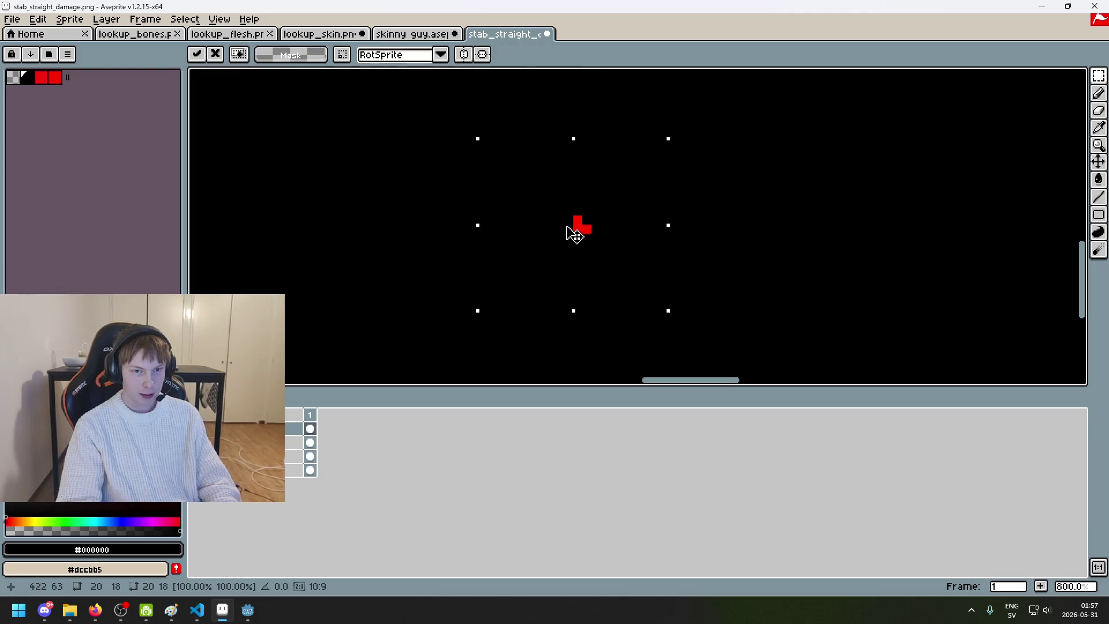
pyautogui.hotkey('ctrl', 'd')
pyautogui.scroll(-4, 709, 240)
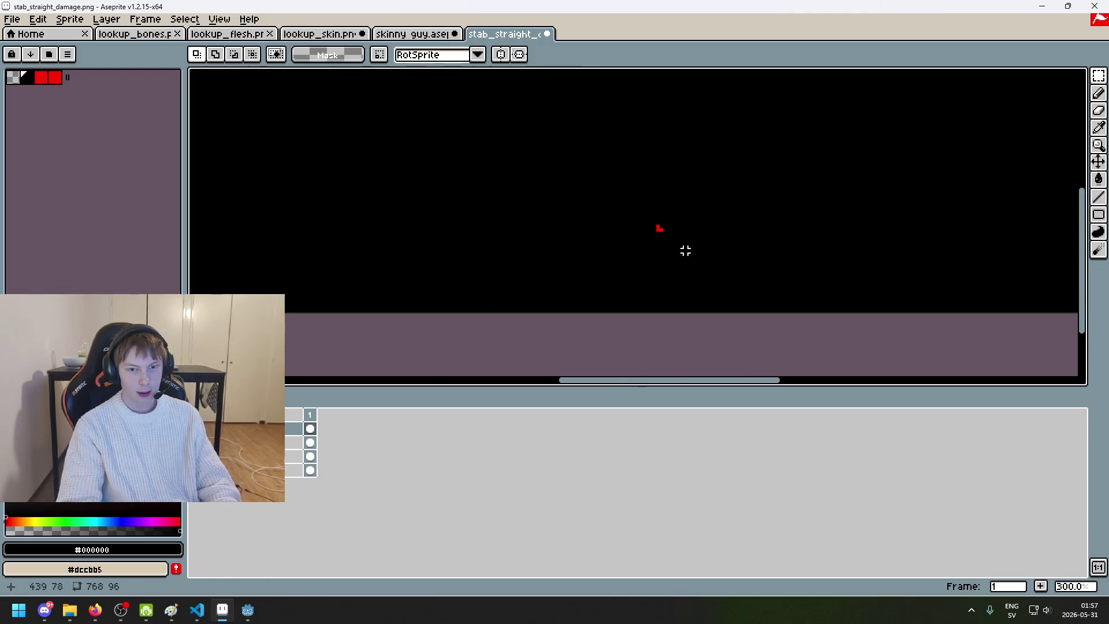
pyautogui.hotkey('ctrl', 's')
pyautogui.press('Return')
# Step: Nudge the red pixels left again, save as PNG, and switch to Godot
pyautogui.moveTo(689, 249); pyautogui.dragTo(658, 213)
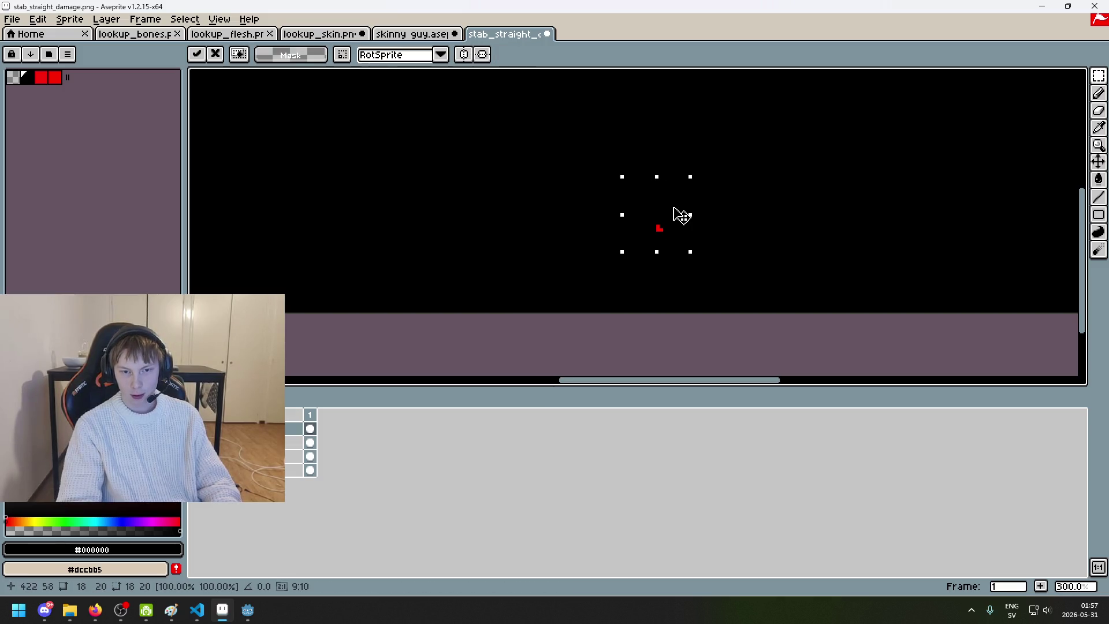
pyautogui.hotkey('ctrl', 'd')
pyautogui.hotkey('ctrl', 's')
pyautogui.click(530, 355)
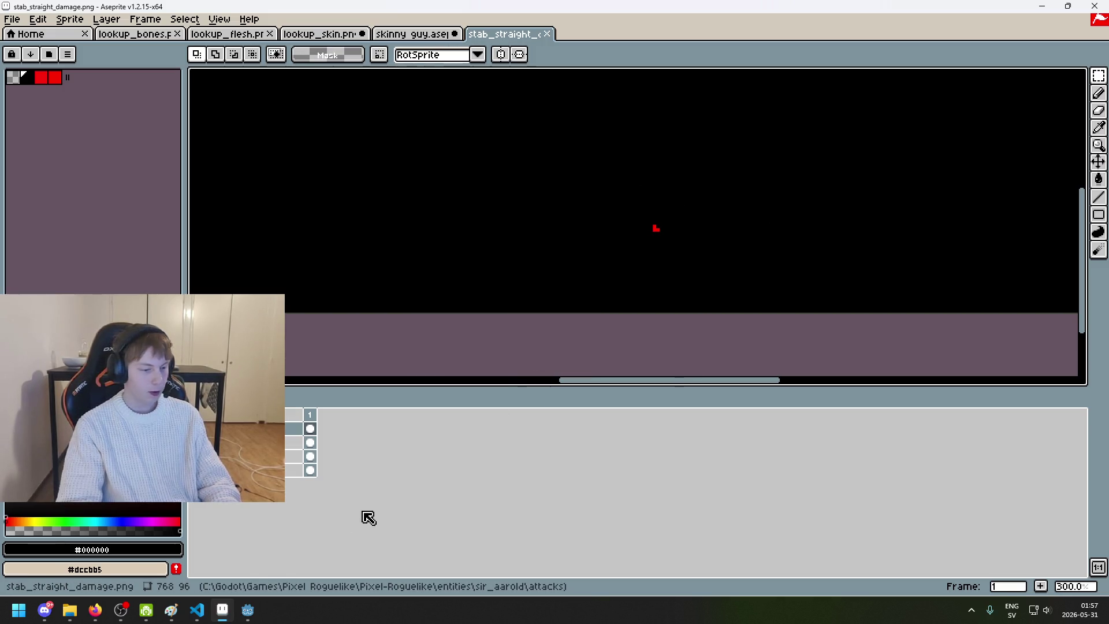
pyautogui.moveTo(248, 610)
pyautogui.click(183, 549)
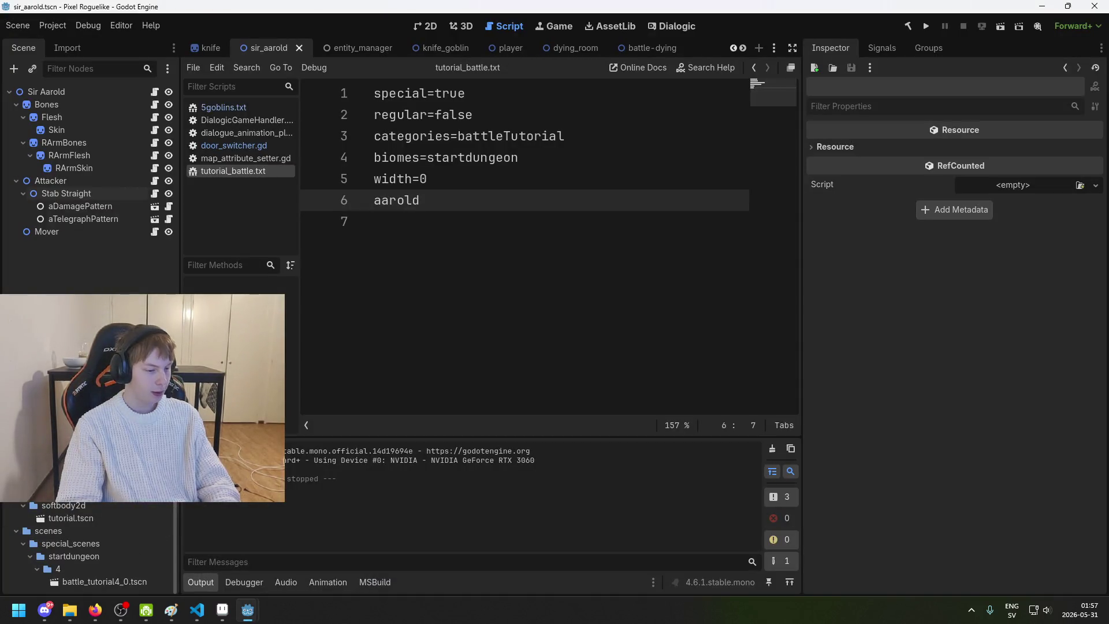
# Step: Run a new game to the forest battle, quit, and save the Godot scene
pyautogui.click(925, 26)
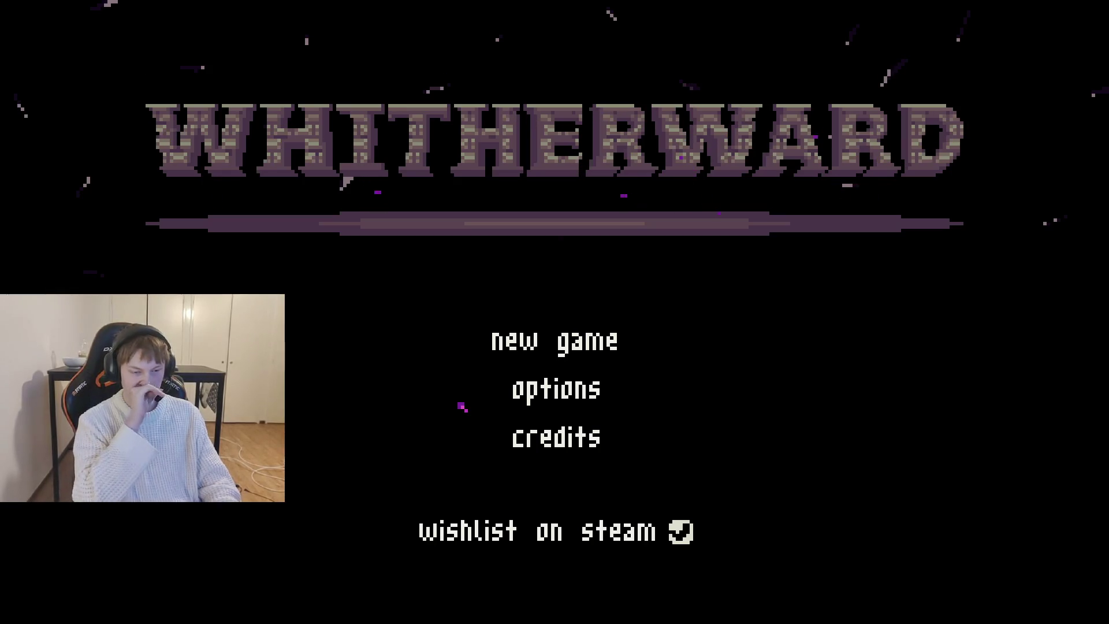
pyautogui.click(536, 348)
pyautogui.press('Up')
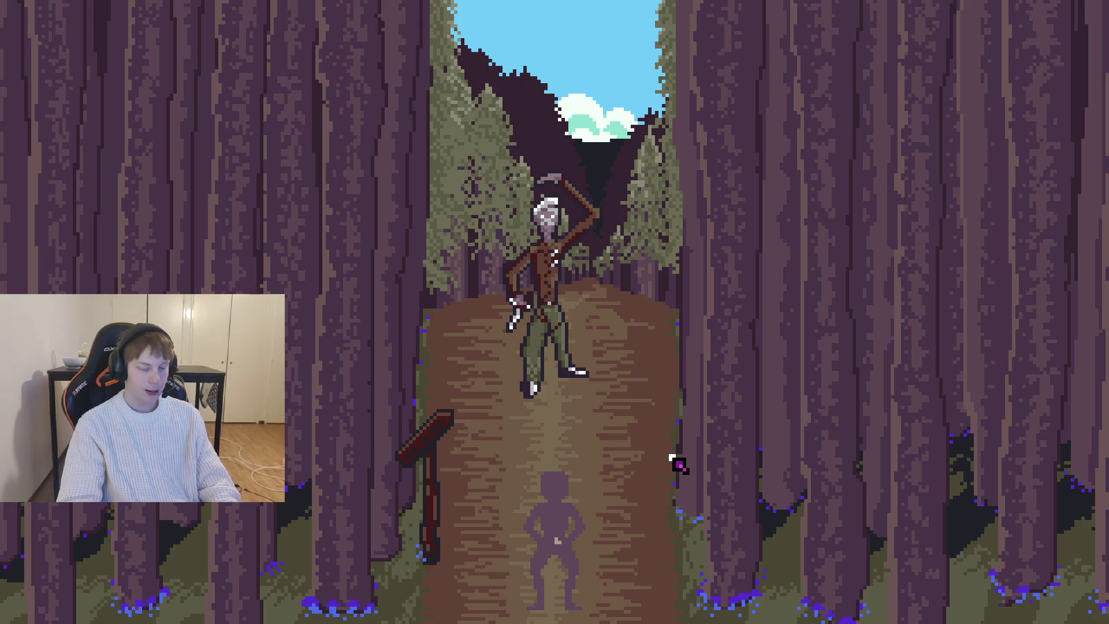
pyautogui.hotkey('alt', 'F4')
pyautogui.hotkey('ctrl', 's')
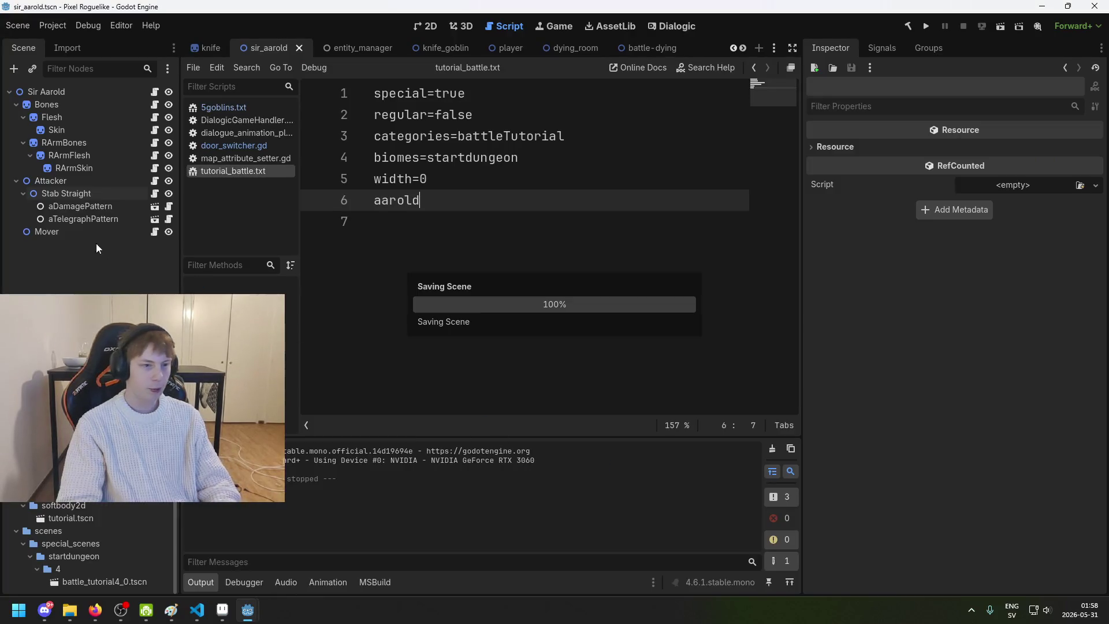
# Step: Clear the Stab Straight attack's Max Random Offset in the Inspector and save the scene
pyautogui.click(69, 193)
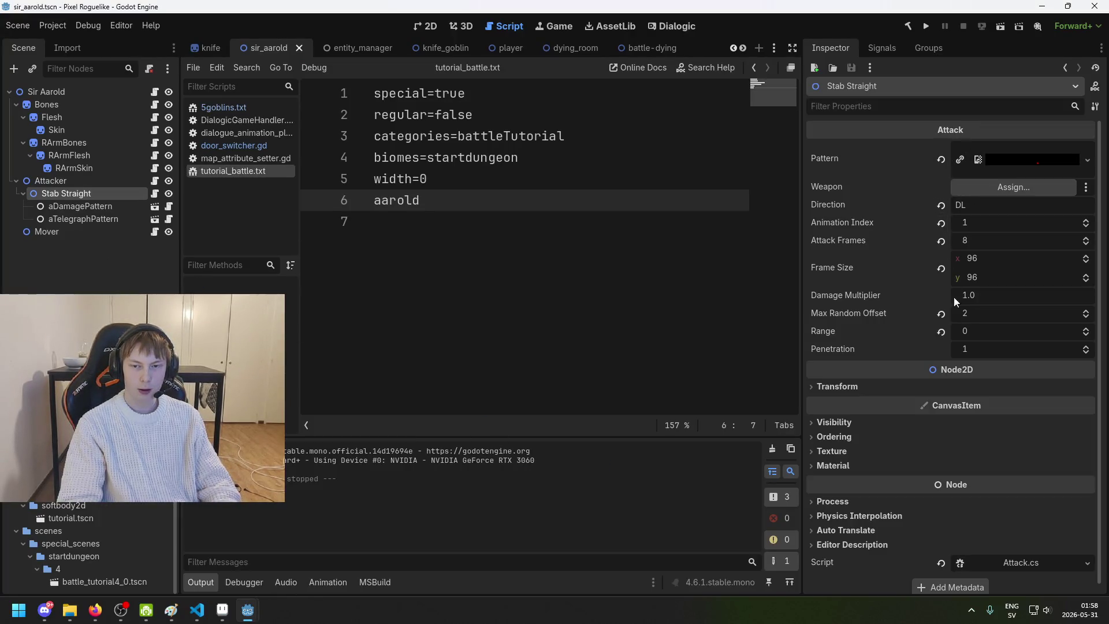
pyautogui.click(990, 311)
pyautogui.press('BackSpace')
pyautogui.write('4')
pyautogui.press('Return')
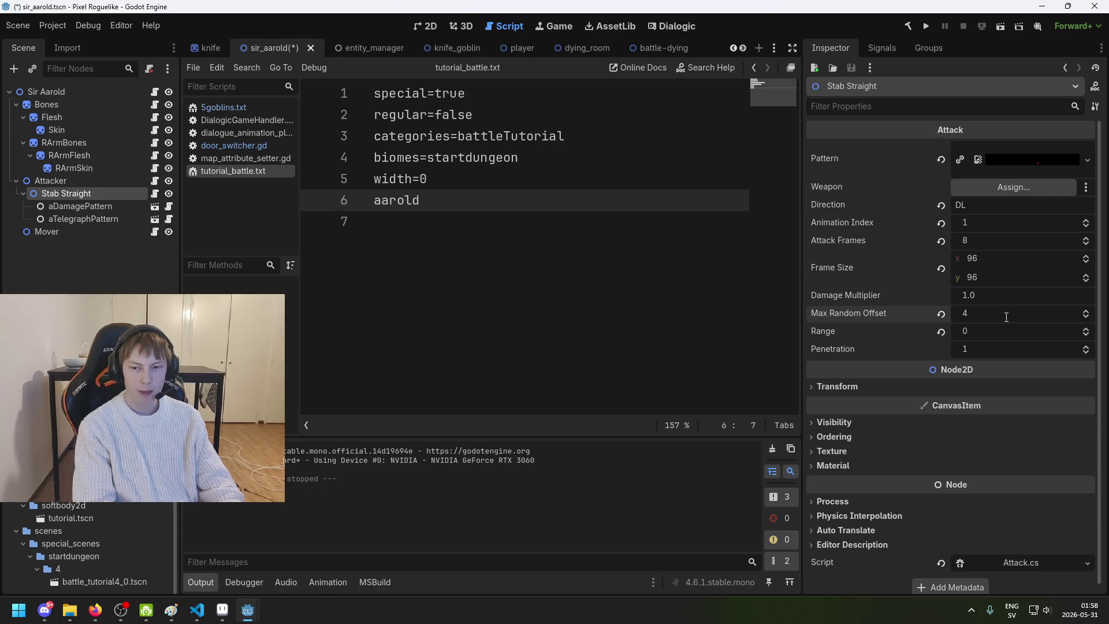
pyautogui.hotkey('ctrl', 's')
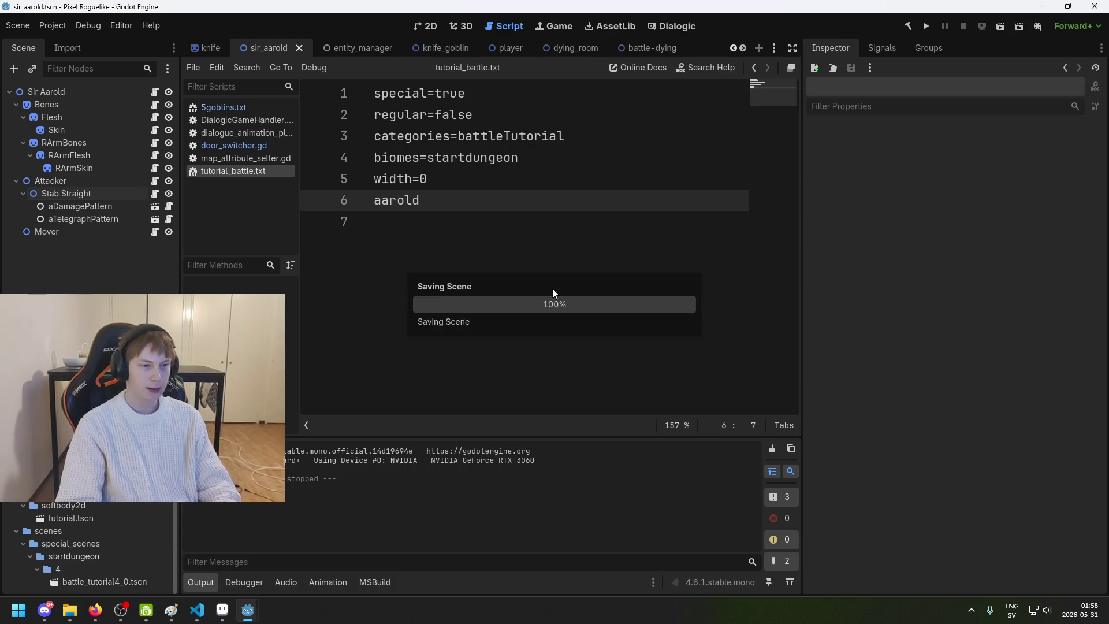
# Step: Set Stab Straight's Max Random Offset to 0, save, and run the game
pyautogui.click(85, 195)
pyautogui.hotkey('ctrl', 's')
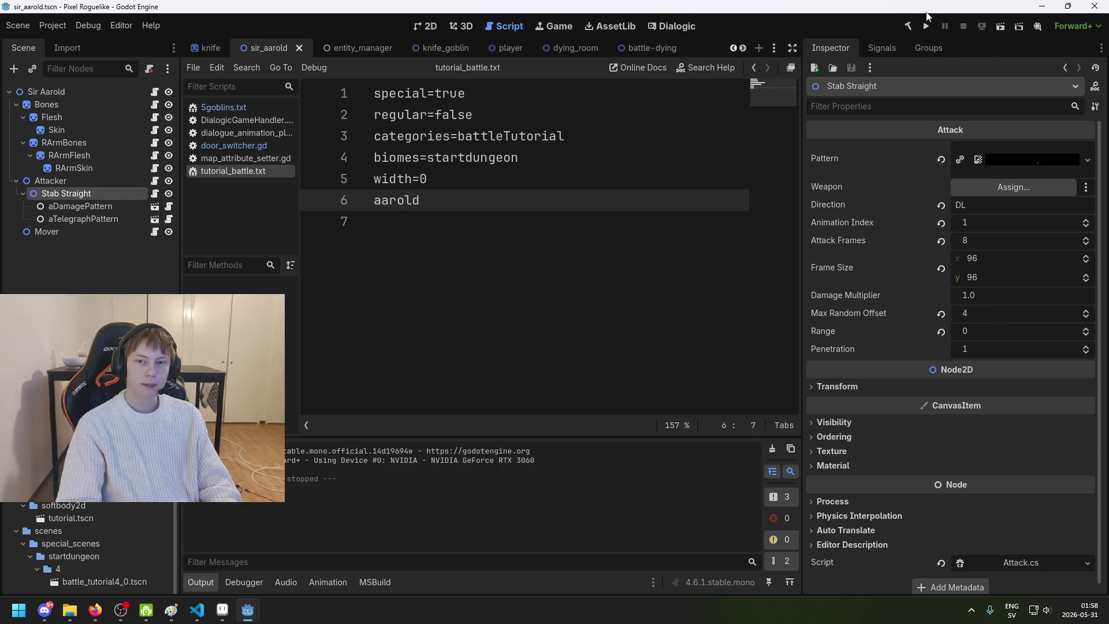
pyautogui.click(1032, 311)
pyautogui.write('0')
pyautogui.press('Return')
pyautogui.hotkey('ctrl', 's')
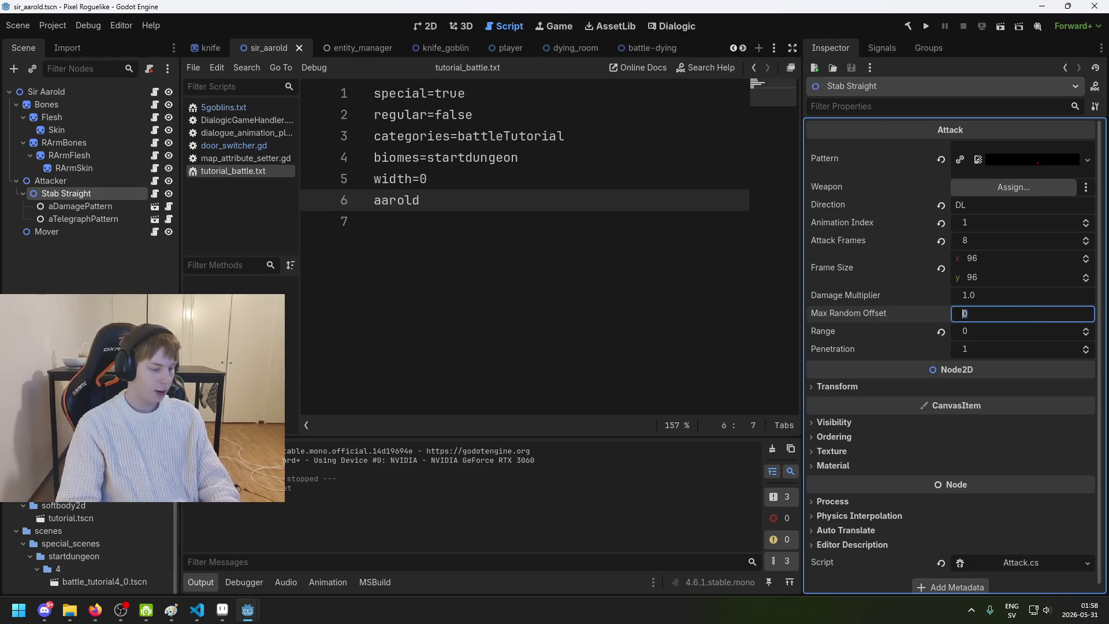
pyautogui.click(103, 269)
pyautogui.click(926, 26)
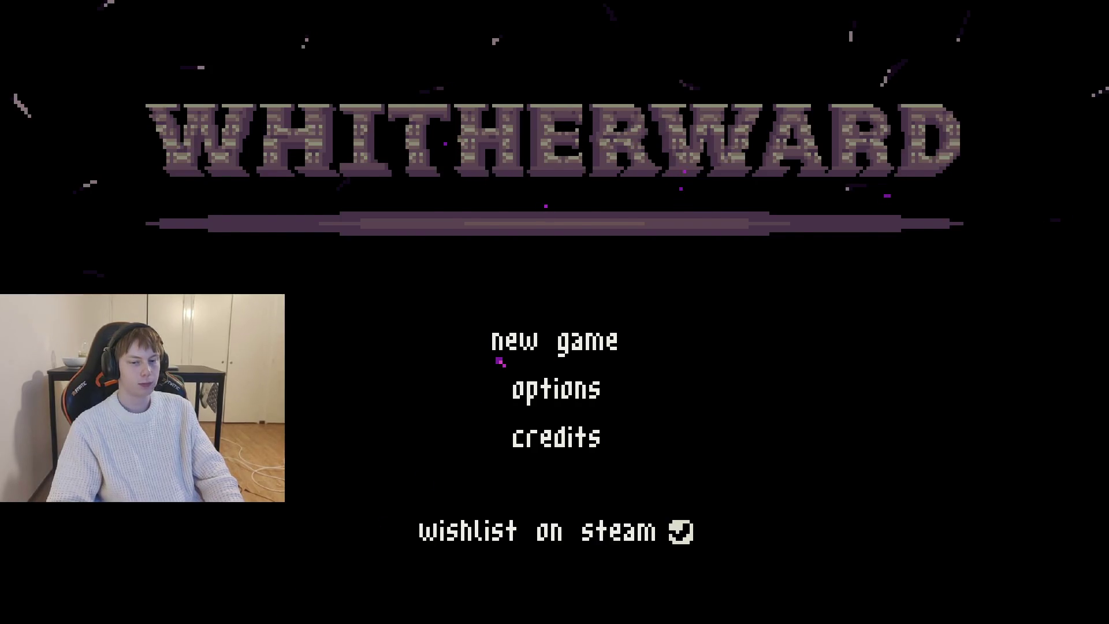
# Step: Start a new Whitherward game to test the zero-offset stab in the forest battle, then close it
pyautogui.click(497, 361)
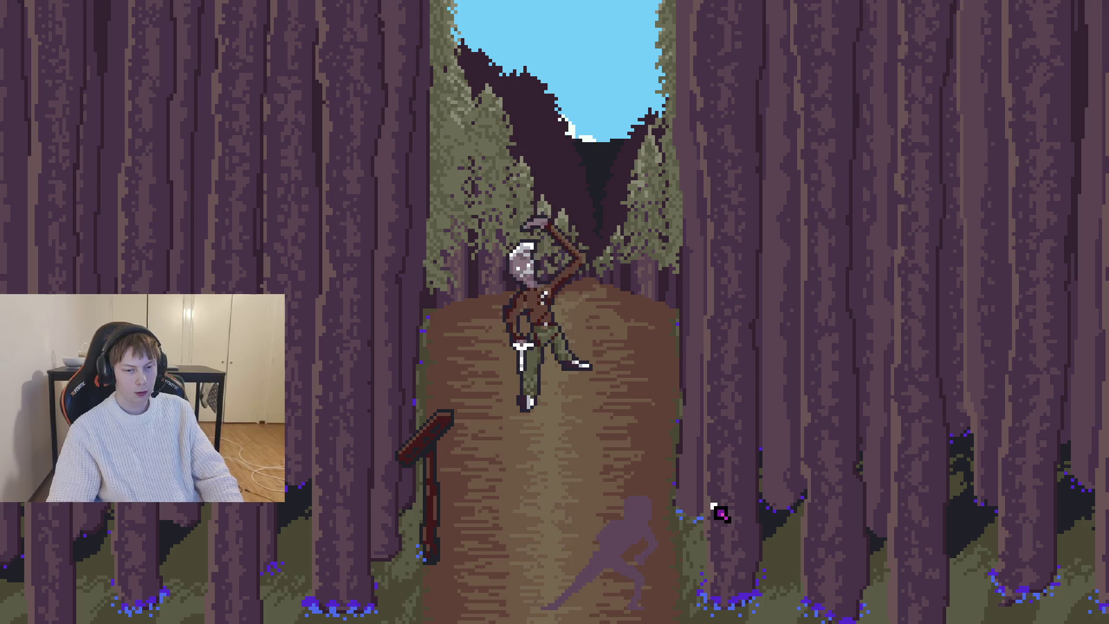
pyautogui.hotkey('alt', 'F4')
# Step: Shift the red damage mark in stab_straight_damage.png slightly right and save it as PNG
pyautogui.click(222, 610)
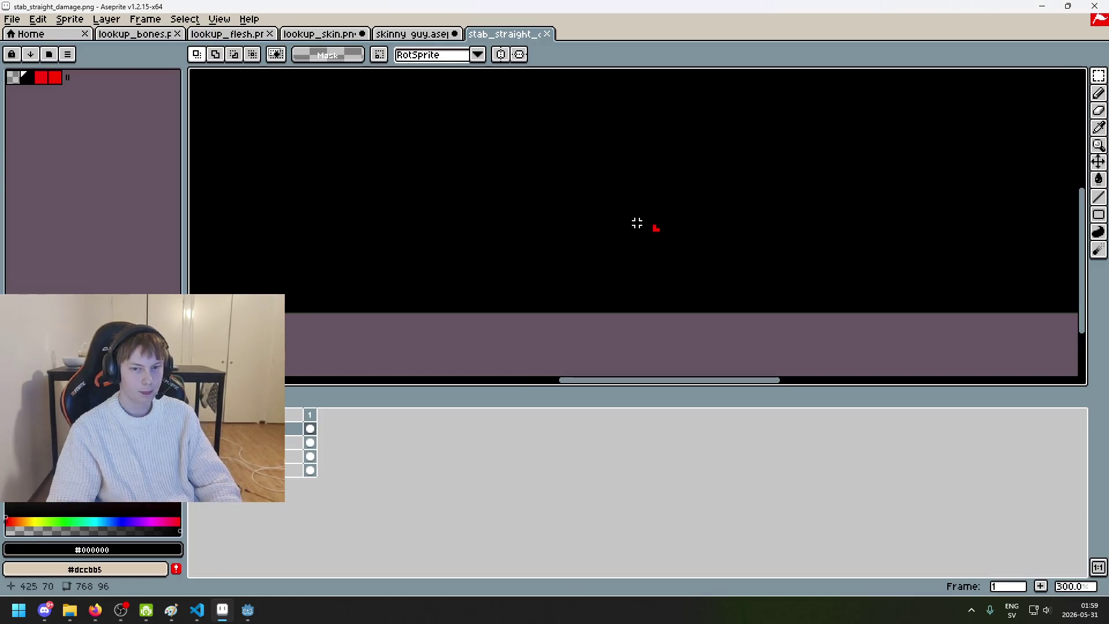
pyautogui.moveTo(577, 164); pyautogui.dragTo(681, 264)
pyautogui.hotkey('ctrl', 'd')
pyautogui.press('b')
pyautogui.hotkey('ctrl', 's')
pyautogui.click(513, 358)
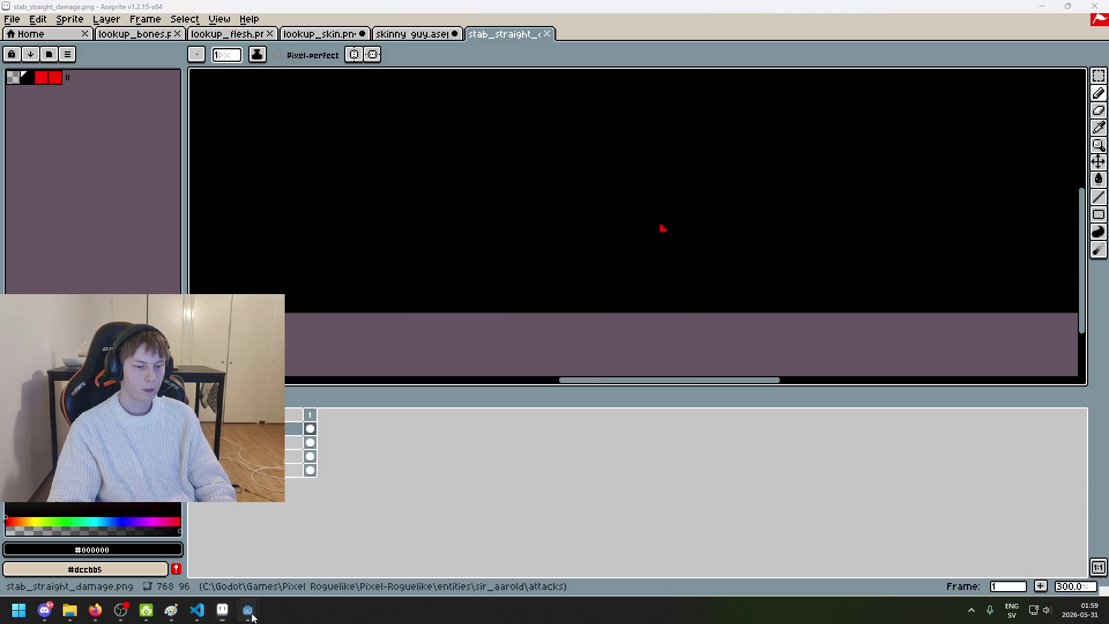
# Step: Relaunch the game from Godot and start a new game
pyautogui.click(248, 609)
pyautogui.click(926, 27)
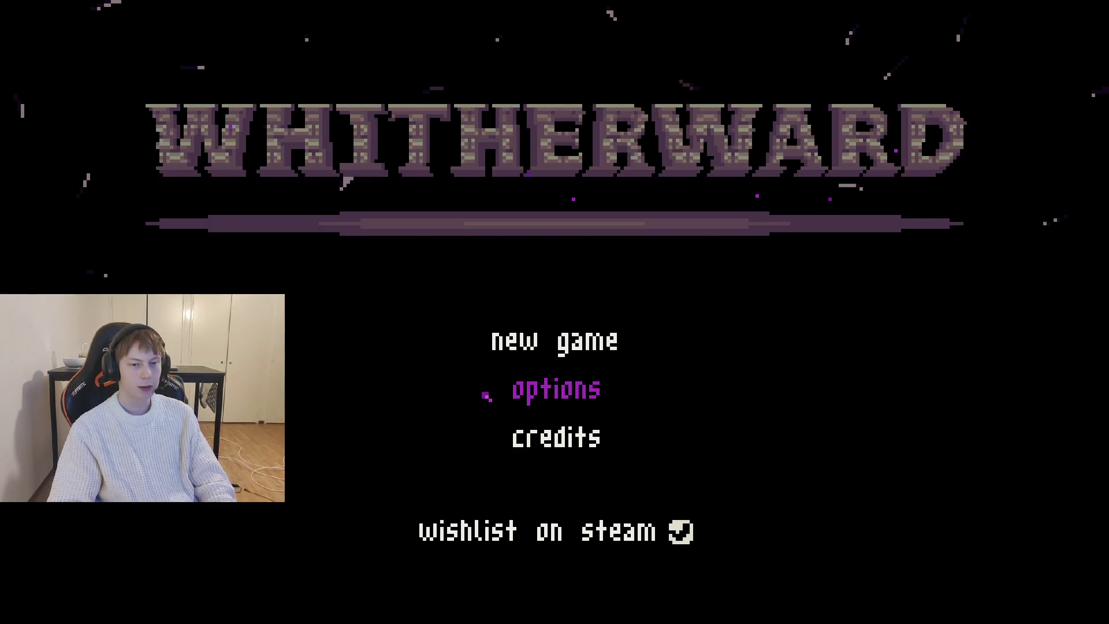
pyautogui.click(527, 354)
# Step: Walk up to the desk to watch the stab in battle, then quit and select Stab Straight
pyautogui.press('w')
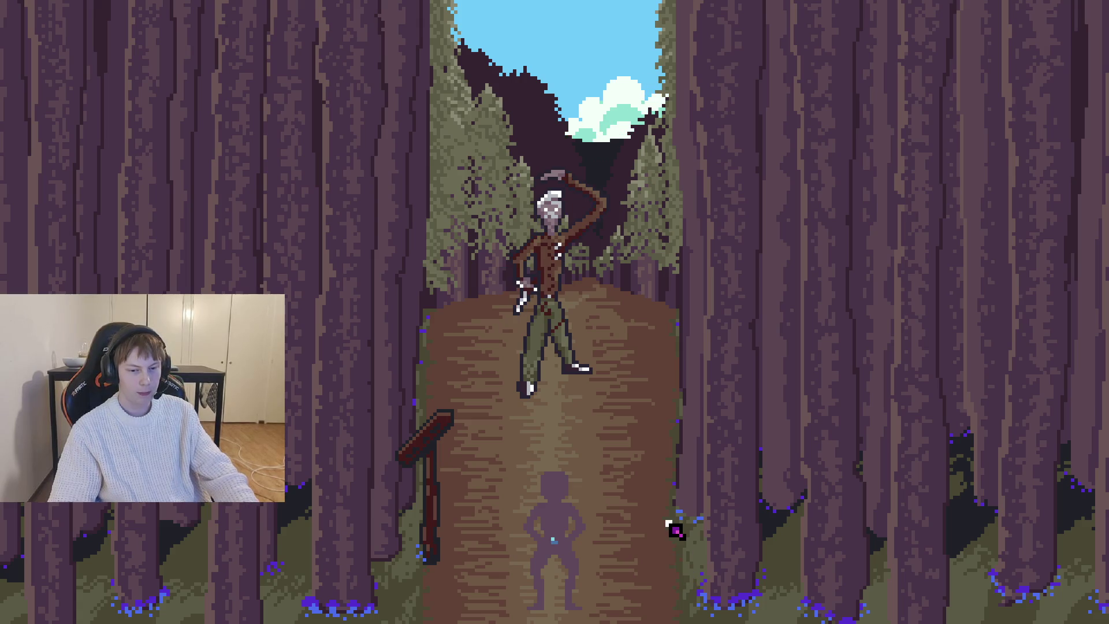
pyautogui.press('F8')
pyautogui.click(95, 192)
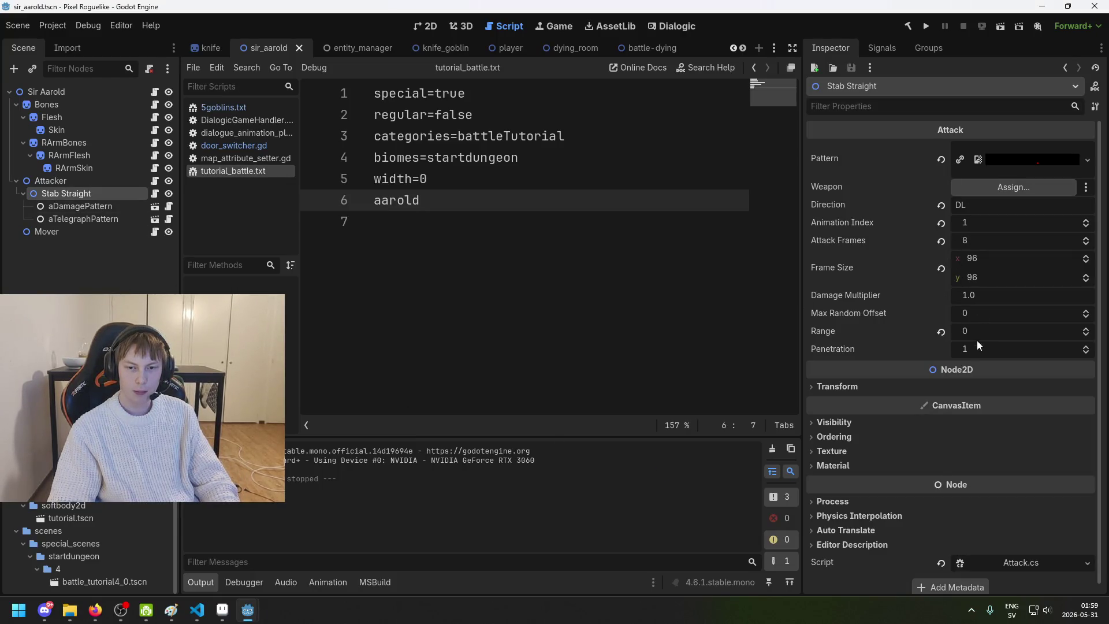
# Step: Set Stab Straight's Penetration to 6 and Max Random Offset to 4, then run the game
pyautogui.click(981, 349)
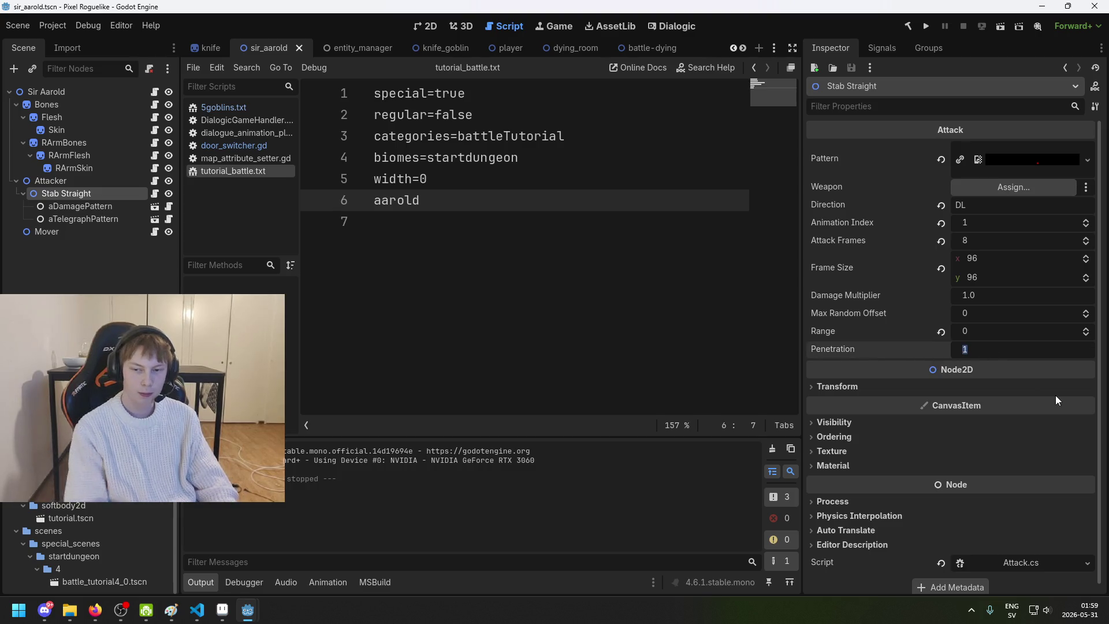
pyautogui.write('999')
pyautogui.press('BackSpace')
pyautogui.press('BackSpace')
pyautogui.press('BackSpace')
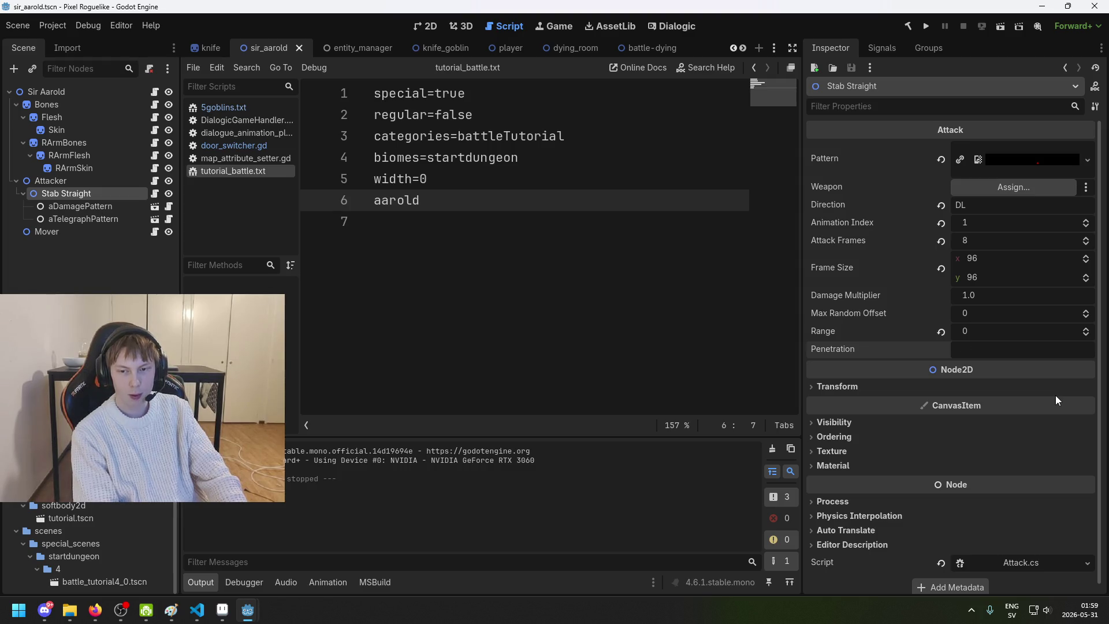
pyautogui.write('6')
pyautogui.press('Return')
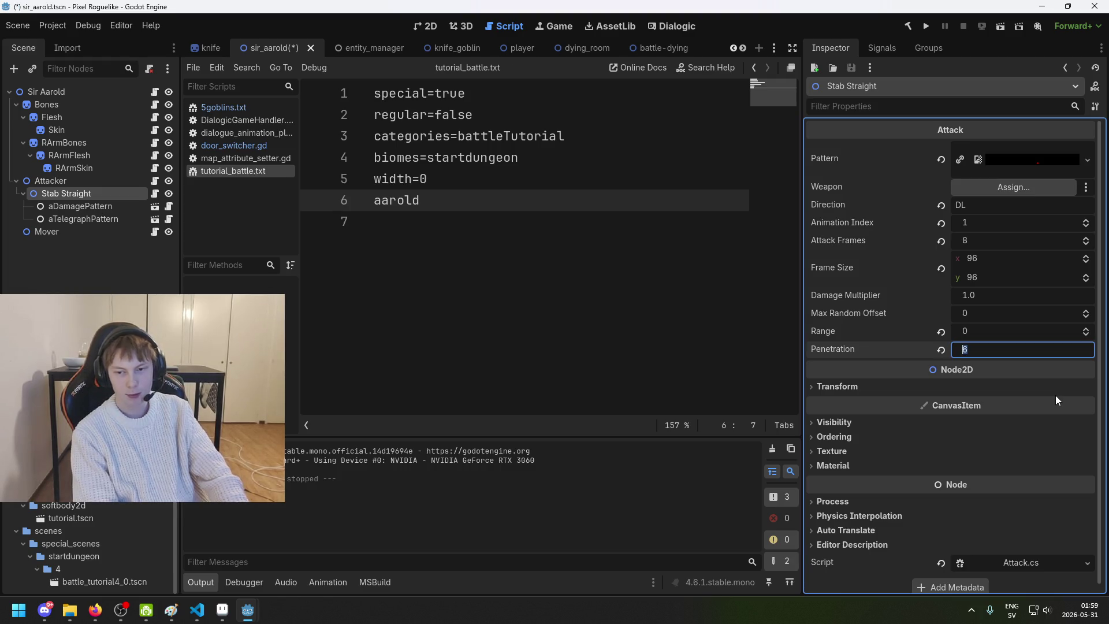
pyautogui.click(1026, 312)
pyautogui.write('4')
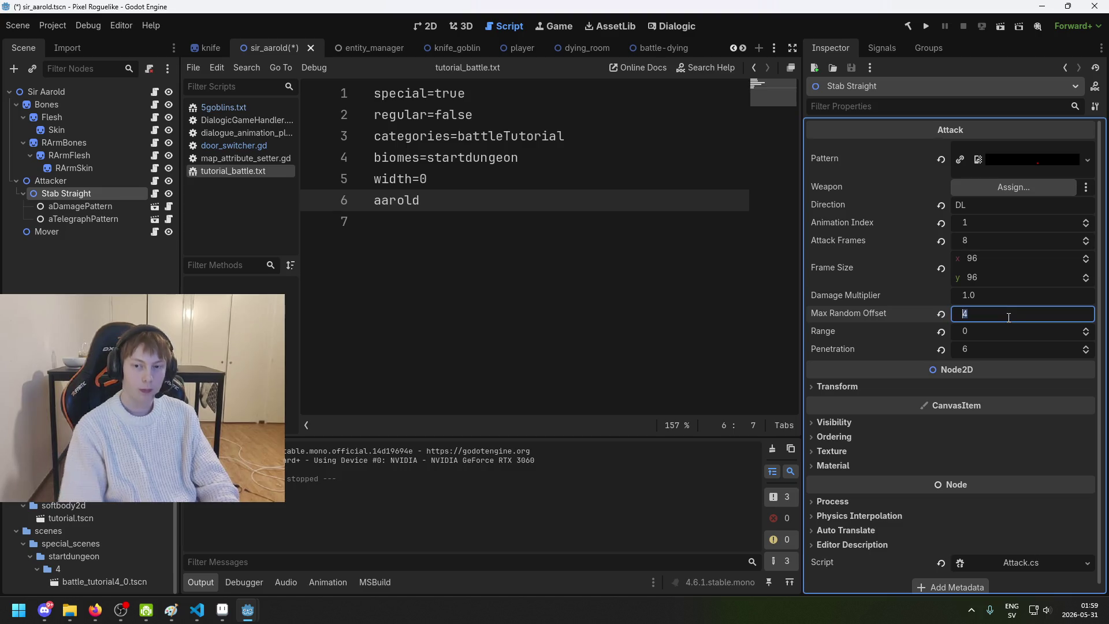
pyautogui.click(159, 291)
pyautogui.click(922, 30)
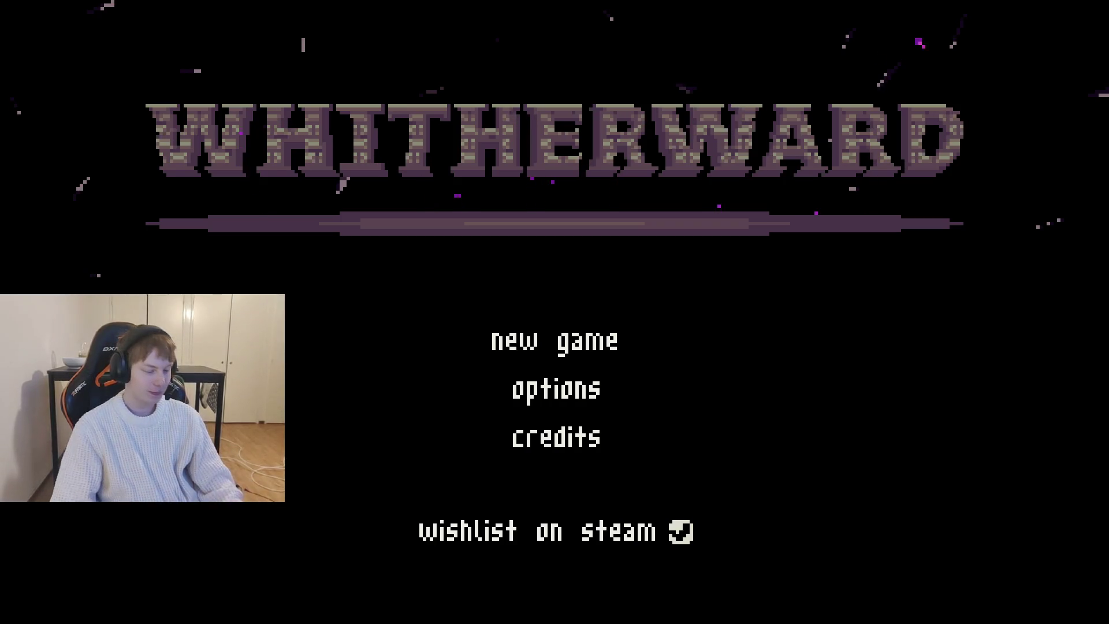
# Step: Start a new game, walk into the forest battle to watch the revised stab, then quit
pyautogui.click(585, 325)
pyautogui.press('w')
pyautogui.press('w')
pyautogui.press('w')
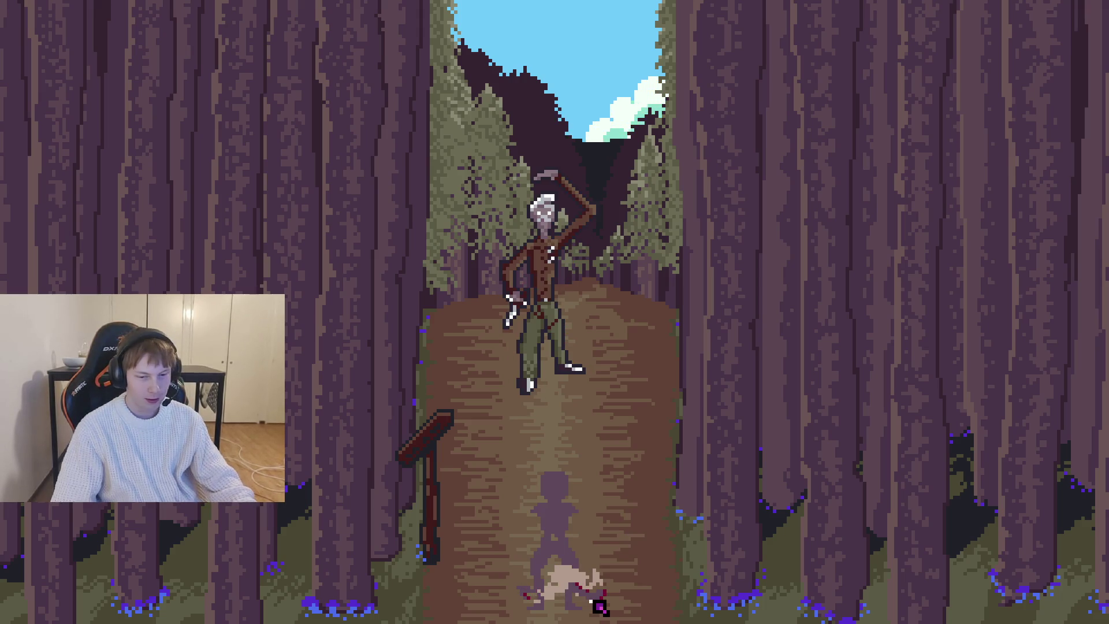
pyautogui.press('F8')
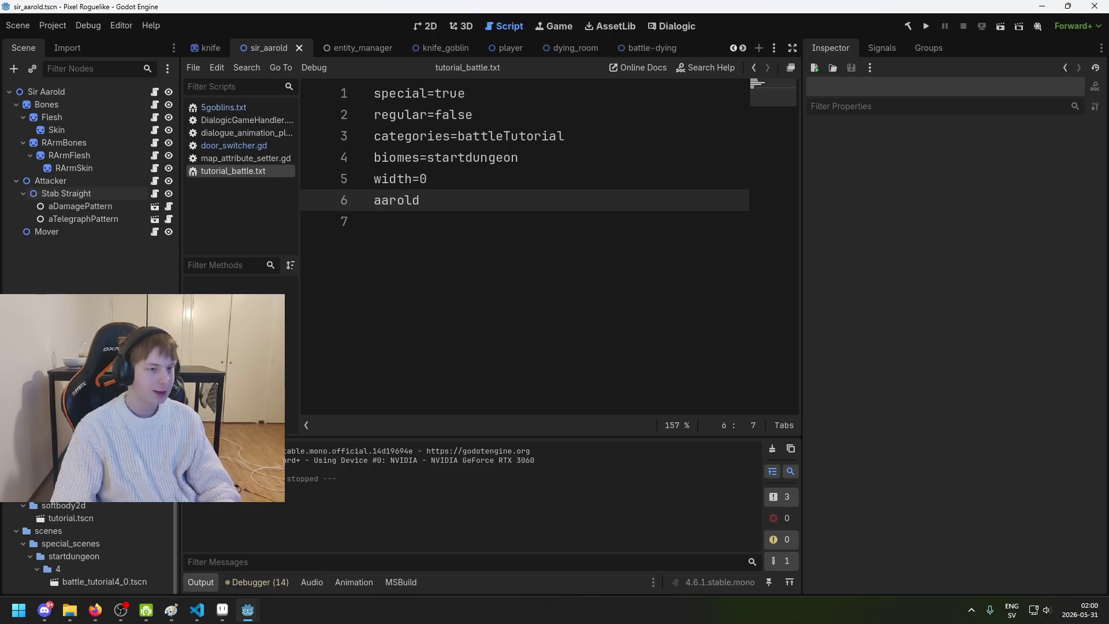
# Step: Check Stab Straight's settings under aDamagePattern, then bring up stab_straight_damage.png in Aseprite
pyautogui.click(80, 207)
pyautogui.click(96, 191)
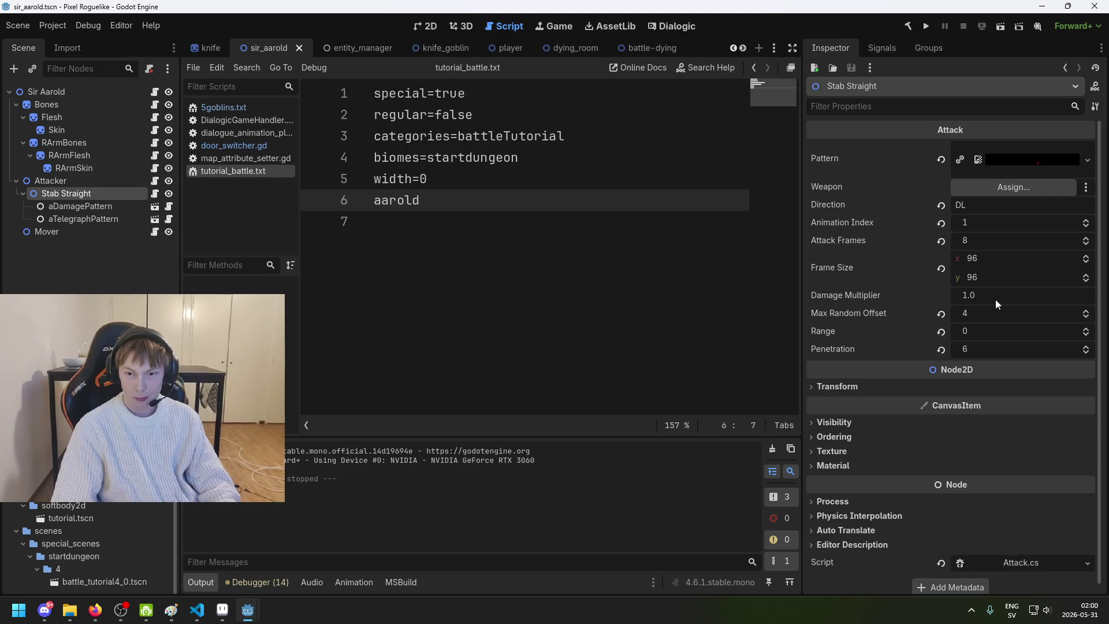
pyautogui.click(222, 609)
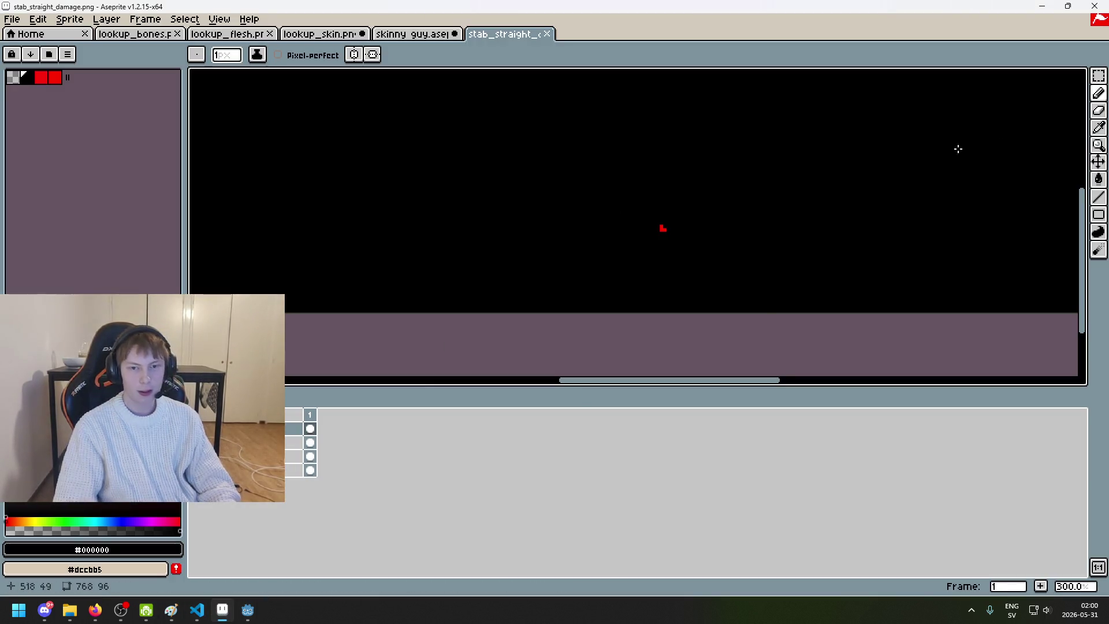
# Step: Nudge the red damage mark in stab_straight_damage.png upward
pyautogui.scroll(1, 693, 255)
pyautogui.hotkey('ctrl', 'v')
pyautogui.press('Up')
pyautogui.press('Up')
pyautogui.press('Up')
pyautogui.press('Return')
# Step: Save the sprite as PNG past the layers warning and return to the Godot editor
pyautogui.hotkey('ctrl', 's')
pyautogui.press('Return')
pyautogui.hotkey('ctrl', 's')
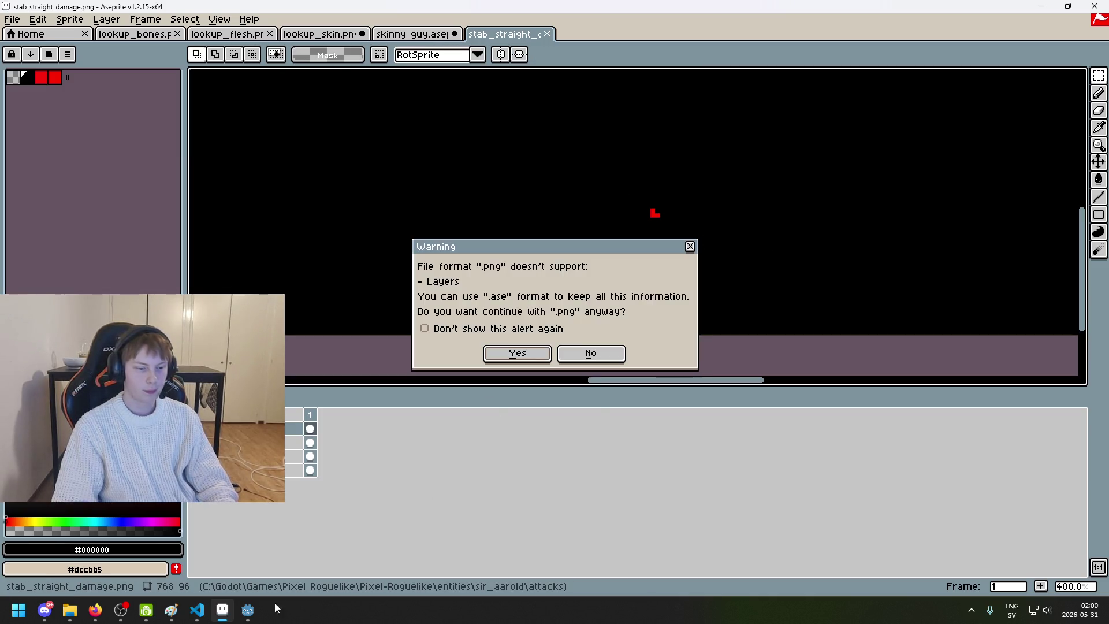
pyautogui.press('Return')
pyautogui.click(247, 610)
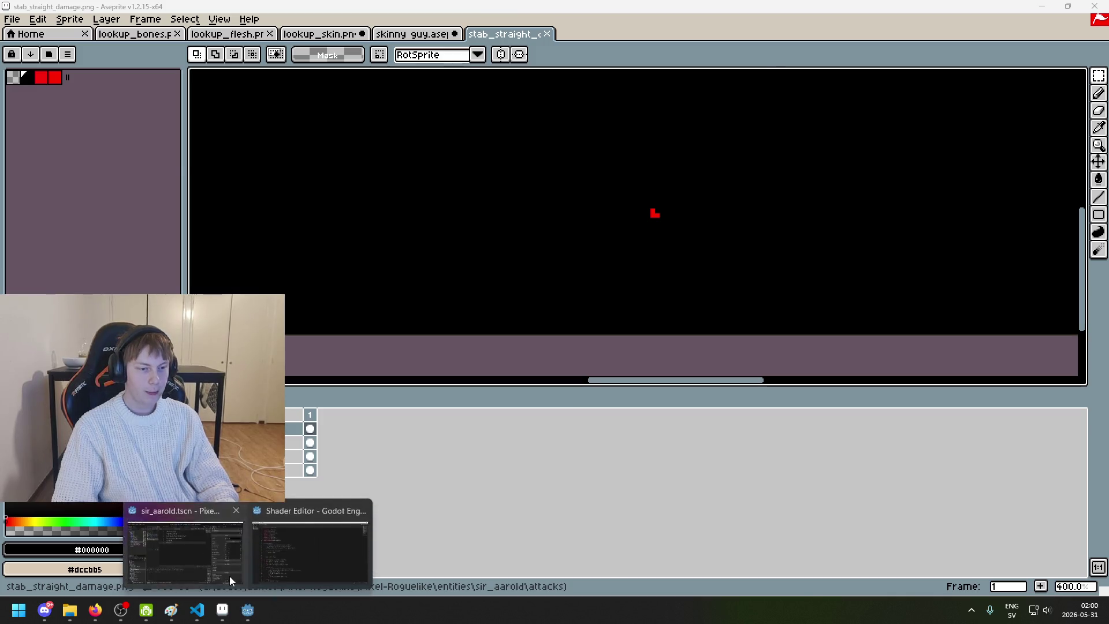
pyautogui.click(191, 537)
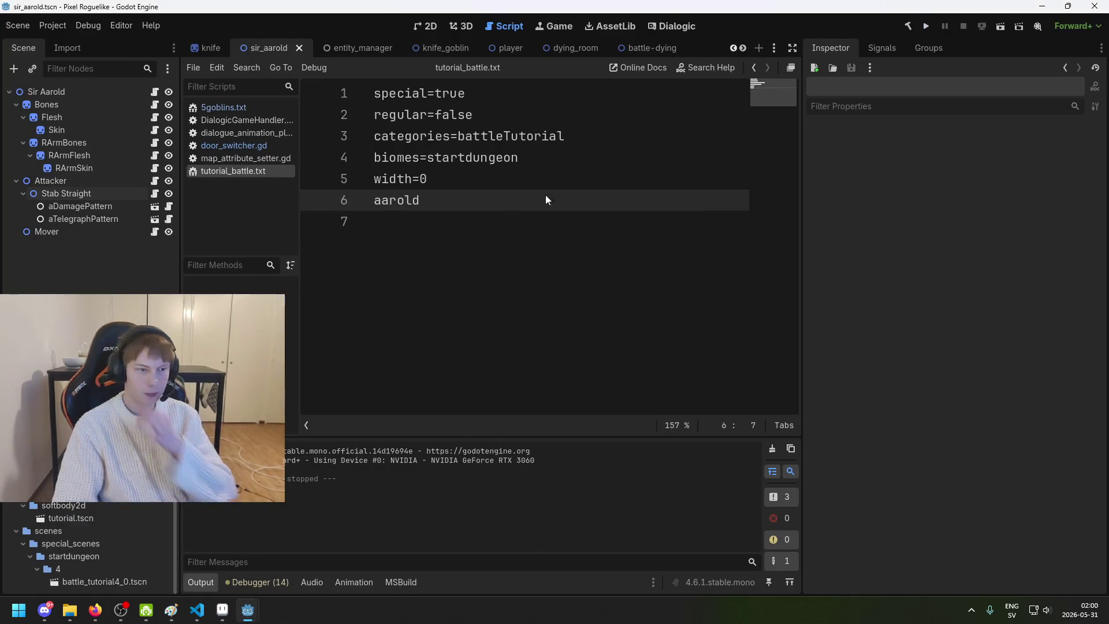
# Step: Rebuild the project and launch Whitherward to its title menu
pyautogui.click(921, 31)
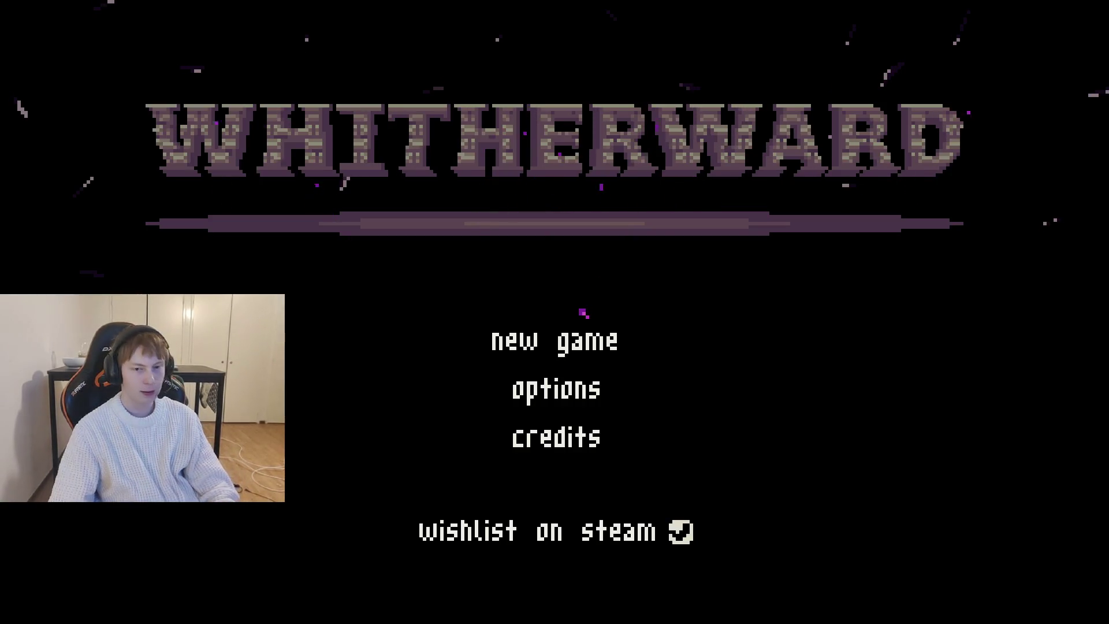
# Step: Start a new game, watch the stab with the raised damage mark, then quit to Godot
pyautogui.click(585, 338)
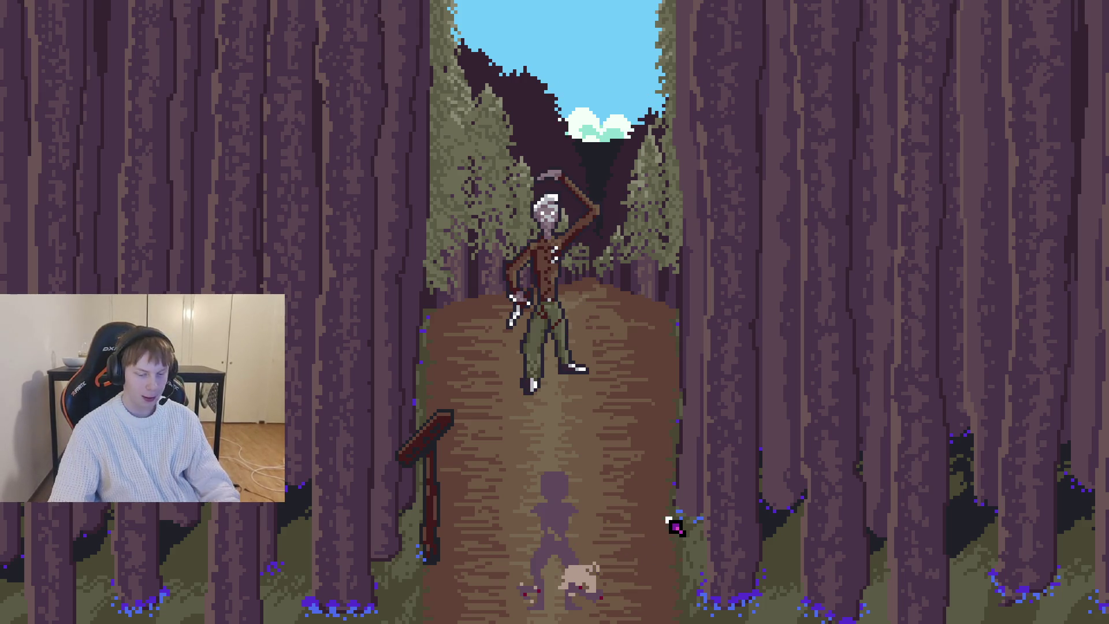
pyautogui.press('F8')
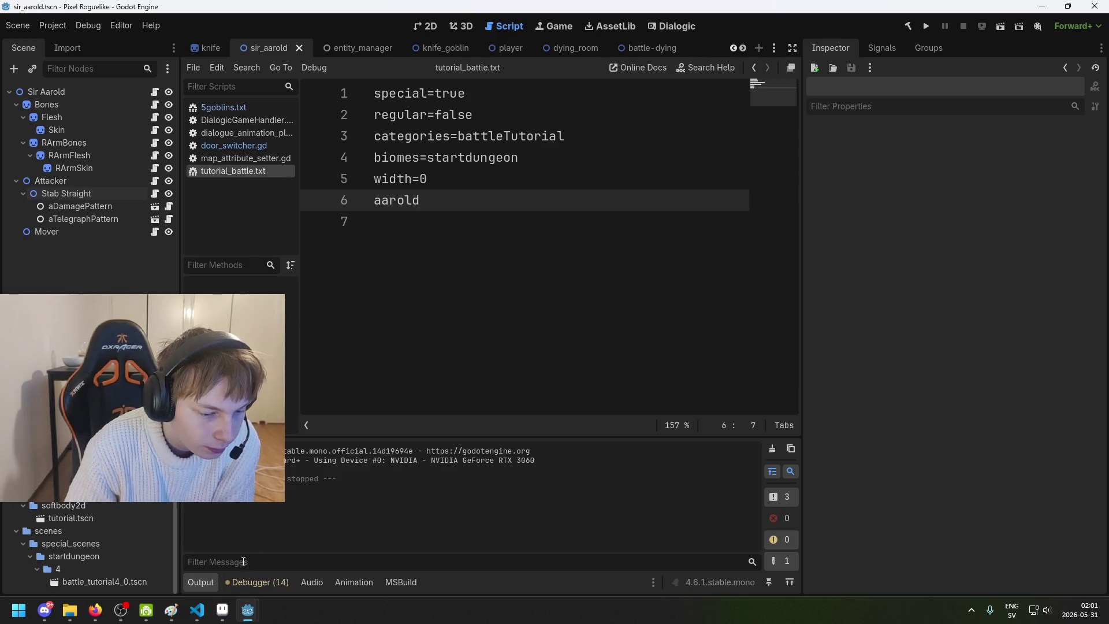
# Step: Save the sir_aarold scene, then open the player scene and browse its Player, Bones and Flesh nodes
pyautogui.click(425, 26)
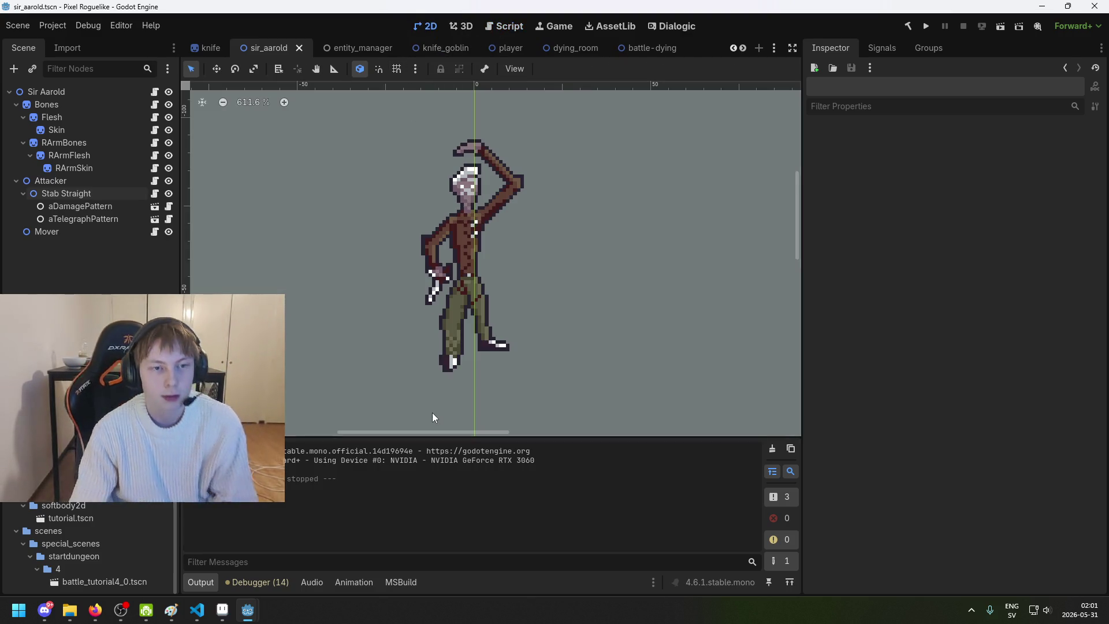
pyautogui.hotkey('ctrl', 's')
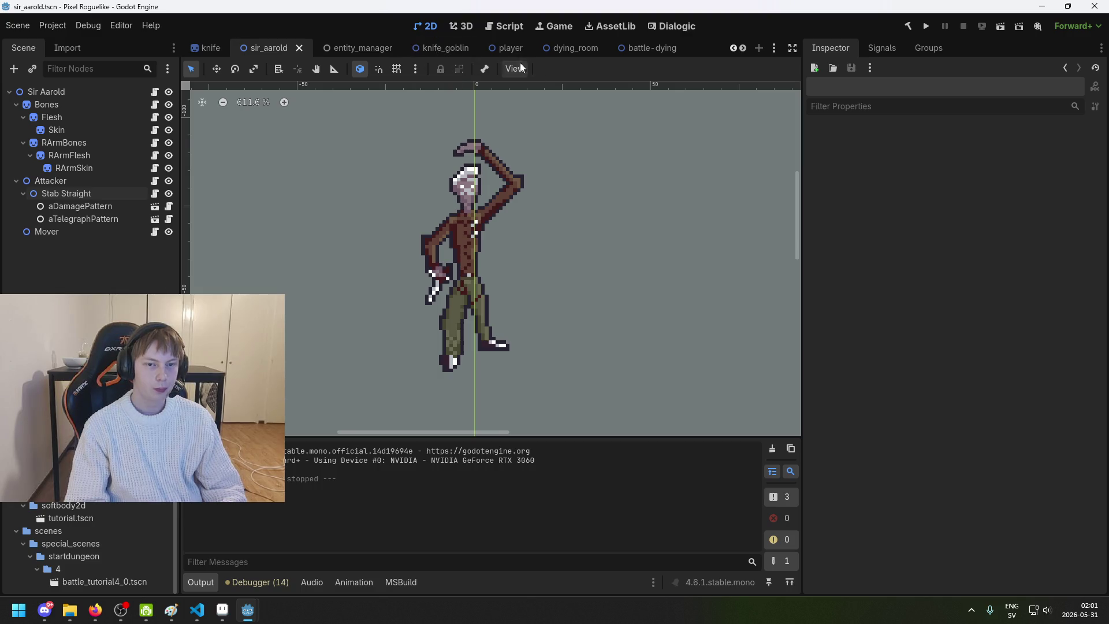
pyautogui.click(508, 48)
pyautogui.click(90, 114)
pyautogui.click(93, 94)
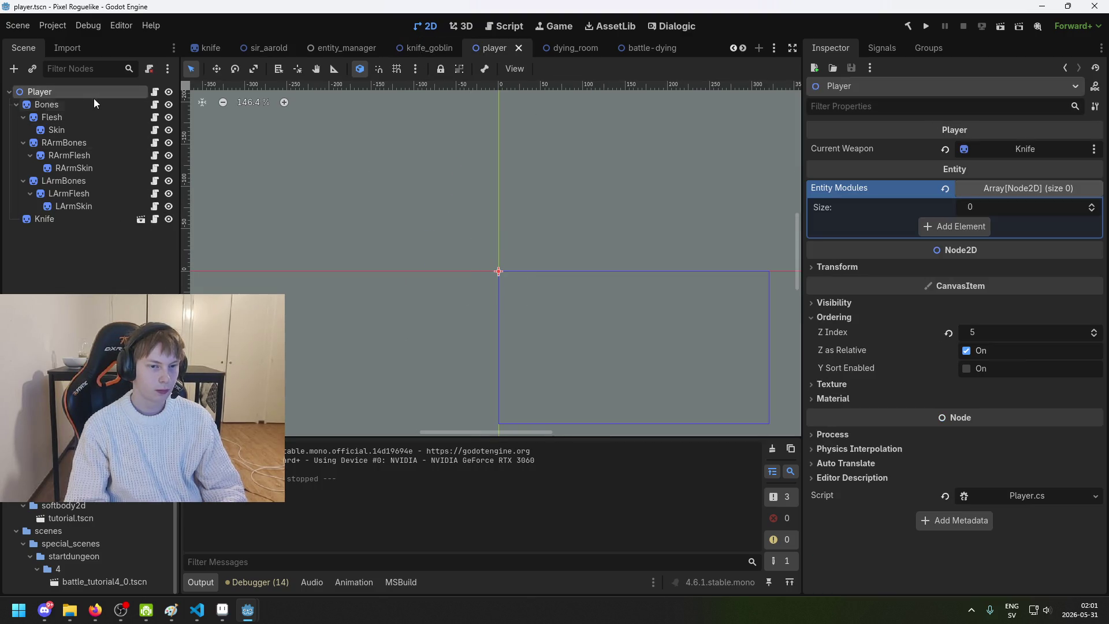
pyautogui.click(101, 104)
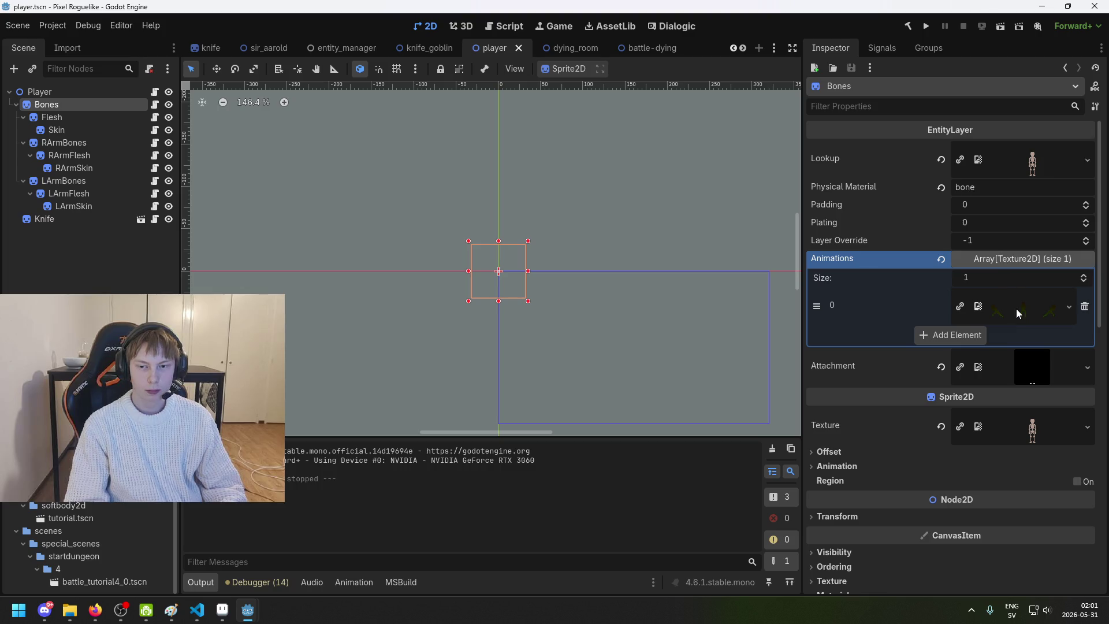
# Step: Preview the Flesh, Skin, RArmBones, RArmFlesh and RArmSkin attachment textures
pyautogui.click(79, 117)
pyautogui.click(1046, 303)
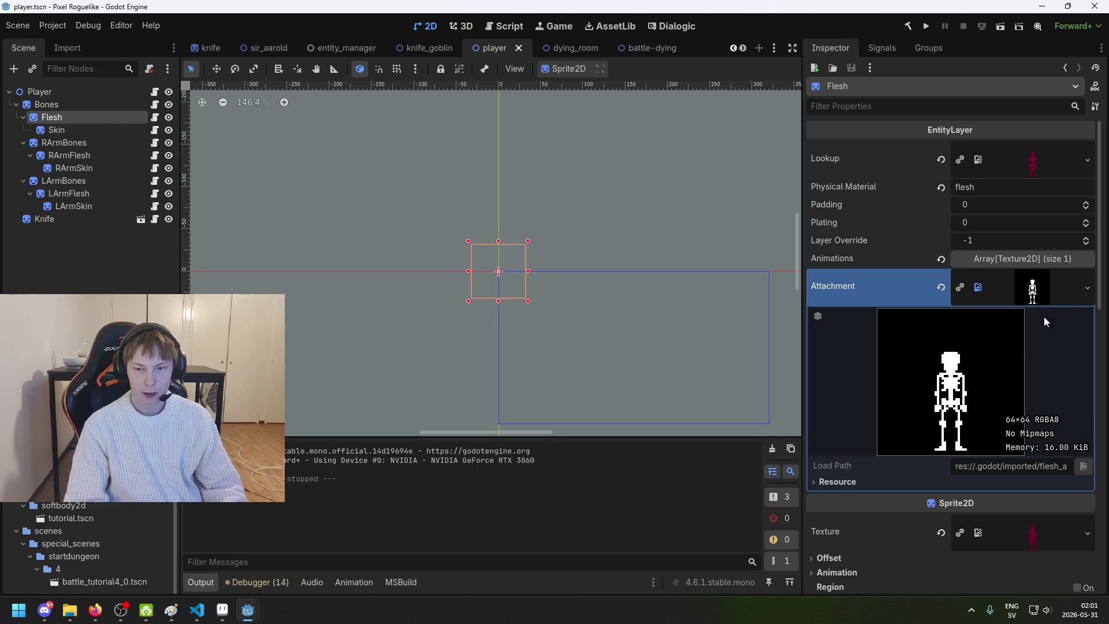
pyautogui.click(75, 130)
pyautogui.click(1021, 290)
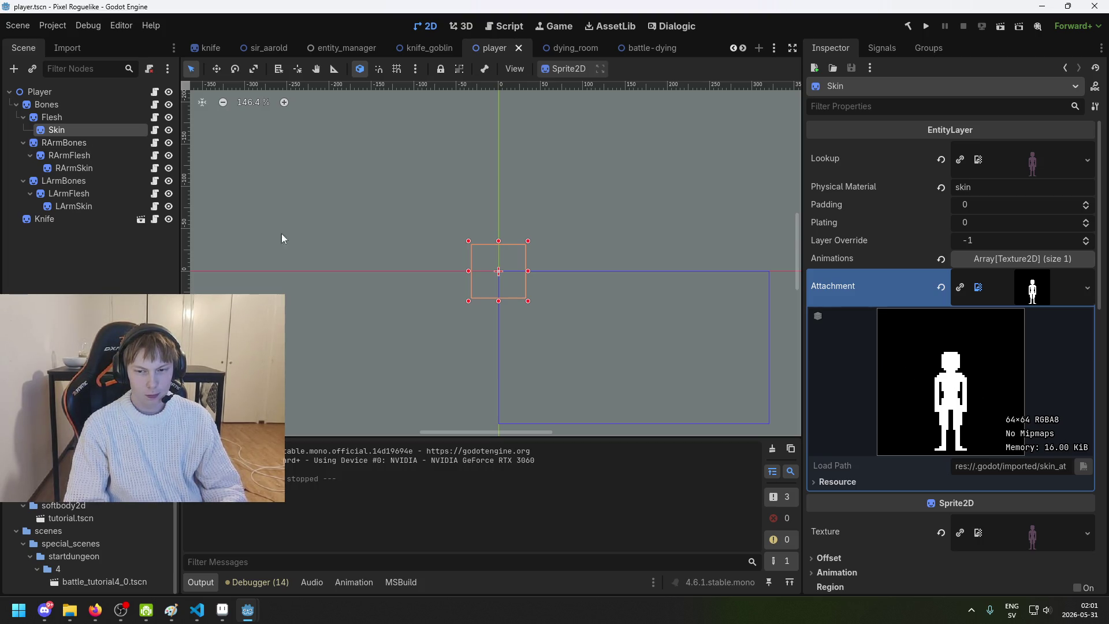
pyautogui.click(64, 143)
pyautogui.click(1034, 370)
pyautogui.click(87, 155)
pyautogui.click(1034, 295)
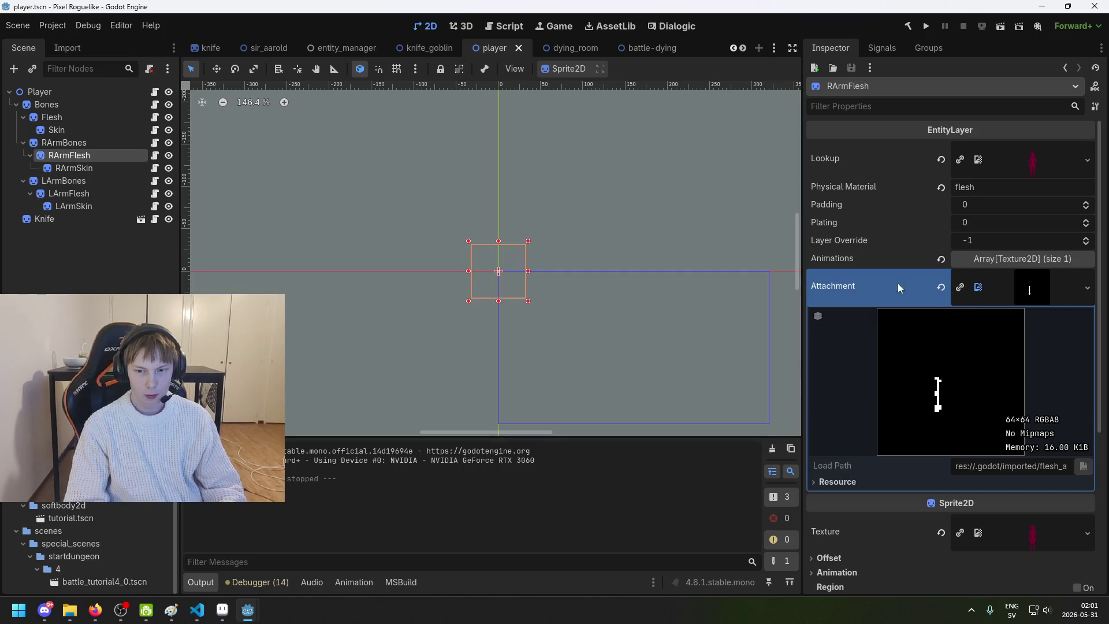
pyautogui.click(109, 171)
pyautogui.click(1060, 287)
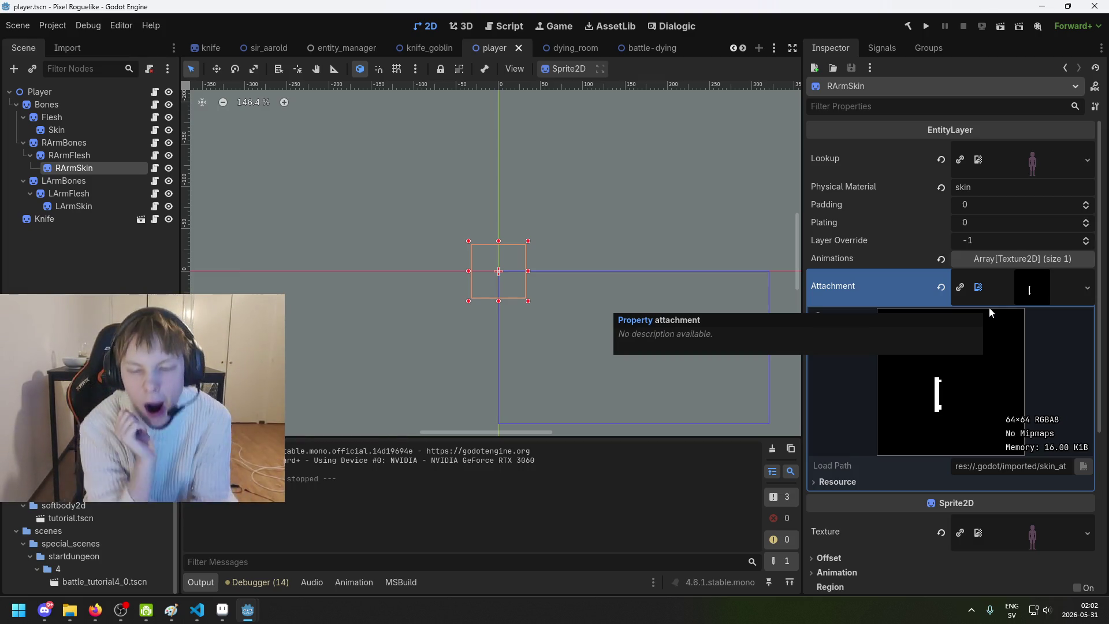
# Step: Recheck the RArmSkin texture preview, then switch back to sir_aarold and save it
pyautogui.scroll(-1, 996, 255)
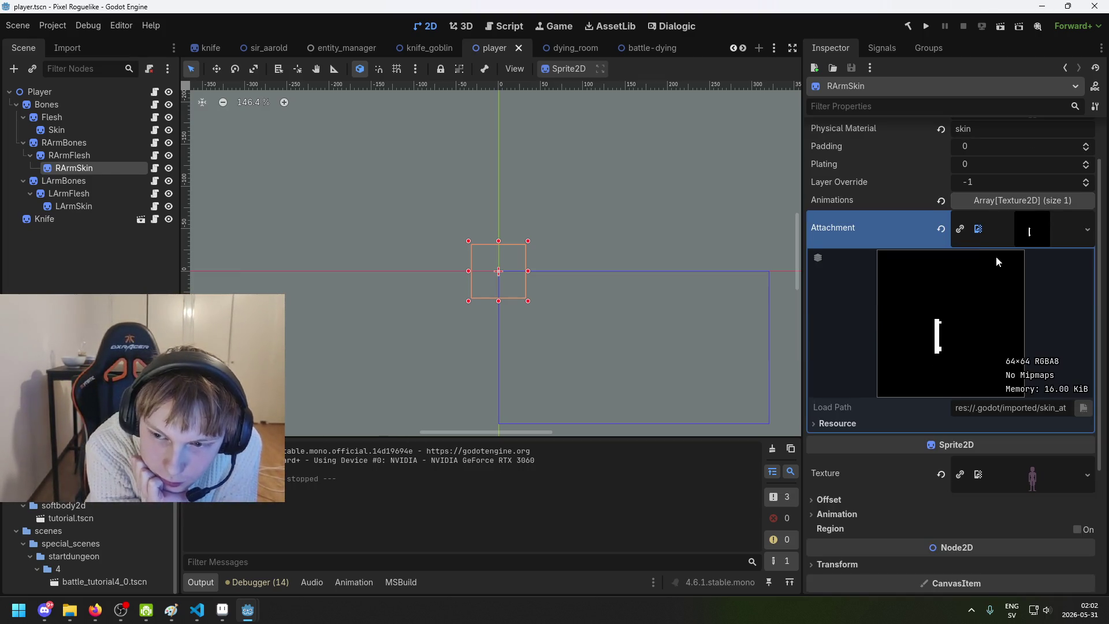
pyautogui.scroll(1, 1012, 254)
pyautogui.click(1028, 293)
pyautogui.click(1028, 293)
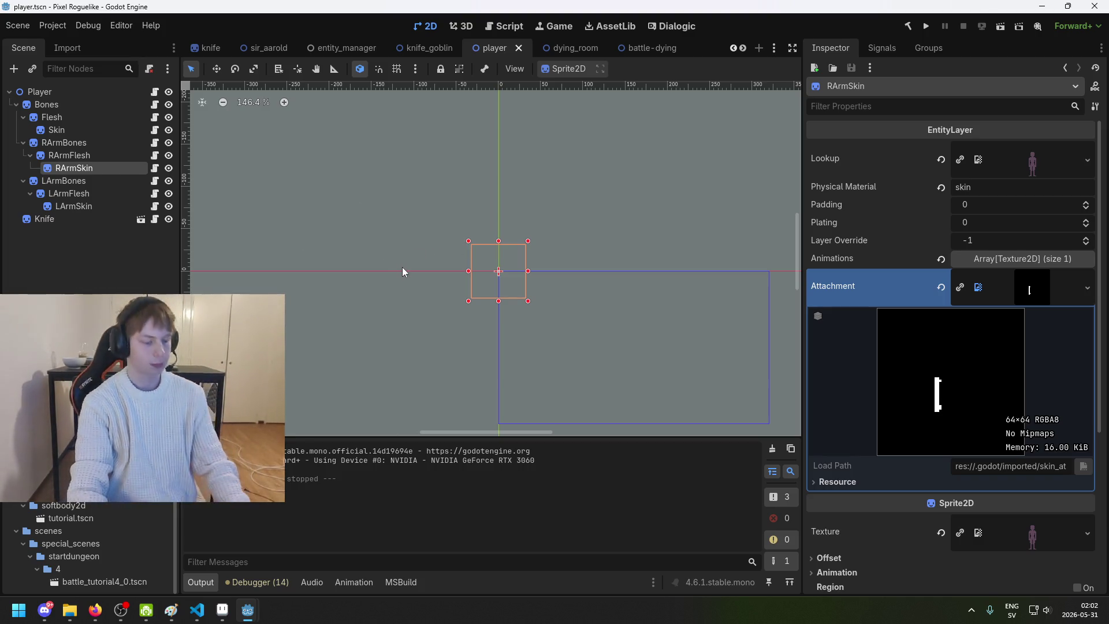
pyautogui.click(242, 51)
pyautogui.hotkey('ctrl', 's')
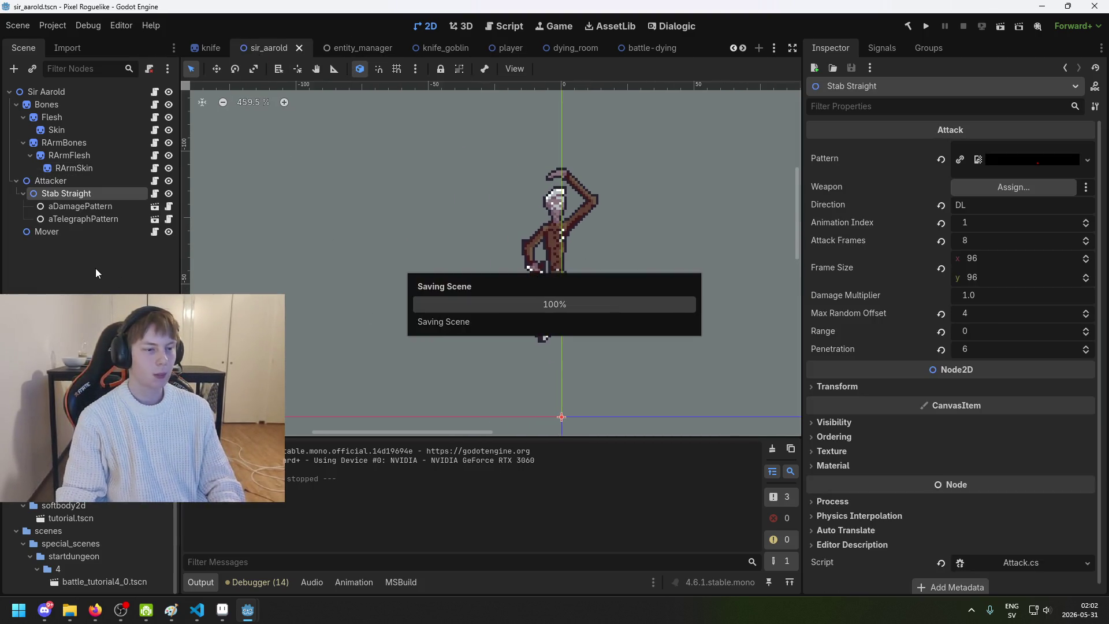
# Step: Save the Godot scene and review the aDamagePattern and aTelegraphPattern settings
pyautogui.click(95, 268)
pyautogui.hotkey('ctrl', 's')
pyautogui.click(99, 207)
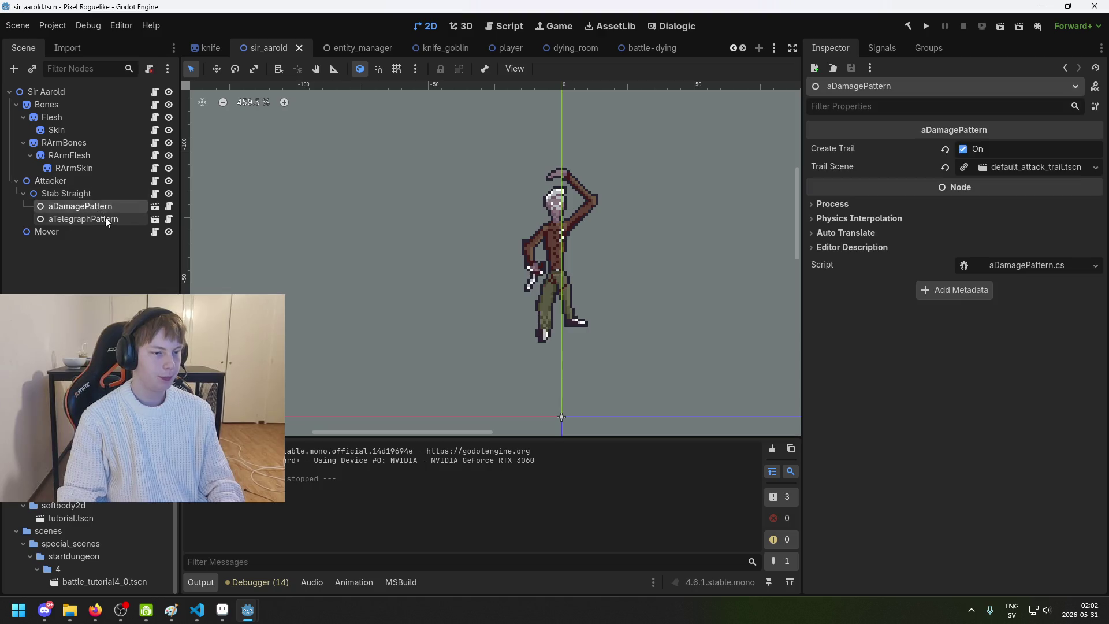
pyautogui.click(105, 219)
pyautogui.moveTo(451, 274)
pyautogui.mouseDown()
pyautogui.moveTo(420, 276)
pyautogui.moveTo(509, 302)
pyautogui.mouseUp()
# Step: Recheck aDamagePattern, return to Stab Straight, and bring Aseprite with stab_straight_damage.png forward
pyautogui.moveTo(222, 618)
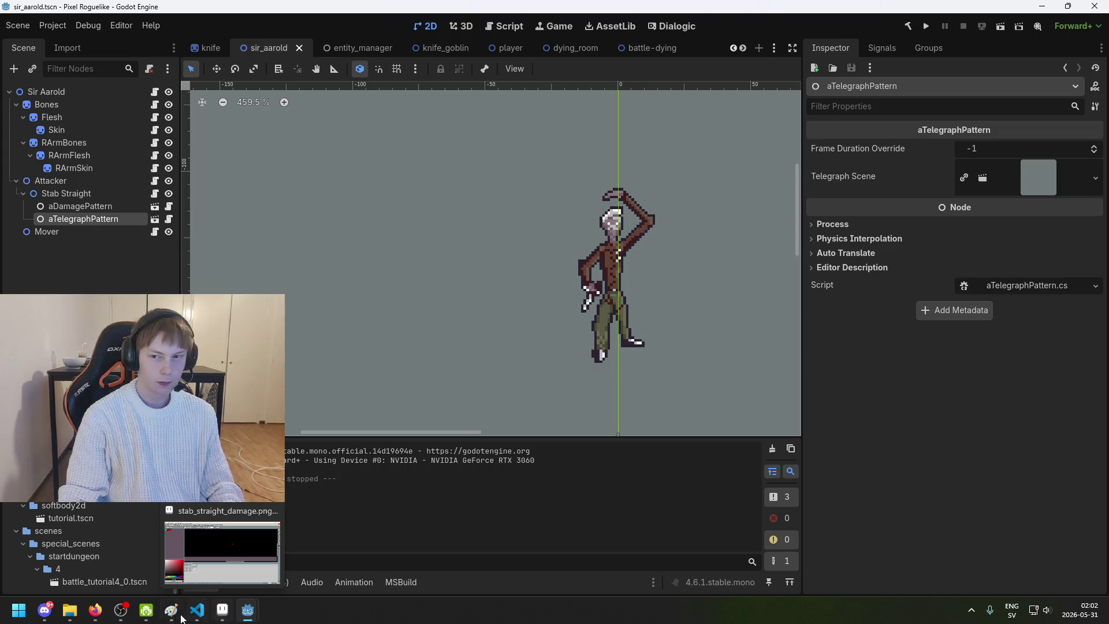
pyautogui.moveTo(186, 616)
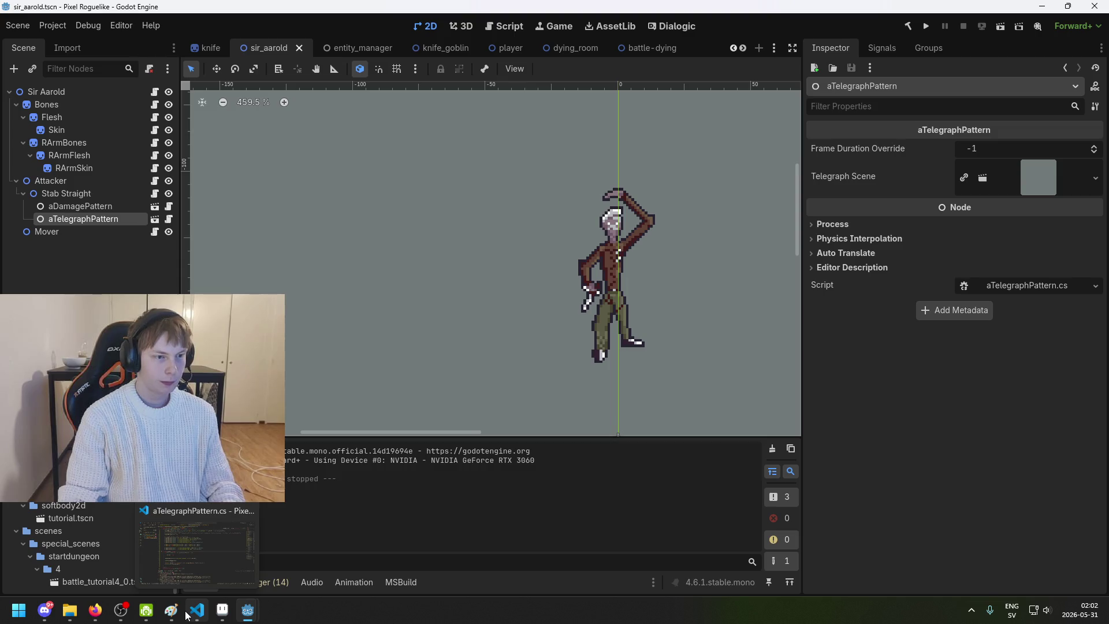
pyautogui.click(92, 206)
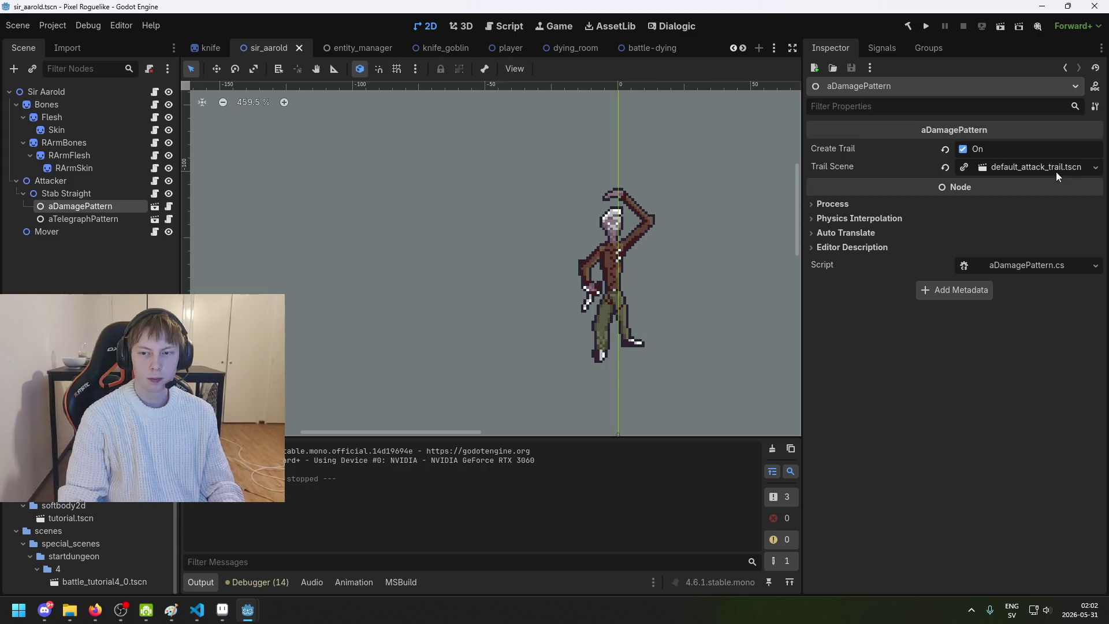
pyautogui.press('Up')
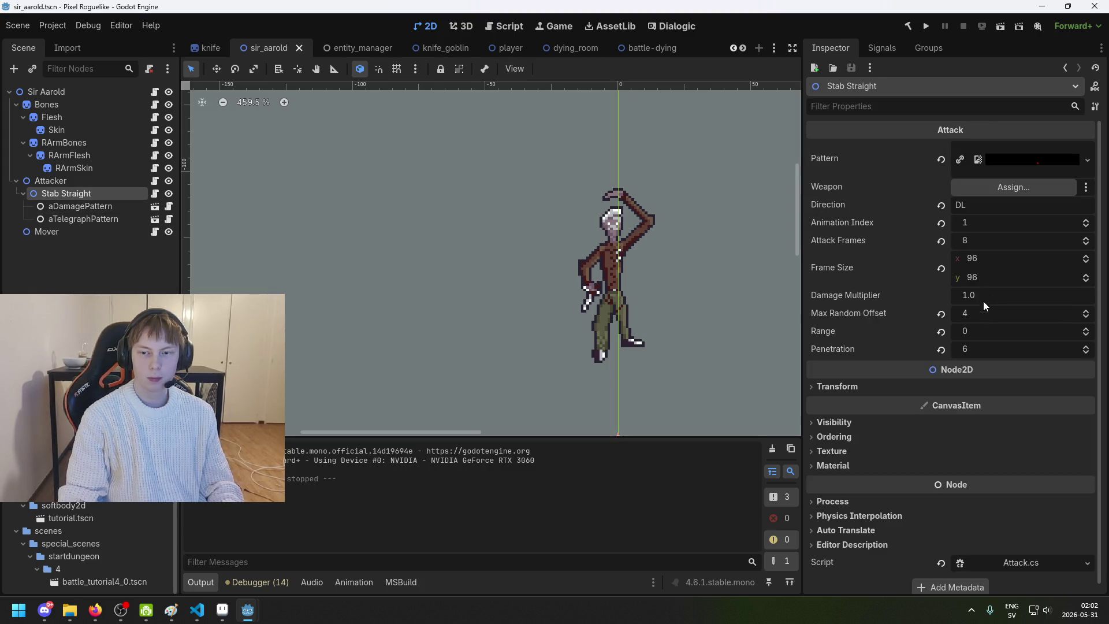
pyautogui.click(223, 610)
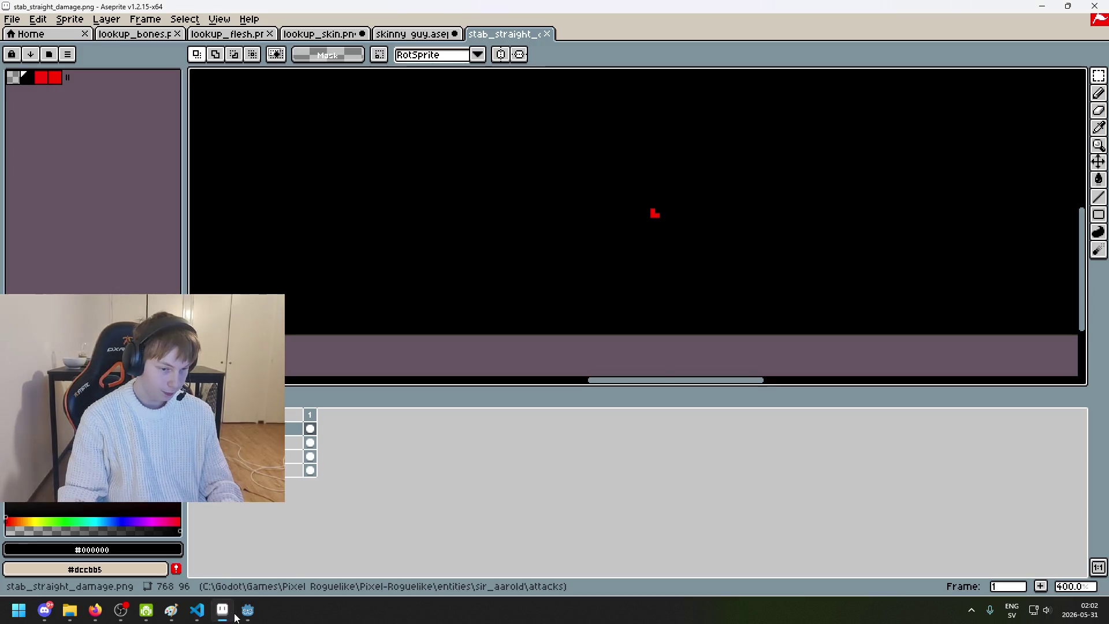
# Step: Glance at the Stab Straight node's options in Godot, then switch back to Aseprite
pyautogui.scroll(-2, 337, 163)
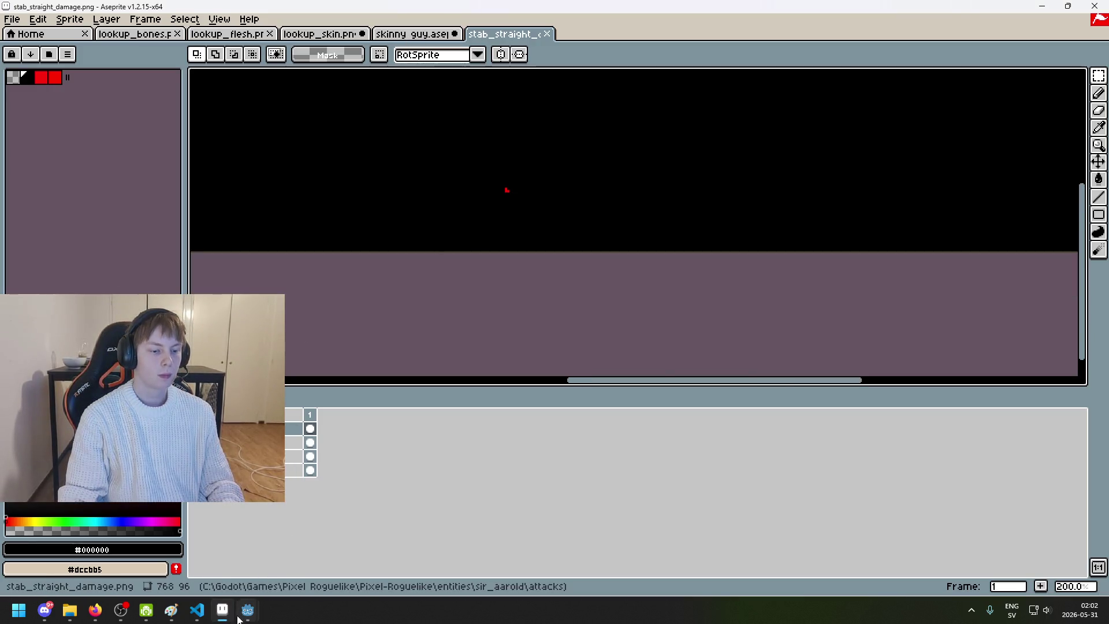
pyautogui.moveTo(248, 610)
pyautogui.click(173, 571)
pyautogui.rightClick(80, 194)
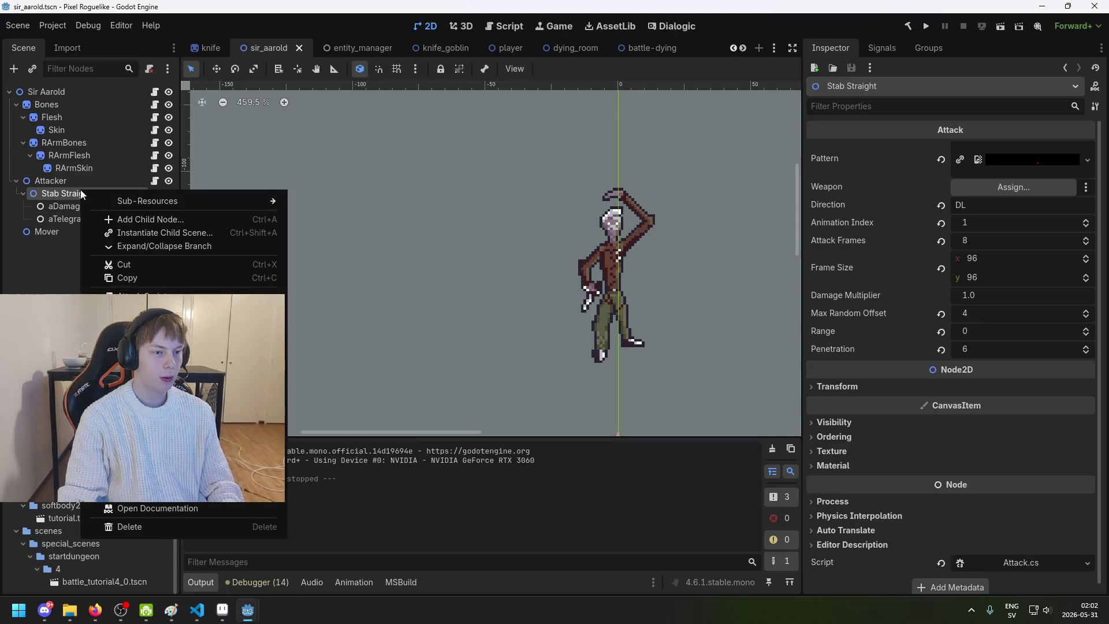
pyautogui.click(43, 279)
pyautogui.click(229, 620)
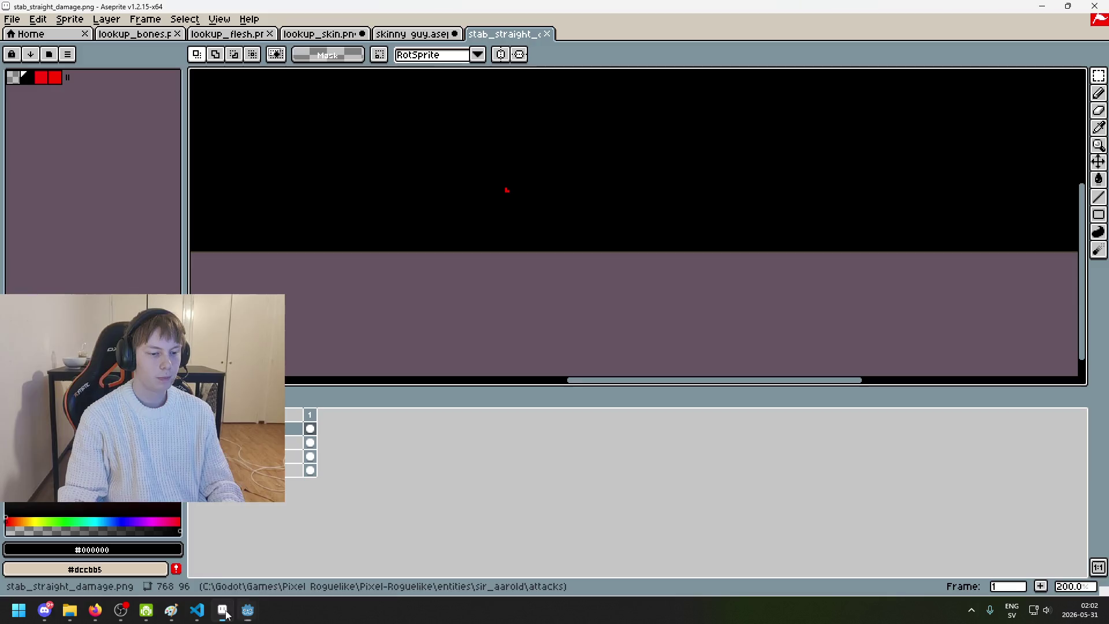
# Step: Open skinny guy.aseprite from the sir_aarold folder in a new tab
pyautogui.click(21, 22)
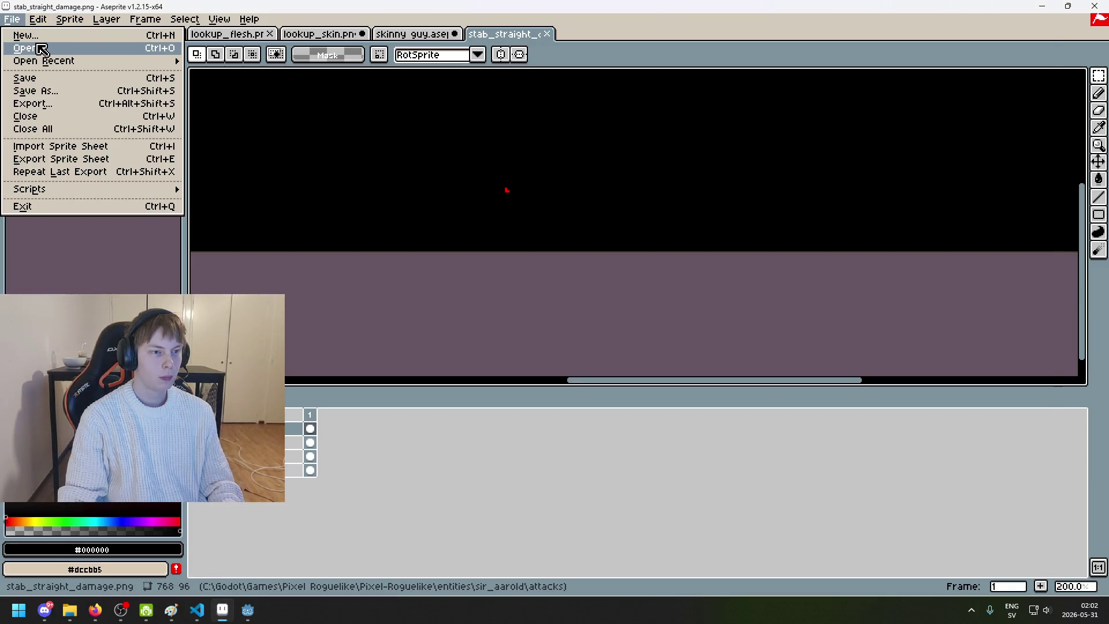
pyautogui.click(32, 48)
pyautogui.click(272, 73)
pyautogui.click(343, 191)
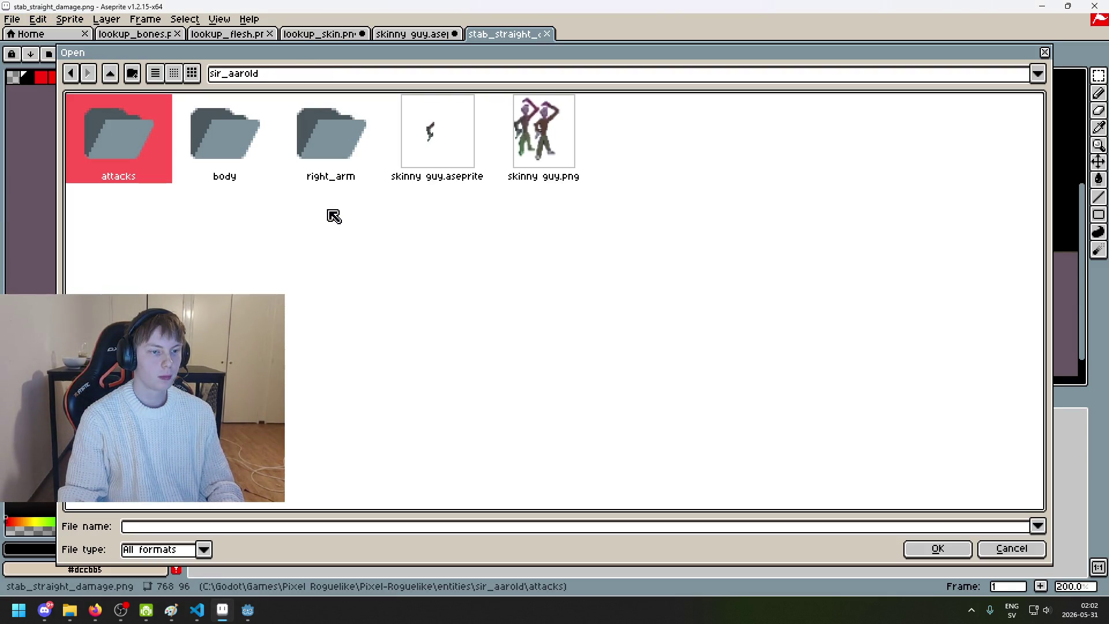
pyautogui.click(545, 152)
pyautogui.doubleClick(446, 145)
pyautogui.scroll(1, 558, 271)
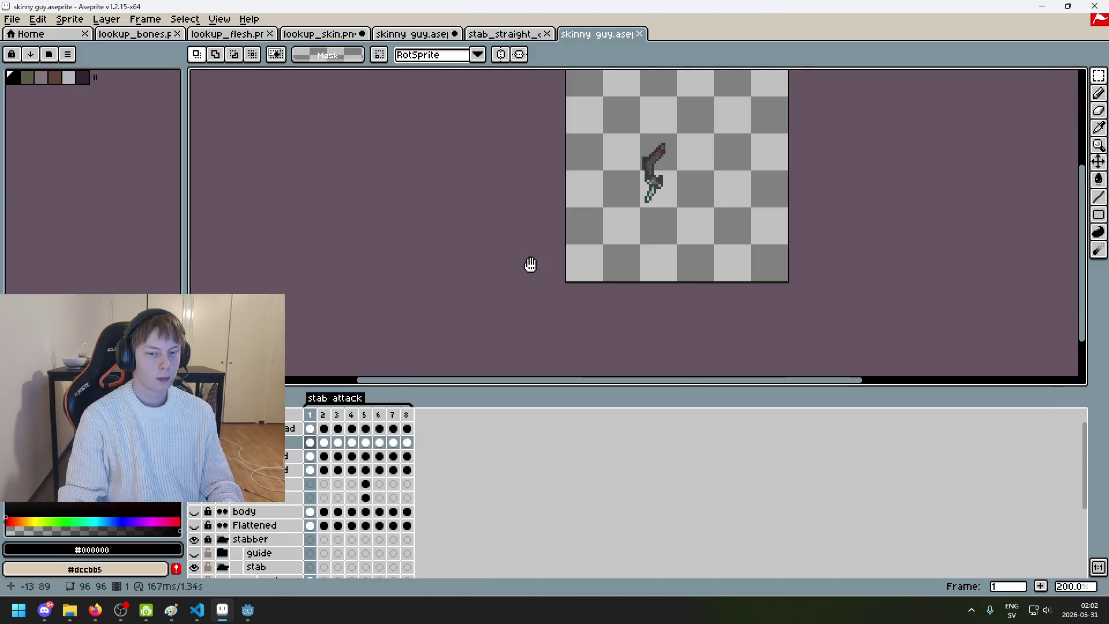
# Step: Bring the arm sprite into view and step through the stab frames to frame 5
pyautogui.moveTo(537, 265); pyautogui.dragTo(460, 272)
pyautogui.scroll(-1, 463, 213)
pyautogui.scroll(1, 463, 213)
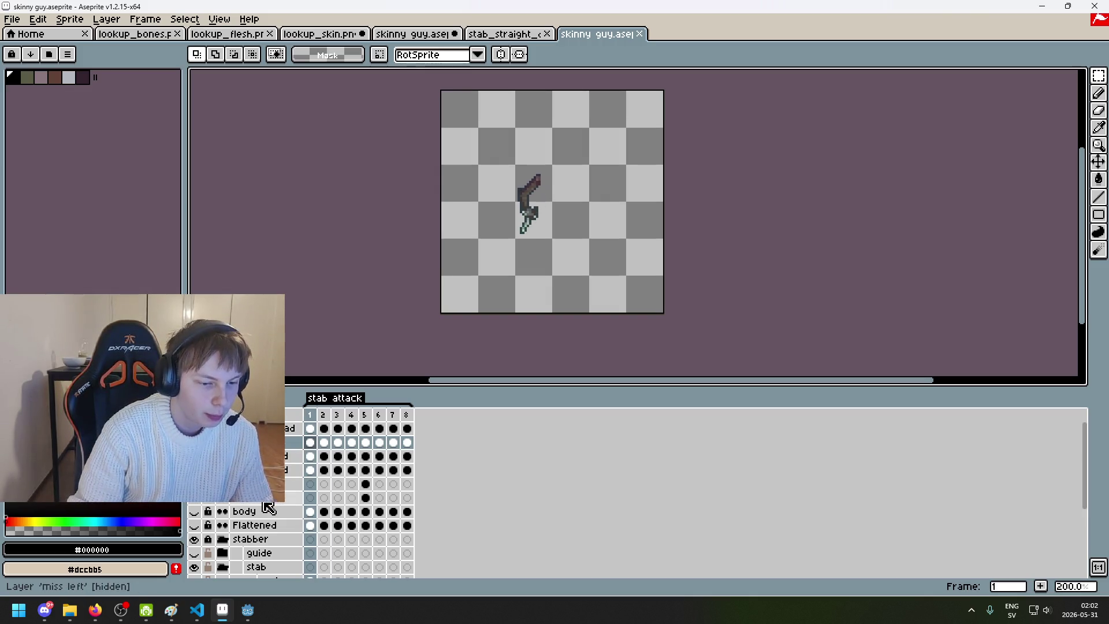
pyautogui.press('Right')
pyautogui.press('Right')
pyautogui.press('Right')
pyautogui.press('Left')
pyautogui.press('Right')
pyautogui.press('Left')
pyautogui.press('Right')
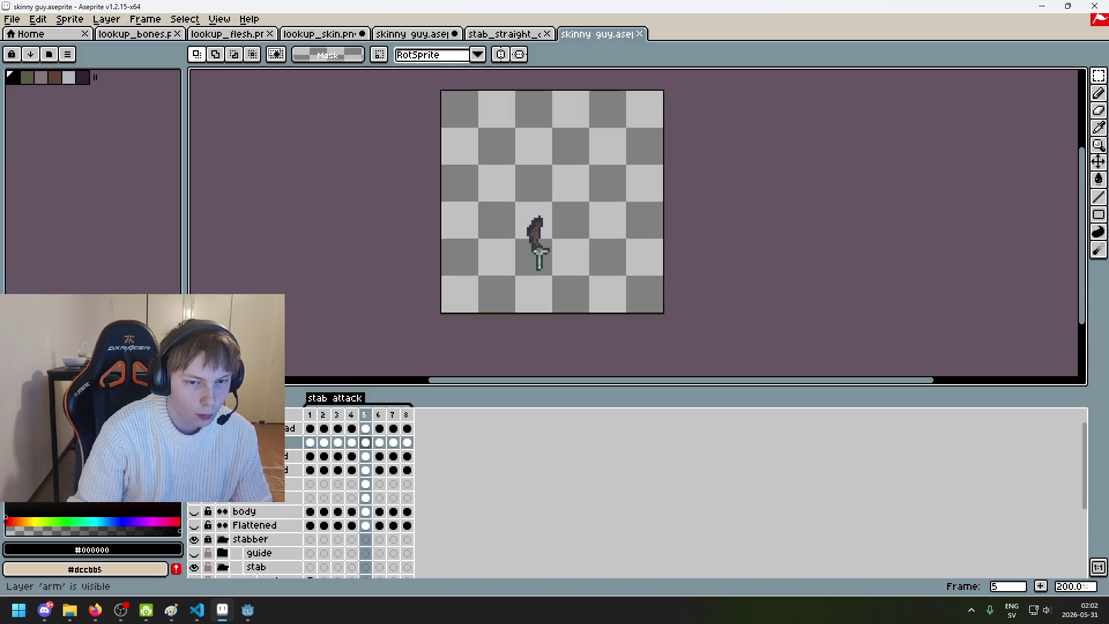
# Step: Compare frame 5 with its previous frame, settling back on frame 5
pyautogui.press('Left')
pyautogui.press('Right')
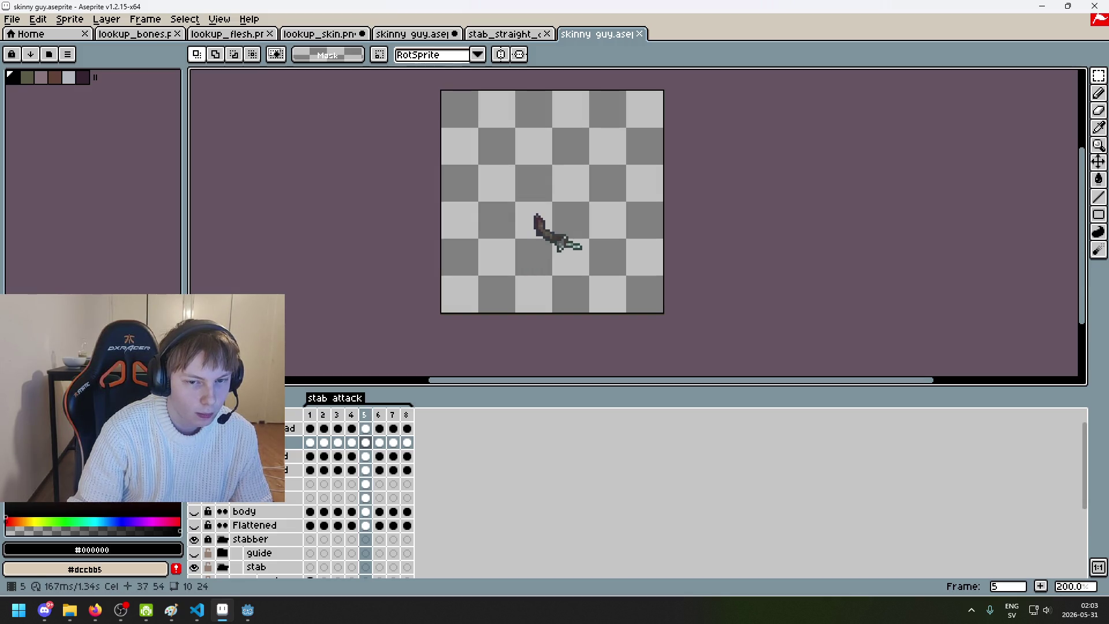
pyautogui.press('Left')
pyautogui.press('Right')
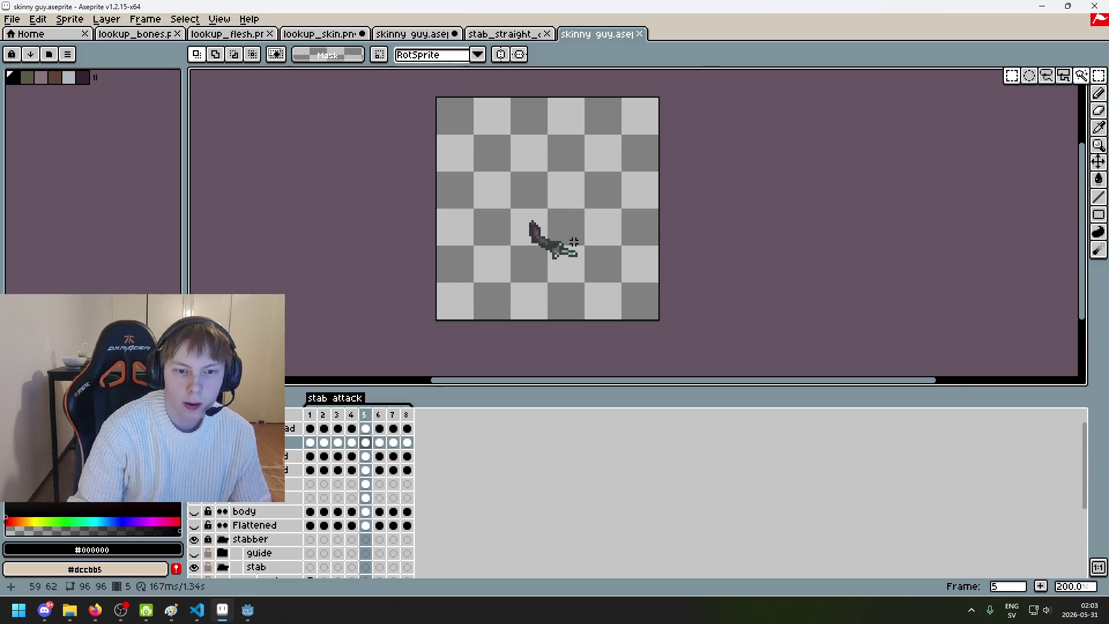
pyautogui.scroll(1, 554, 233)
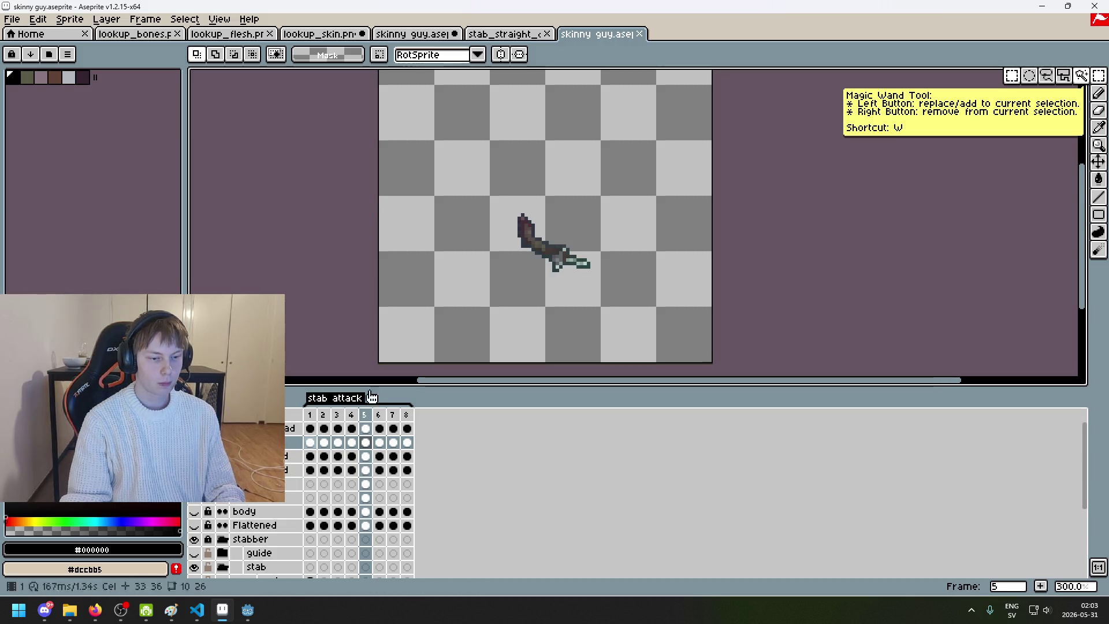
pyautogui.click(12, 20)
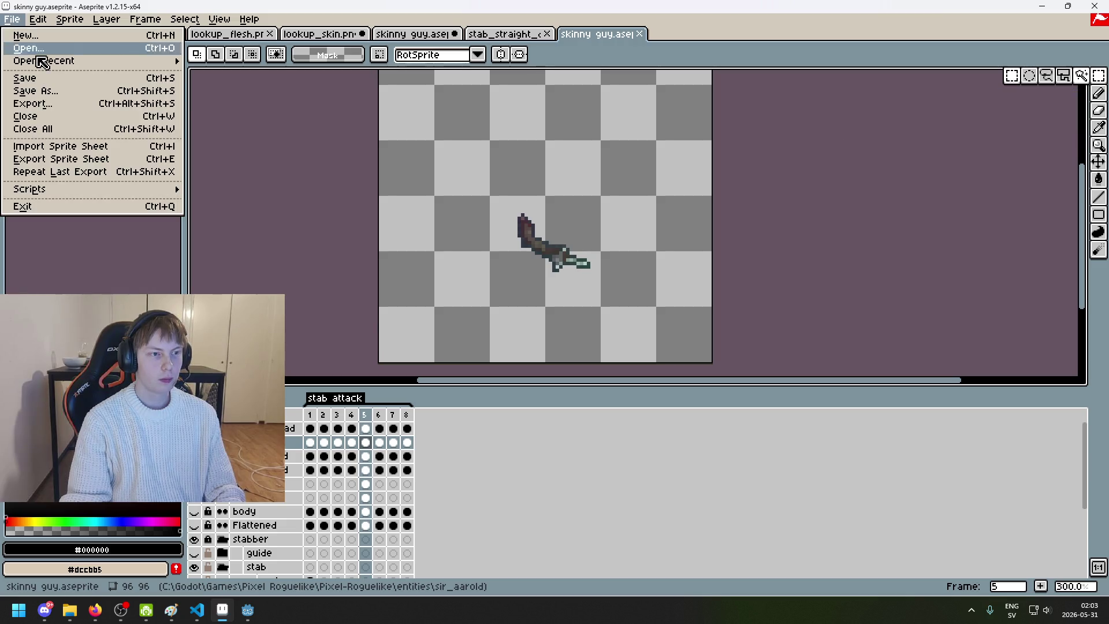
# Step: Open stab_straight_map.png from the right_arm folder, then return to the skinny guy.aseprite tab
pyautogui.click(42, 50)
pyautogui.doubleClick(312, 140)
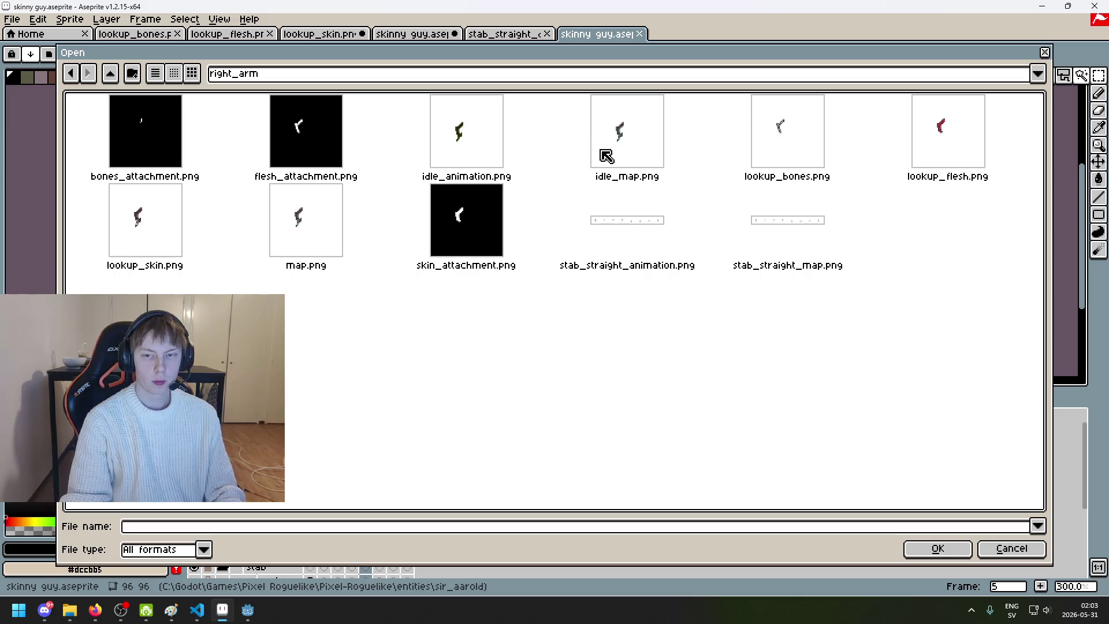
pyautogui.click(645, 221)
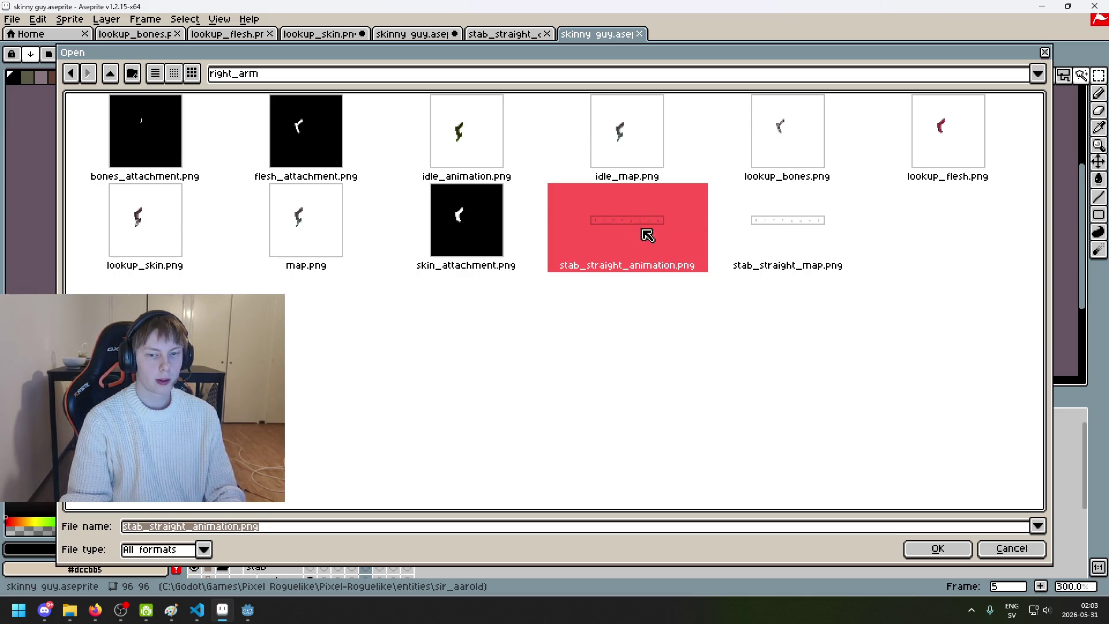
pyautogui.doubleClick(818, 246)
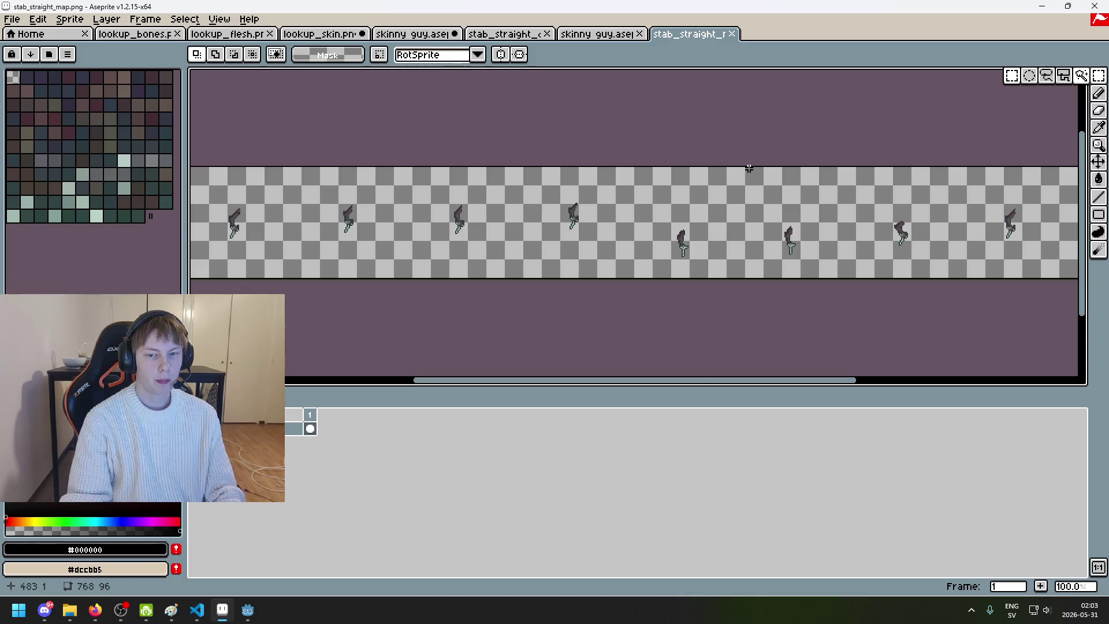
pyautogui.moveTo(725, 194); pyautogui.dragTo(655, 201)
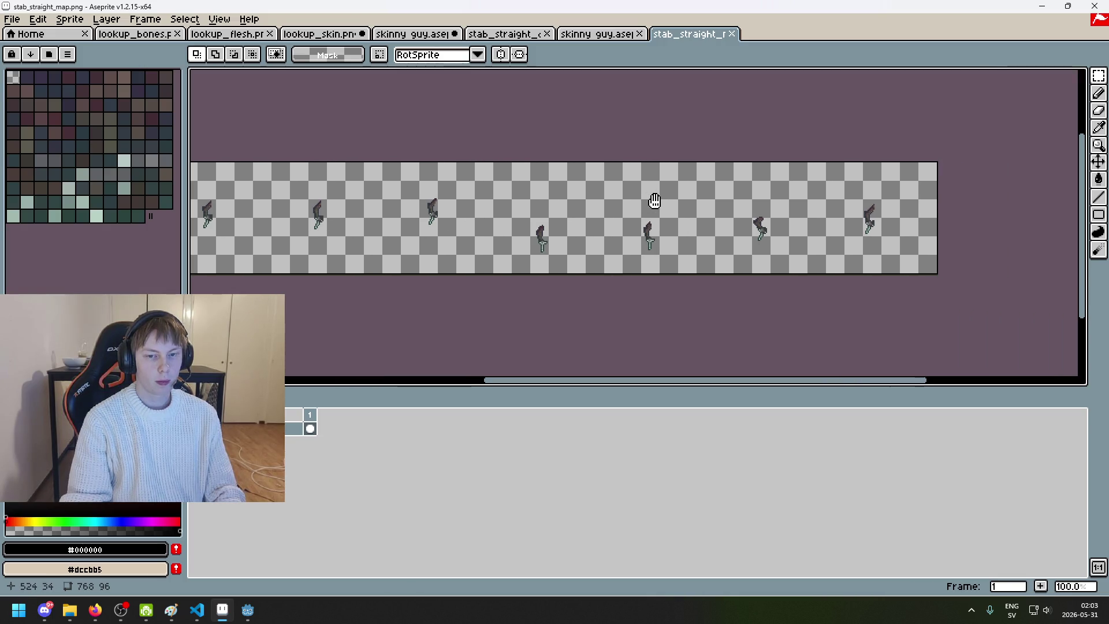
pyautogui.click(572, 35)
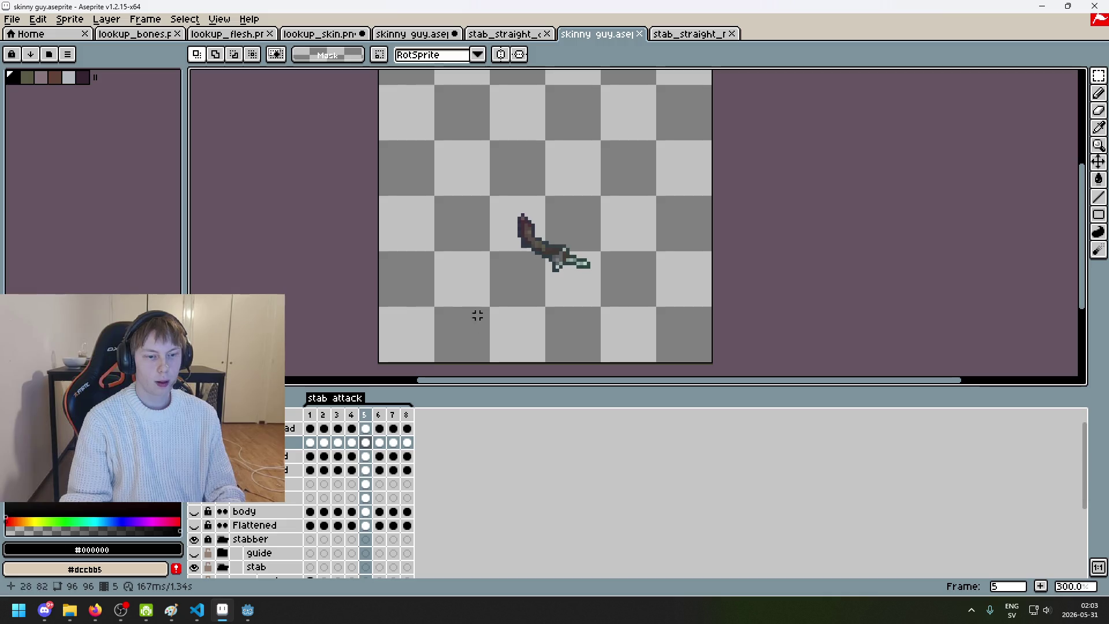
# Step: Flip between frames 4 through 7 to compare the stab pose, settling on frame 5
pyautogui.press('Left')
pyautogui.press('Right')
pyautogui.press('Right')
pyautogui.press('Left')
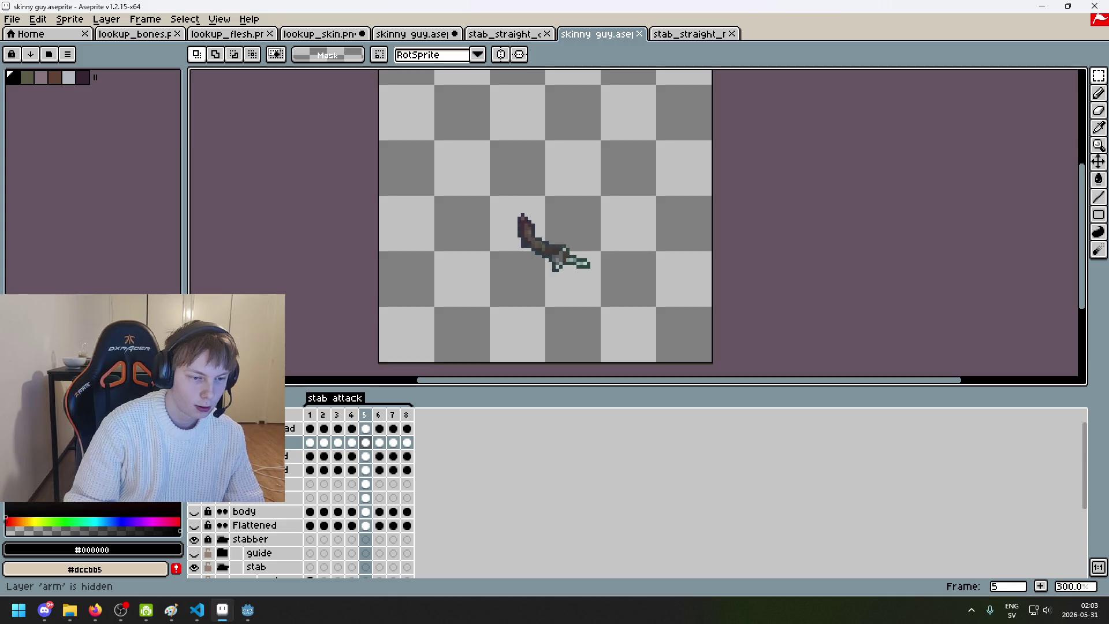
pyautogui.press('Left')
pyautogui.press('Right')
pyautogui.press('Right')
pyautogui.press('Right')
pyautogui.press('Left')
pyautogui.press('Left')
pyautogui.press('Left')
pyautogui.press('Right')
pyautogui.press('Left')
pyautogui.press('Right')
pyautogui.press('Right')
pyautogui.press('Left')
pyautogui.press('Left')
pyautogui.press('Right')
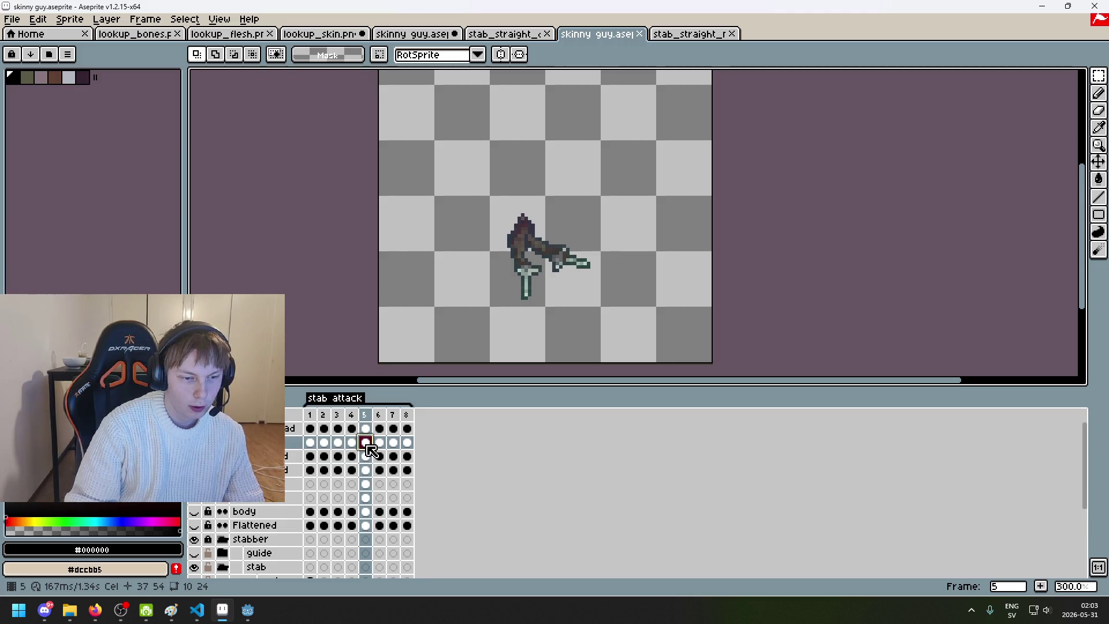
# Step: Delete the extra arm cel on frame 5 and check it against the next frame
pyautogui.press('Delete')
pyautogui.press('Right')
pyautogui.press('Right')
pyautogui.press('Left')
pyautogui.press('Left')
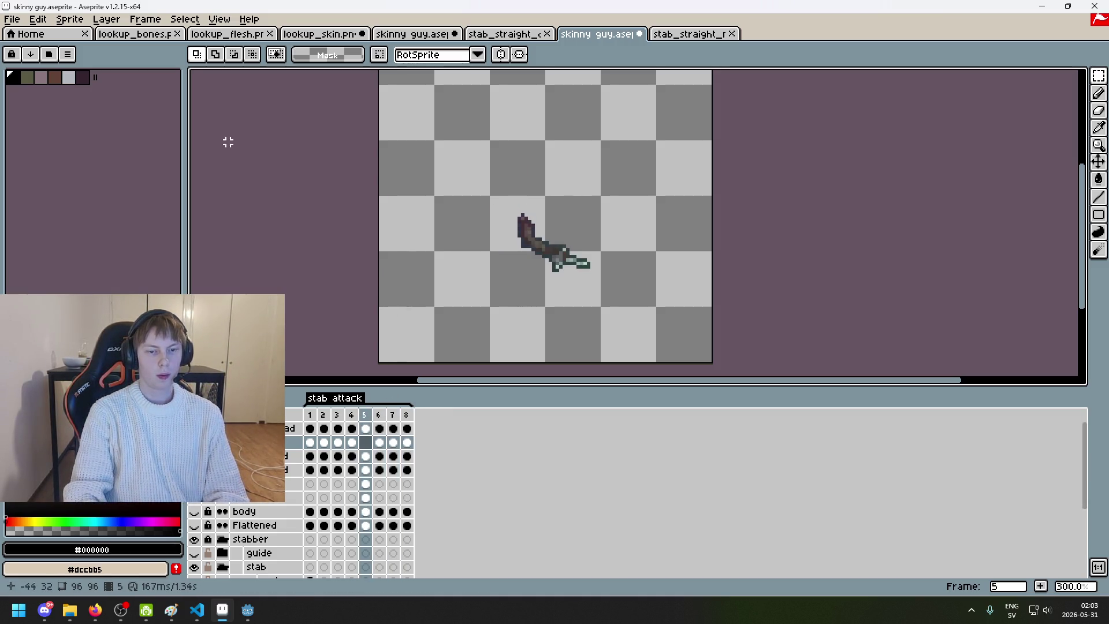
pyautogui.press('Left')
pyautogui.press('Left')
pyautogui.press('Left')
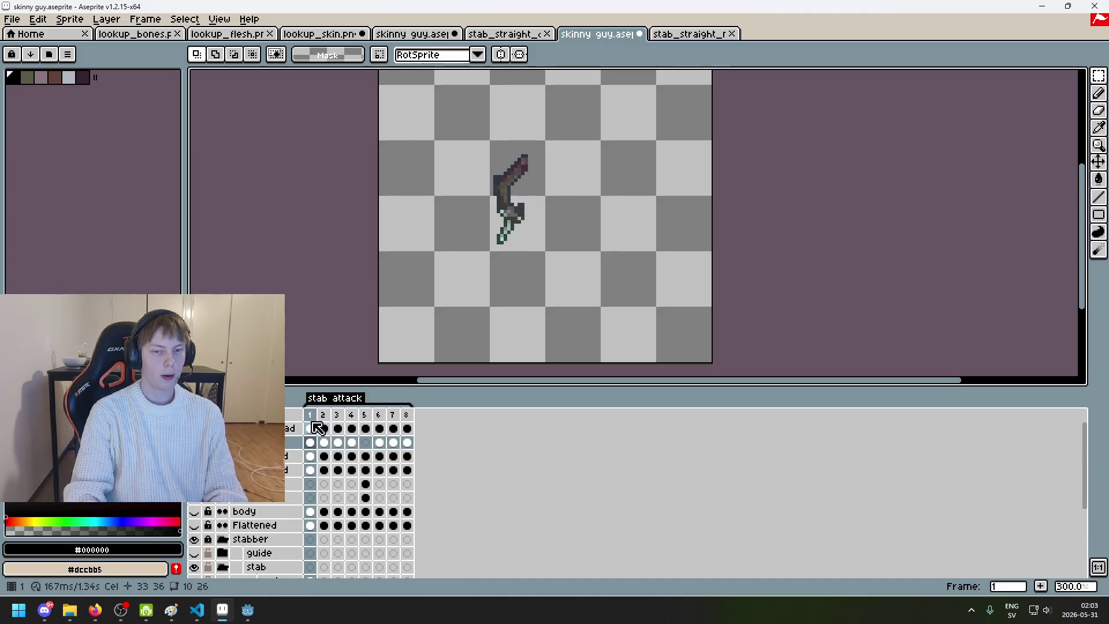